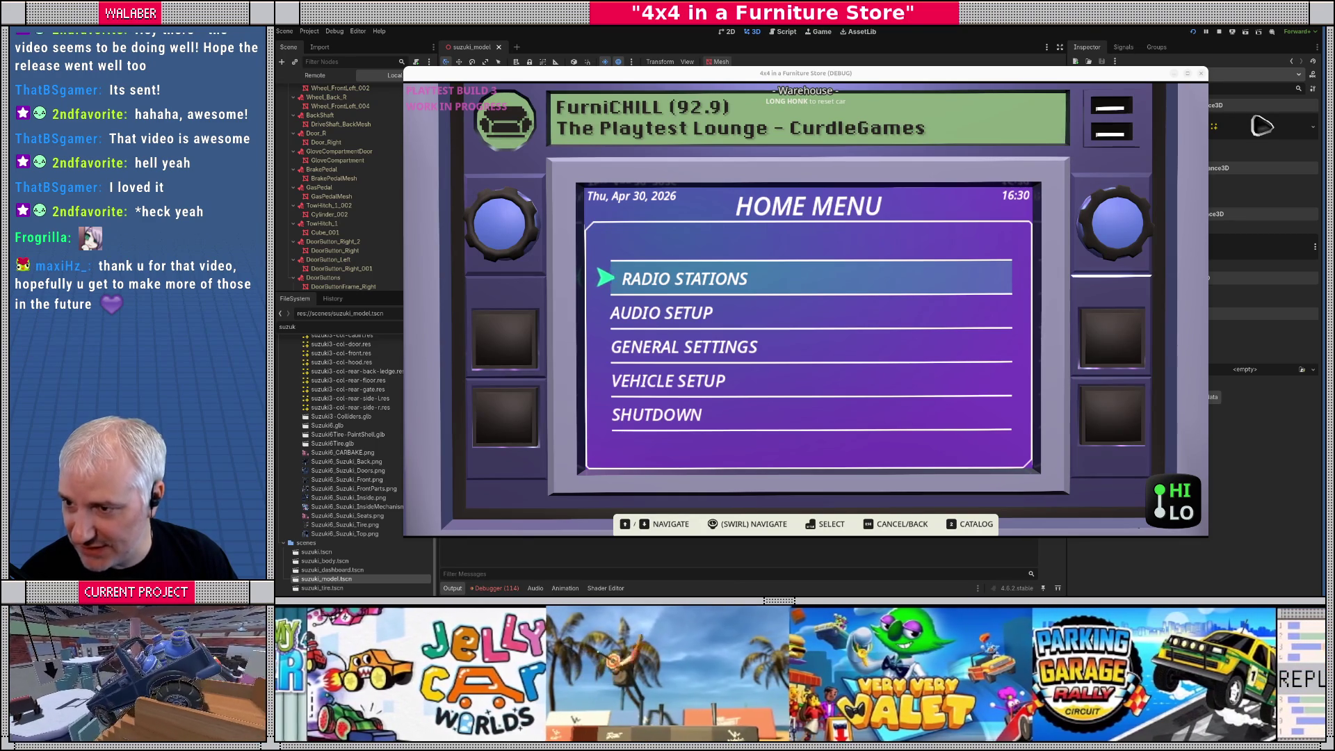
Switch to Discord's jellycar channel and nudge its window, return to Godot, then bring Discord back
key(alt+Tab)
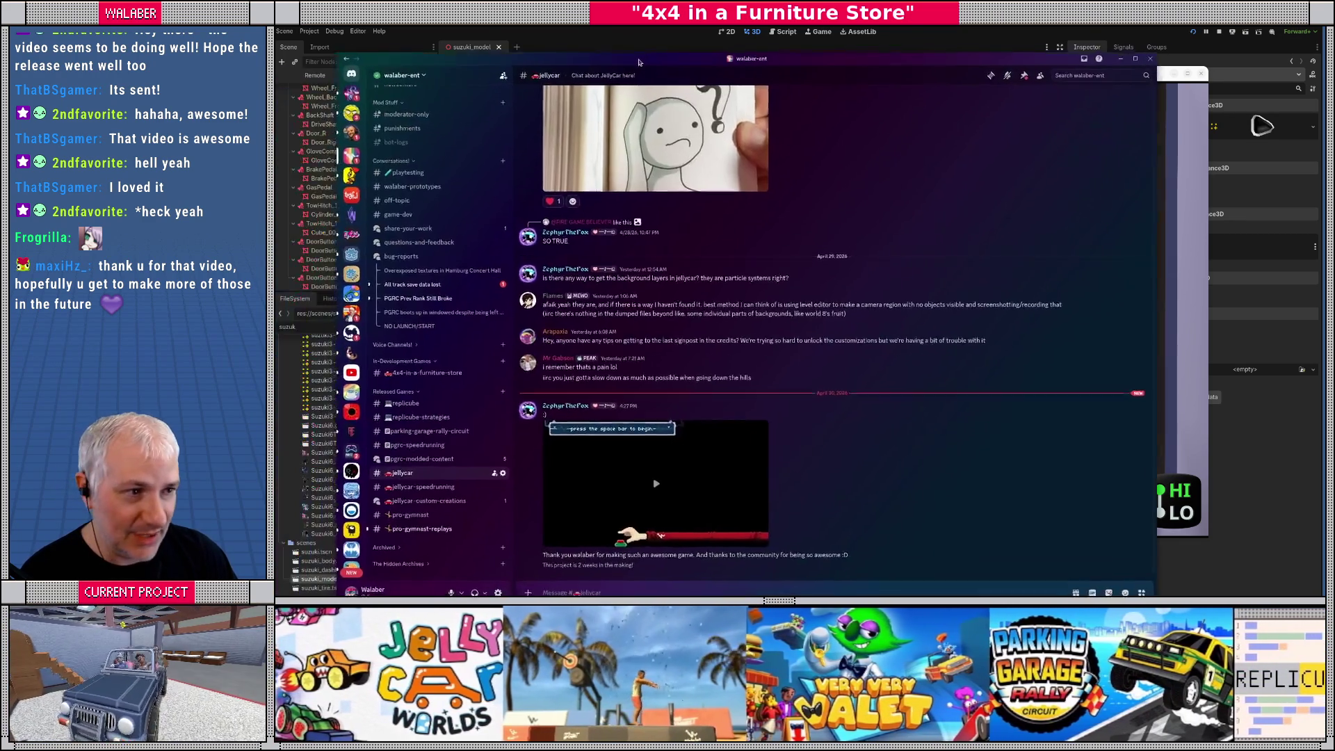
drag(671, 50, 683, 37)
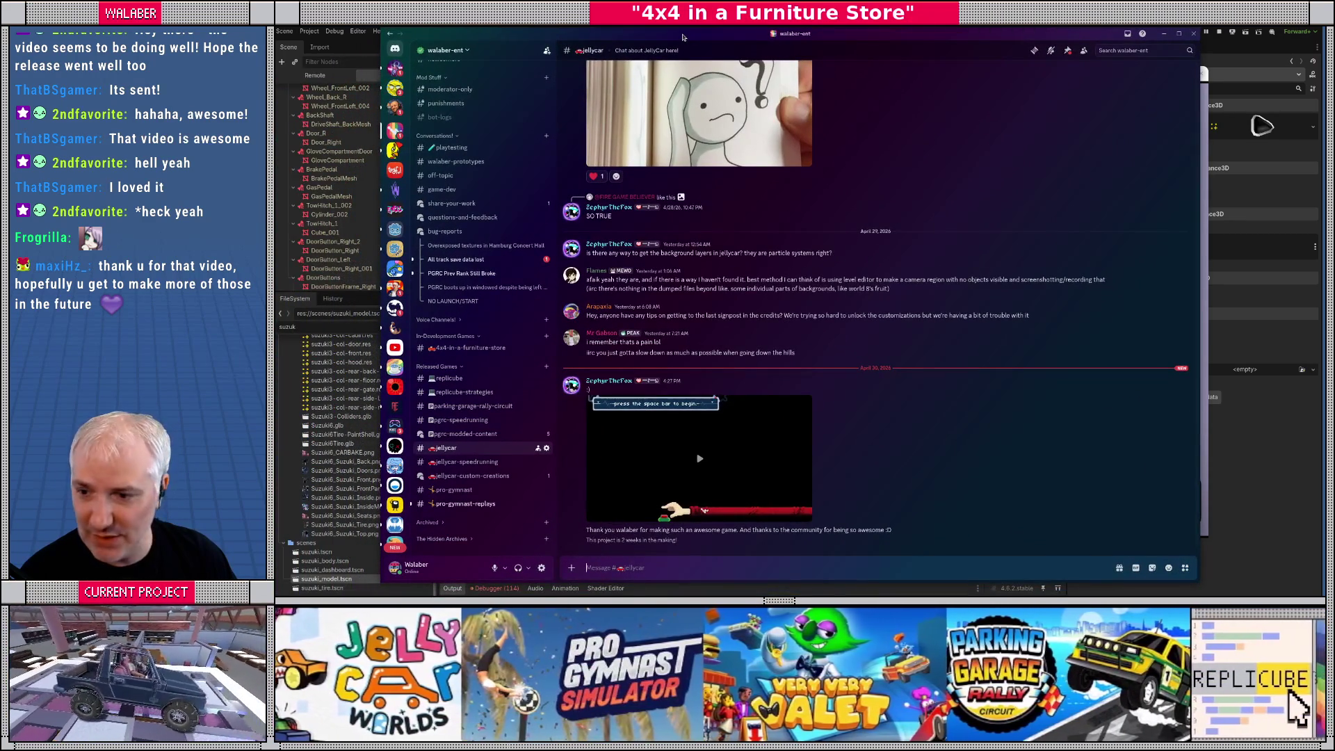
key(alt+Tab)
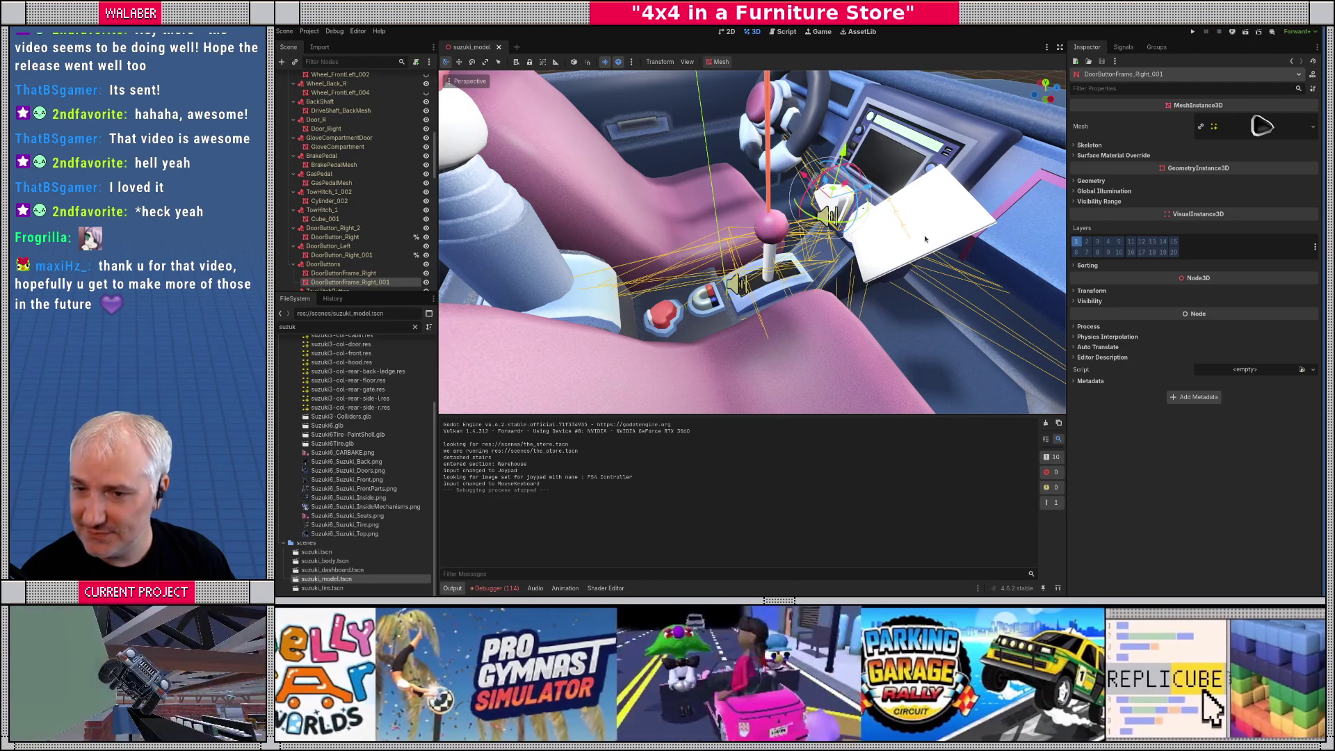
key(alt+Tab)
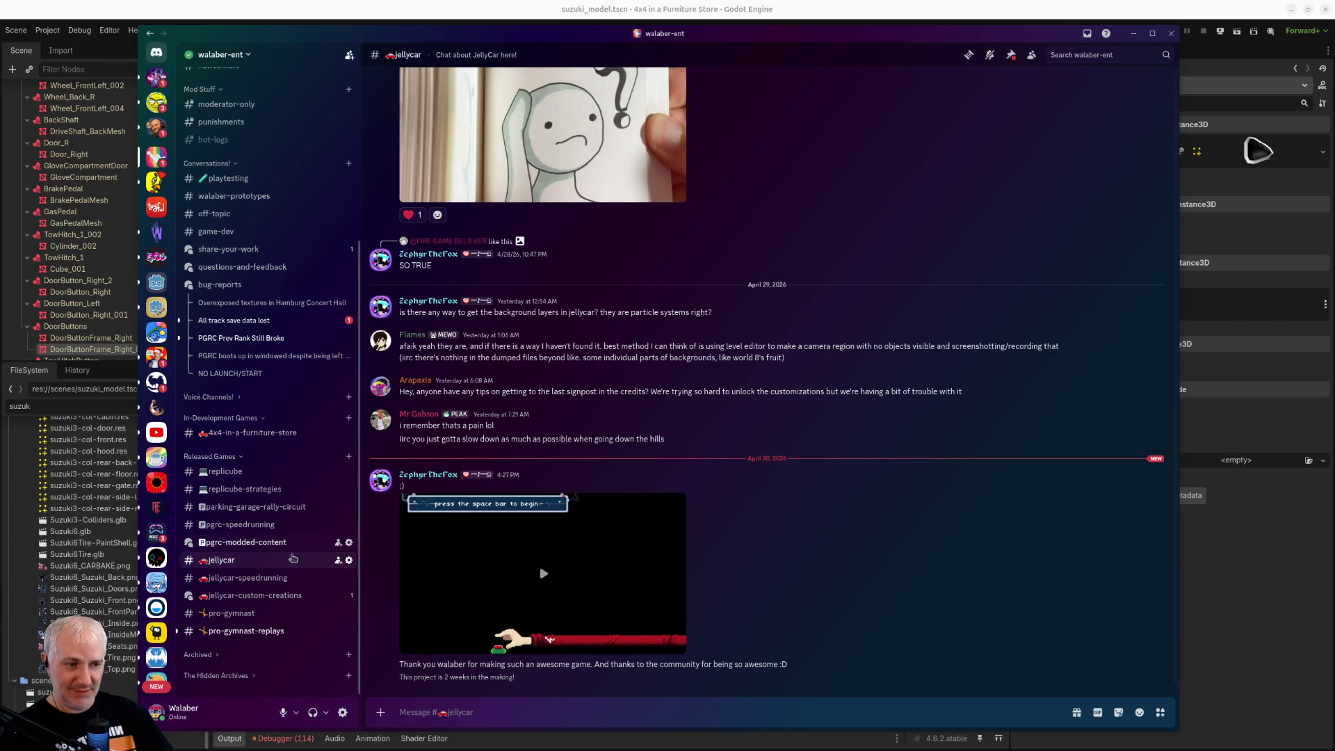
Play the jellycar video in the latest message and expand it to full screen
click(544, 577)
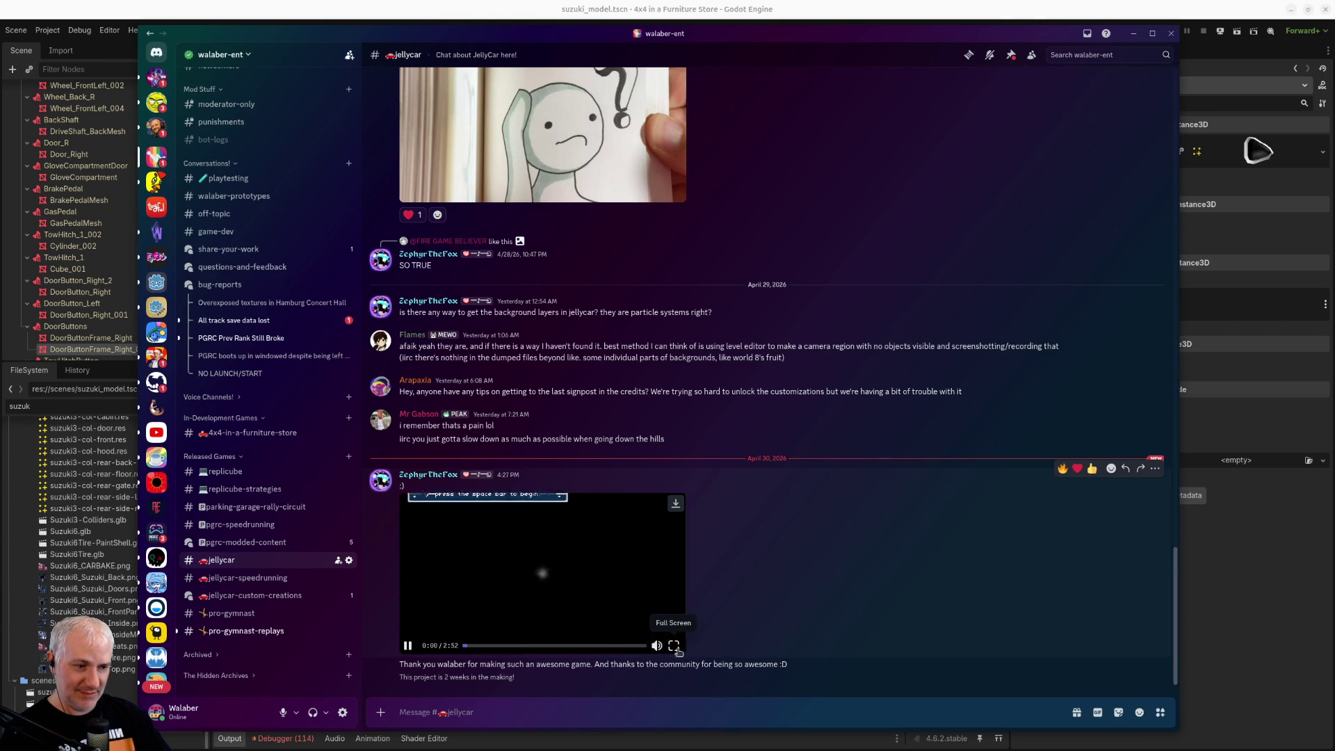
click(673, 645)
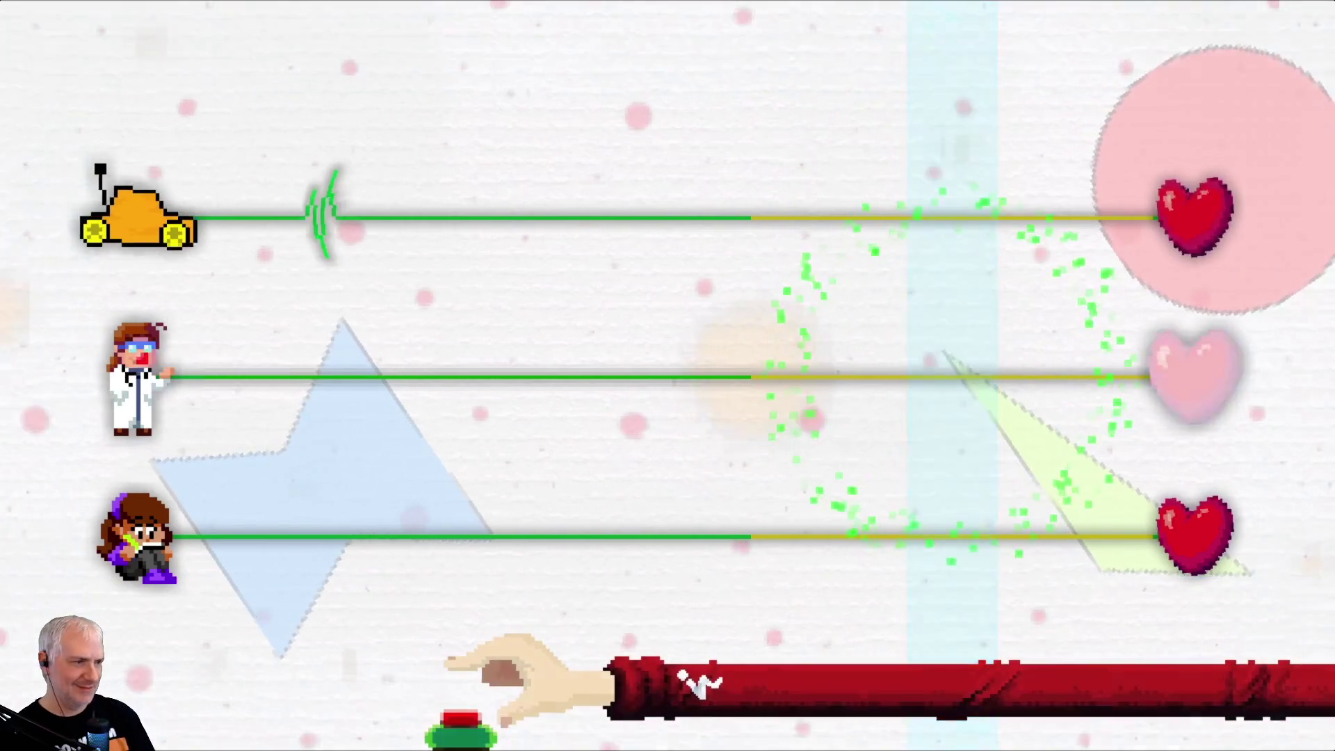
Tap Space eight times with the rhythm-game beats, then click the paused video to resume it
key(space)
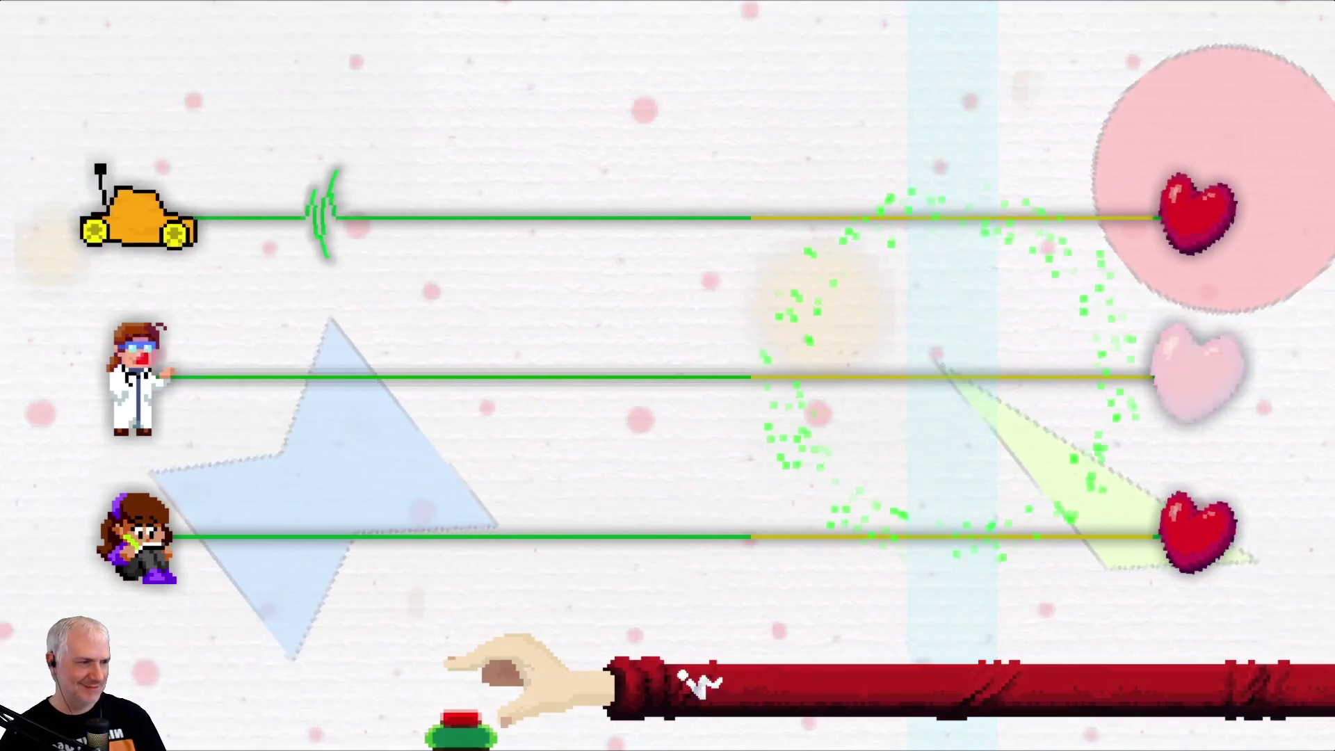
key(space)
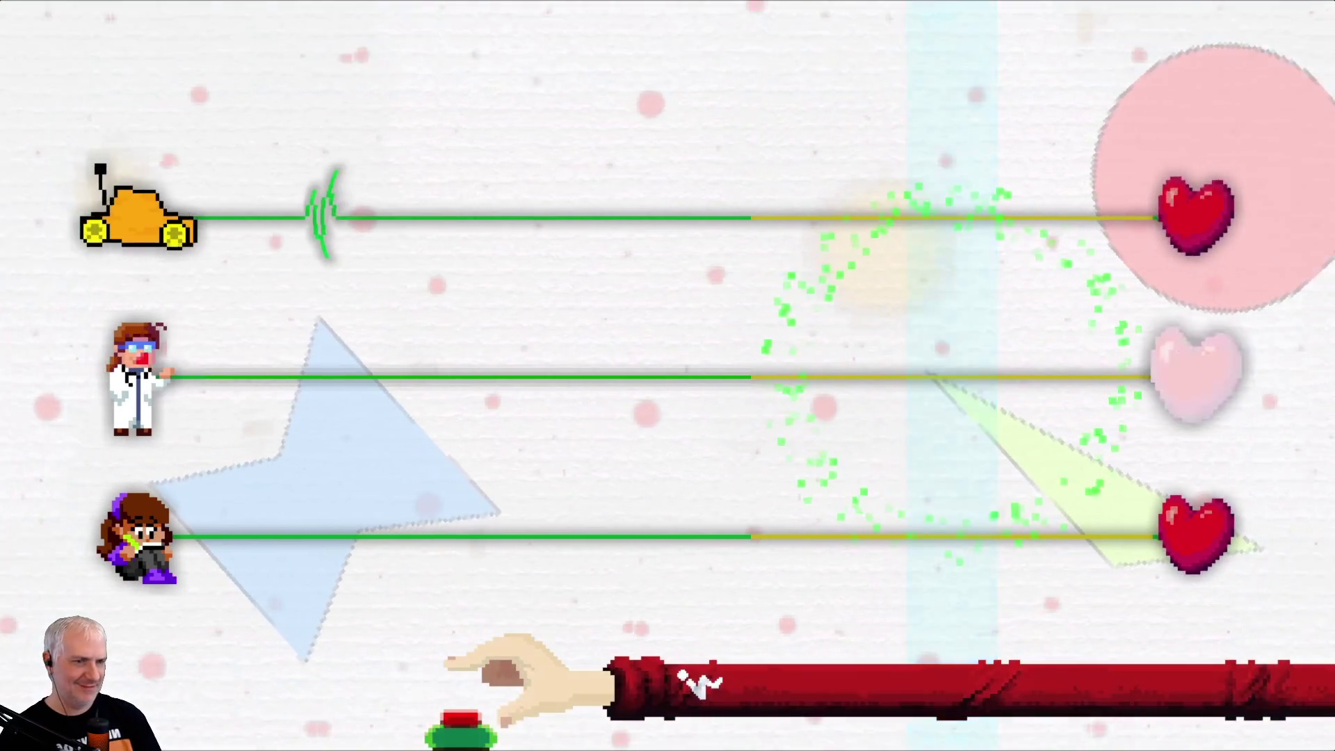
key(space)
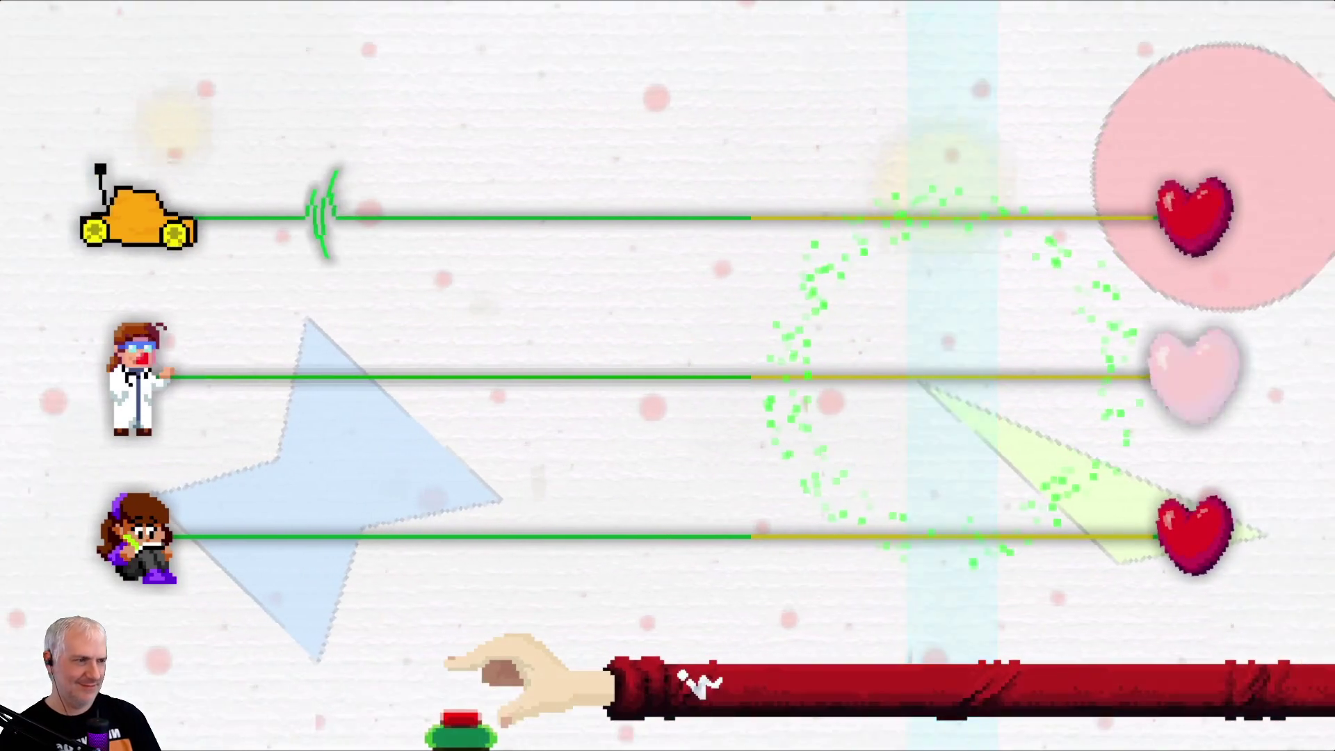
key(space)
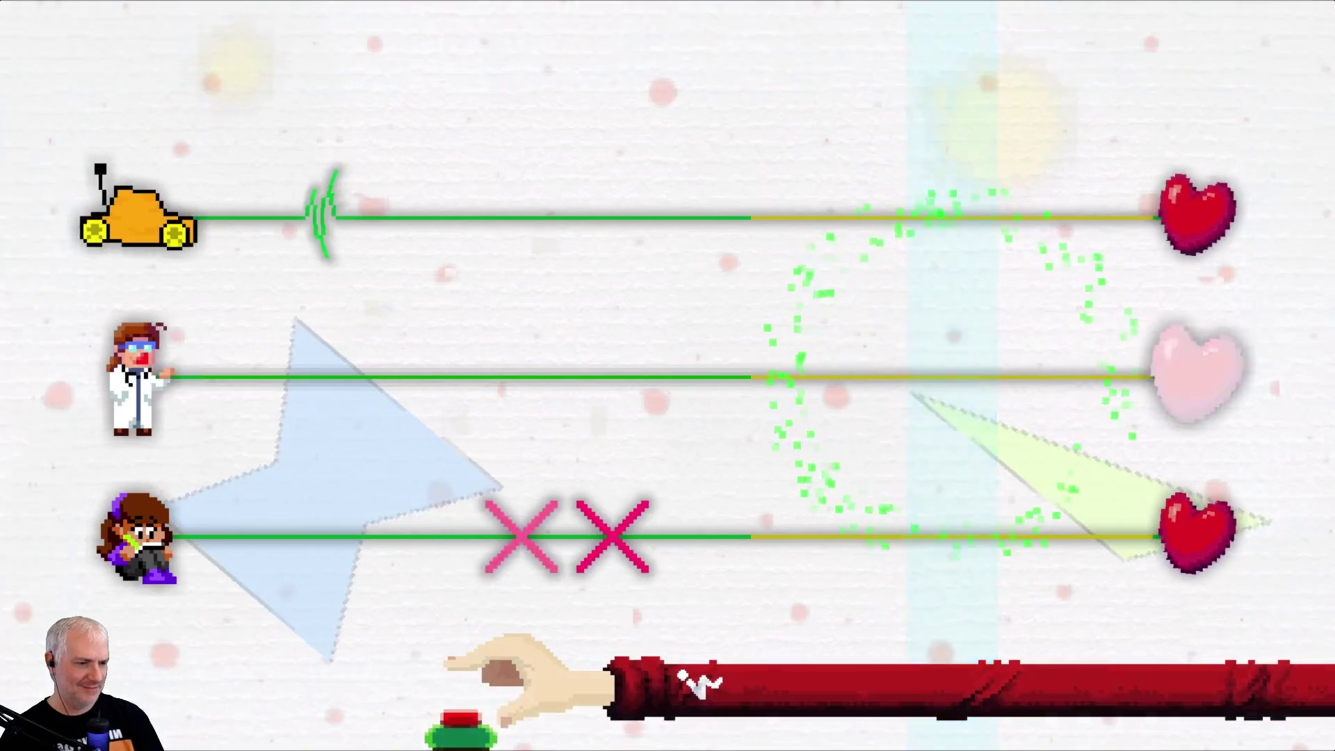
key(space)
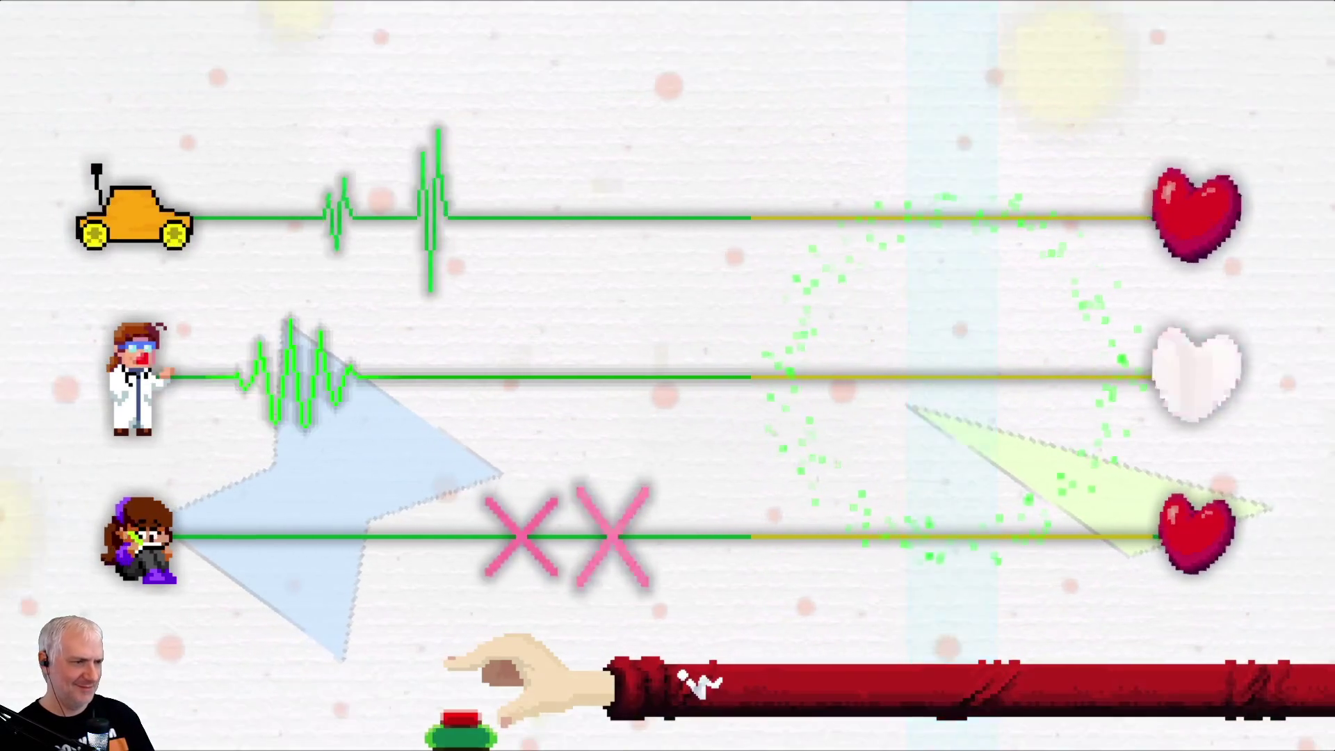
key(space)
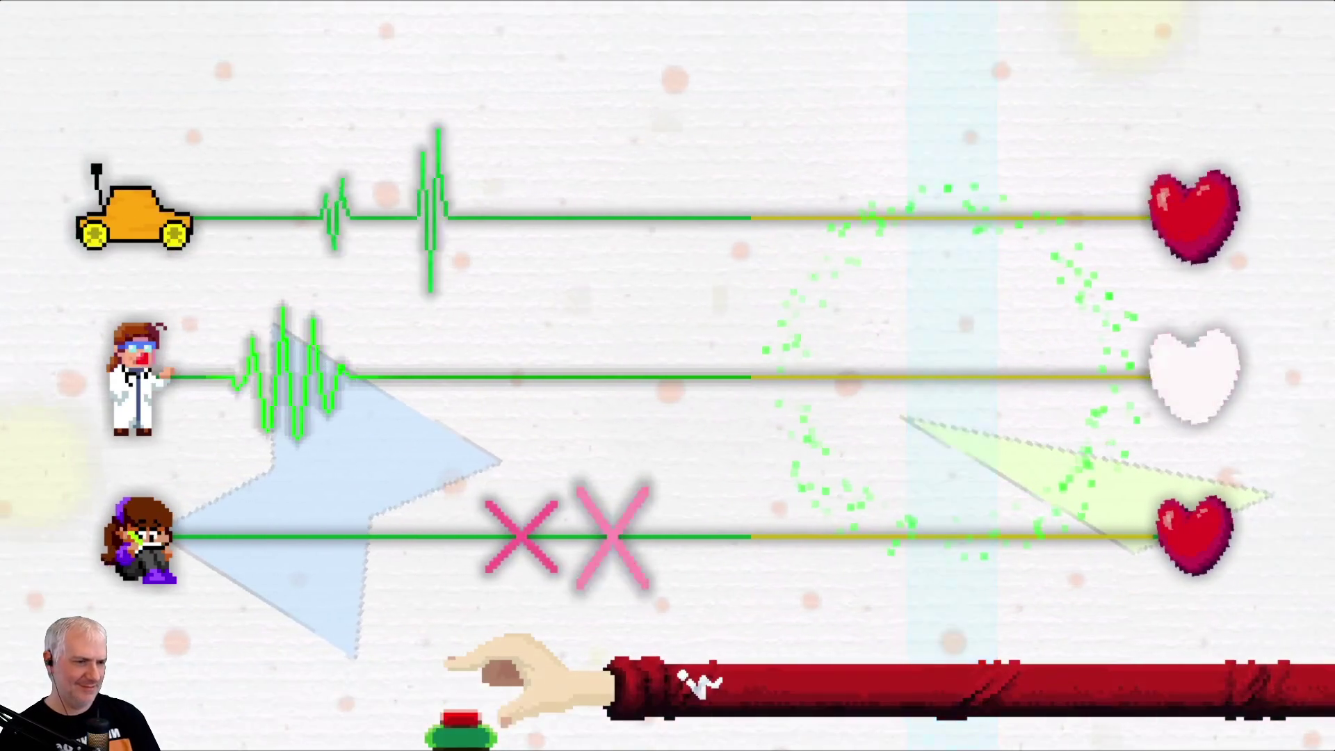
key(space)
key(space)
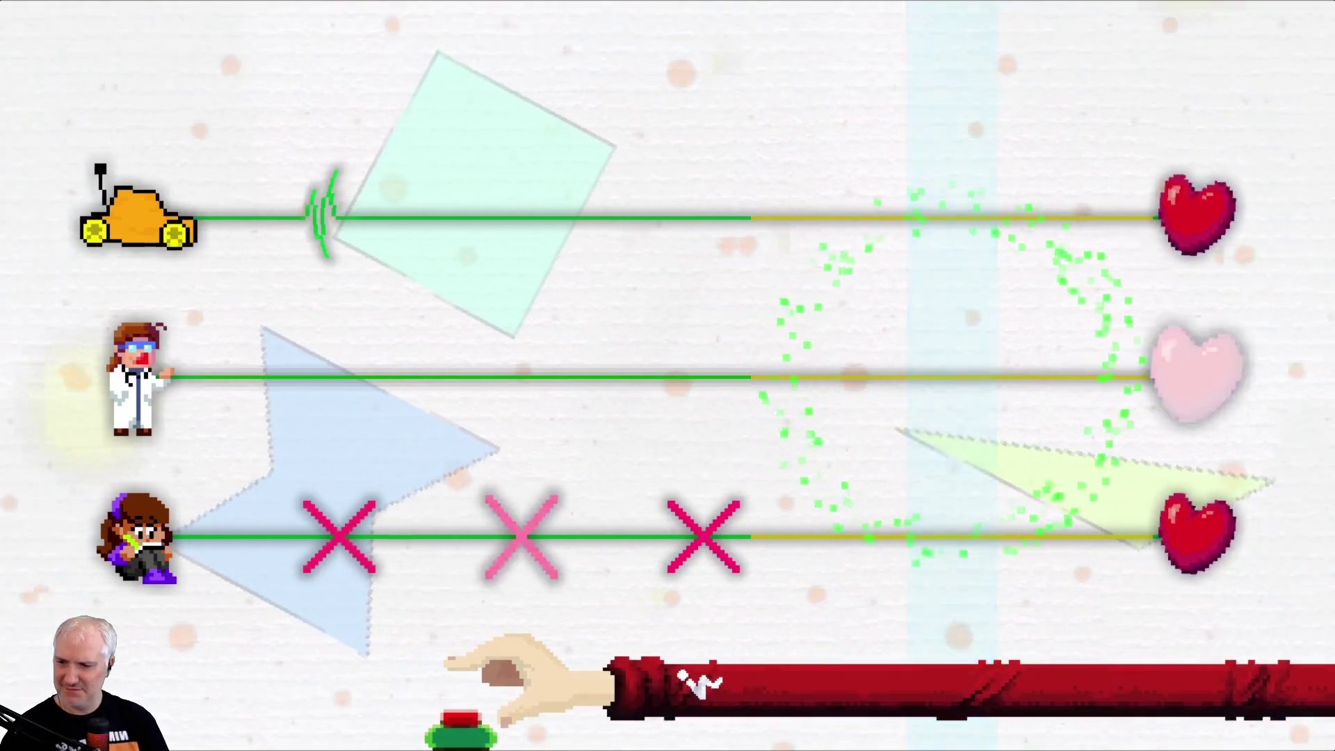
key(space)
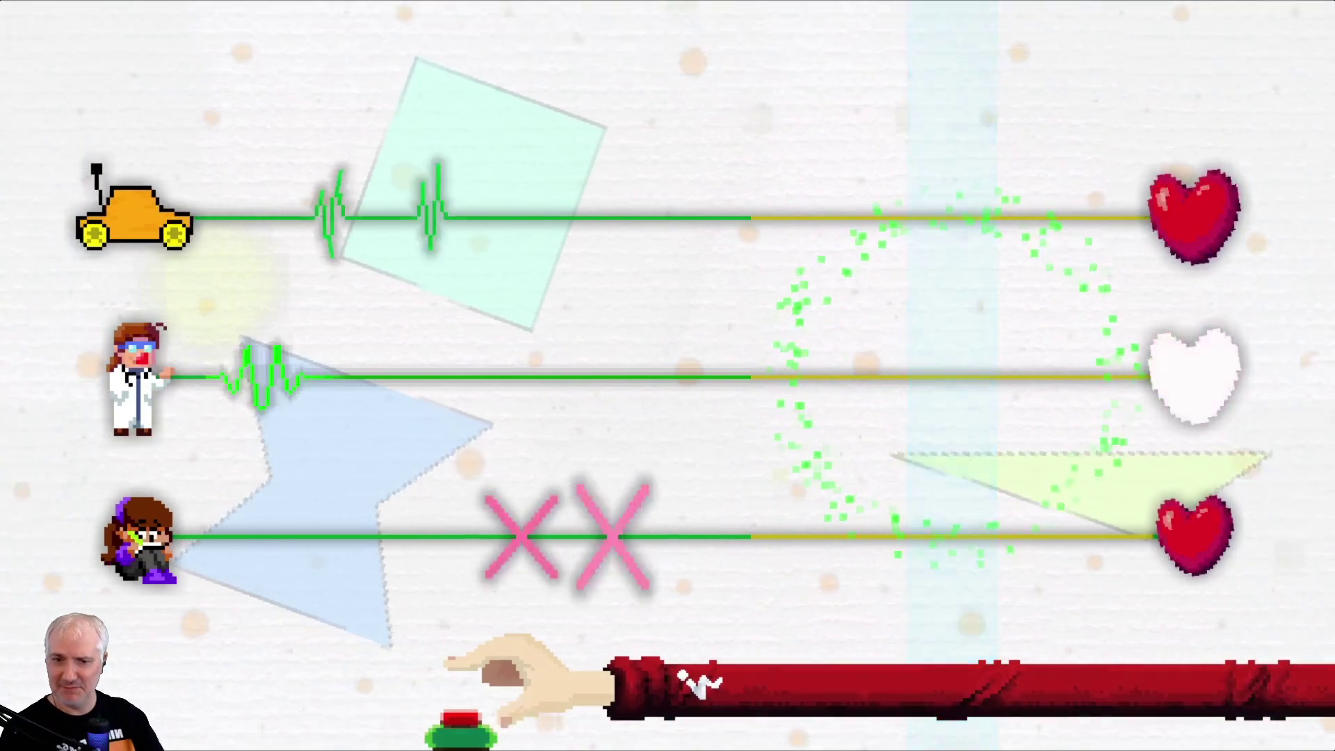
mouse_move(120, 675)
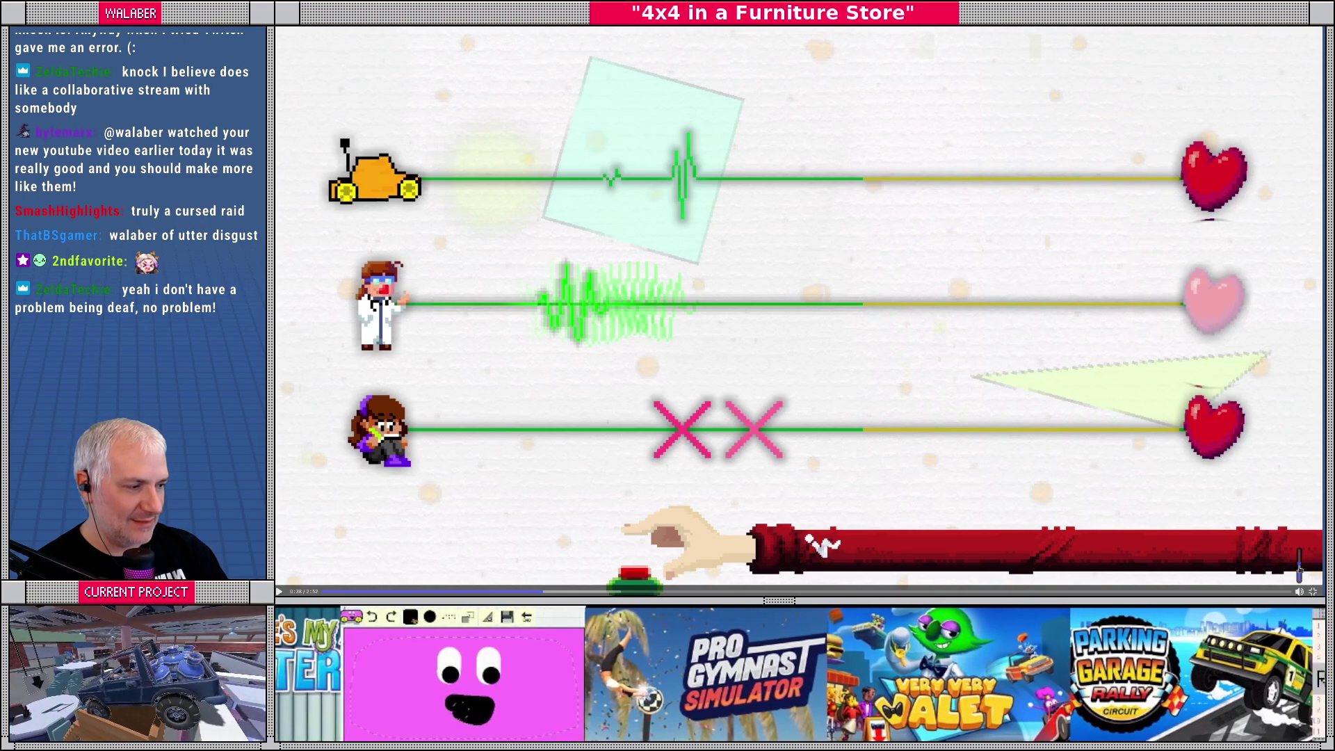
click(774, 451)
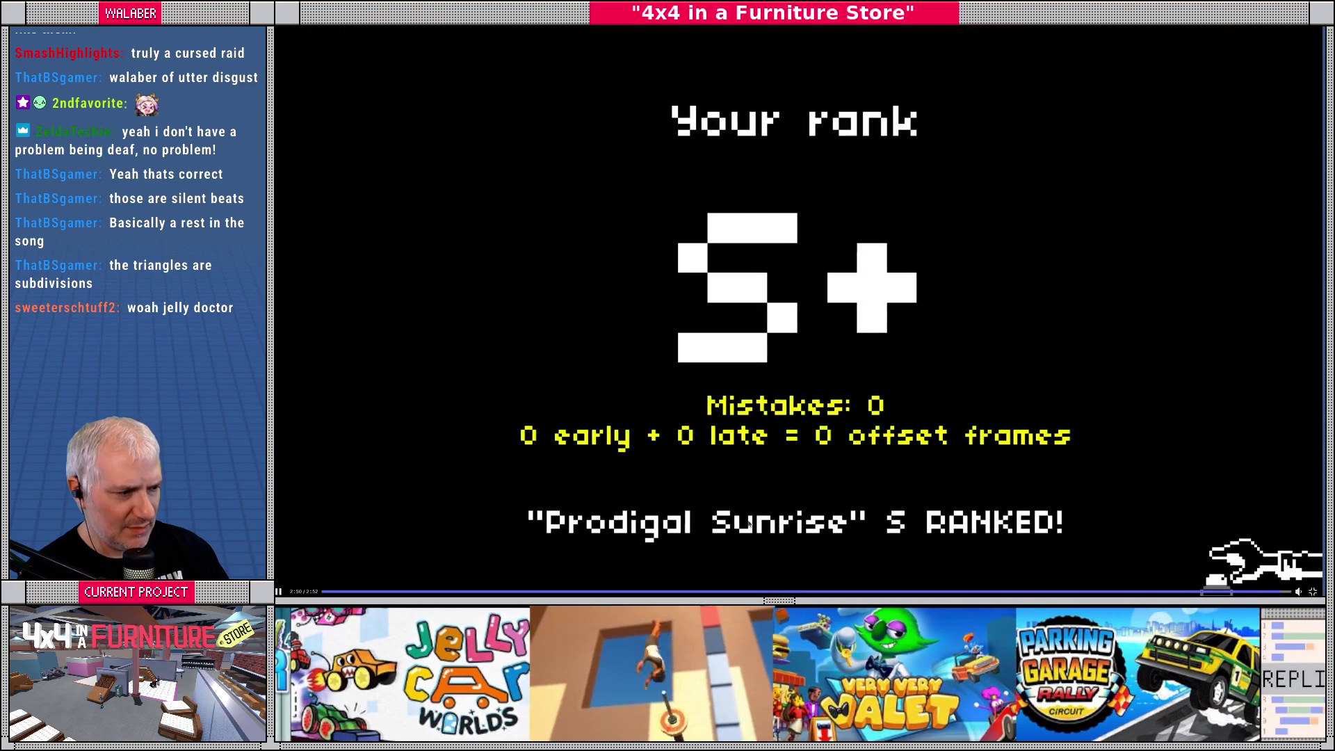
Watch the video through to its S+ results screen, then return to the jellycar chat
key(alt+Tab)
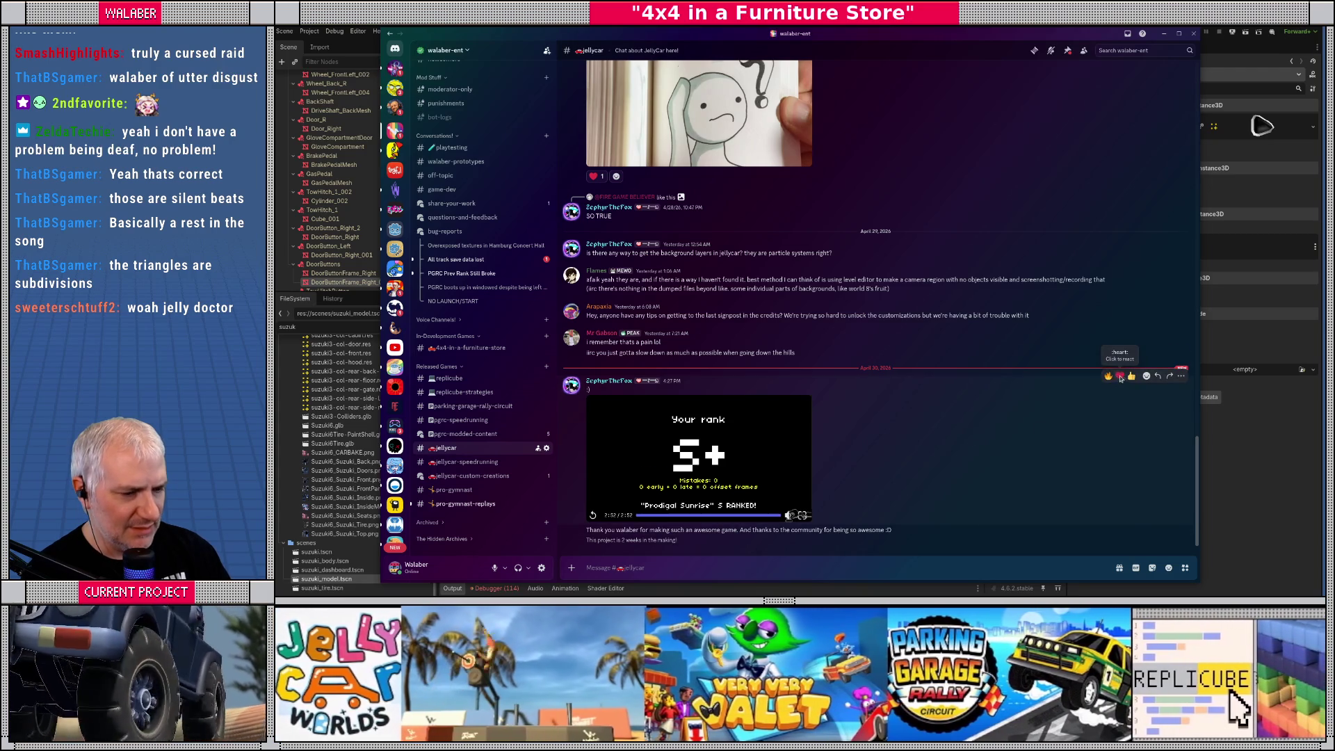
Add a heart reaction to the S+ video post and a fire reaction to the thank-you message
click(1120, 376)
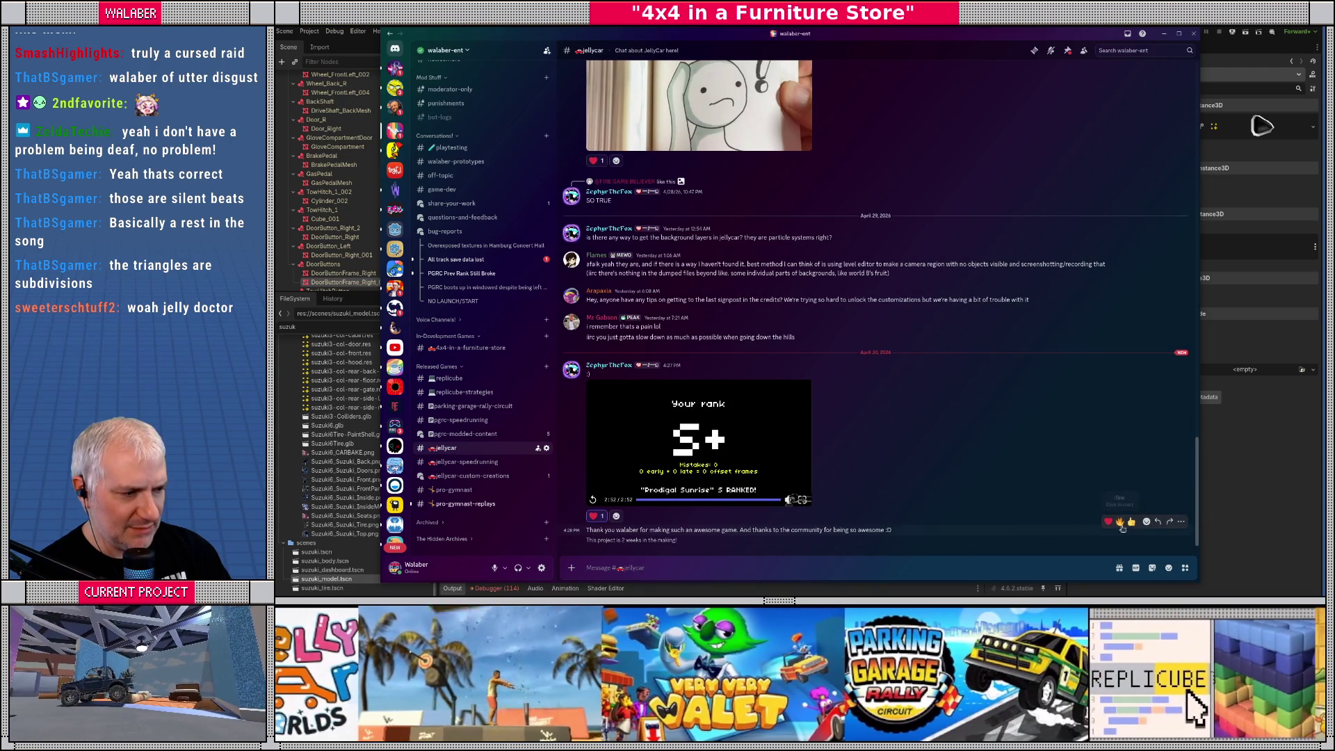
click(1120, 521)
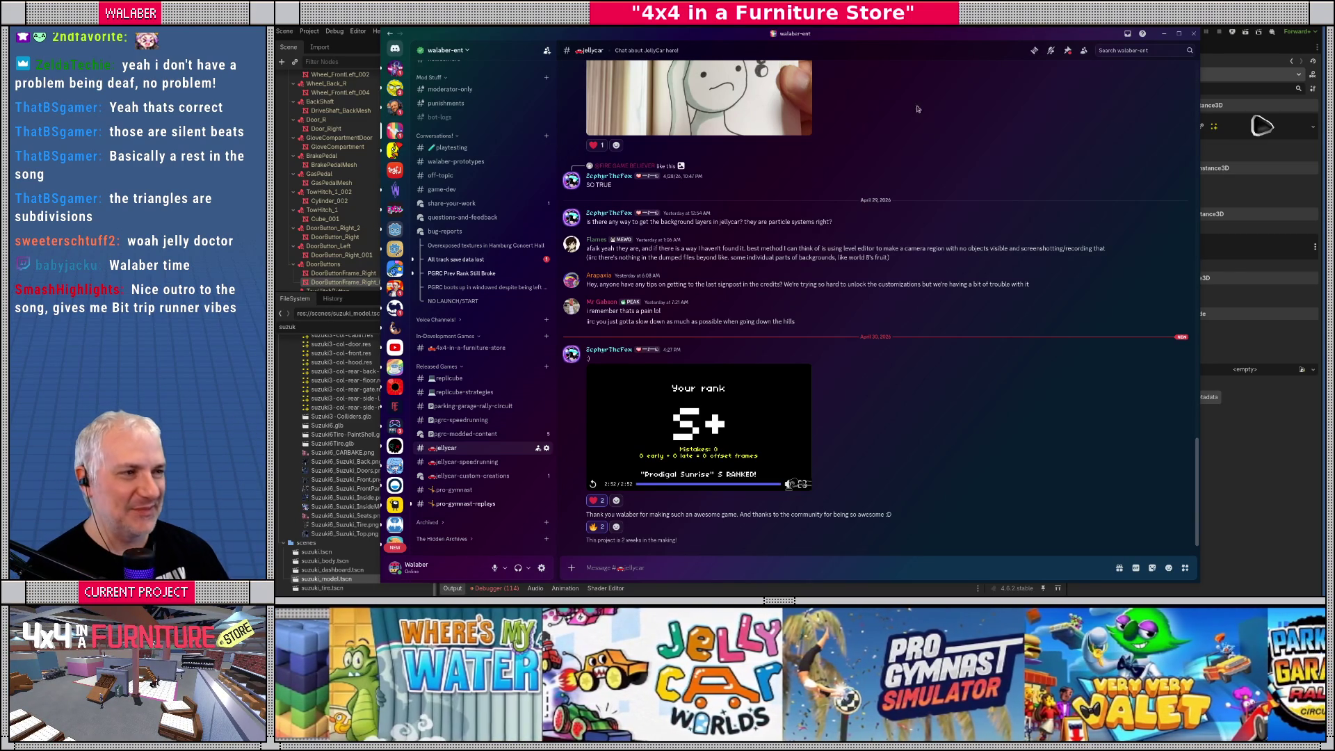
Bring the Godot editor with the suzuki_model.tscn cabin scene back in front of Discord
key(alt+Tab)
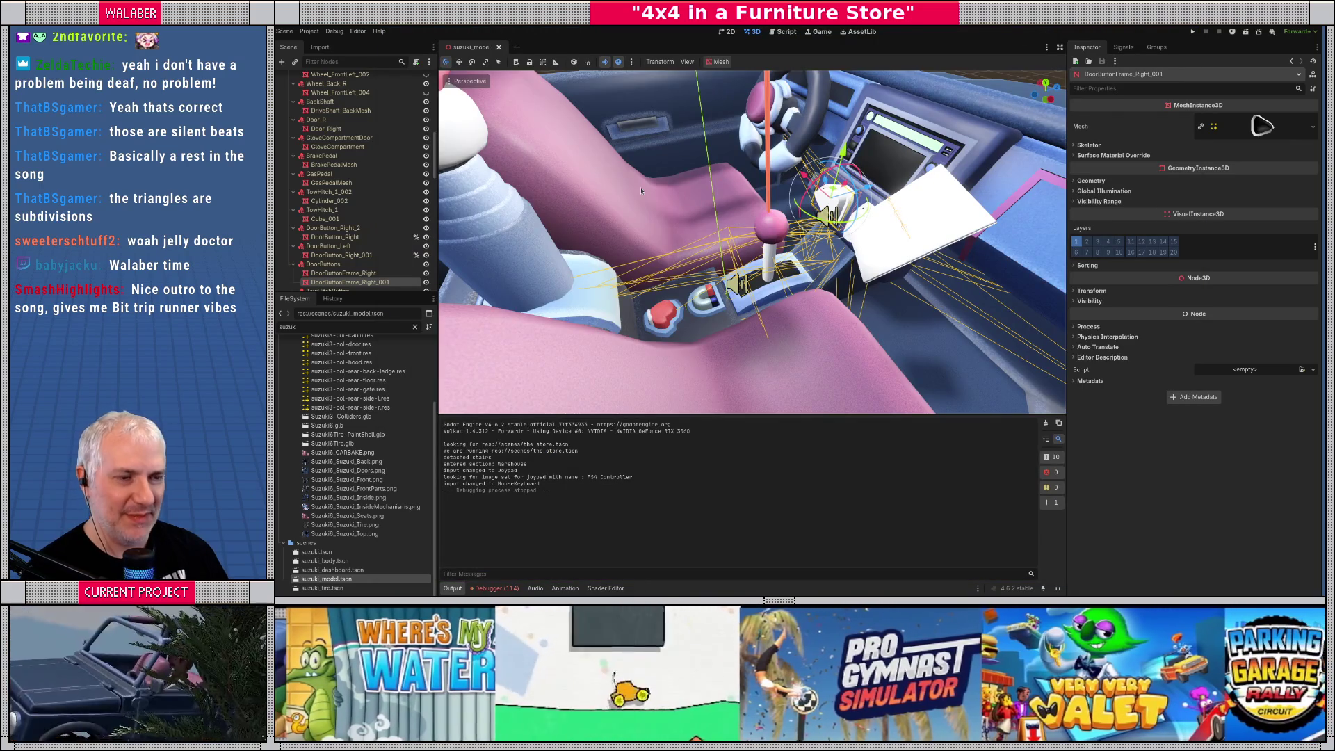
Run the project with F5, reaching the 4x4 in a Furniture Store 0.2.2 testing notice
key(F5)
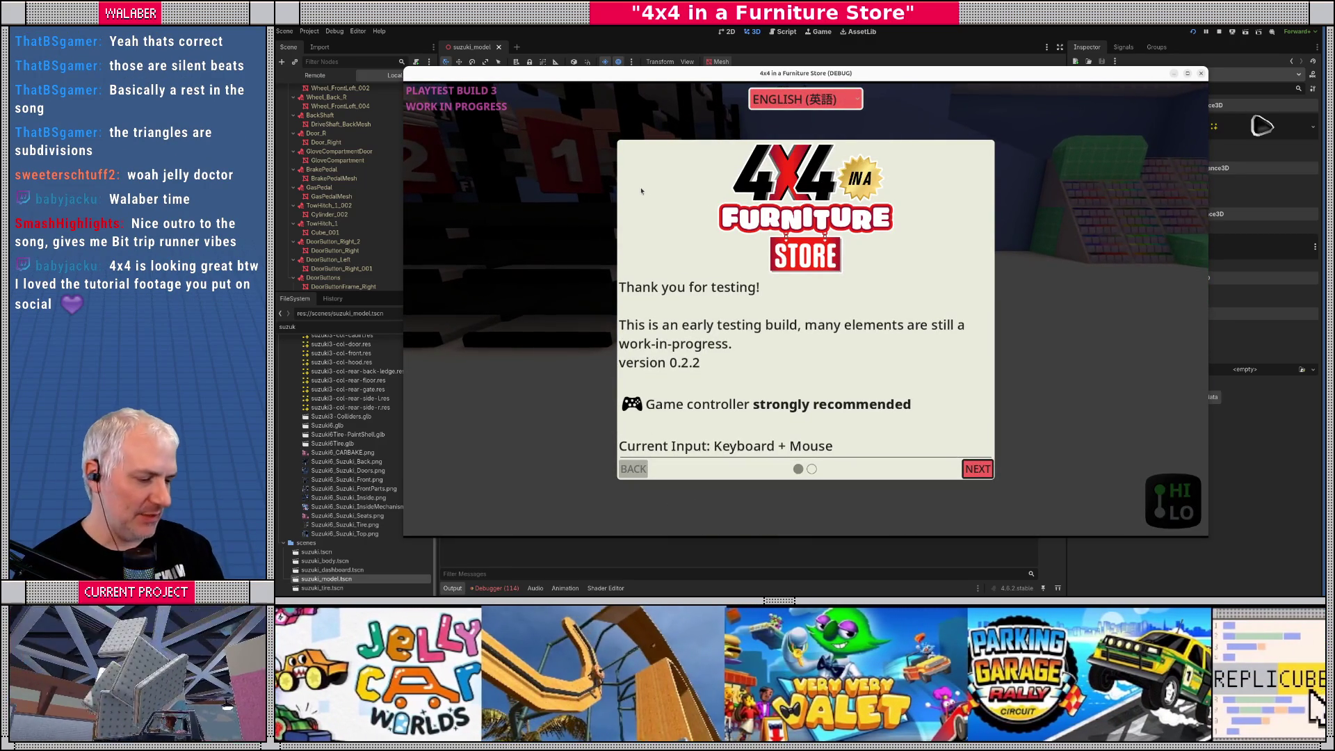
Dismiss the notice, drive the car to the showroom with a rear camera view, then stop the game
key(Return)
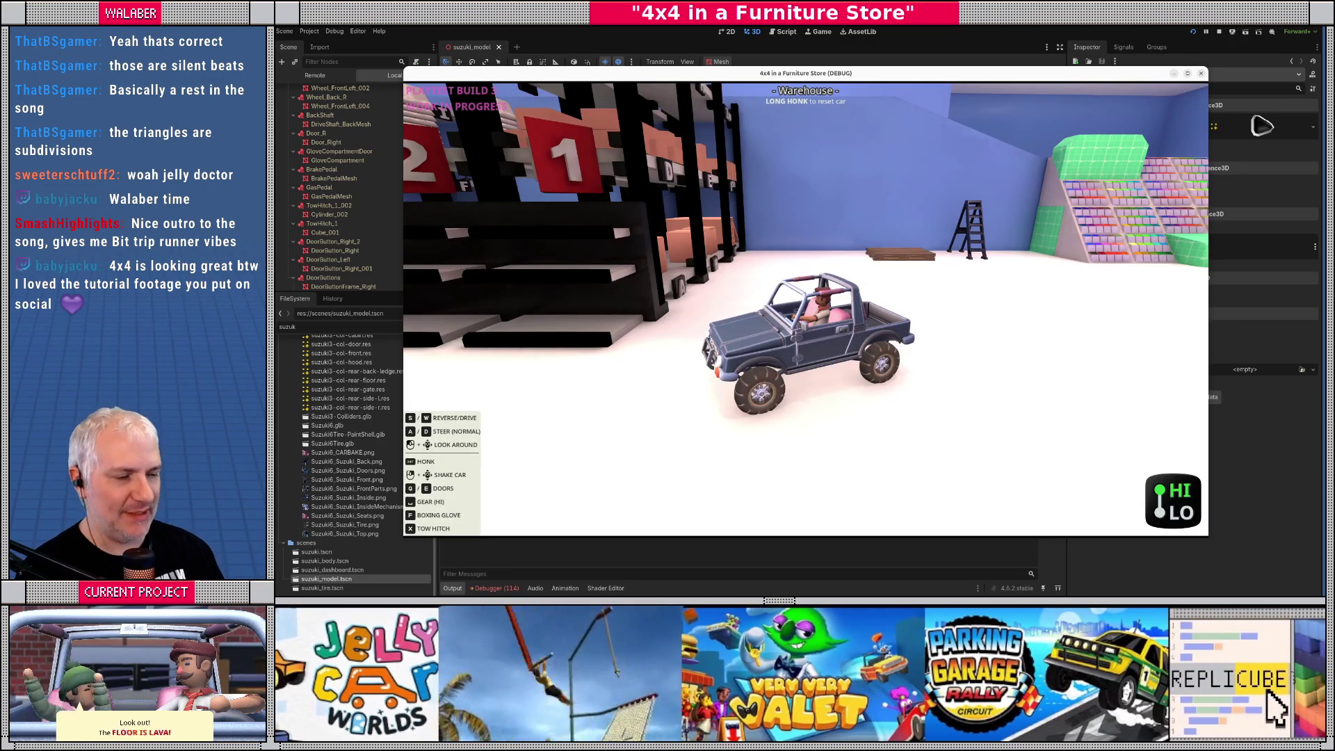
key(w)
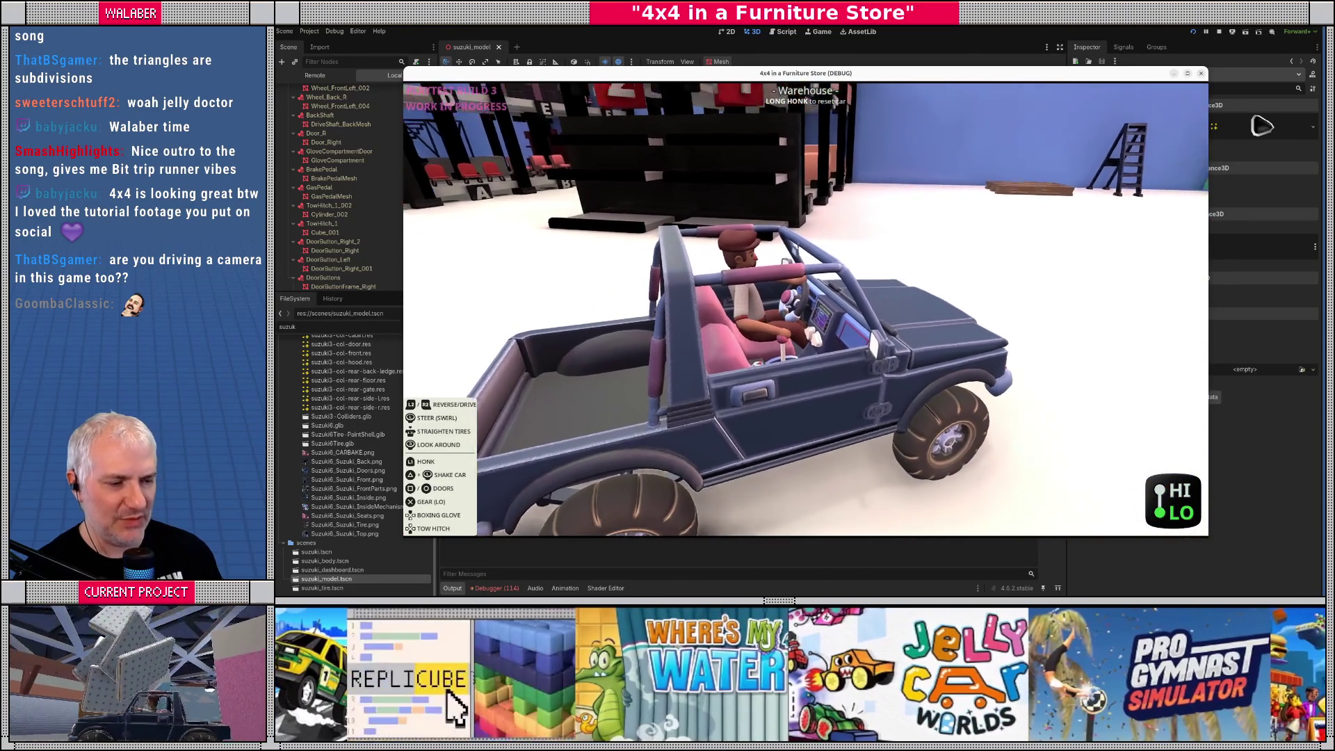
key(w)
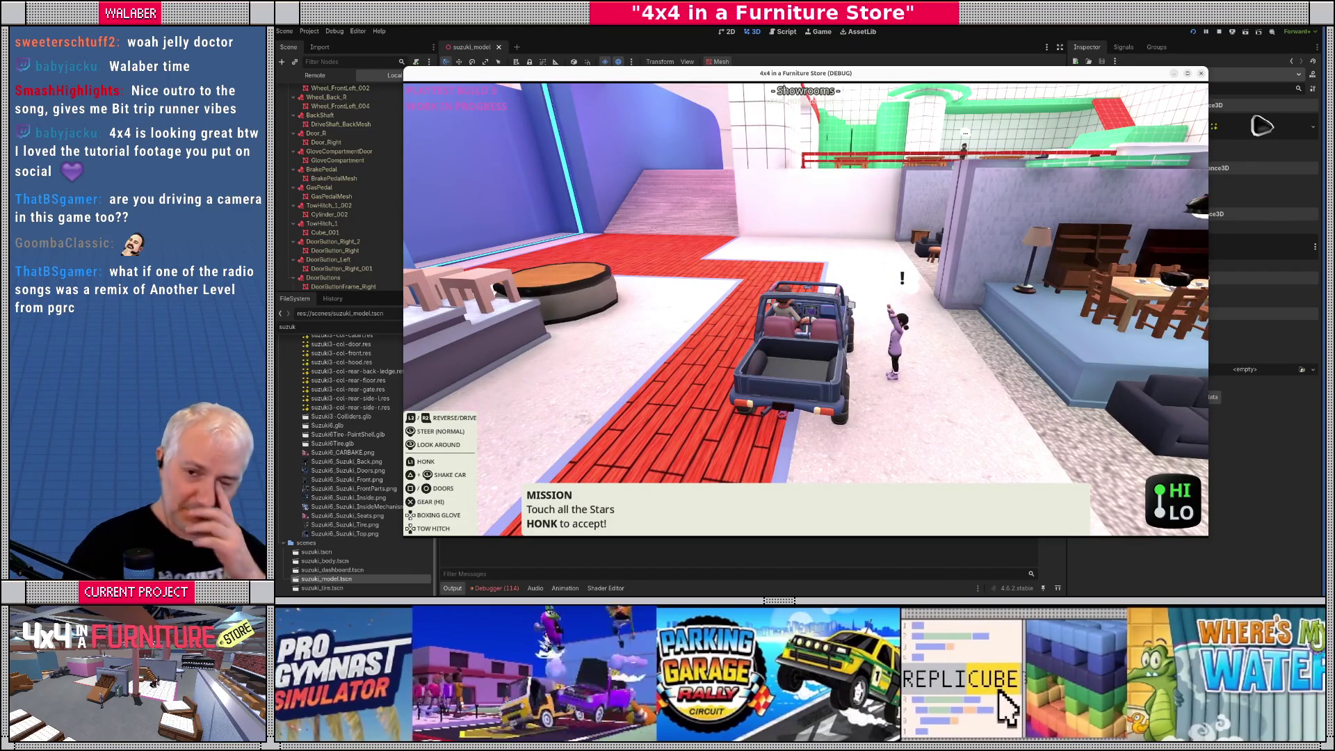
key(F8)
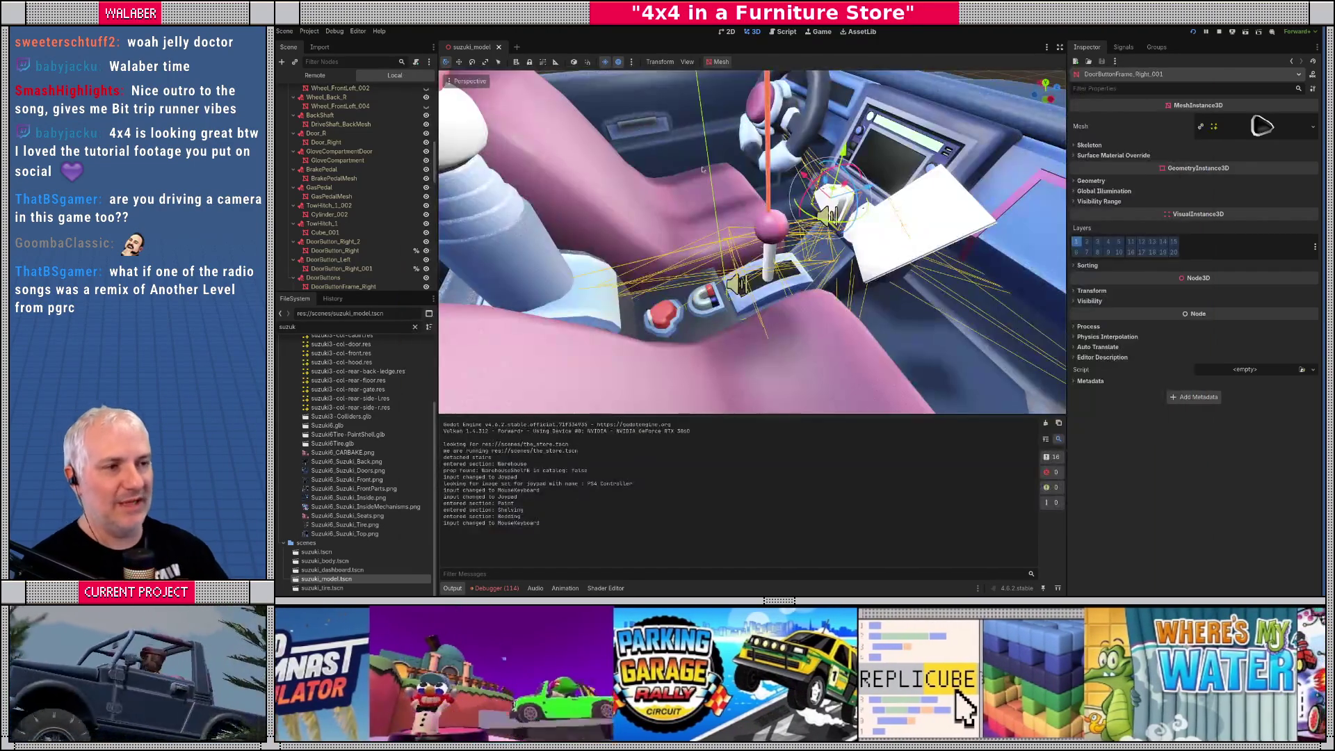
Select the existing FileSystem filter text, then rerun the game into the Showroom
double_click(331, 324)
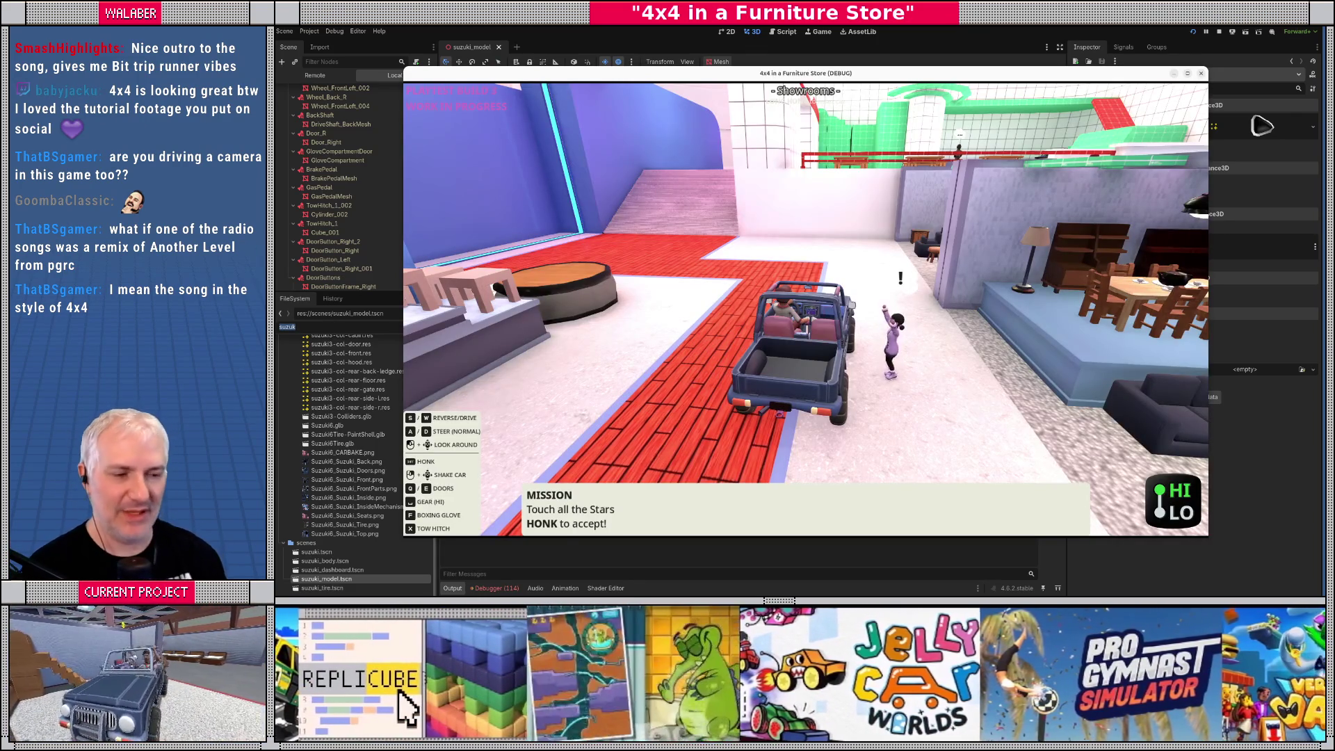
Browse E.D.M.V. and FurniCHILL, tune the radio to The ROLL CAGE (101.1), then stop the game
key(Return)
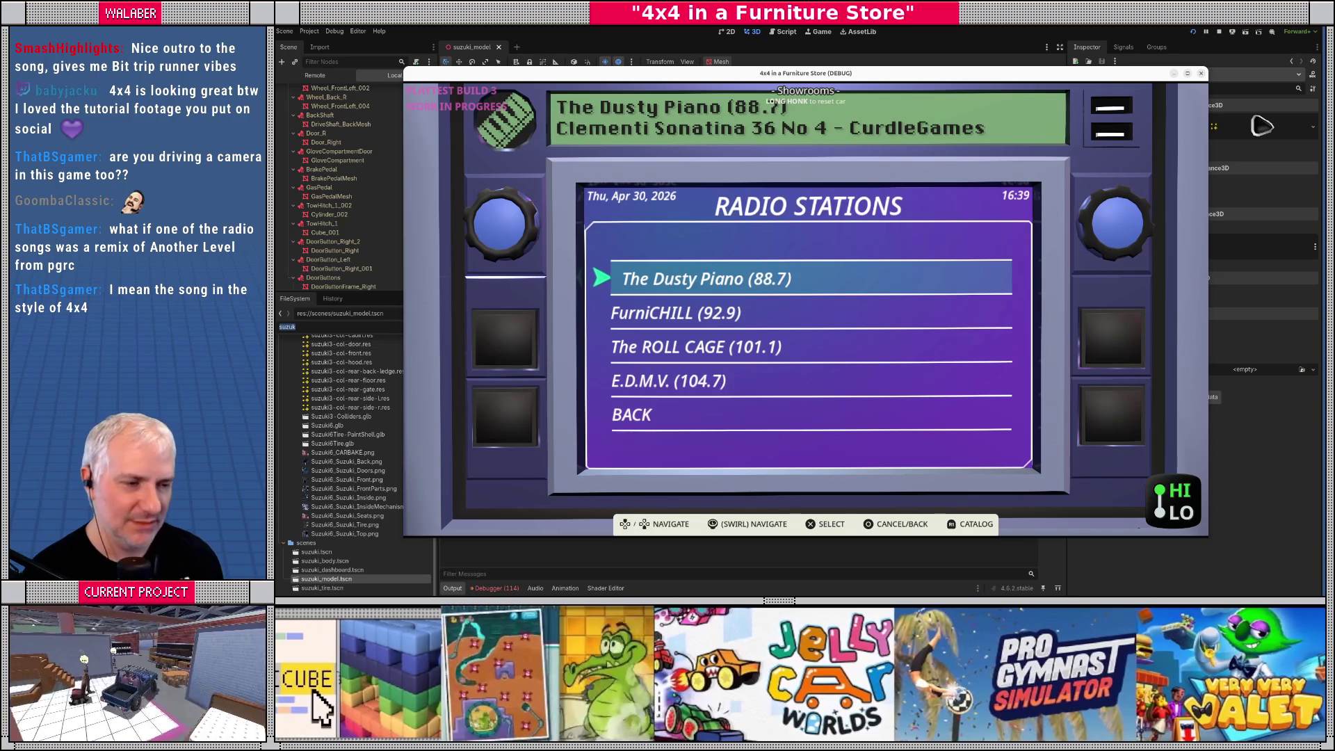
key(Down)
key(Down)
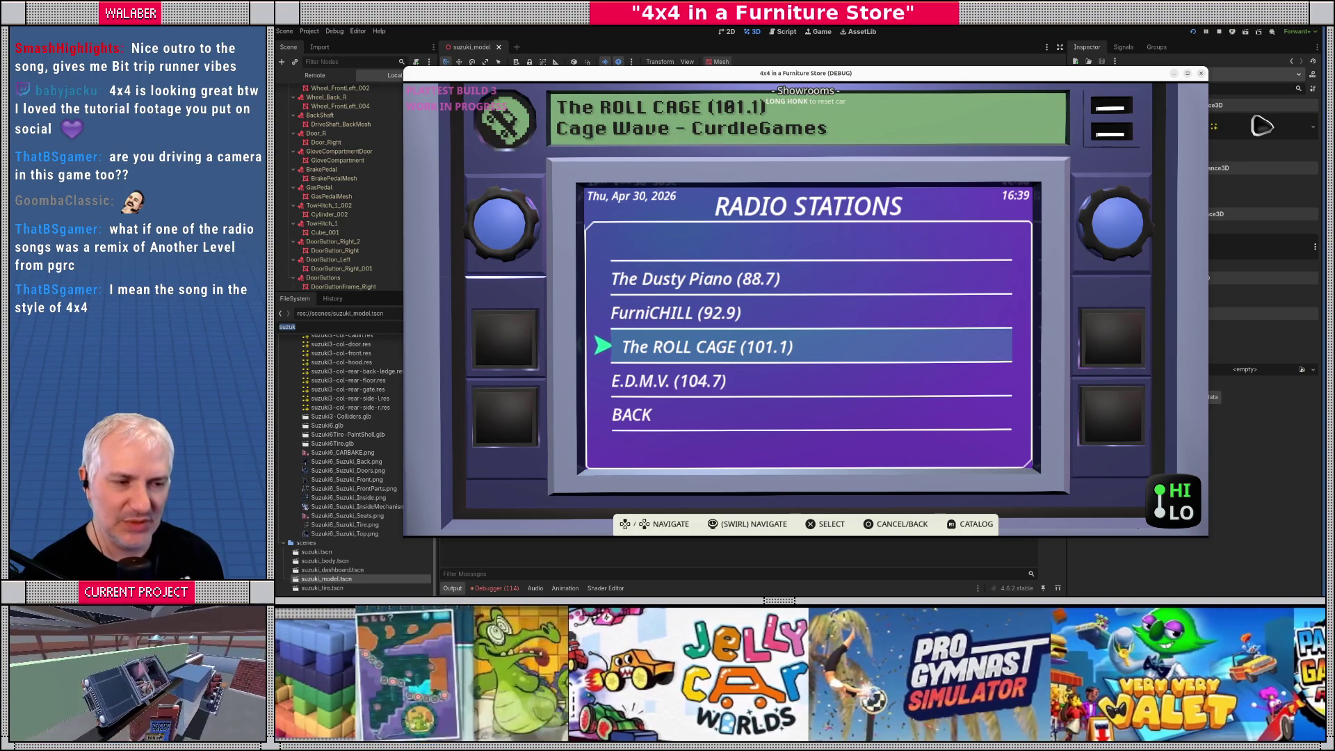
key(Down)
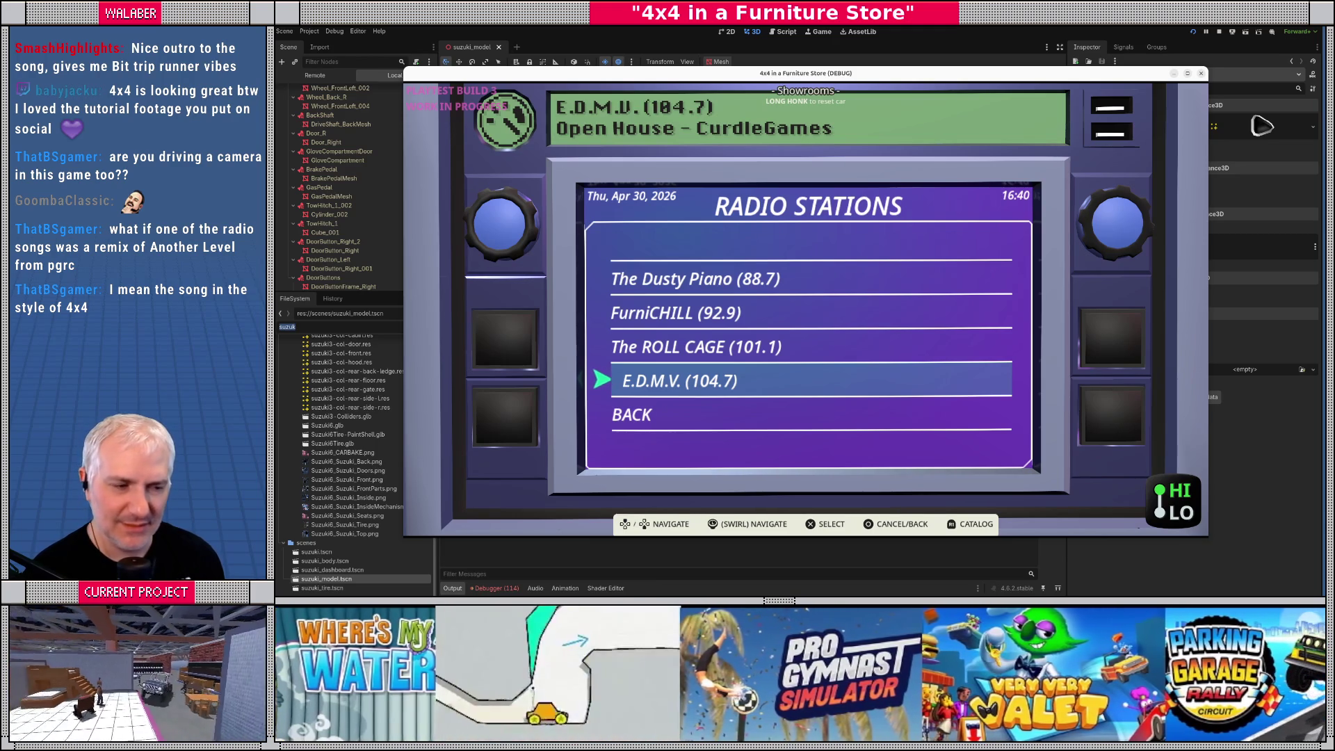
key(Up)
key(Up)
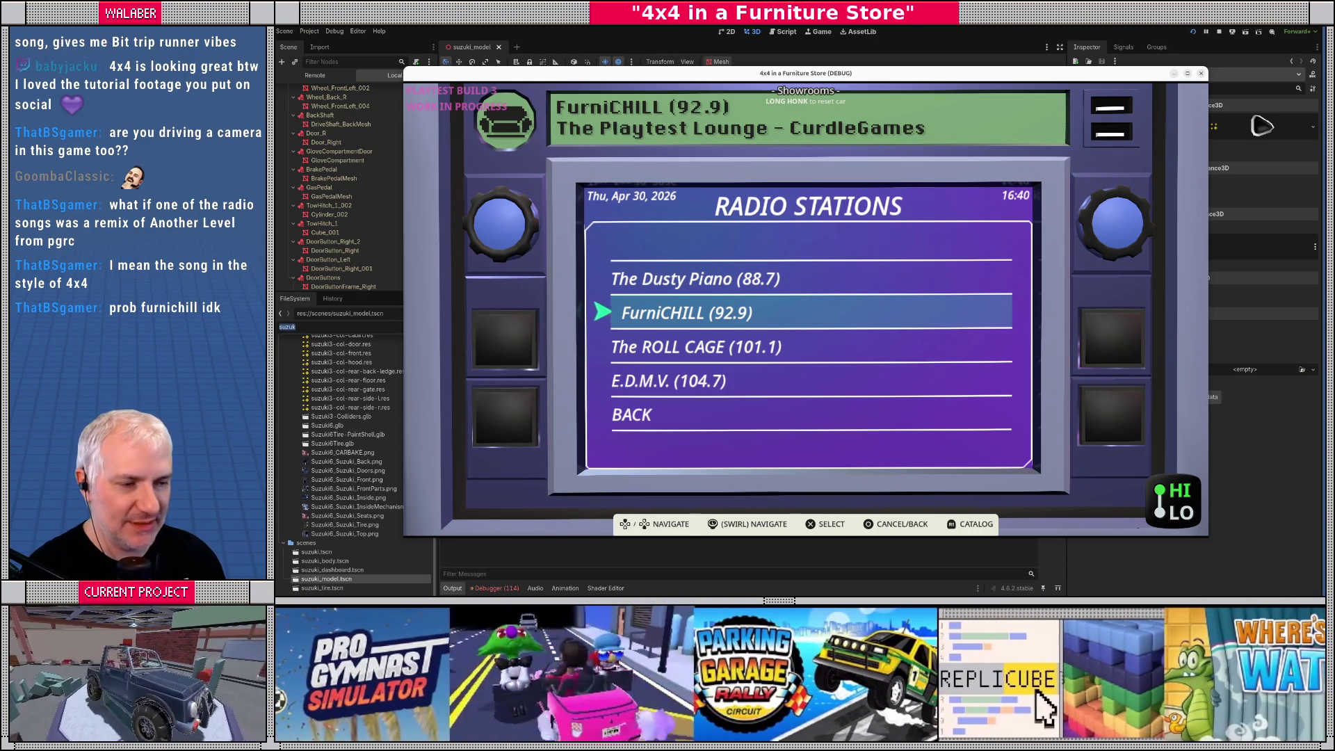
key(Down)
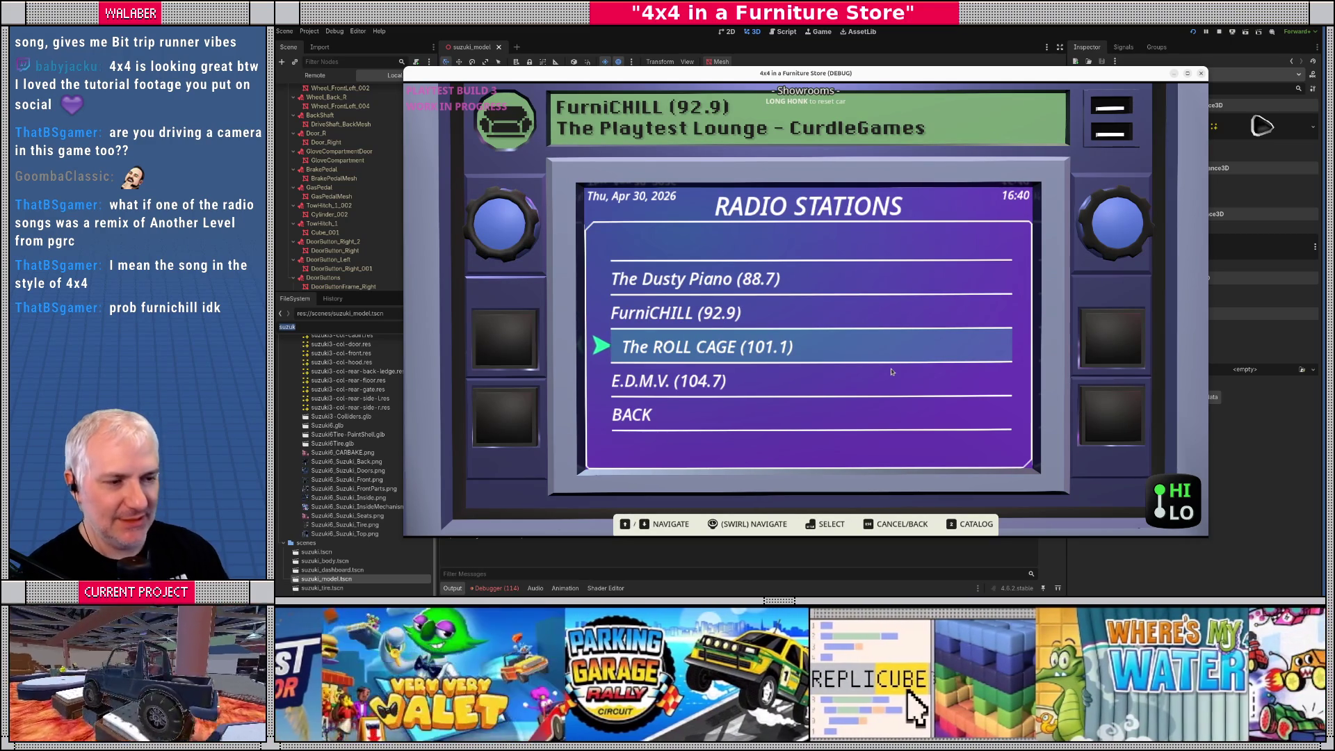
key(Return)
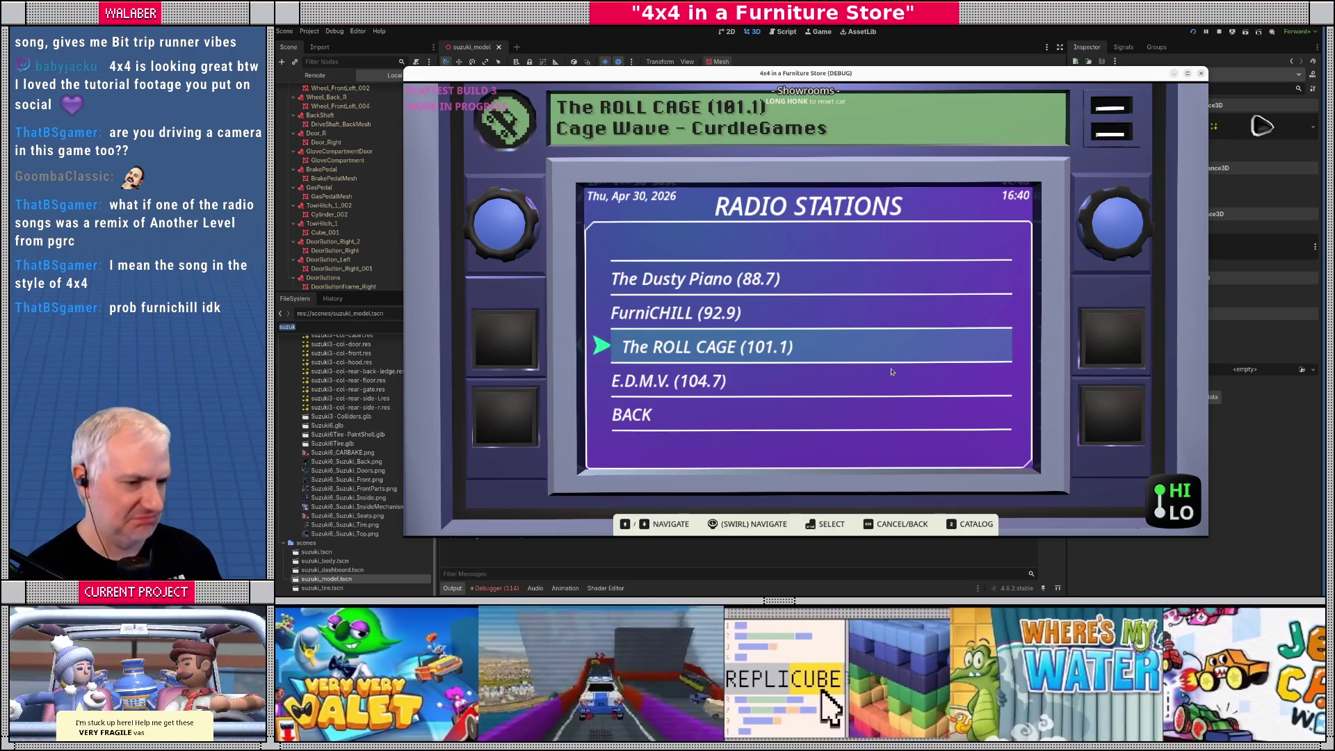
key(F8)
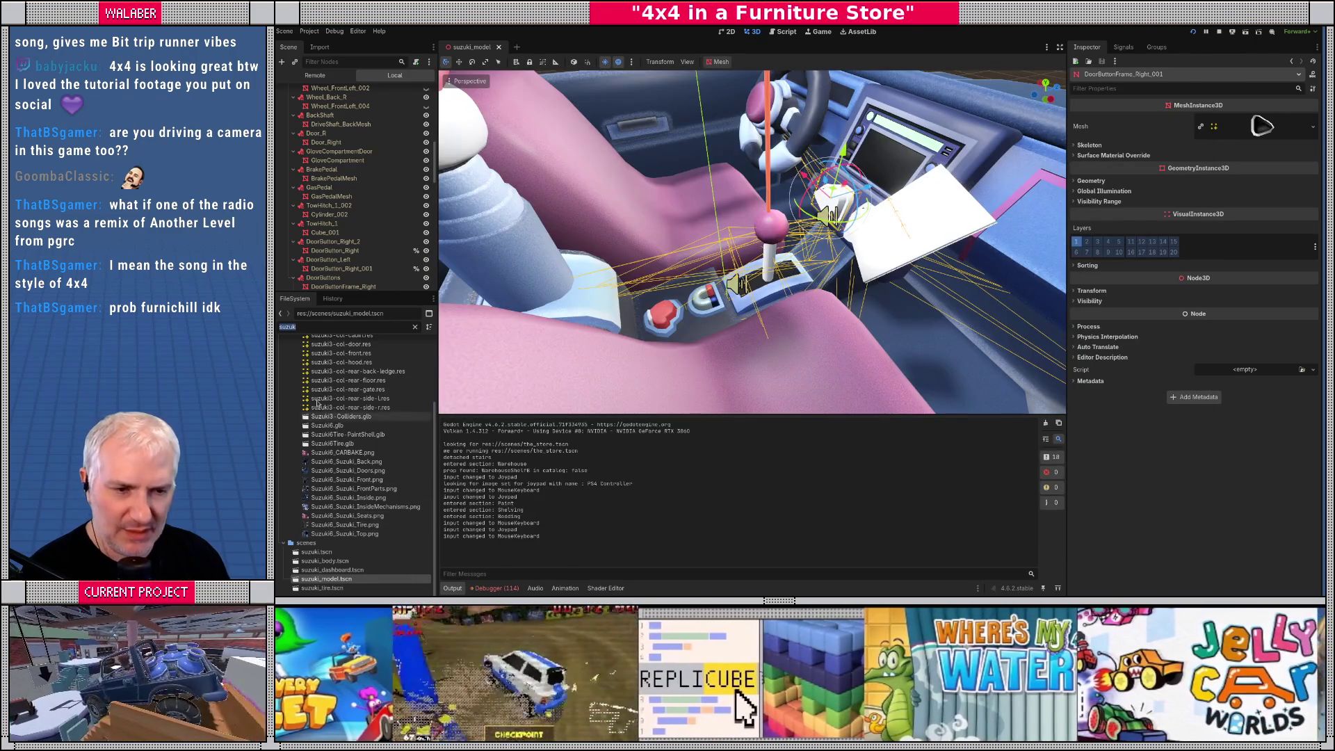
Clear the FileSystem filter and scroll back to the top of the file tree
click(414, 328)
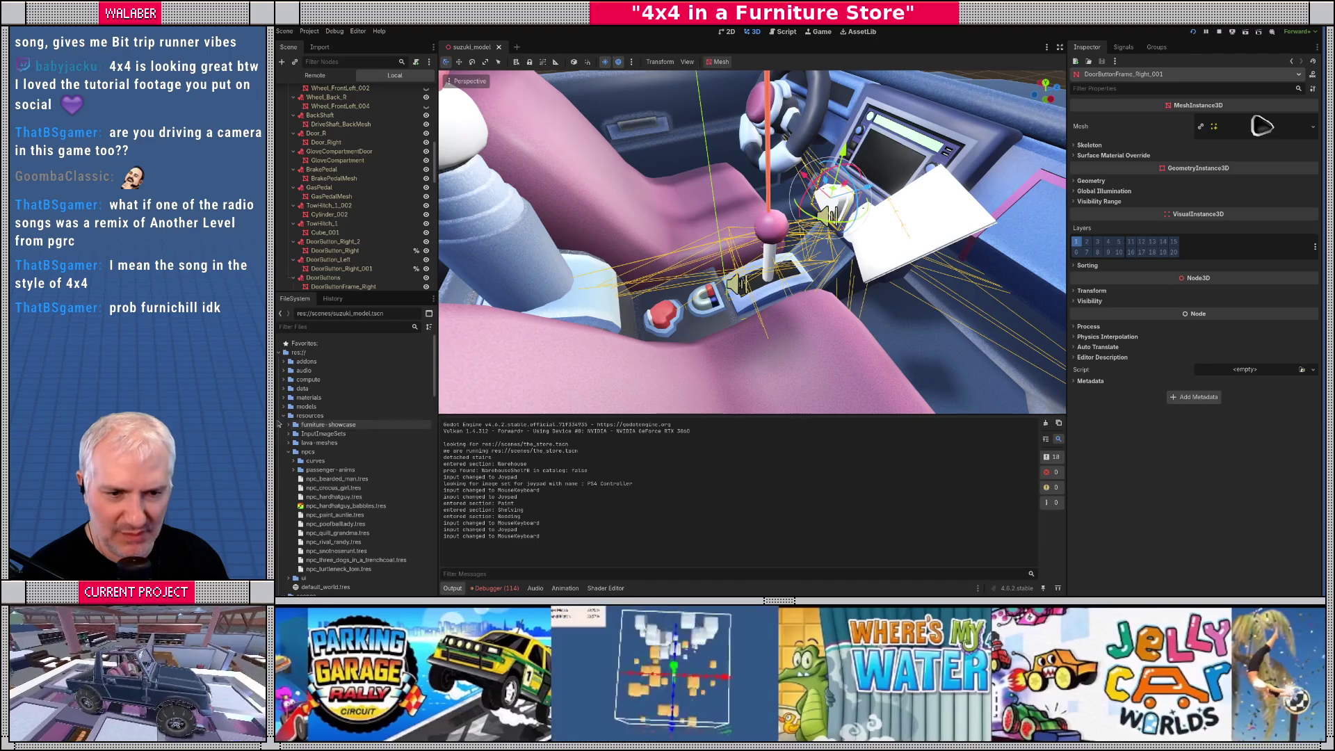
click(284, 425)
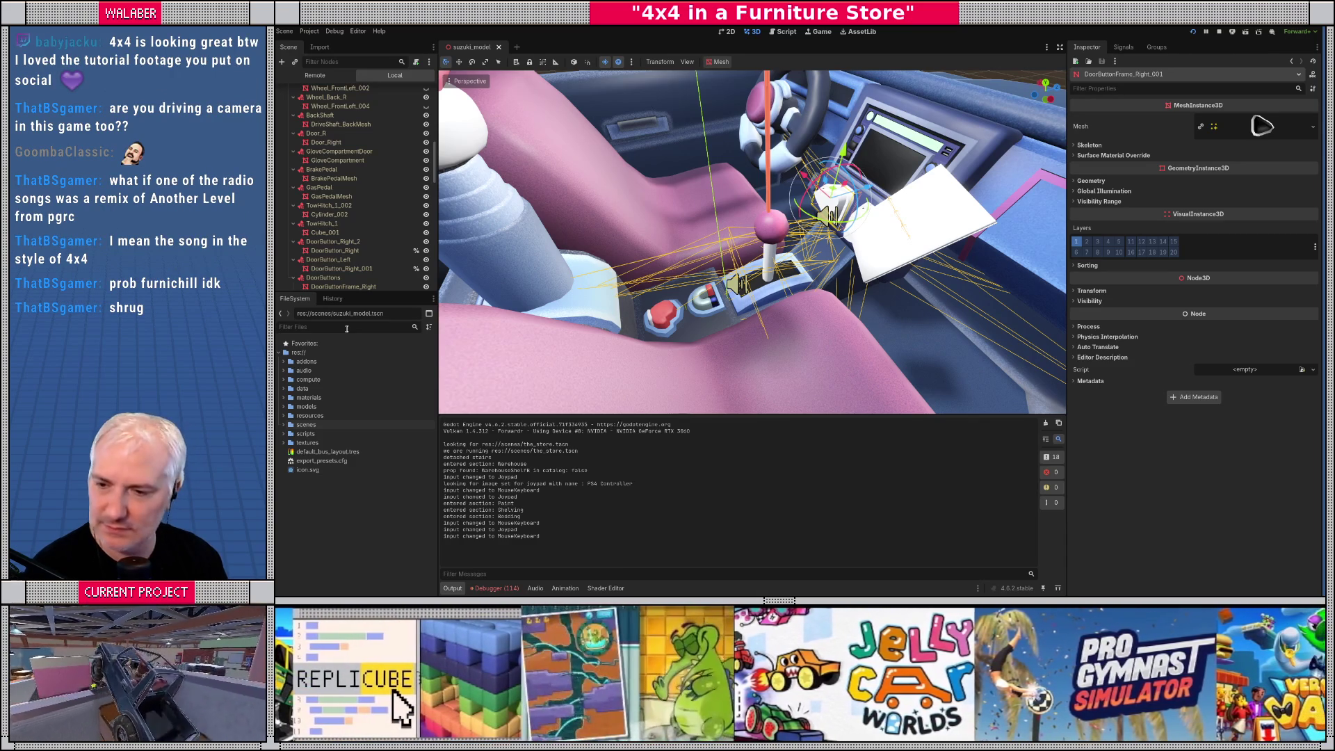
text(cos)
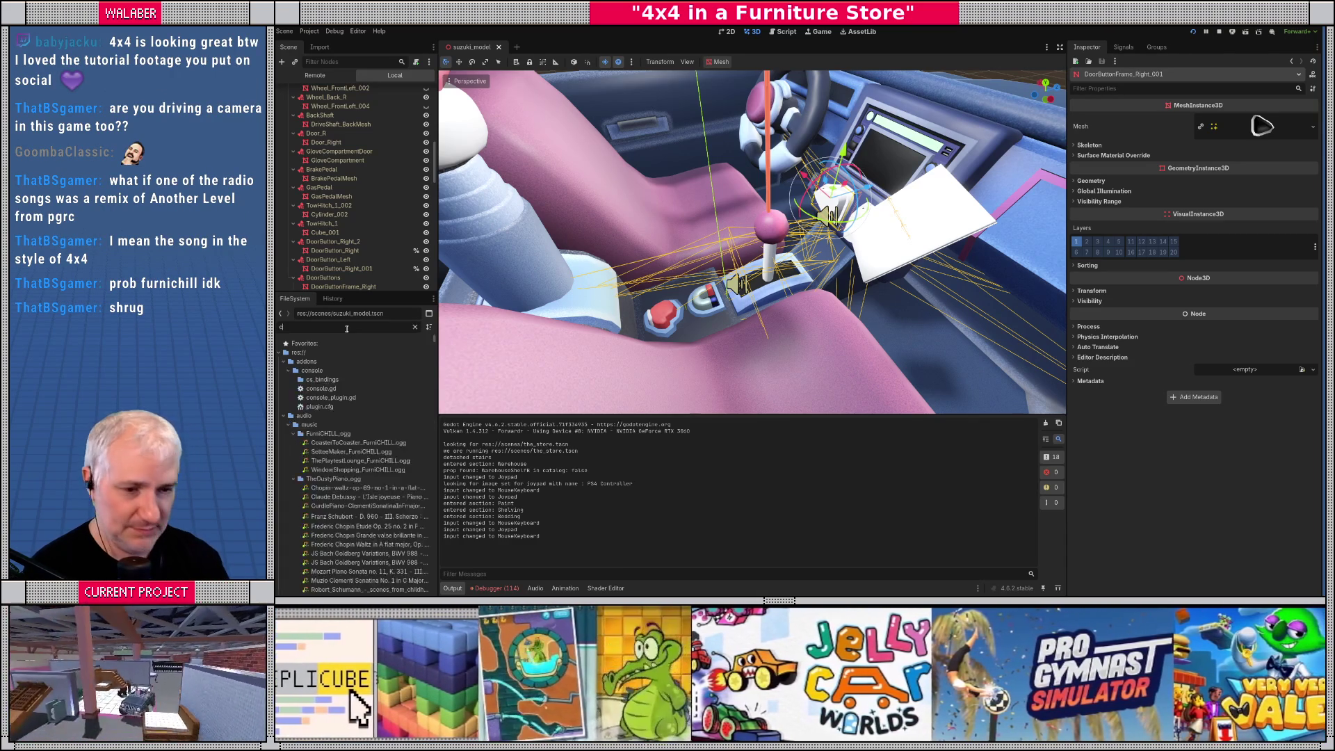
key(BackSpace)
key(BackSpace)
key(BackSpace)
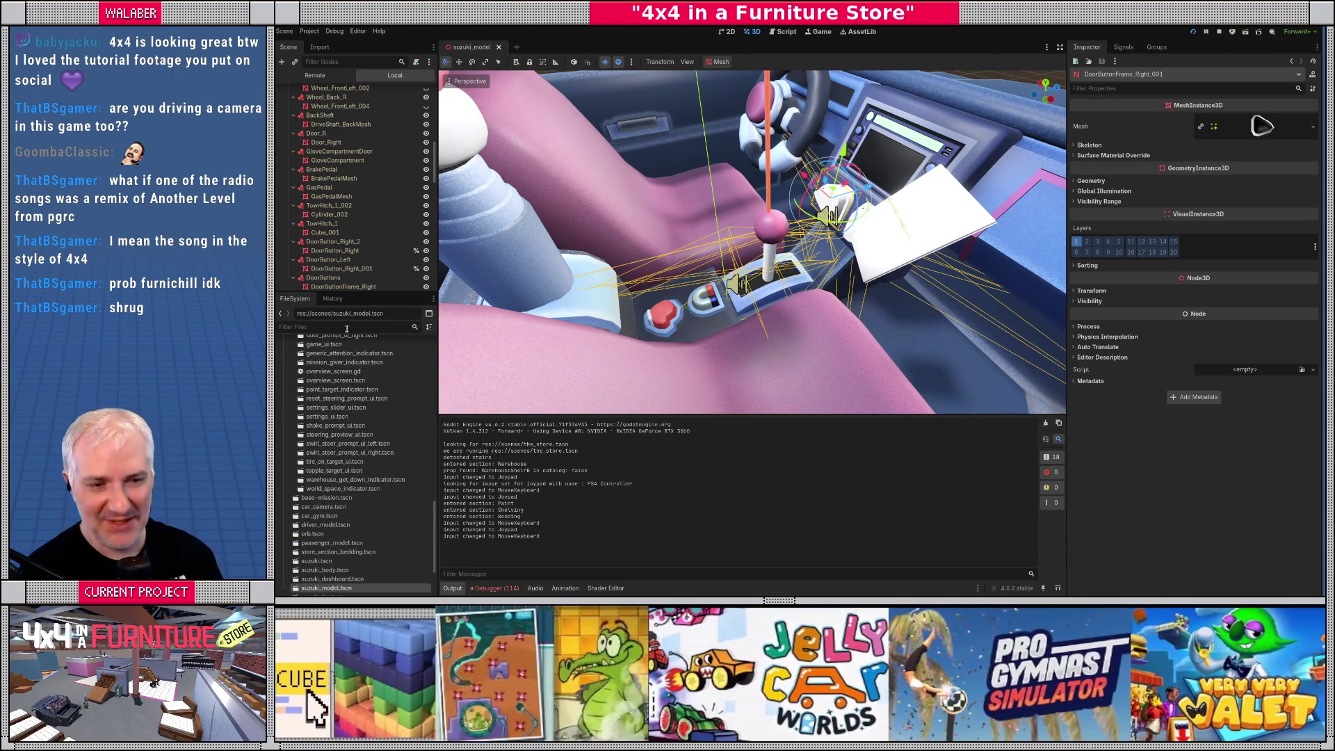
scroll(358, 536, up, 10)
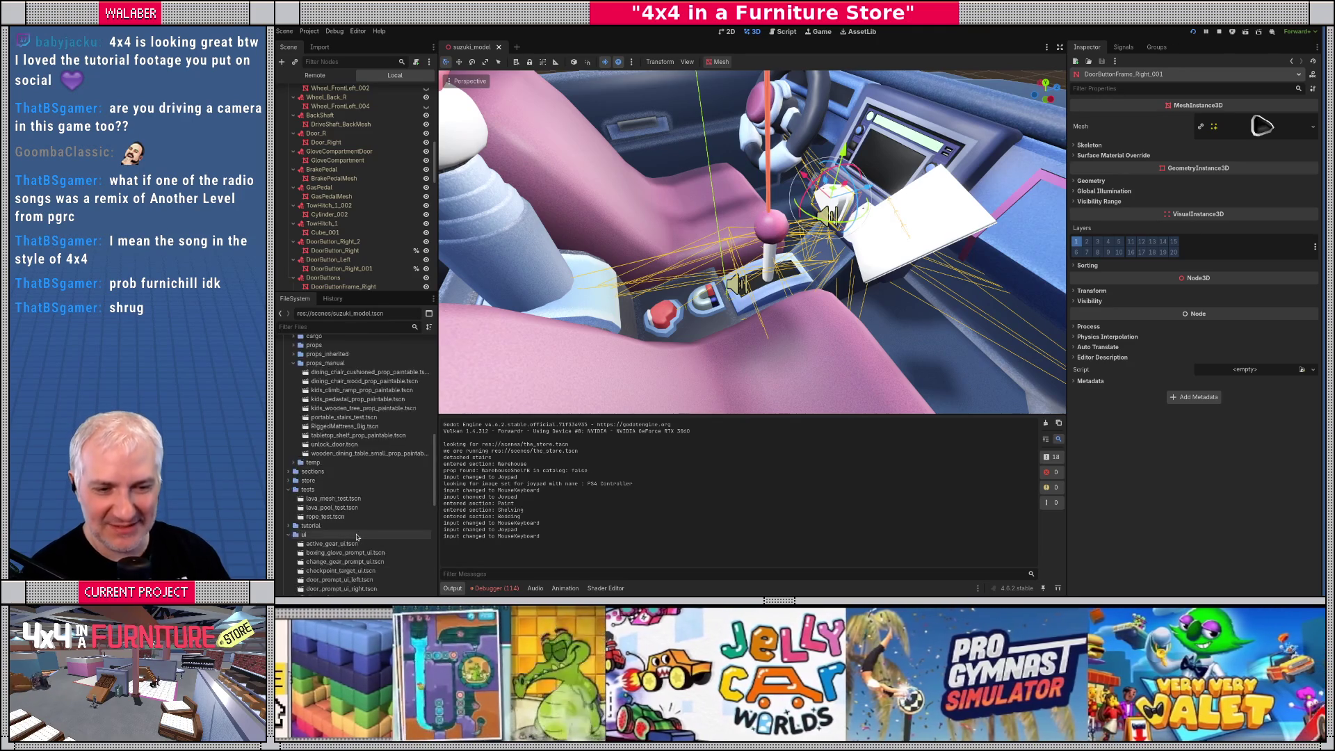
scroll(351, 518, up, 5)
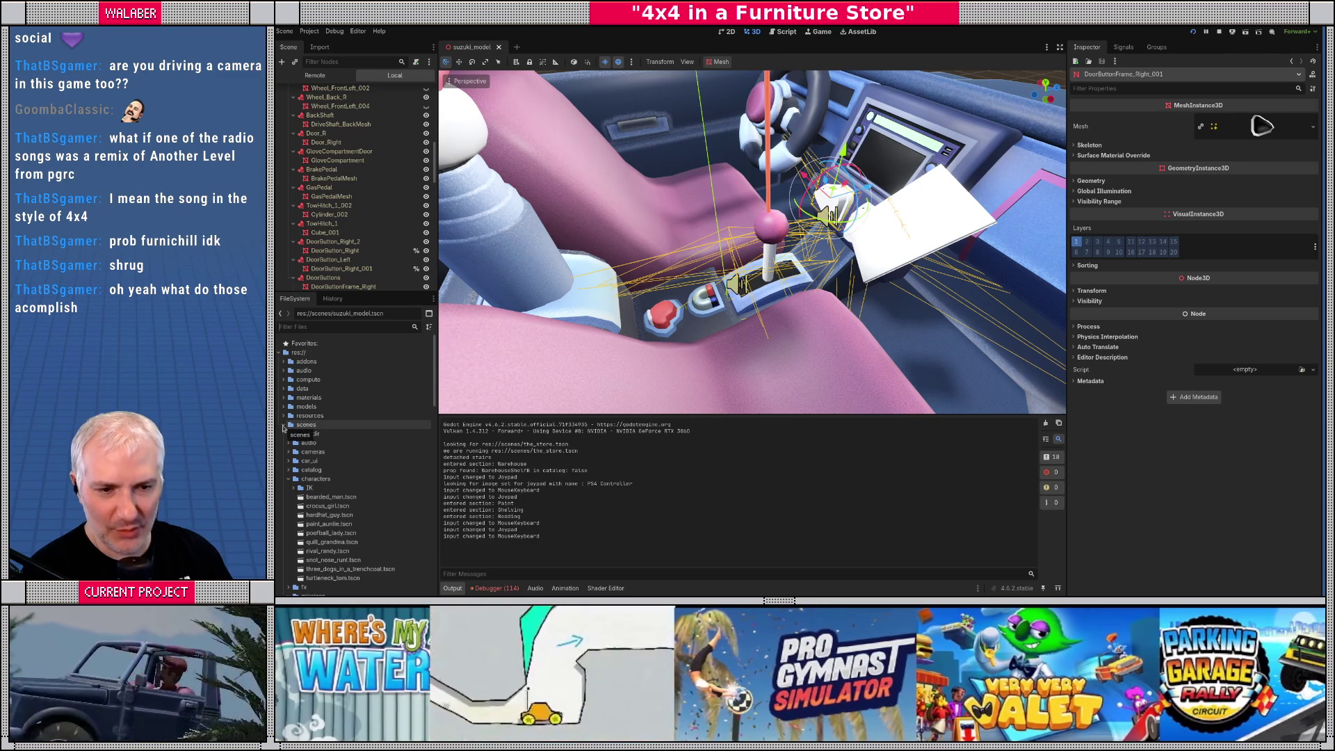
Expand scenes/characters and open crocus_girl.tscn in a new tab
click(283, 427)
click(283, 425)
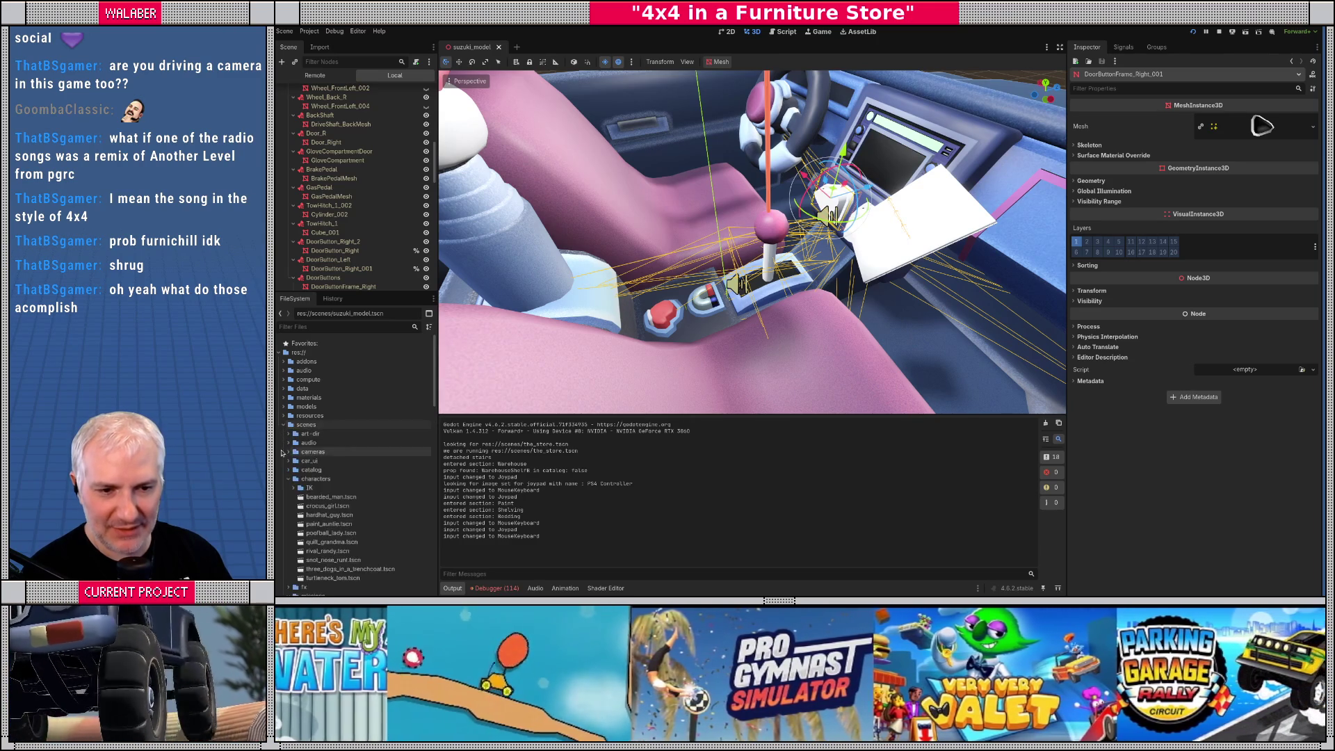
click(288, 479)
scroll(299, 487, down, 3)
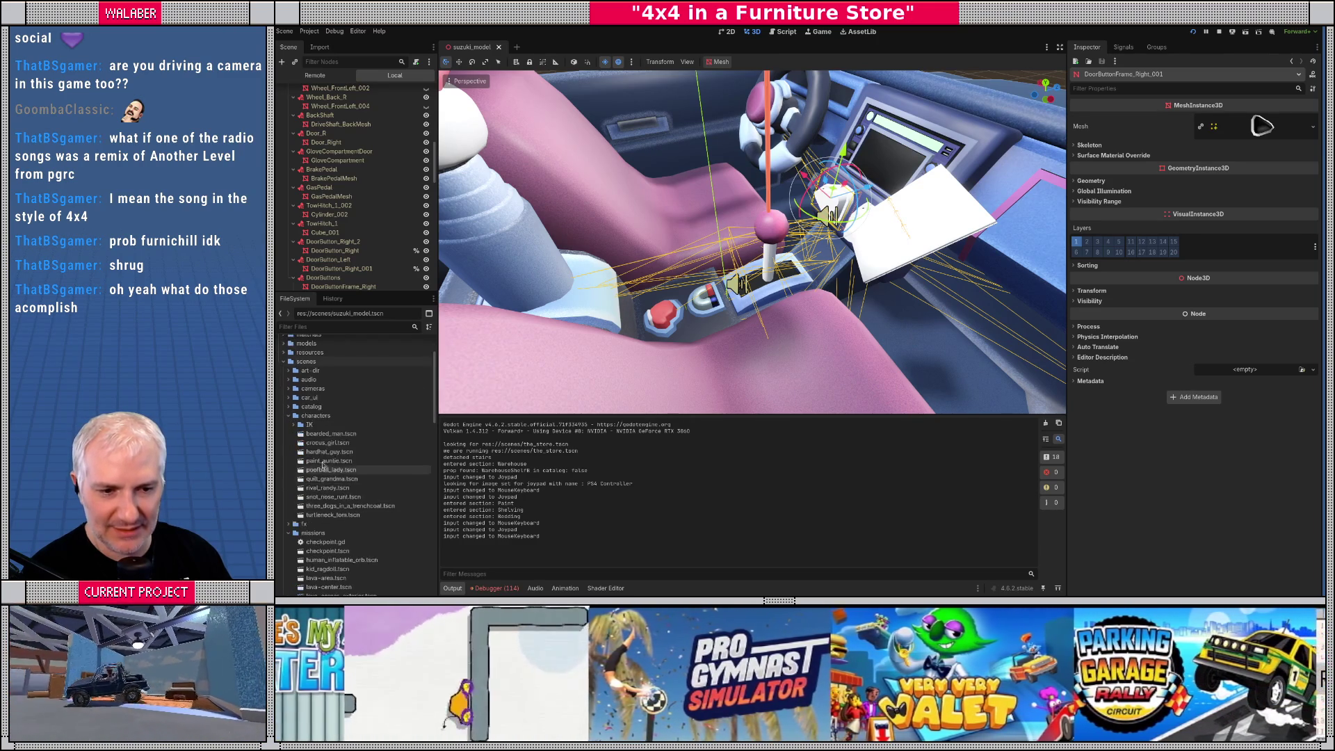
click(314, 444)
double_click(313, 443)
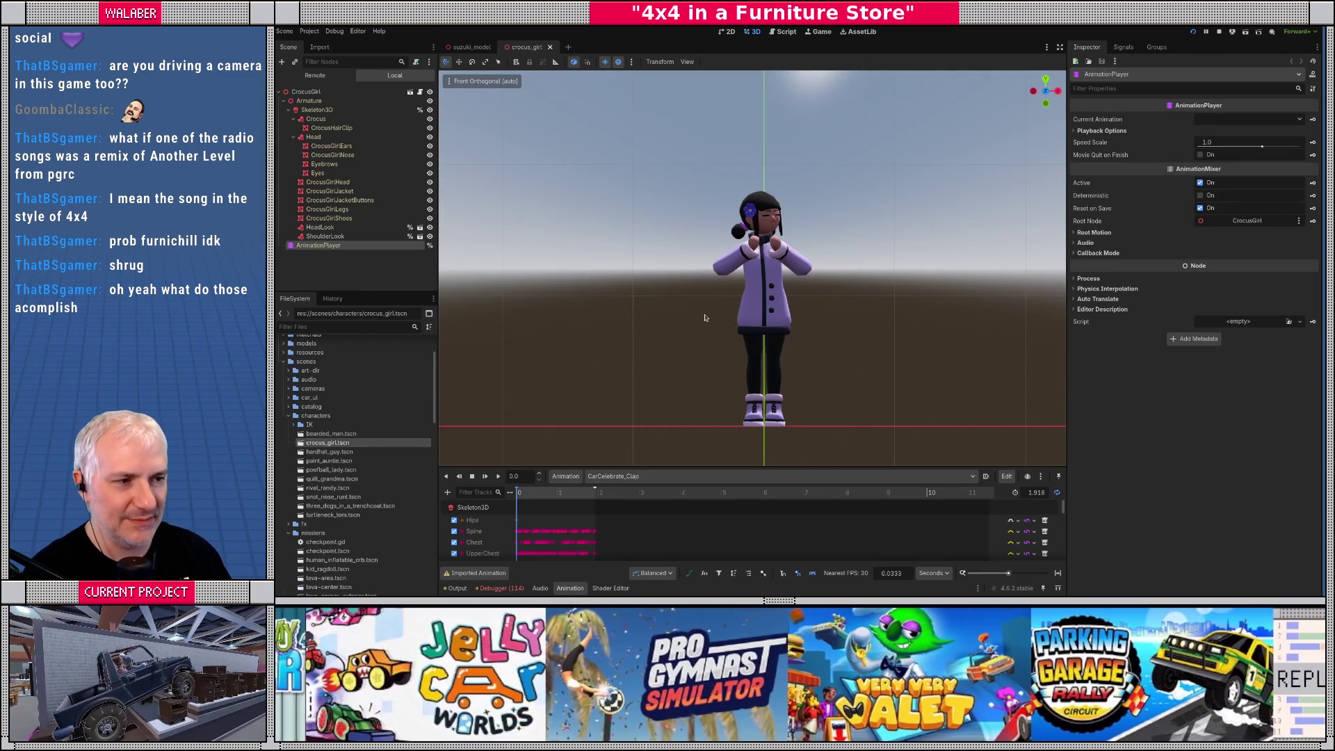
Enlarge the animation panel, preview human-anims/Dude_Wave, then switch to SharedAction_BackOff
scroll(704, 316, up, 5)
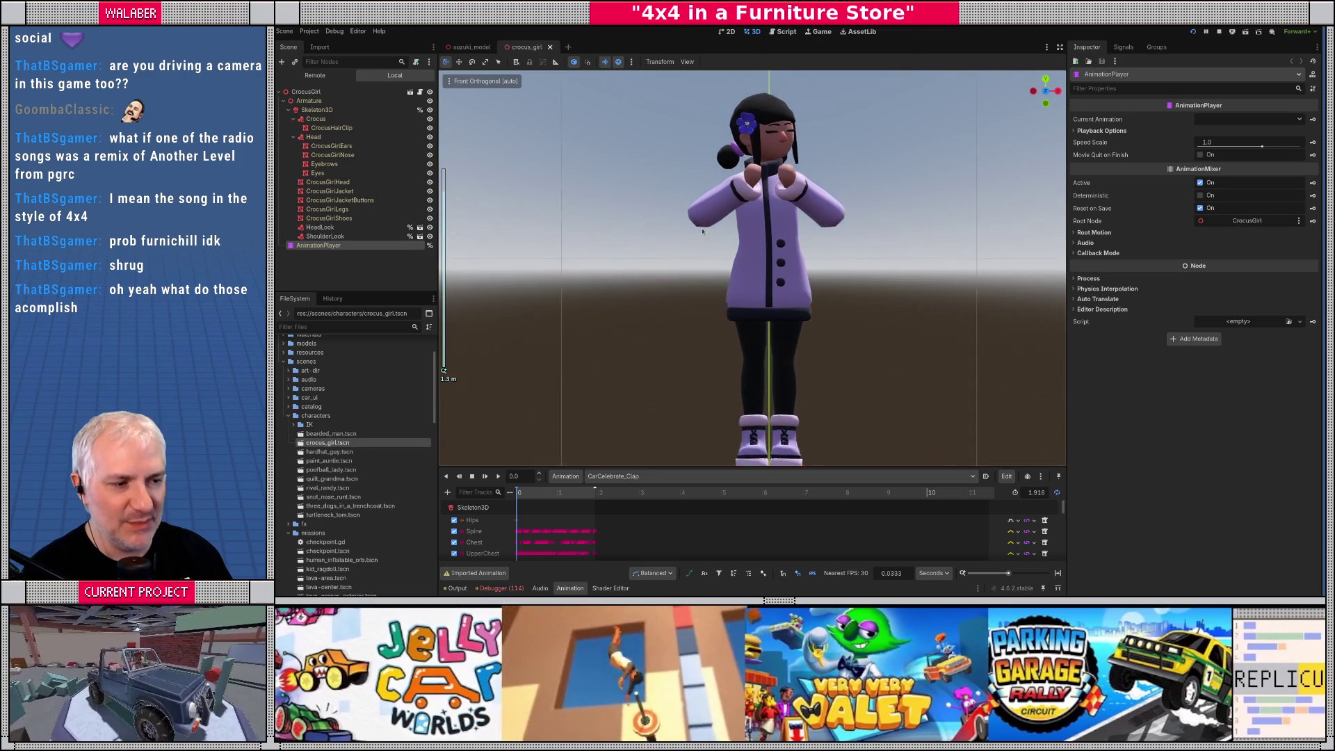
scroll(703, 231, down, 2)
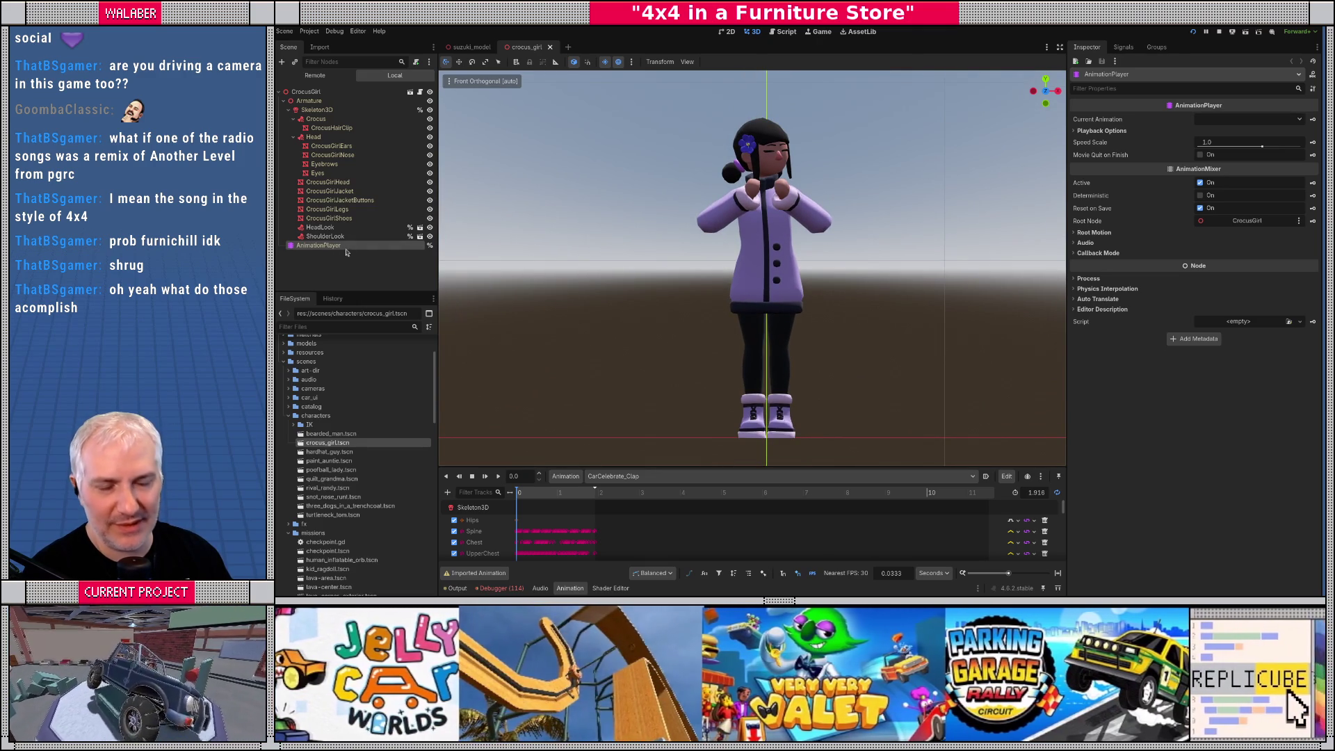
drag(646, 467, 652, 354)
click(655, 366)
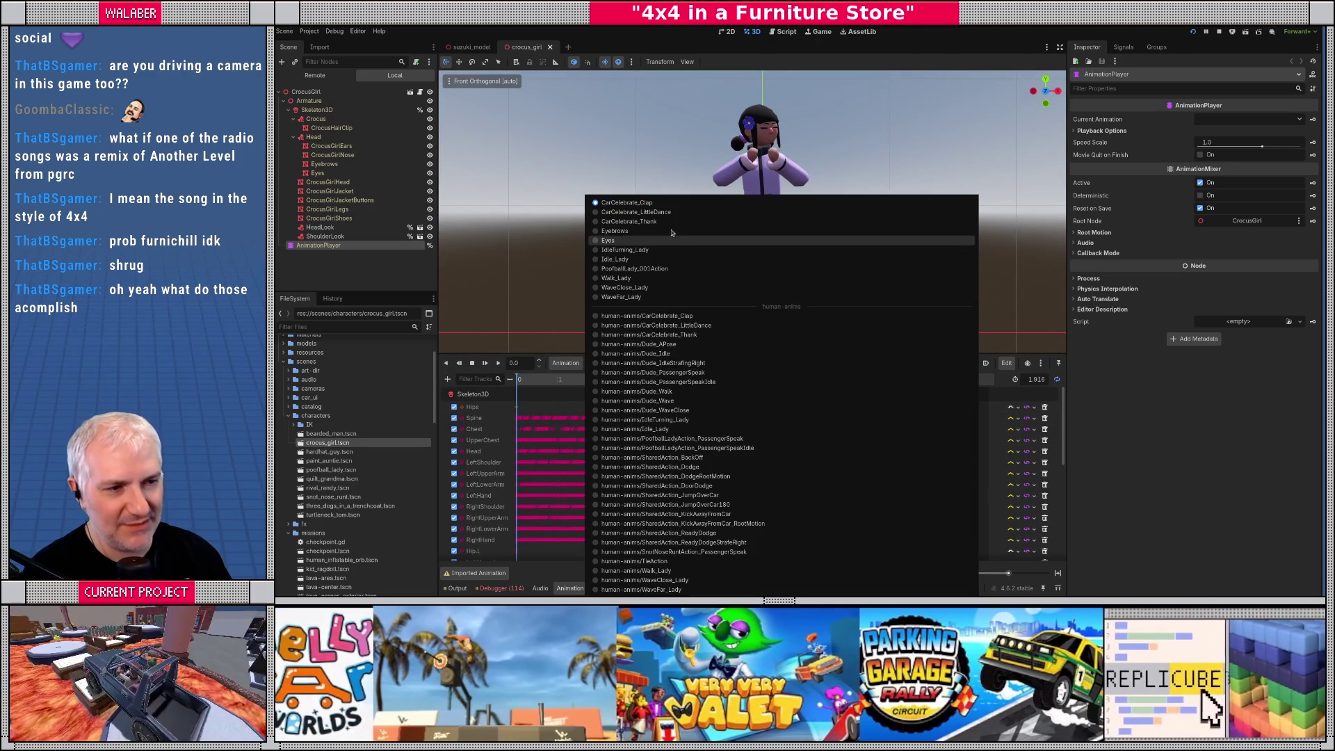
click(661, 401)
click(496, 363)
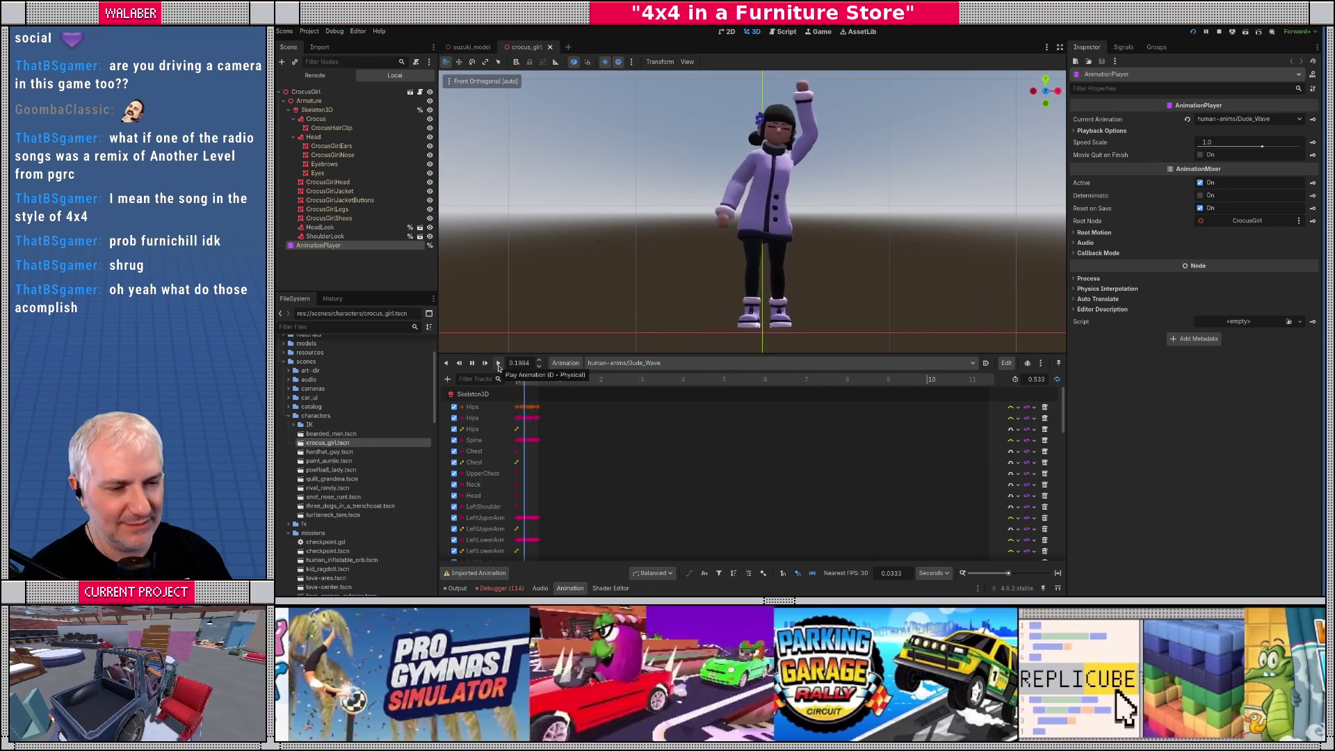
click(640, 363)
click(672, 457)
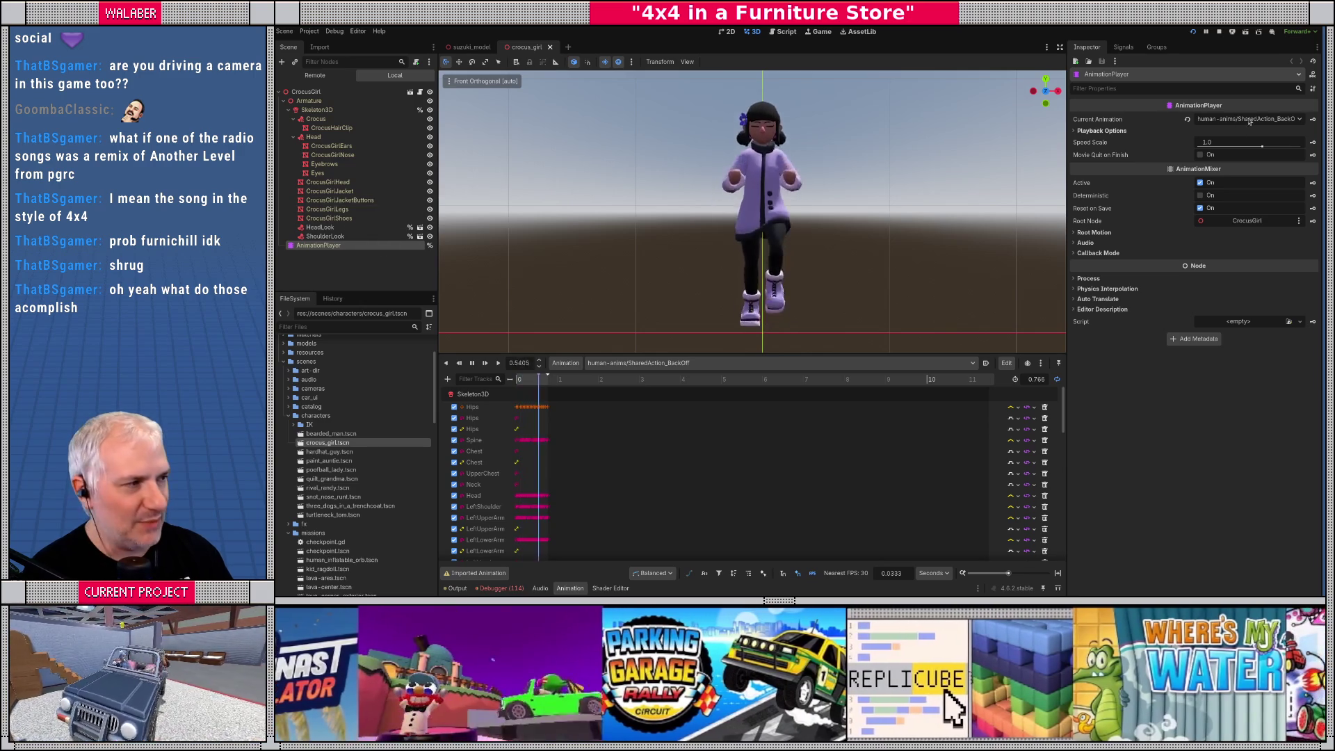
Open the AnimationPlayer class docs in distraction-free mode and scroll through its methods
click(1312, 76)
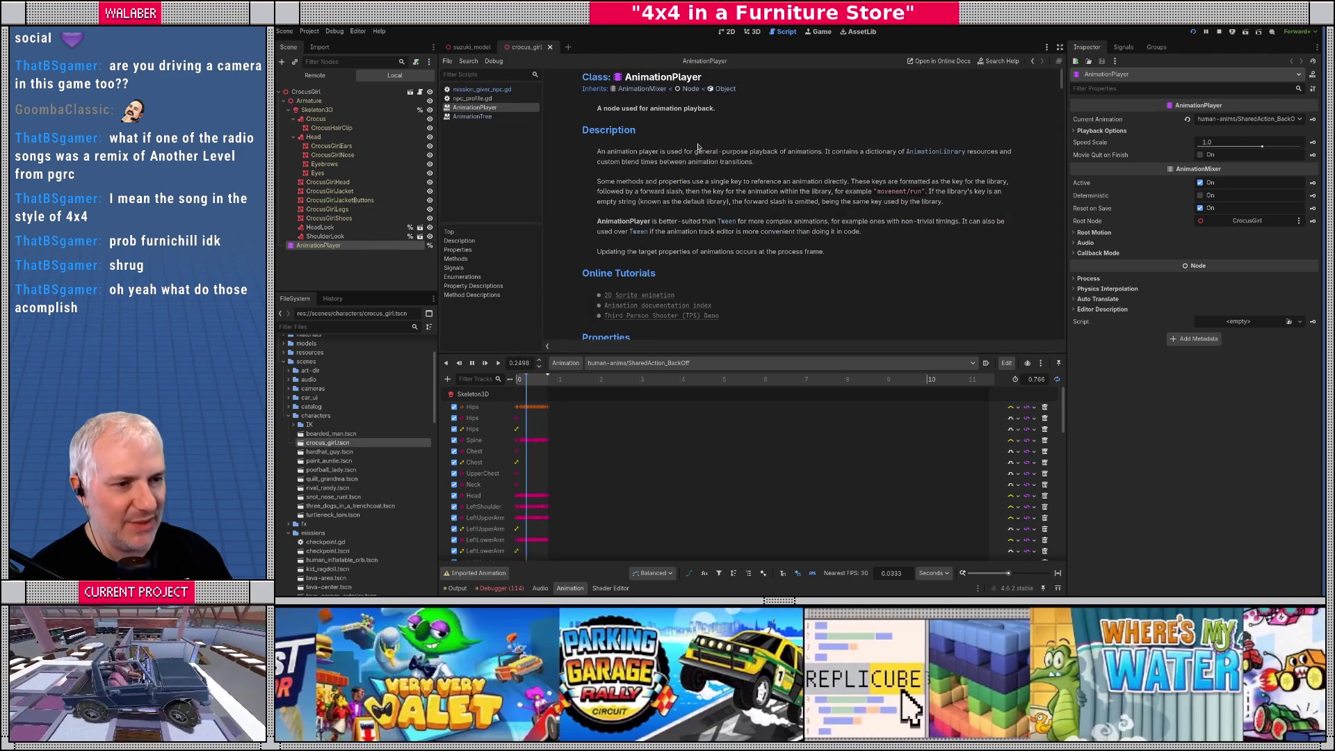
click(1059, 46)
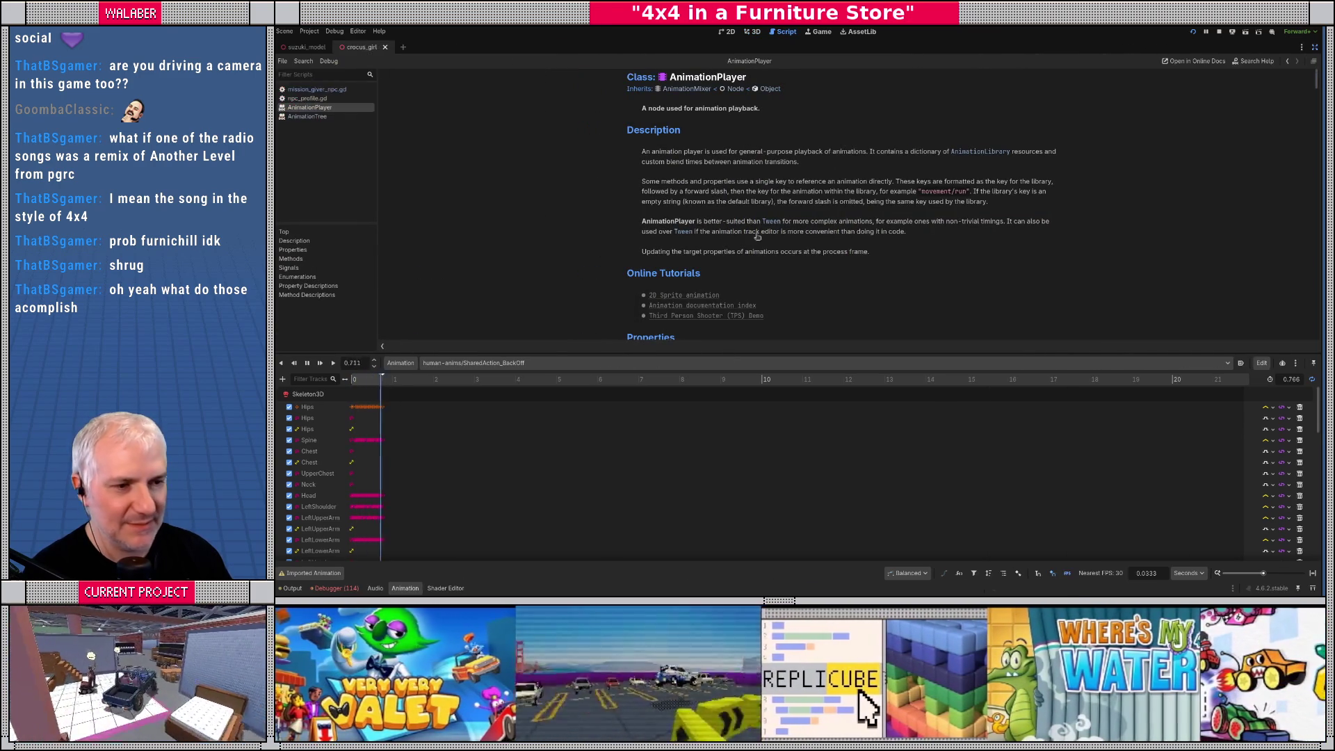
drag(748, 354, 744, 441)
scroll(688, 270, down, 5)
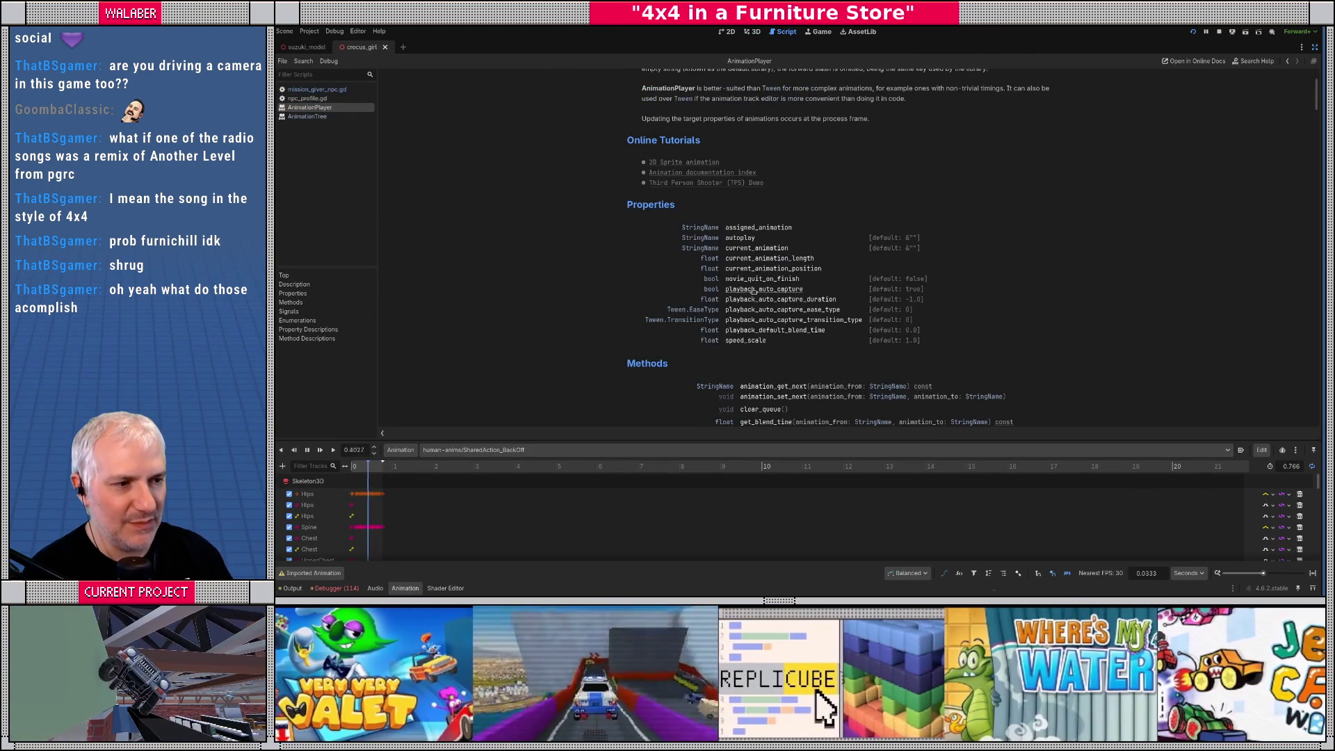
scroll(687, 269, down, 5)
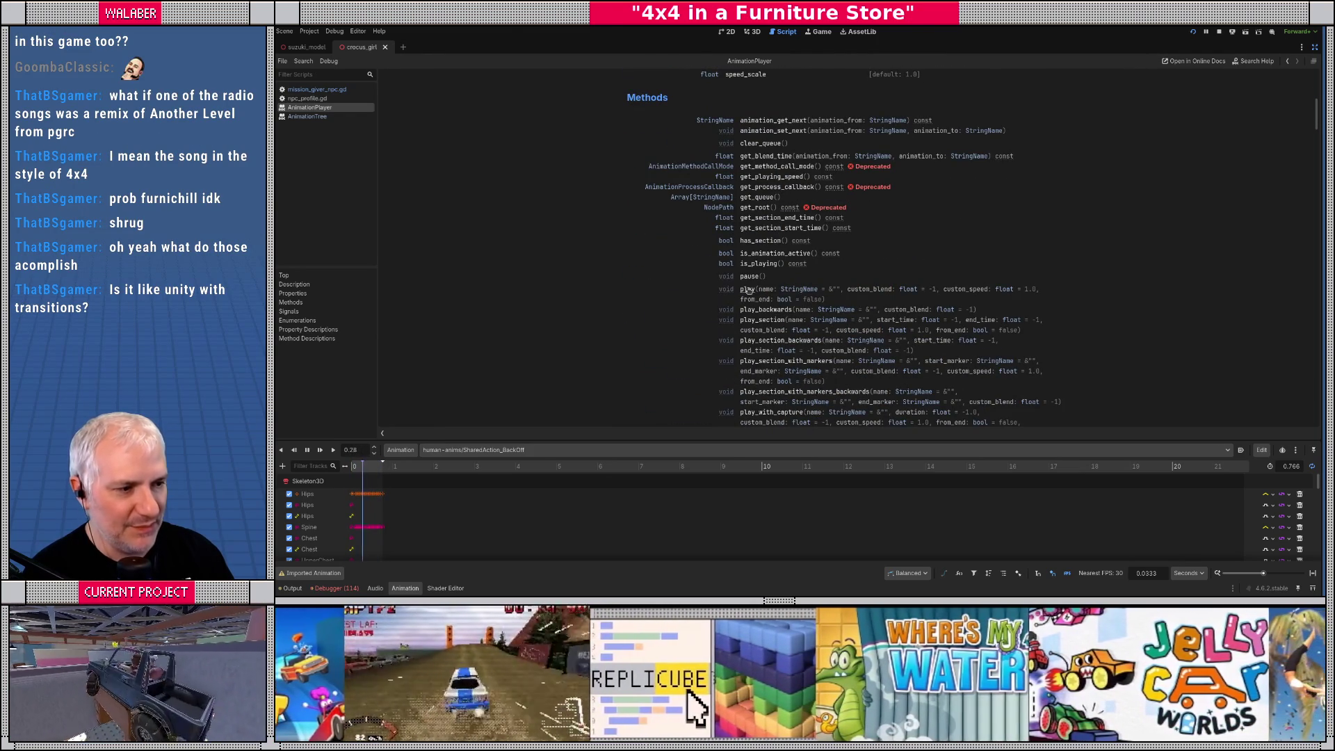
scroll(704, 310, down, 2)
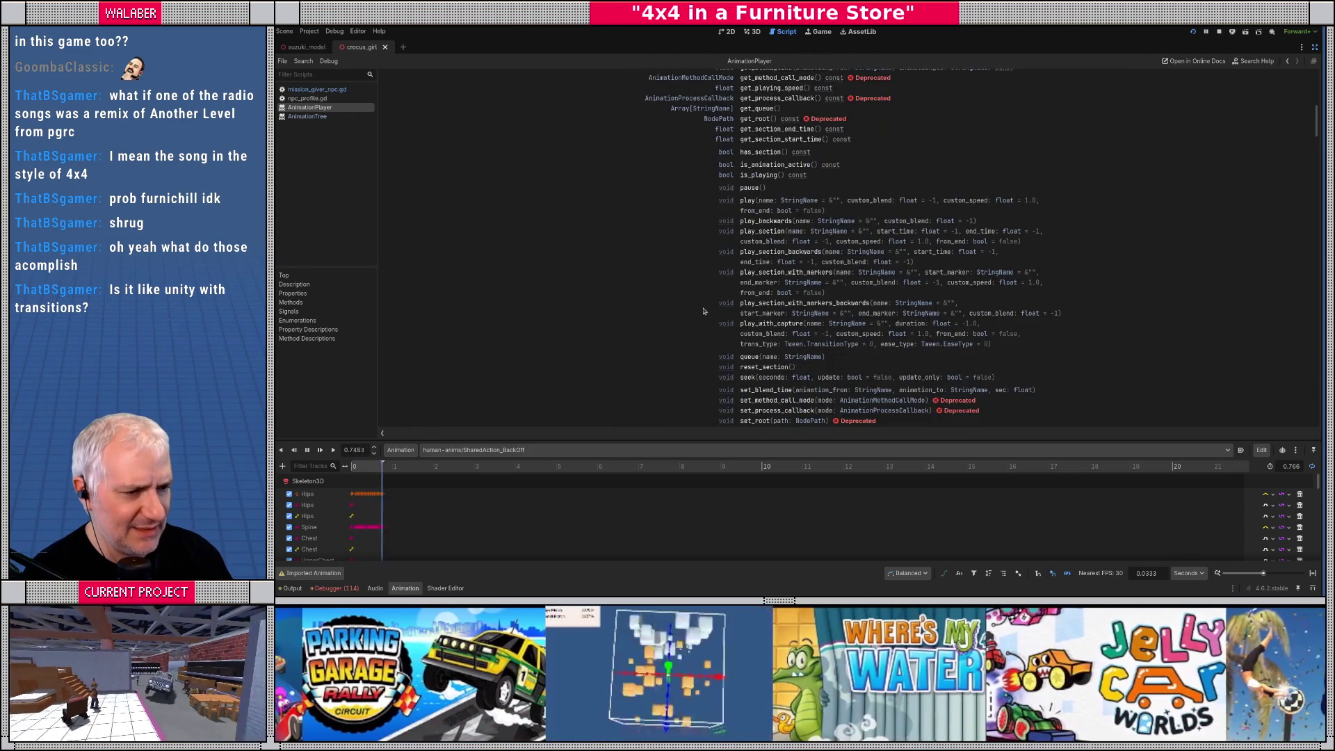
scroll(705, 310, up, 2)
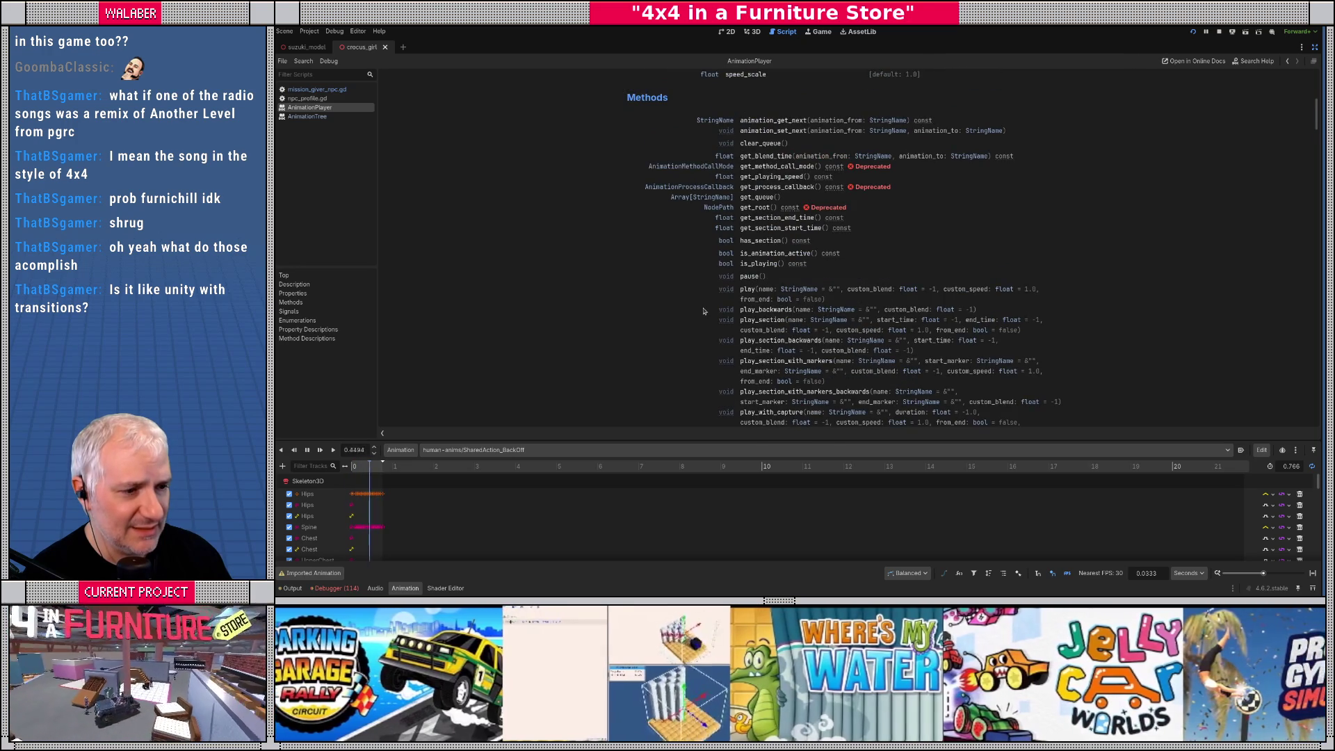
scroll(703, 311, down, 2)
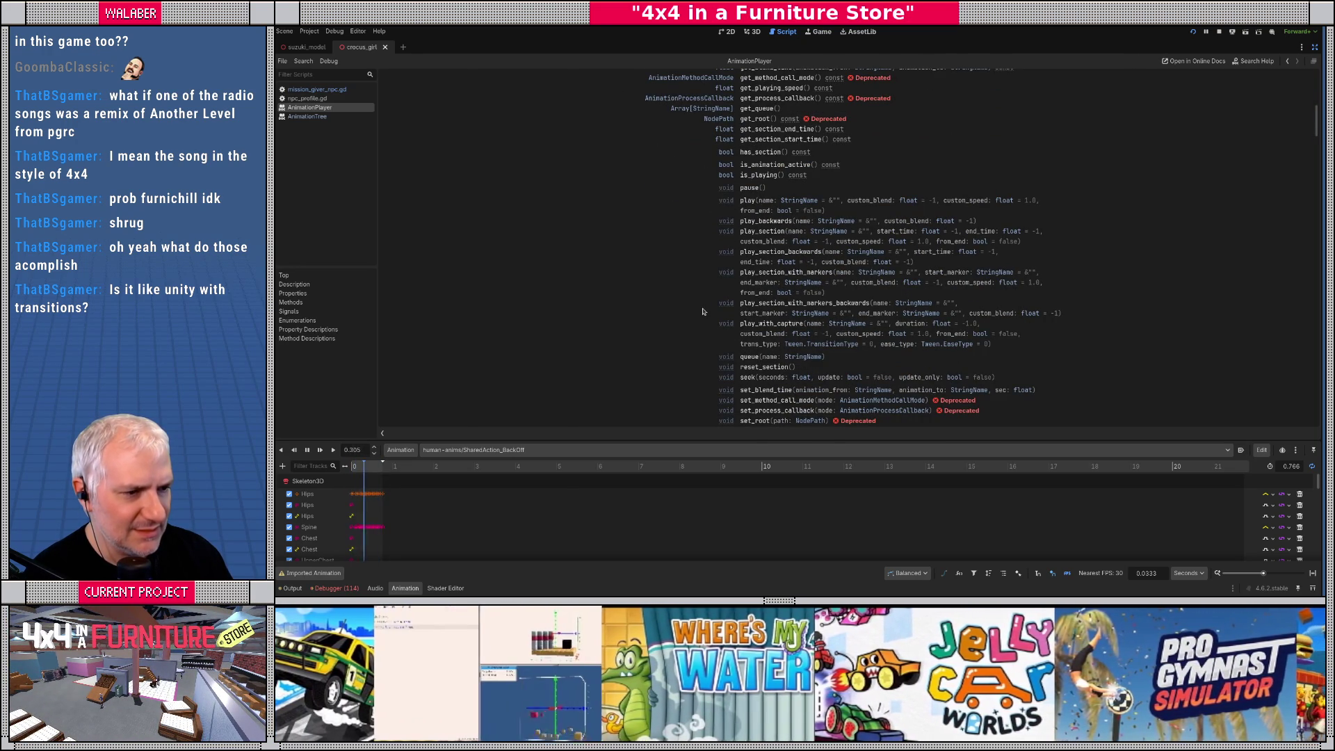
scroll(703, 312, down, 2)
scroll(703, 311, up, 4)
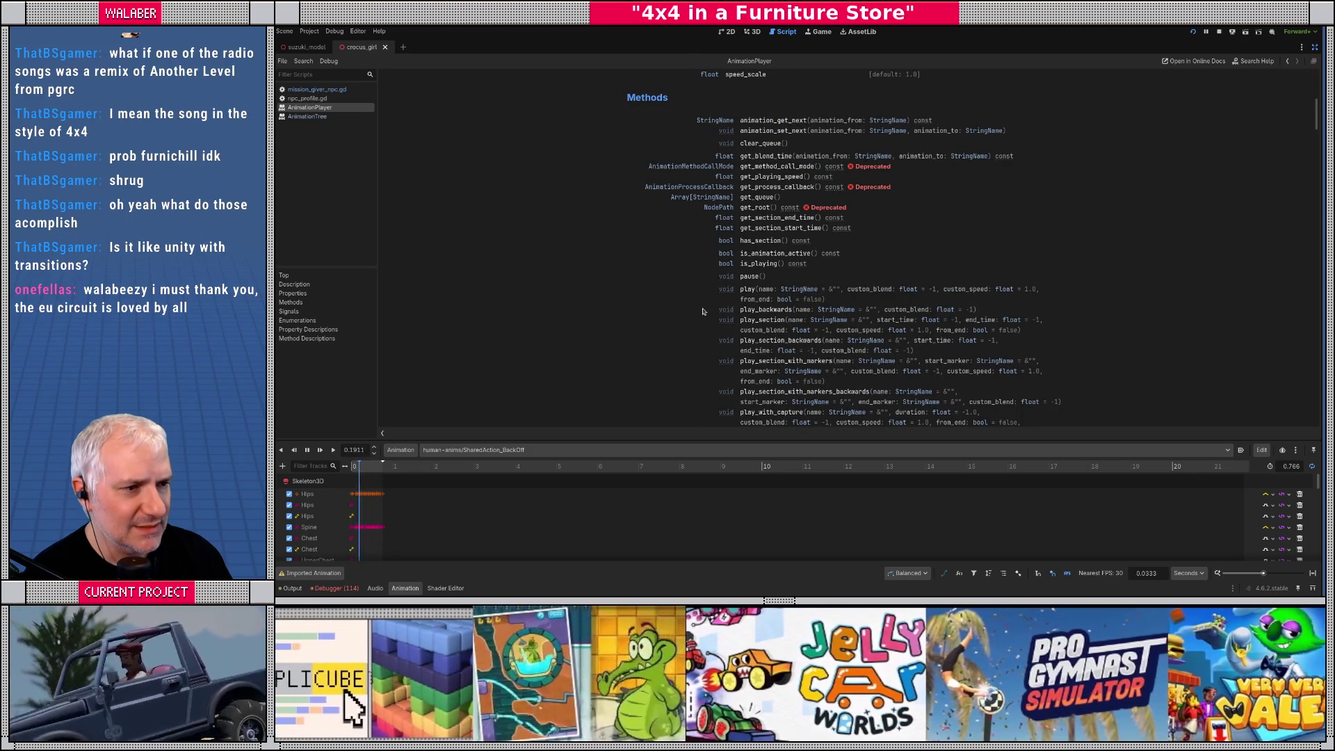
scroll(703, 311, down, 3)
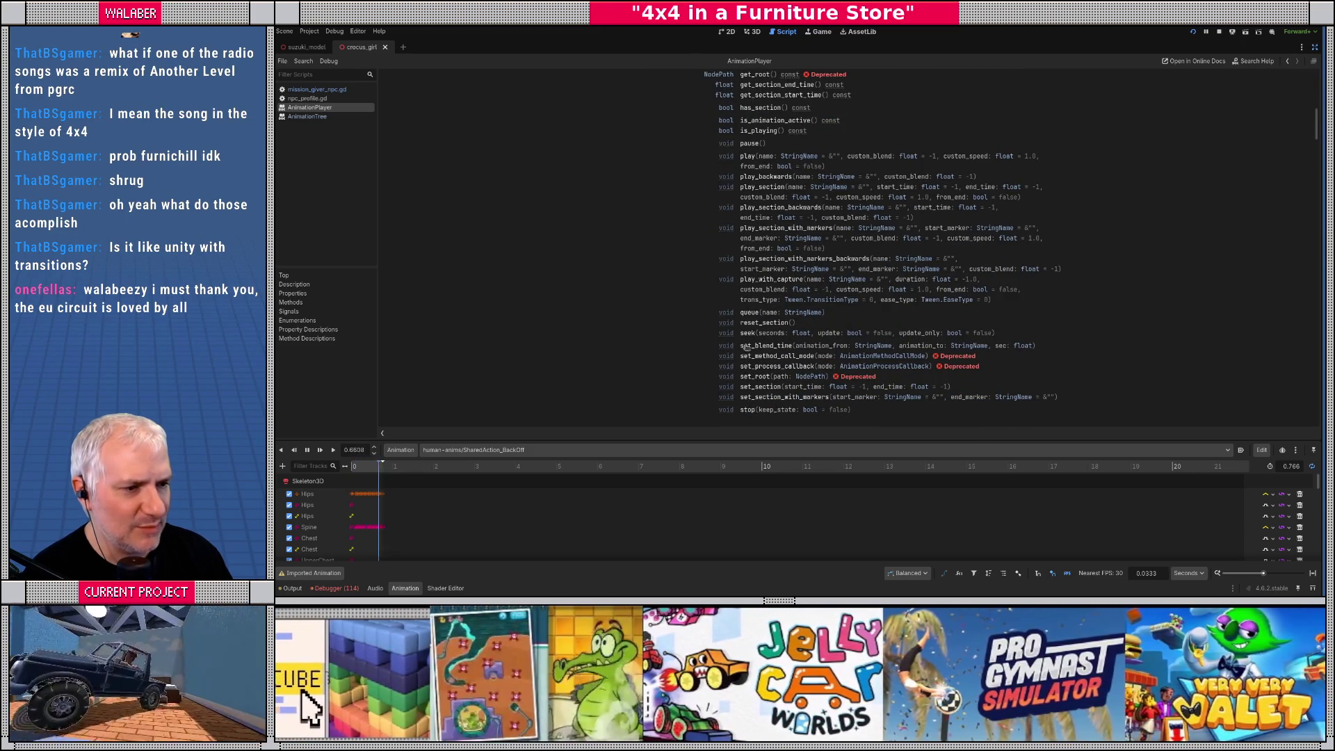
Read the set_blend_time description and signature, then restore the docks and return to 3D
click(741, 346)
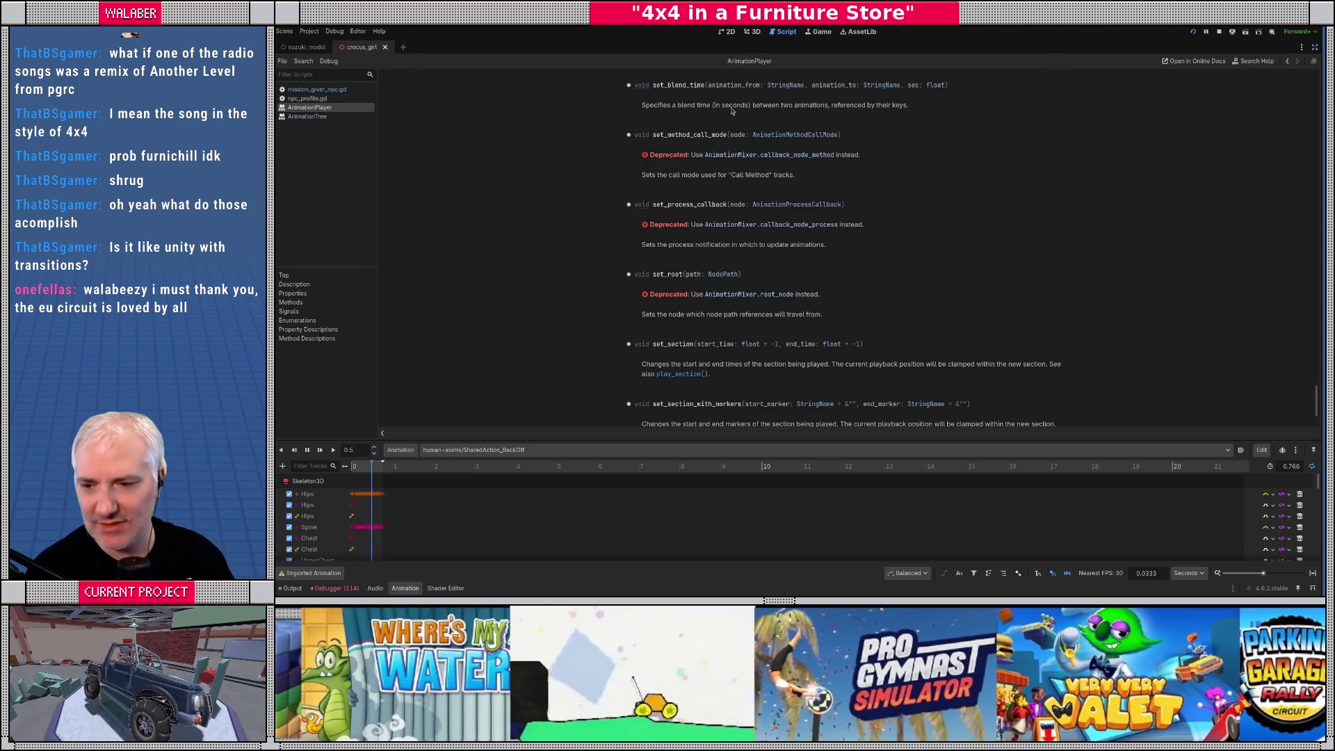
drag(737, 105, 894, 105)
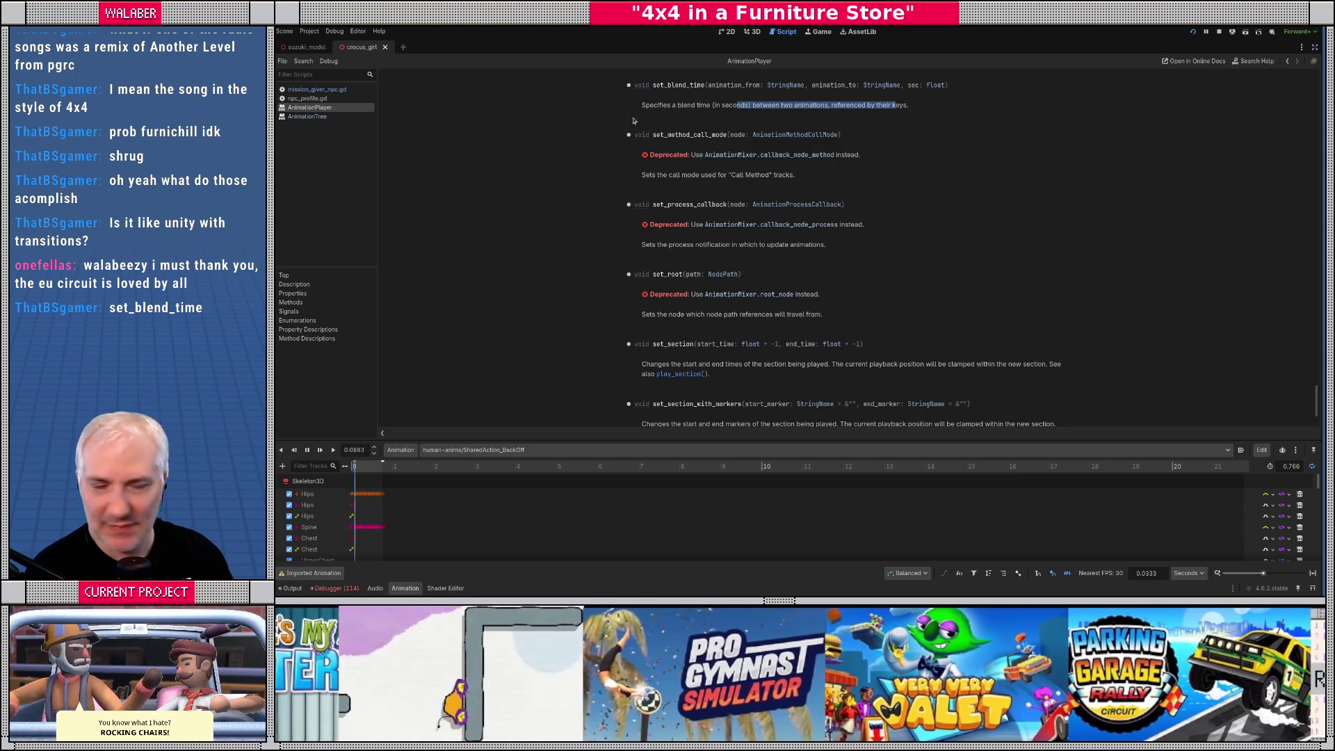
click(663, 119)
scroll(693, 158, up, 1)
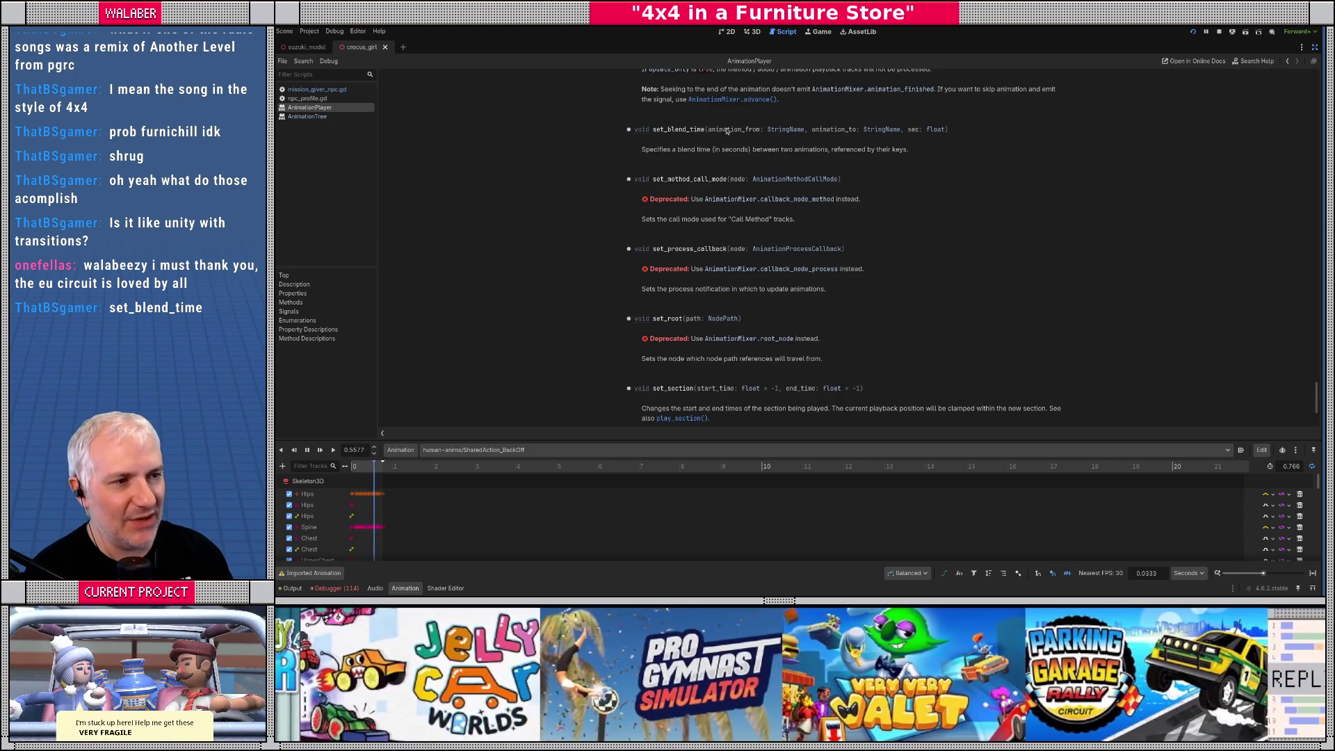
drag(823, 130, 973, 130)
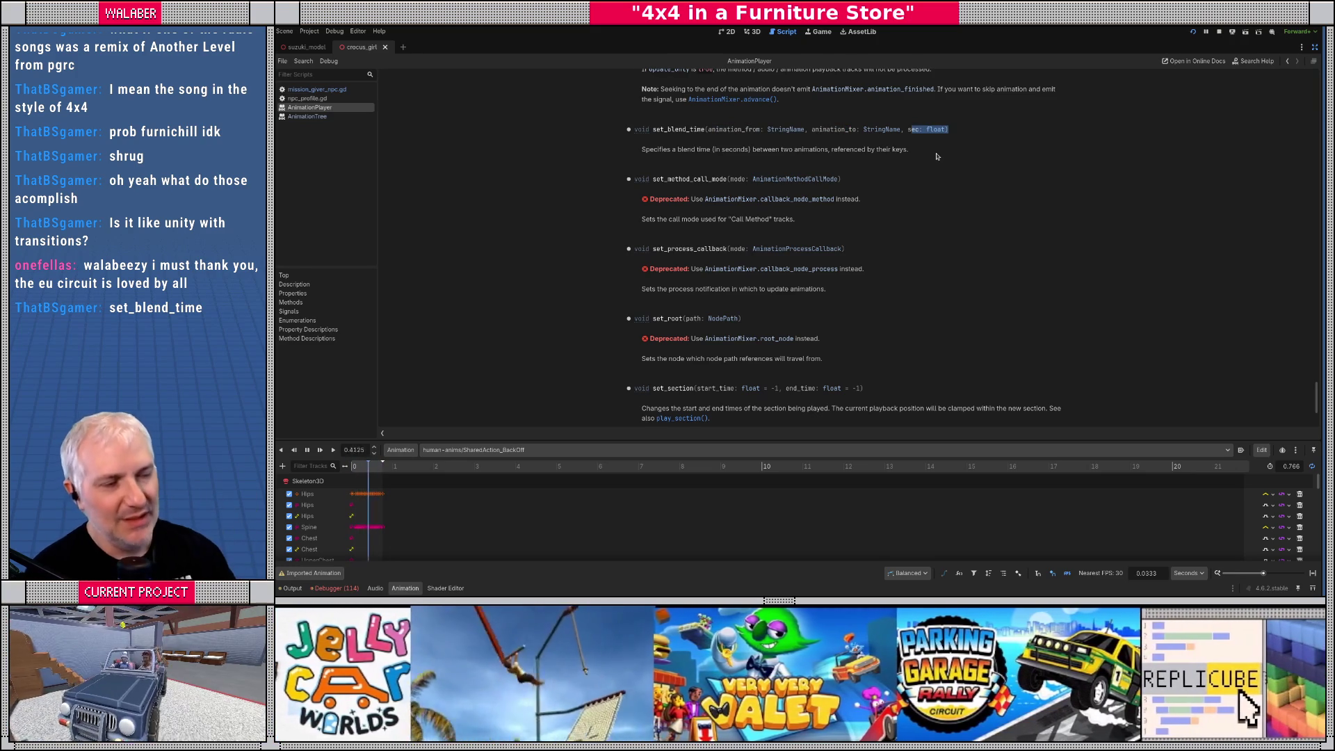
drag(622, 130, 826, 154)
click(826, 154)
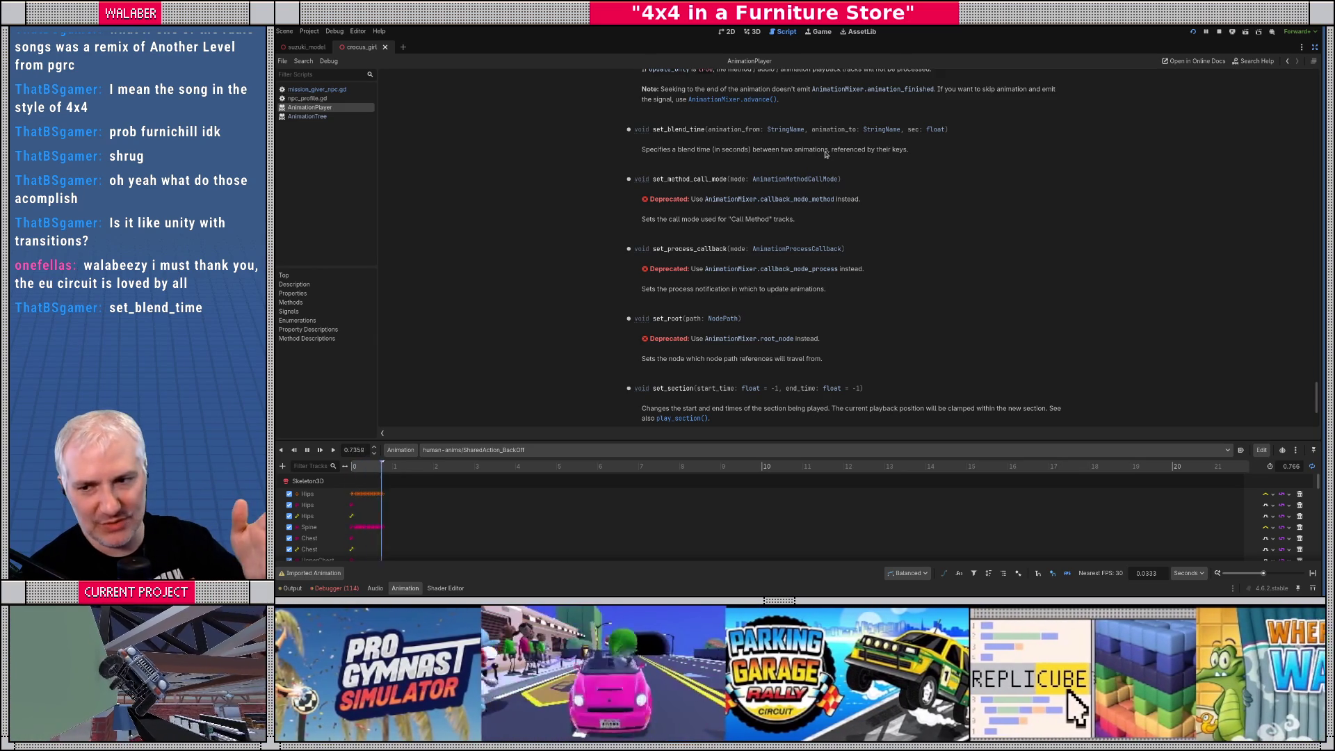
click(1314, 47)
click(751, 31)
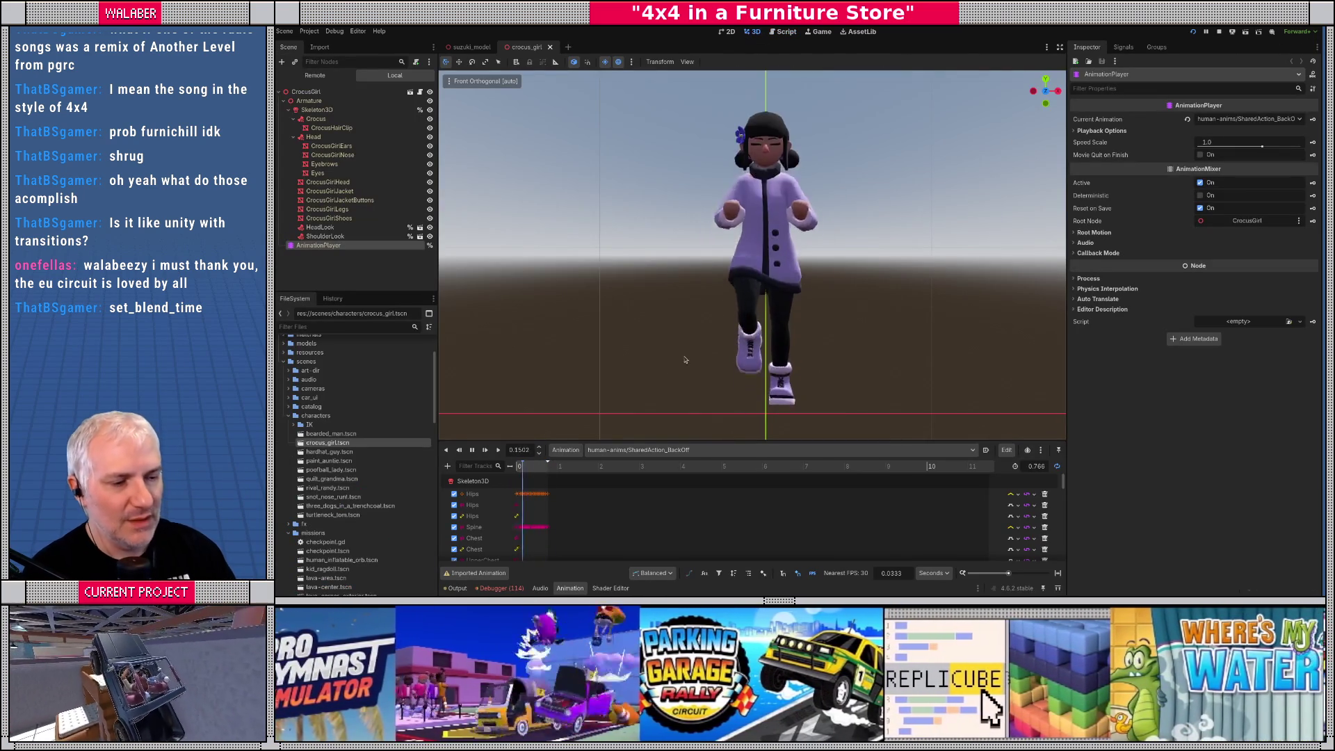
Stop playback, try WaveClose_Lady, then play WaveFar_Lady and orbit to a perspective view
click(473, 450)
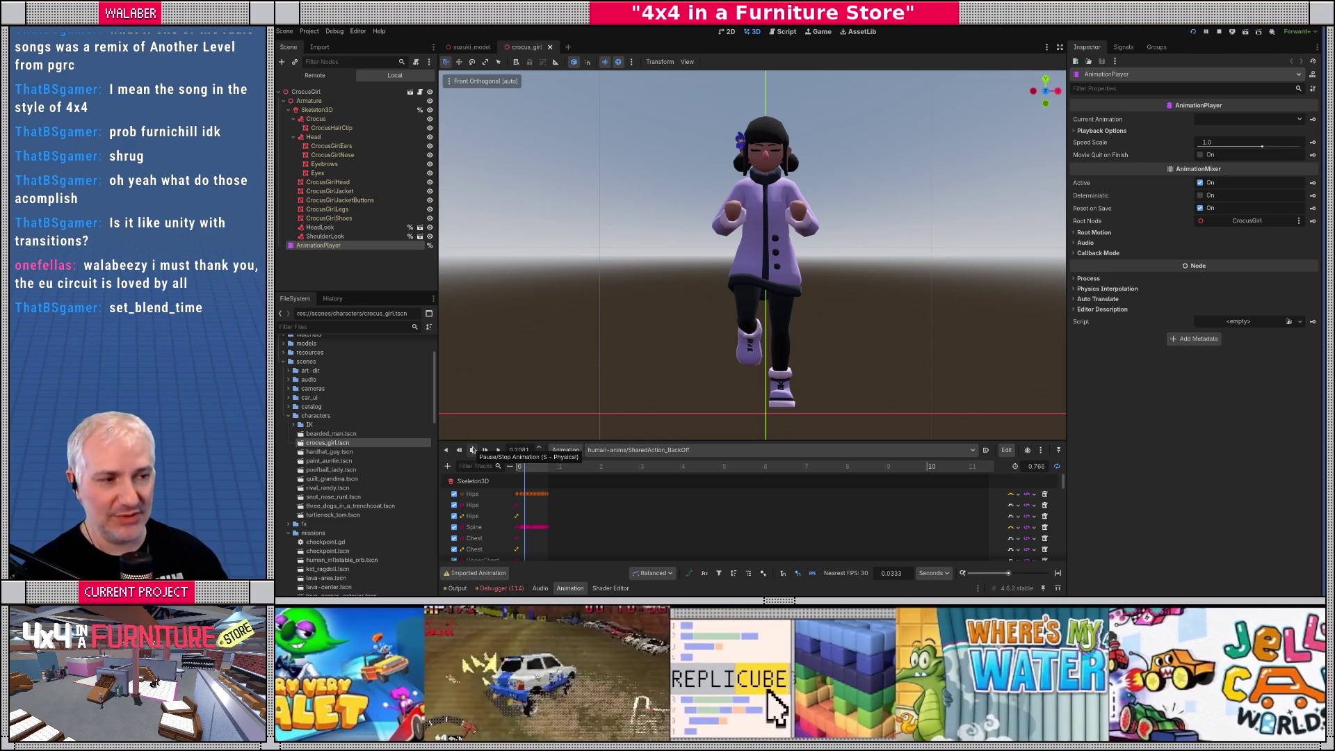
drag(487, 443, 487, 426)
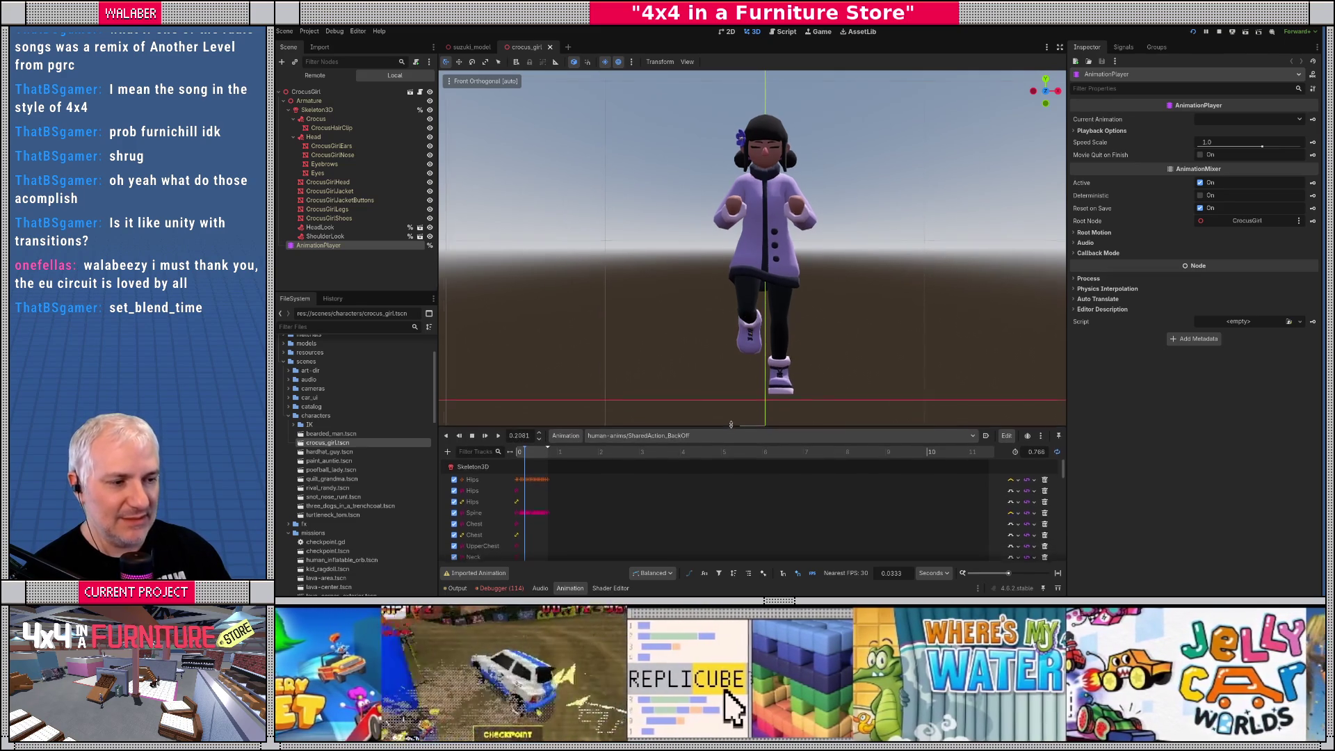
scroll(664, 299, down, 3)
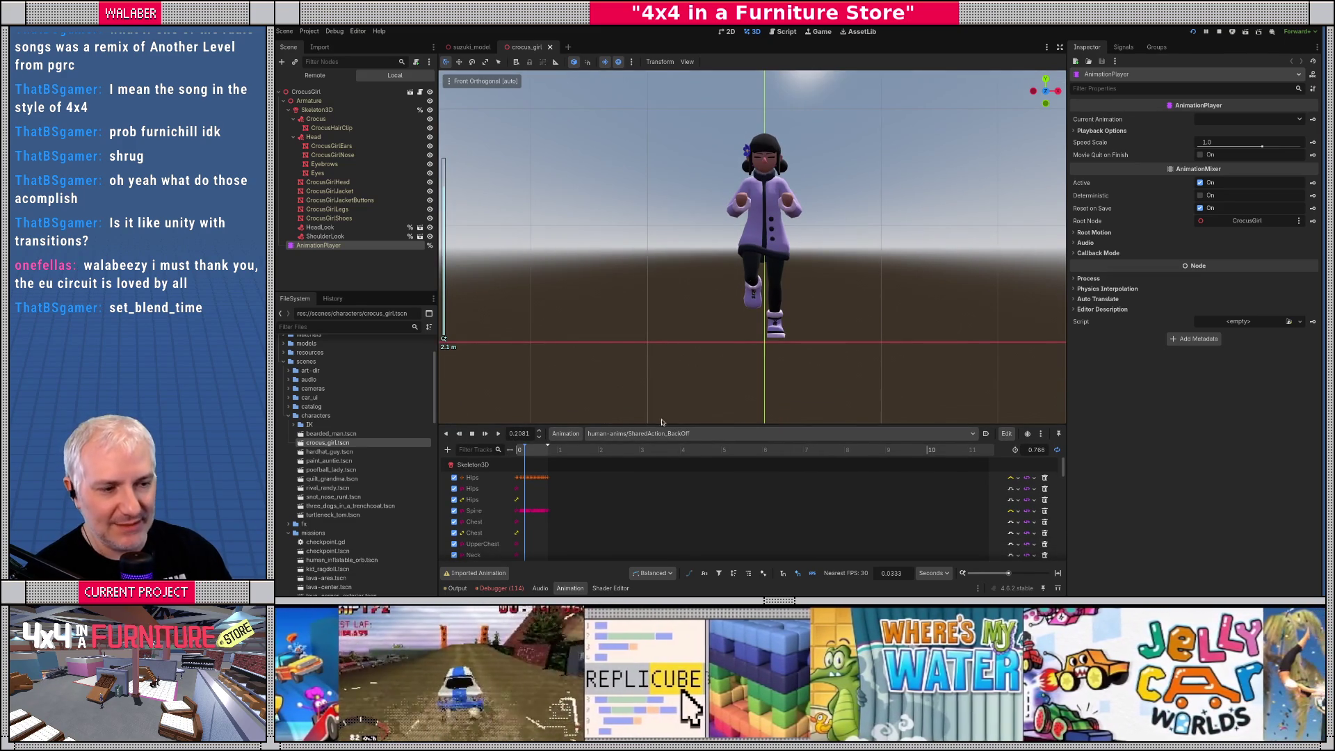
click(661, 433)
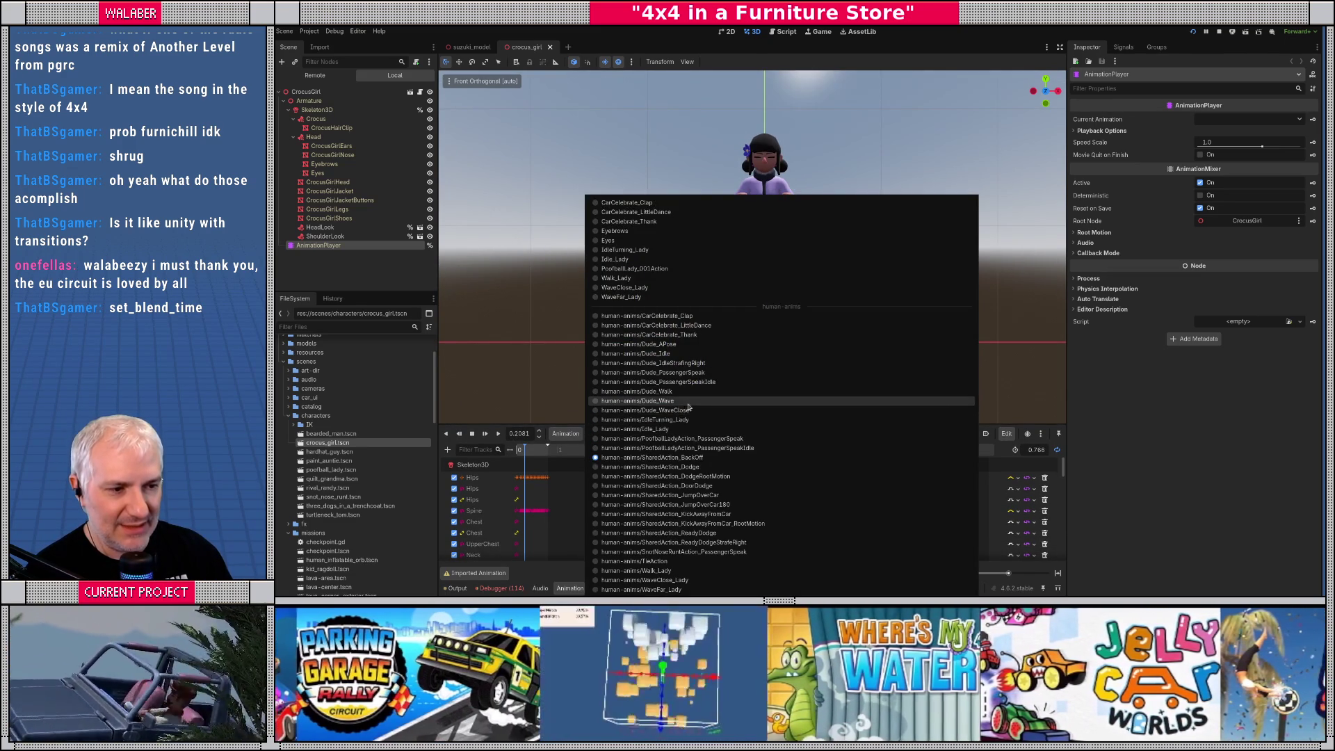
click(705, 580)
click(765, 433)
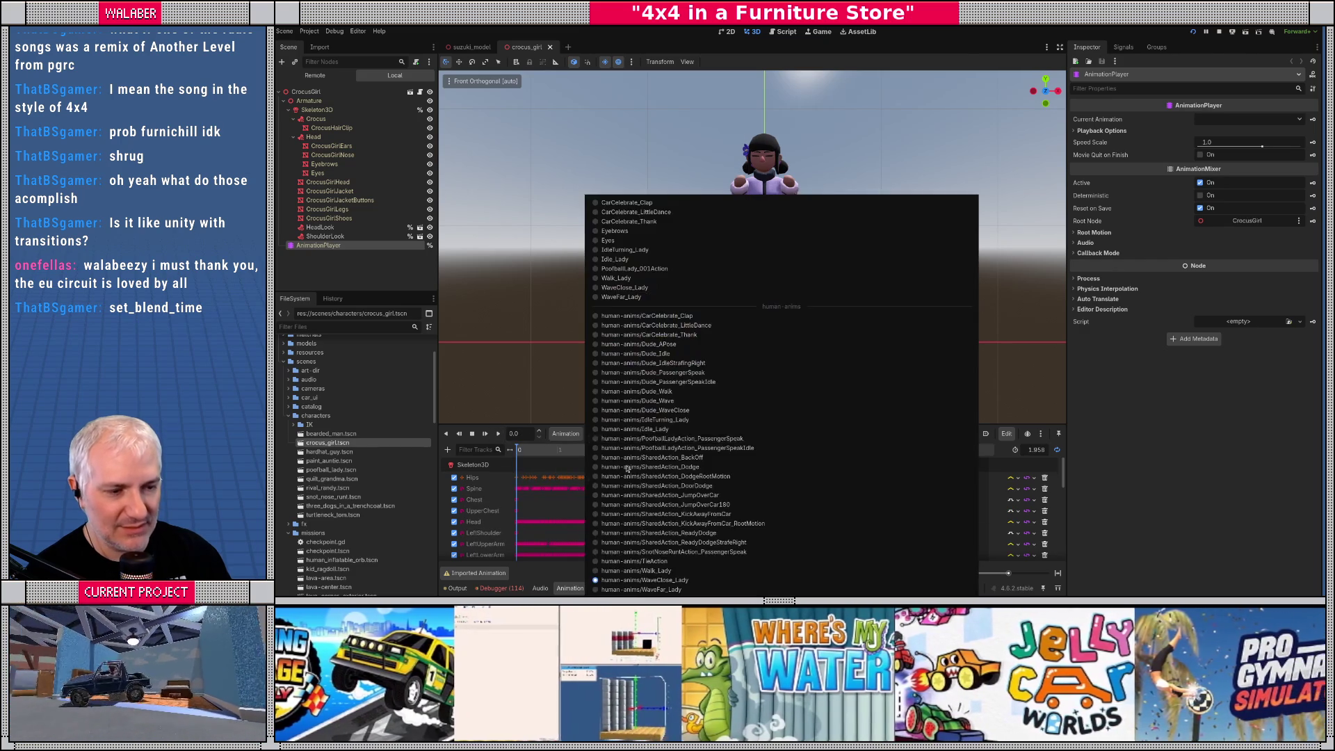
click(626, 445)
click(498, 434)
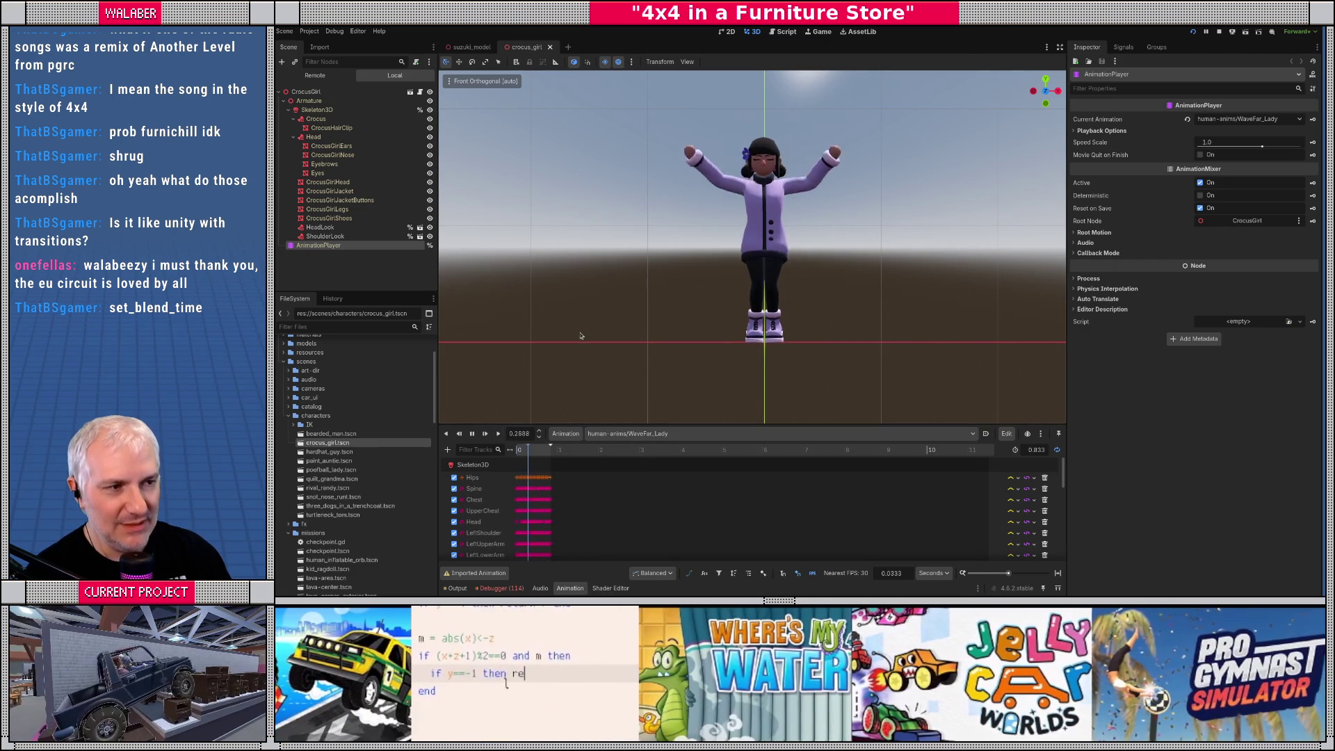
drag(835, 271, 765, 314)
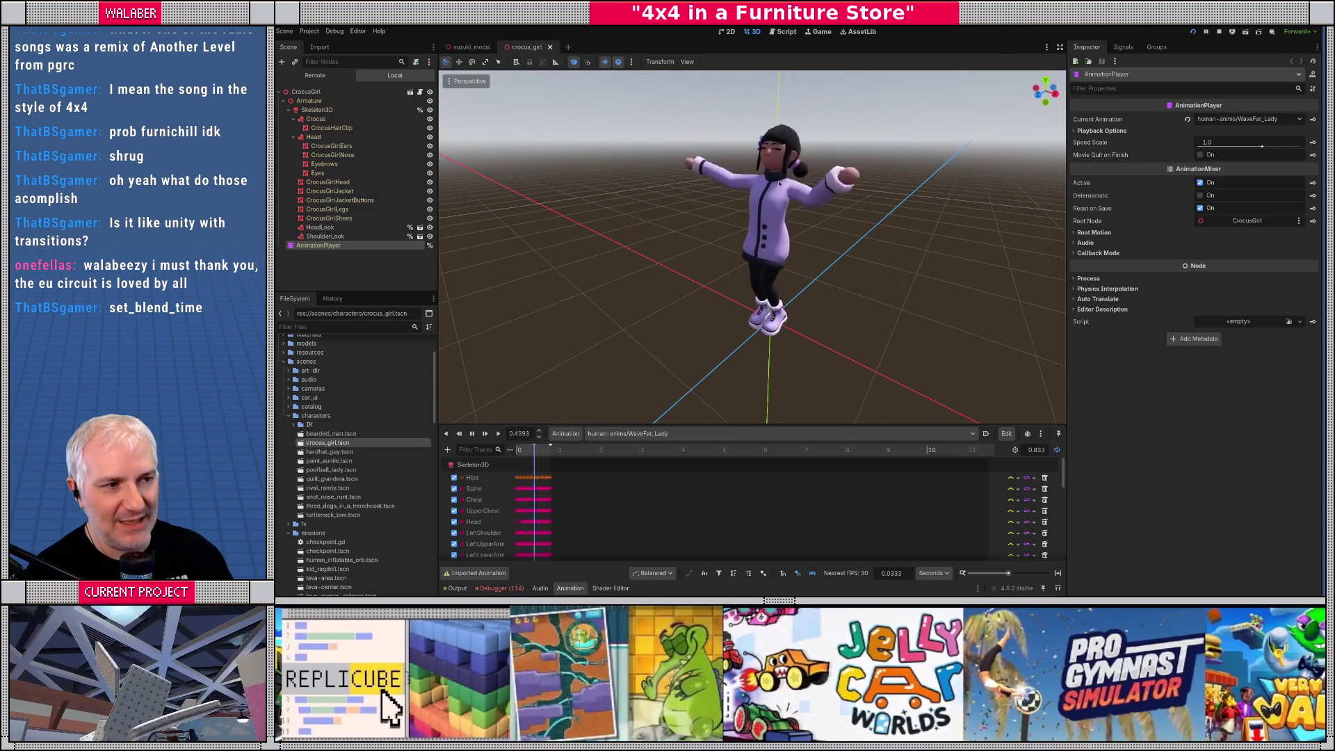
Play human-anims/IdleTurning_Lady, enlarge the track list, and orbit to face the girl front-on
mouse_move(852, 283)
mouse_down()
mouse_move(882, 285)
mouse_move(826, 292)
mouse_move(773, 259)
mouse_up()
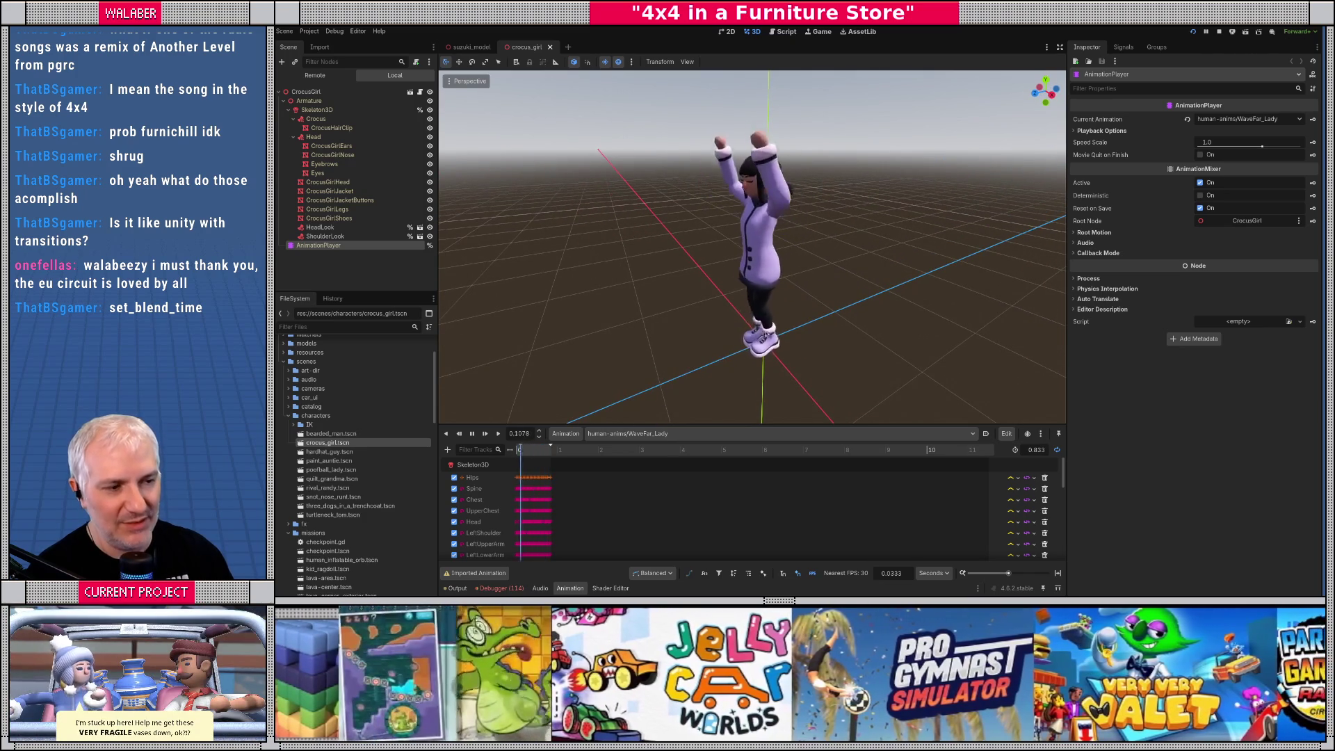
drag(703, 324, 756, 323)
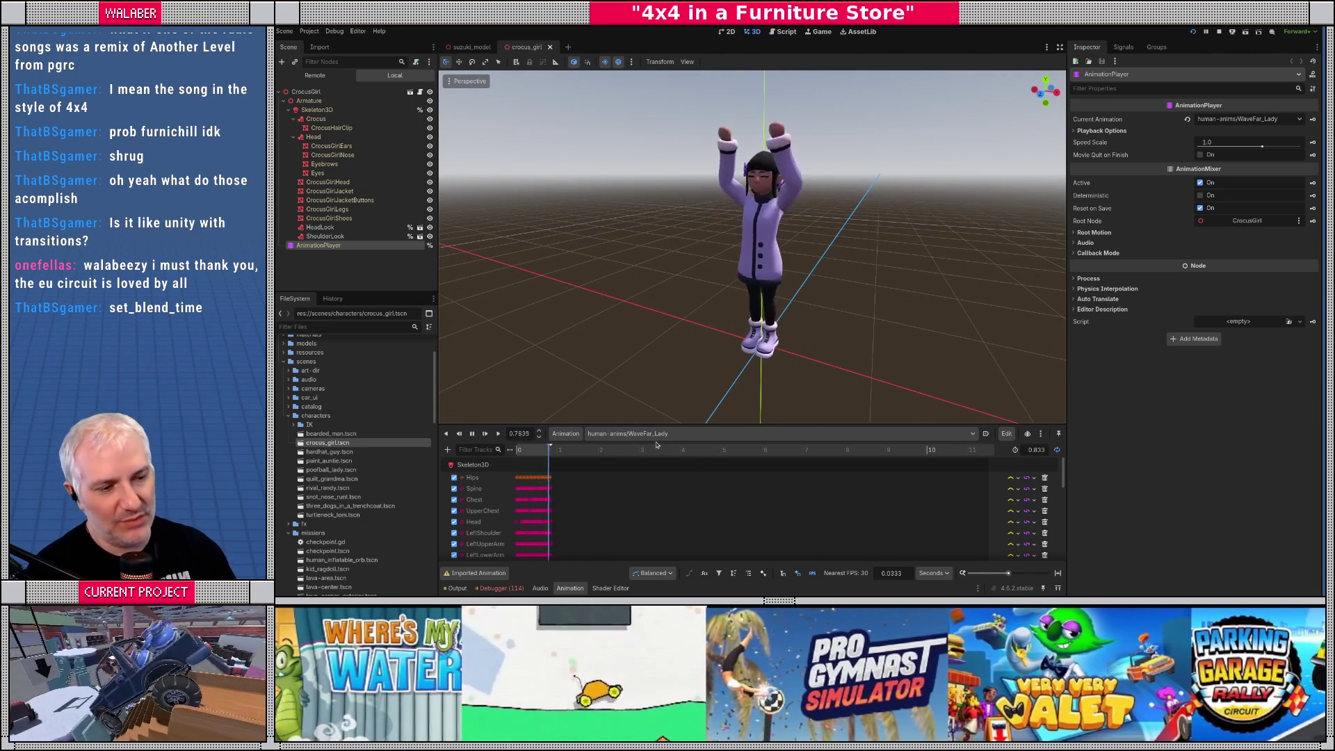
click(656, 434)
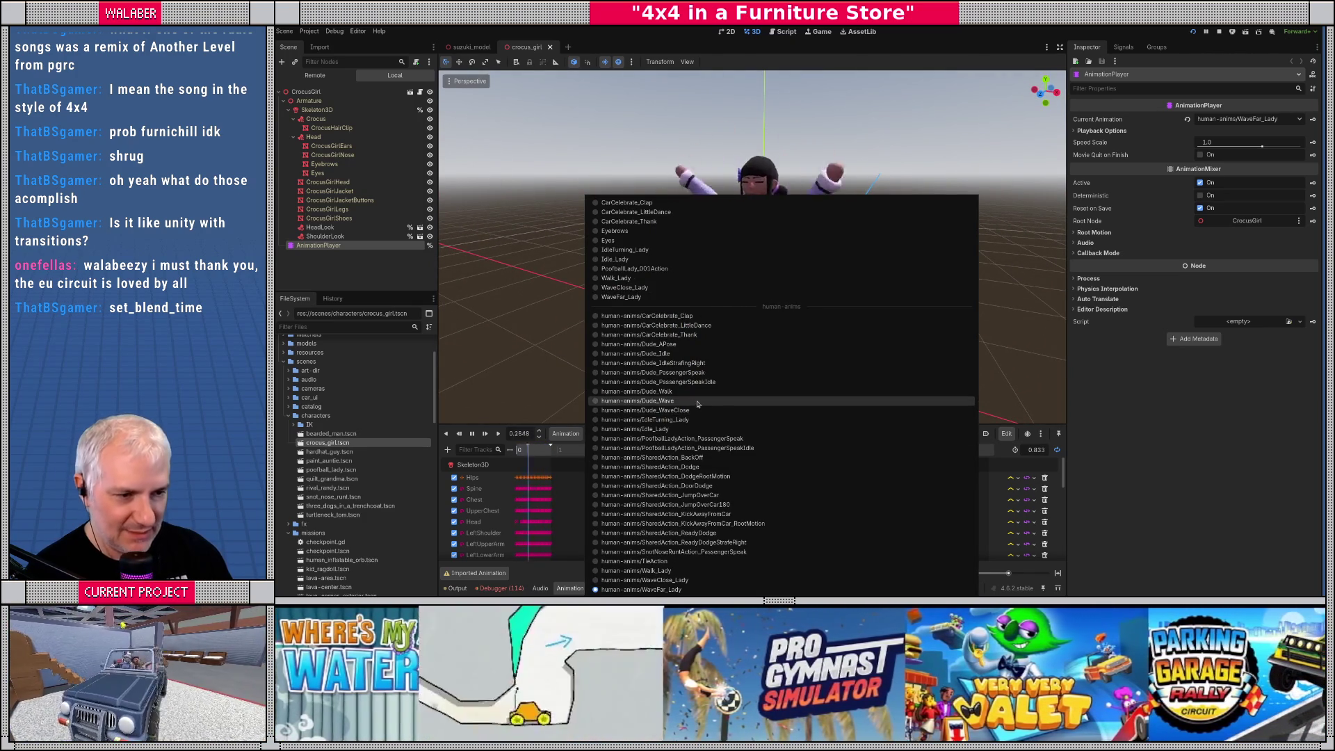
click(692, 420)
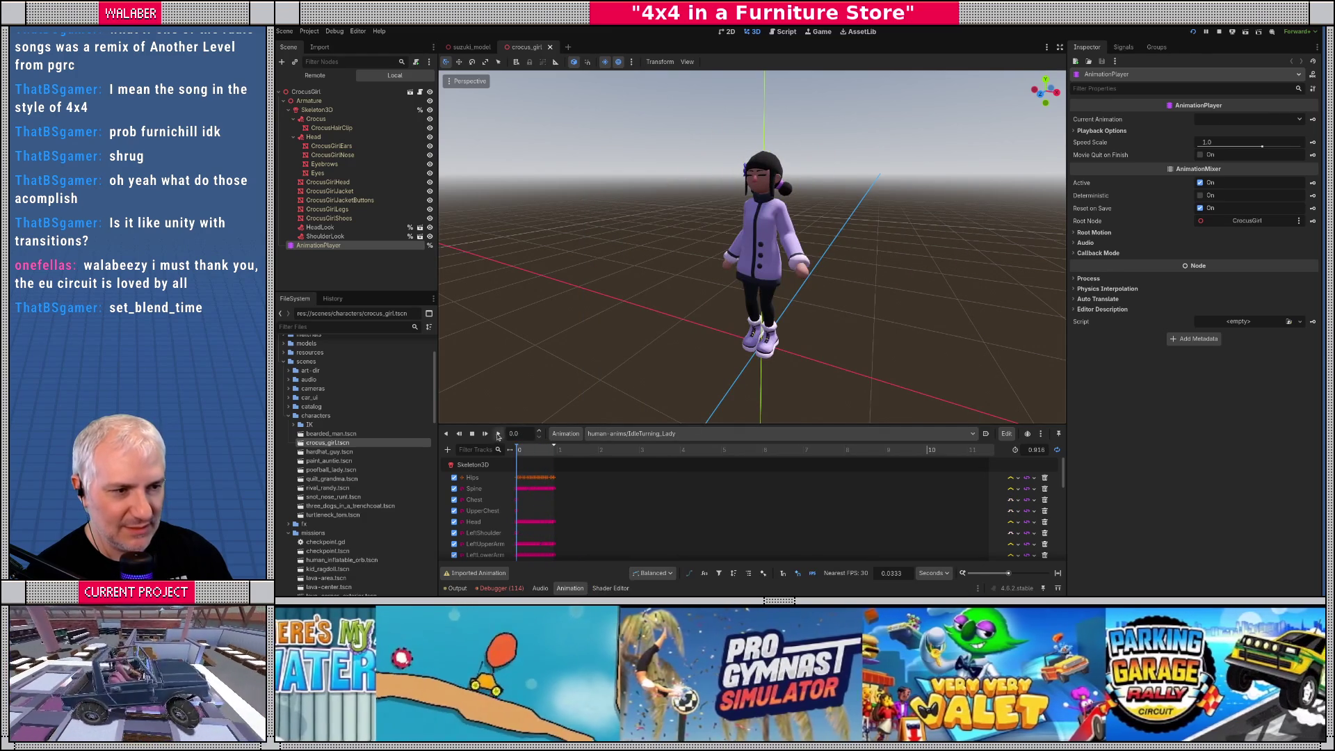
click(498, 434)
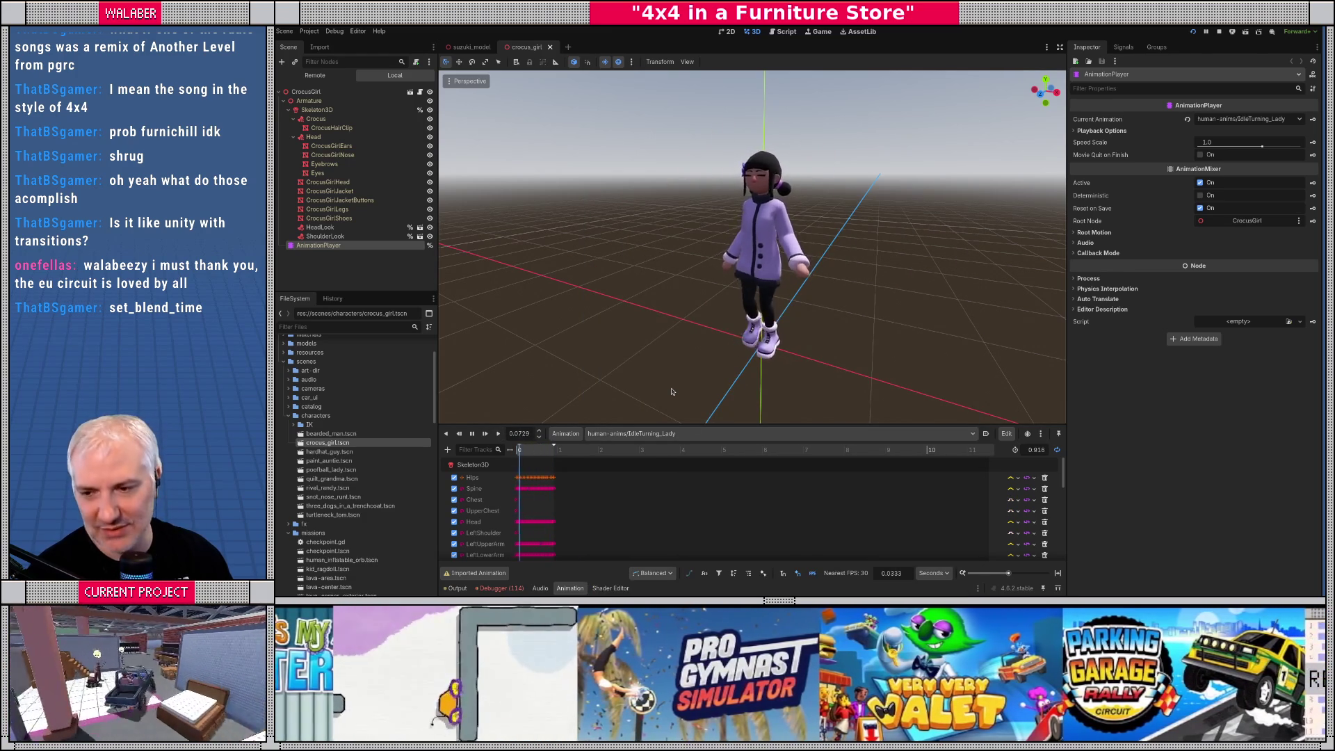
drag(672, 392, 725, 362)
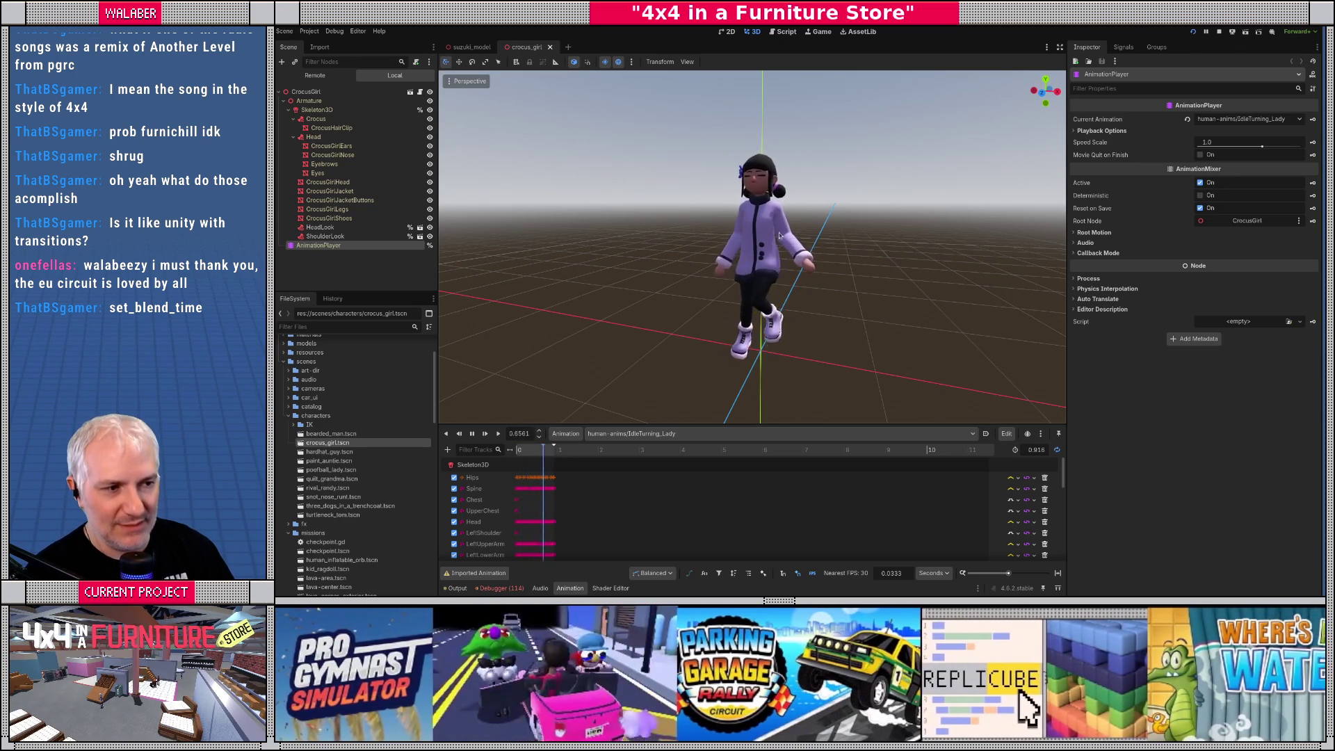
drag(730, 425, 723, 397)
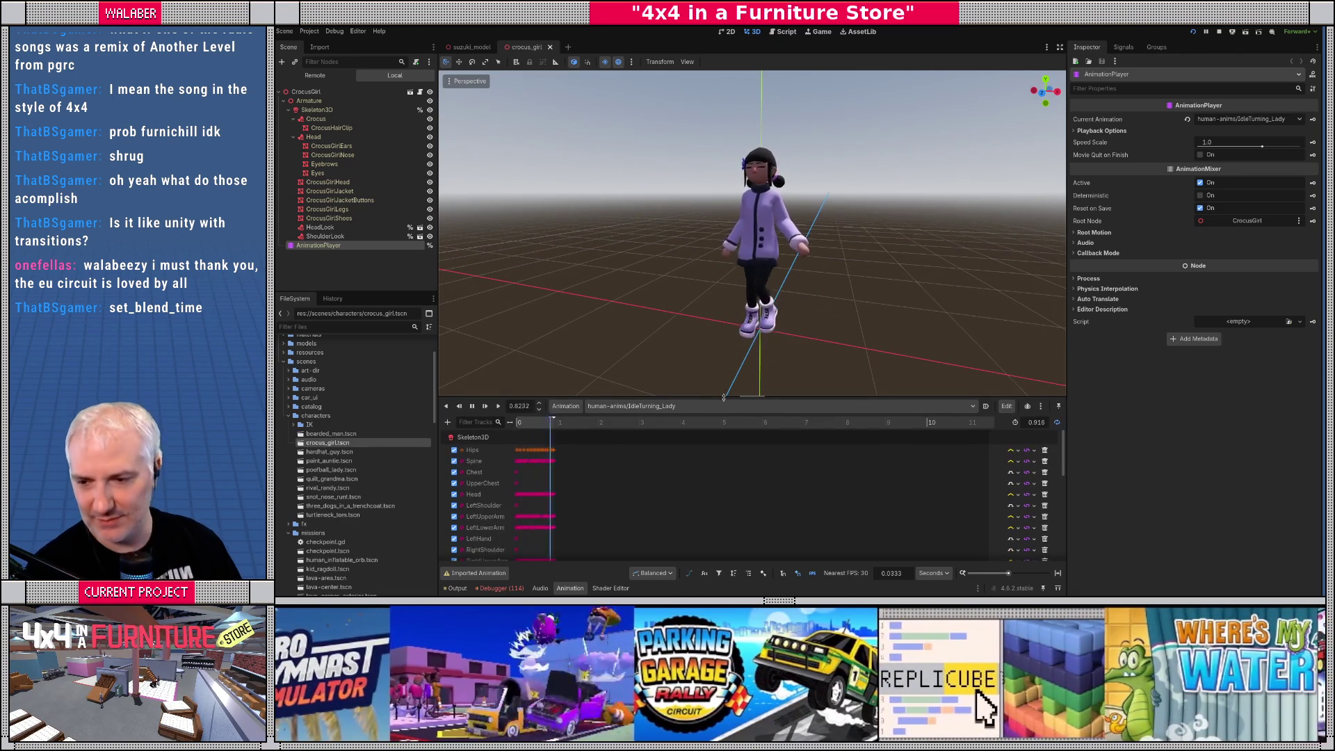
drag(698, 294, 721, 280)
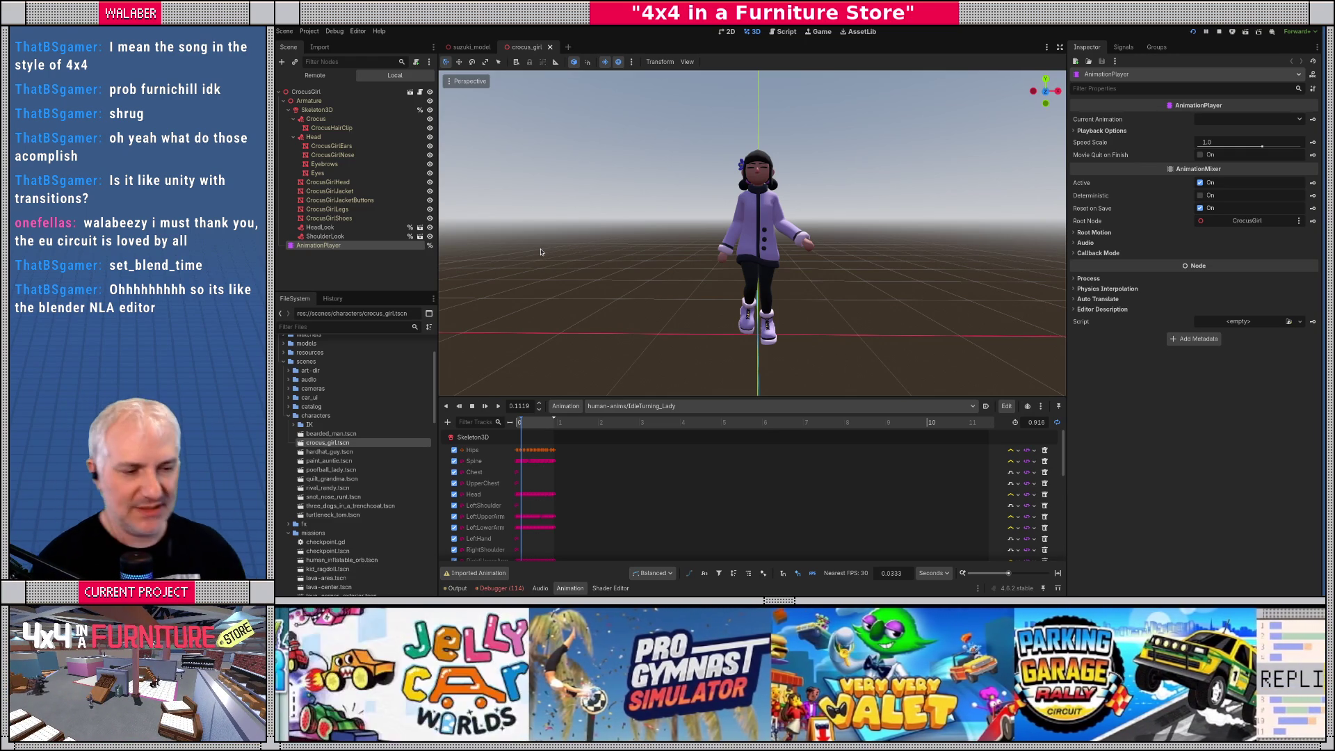
Filter files by 'animation', then 'tree', then 'state' to reveal npc_state_machine.tres
click(366, 326)
text(animation)
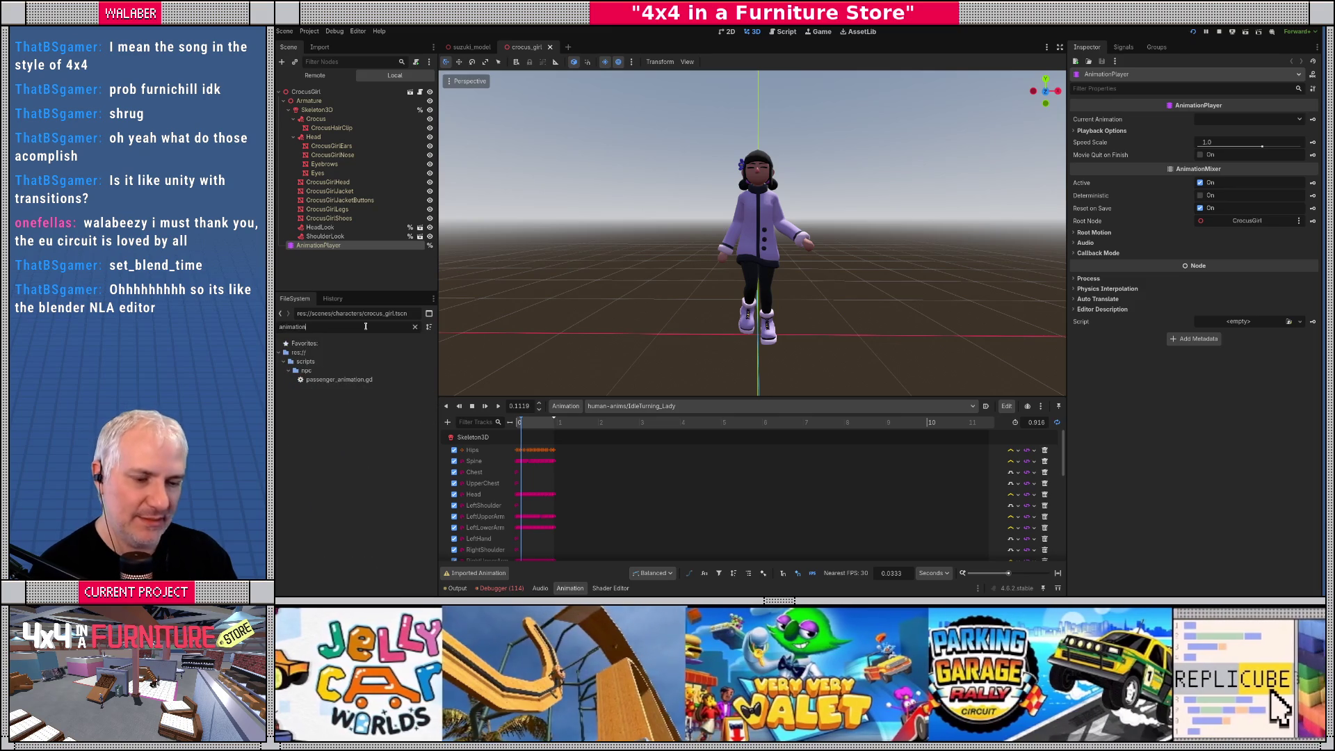
key(ctrl+a)
text(tree)
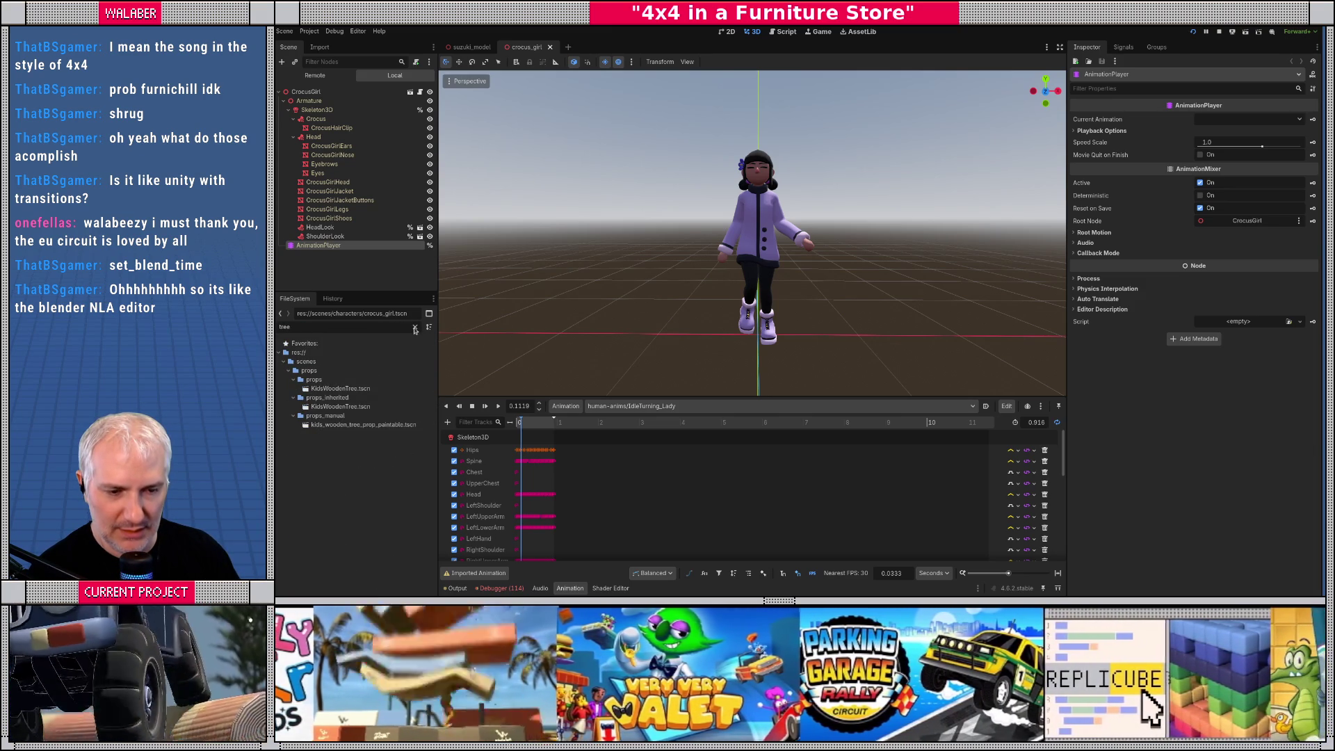
click(415, 327)
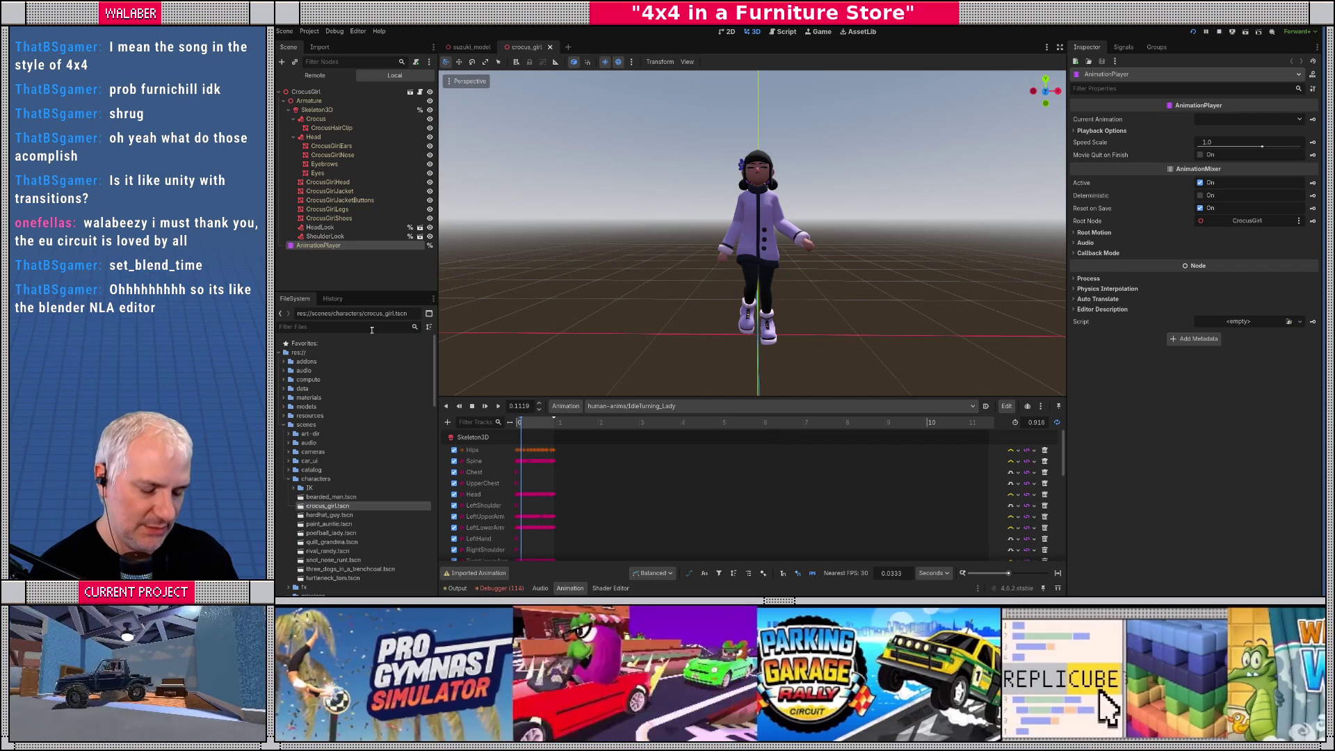
text(sta)
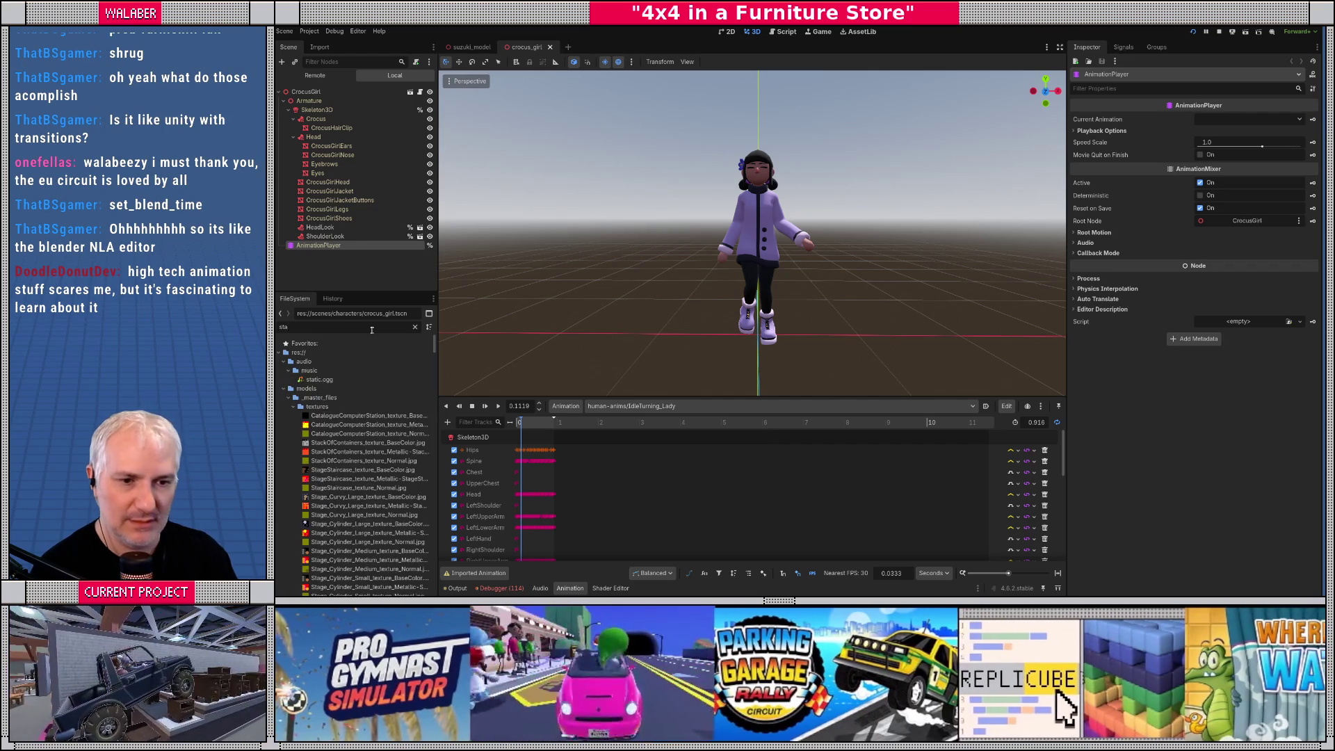
text(te)
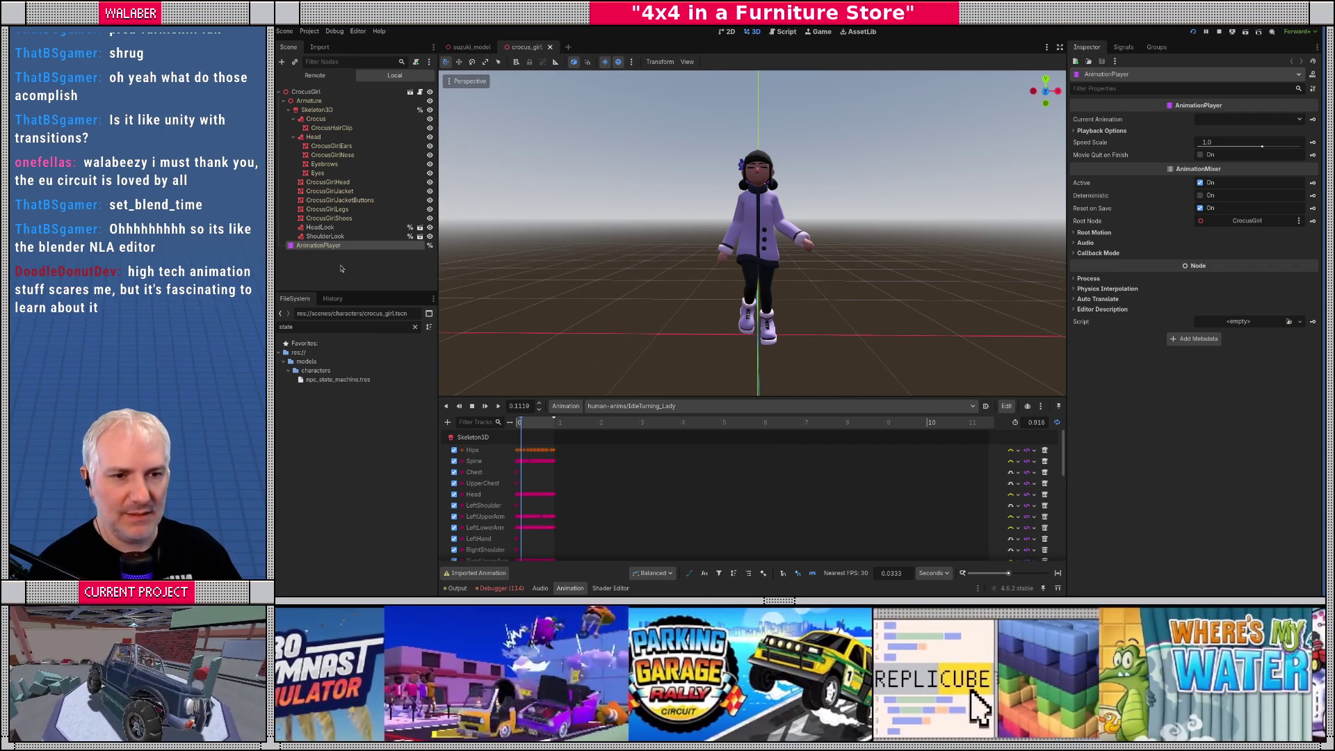
mouse_move(543, 269)
mouse_down()
mouse_move(827, 271)
mouse_move(492, 240)
mouse_up()
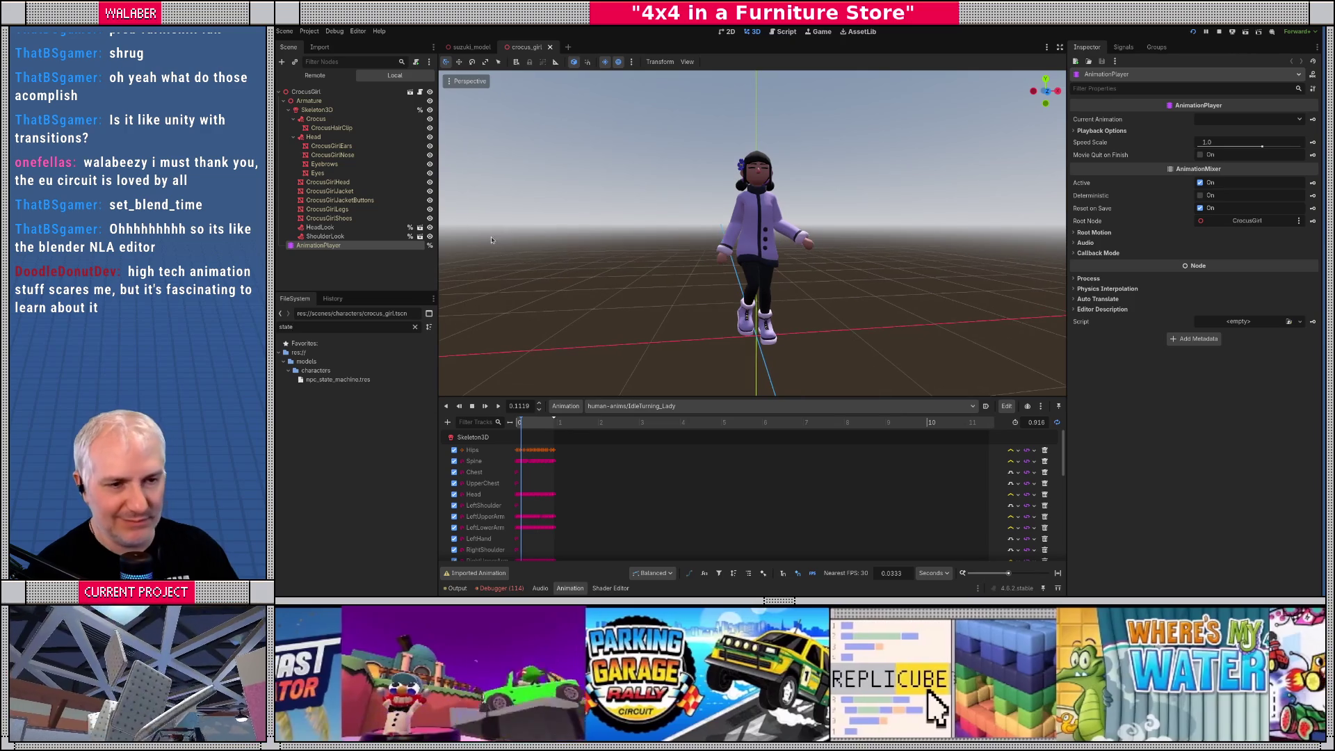
drag(387, 304, 387, 331)
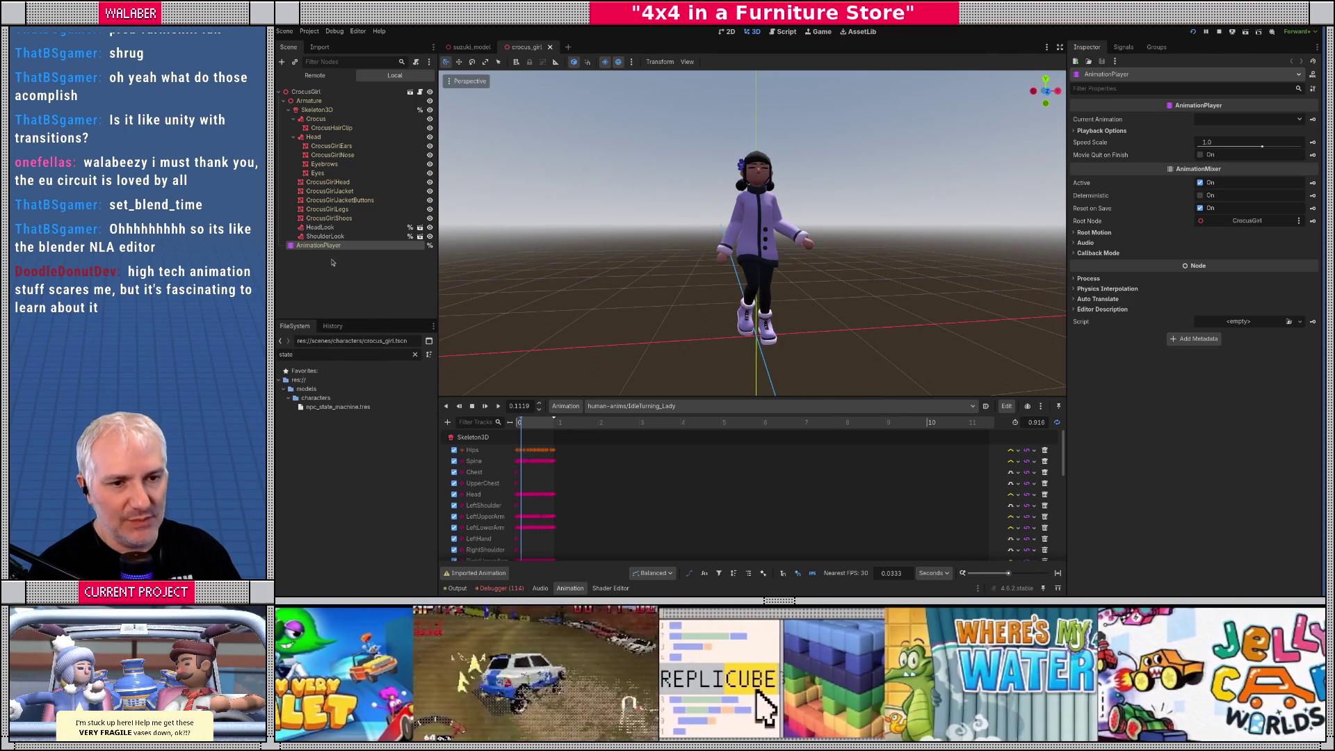
Add an AnimationTree node and make it a direct child of CrocusGirl
right_click(331, 261)
click(353, 270)
text(animationtree)
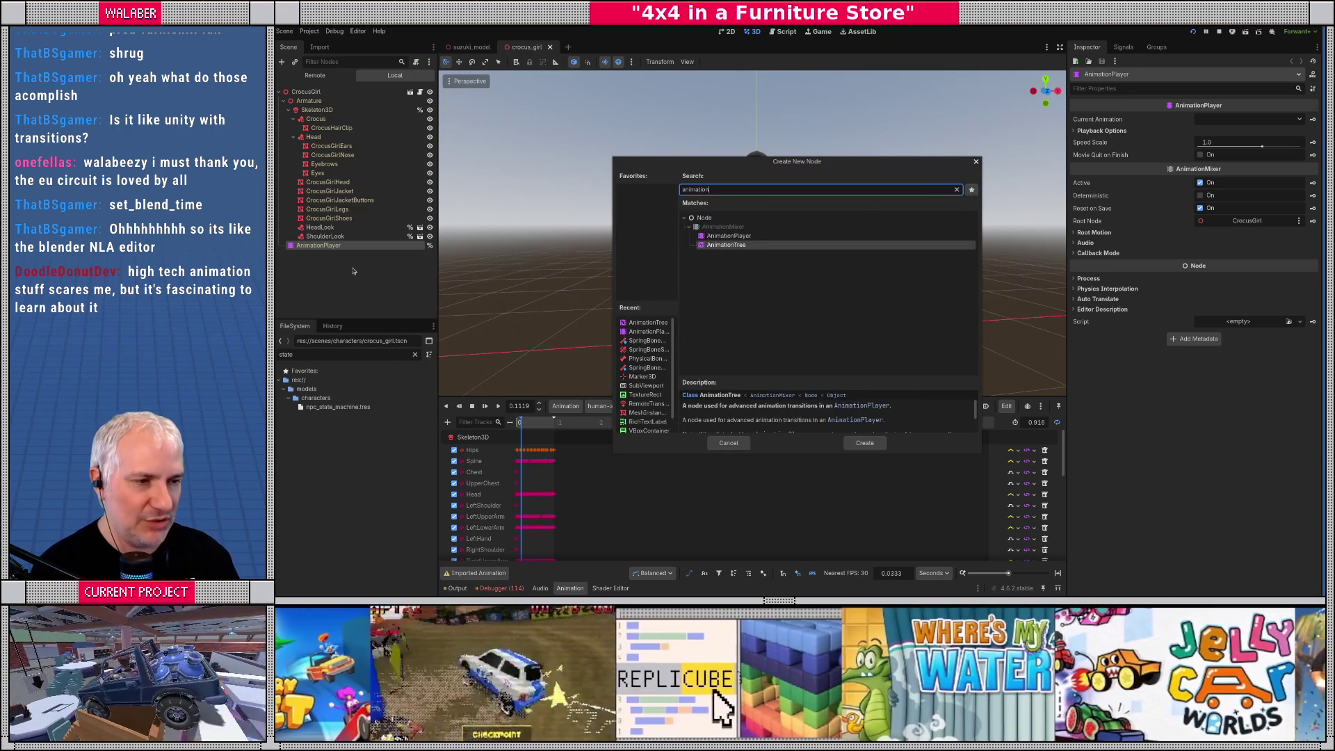
key(Return)
drag(311, 258, 306, 91)
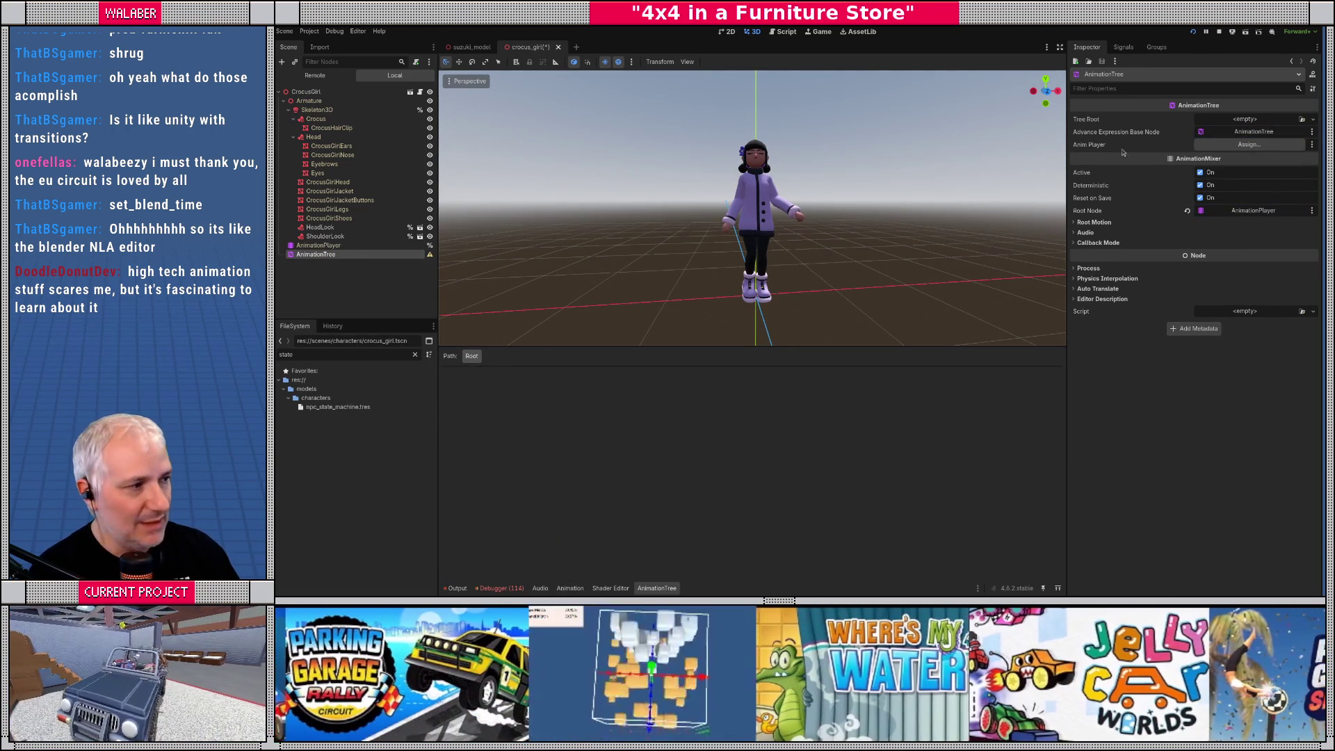
Assign AnimationPlayer as its player and npc_state_machine.tres as its tree root
click(1249, 144)
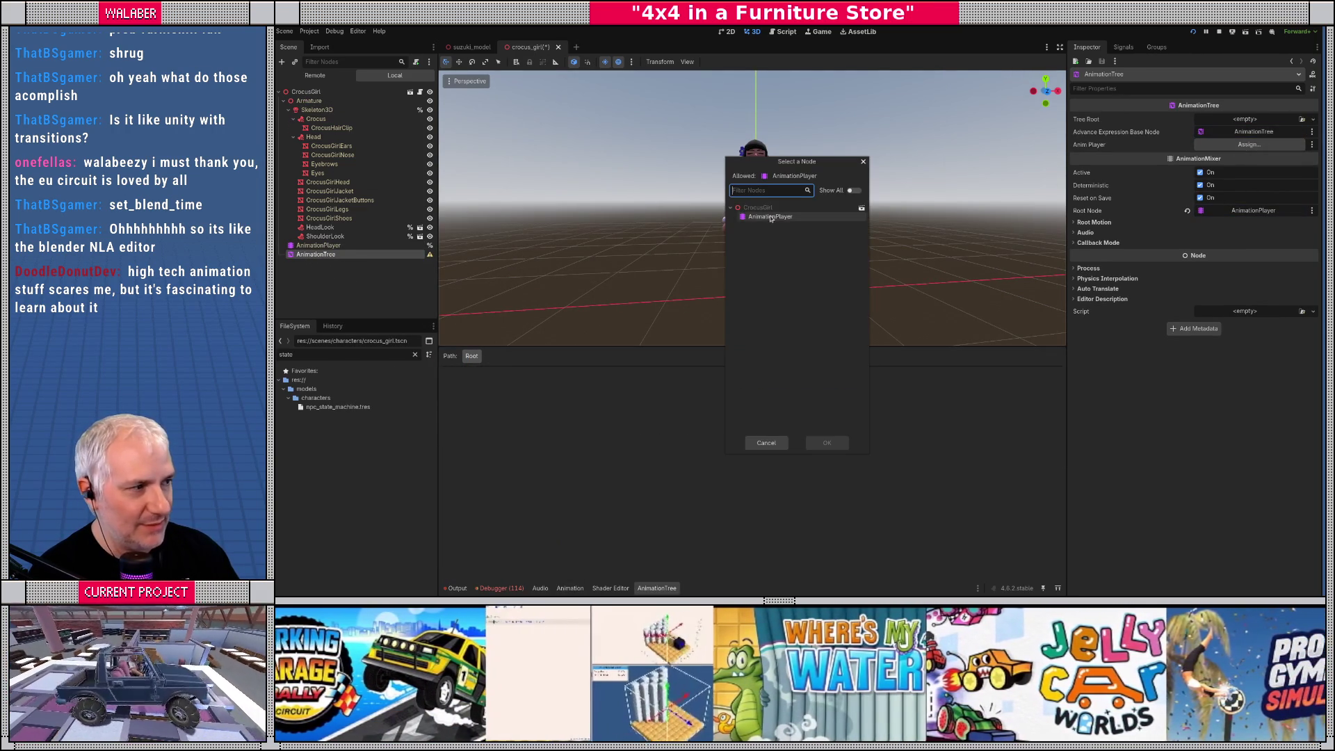
double_click(771, 217)
mouse_move(327, 407)
mouse_down()
mouse_move(1244, 120)
mouse_move(1251, 136)
mouse_move(1259, 120)
mouse_up()
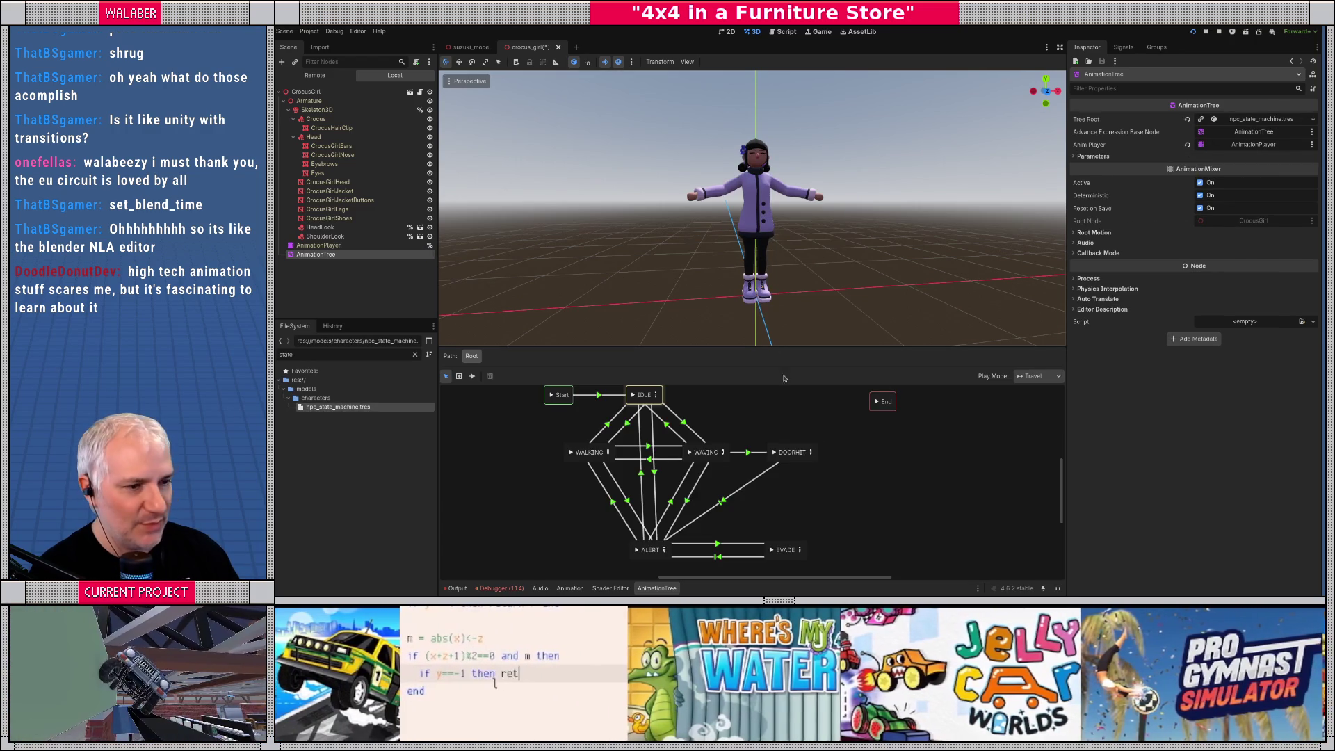
mouse_move(765, 347)
mouse_down()
mouse_move(765, 274)
mouse_move(766, 287)
mouse_up()
Scroll the state graph into view, adjust the 3D view height, and preview the WAVING state
scroll(747, 417, up, 1)
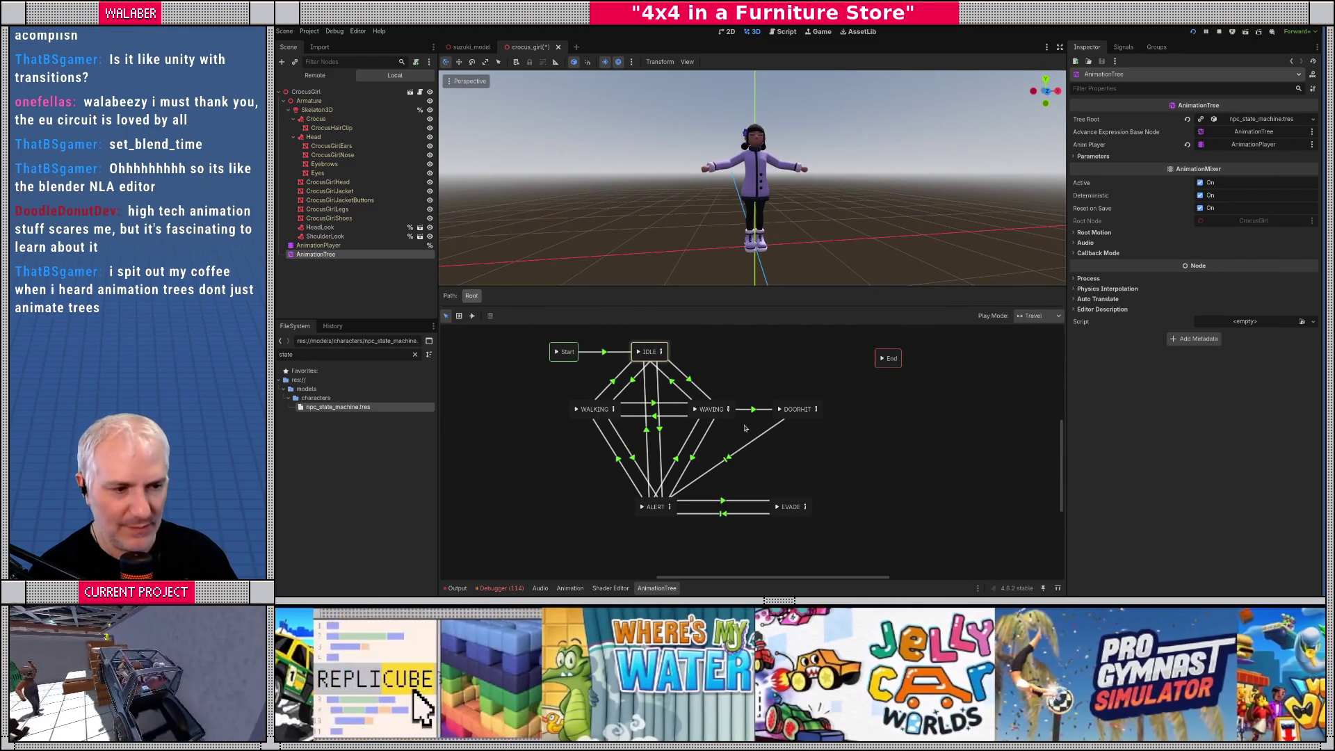
scroll(747, 431, up, 1)
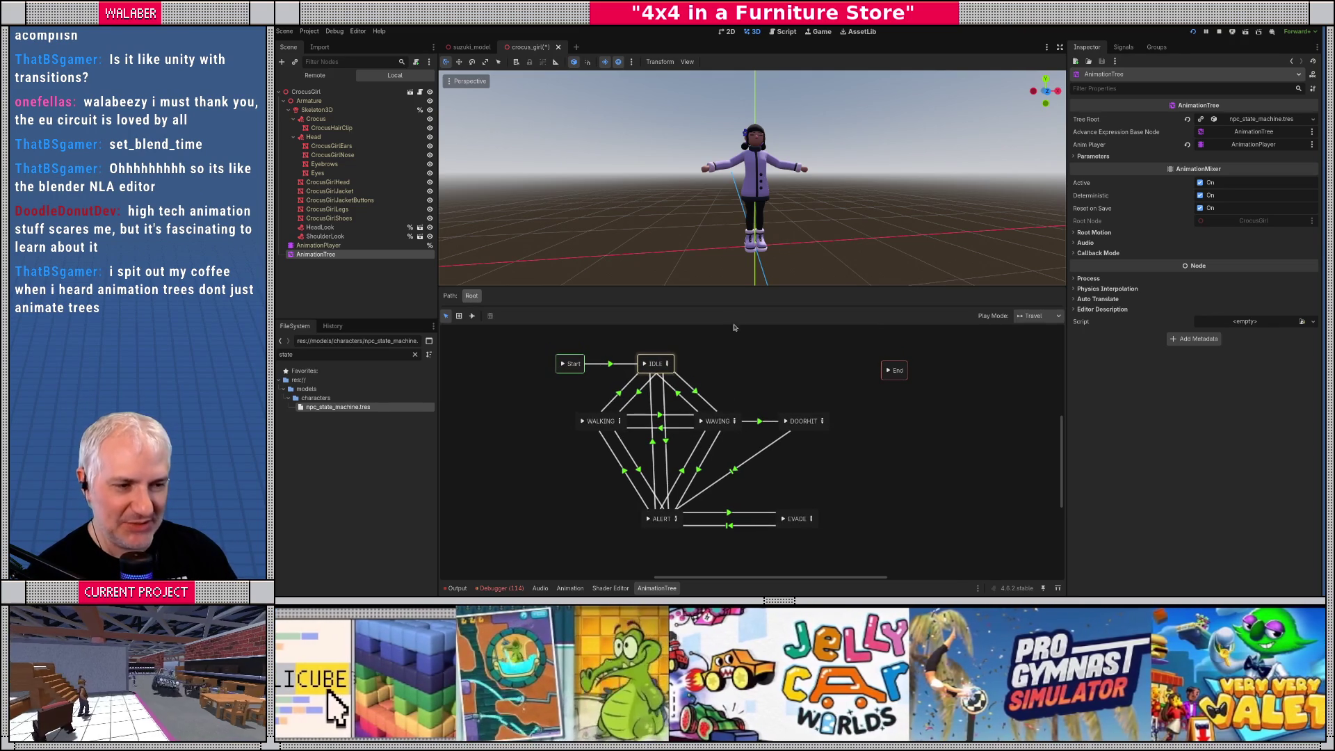
drag(753, 287, 753, 301)
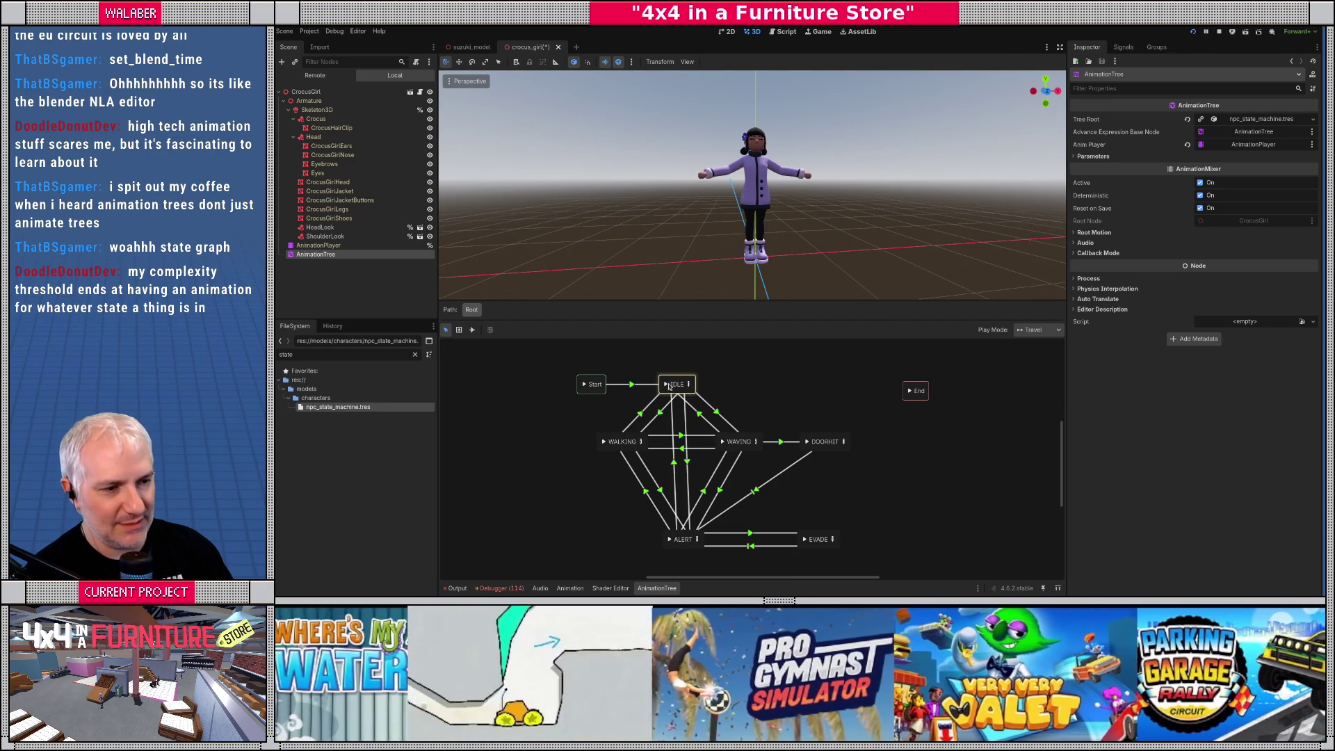
click(723, 442)
Set the IDLE blend tree's Transition node to the Lady style
click(668, 386)
double_click(667, 385)
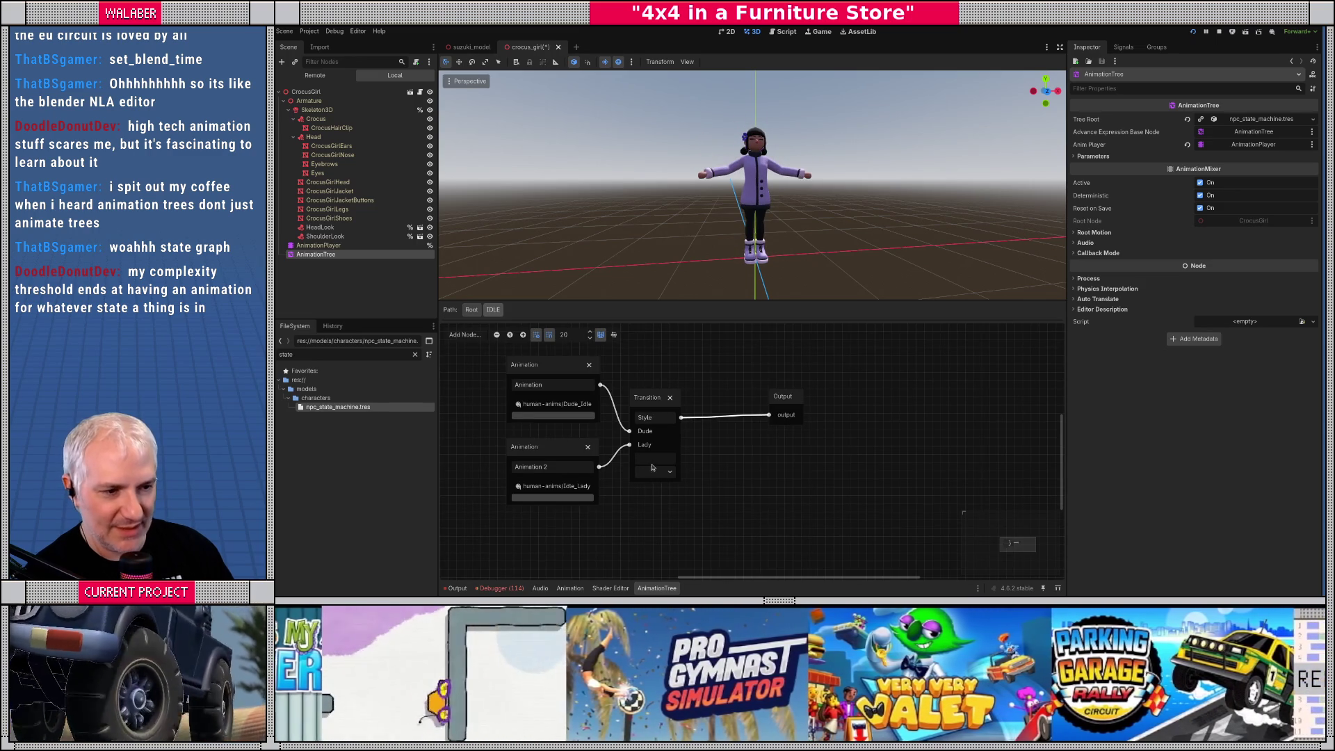
click(654, 471)
click(653, 499)
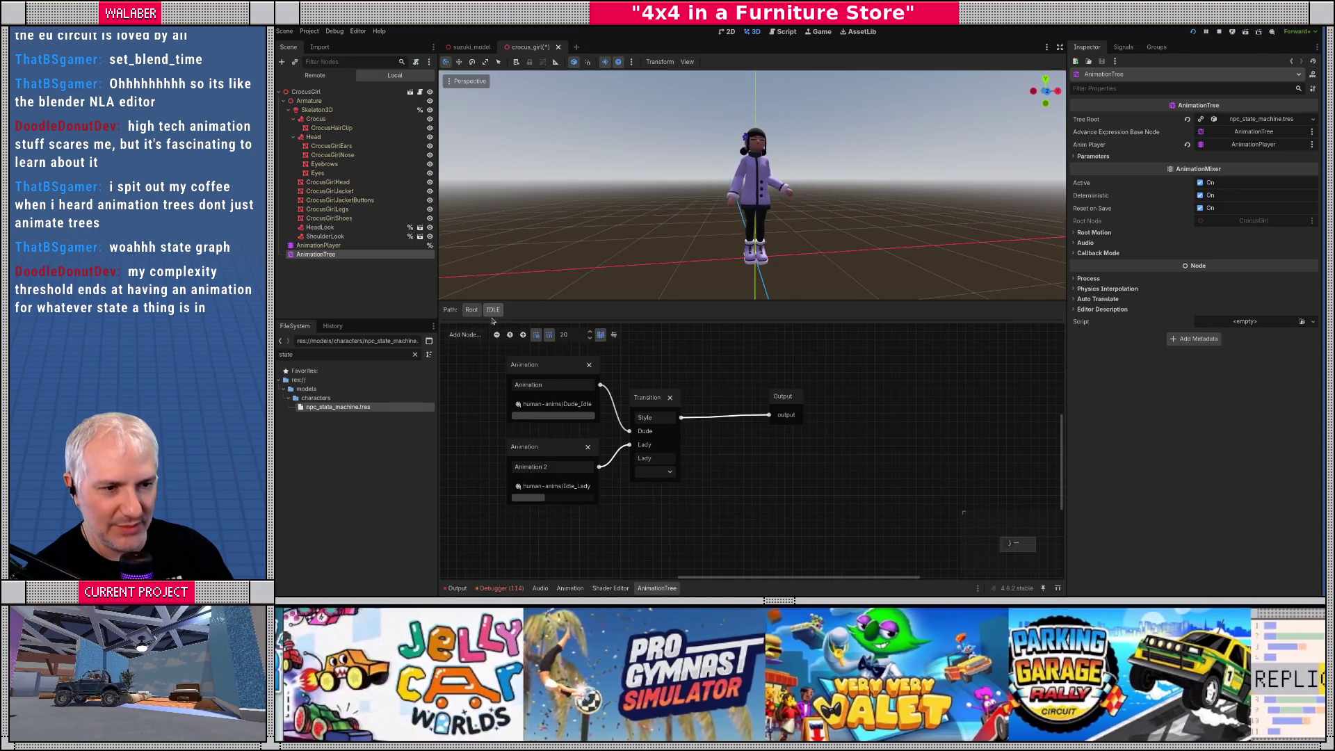
click(472, 309)
Set the WALKING blend tree's Transition node to the Lady style
drag(768, 249, 667, 259)
click(604, 443)
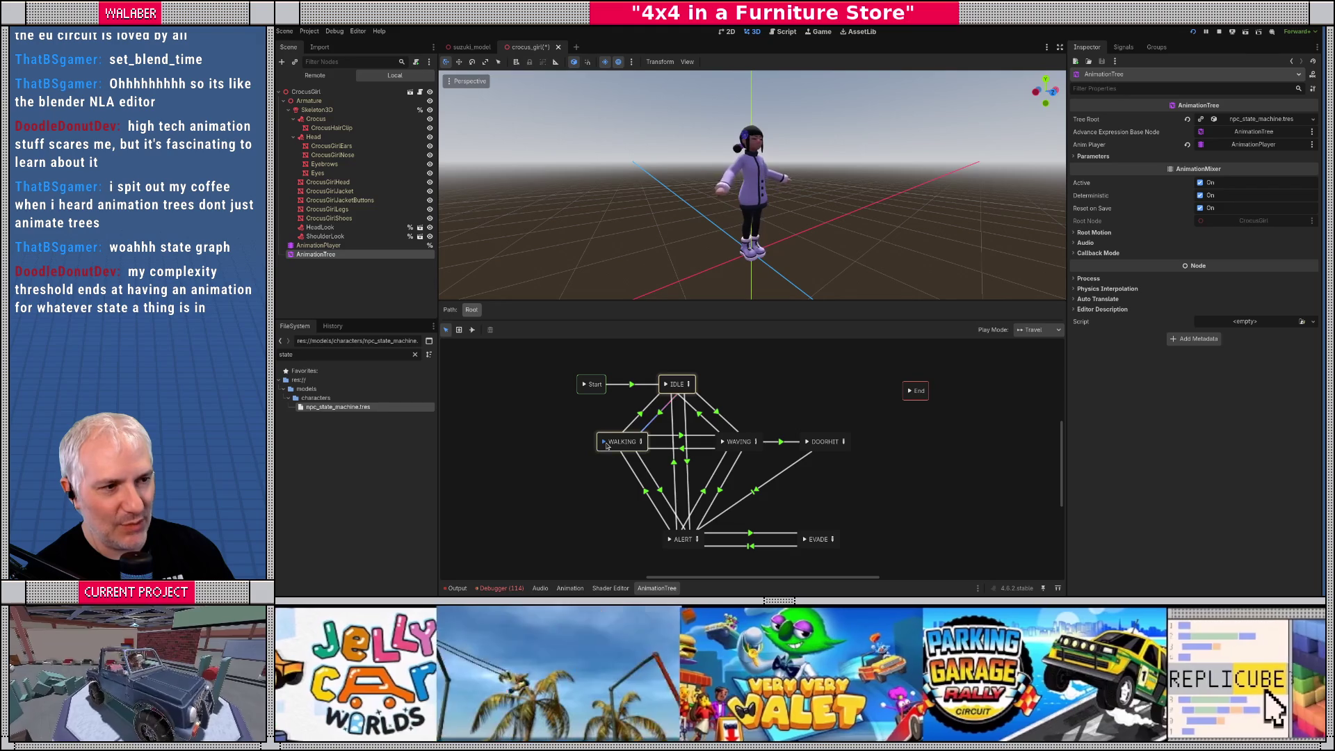
click(640, 443)
click(689, 488)
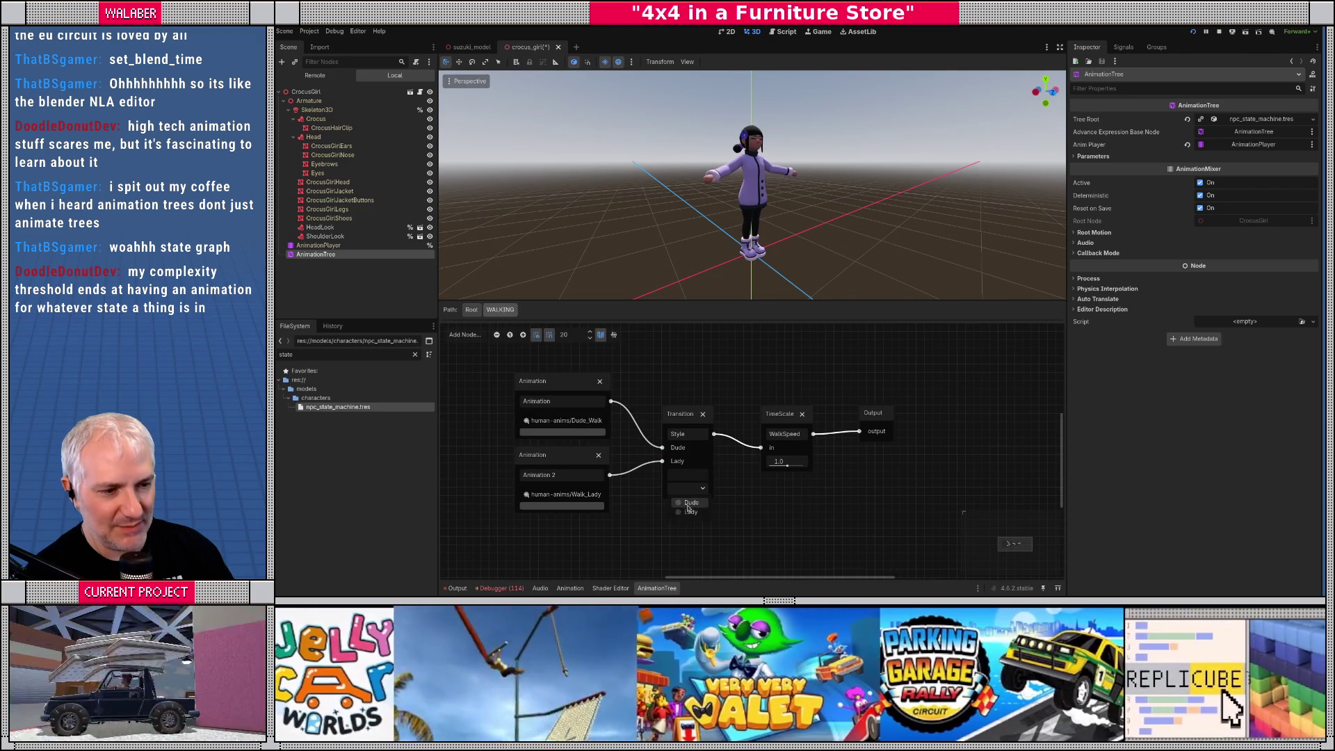
click(688, 513)
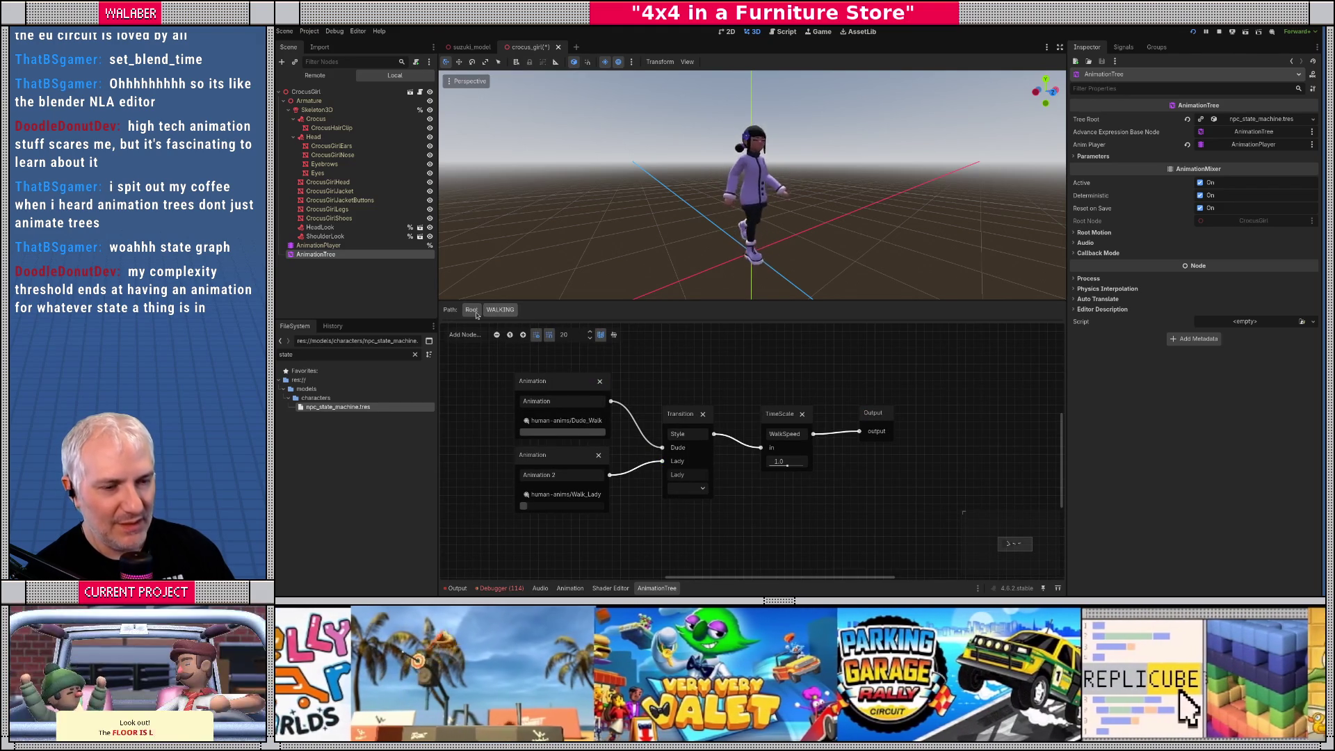
click(472, 310)
Travel between IDLE, WALKING and ALERT, finishing on the WAVING state
click(669, 384)
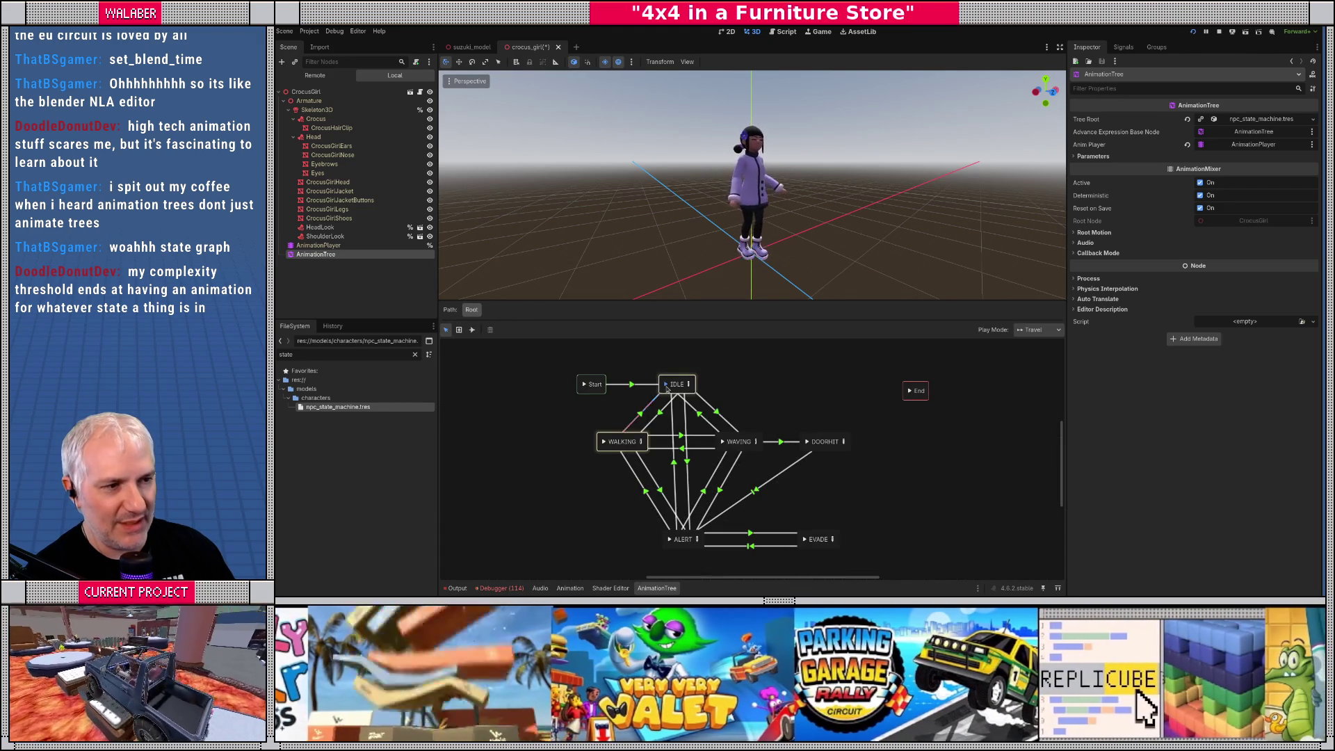
click(604, 444)
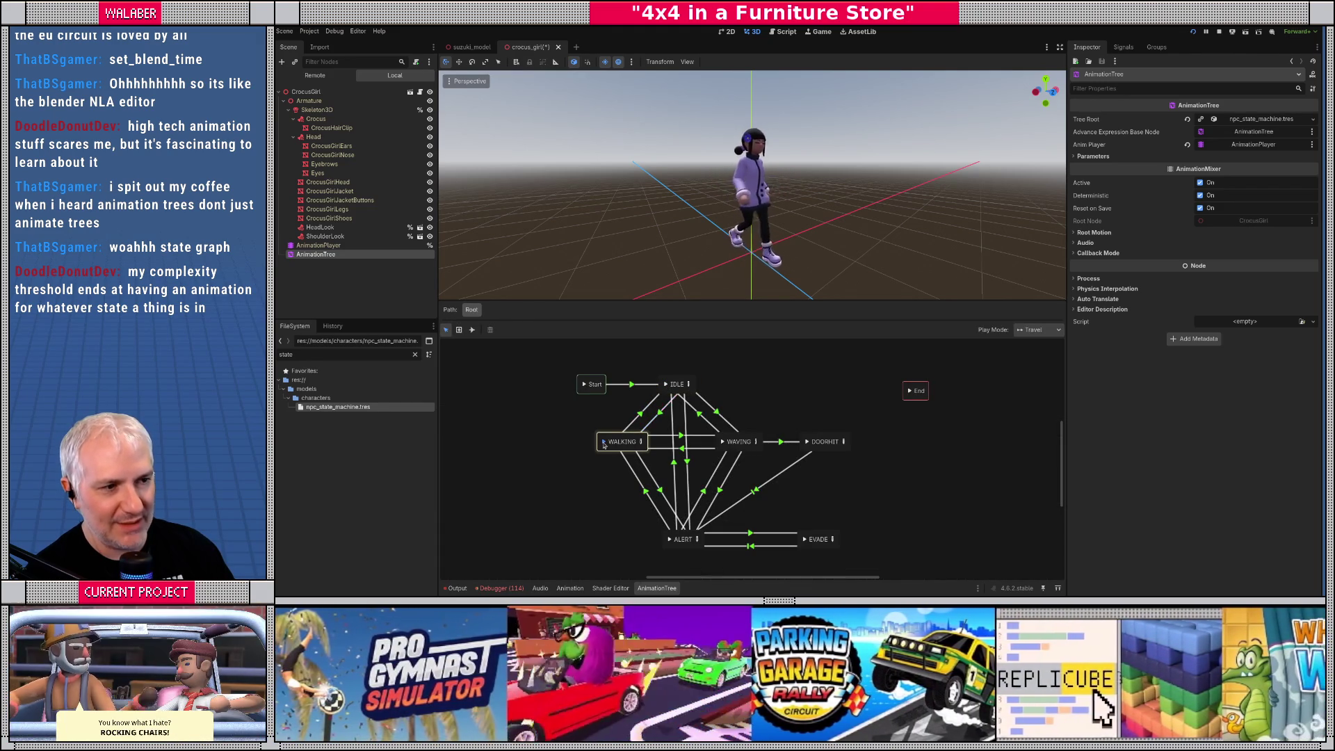
click(668, 385)
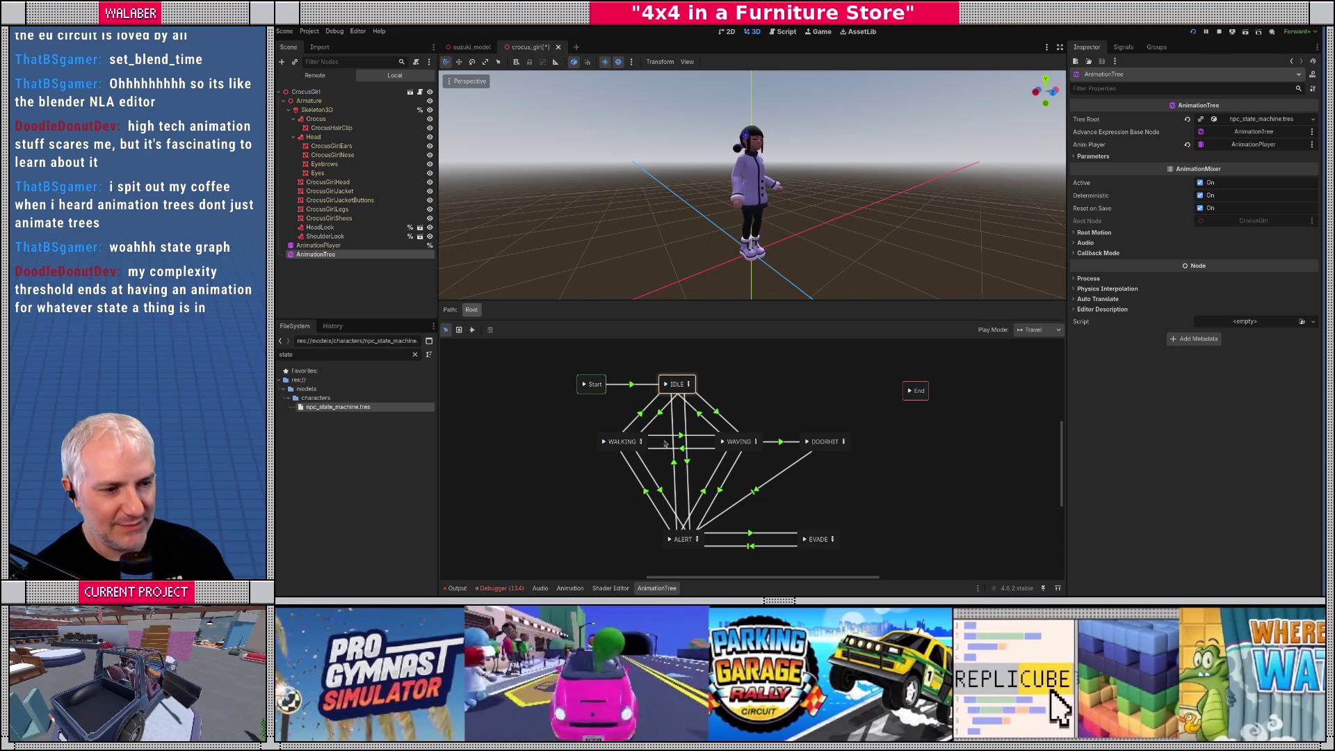
click(605, 443)
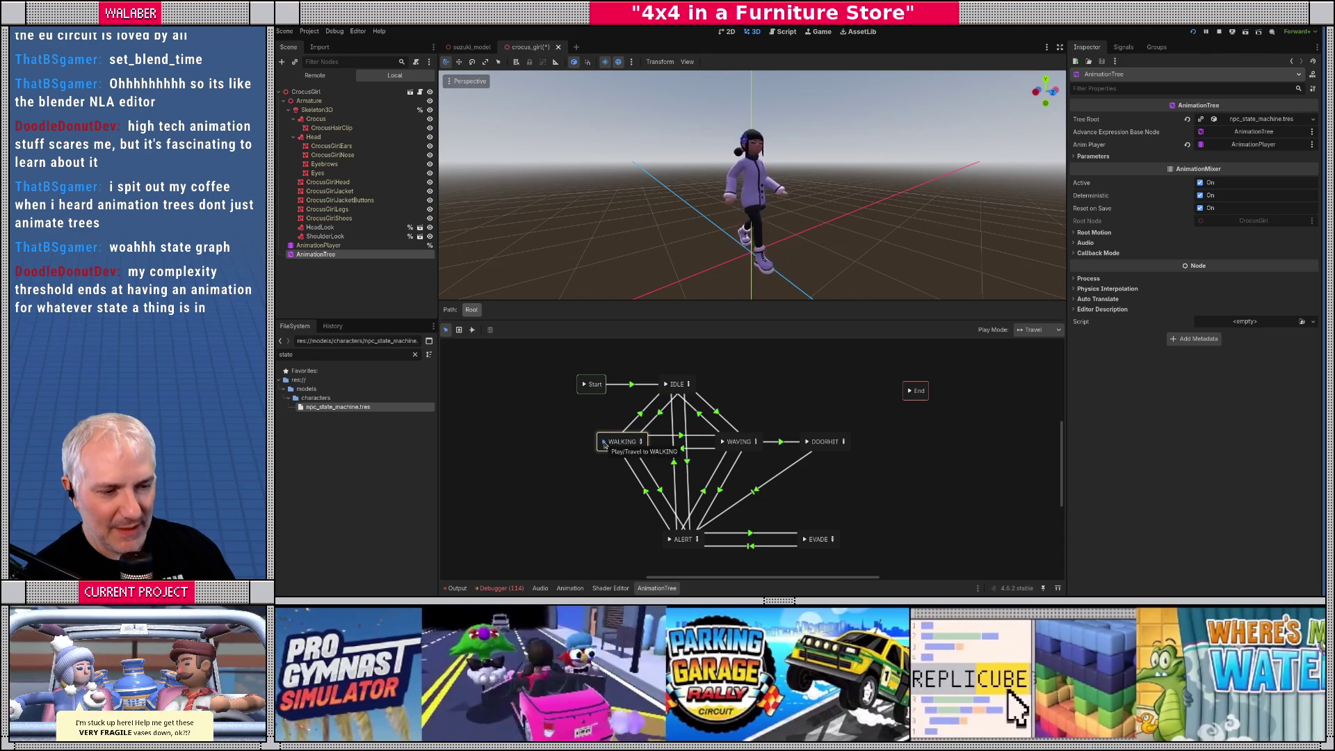
click(670, 540)
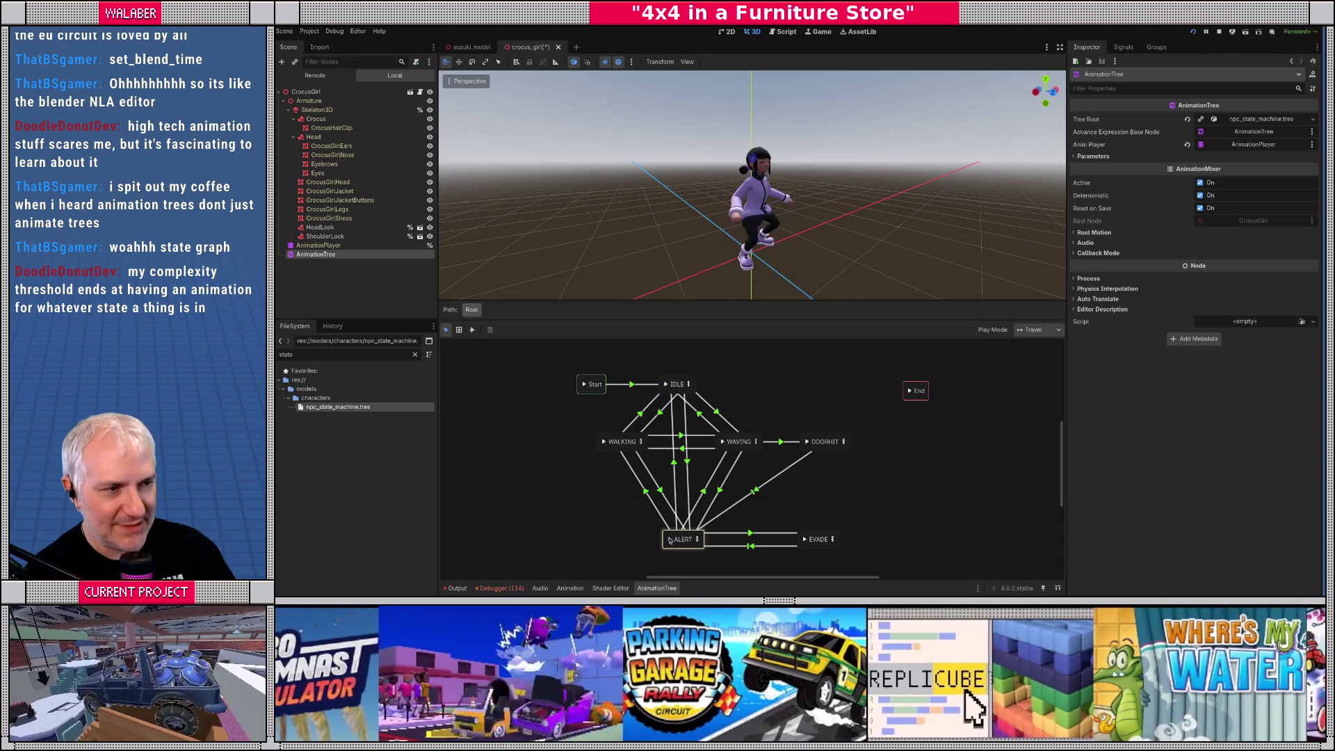
click(604, 442)
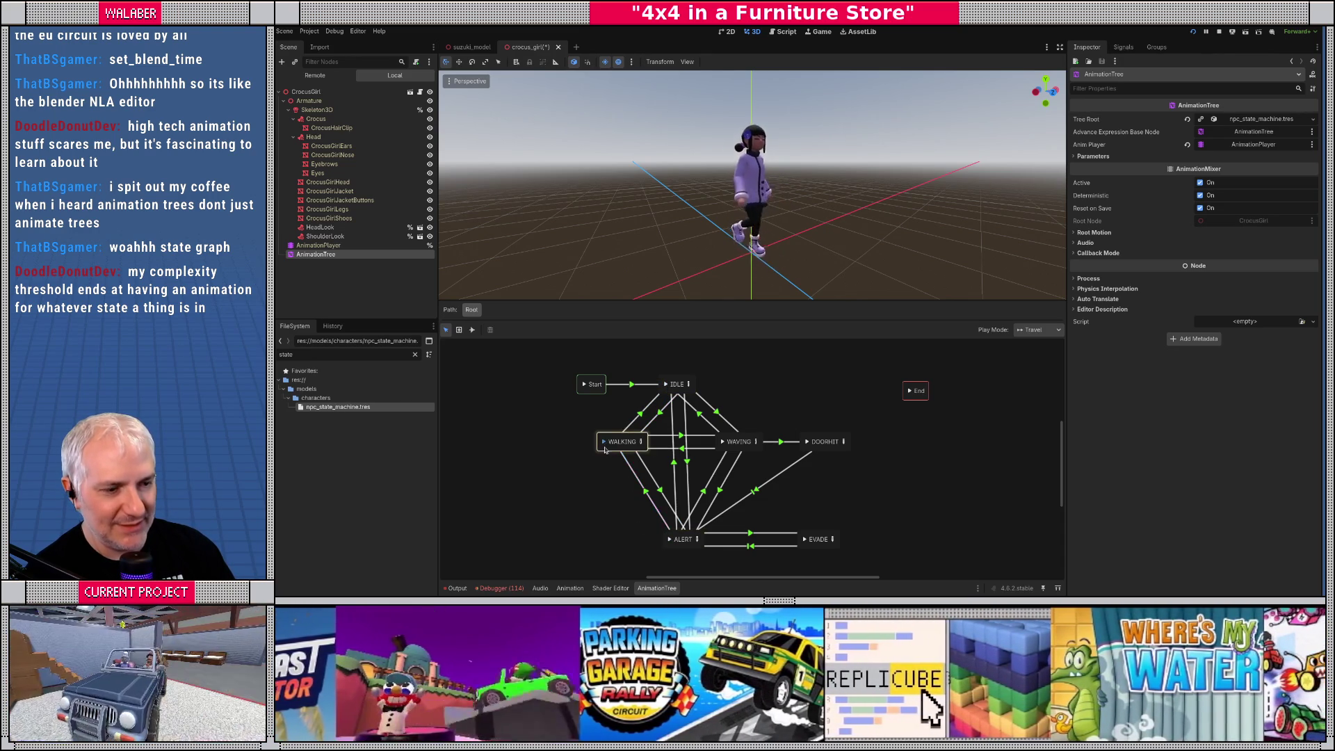
click(670, 540)
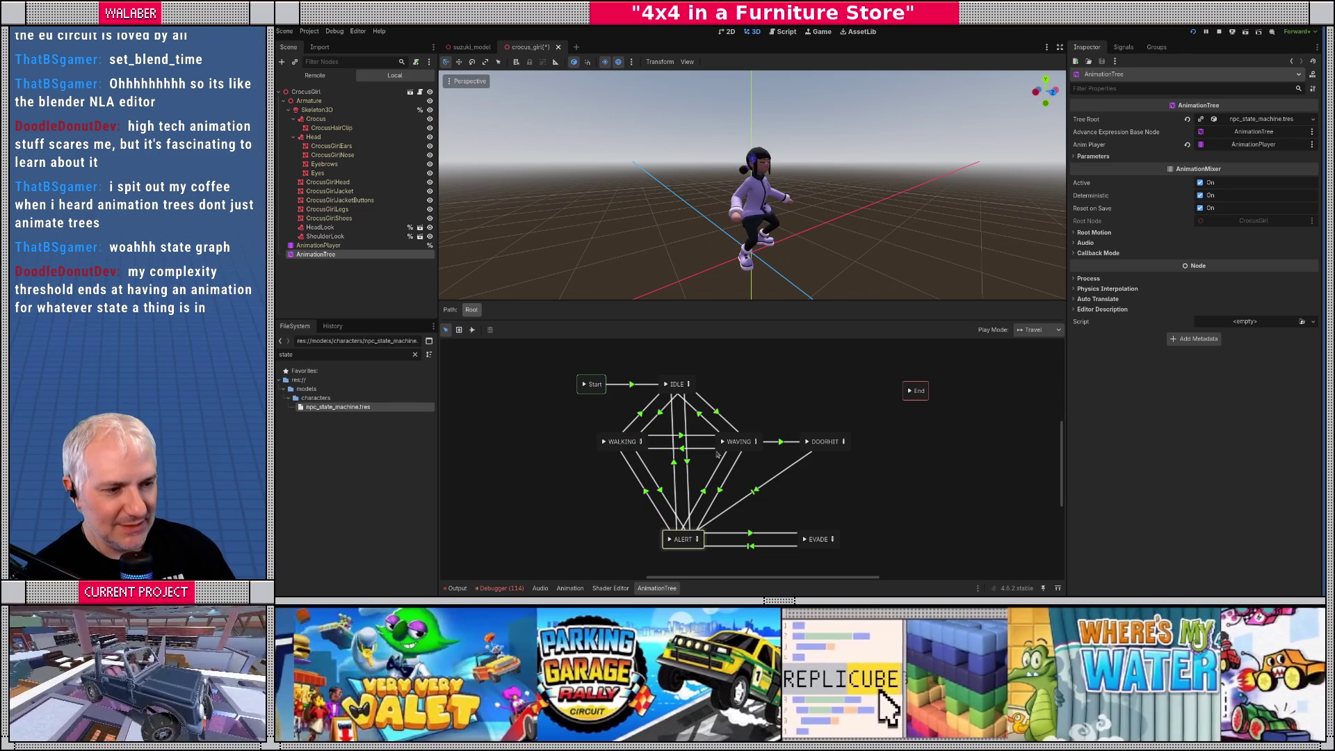
click(723, 442)
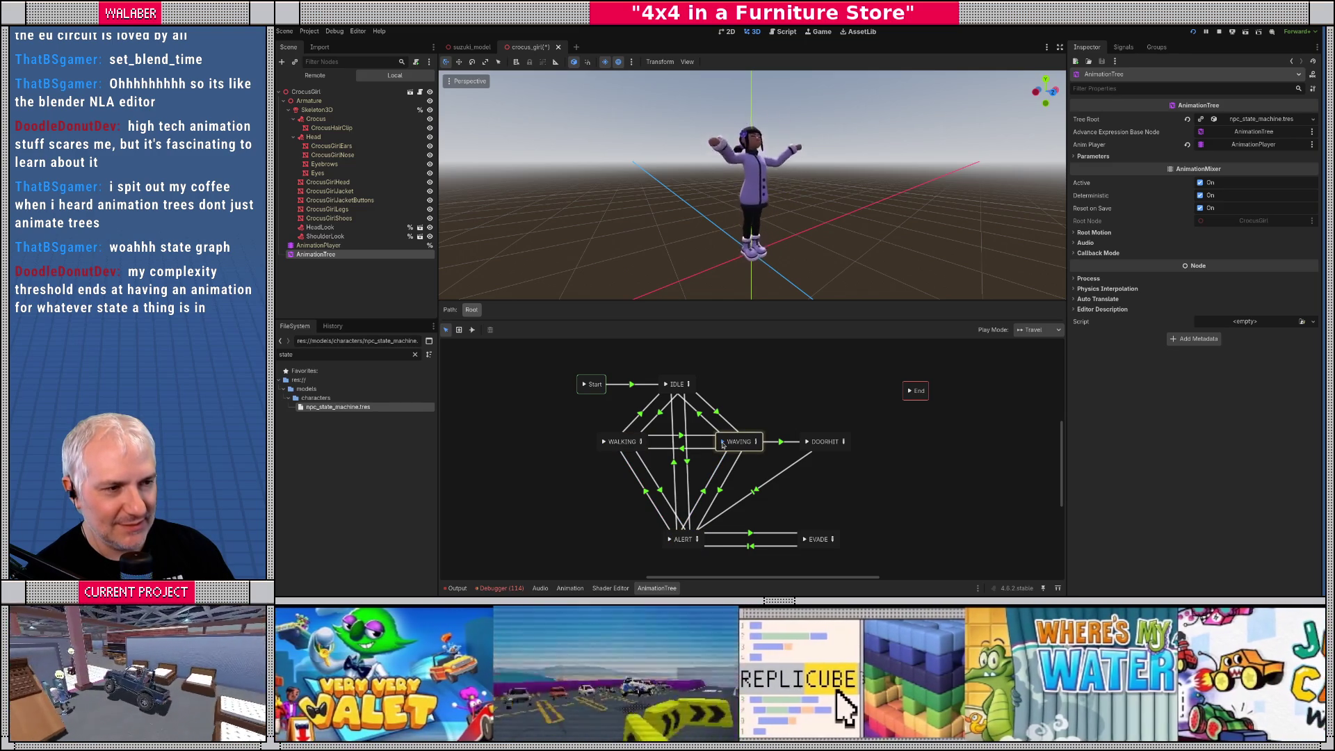
In the WAVING blend tree, try Blend2 amounts between 0.0 and 1.0 and a negative TurnDirection x
double_click(757, 442)
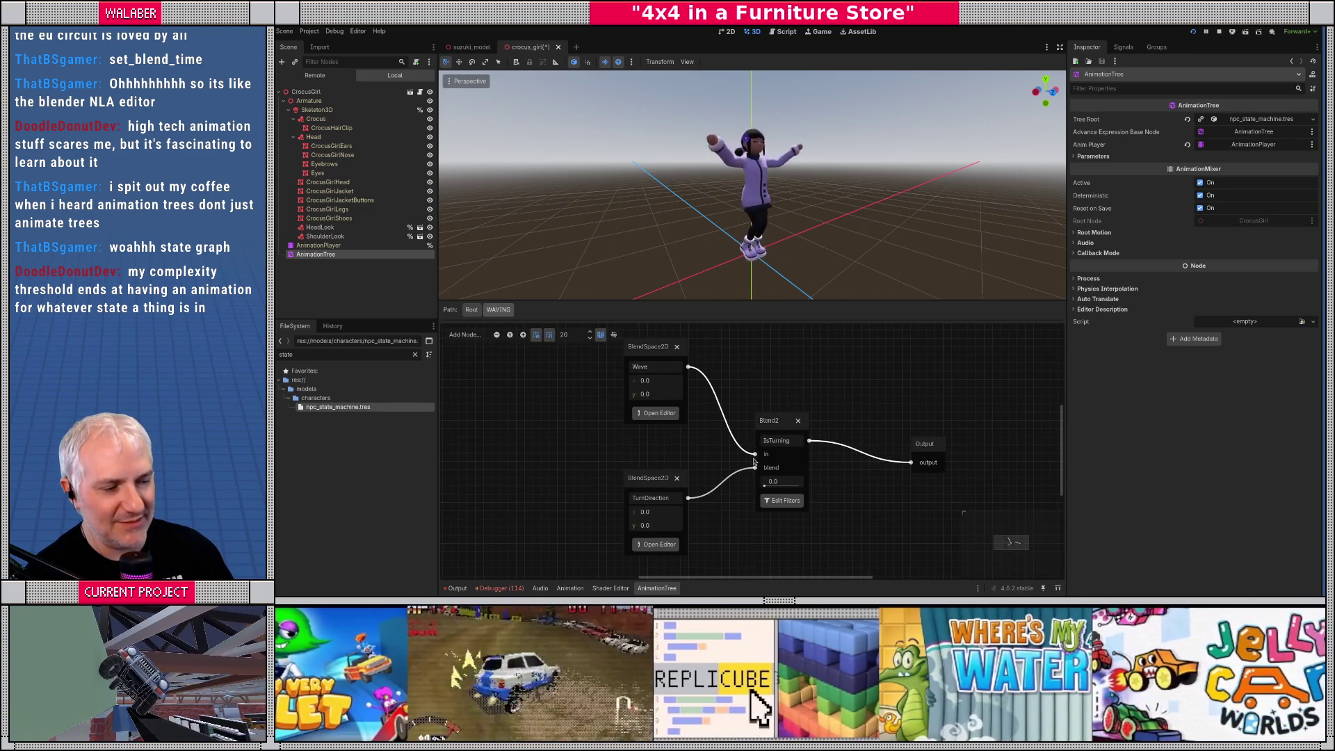
mouse_move(765, 486)
mouse_down()
mouse_move(812, 488)
mouse_move(721, 492)
mouse_up()
click(651, 515)
text(-1)
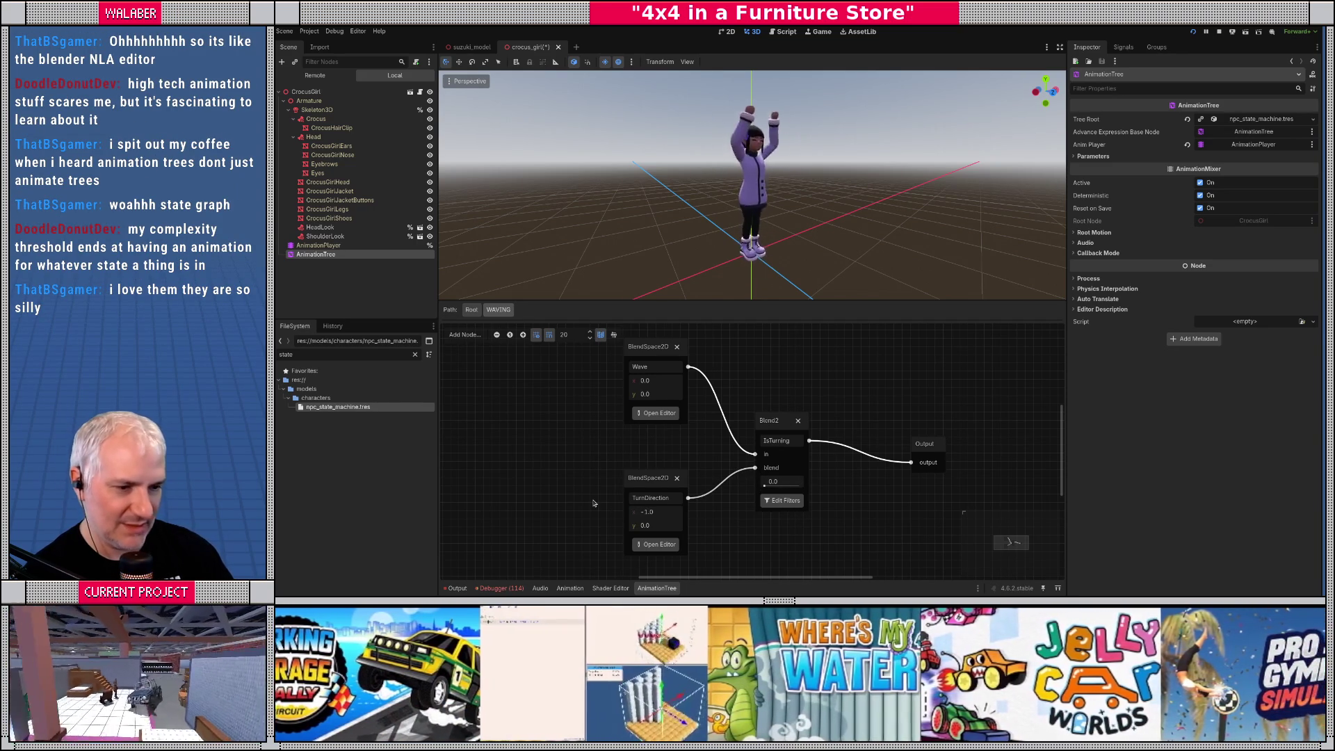
drag(765, 485, 801, 486)
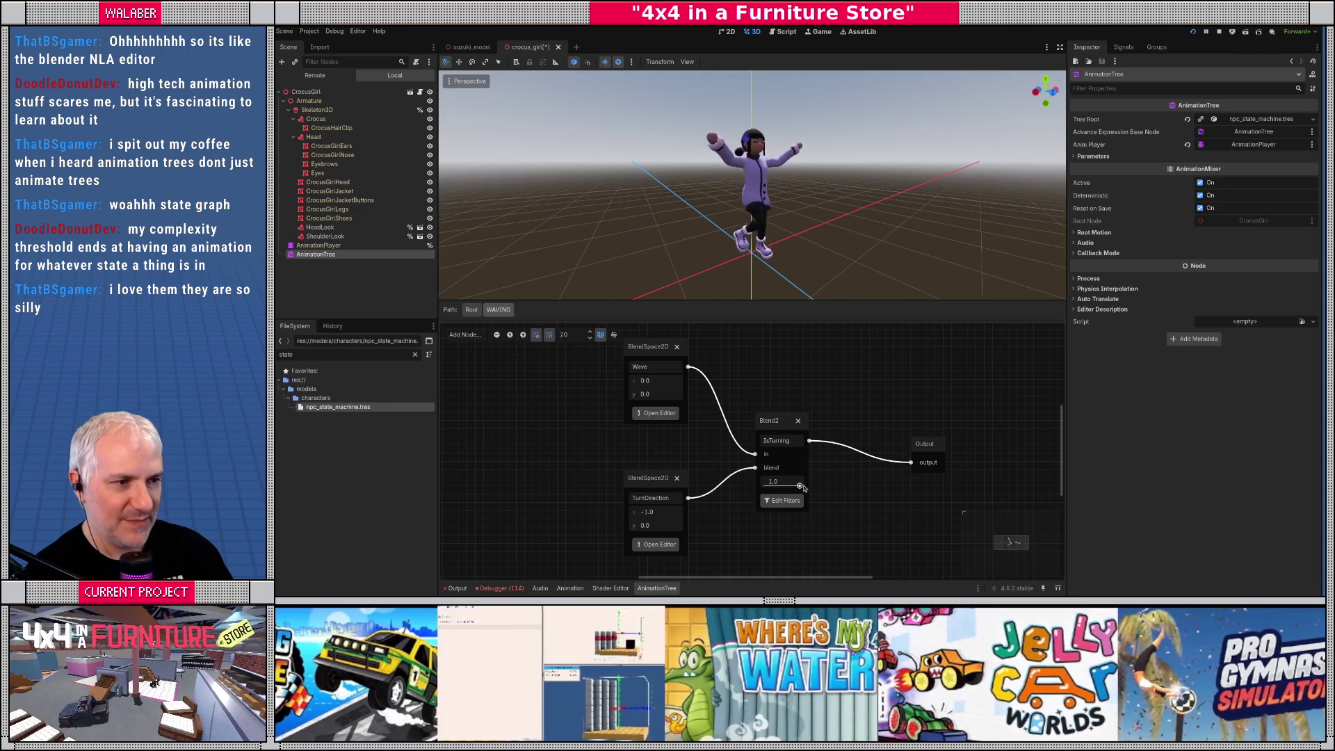
drag(765, 484, 894, 487)
drag(786, 488, 729, 491)
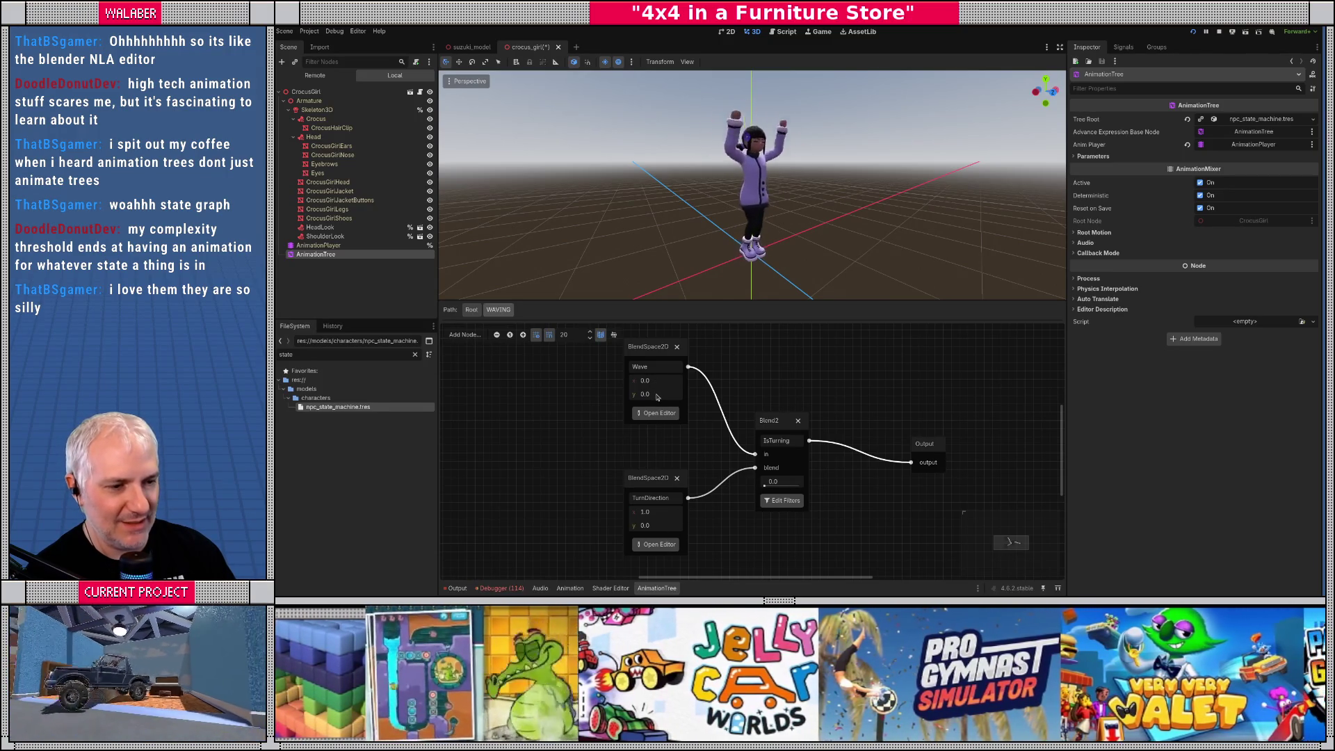
Try Wave blend space y values of 1.0, 0.0, then 1.0 again
click(657, 395)
text(1)
key(Return)
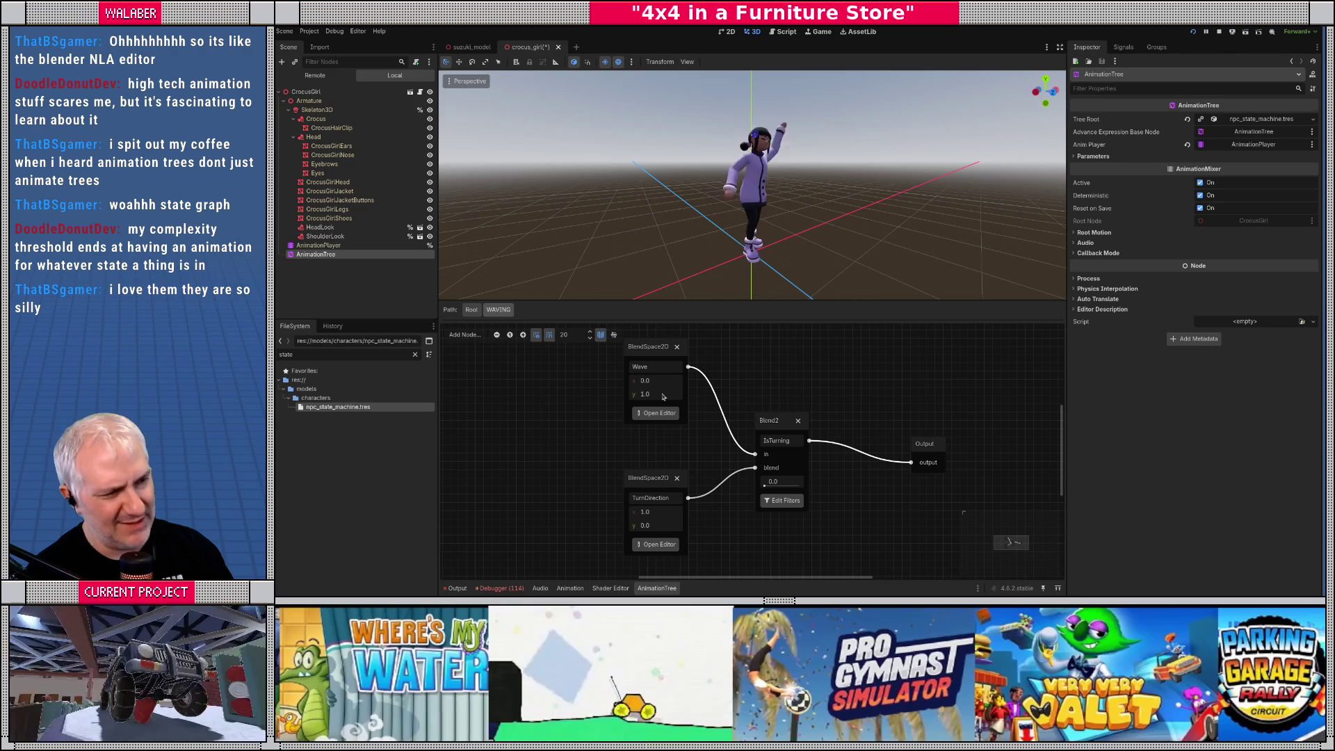
click(656, 395)
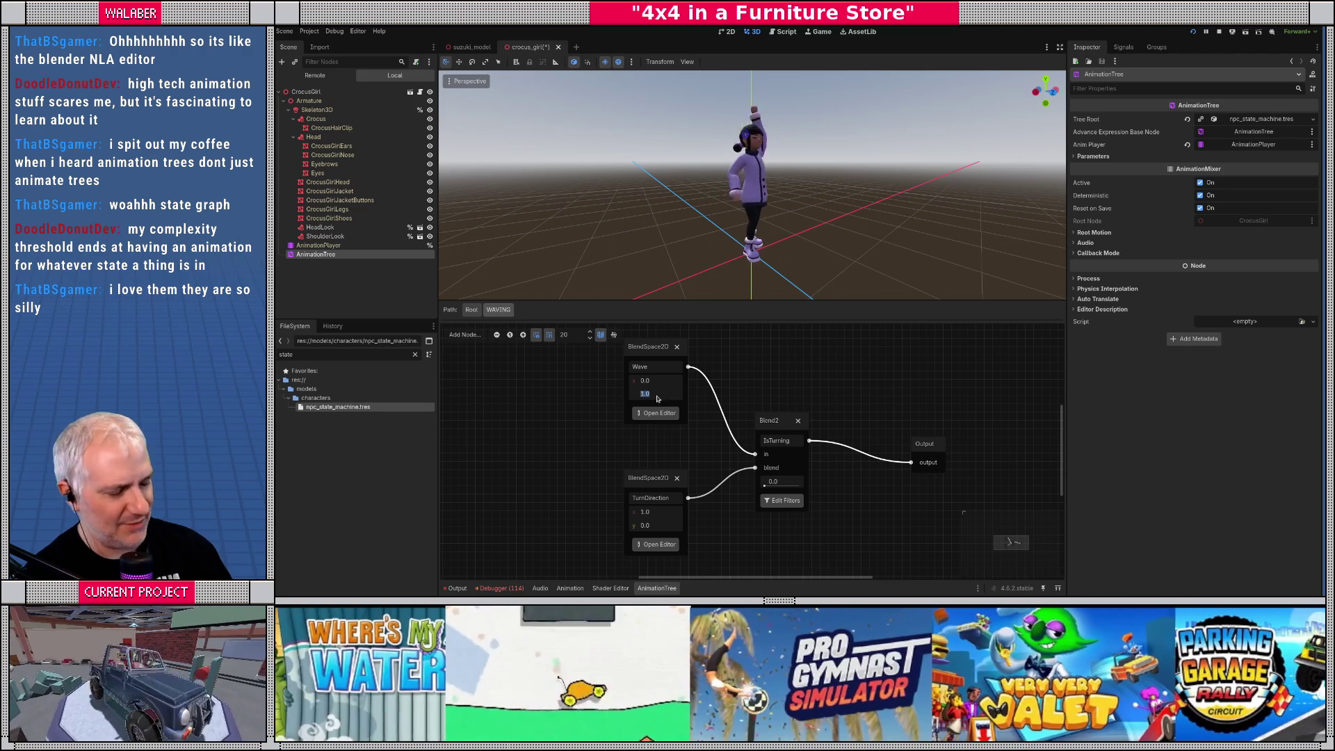
text(0)
key(Return)
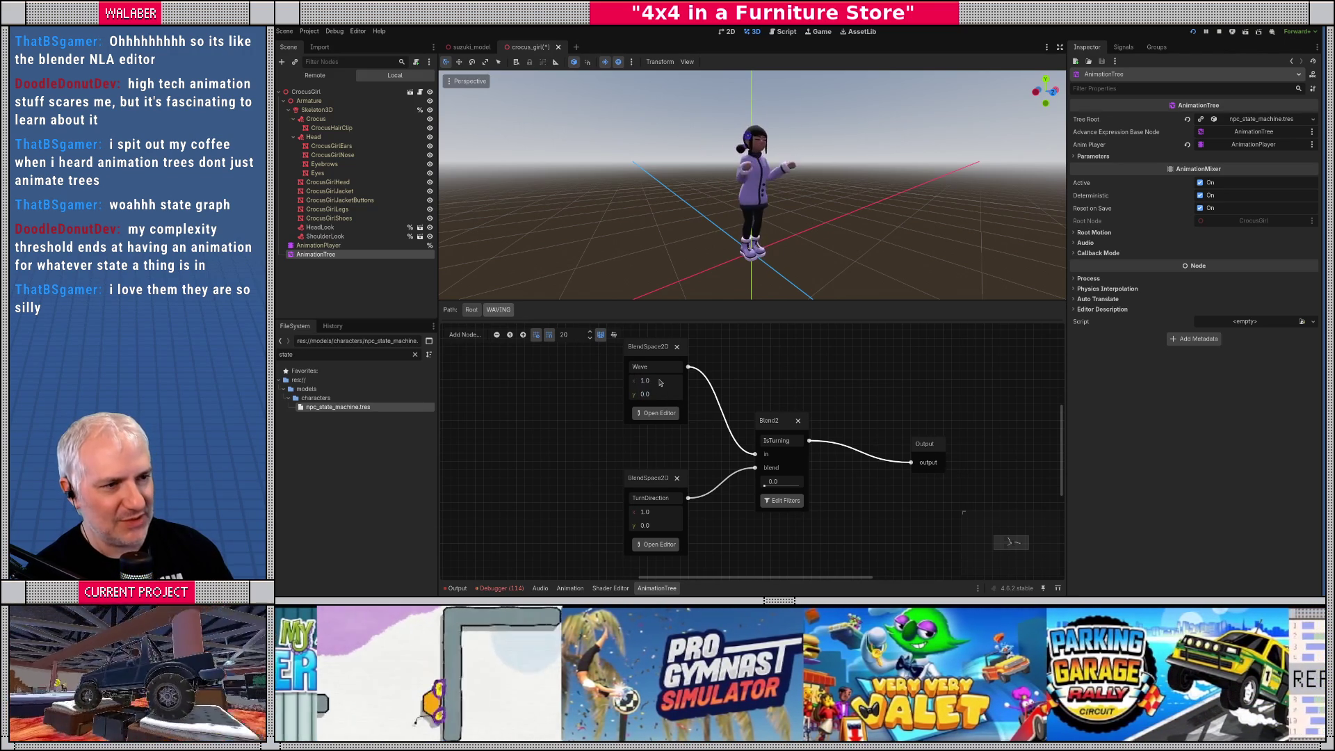
click(660, 395)
text(1)
key(Return)
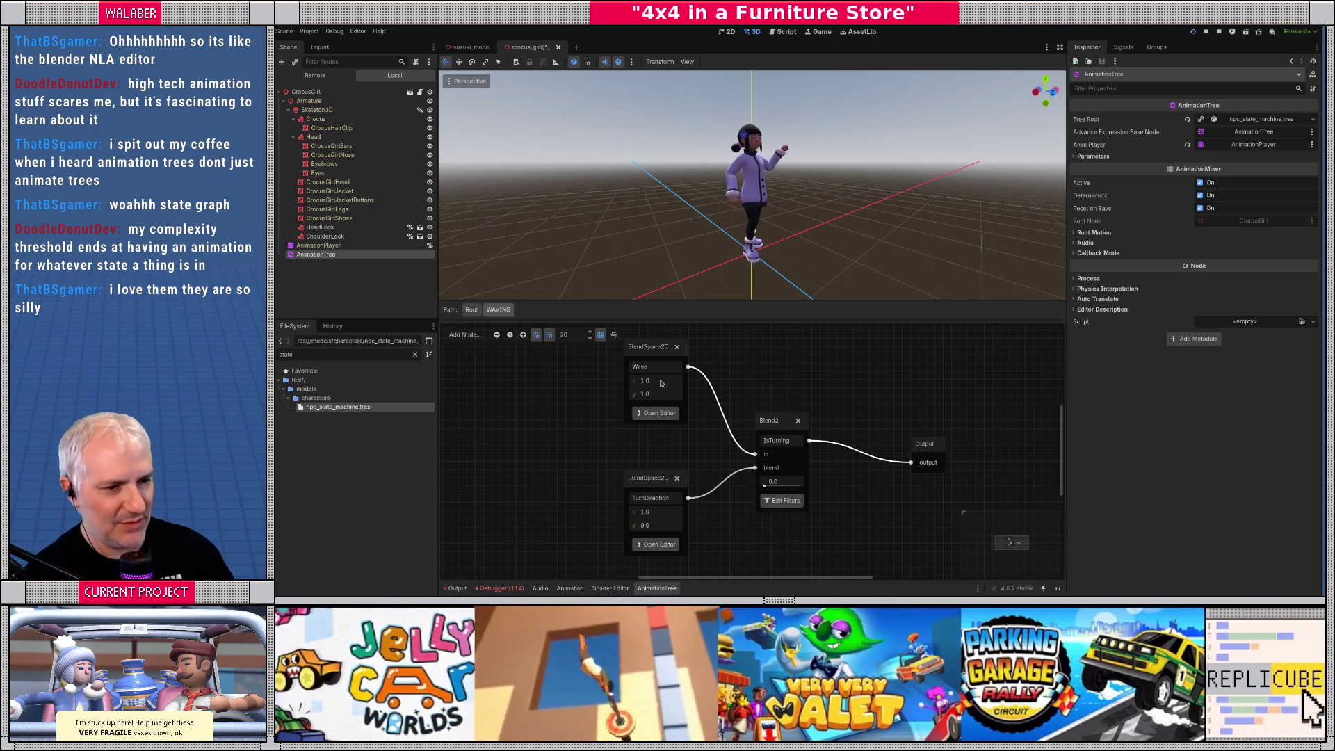
Set the Wave blend position to x 0.0, y 0.0, then go back to Root
click(661, 383)
text(1)
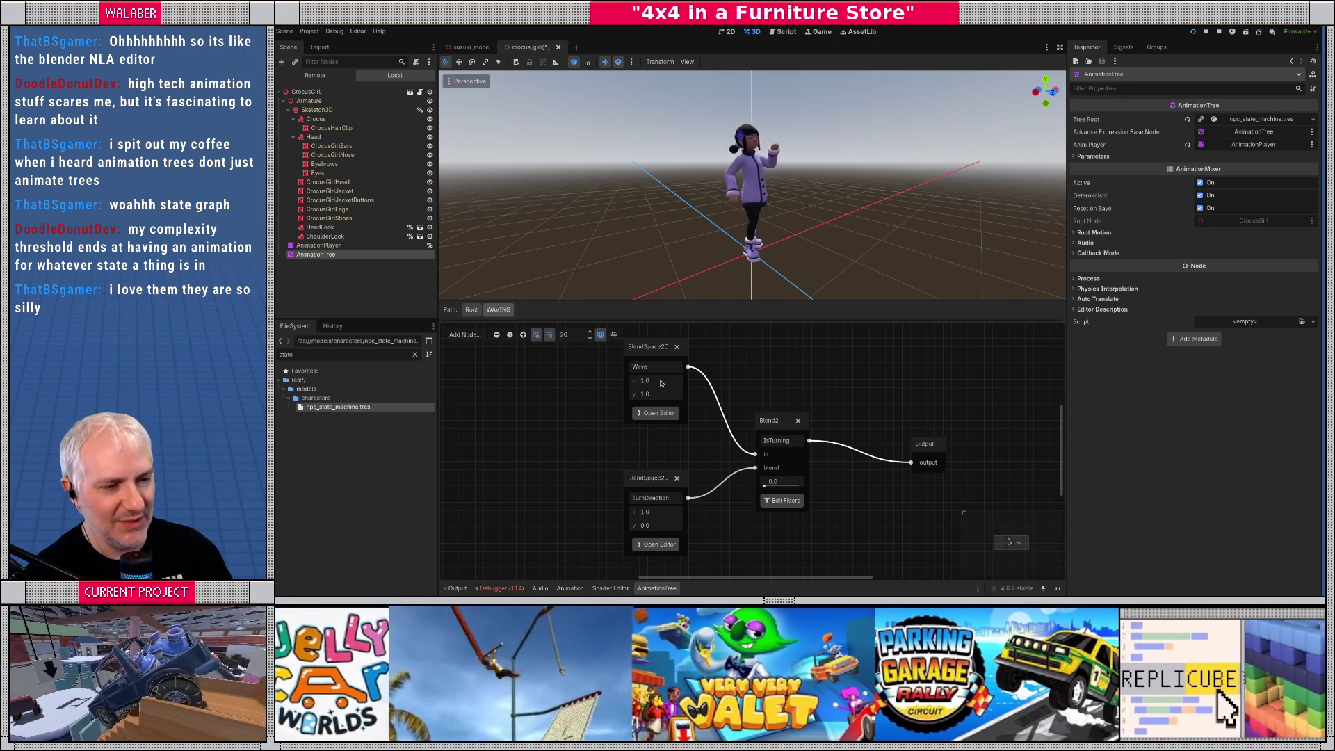
click(657, 396)
text(0)
key(Return)
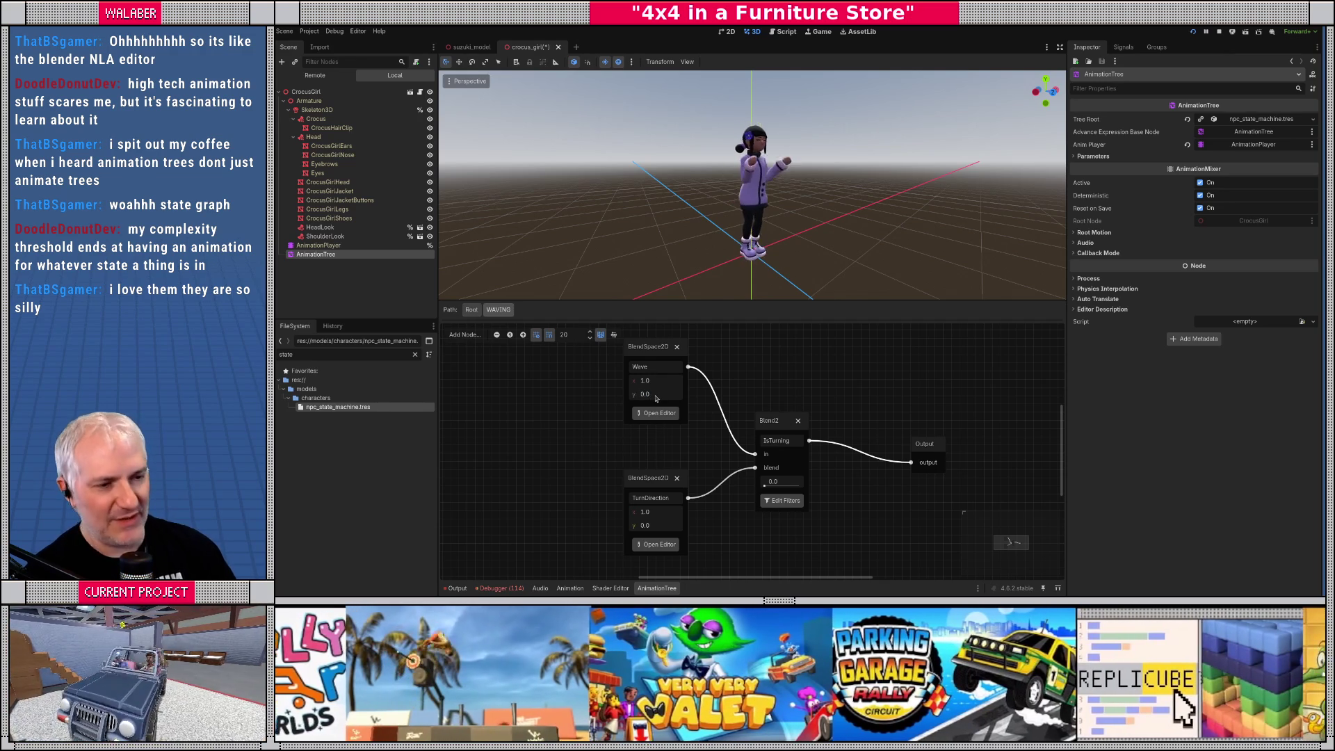
click(662, 383)
text(0)
key(Return)
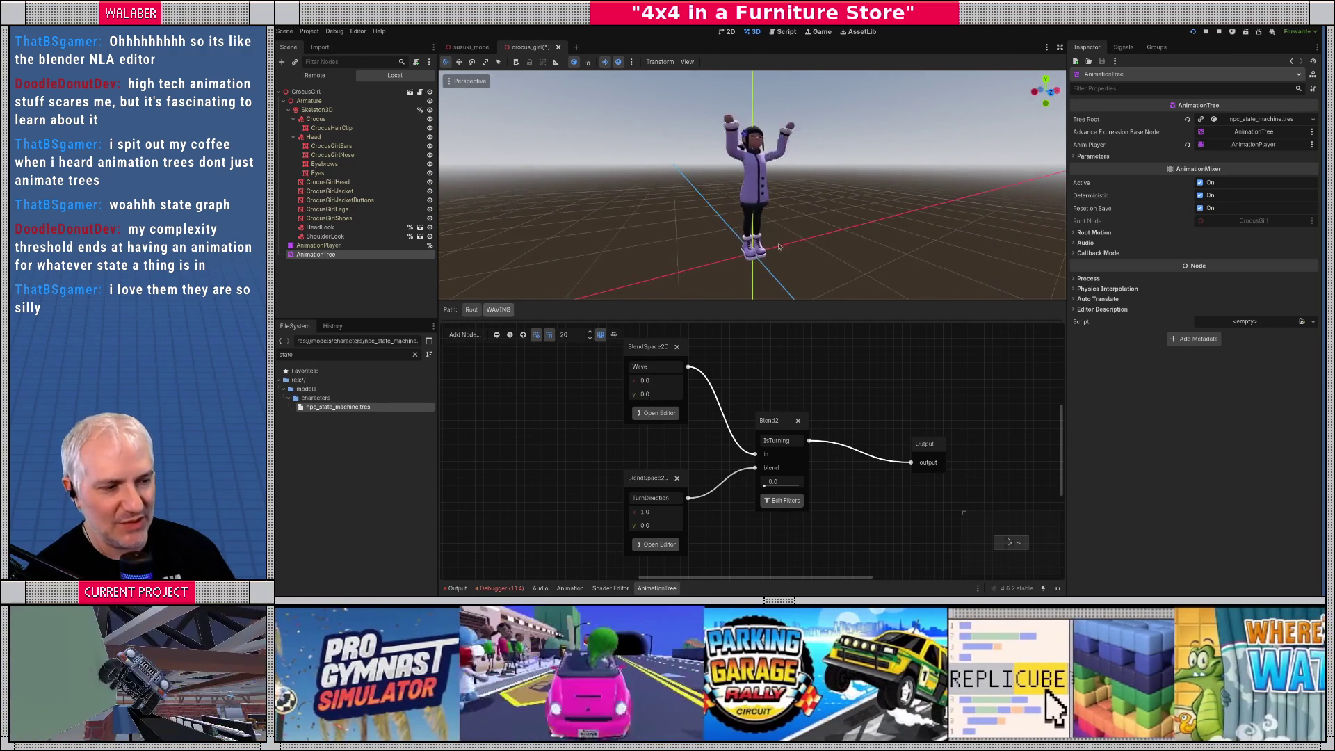
click(472, 310)
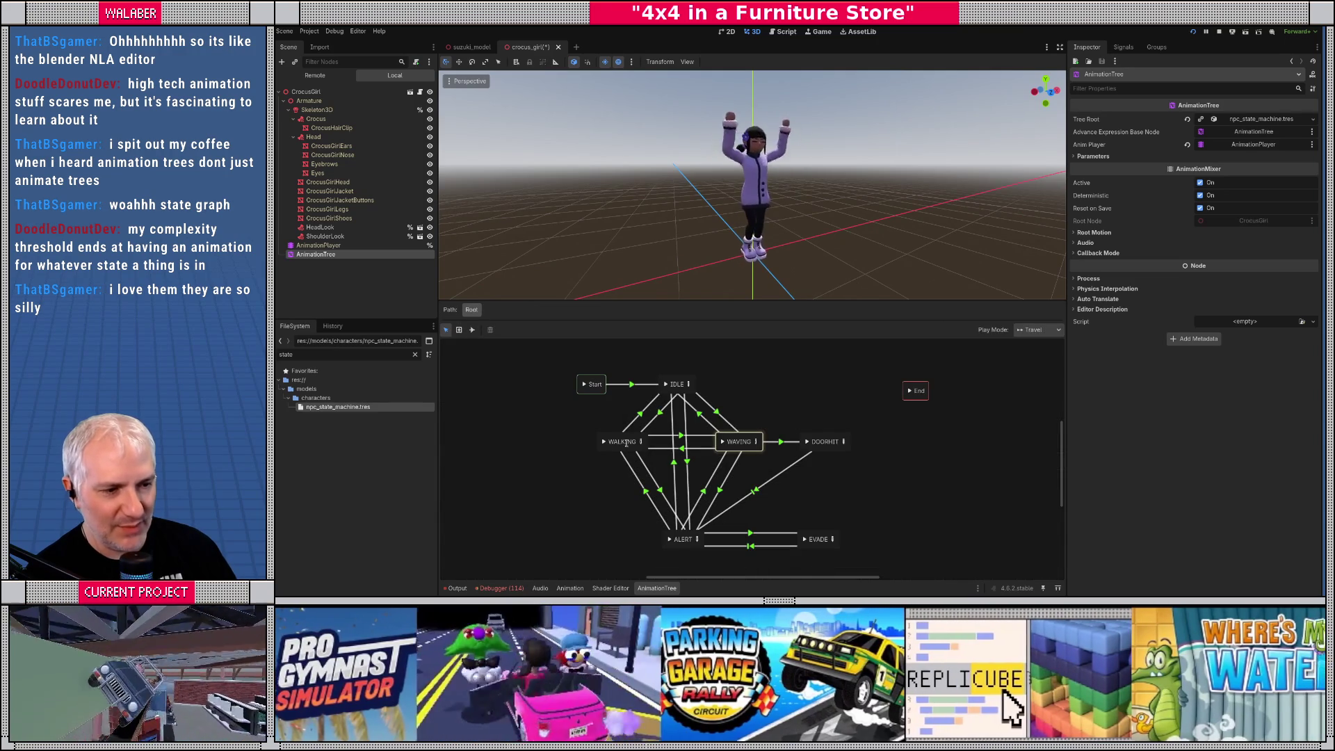
Open the WALKING blend tree and scrub its WalkSpeed time scale, leaving it at 1.0
click(641, 442)
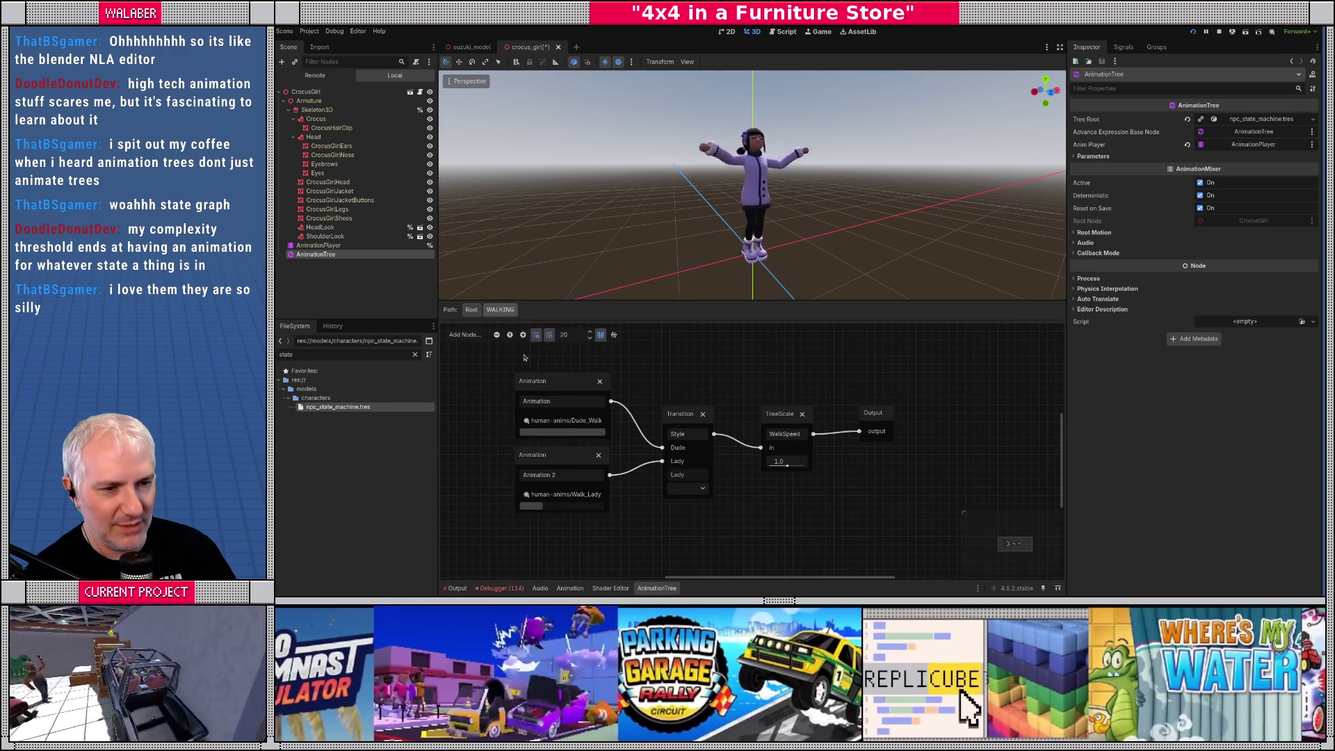
click(471, 309)
click(603, 441)
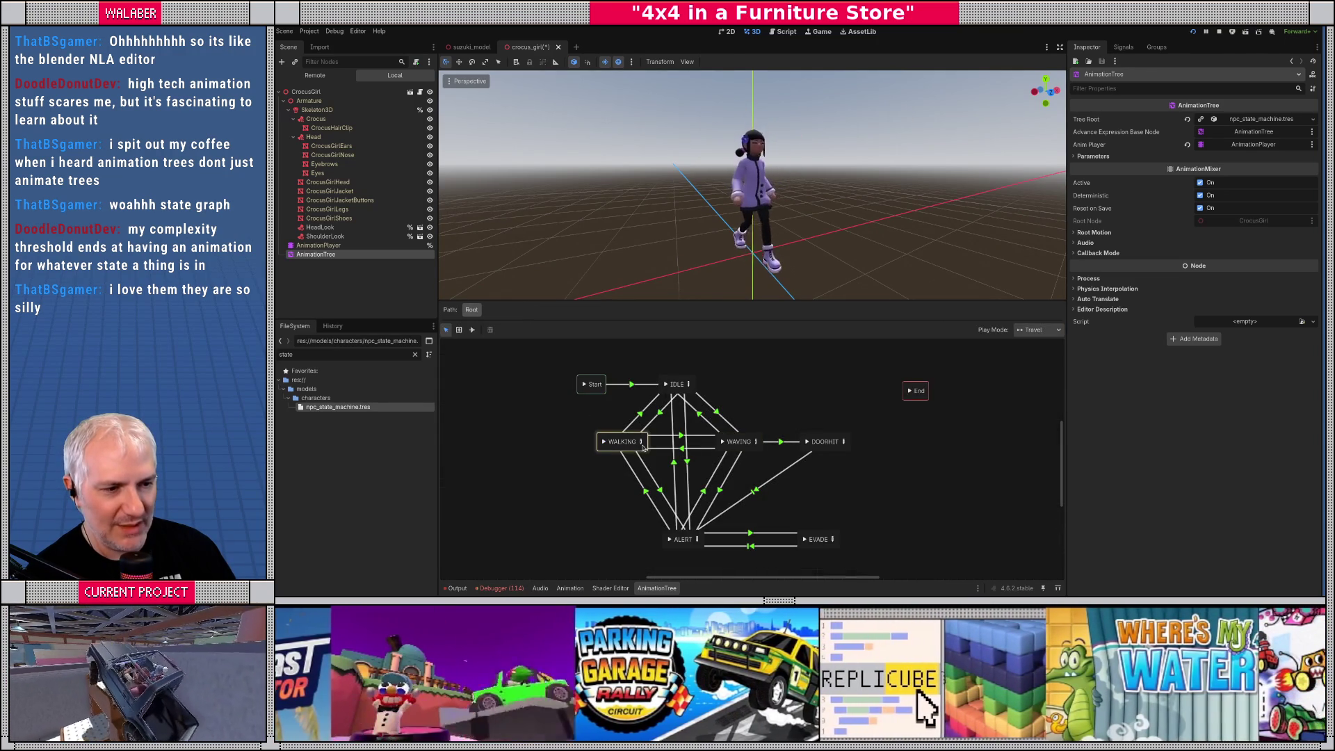
click(641, 442)
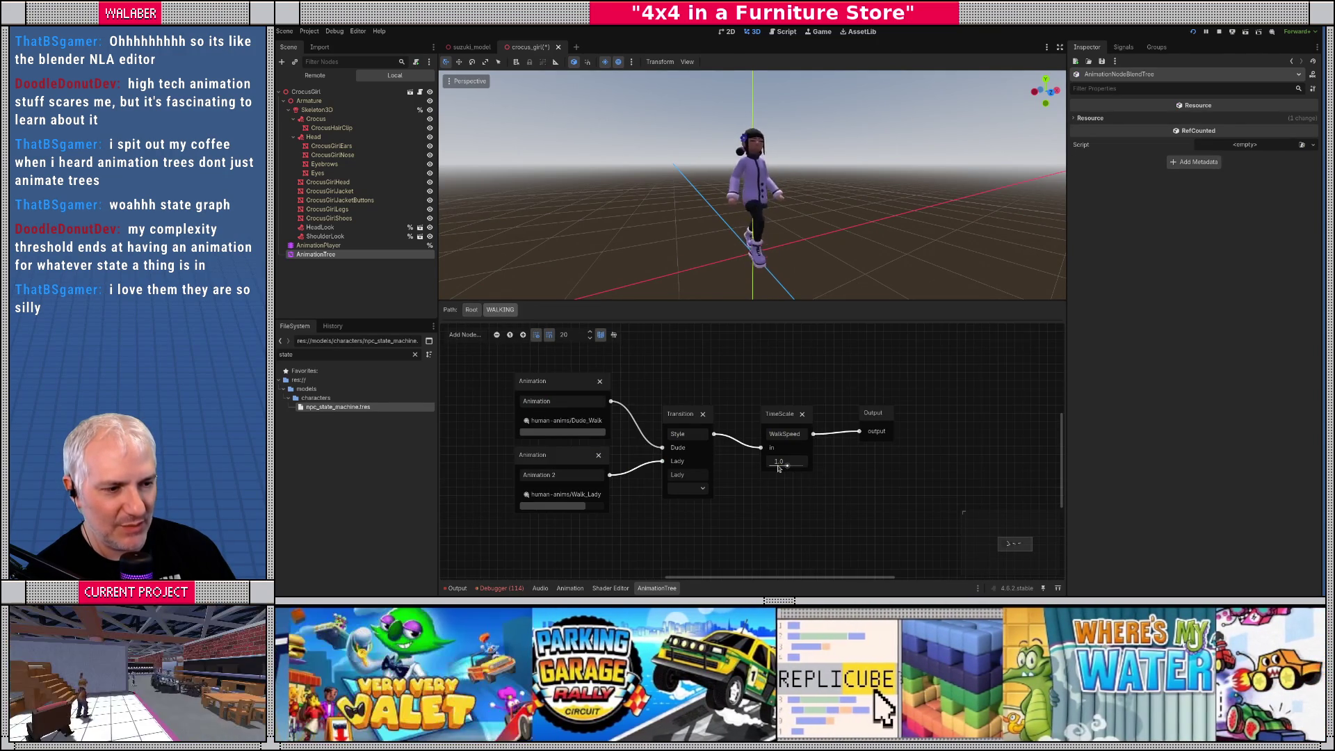
drag(789, 466, 795, 463)
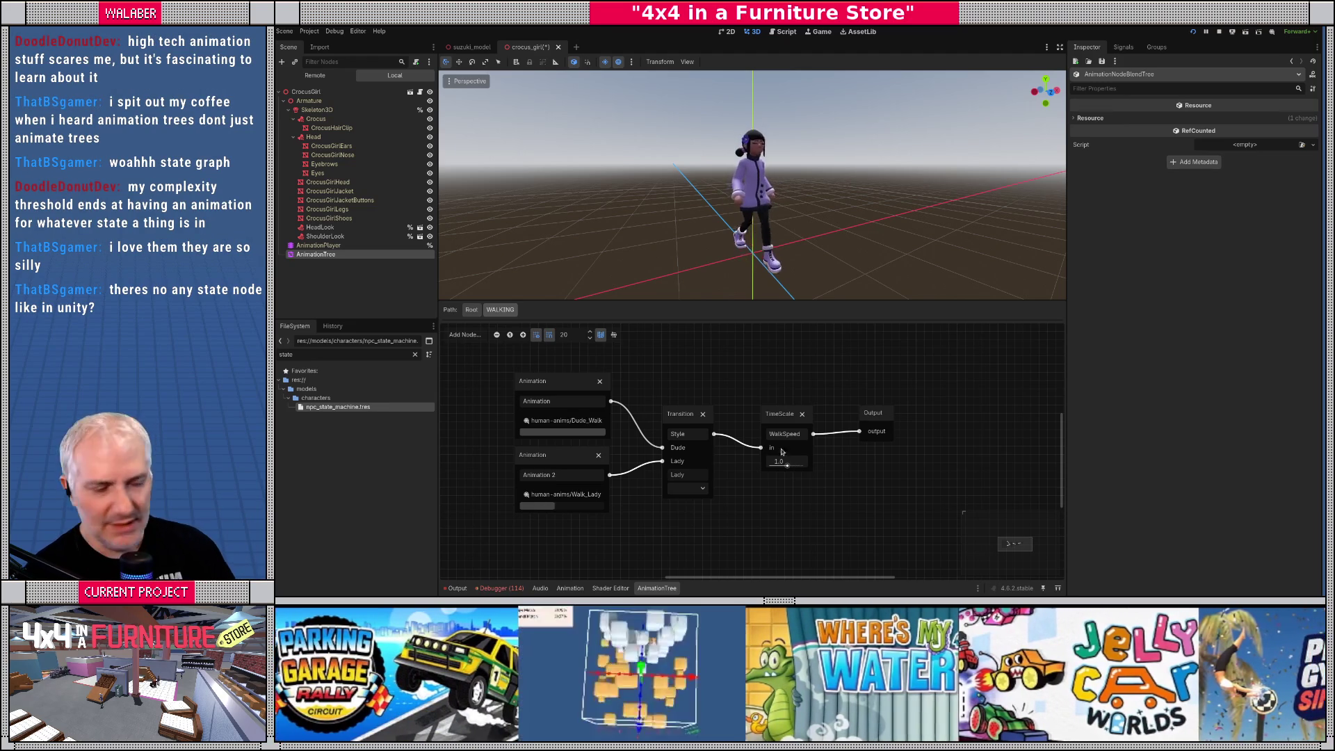
scroll(667, 379, left, 1)
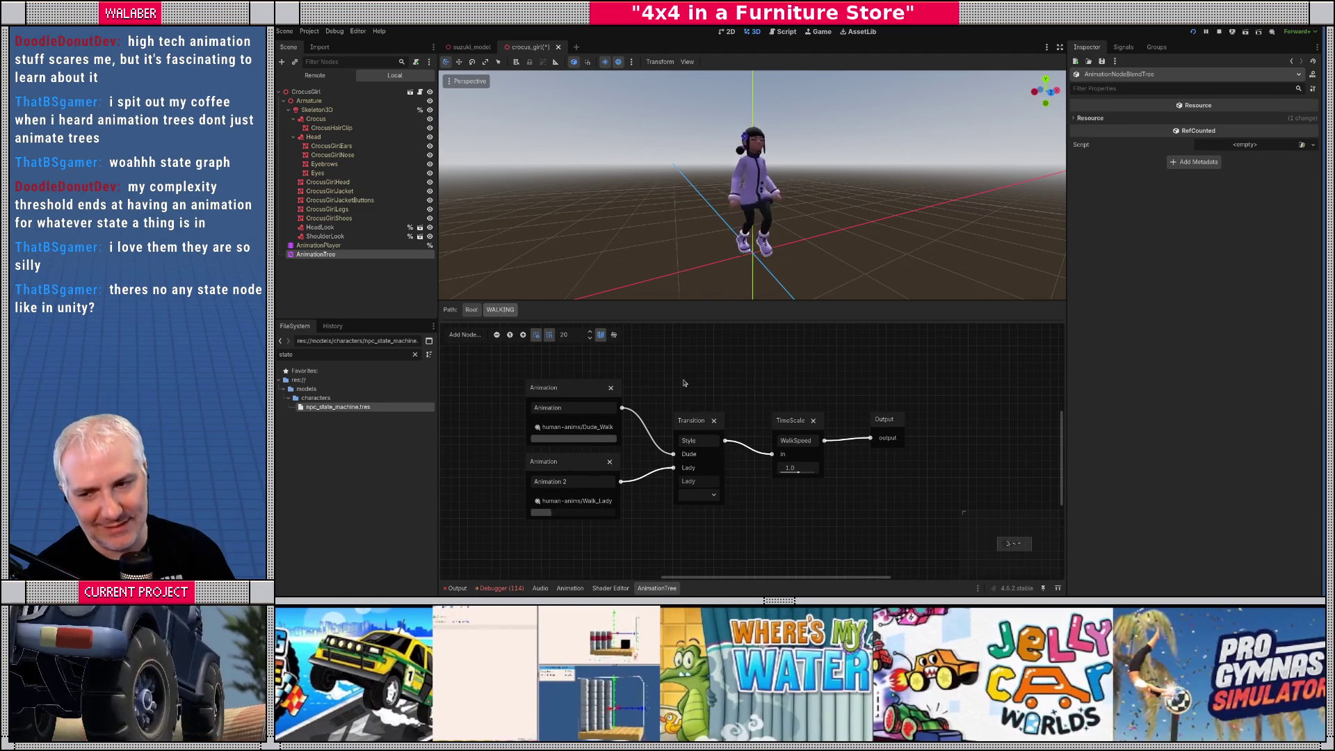
On the root graph, preview travels to DOORHIT, IDLE, WAVING and back to DOORHIT
click(471, 309)
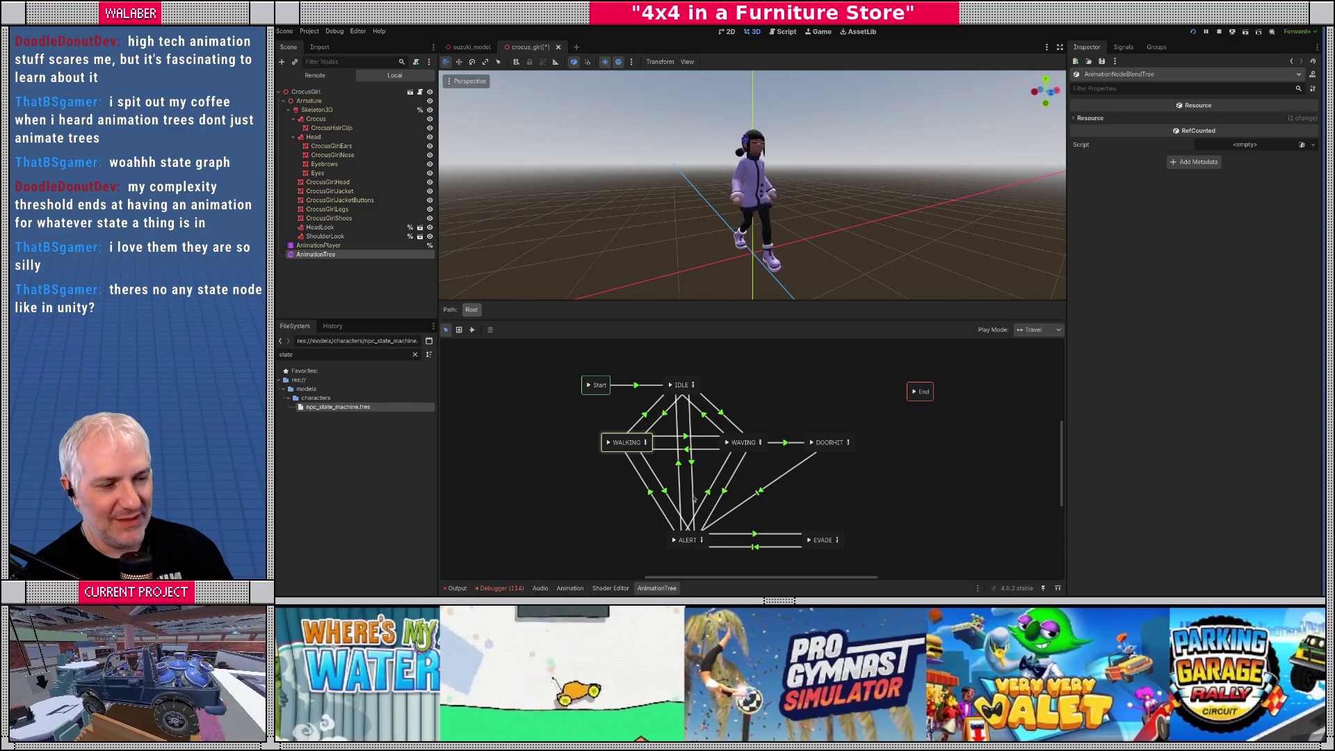
click(812, 443)
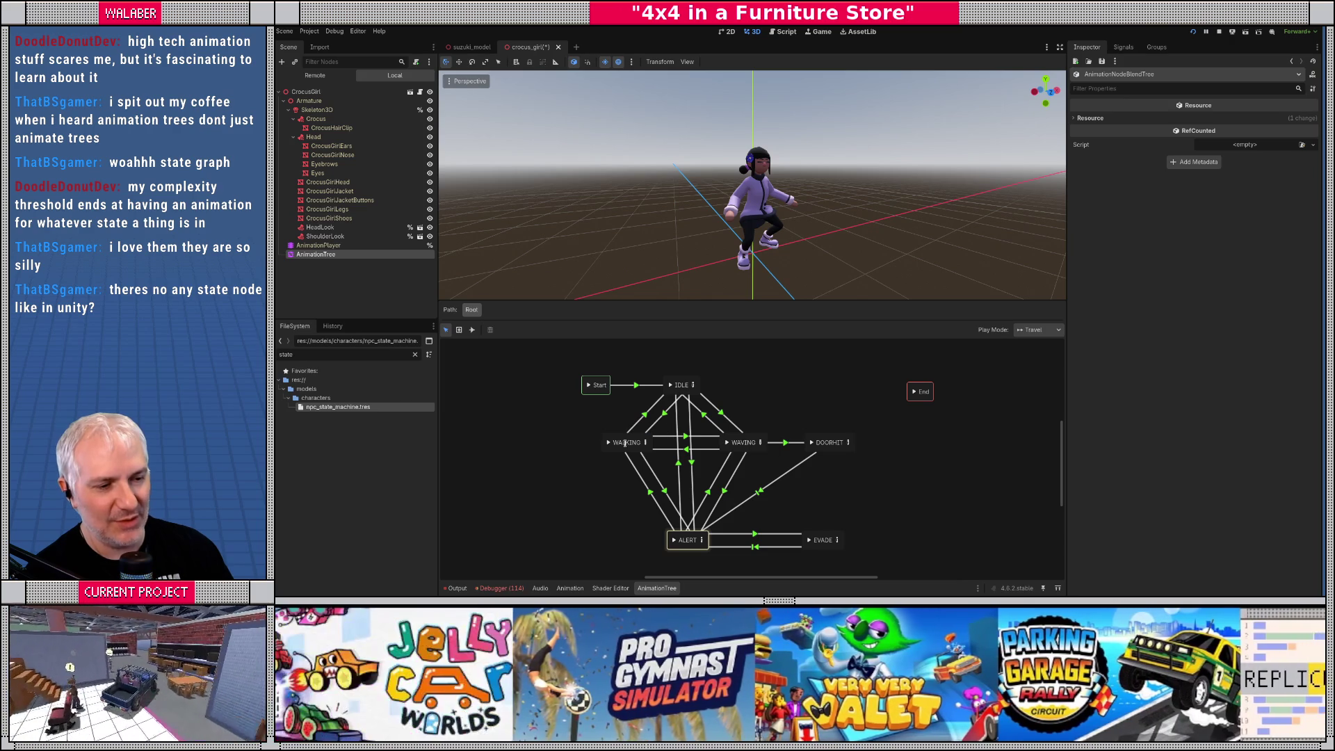
click(670, 385)
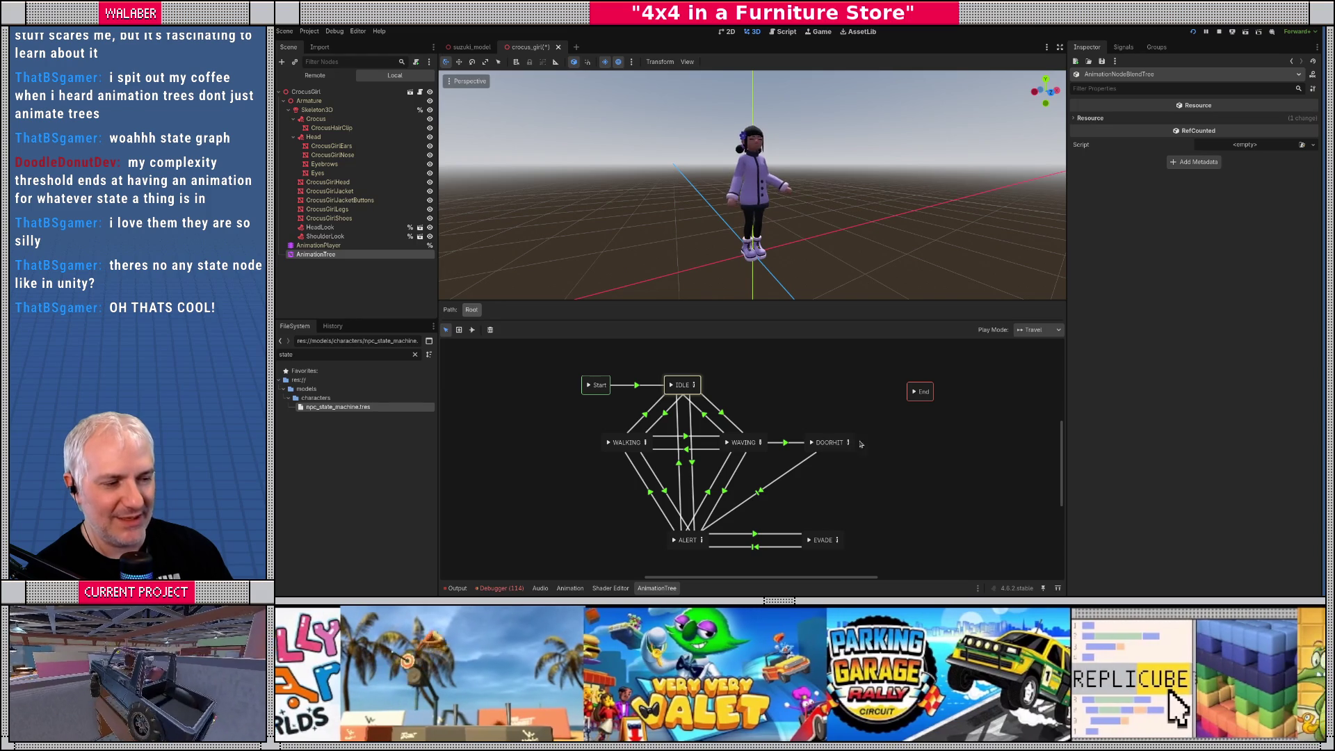
click(812, 443)
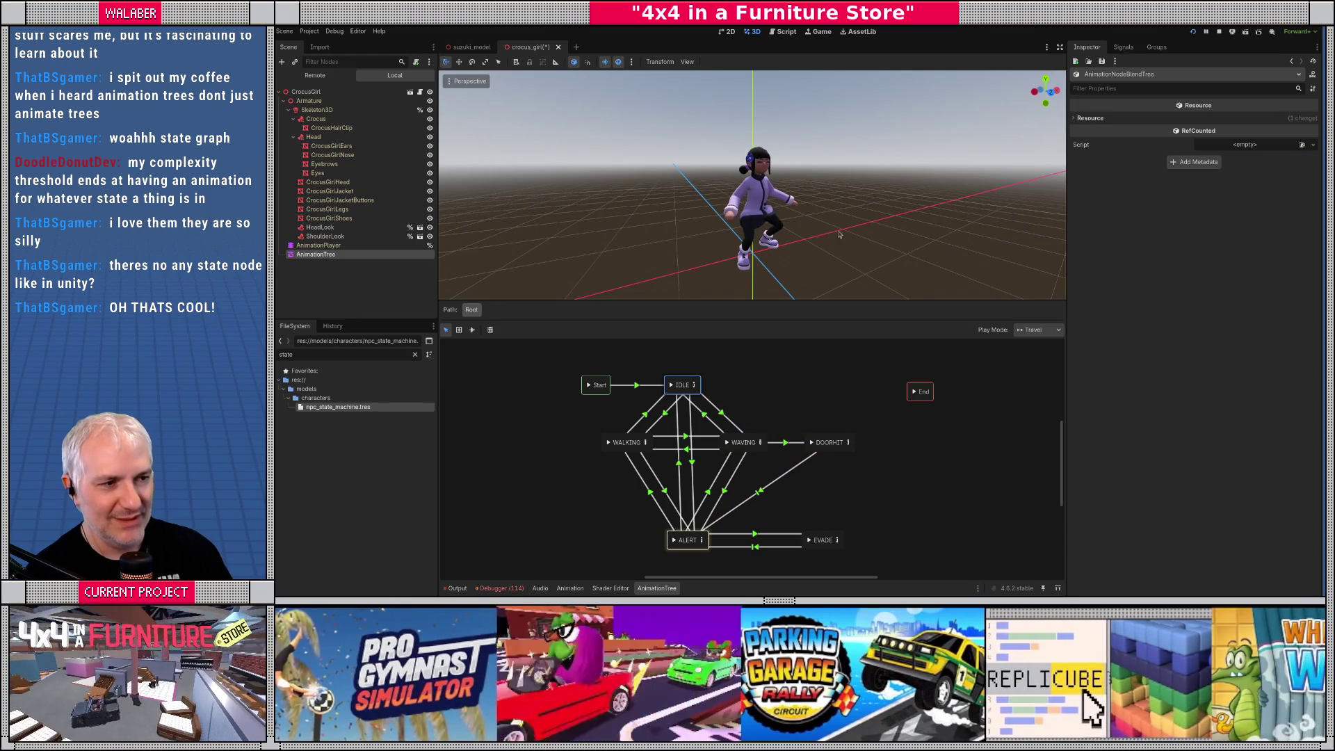
click(811, 443)
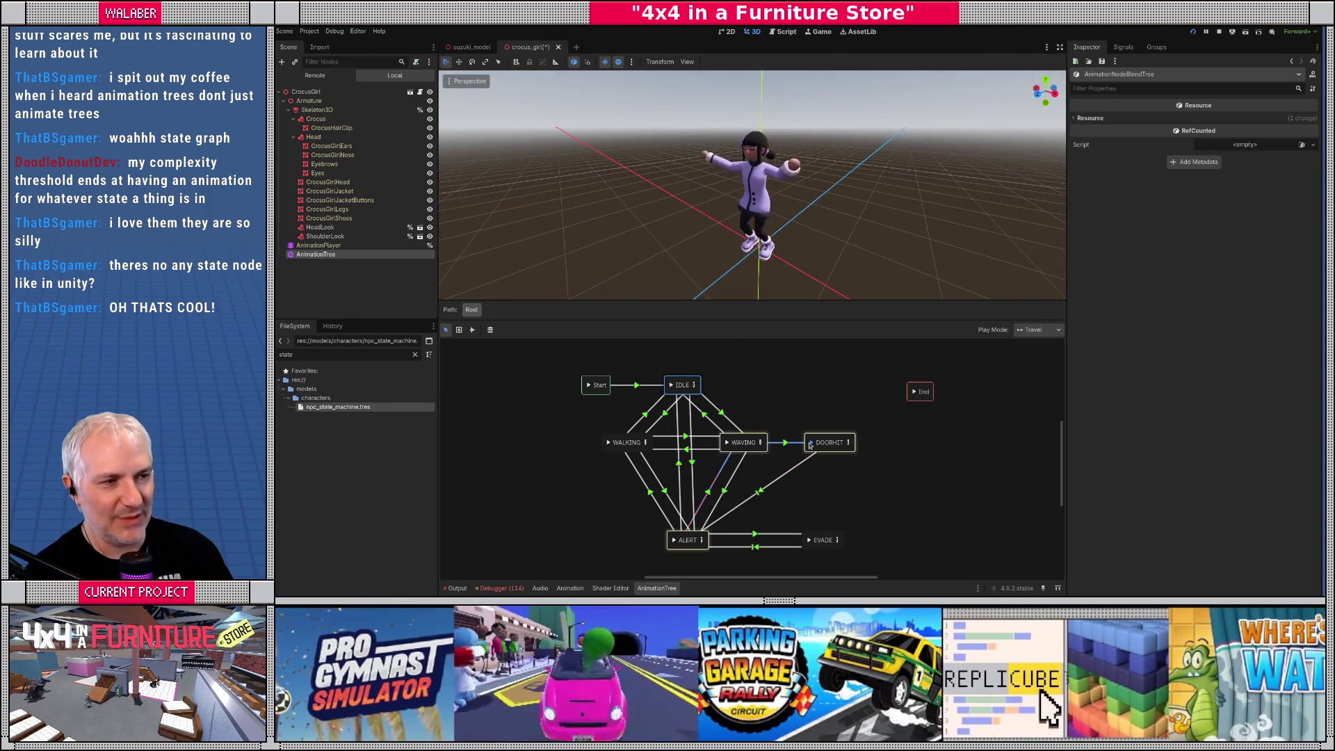
click(811, 443)
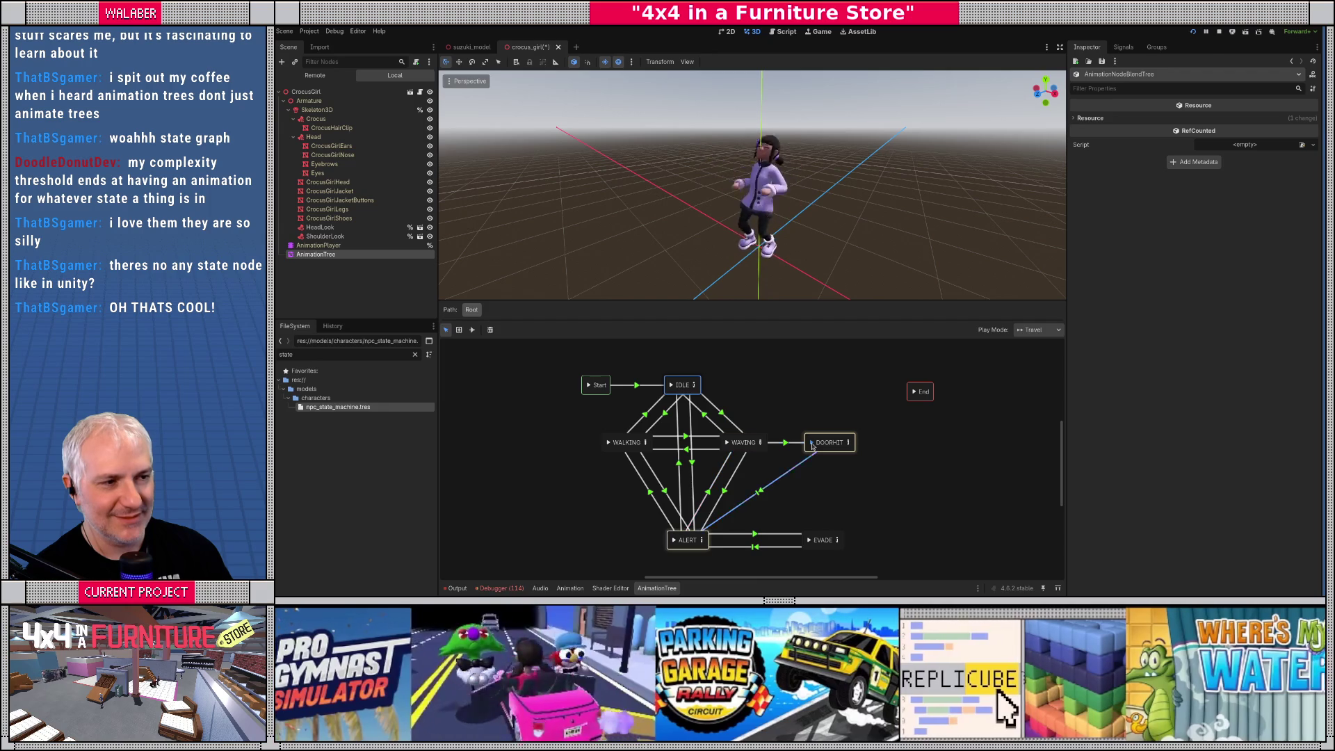
click(727, 443)
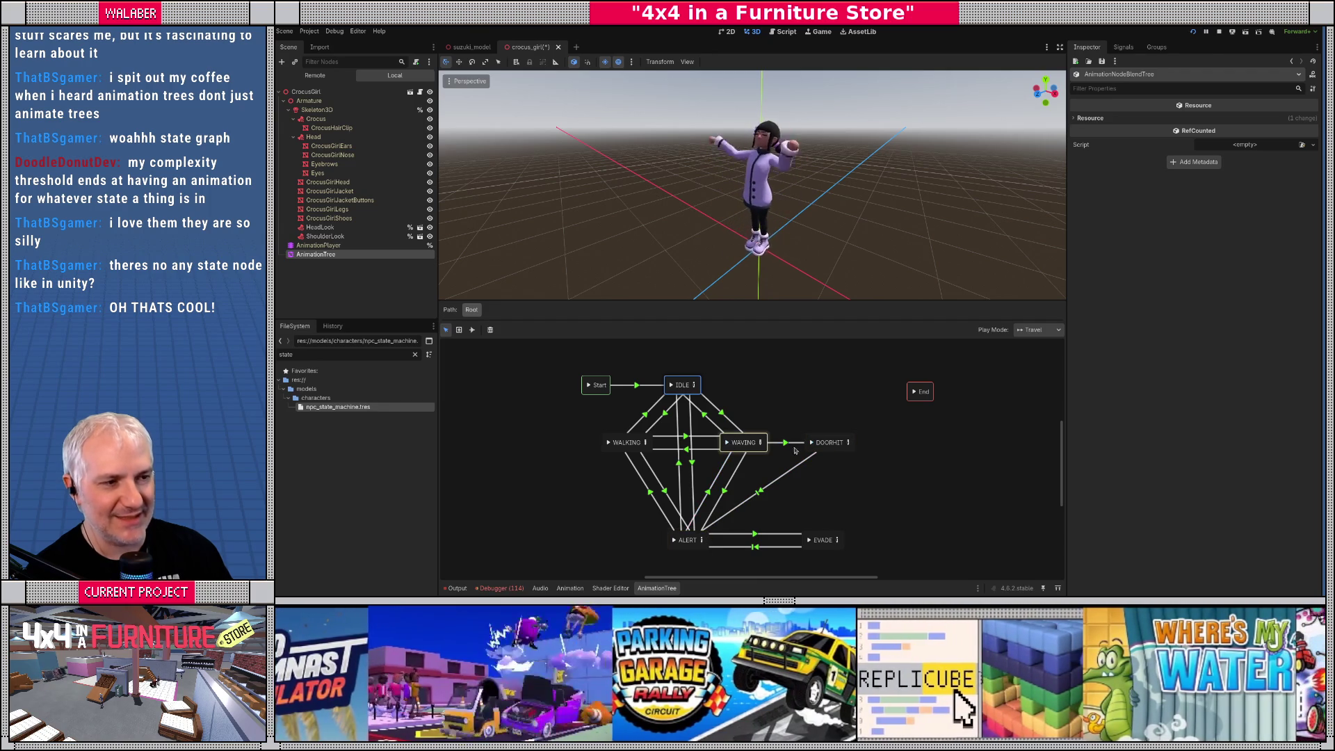
click(812, 444)
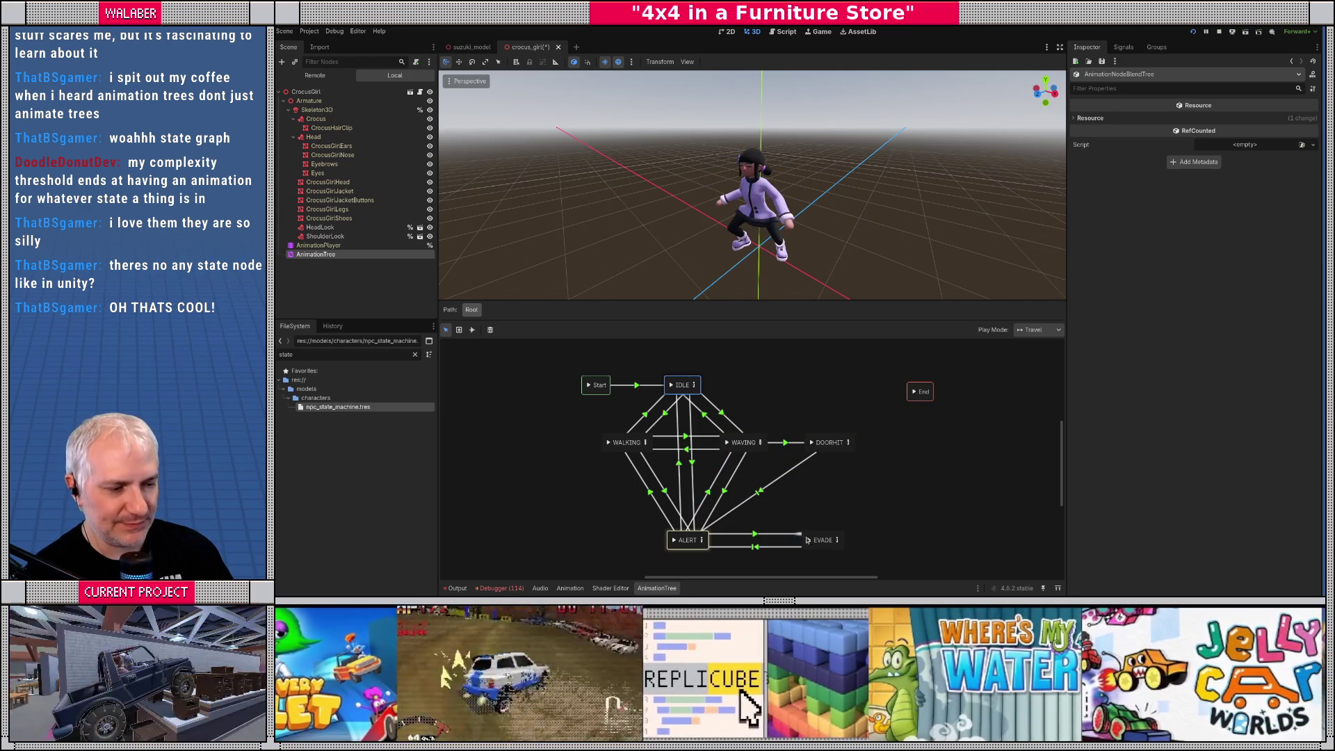
double_click(821, 541)
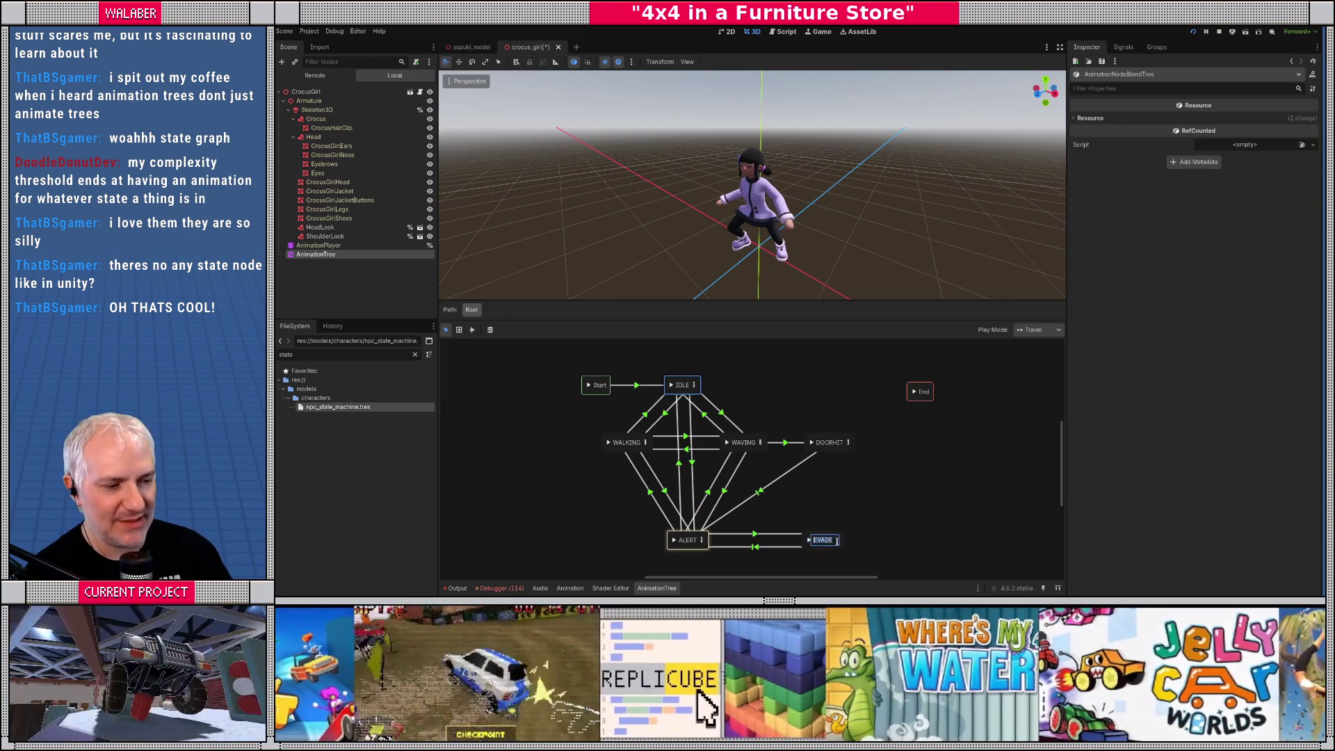
Set the EVADE blend tree's transition to JumpOver
click(837, 540)
click(836, 540)
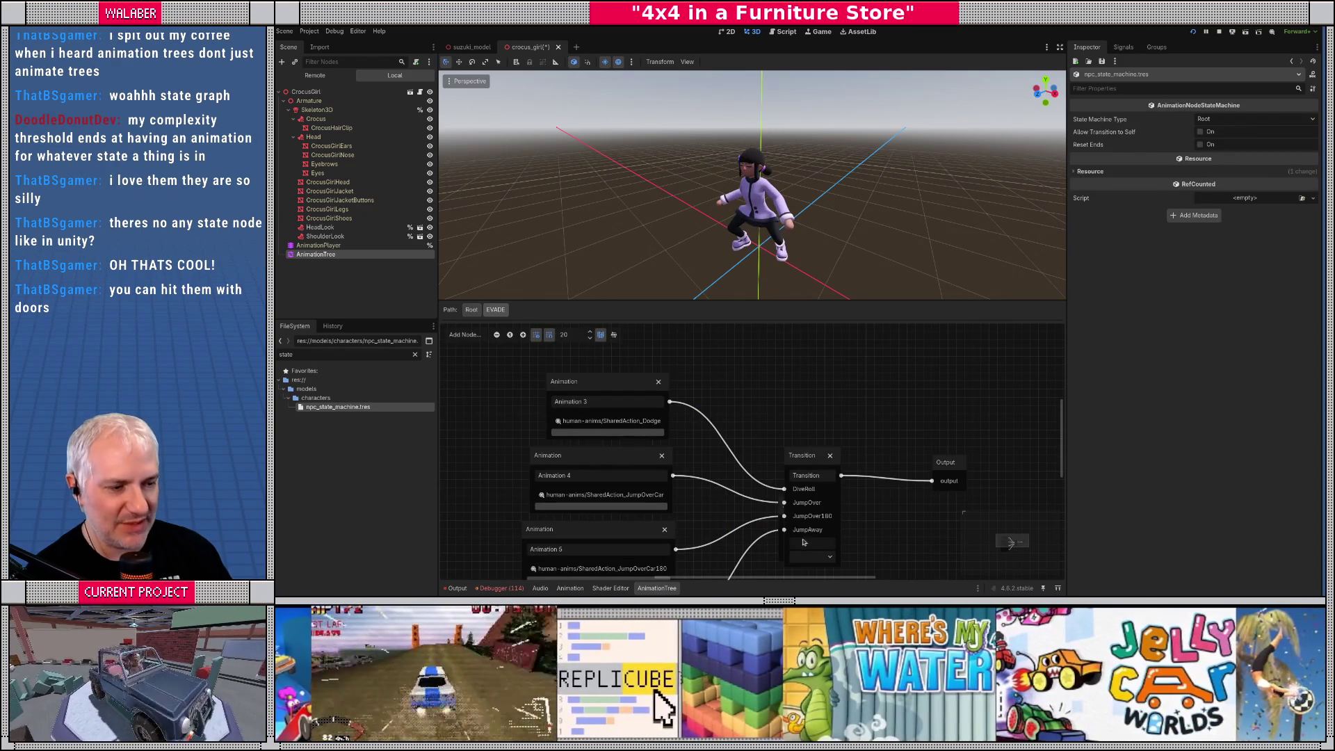
click(812, 559)
click(810, 584)
Back on the root graph, play the EVADE state and orbit the view around the character
click(471, 310)
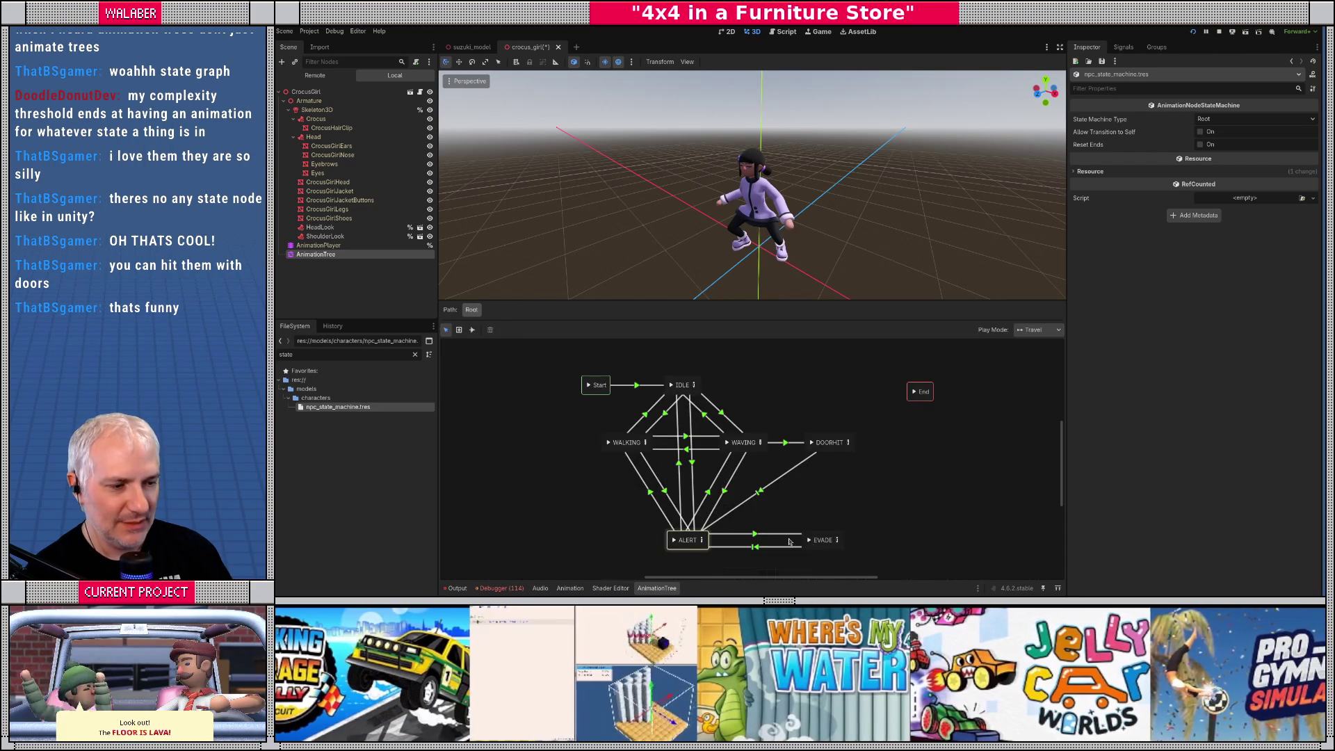
click(809, 540)
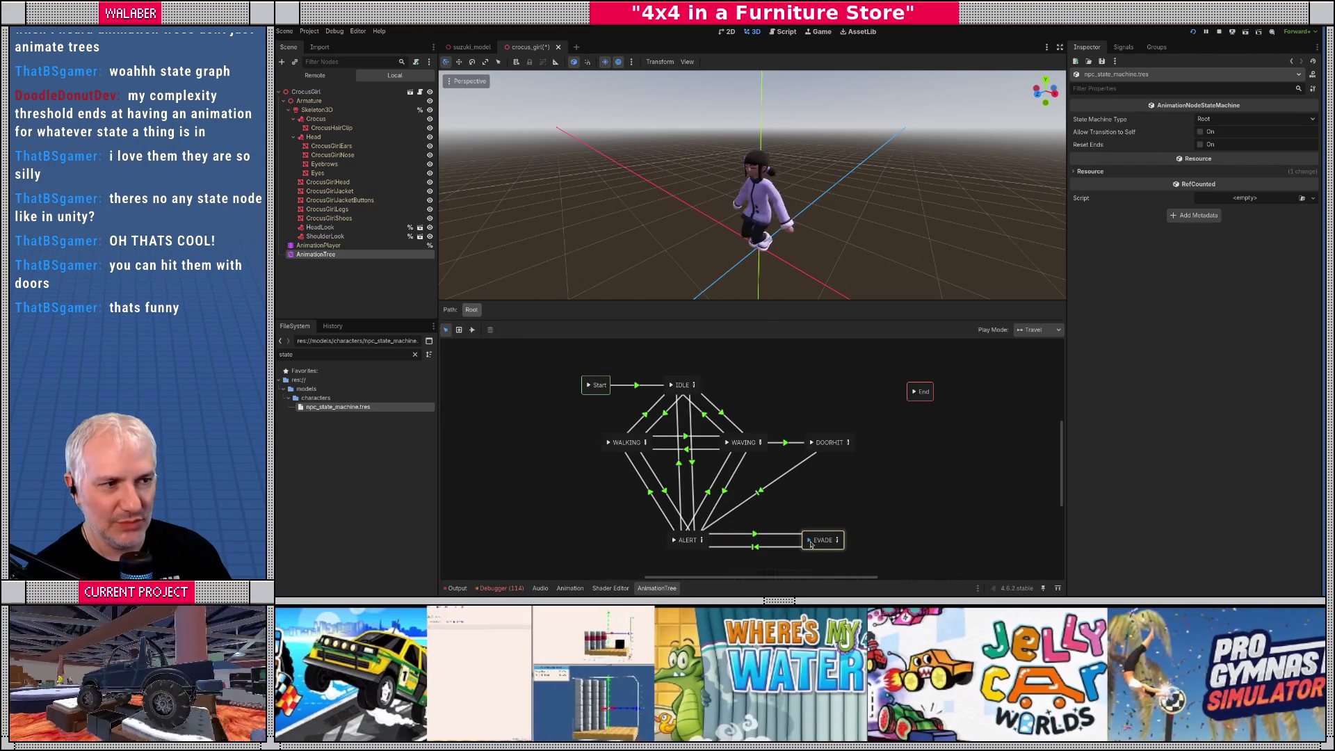
scroll(765, 240, down, 5)
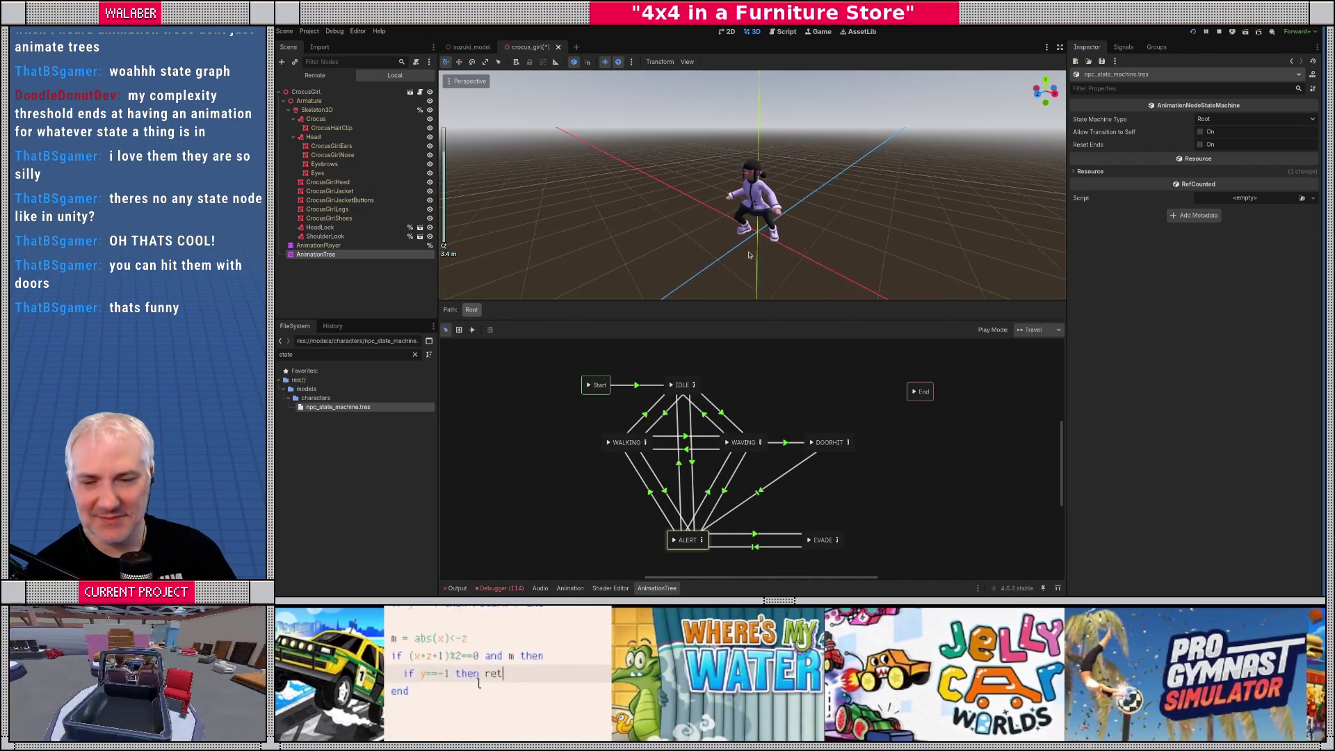
click(809, 540)
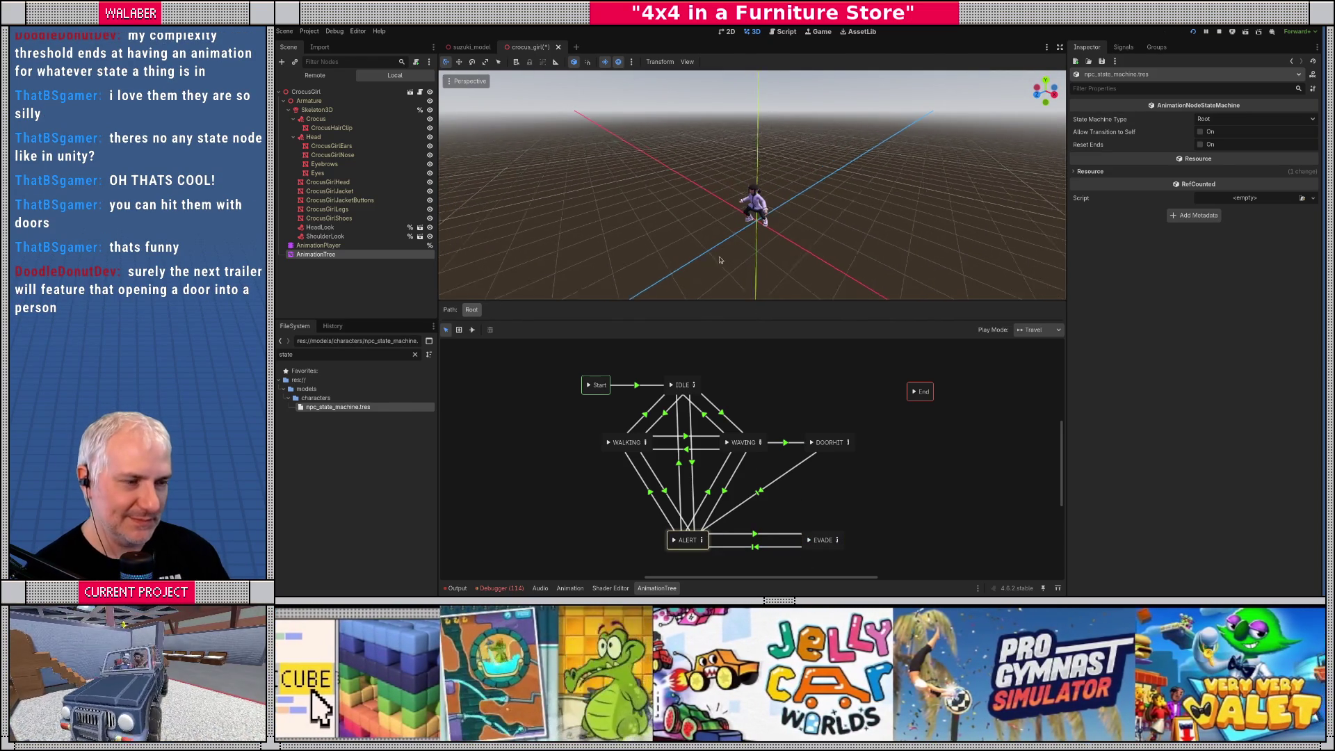
scroll(724, 225, up, 5)
drag(725, 224, 713, 206)
drag(764, 254, 817, 215)
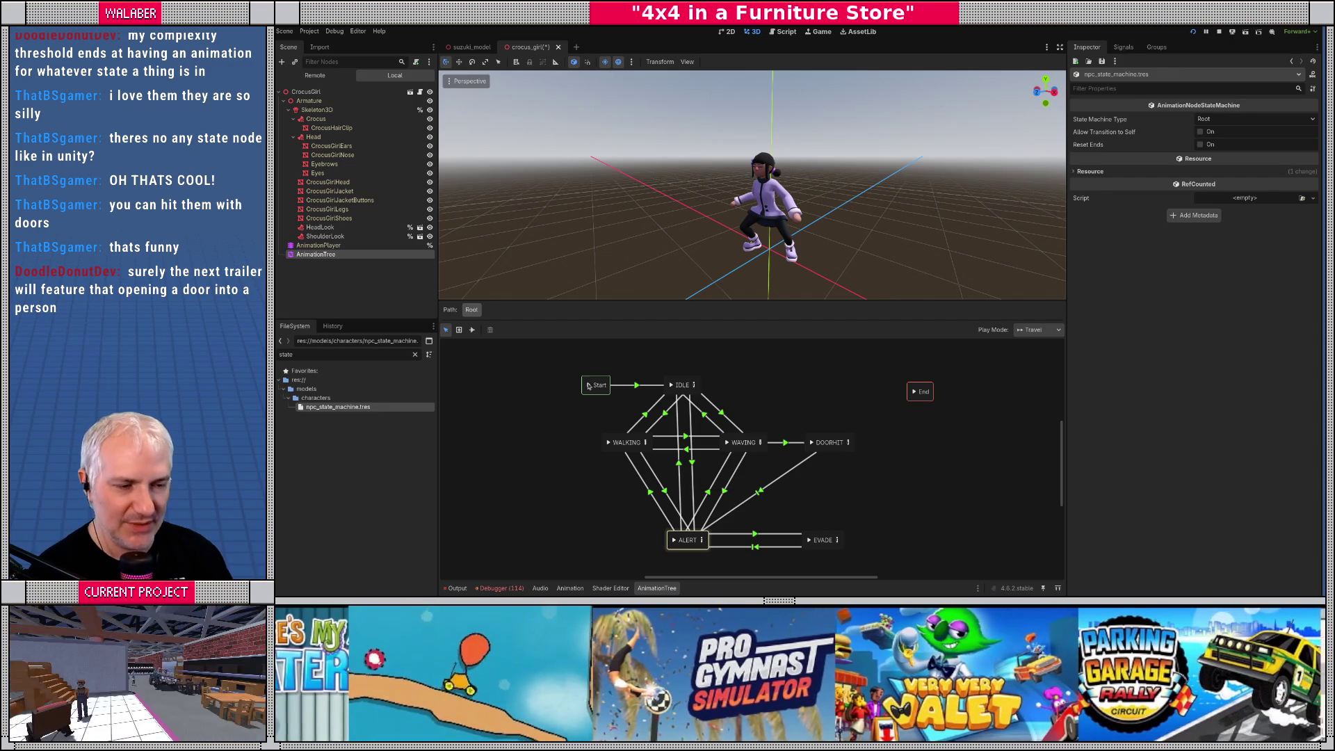
mouse_move(598, 236)
mouse_down()
mouse_move(471, 238)
mouse_move(806, 238)
mouse_up()
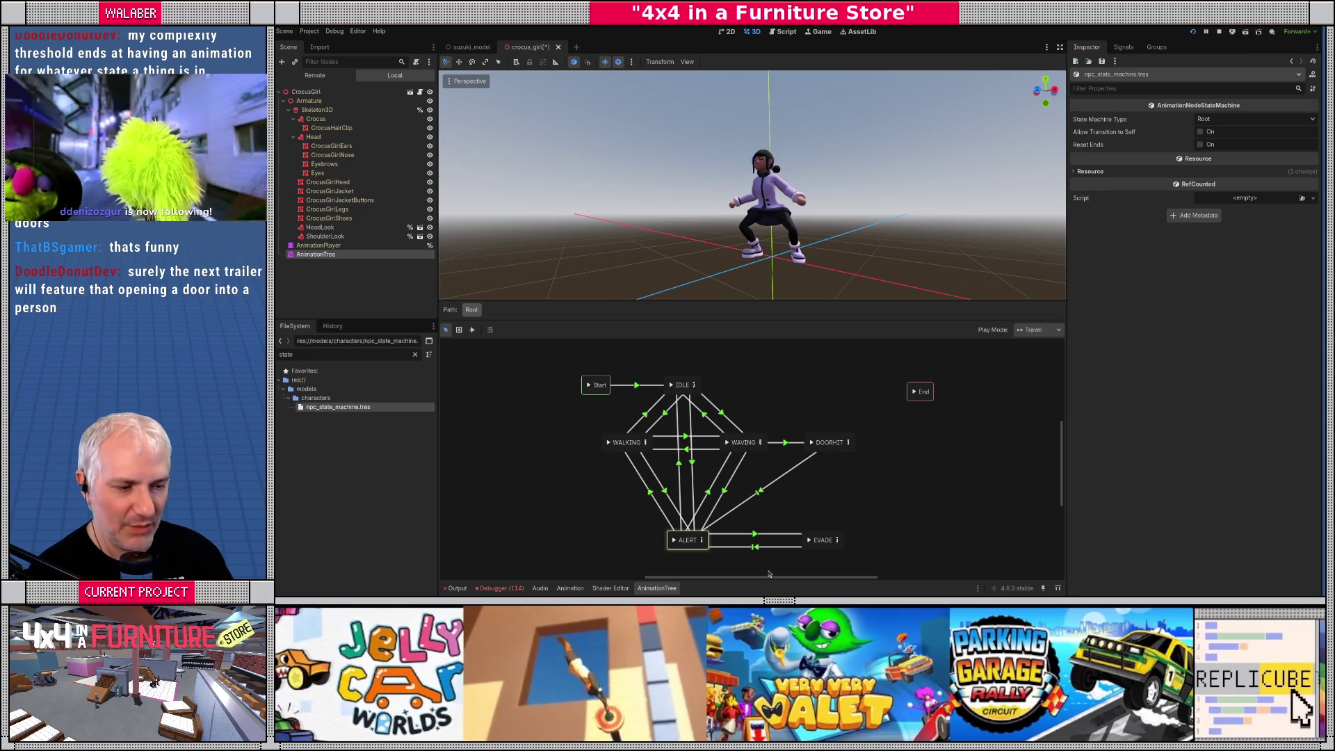
click(808, 540)
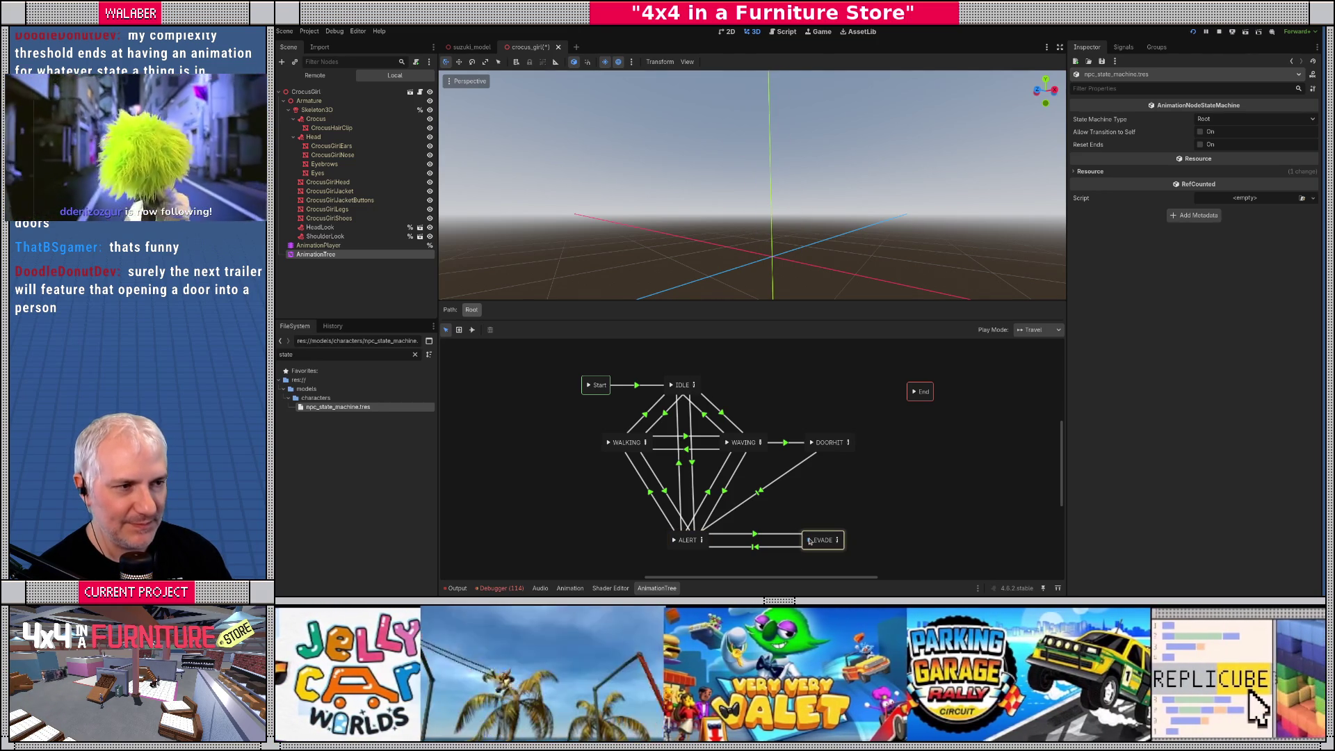
Test ALERT's Blend2 amount at 1.0 and 0.0, return to Root, and run the game with F5
click(701, 540)
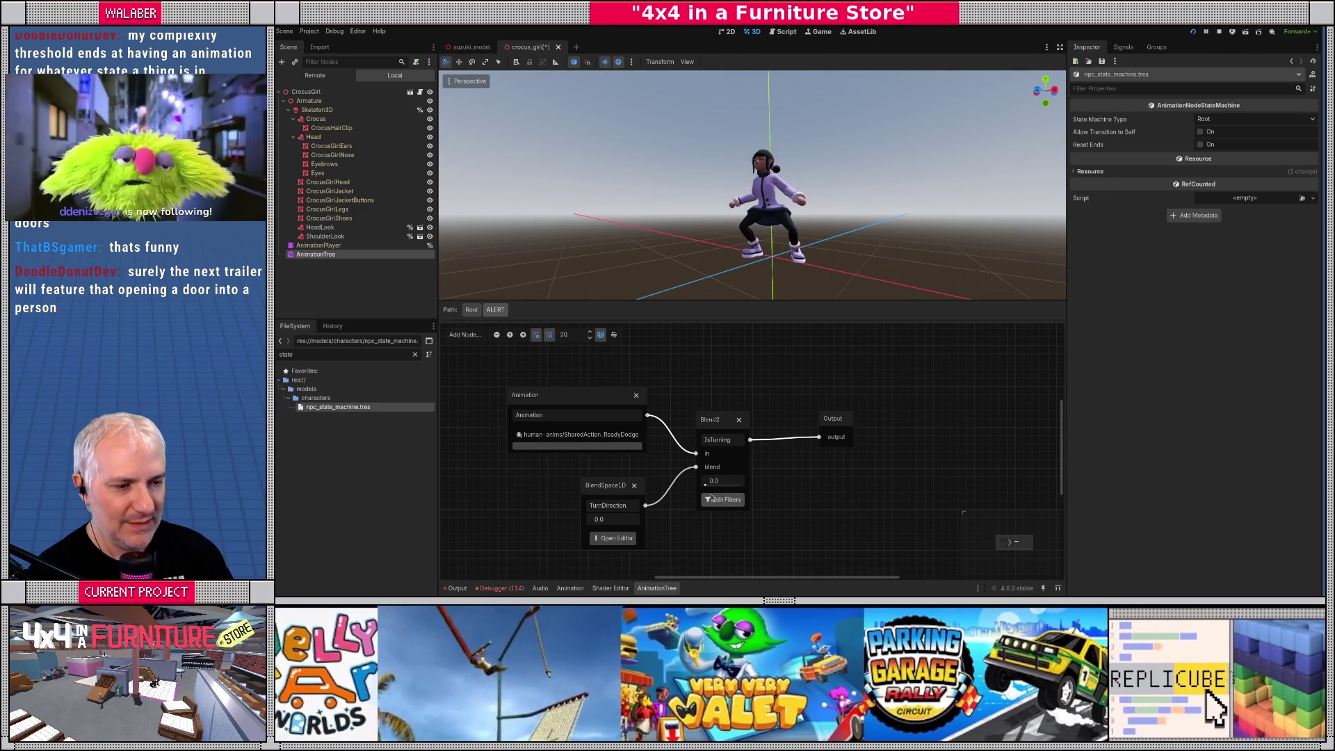
drag(704, 489, 702, 488)
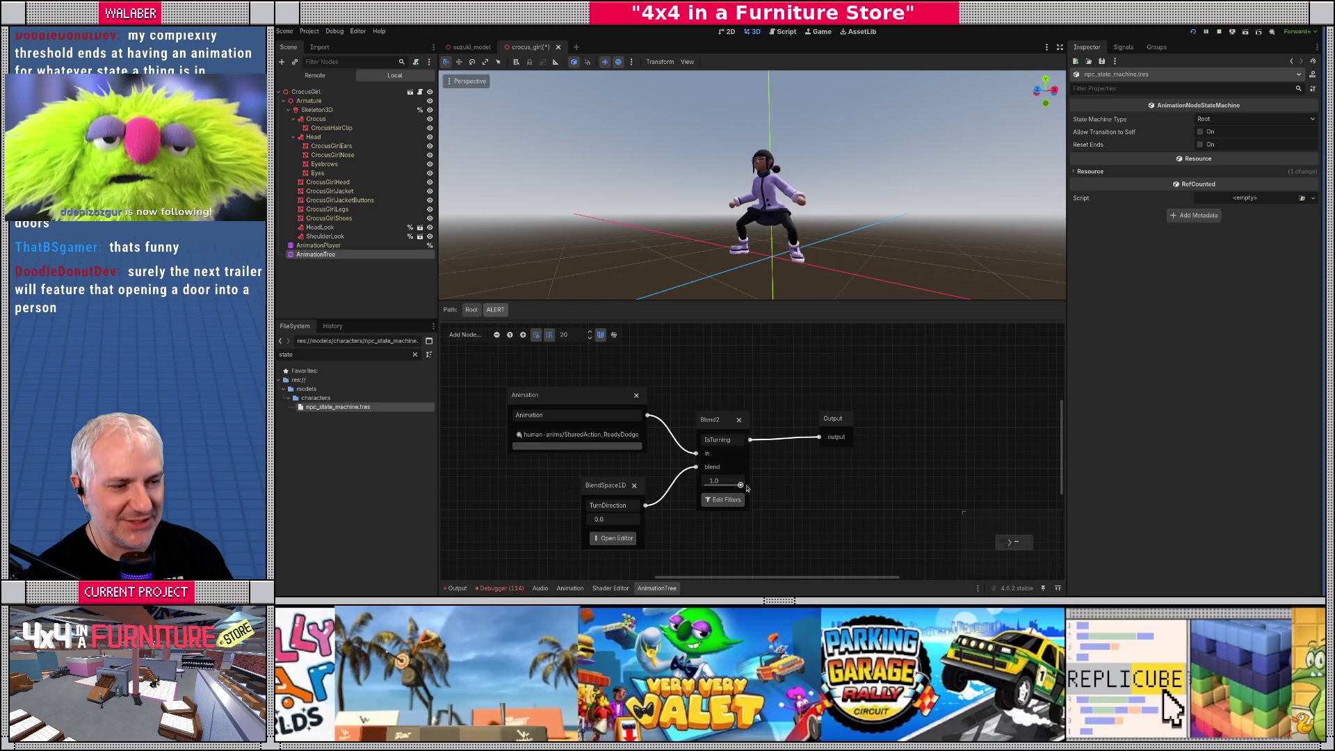
drag(702, 487, 791, 489)
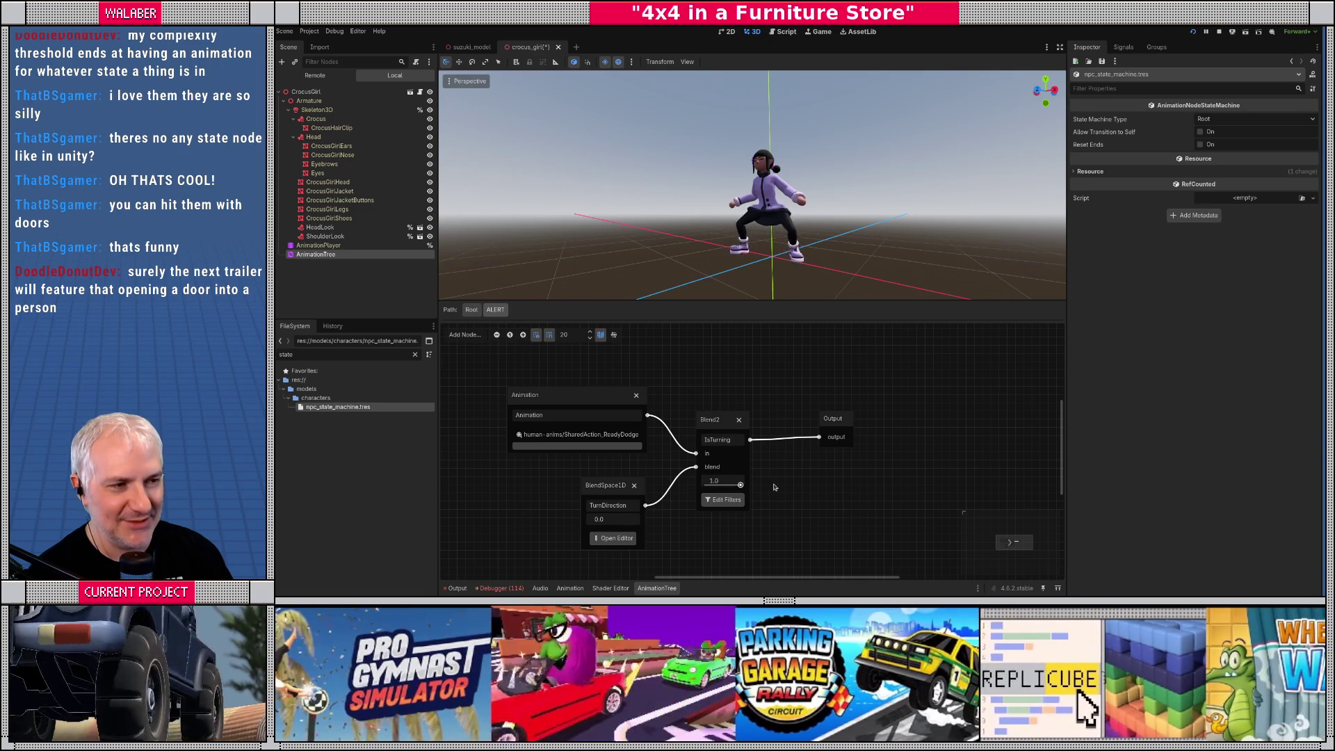
drag(736, 485, 703, 486)
click(472, 310)
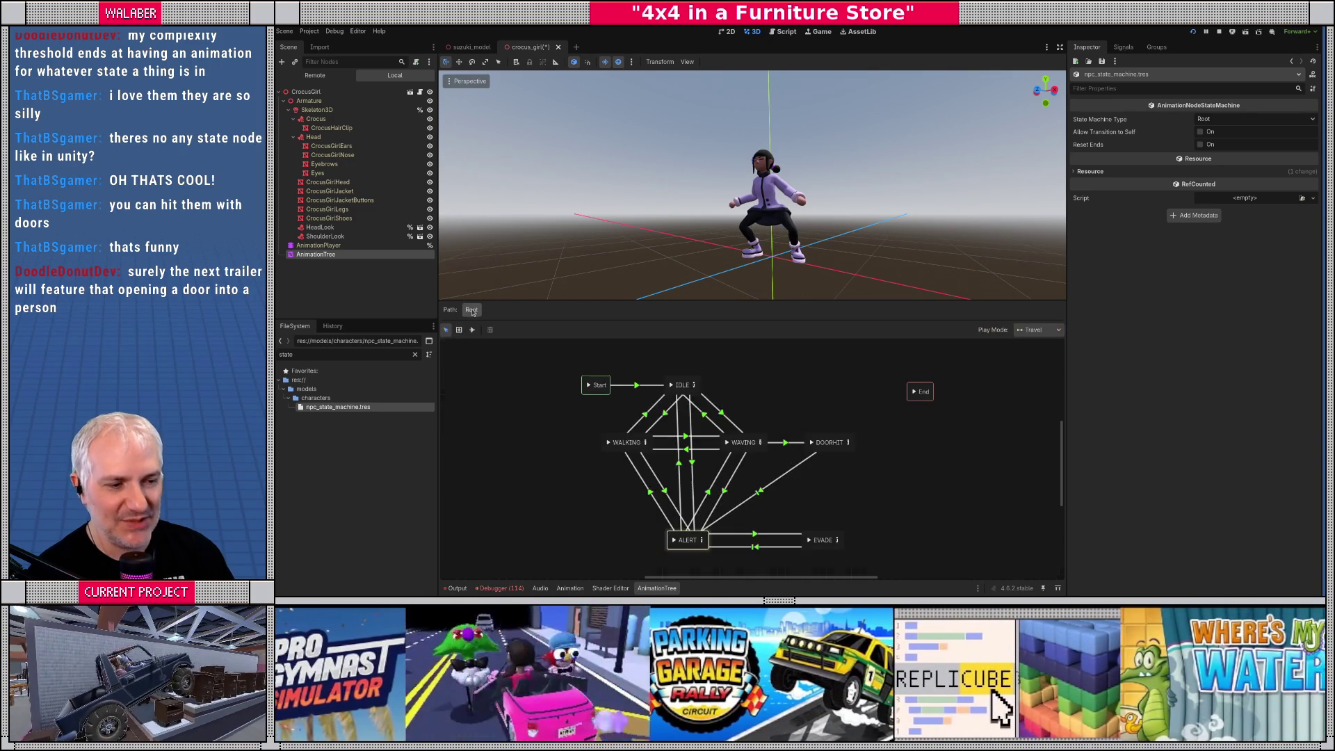
key(F5)
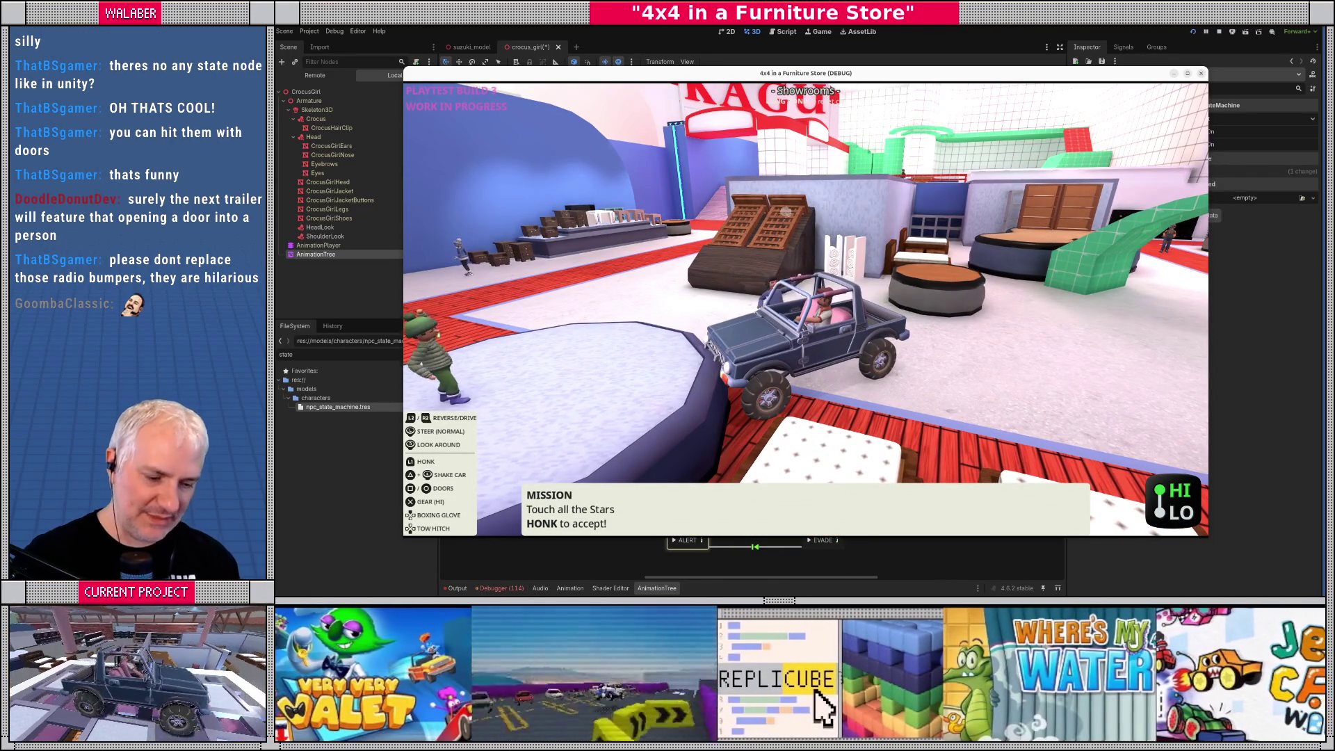
key(F8)
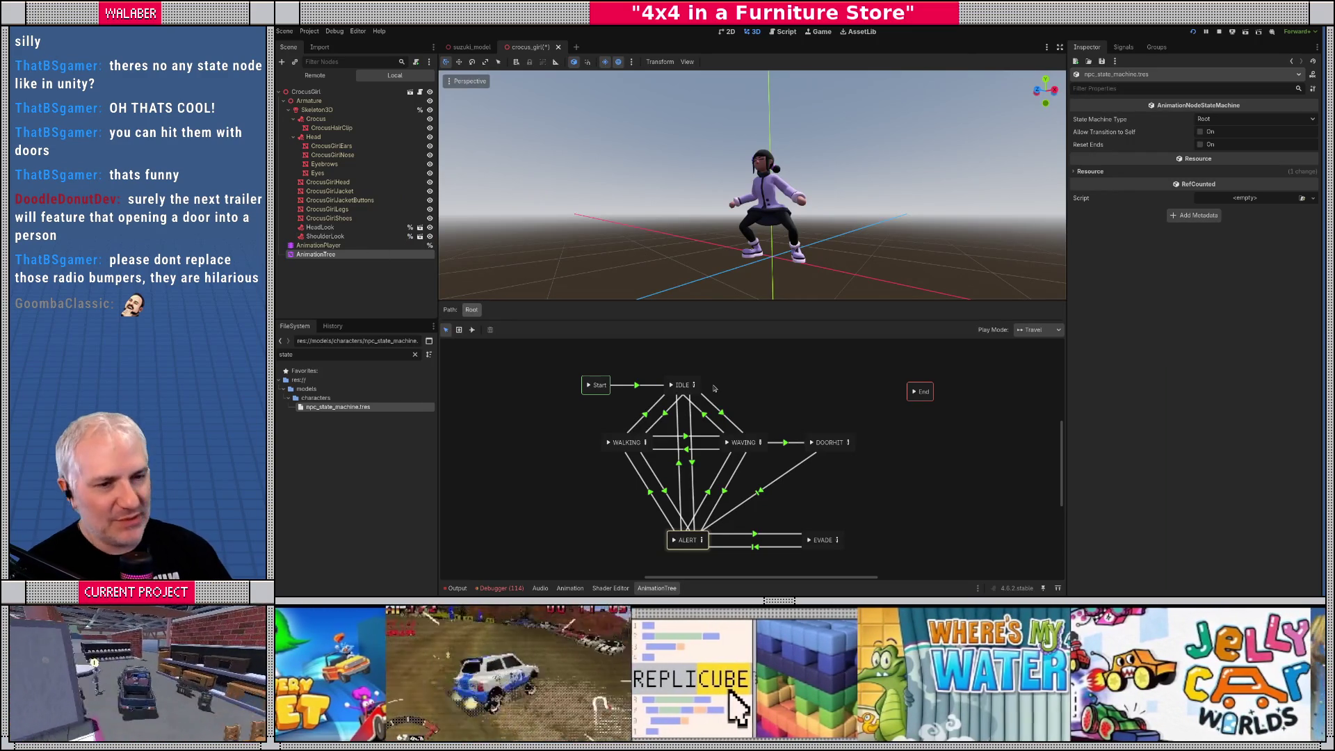
Show the IDLE→WAVING transition's advance settings and preview IDLE then WAVING
click(334, 256)
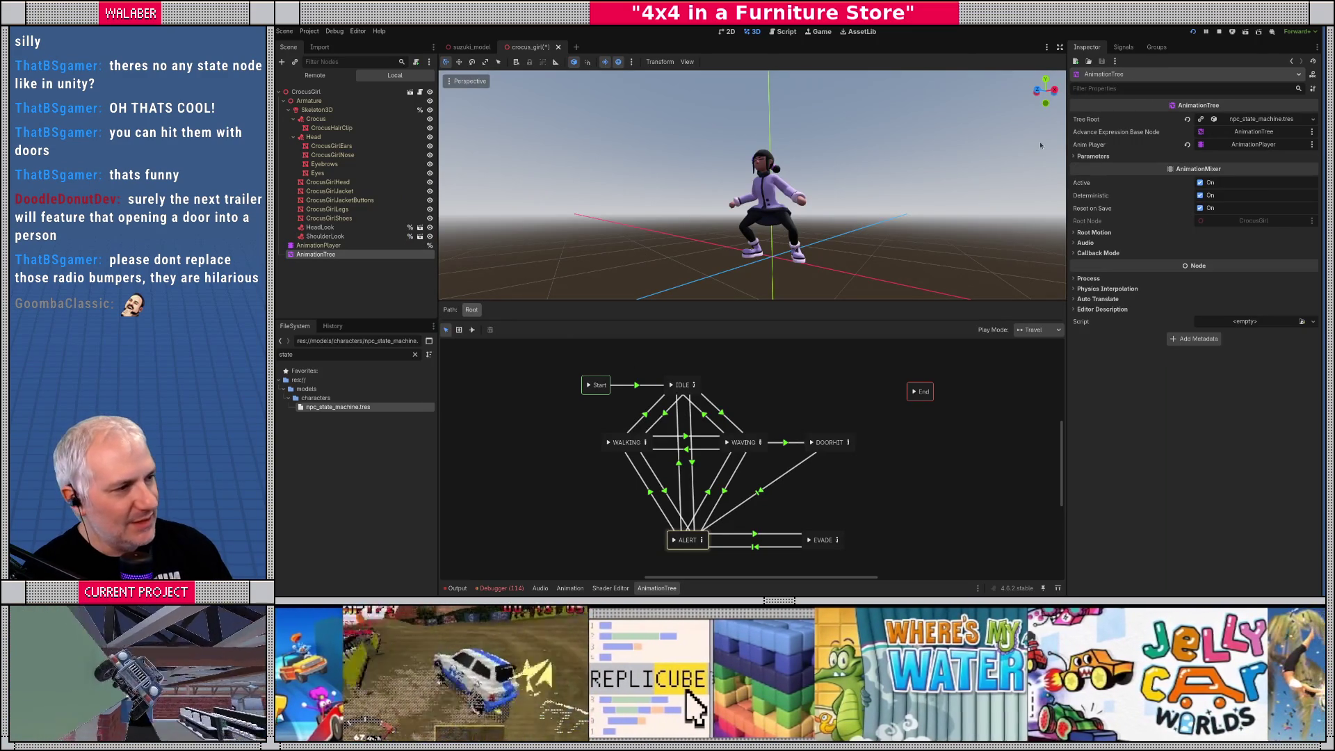
click(728, 423)
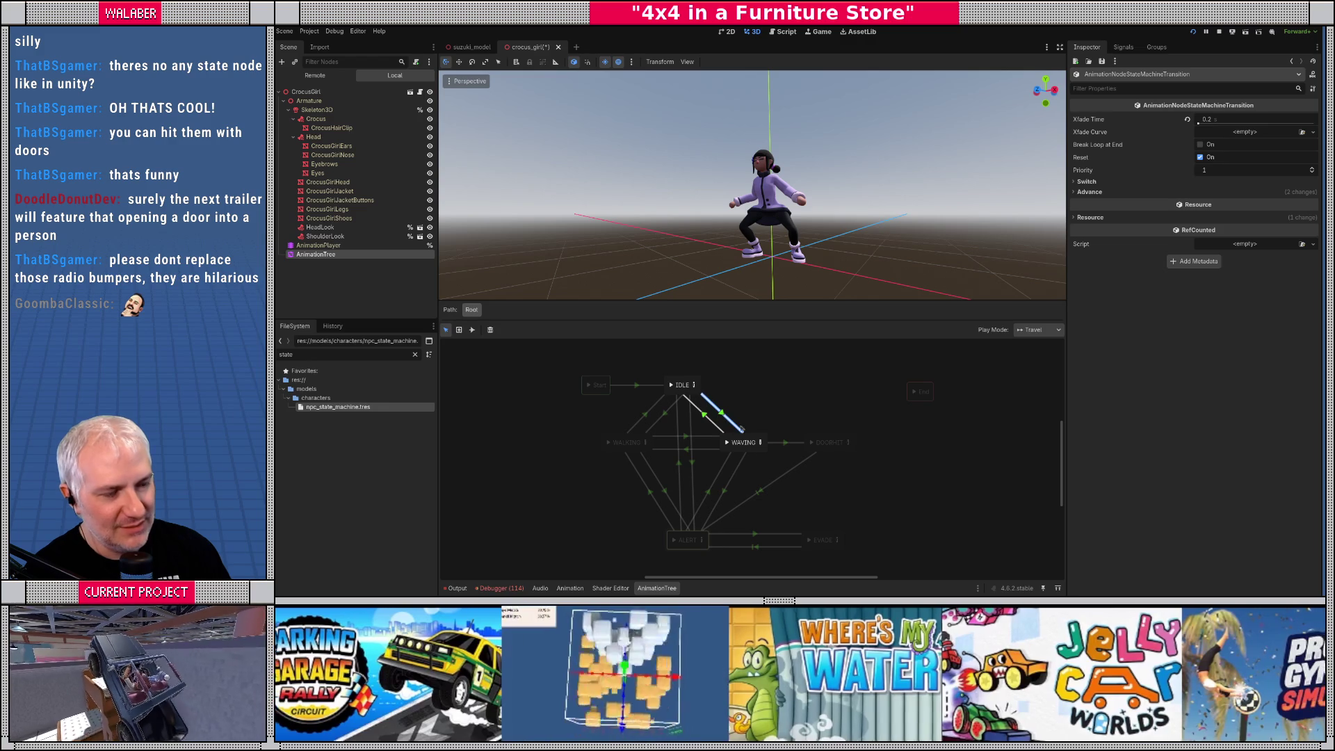
click(1093, 194)
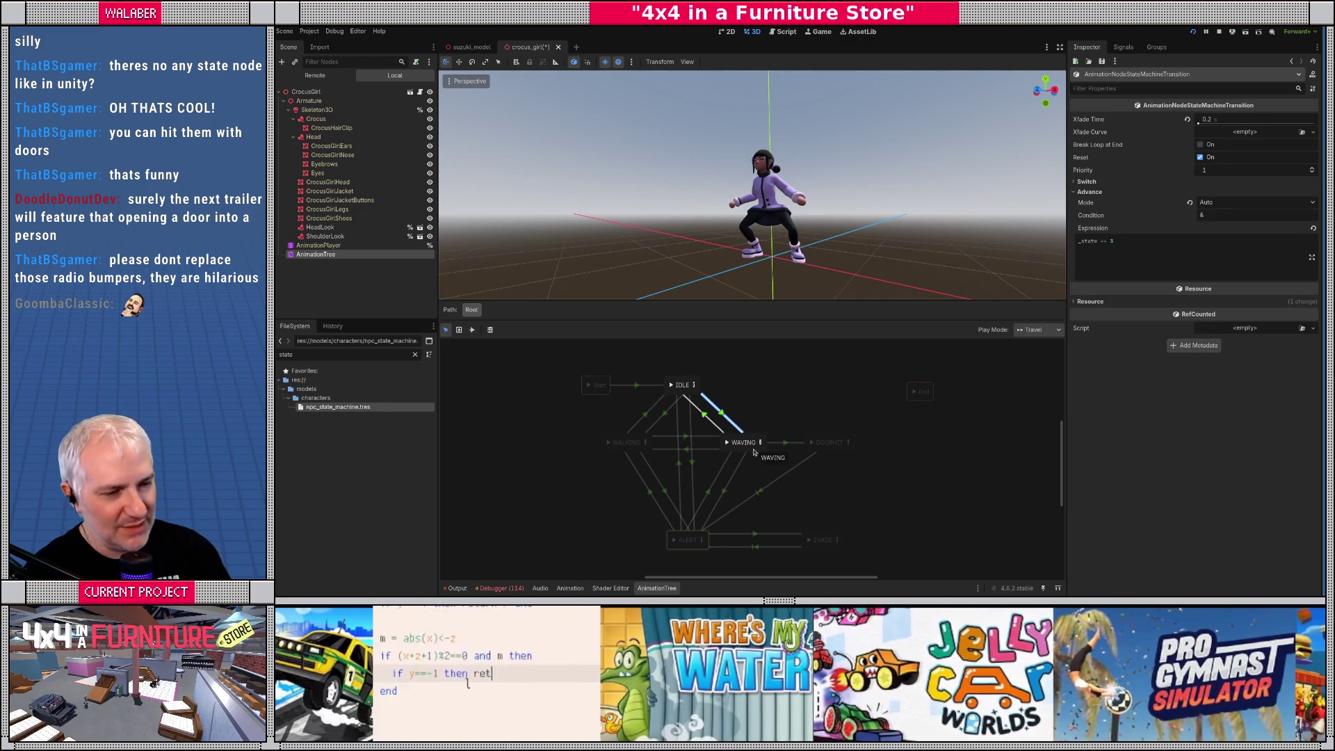
click(671, 386)
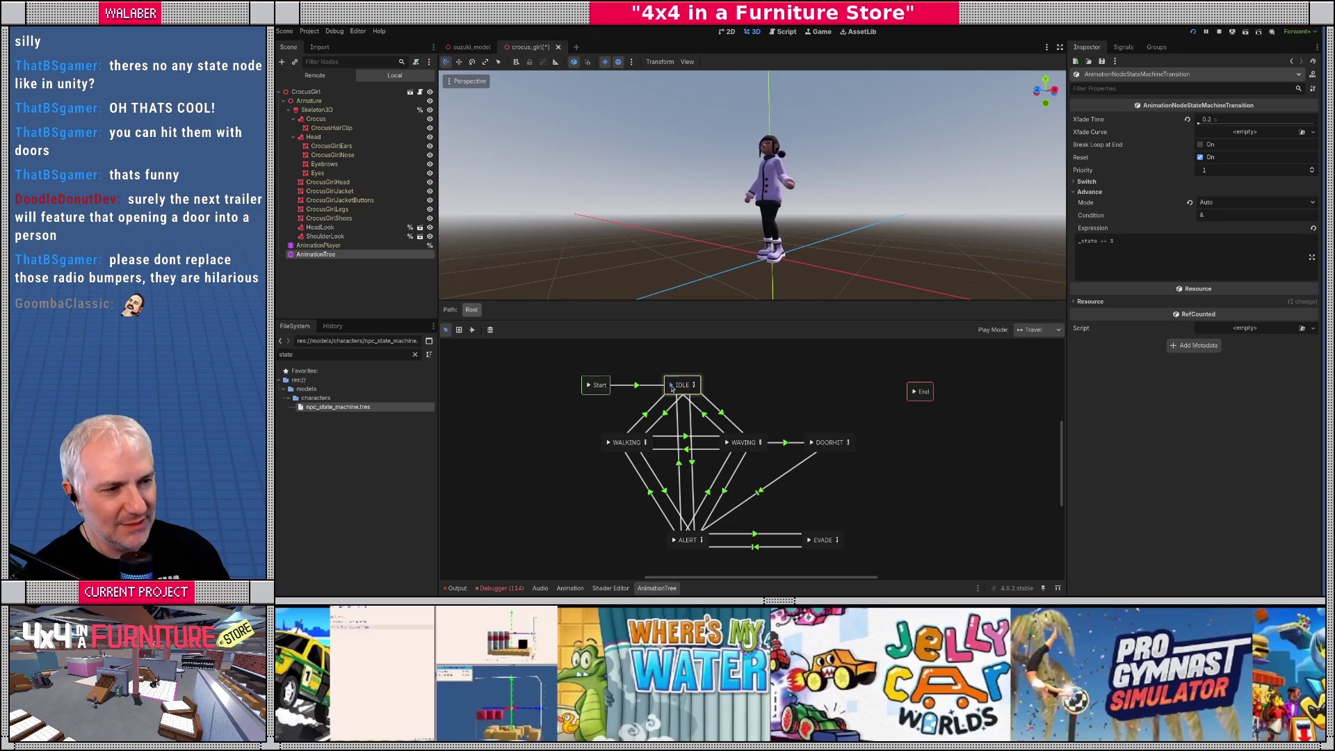
click(727, 442)
Reselect the IDLE→WAVING transition and select its expression _state == 3
click(713, 410)
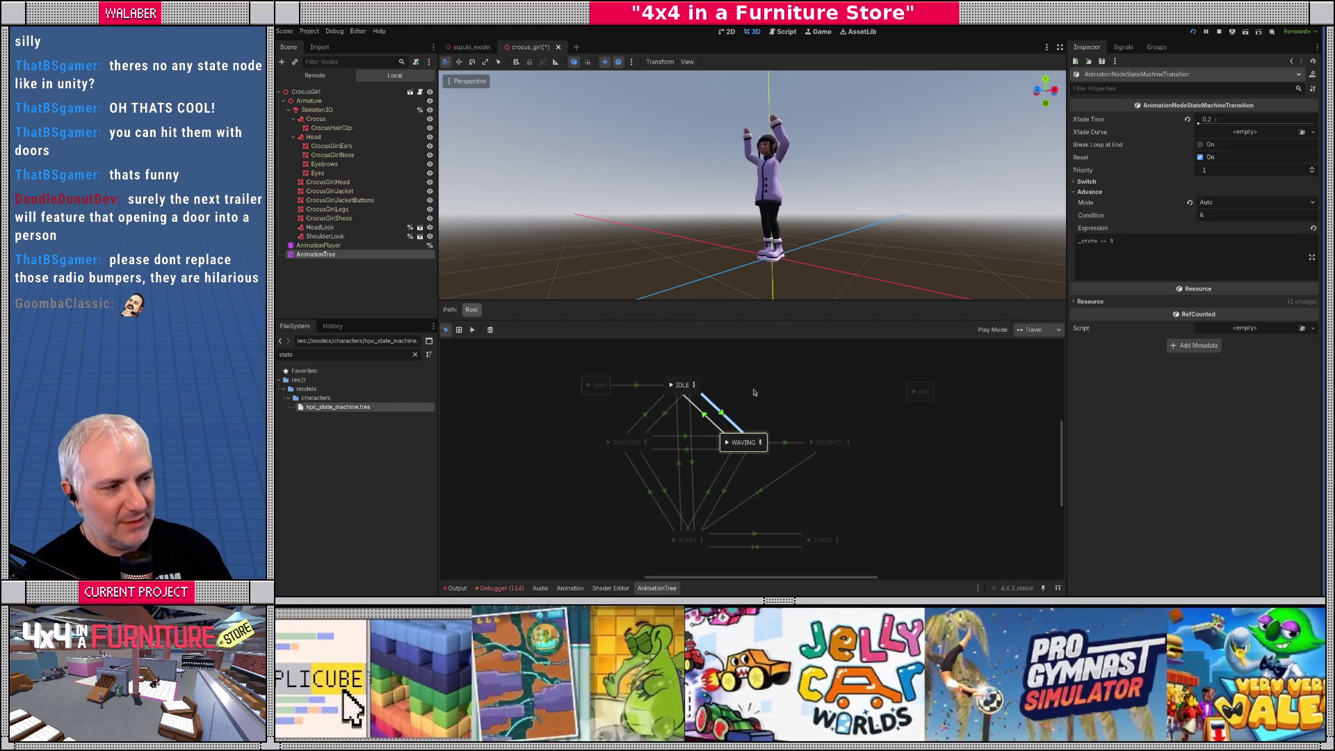
drag(1143, 242, 1055, 241)
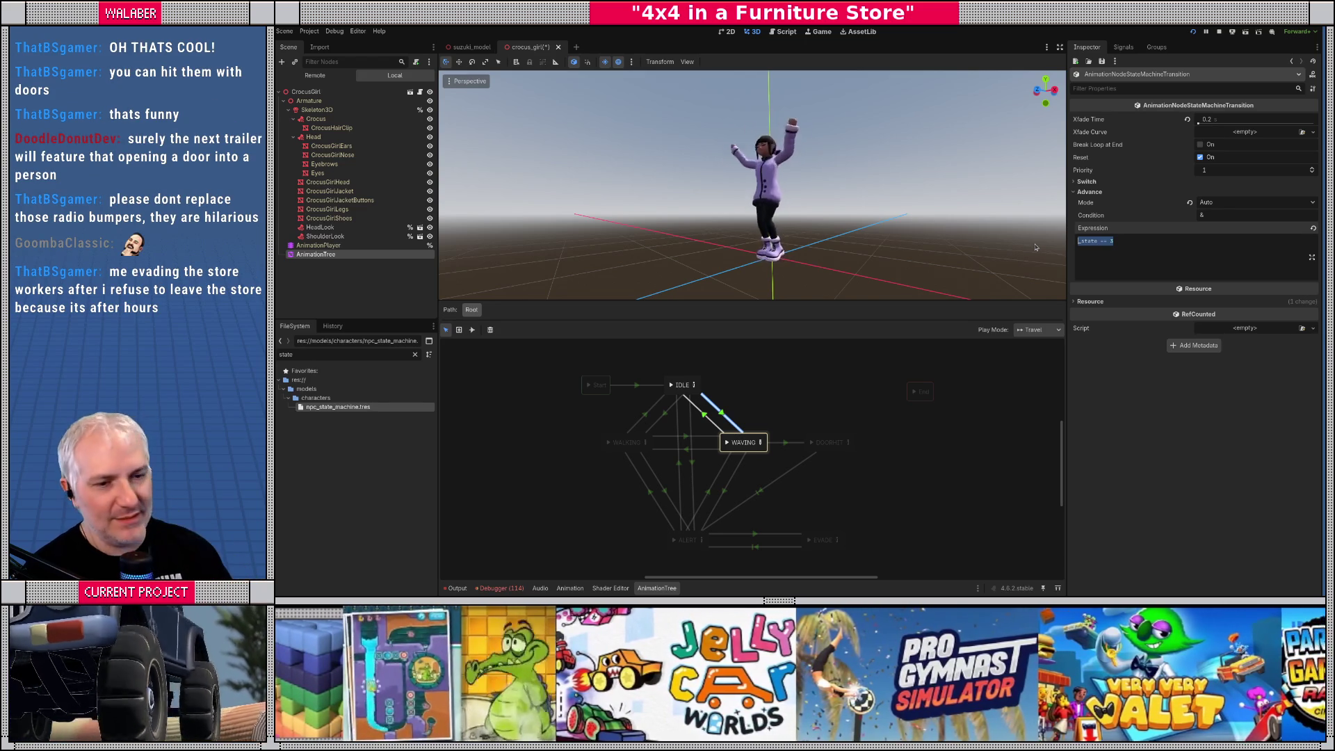
double_click(1088, 241)
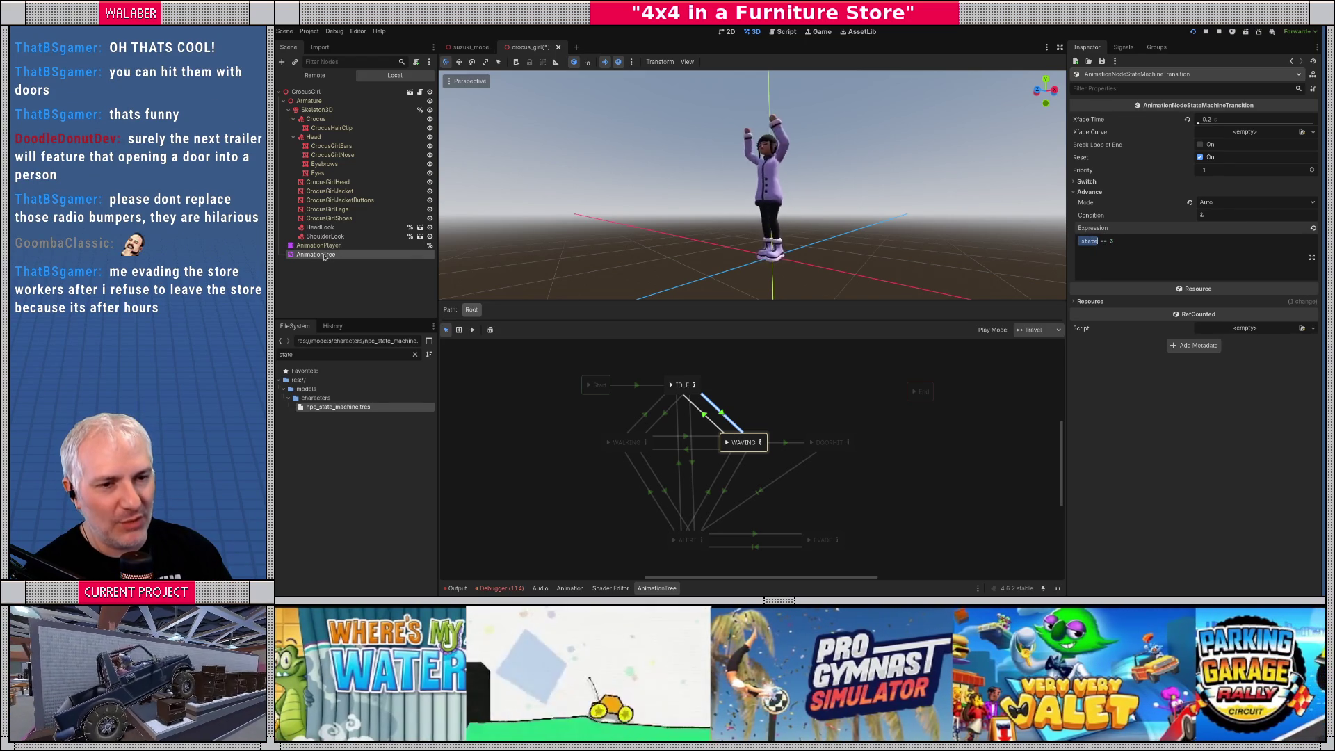
click(323, 255)
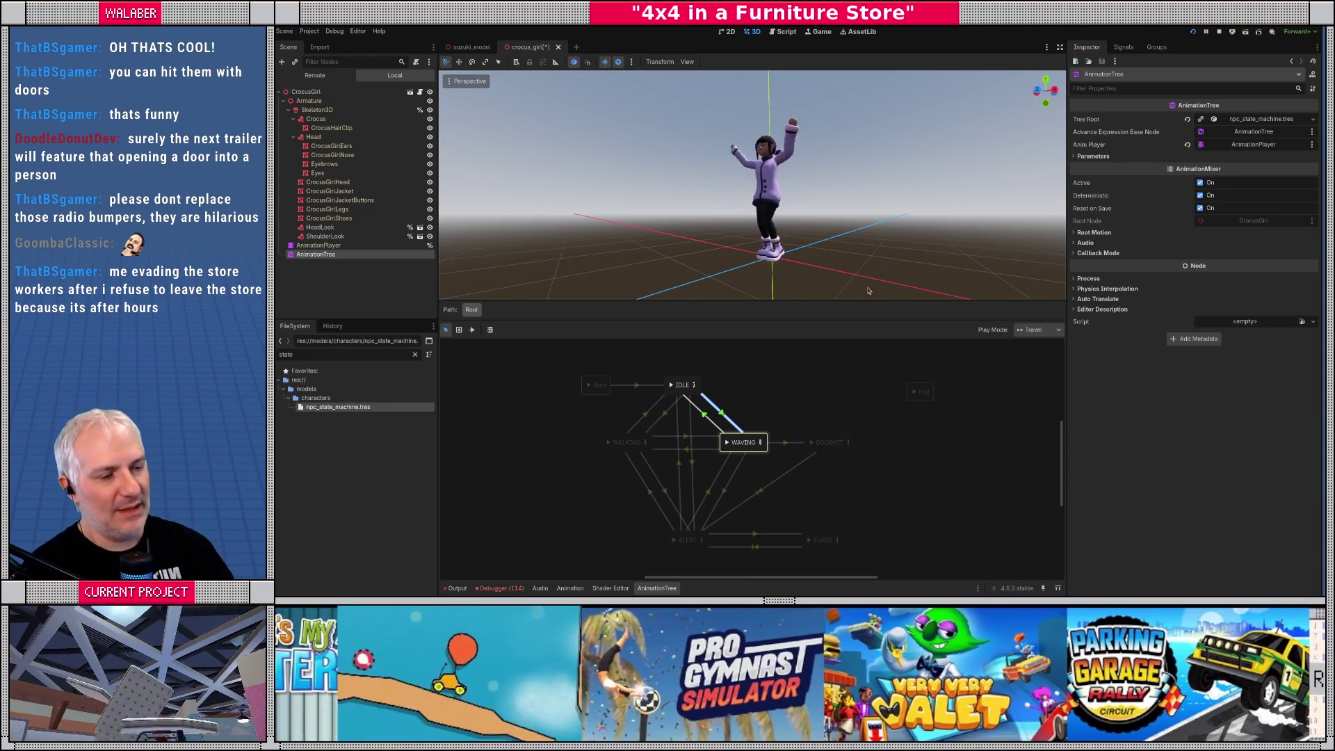
click(733, 427)
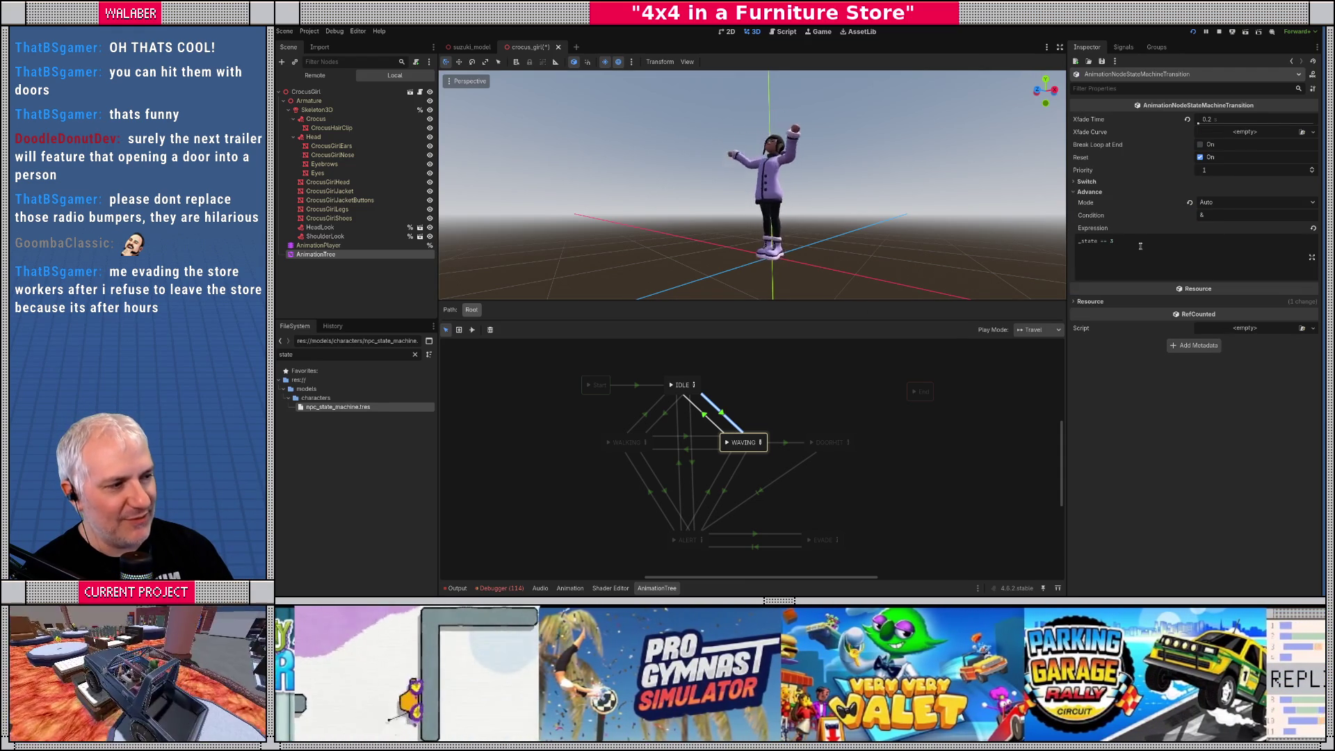
triple_click(1125, 246)
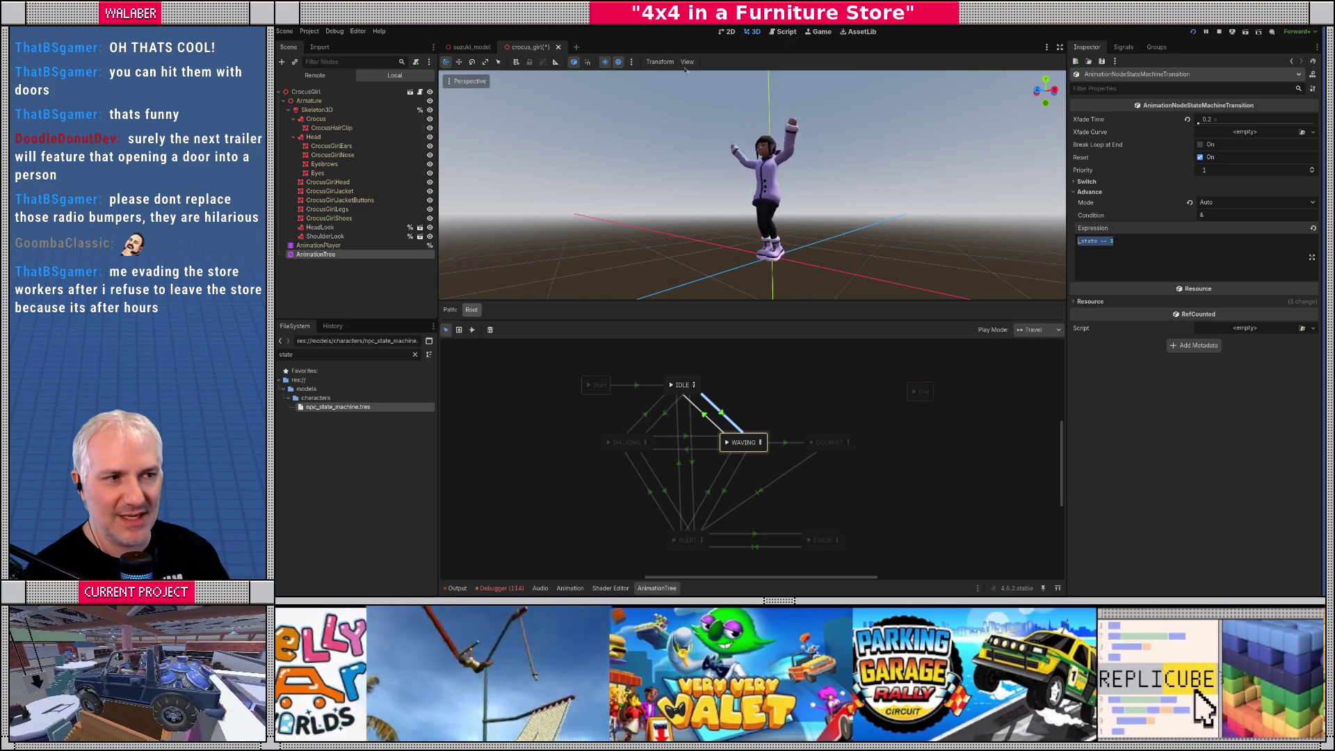
Open mission_giver_npc.gd in the script editor
click(784, 32)
drag(764, 301, 764, 376)
click(495, 90)
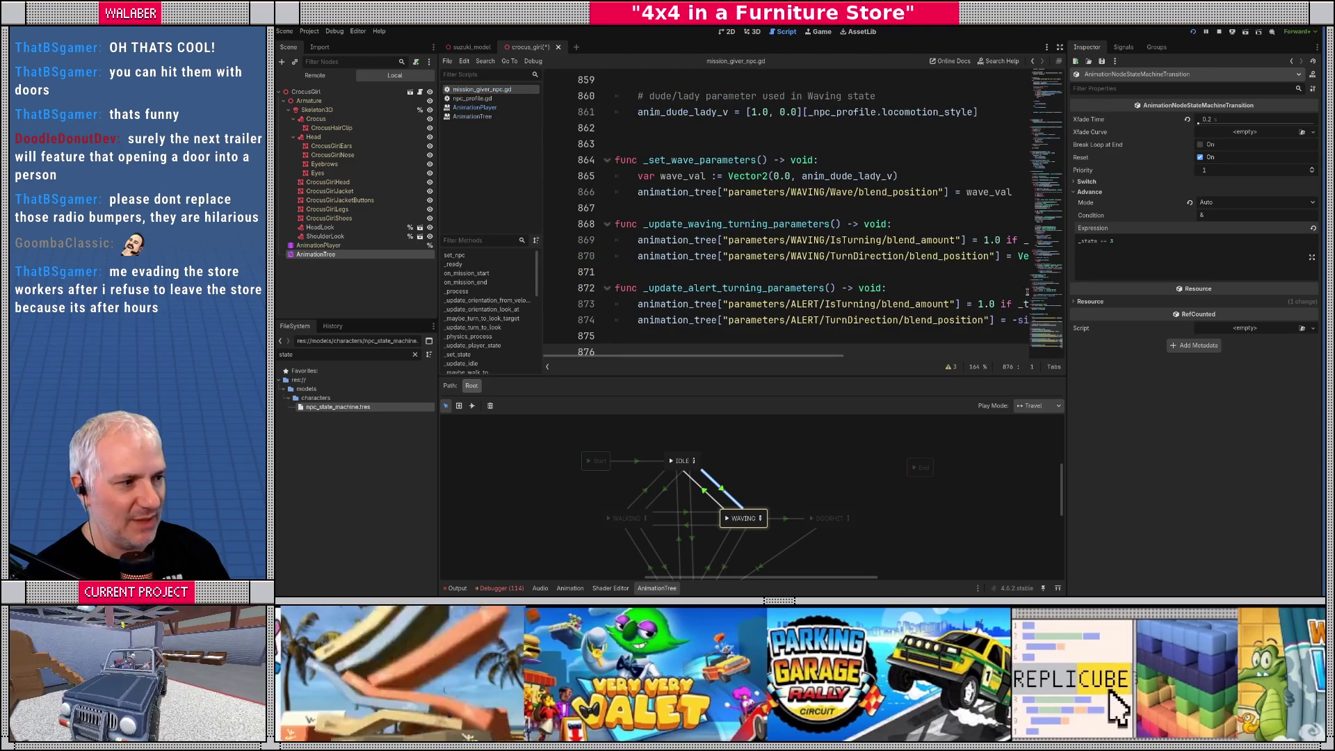
Widen the script view and select the _state declaration on line 91
drag(1045, 332, 1045, 77)
click(1060, 48)
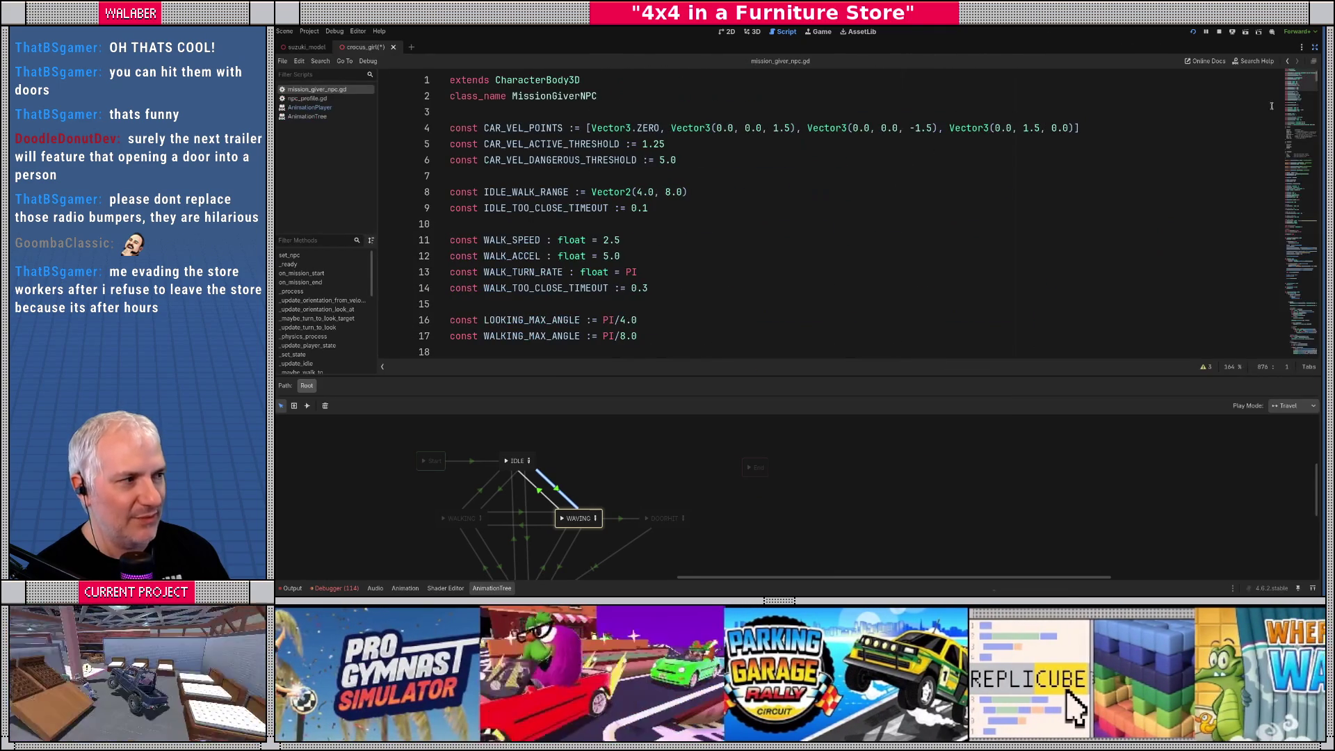
click(1301, 200)
scroll(533, 264, up, 20)
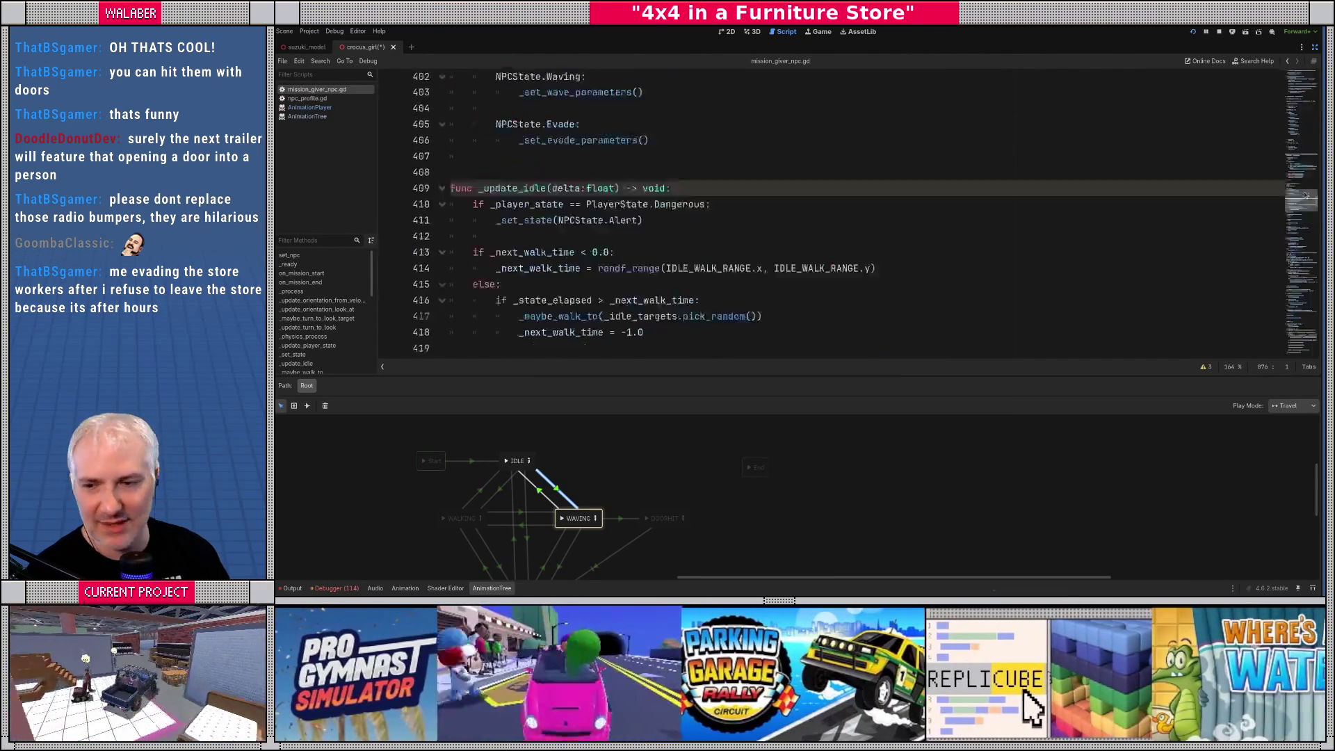
scroll(534, 265, down, 2)
scroll(534, 265, down, 15)
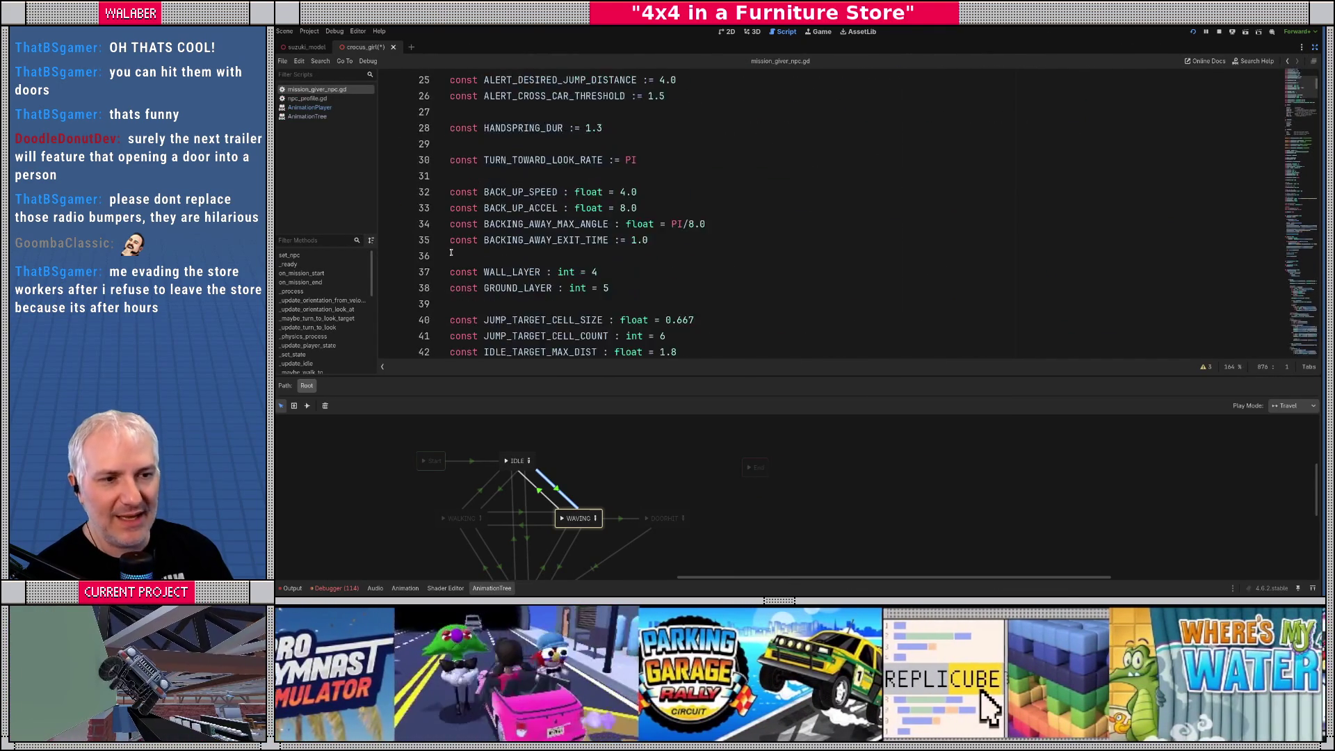
scroll(504, 239, down, 9)
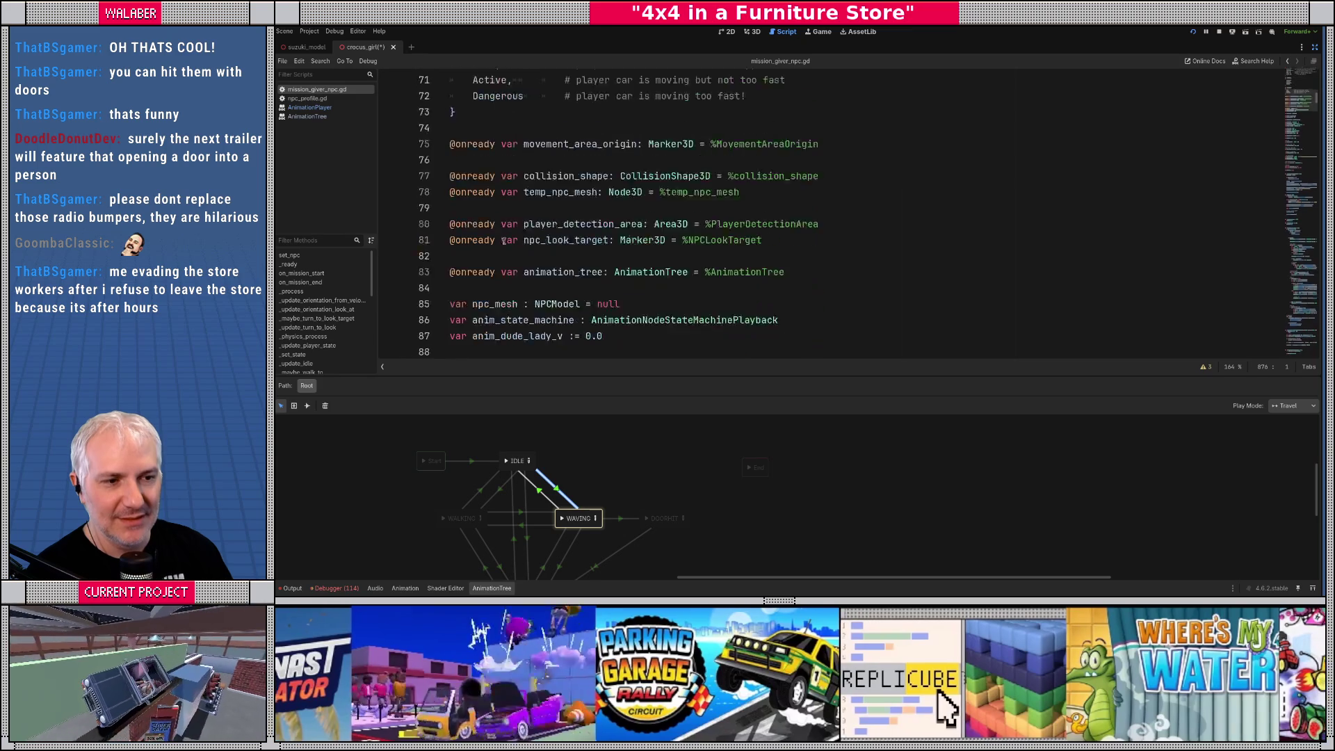
triple_click(483, 178)
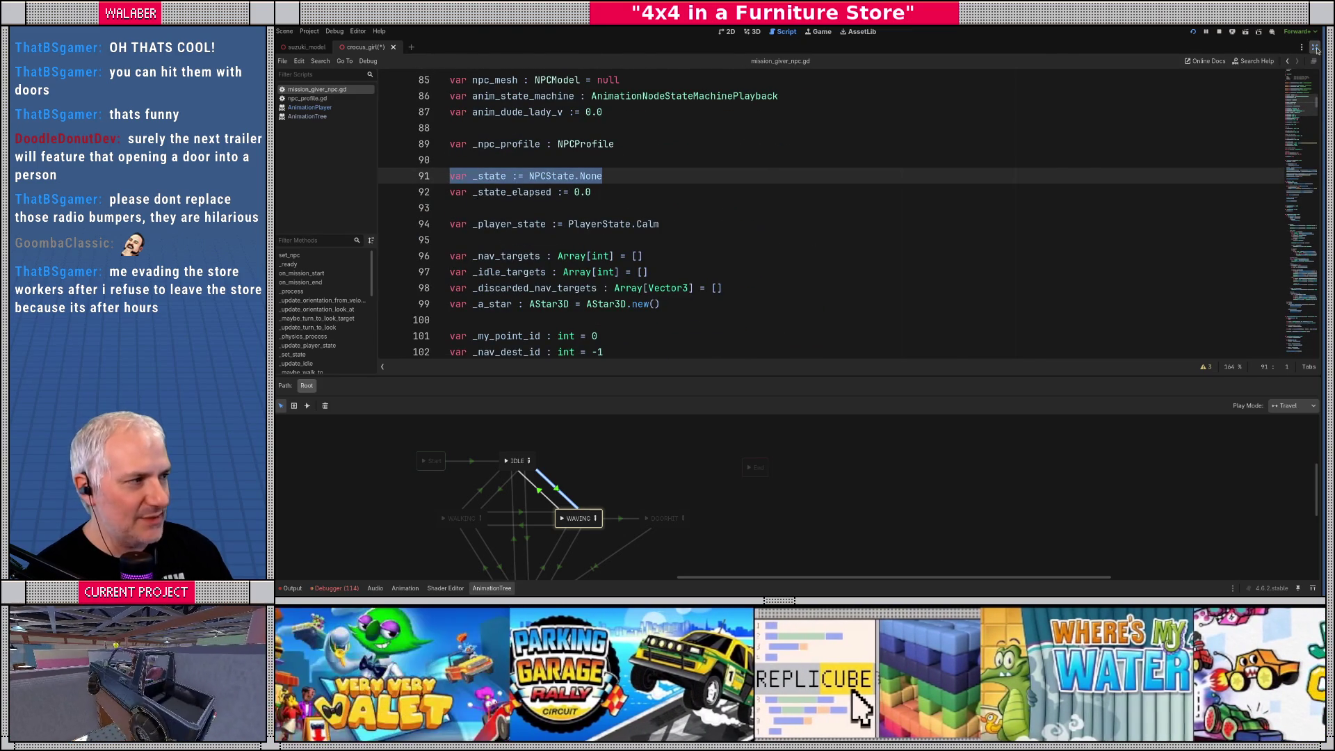
click(1315, 47)
Show the WAVING–ALERT transition's advance expression and enlarge the graph area
click(728, 566)
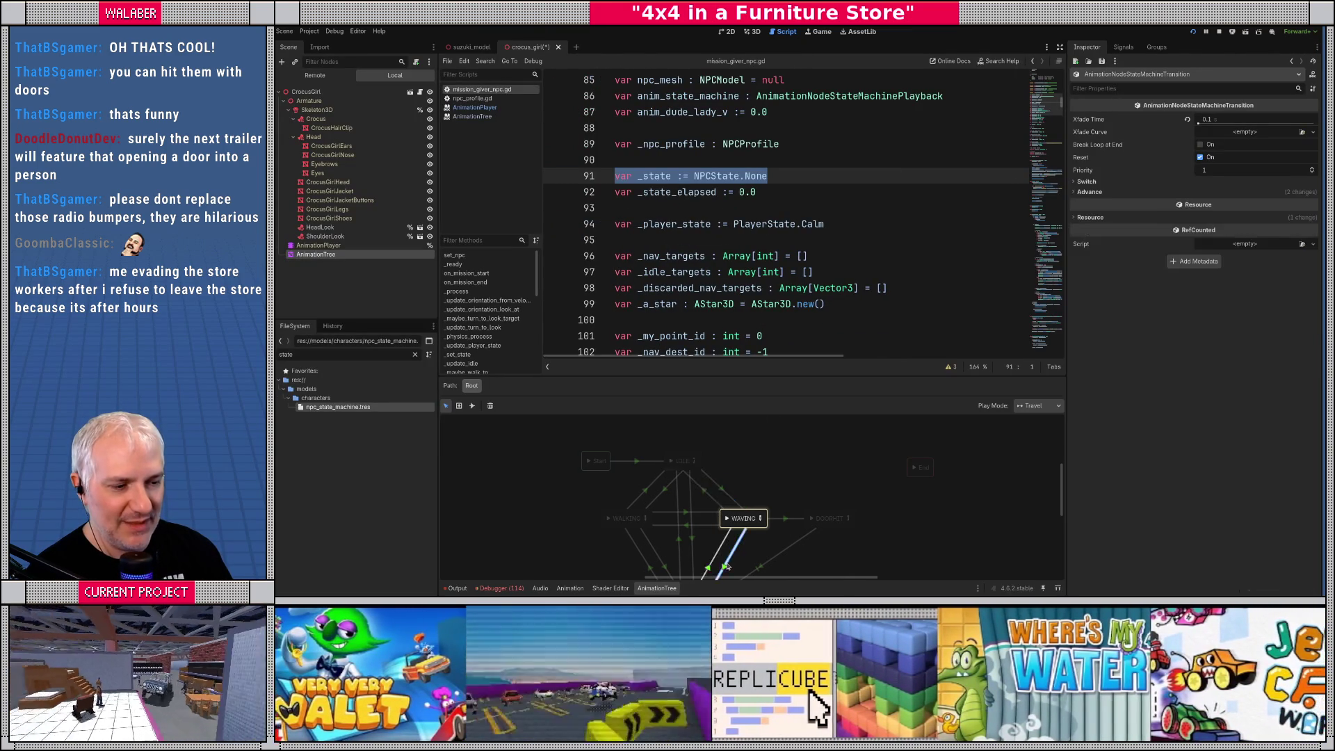
click(1090, 192)
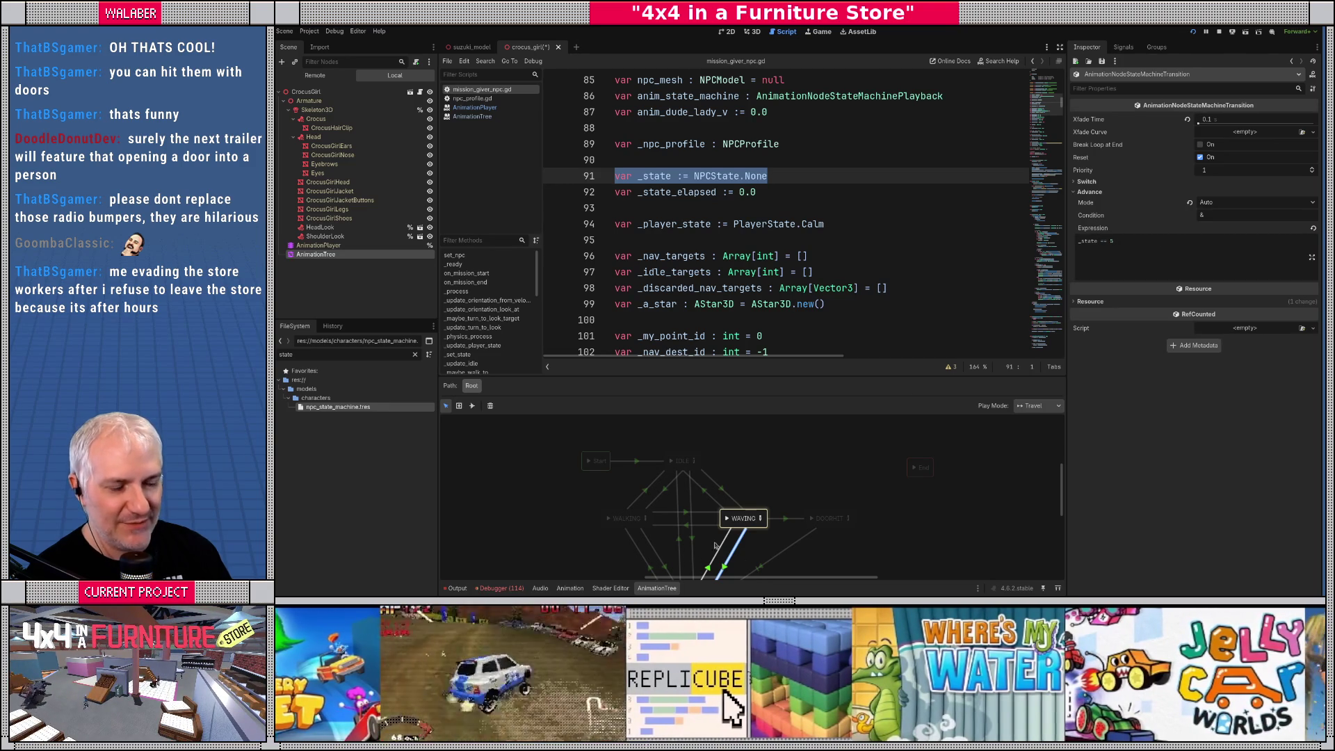
scroll(689, 532, down, 2)
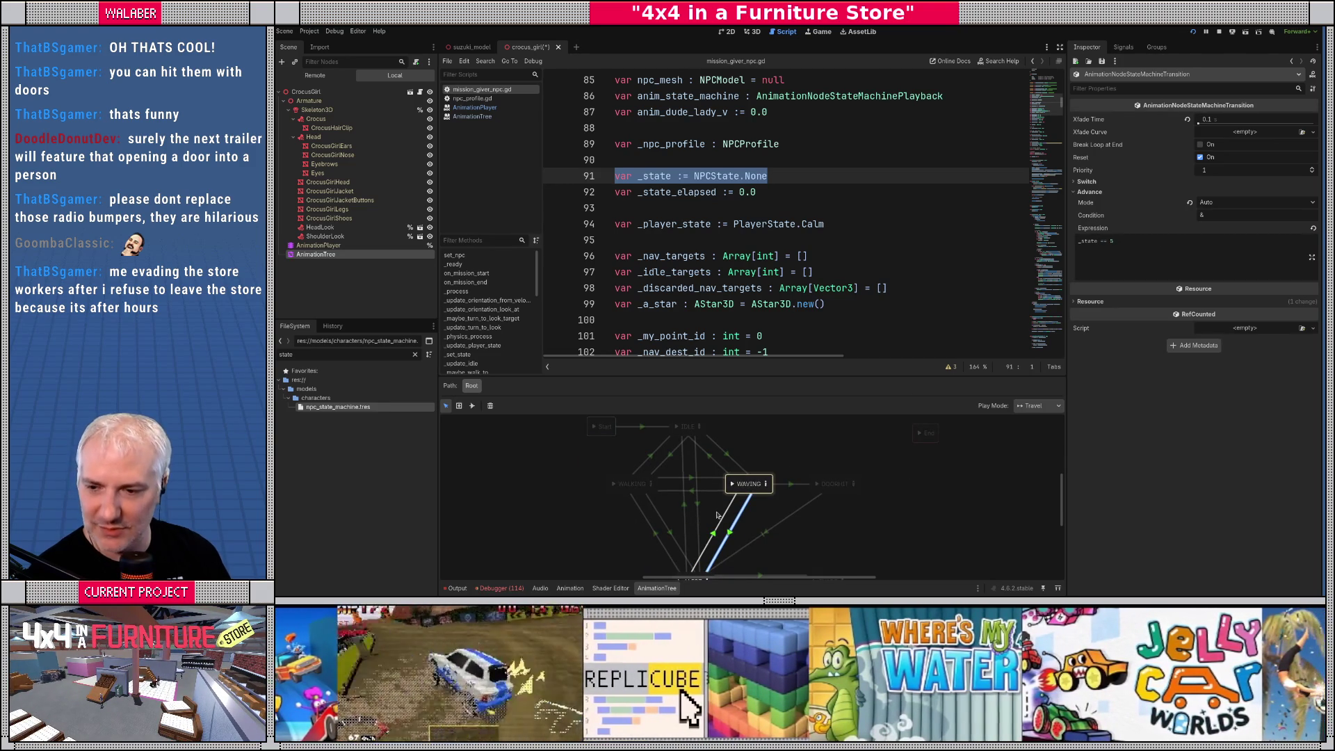
drag(735, 376, 744, 285)
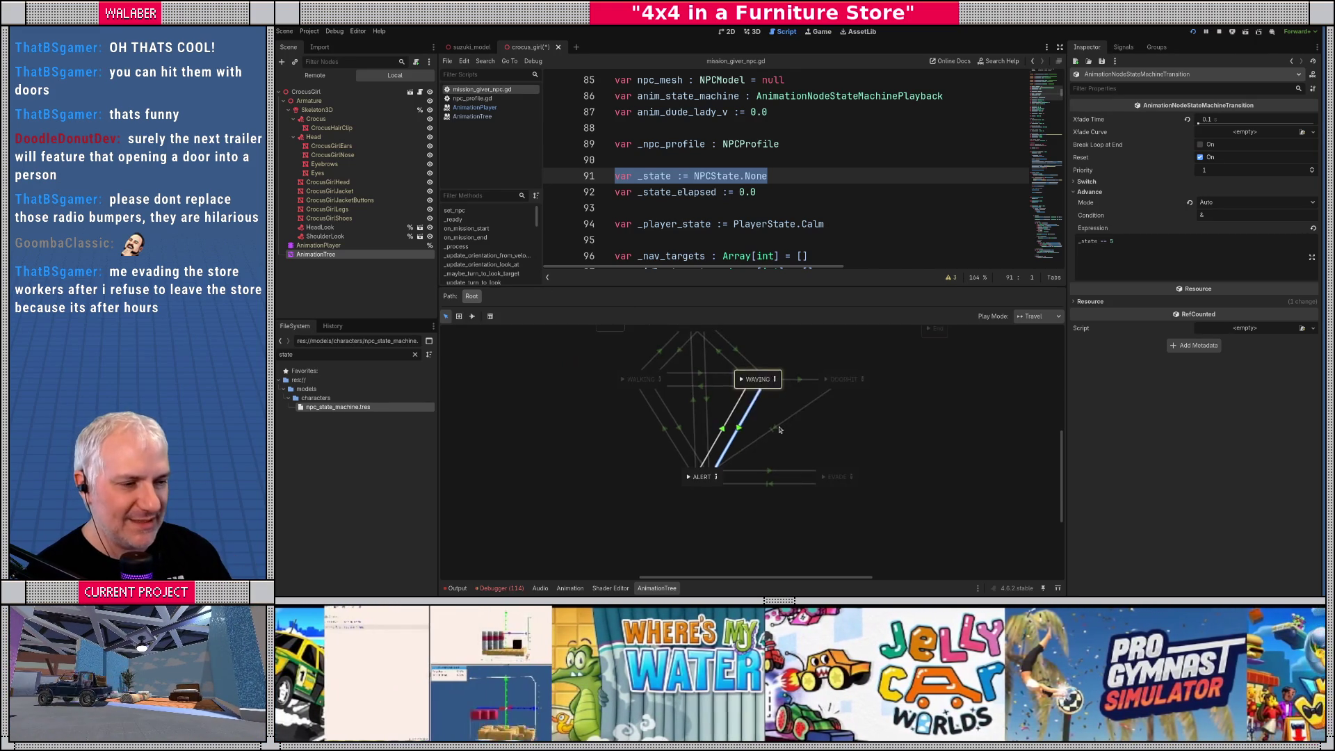
Move DOORHIT below-left of ALERT and shift ALERT and EVADE to the right
mouse_move(842, 387)
mouse_down()
mouse_move(700, 522)
mouse_move(650, 546)
mouse_move(610, 497)
mouse_move(592, 526)
mouse_up()
double_click(702, 477)
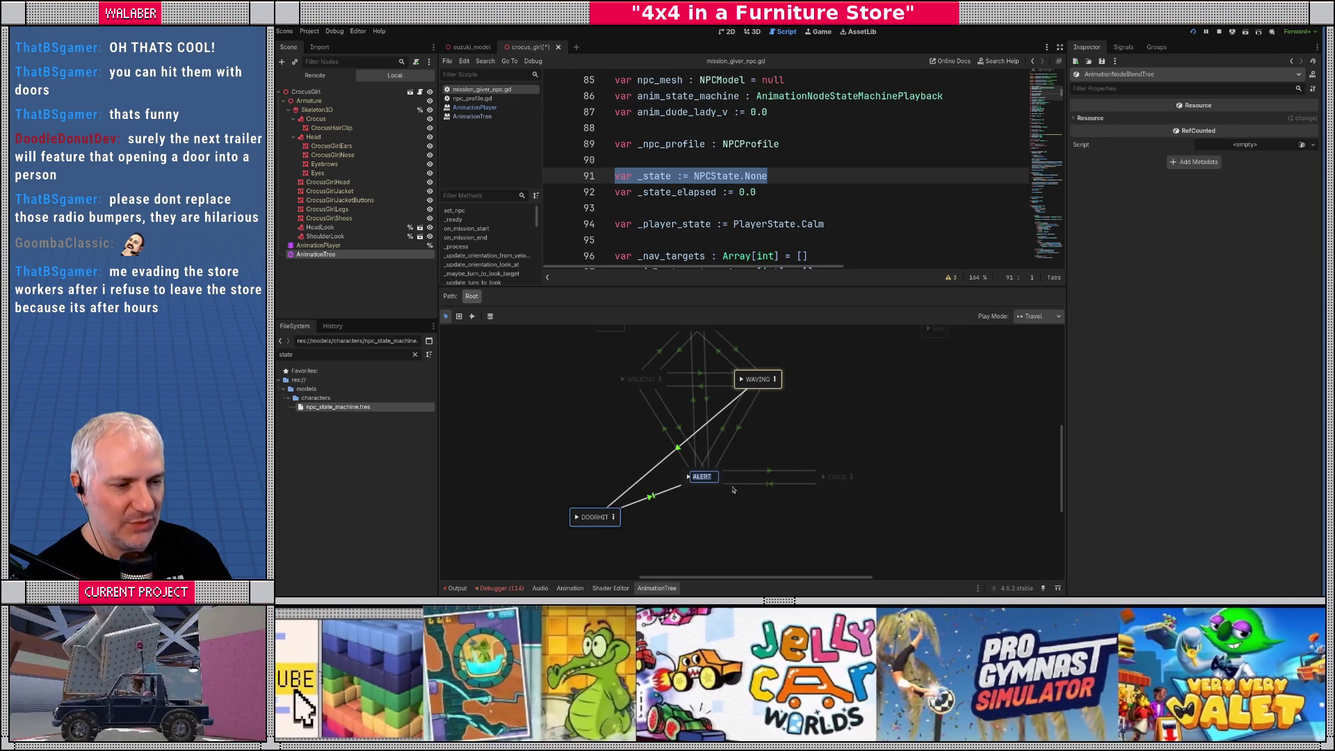
drag(707, 488, 747, 485)
drag(832, 486, 853, 483)
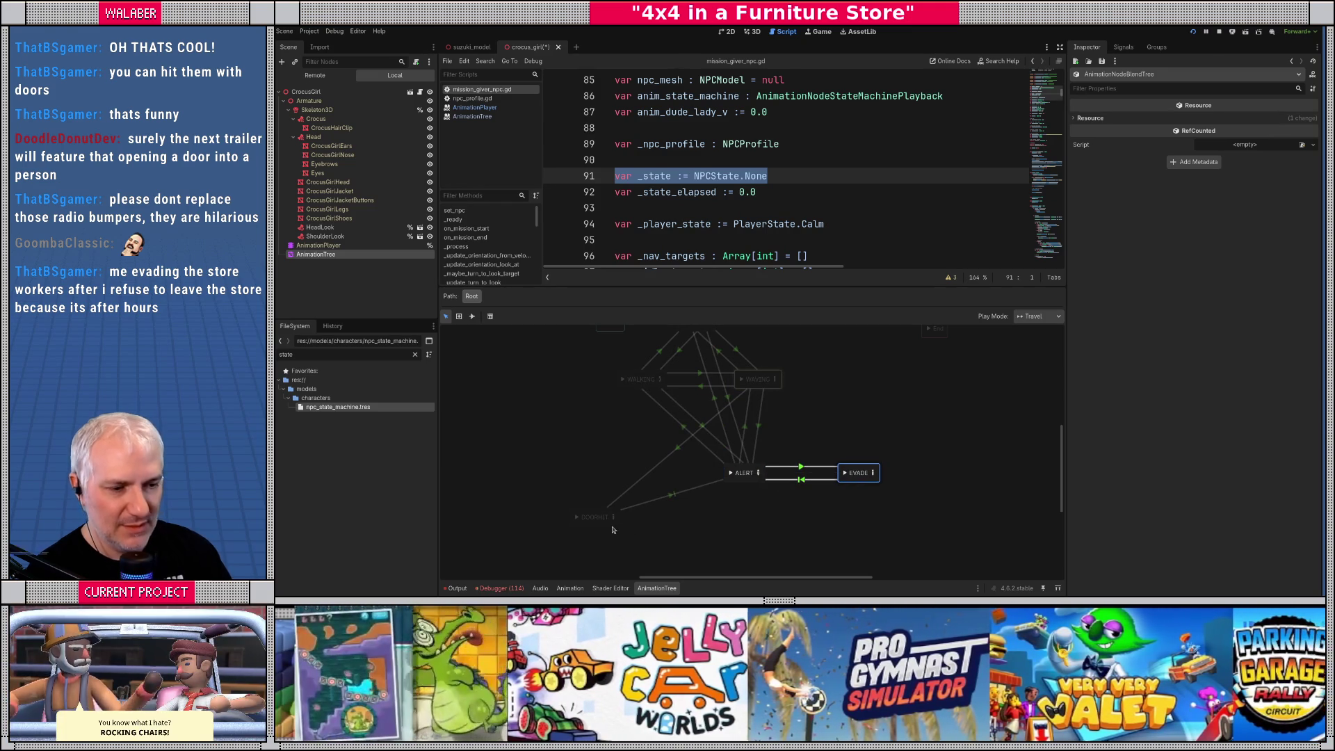
double_click(597, 517)
click(604, 521)
drag(610, 529, 639, 512)
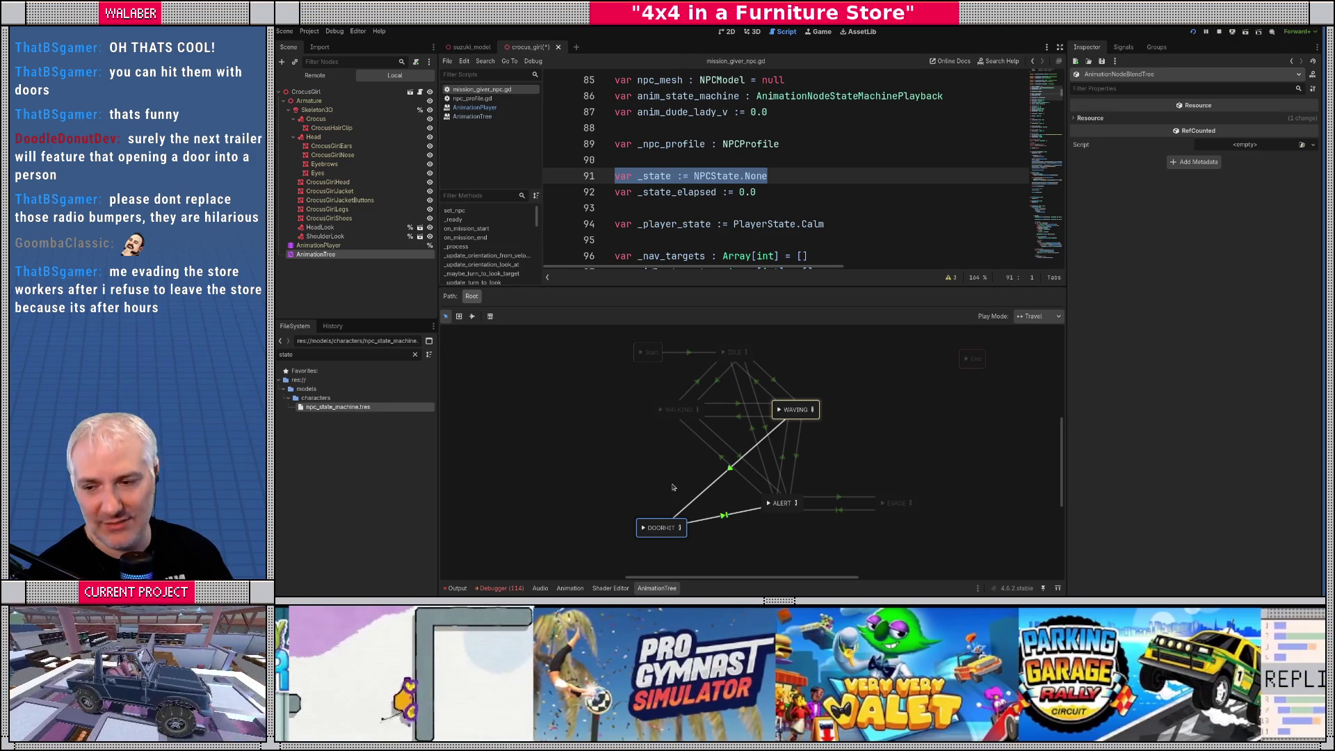
drag(701, 287, 702, 314)
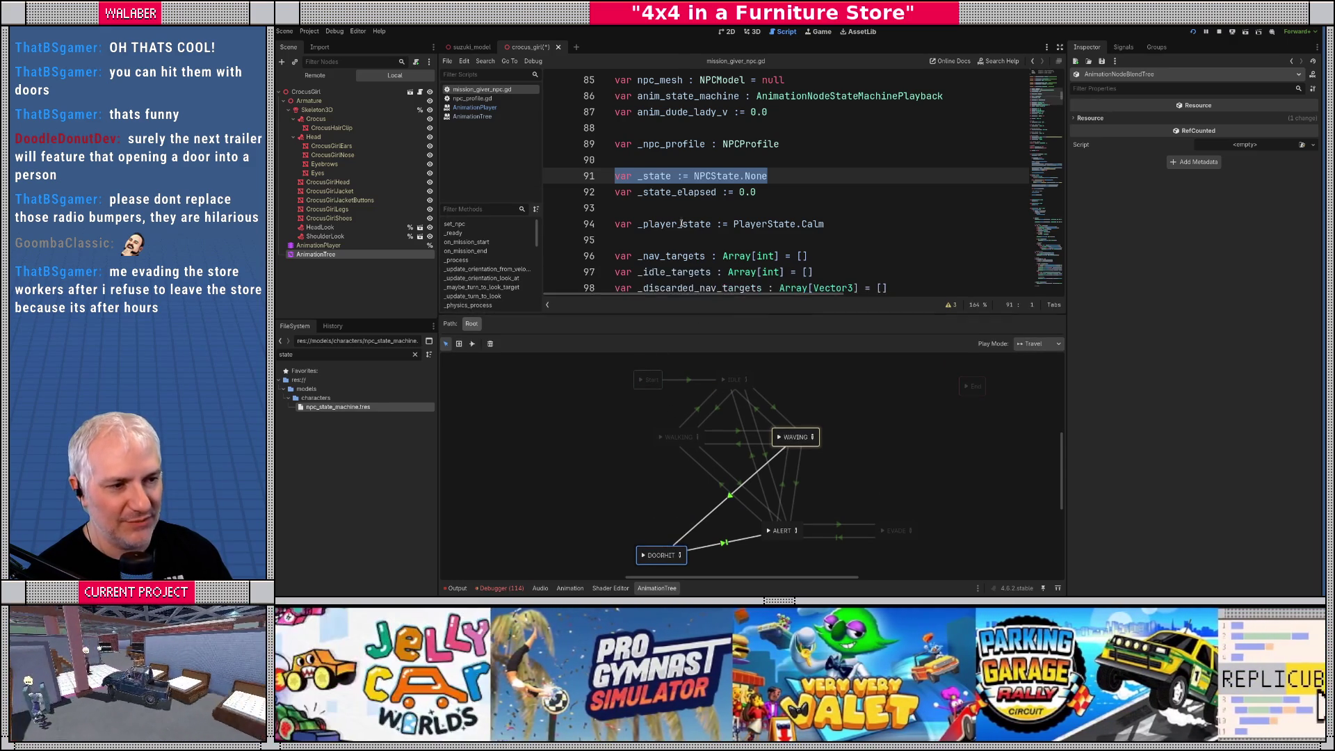
Connect WALKING to DOORHIT with a new transition
click(661, 234)
scroll(671, 244, down, 3)
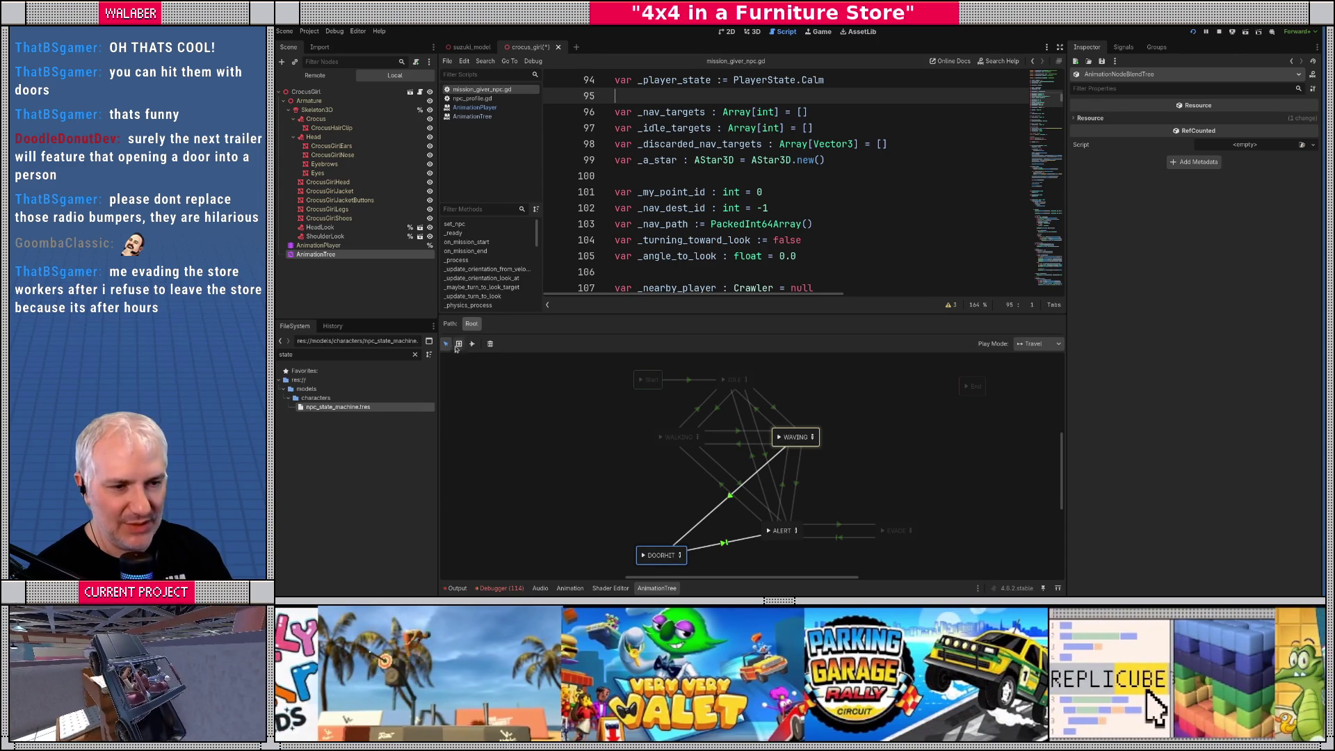
click(472, 343)
drag(678, 439, 665, 549)
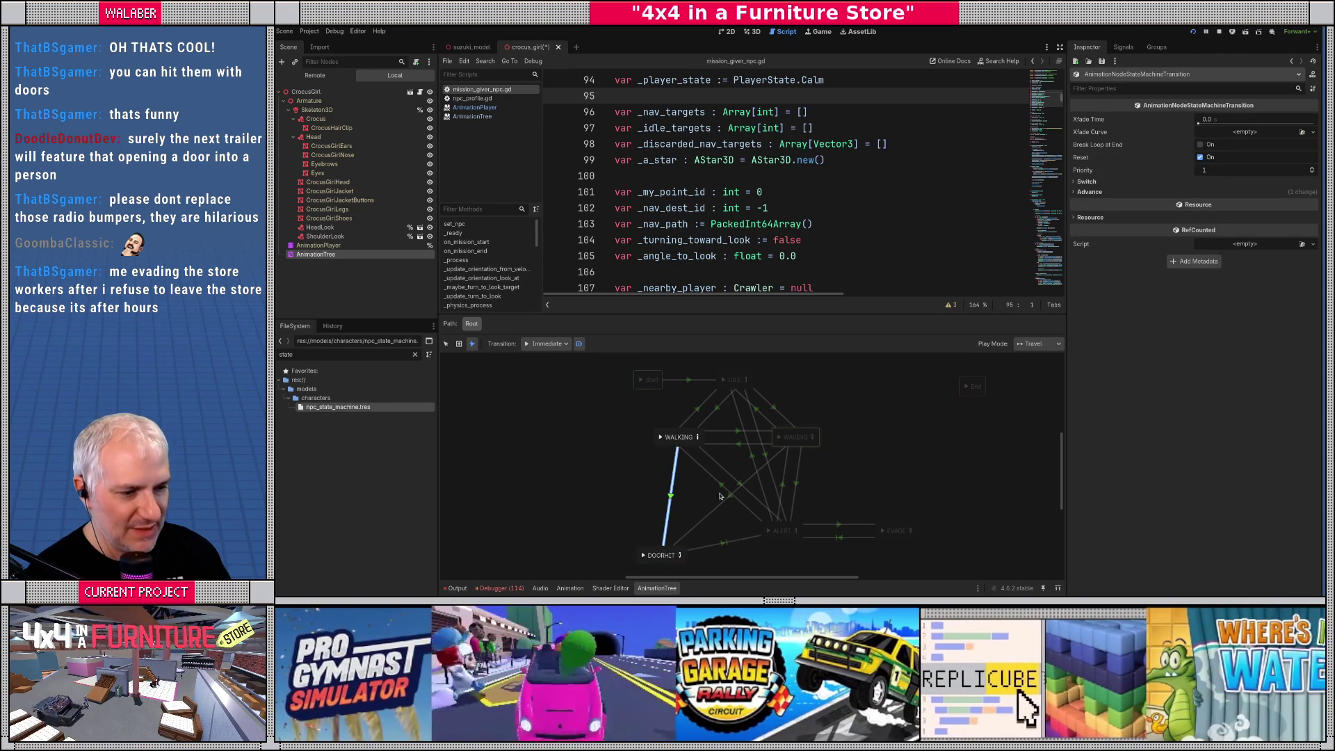
click(445, 344)
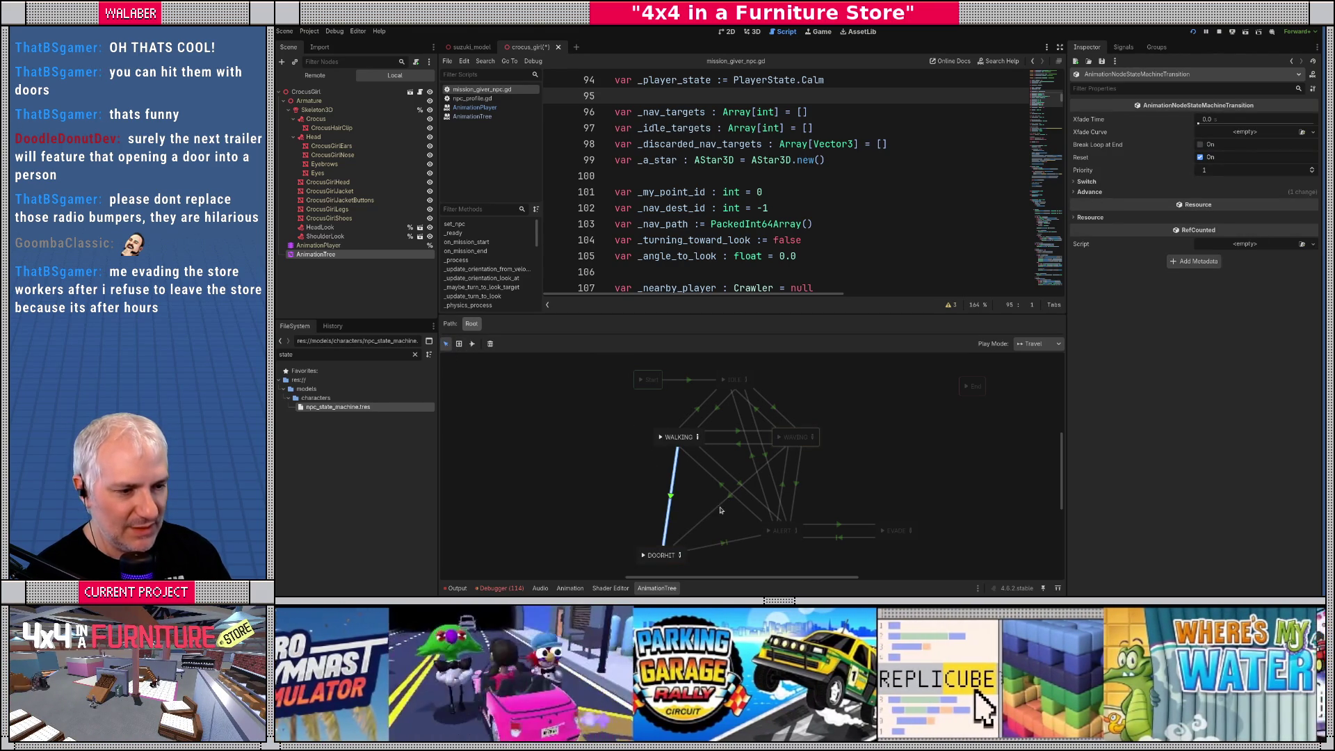
Remove the npc prefix from the DOORHIT–WAVING transition's advance expression
click(720, 507)
click(1089, 192)
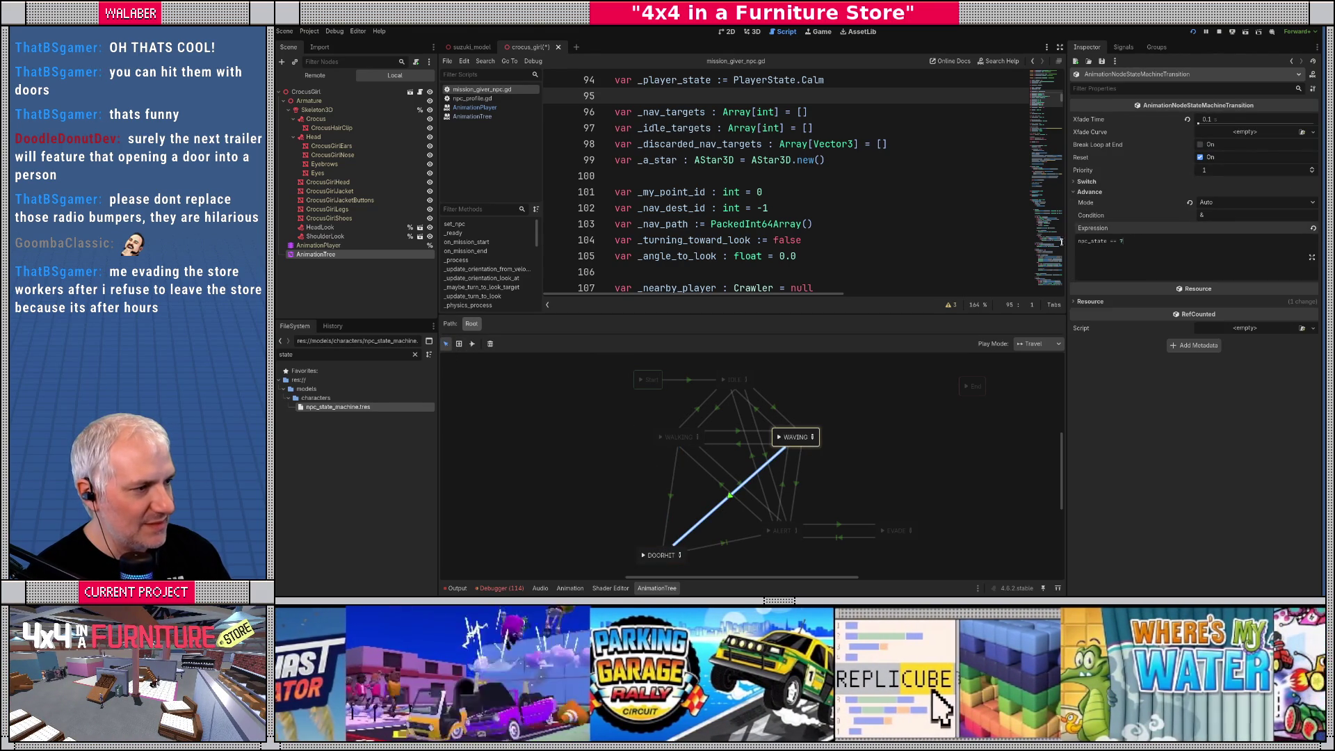
triple_click(1092, 242)
click(1080, 242)
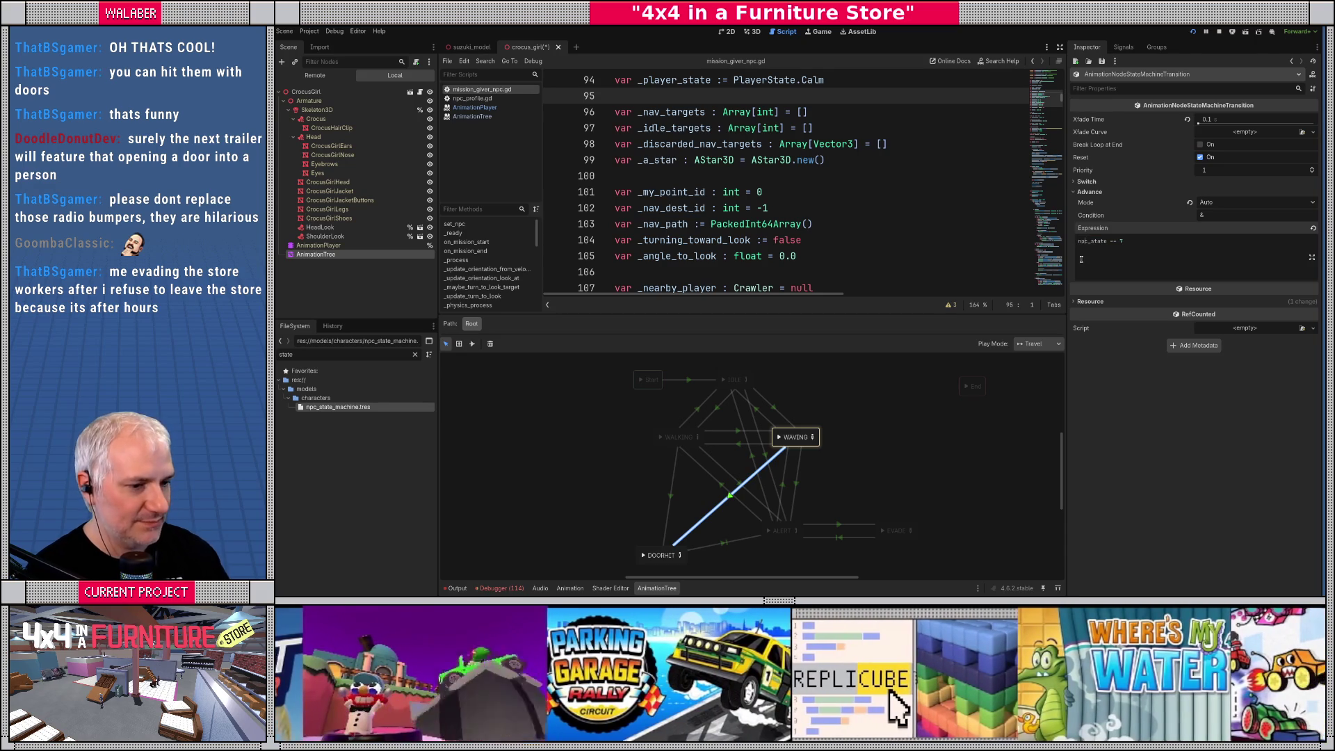
key(Delete)
key(Delete)
key(Delete)
key(ctrl+a)
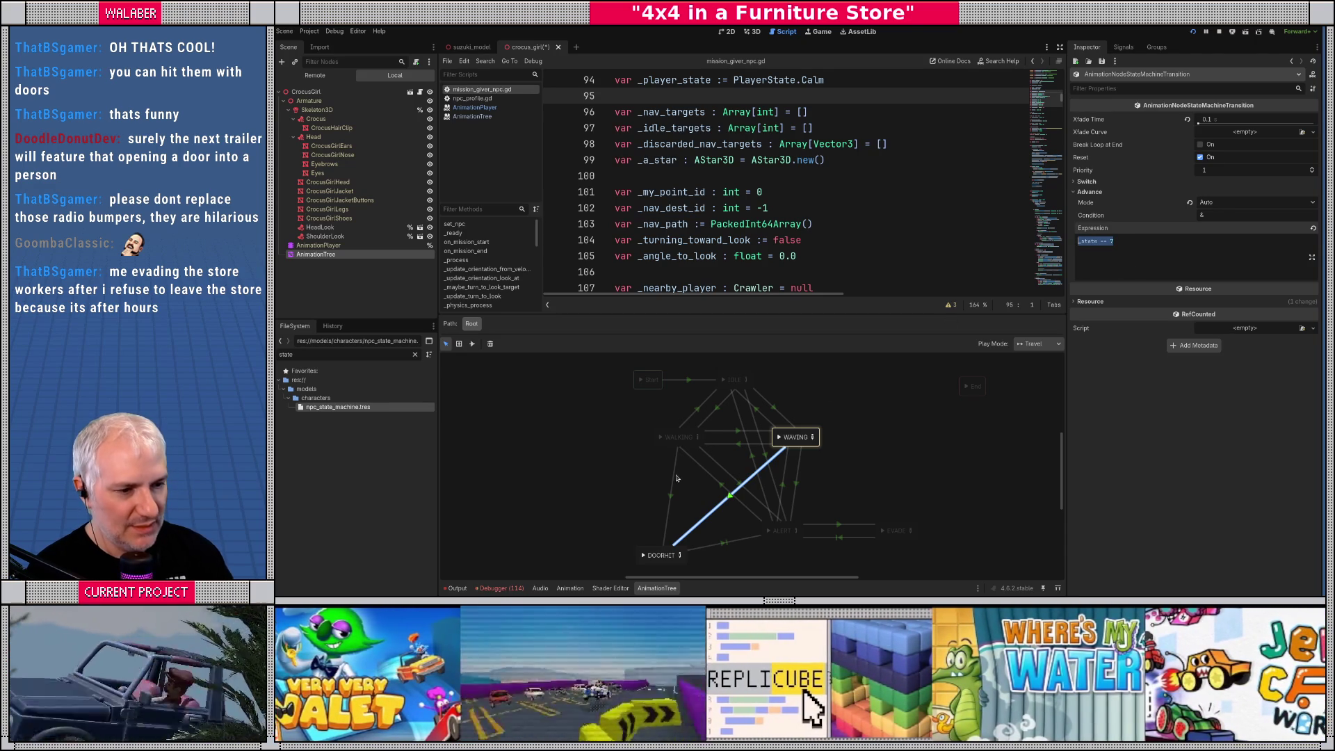
Set the WALKING→DOORHIT transition's crossfade time to 0.1
click(672, 481)
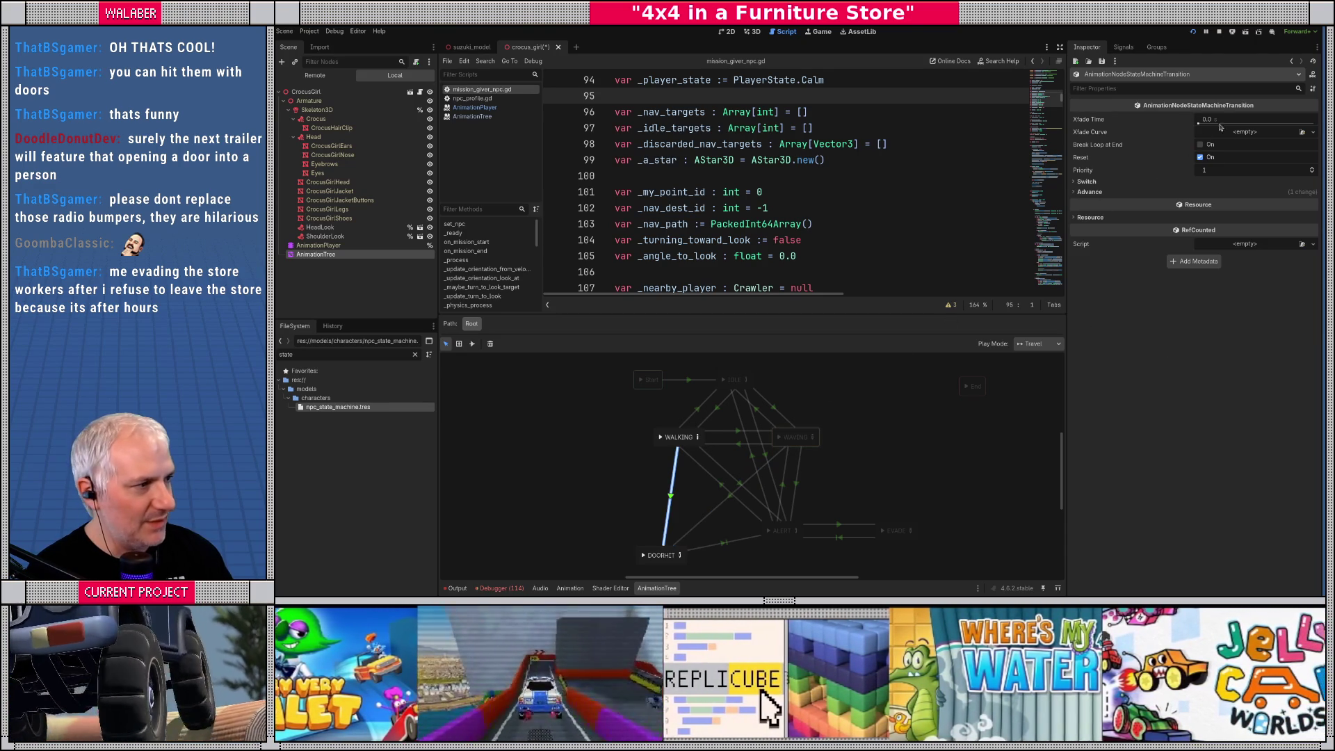
drag(1210, 120, 1226, 123)
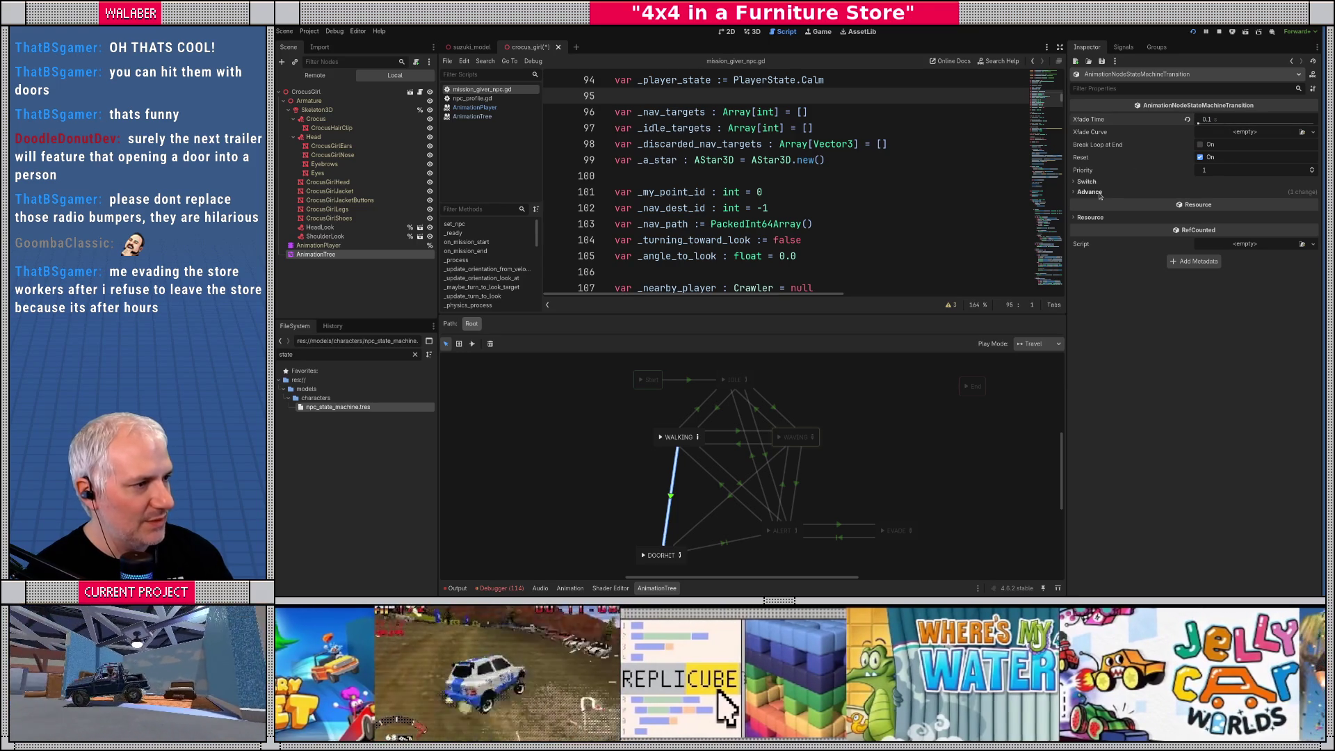
click(1091, 192)
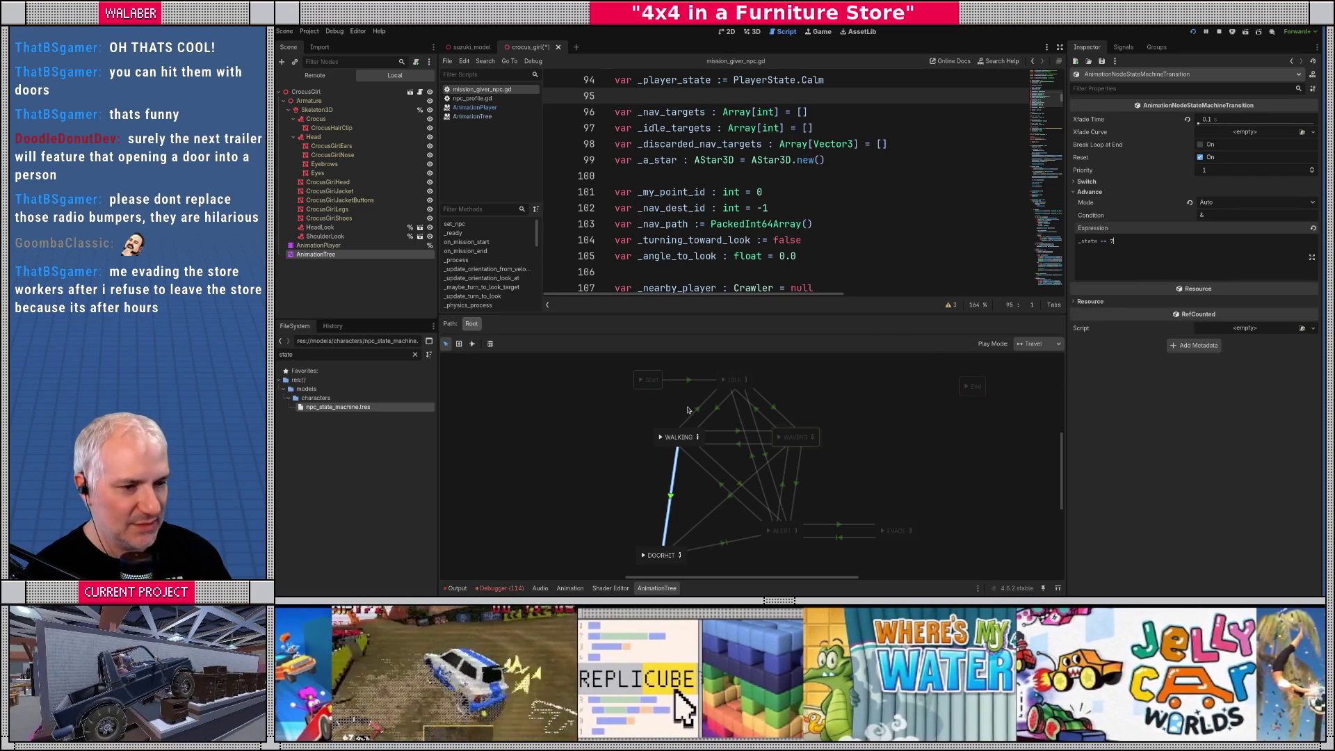
Connect IDLE to DOORHIT with a 0.1 s crossfade transition
click(472, 343)
mouse_move(725, 385)
mouse_down()
mouse_move(736, 389)
mouse_move(664, 555)
mouse_up()
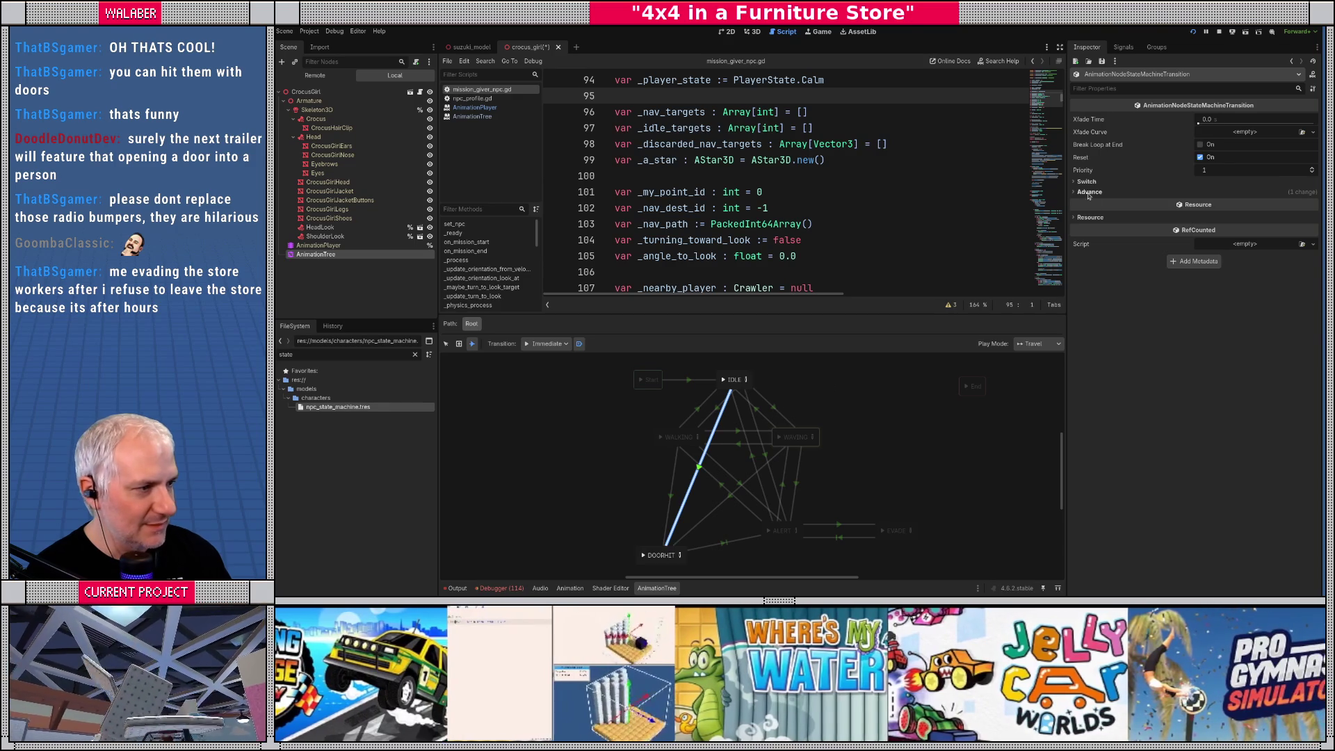
click(1089, 192)
drag(1221, 118, 1229, 119)
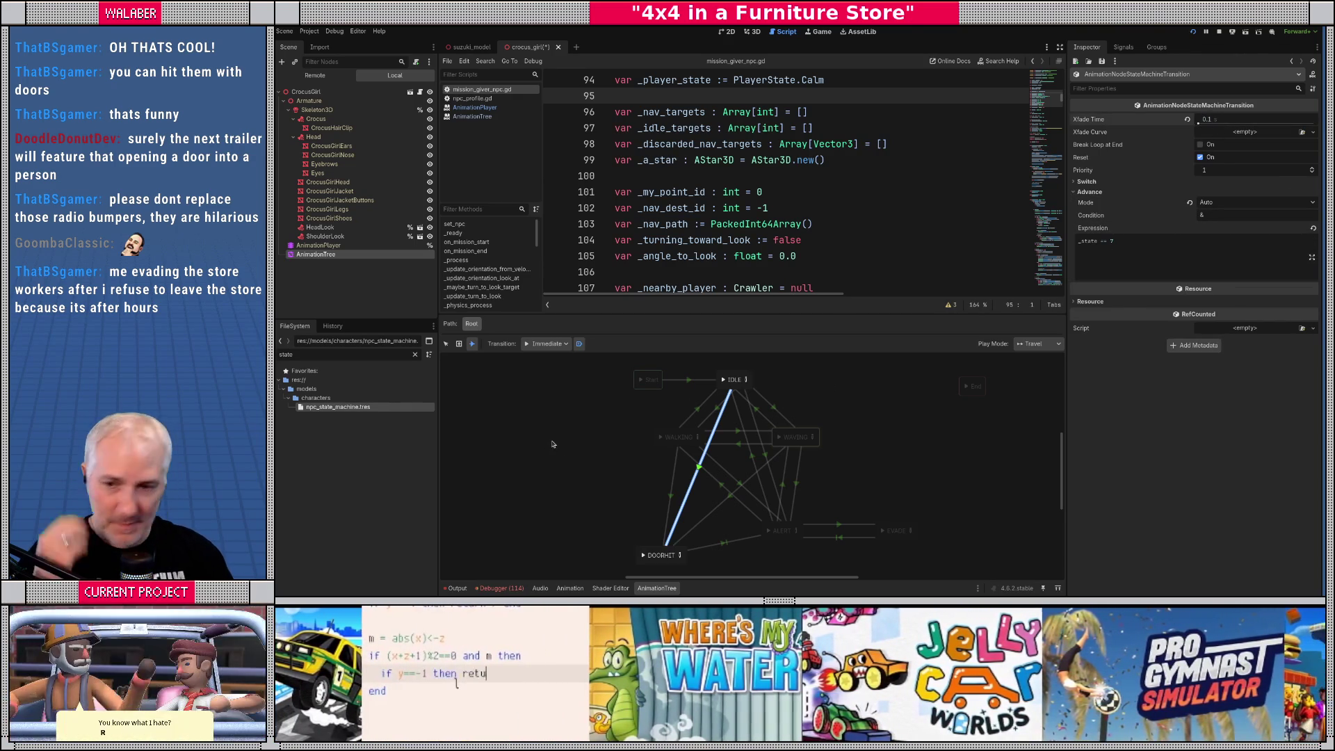
click(446, 343)
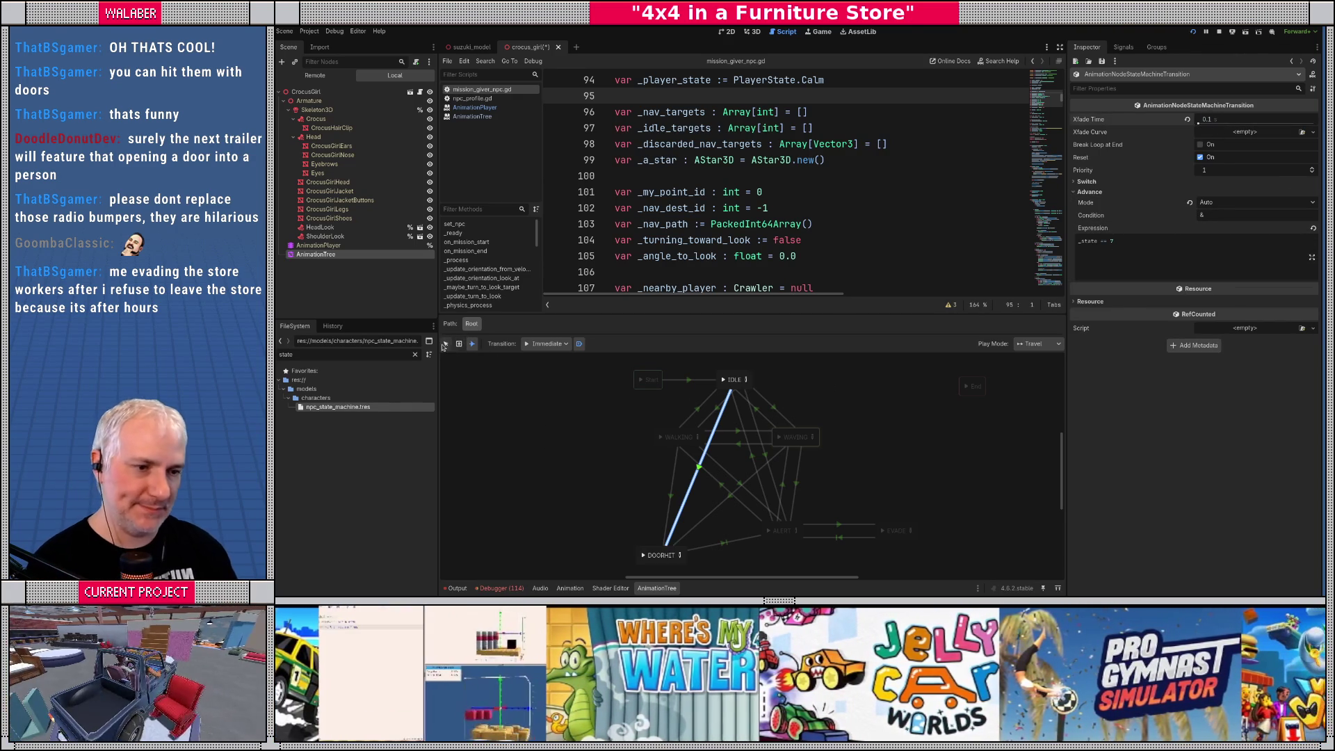
click(575, 448)
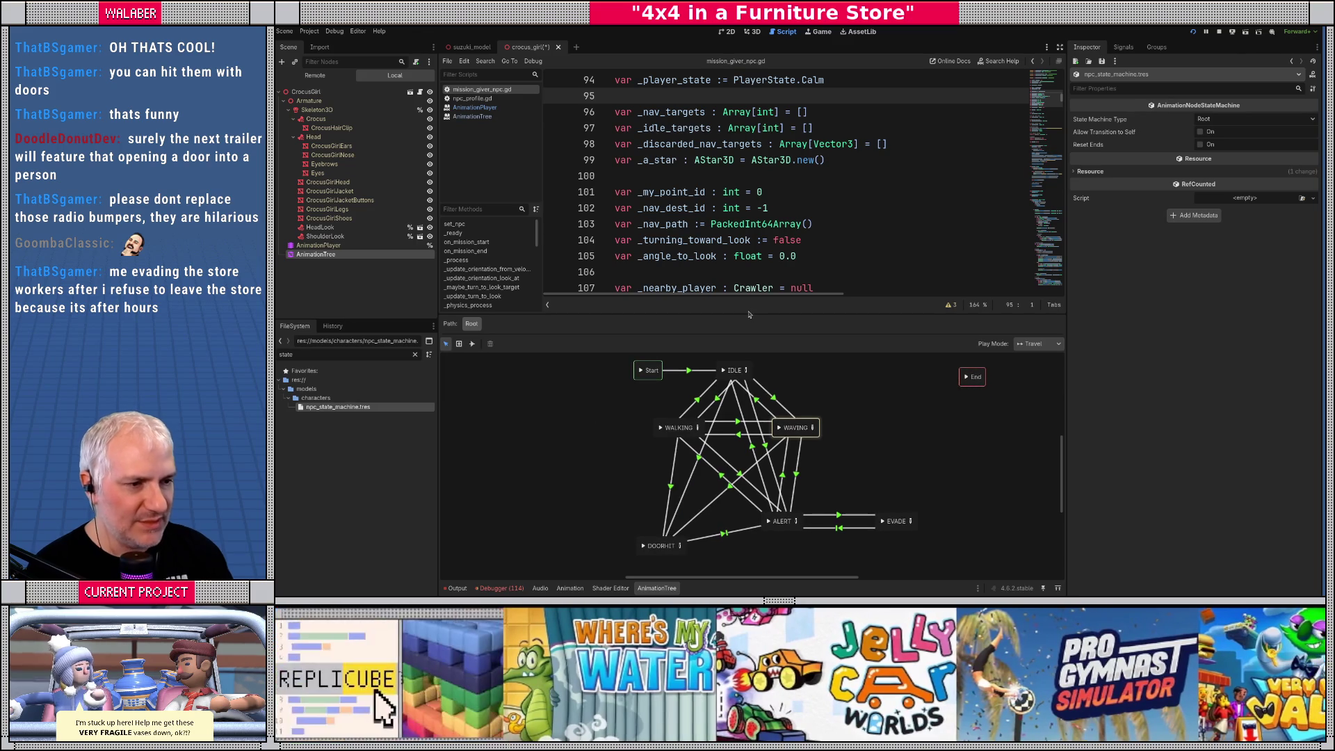
Enlarge the graph pane, shift DOORHIT slightly down-right, and clear the selection
drag(751, 314, 751, 267)
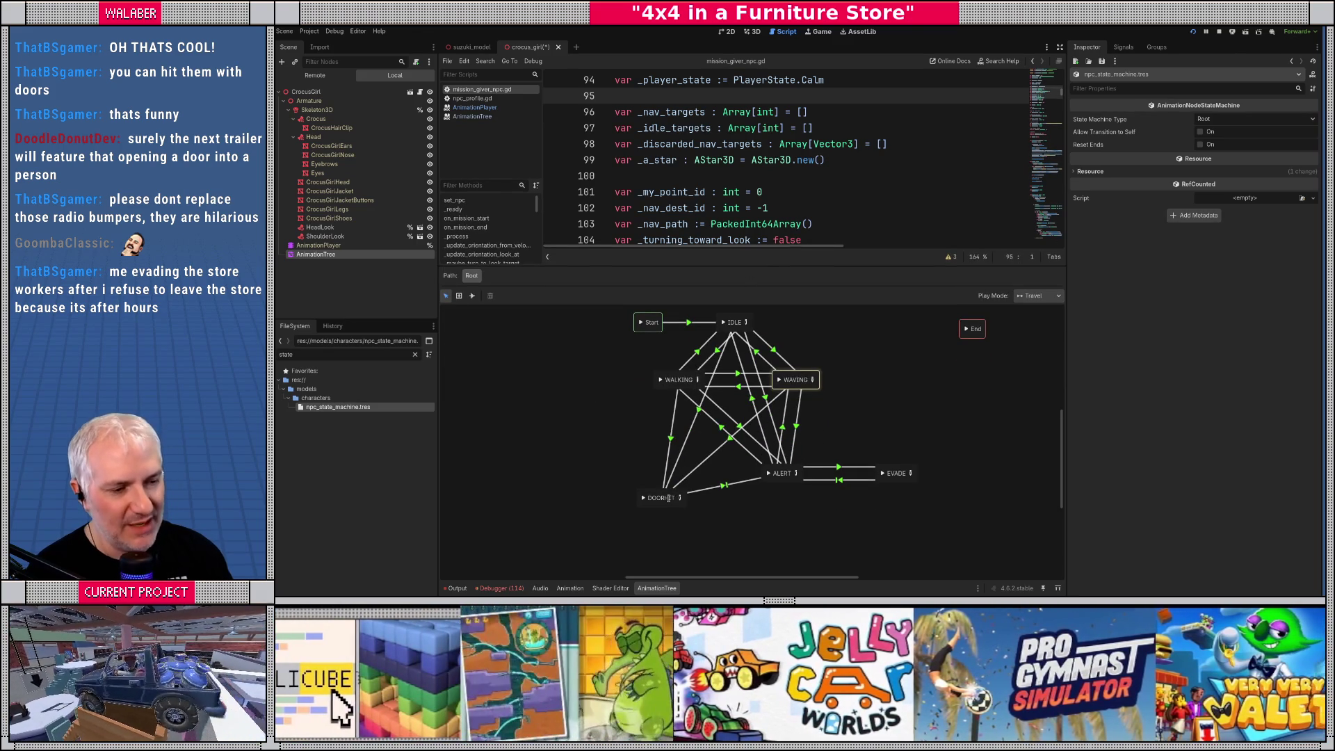
drag(668, 496, 696, 527)
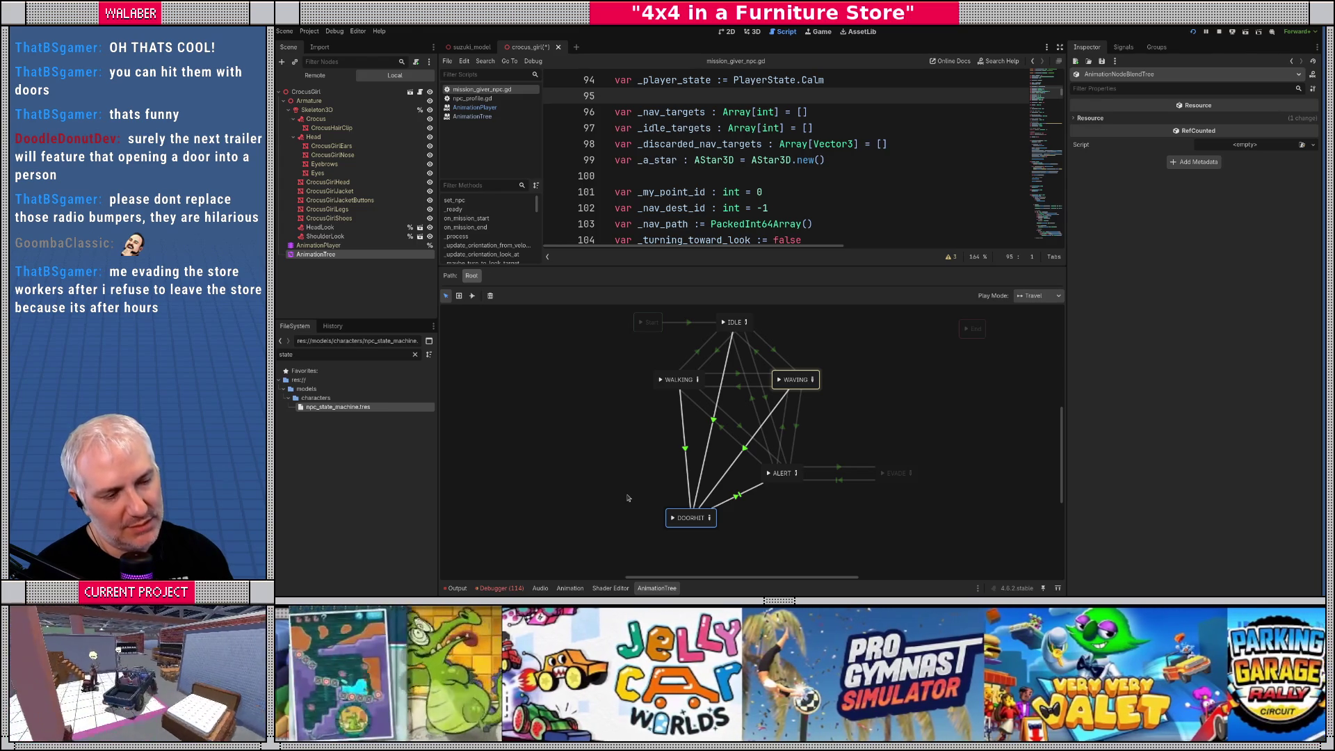
scroll(610, 463, up, 1)
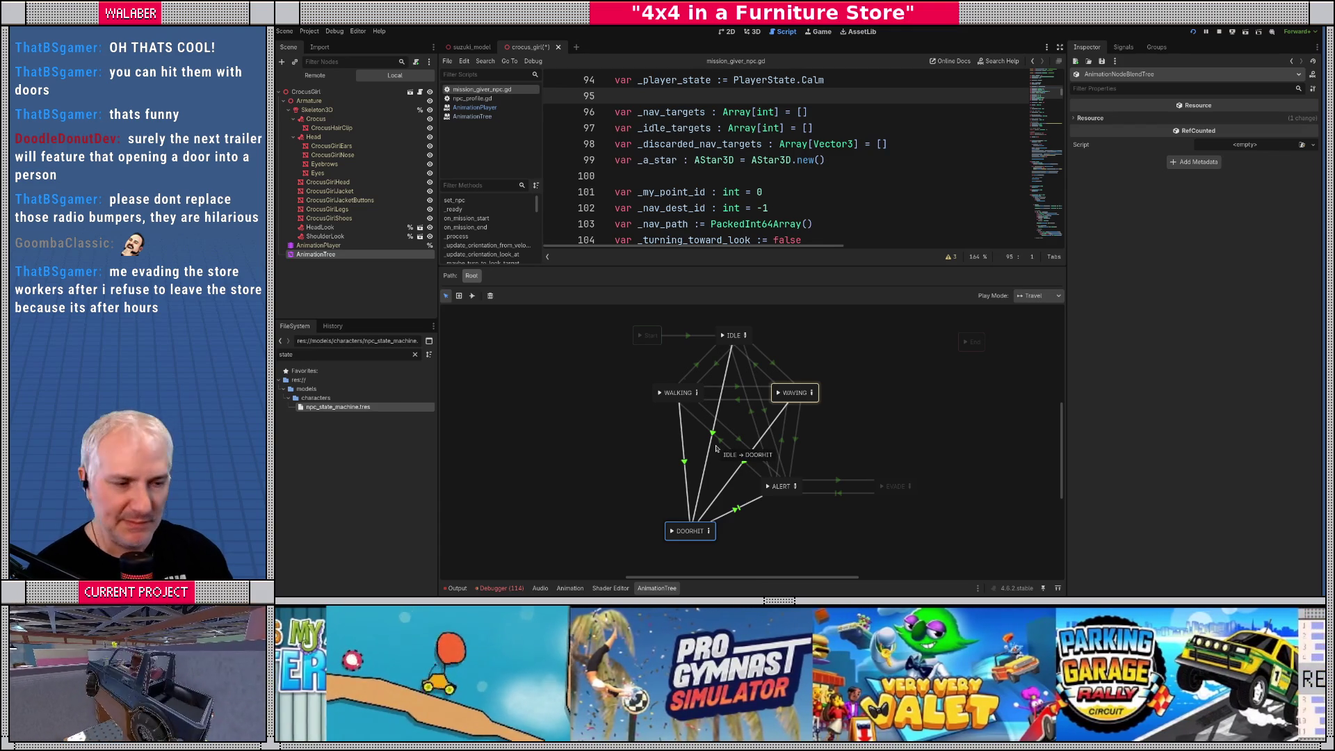
click(575, 420)
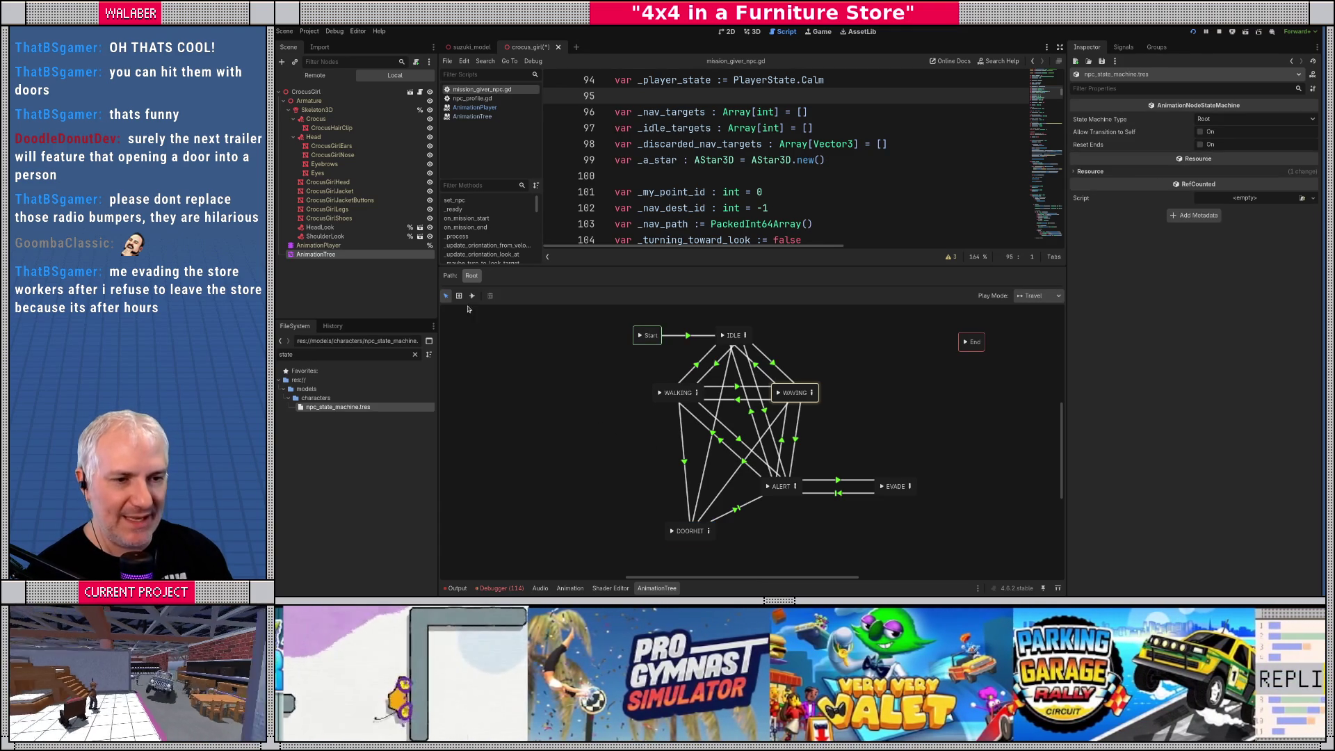
Add a new BlendTree state to the state machine graph
right_click(554, 408)
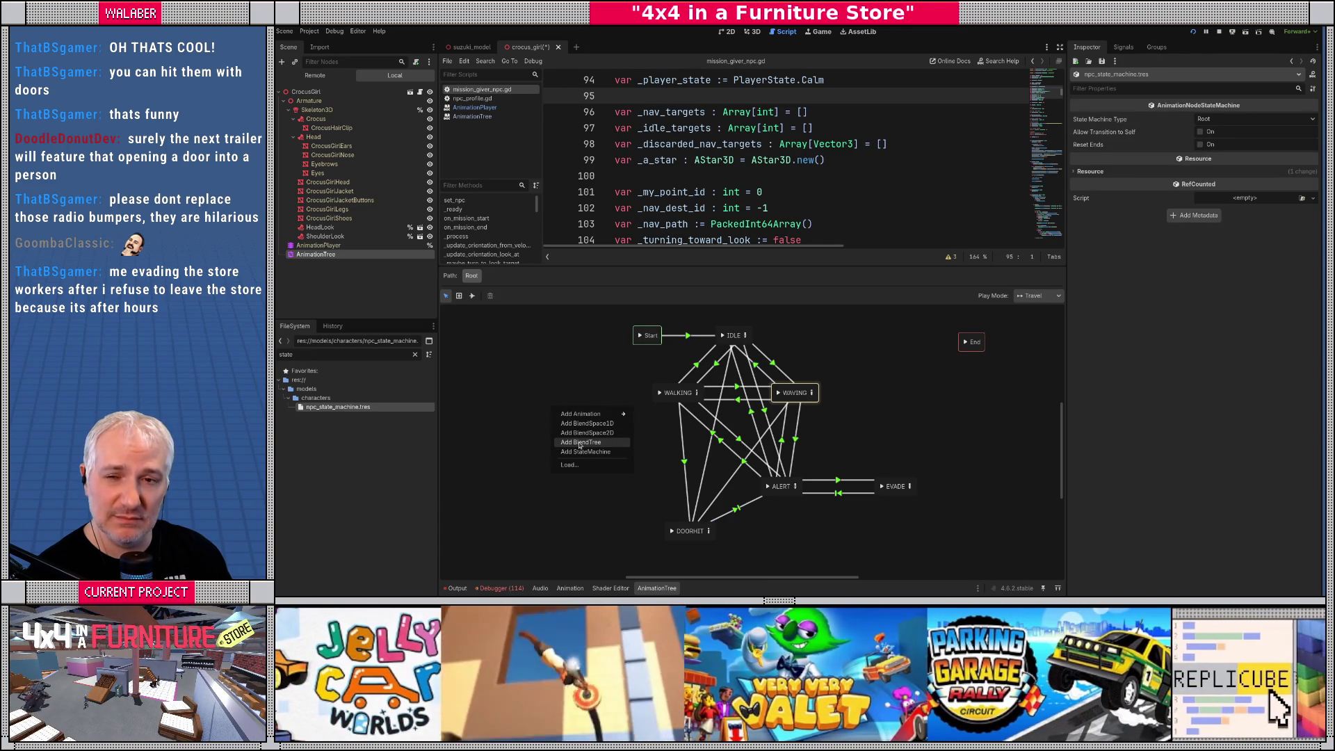
click(580, 443)
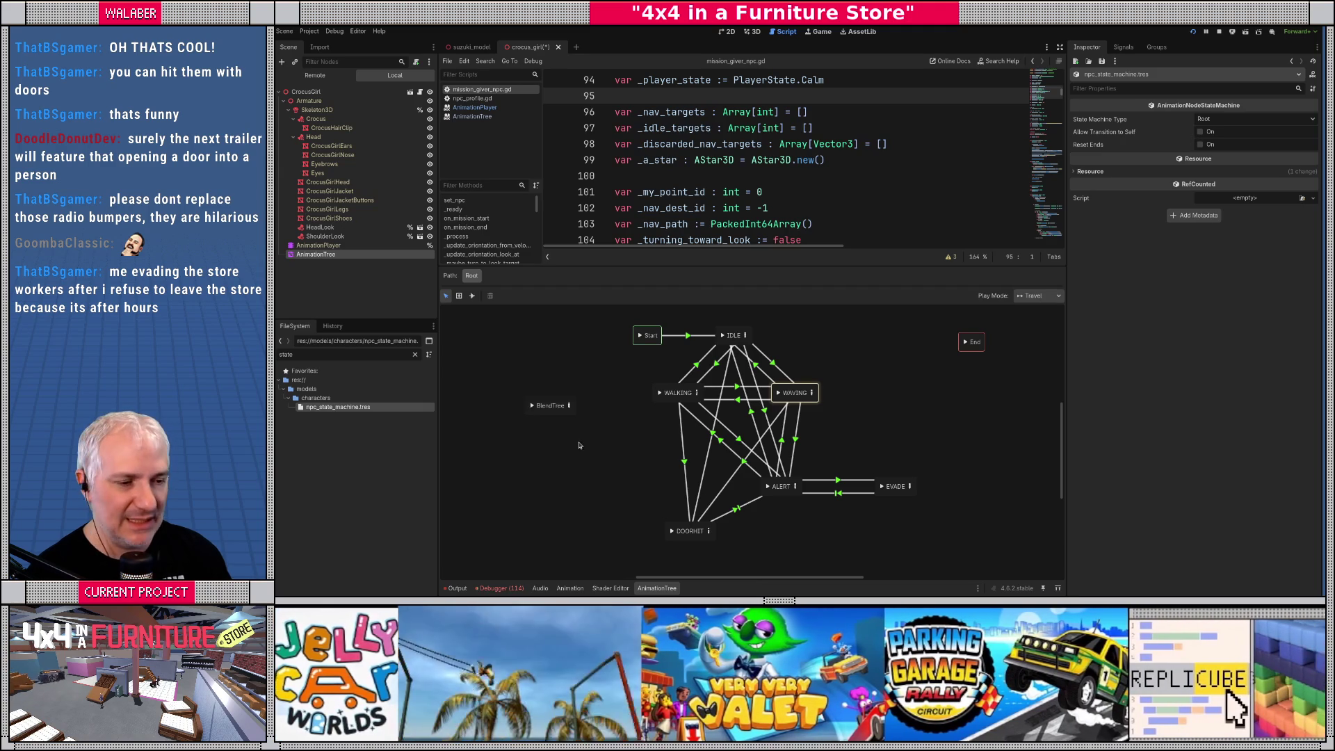
double_click(561, 415)
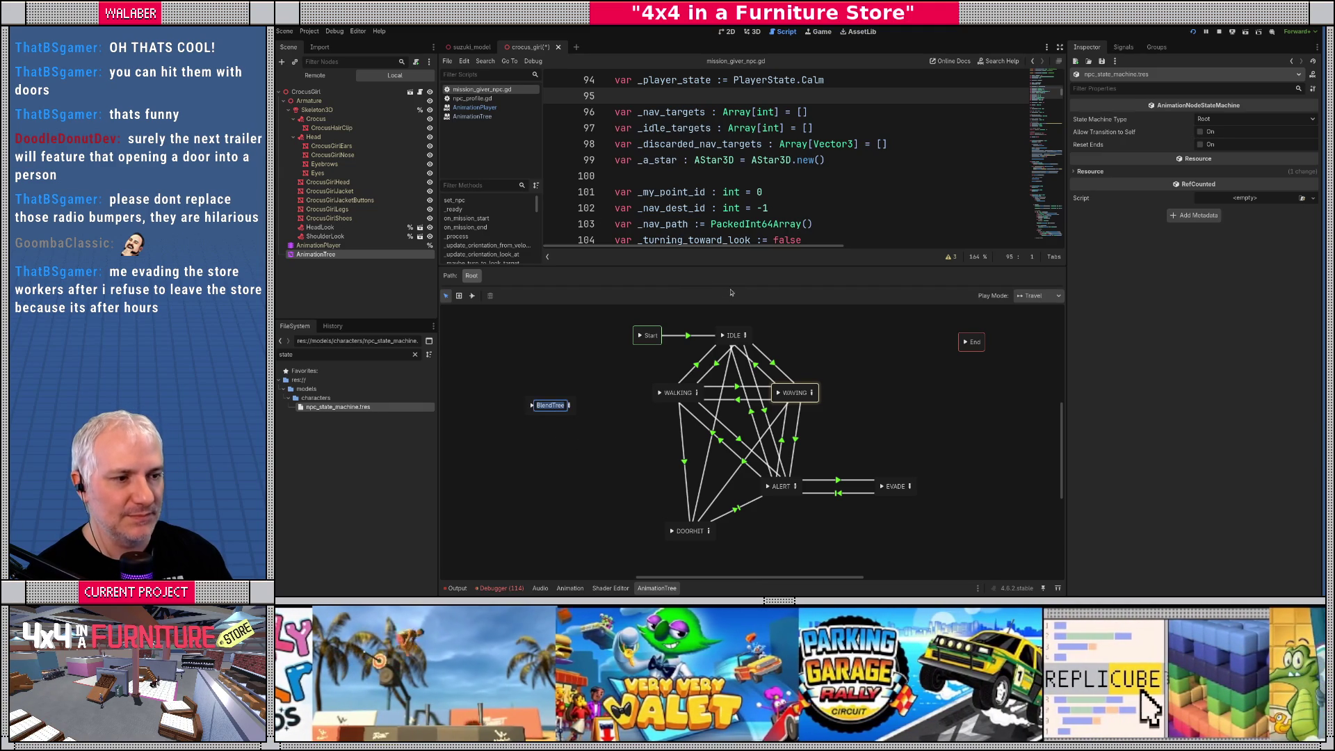
drag(755, 269, 749, 367)
scroll(754, 213, up, 10)
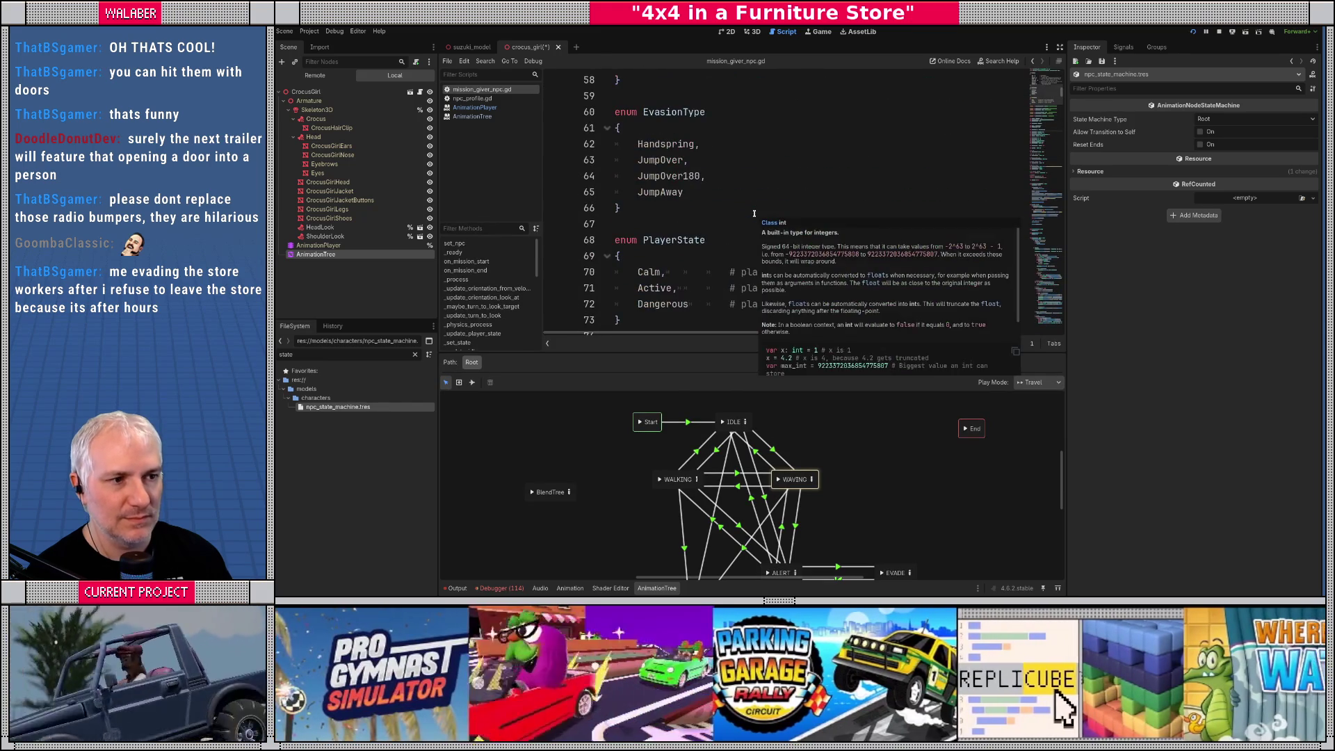
scroll(754, 214, up, 4)
Rename the new state BACKING_AWAY and move it left of WALKING
double_click(550, 491)
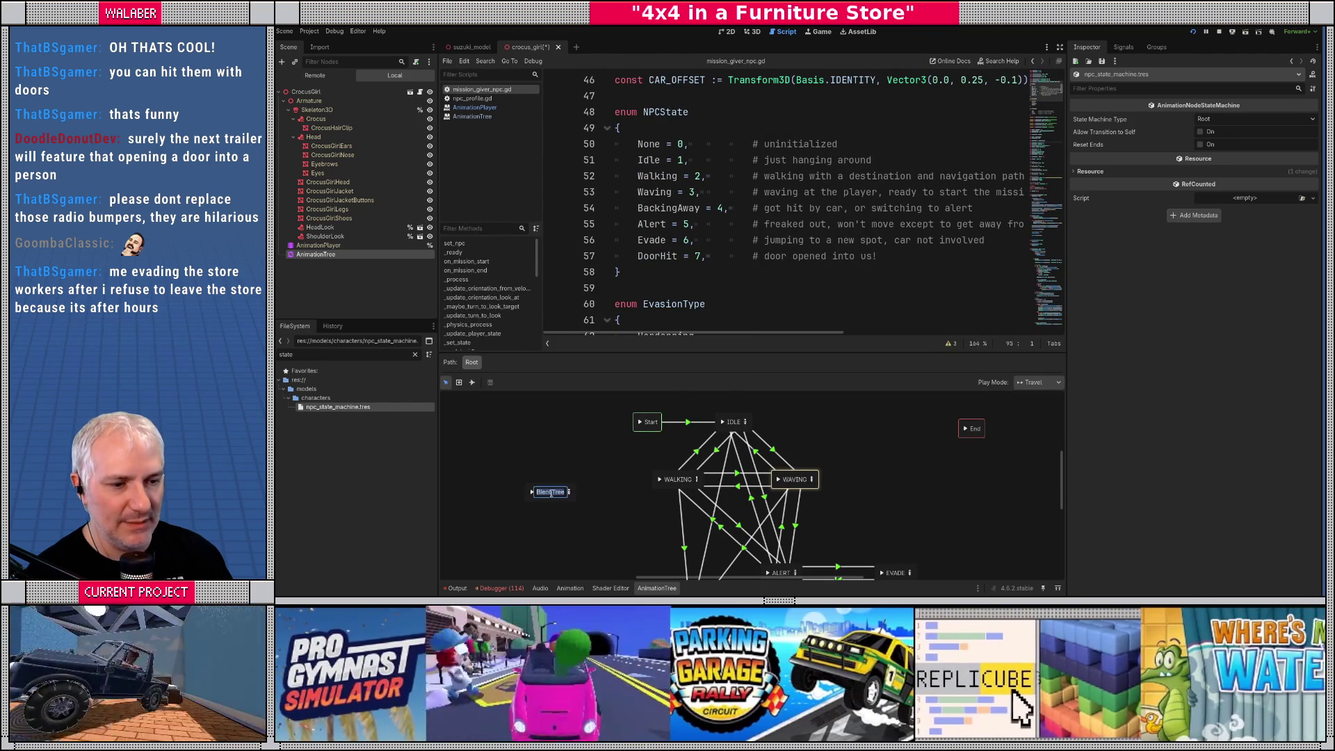
text(BACKING)
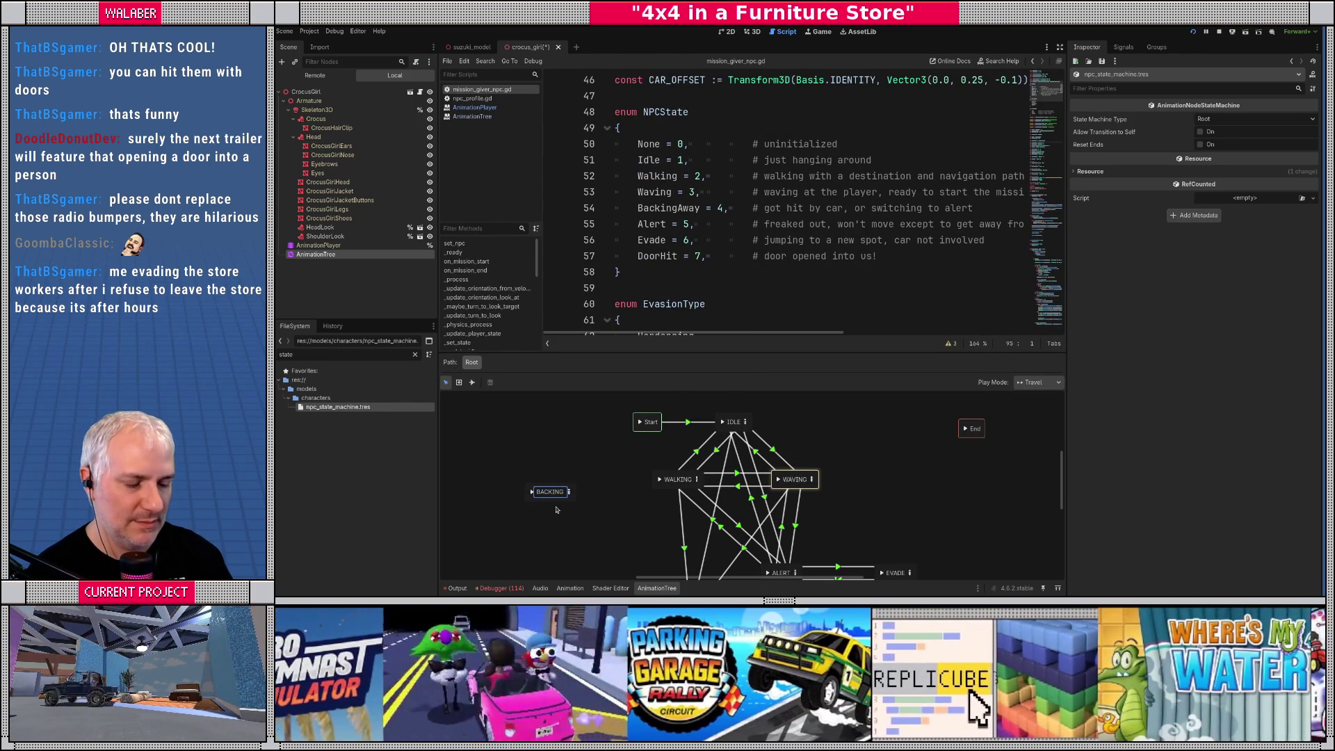
text(_AWAY)
key(Return)
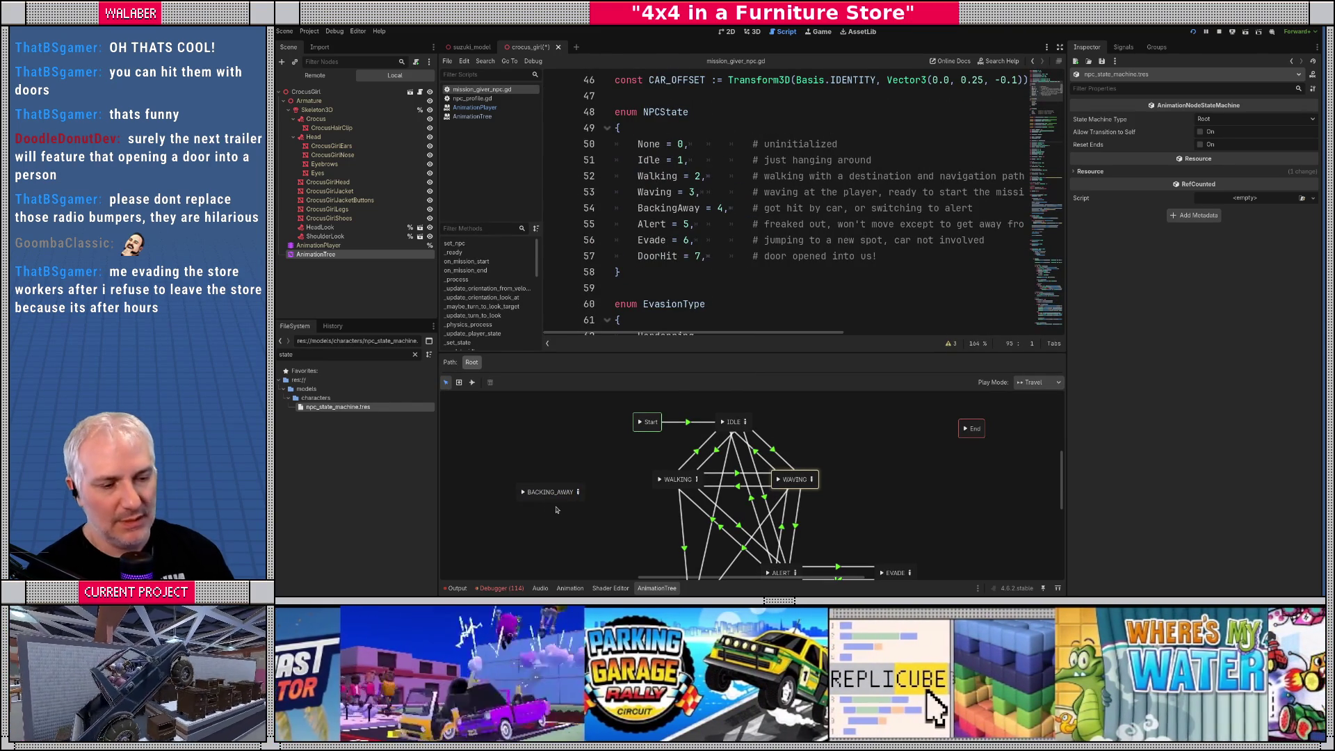
mouse_move(549, 491)
mouse_down()
mouse_move(590, 522)
mouse_move(623, 439)
mouse_up()
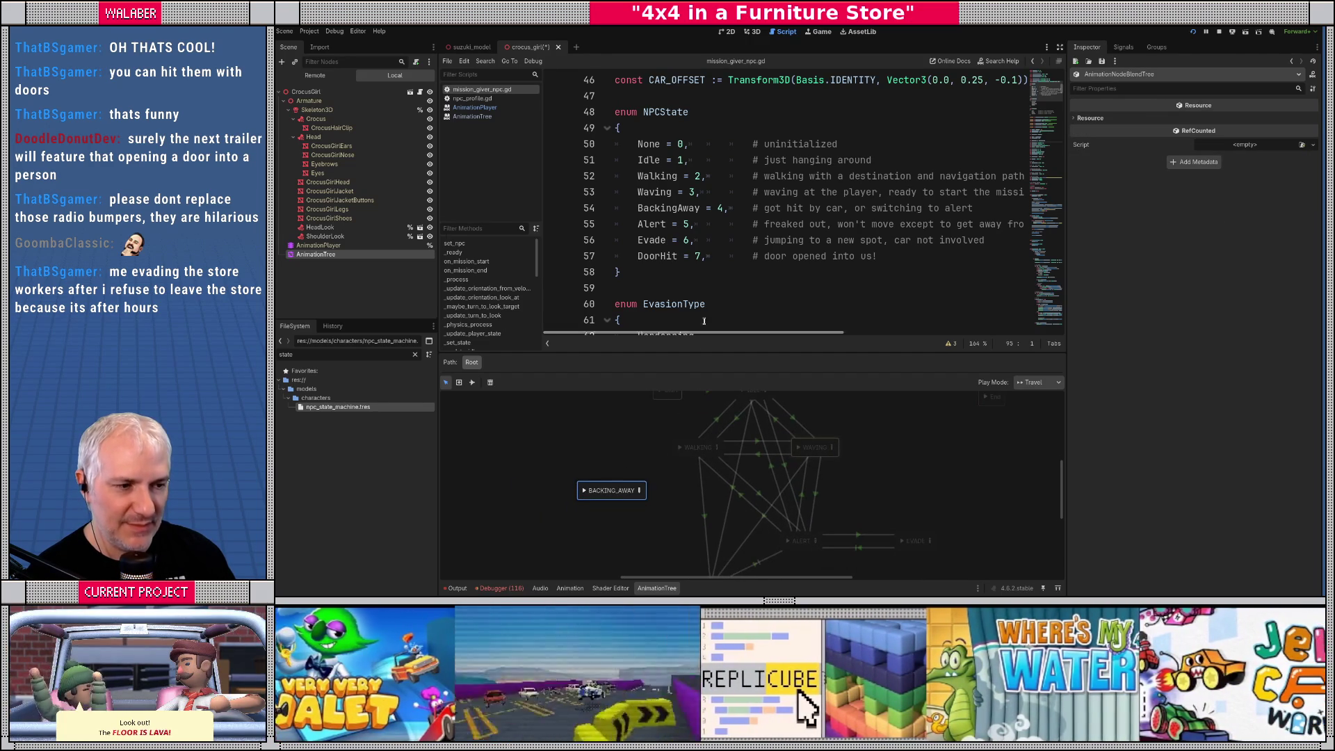
drag(740, 353, 738, 288)
scroll(636, 477, up, 3)
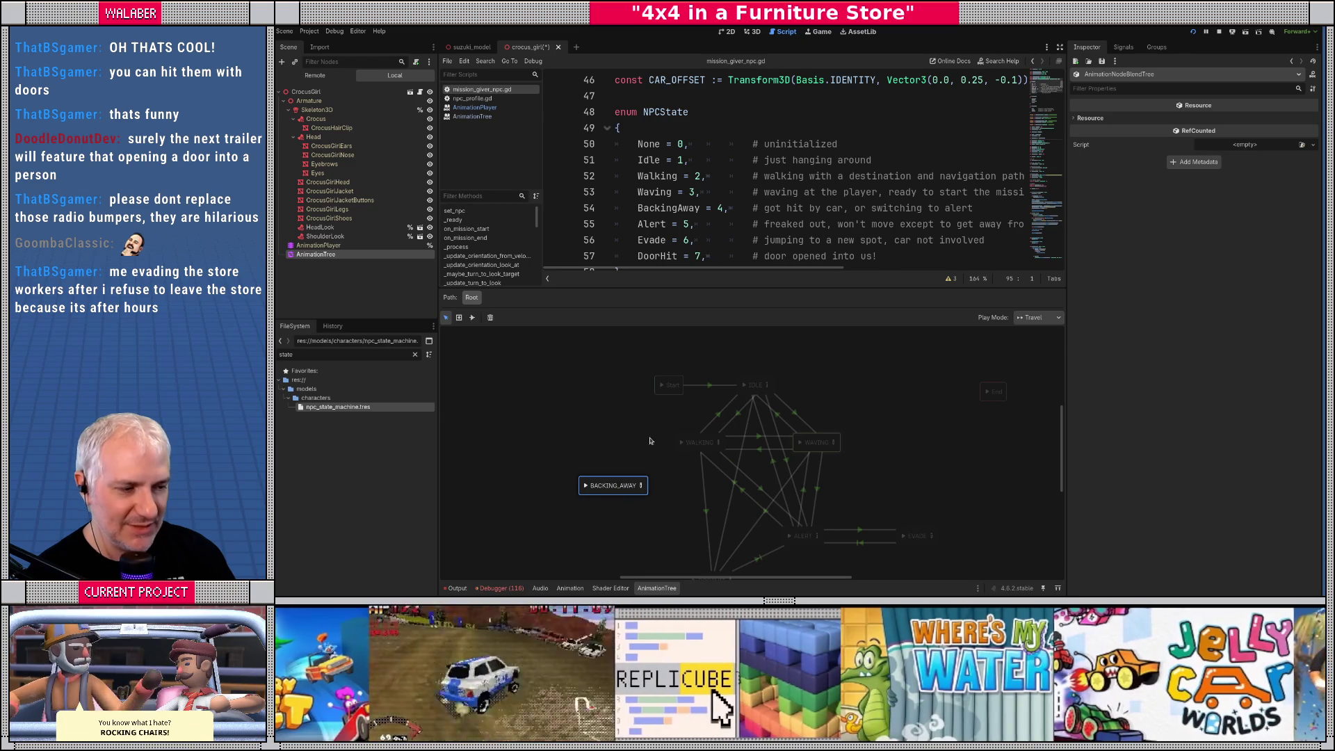
Connect WALKING to BACKING_AWAY with a 0.1 crossfade and advance expression _state == 4
click(612, 417)
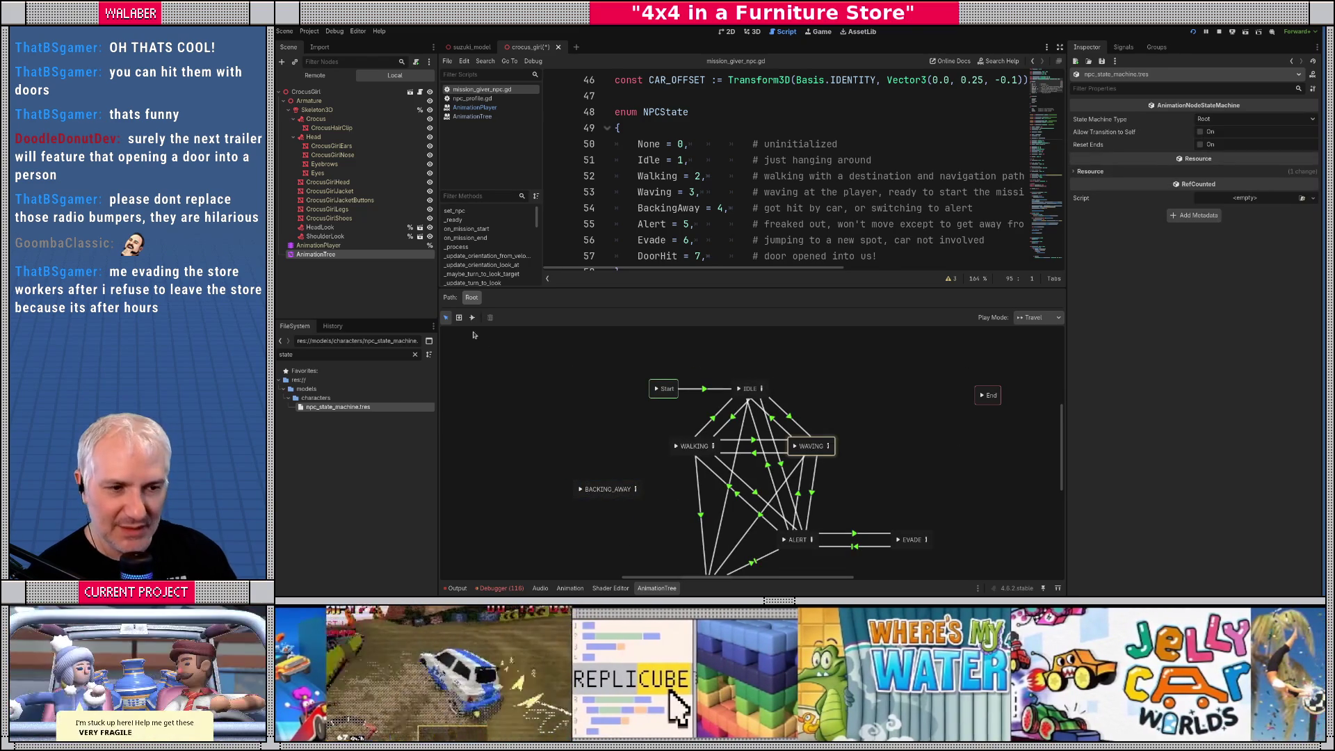
click(472, 317)
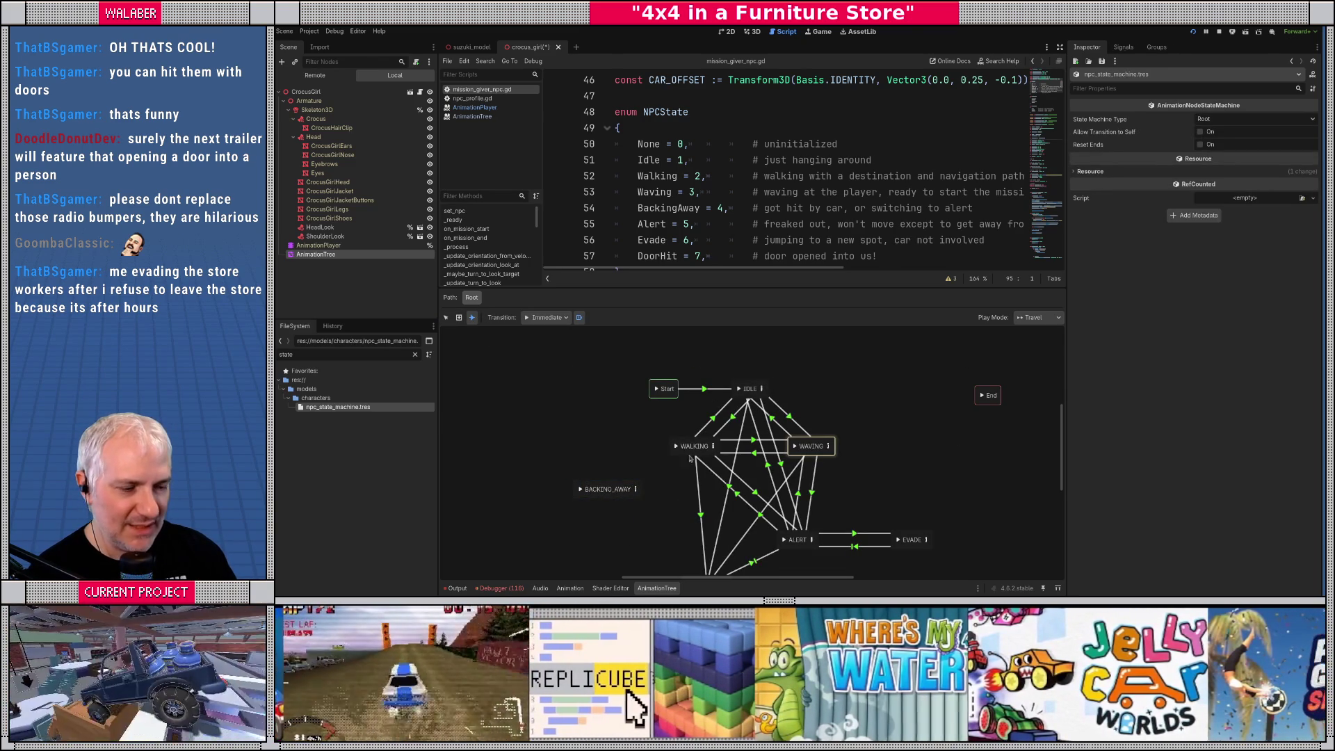
drag(691, 451, 634, 489)
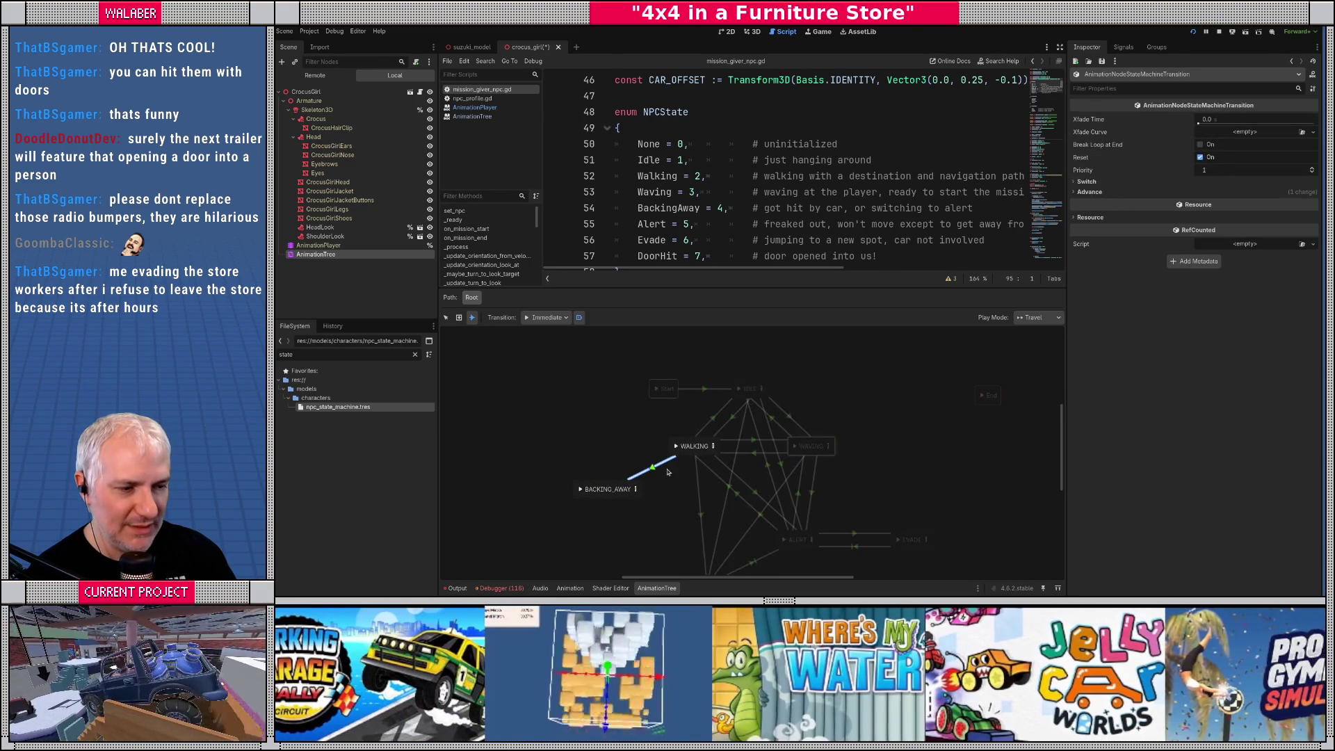
drag(1226, 126, 1227, 123)
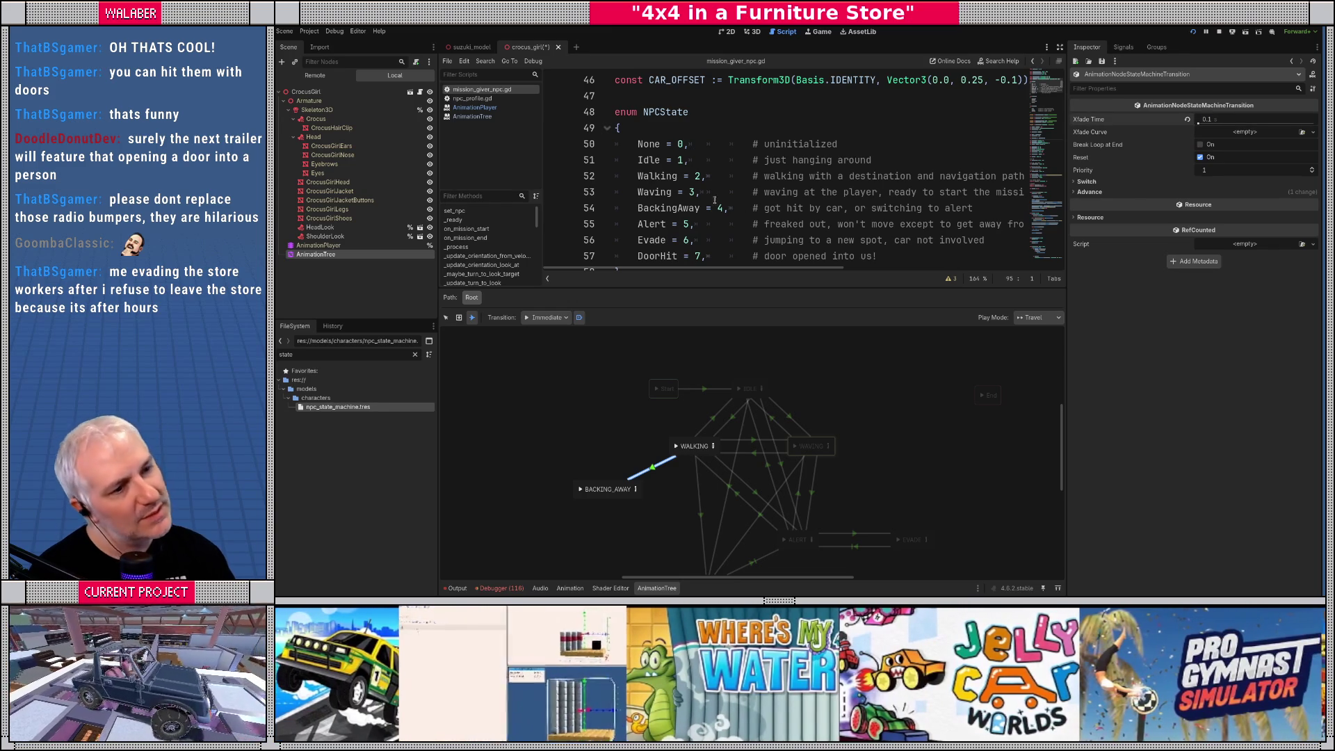
click(1090, 191)
click(1102, 248)
text(_state == 4)
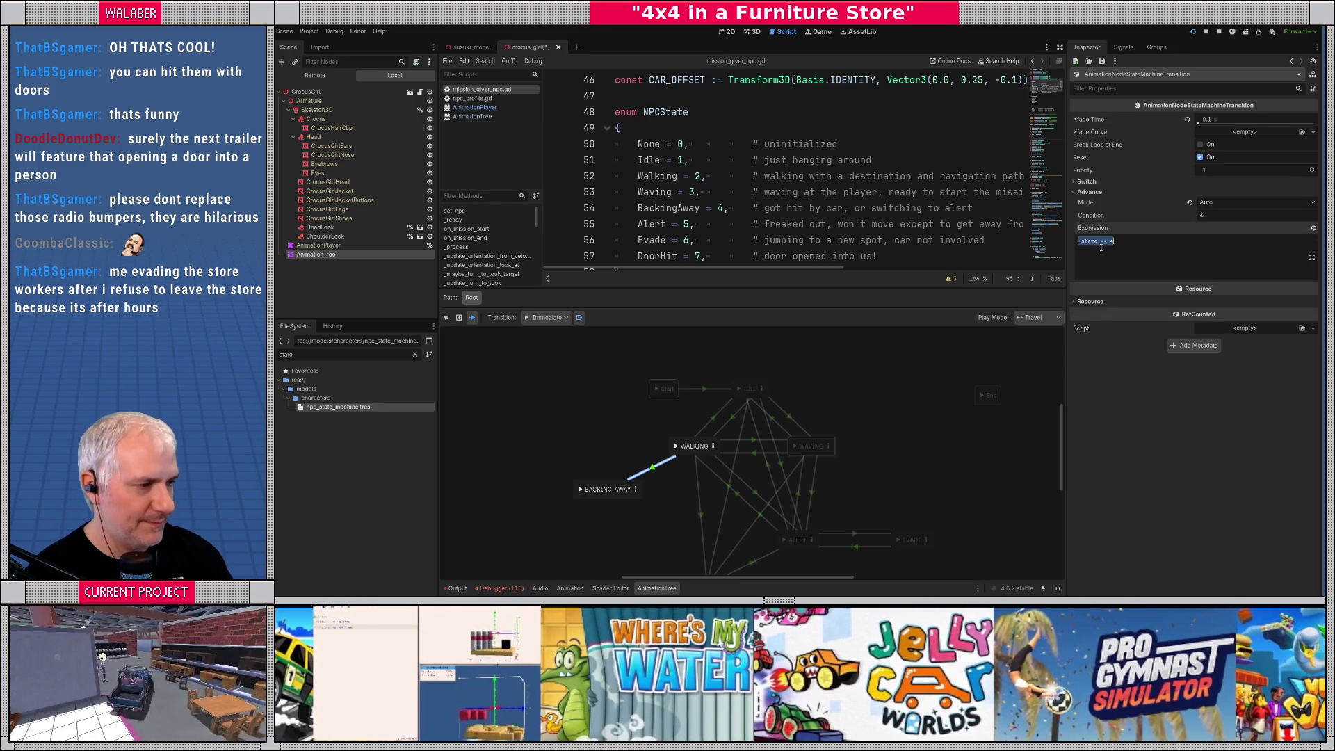
scroll(592, 445, down, 2)
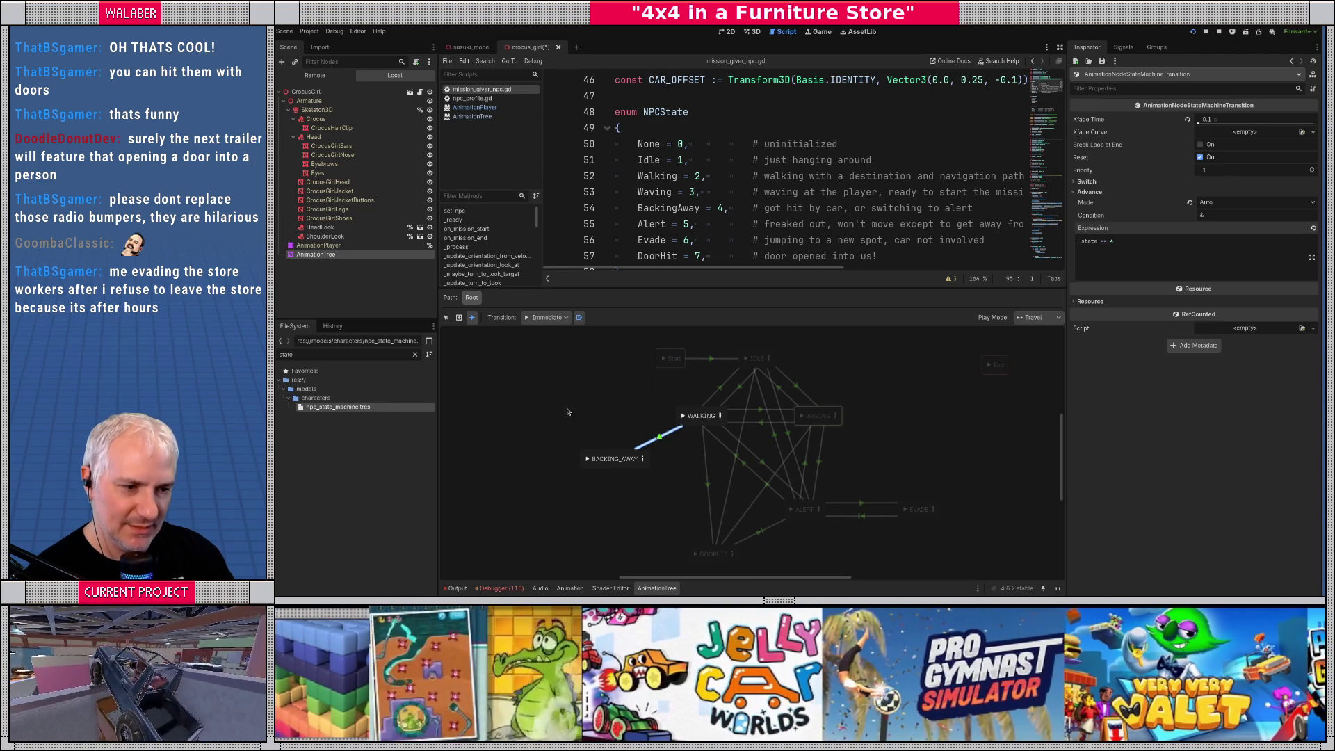
mouse_move(650, 476)
mouse_down()
mouse_move(792, 521)
mouse_move(664, 509)
mouse_up()
click(730, 192)
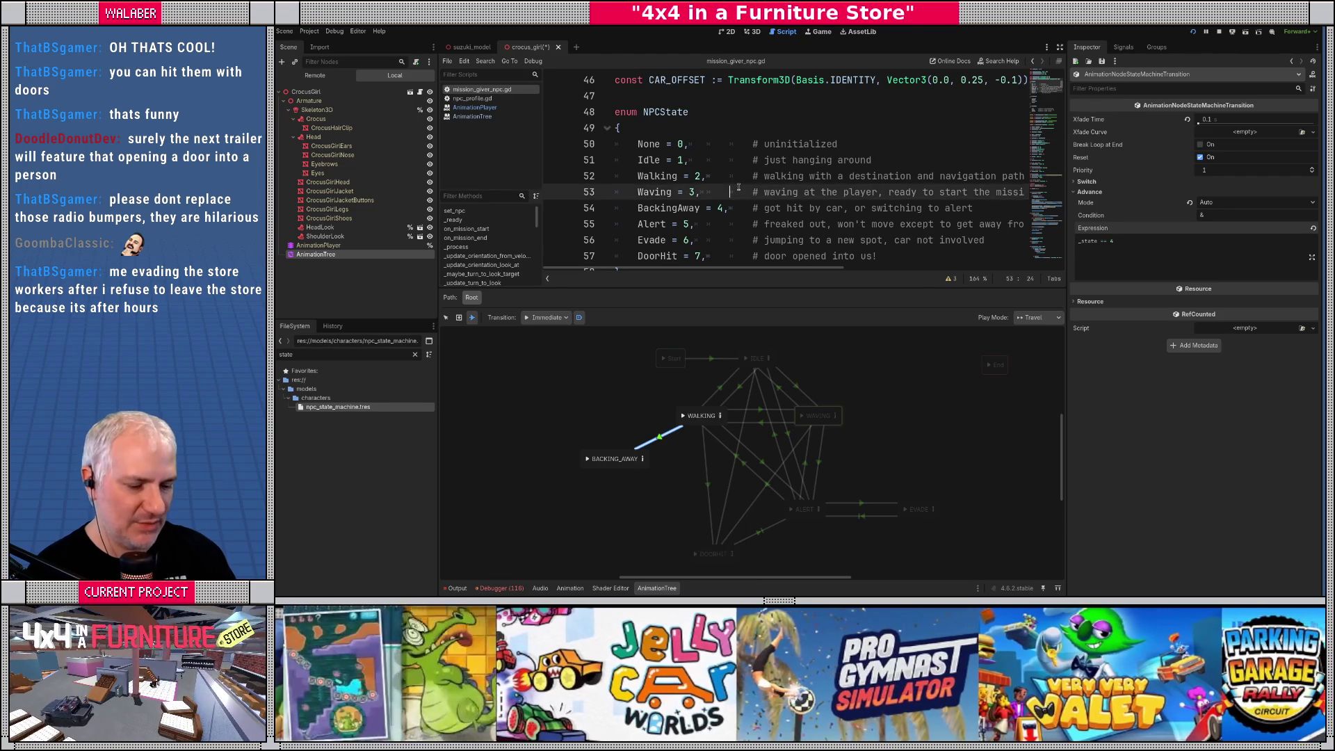
Search for update_back and jump to the _update_backing function in the NPC script
key(ctrl+f)
text(update_back)
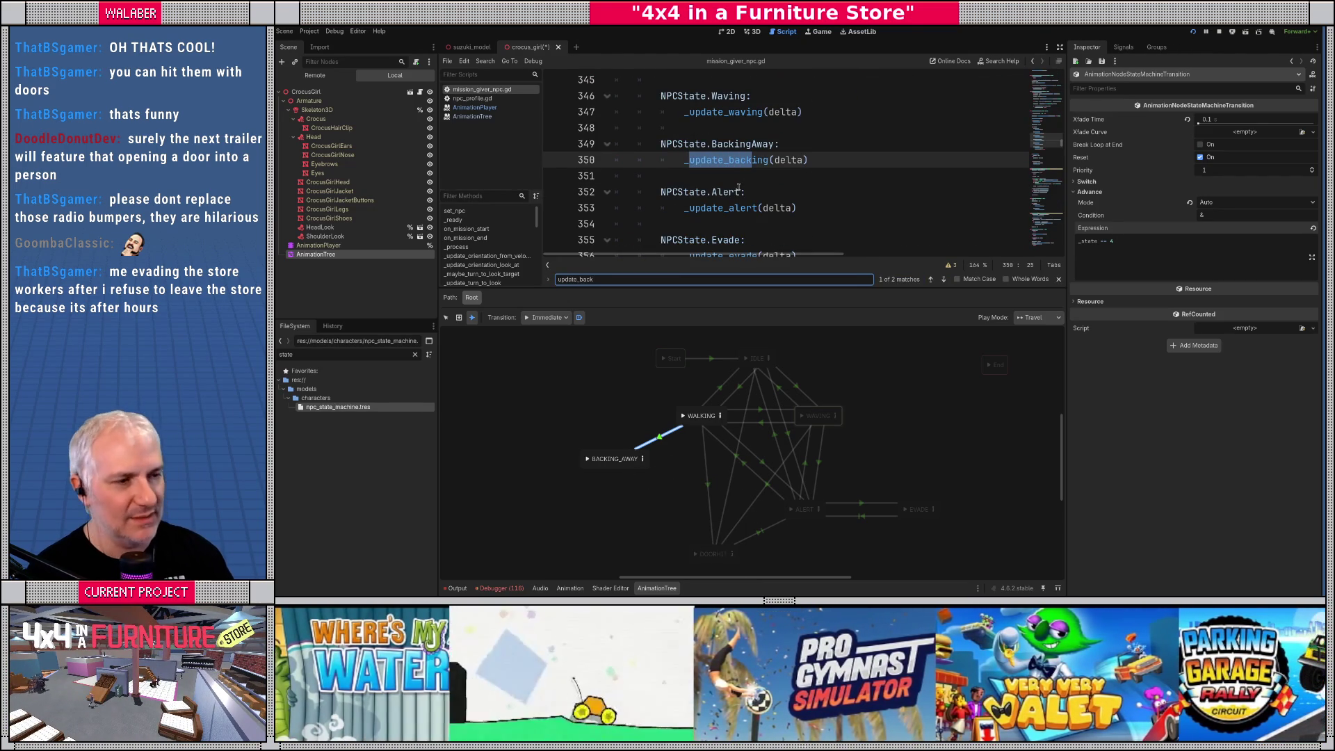
ctrl+click(754, 160)
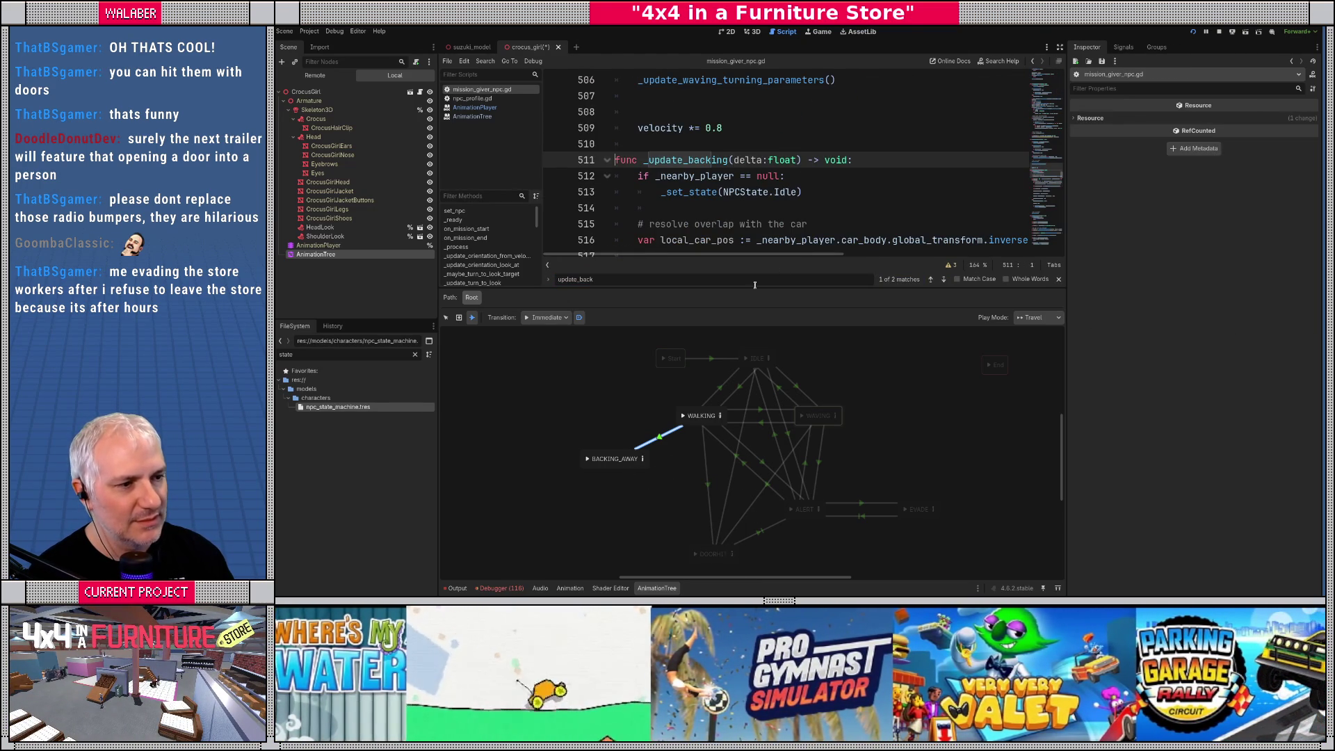
drag(755, 291, 753, 365)
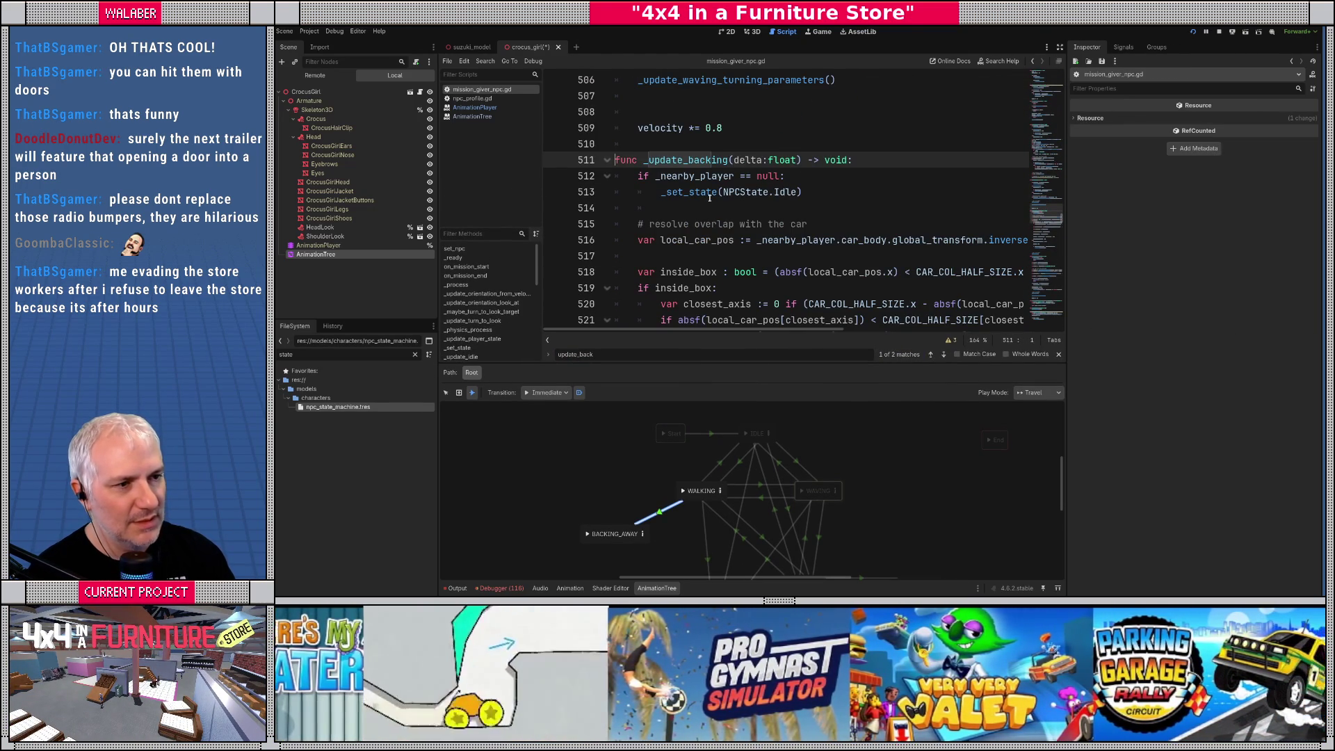
Select the missing-player check lines in _update_backing
click(660, 196)
key(Up)
key(Home)
key(shift+Down)
key(shift+End)
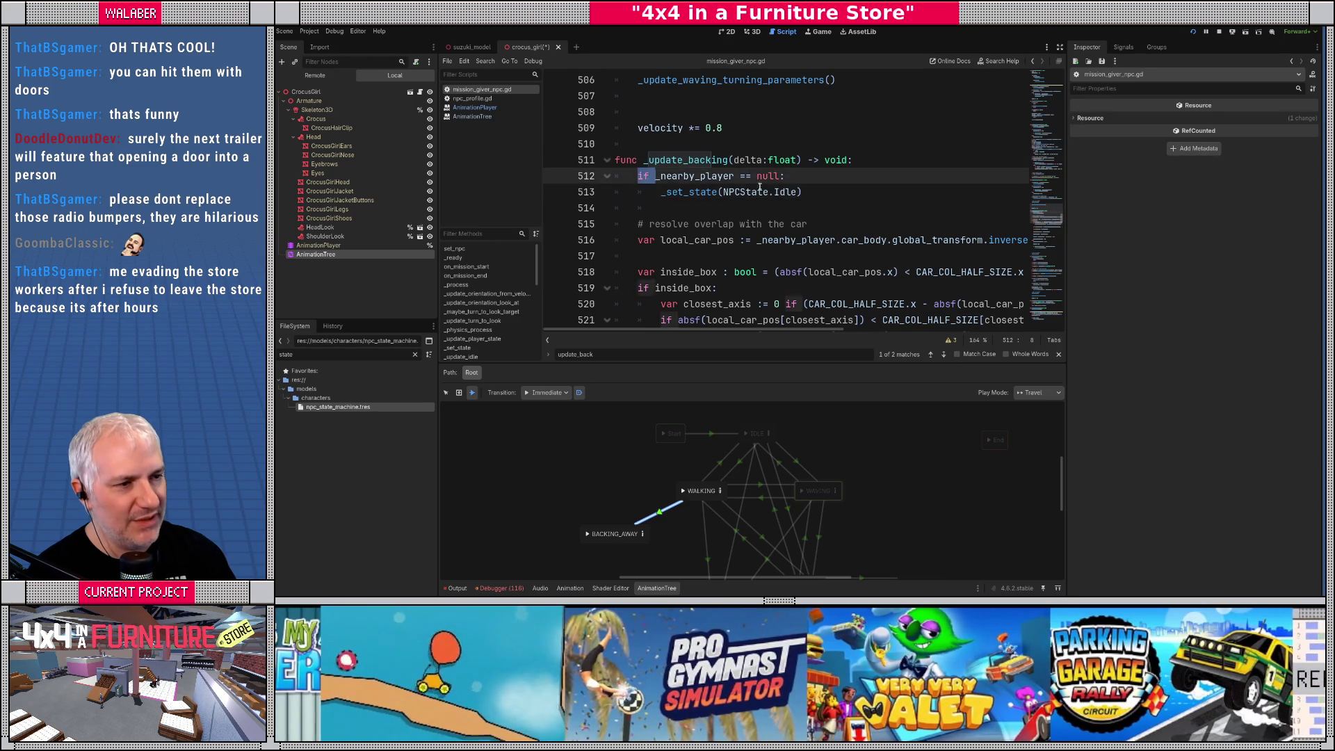
scroll(662, 223, down, 1)
scroll(662, 224, down, 4)
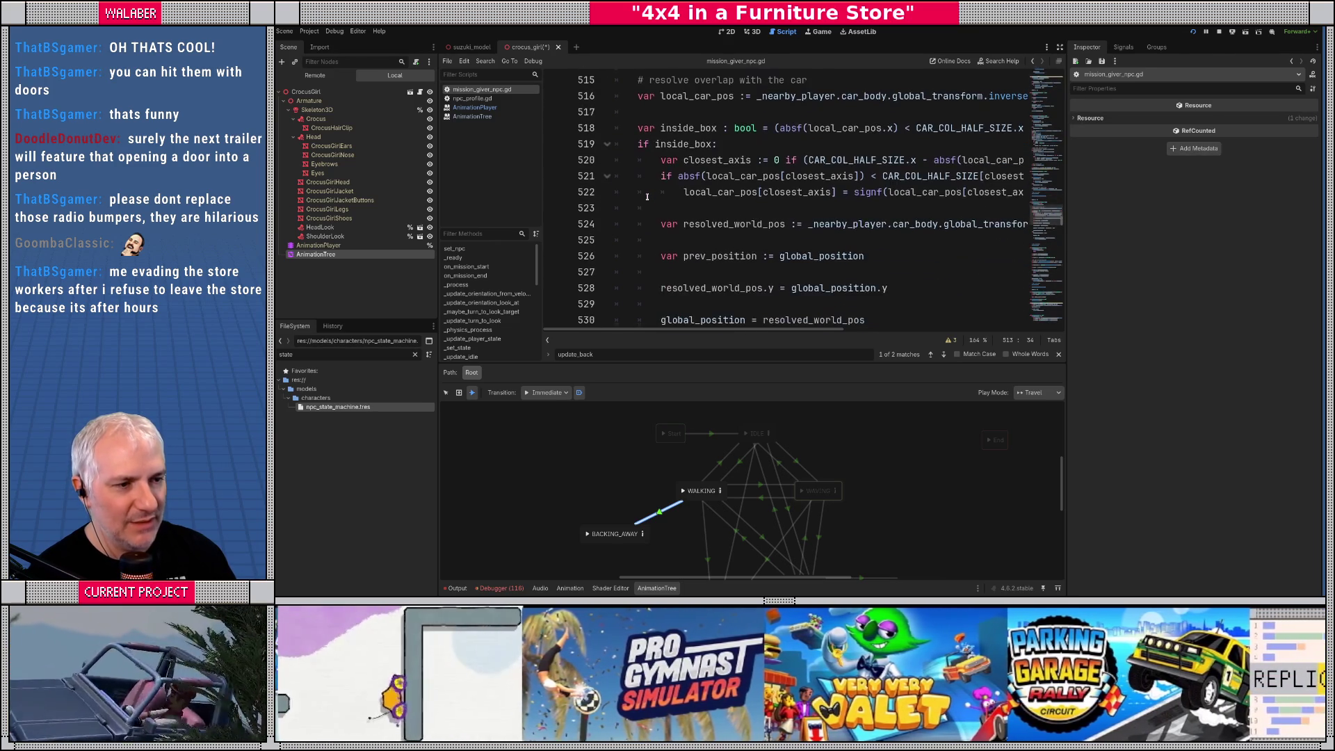
scroll(647, 197, down, 4)
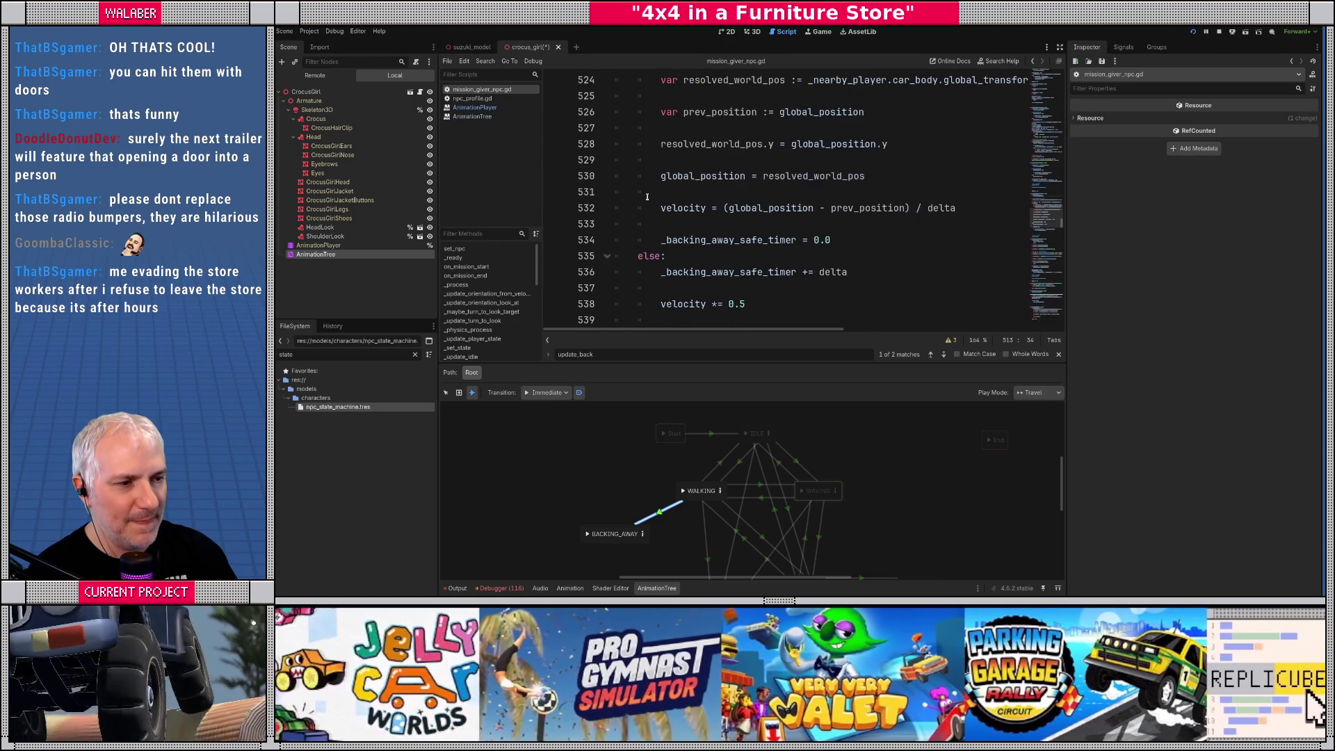
scroll(647, 197, down, 1)
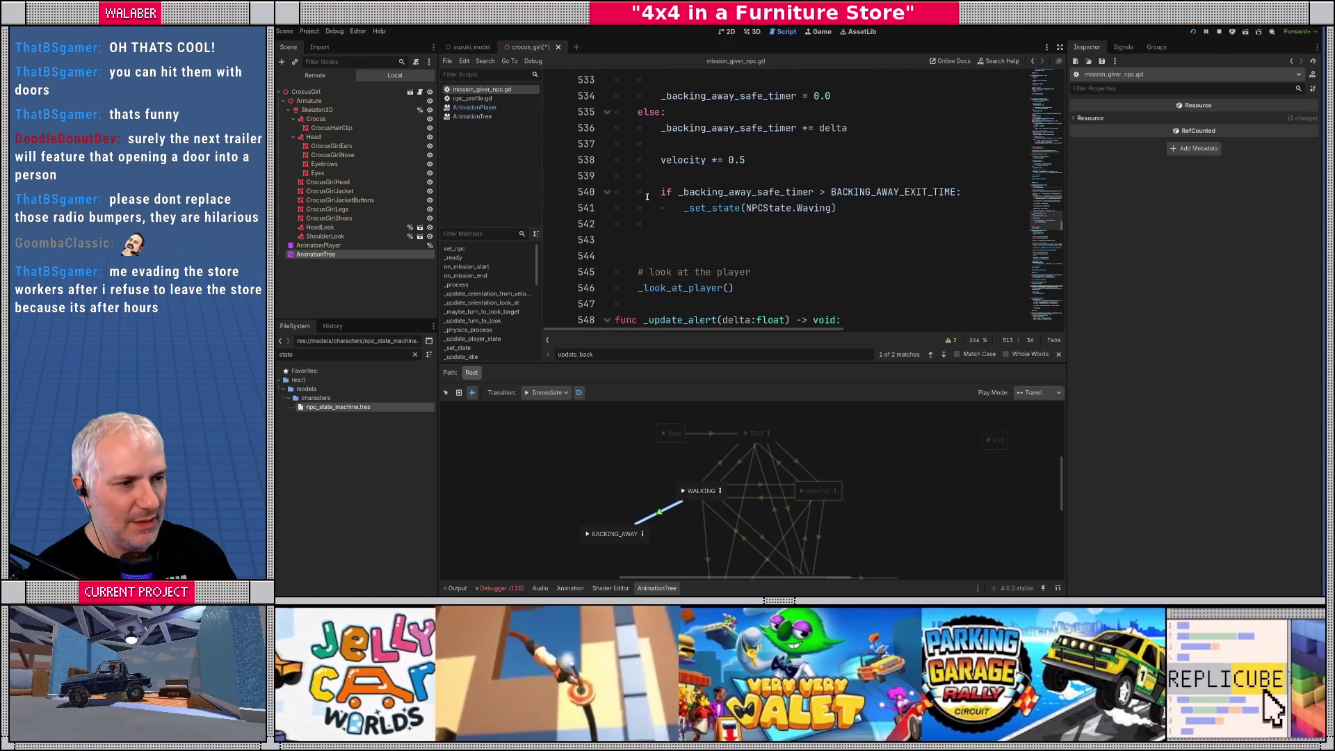
drag(660, 192, 837, 217)
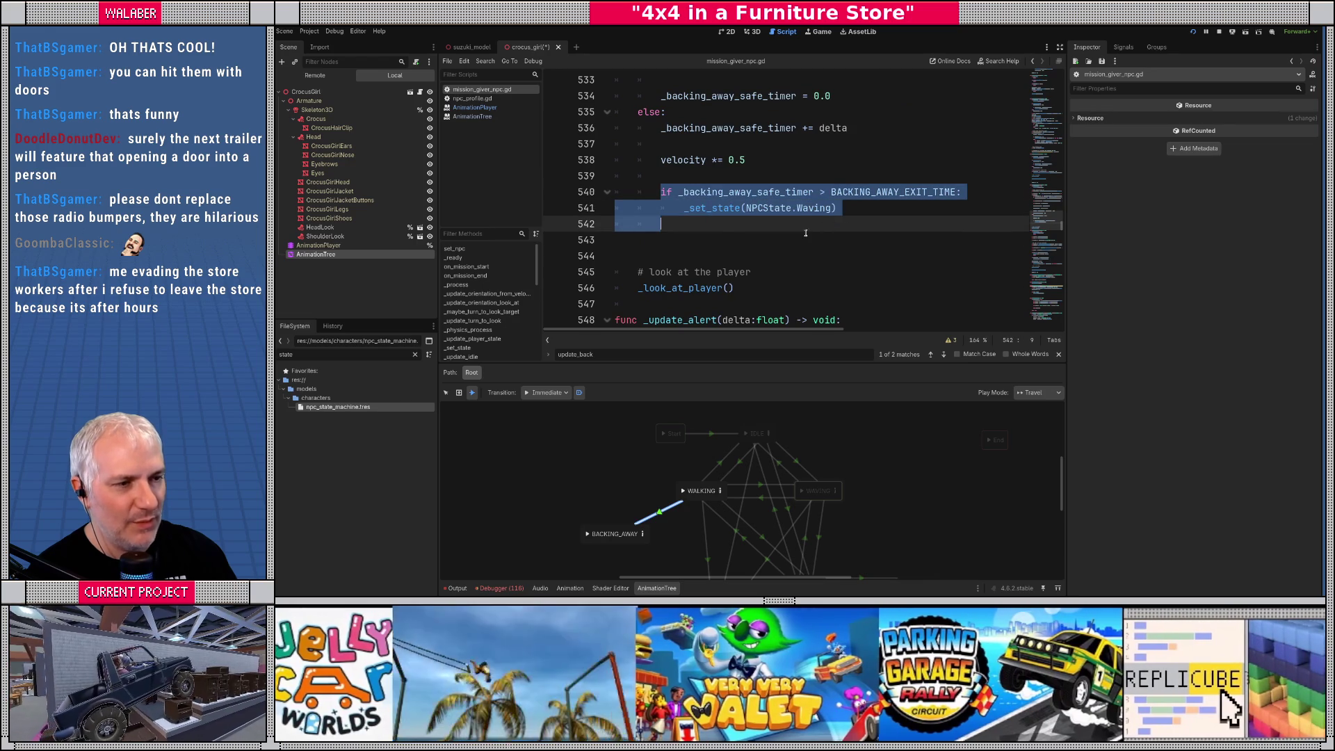
scroll(652, 204, up, 9)
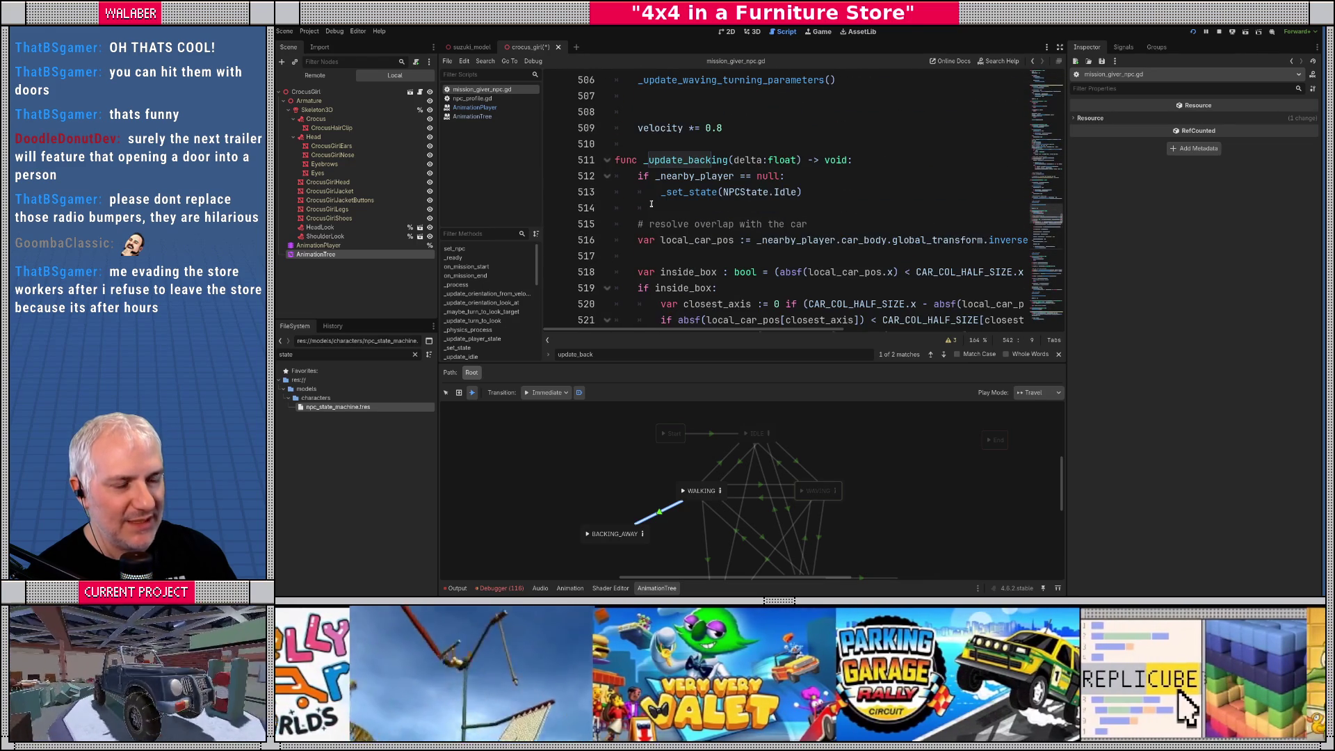
Copy the PlayerState.Dangerous → _set_state(NPCState.Alert) check from _update_waving
click(809, 192)
scroll(812, 194, up, 10)
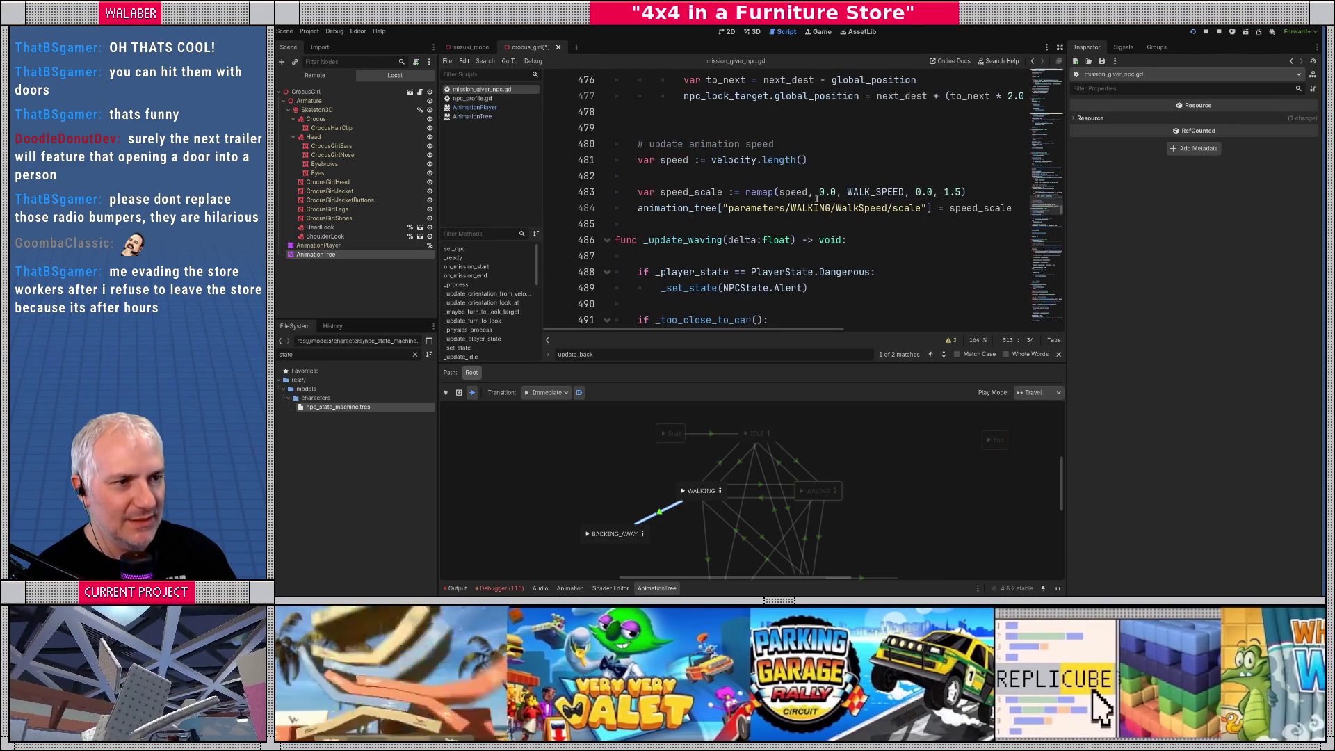
scroll(661, 255, down, 2)
mouse_move(640, 177)
mouse_down()
mouse_move(876, 178)
mouse_move(826, 193)
mouse_up()
key(ctrl+c)
scroll(670, 226, down, 5)
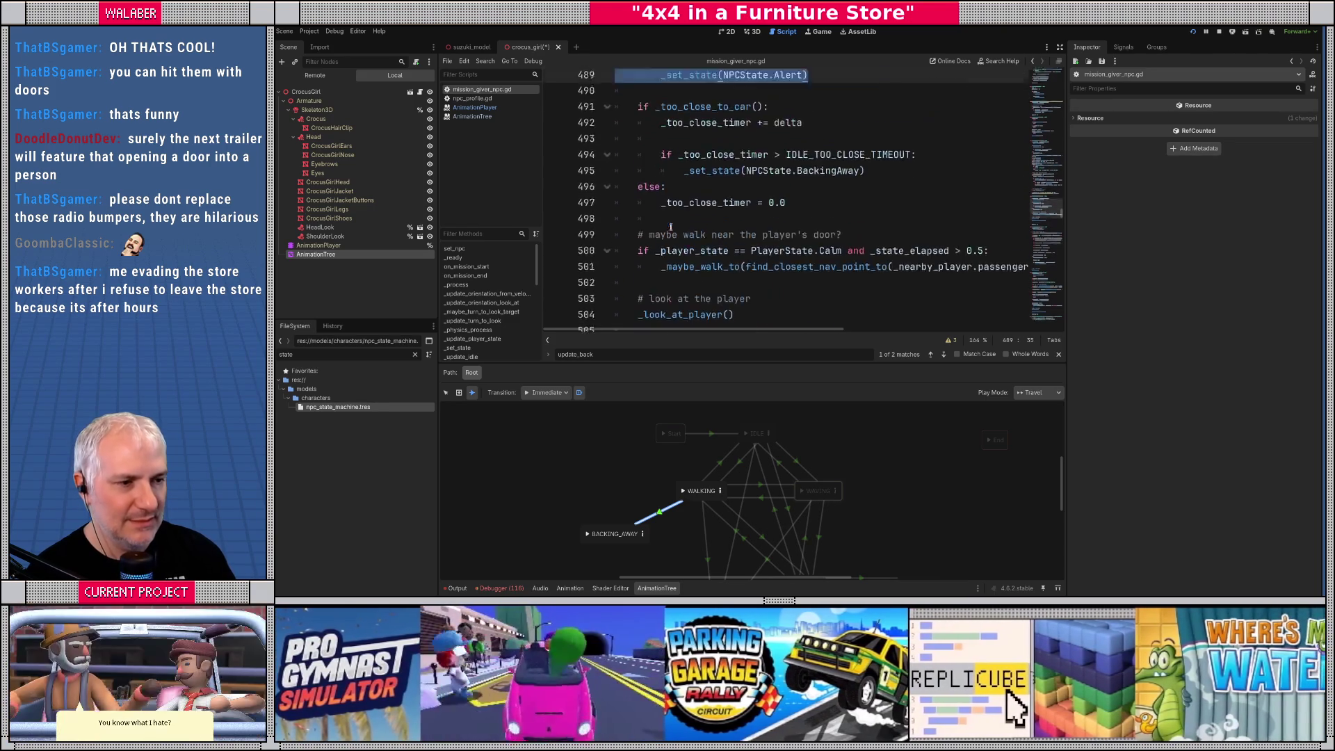
scroll(670, 226, down, 2)
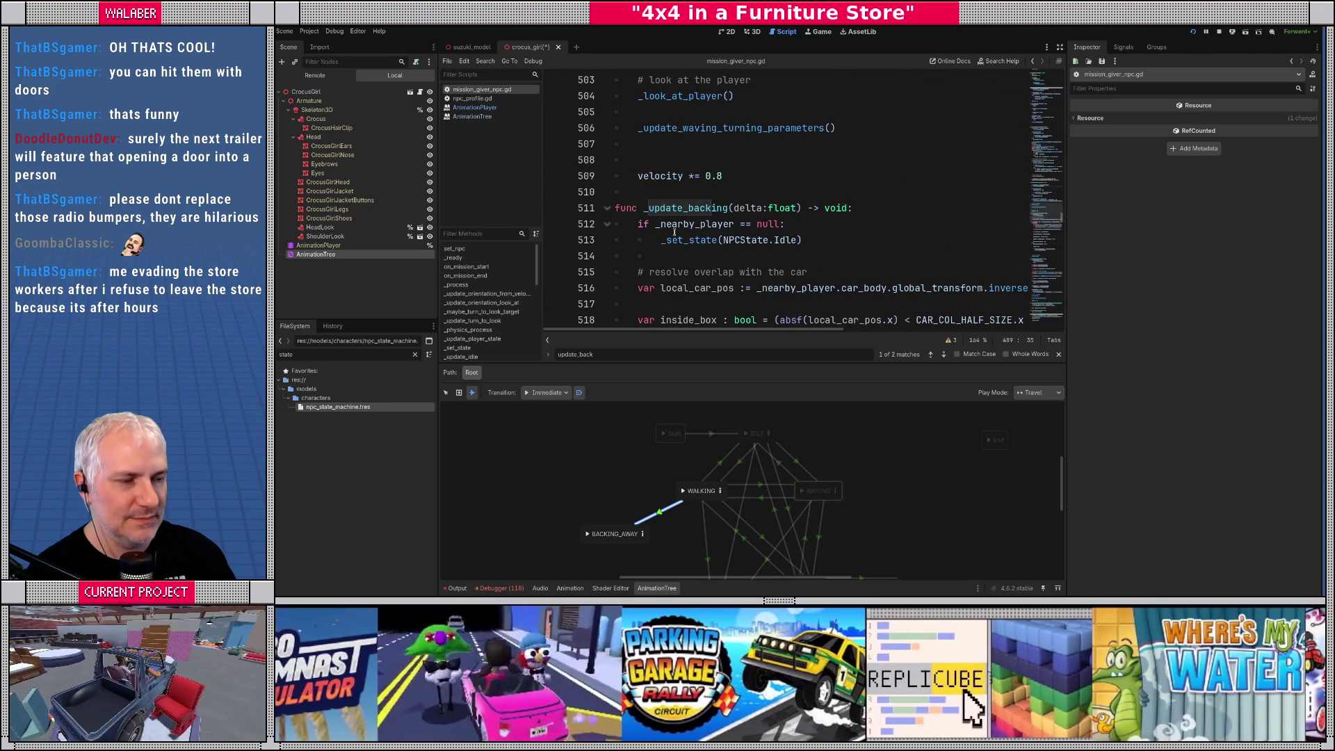
Paste the Dangerous-to-Alert check on a new line below the missing-player check
click(817, 240)
key(Return)
key(Return)
key(ctrl+v)
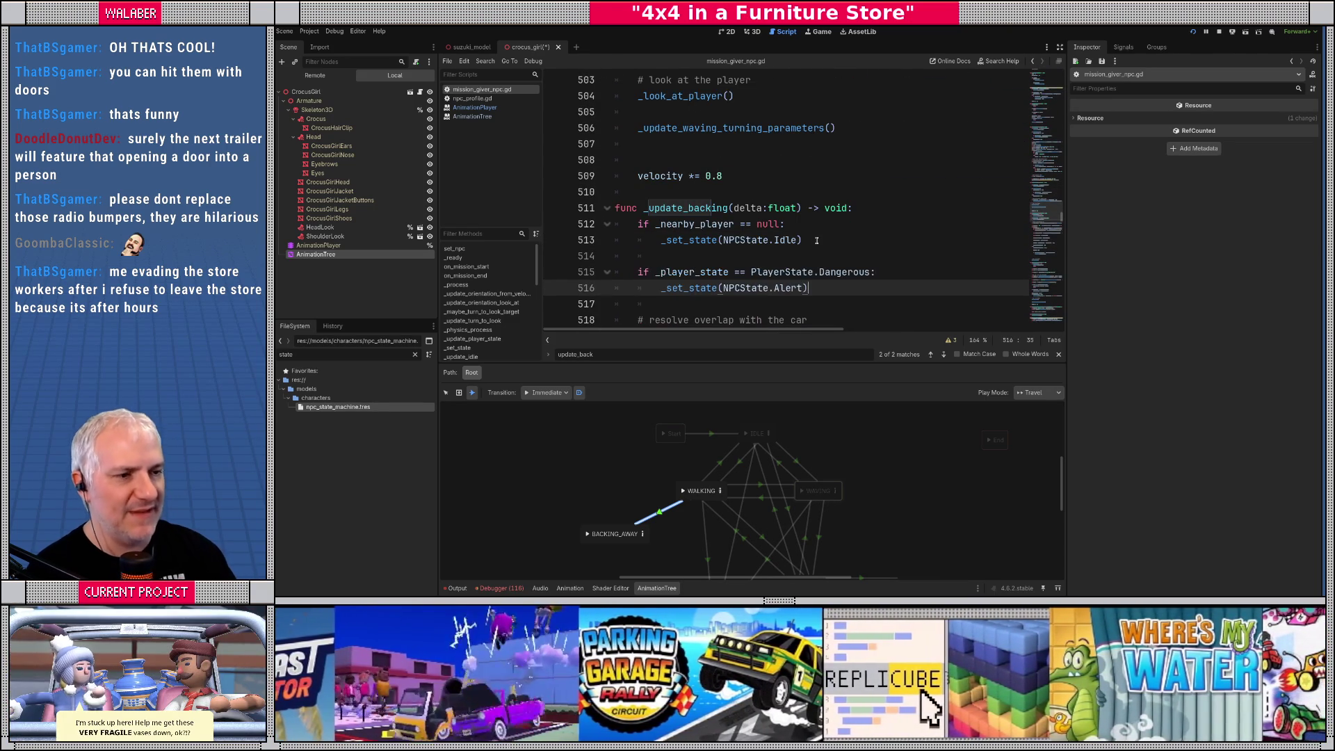
drag(689, 272, 865, 272)
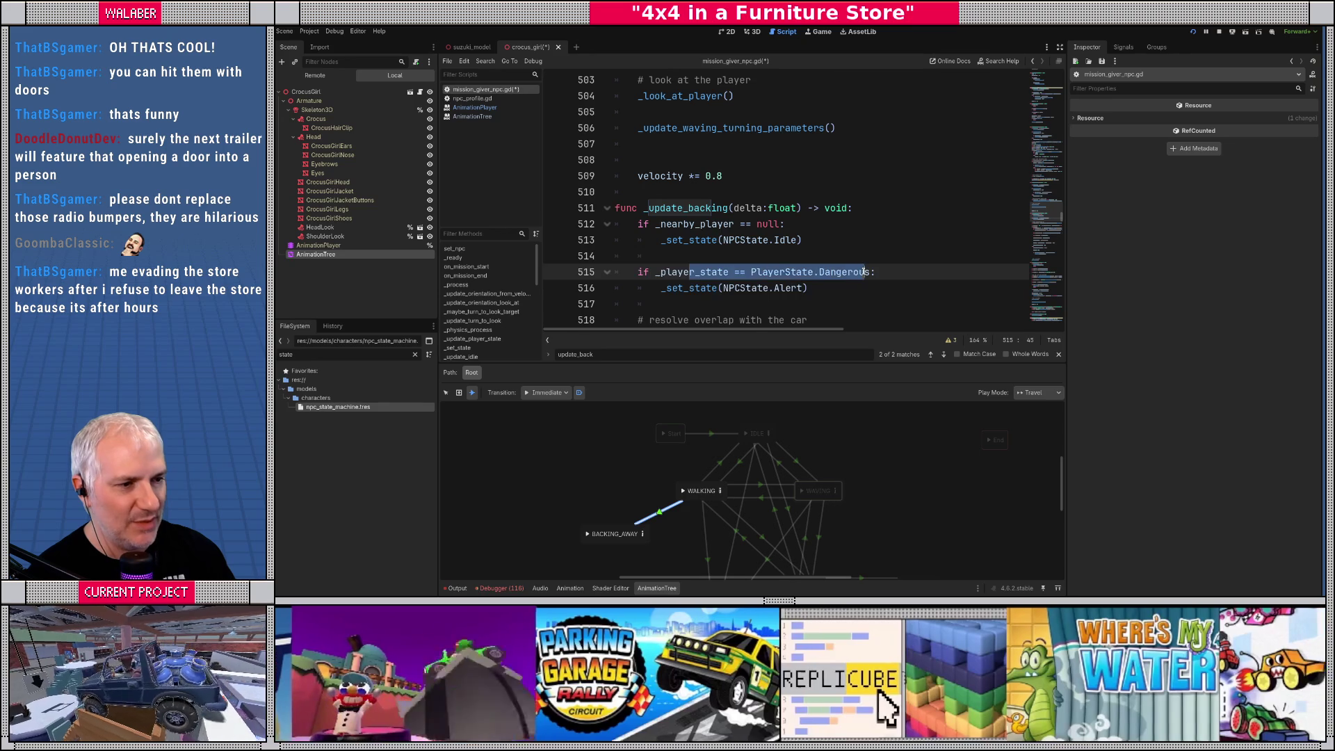
scroll(714, 238, down, 1)
scroll(714, 238, down, 11)
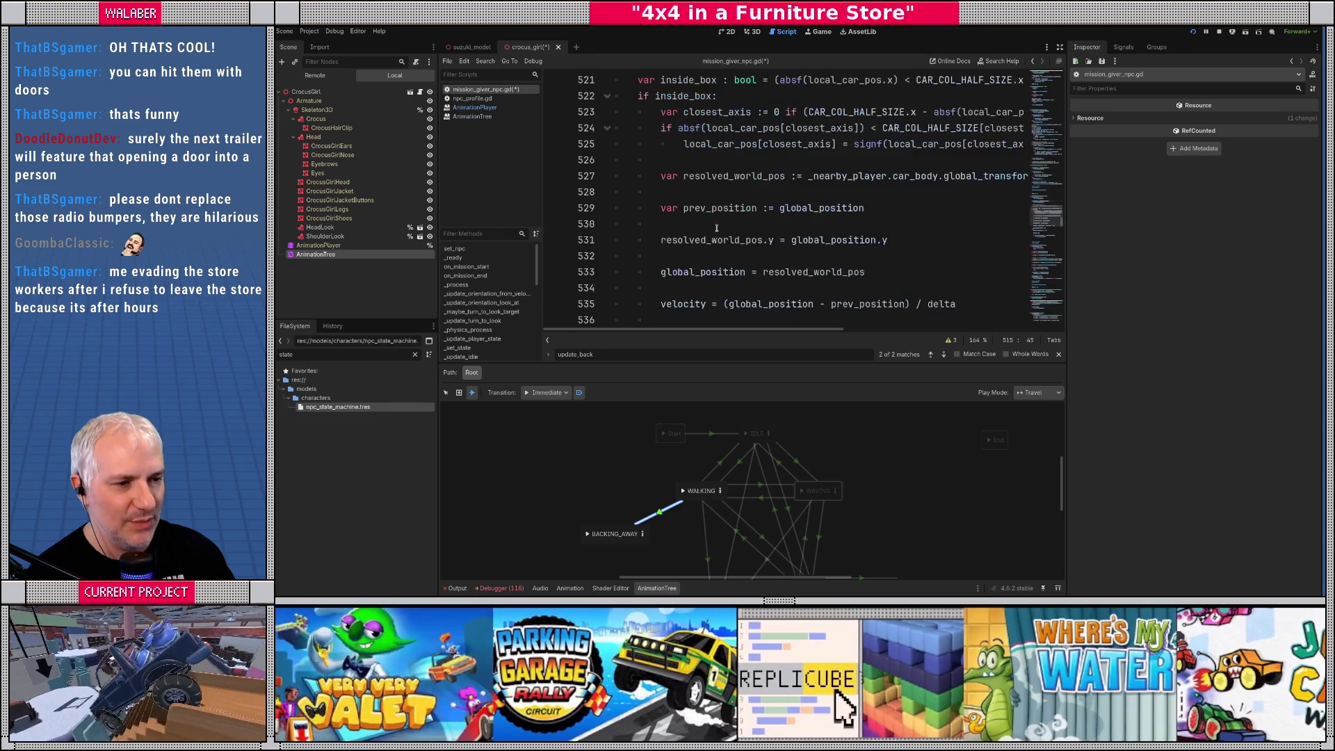
scroll(717, 228, down, 5)
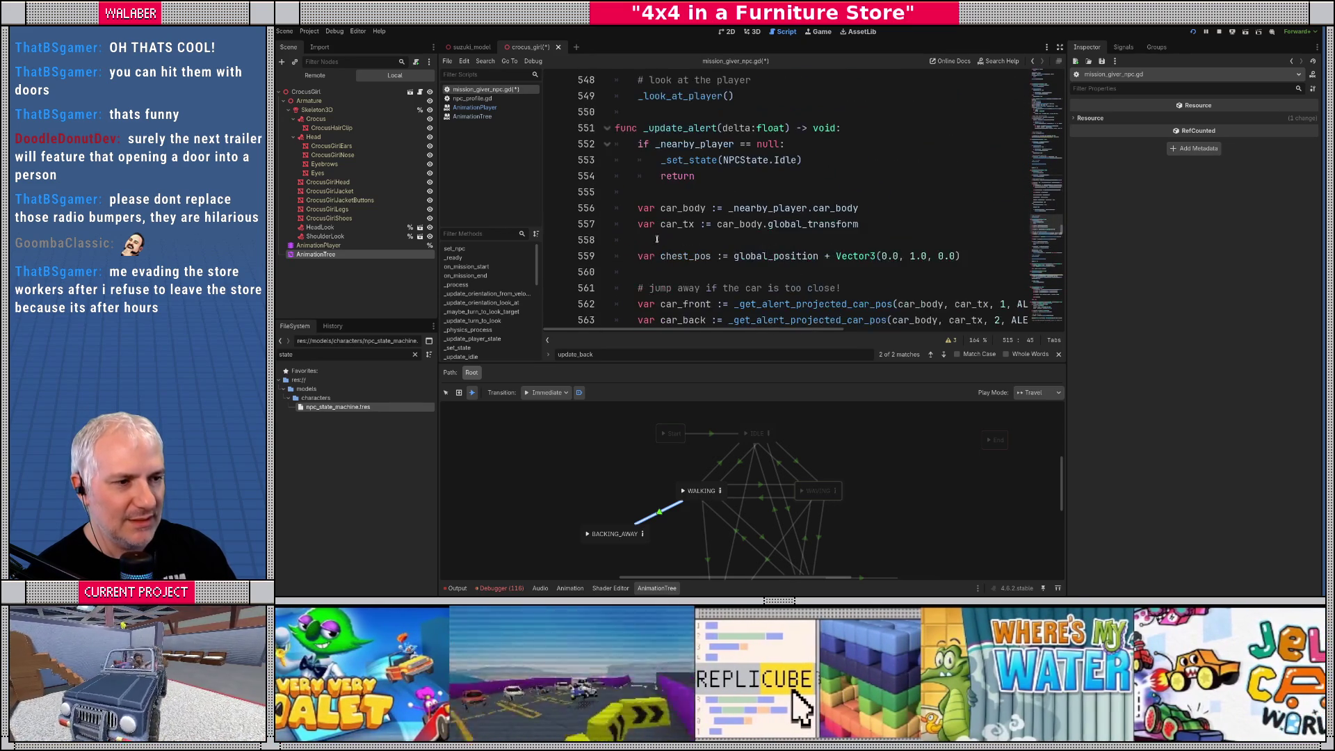
scroll(646, 235, down, 2)
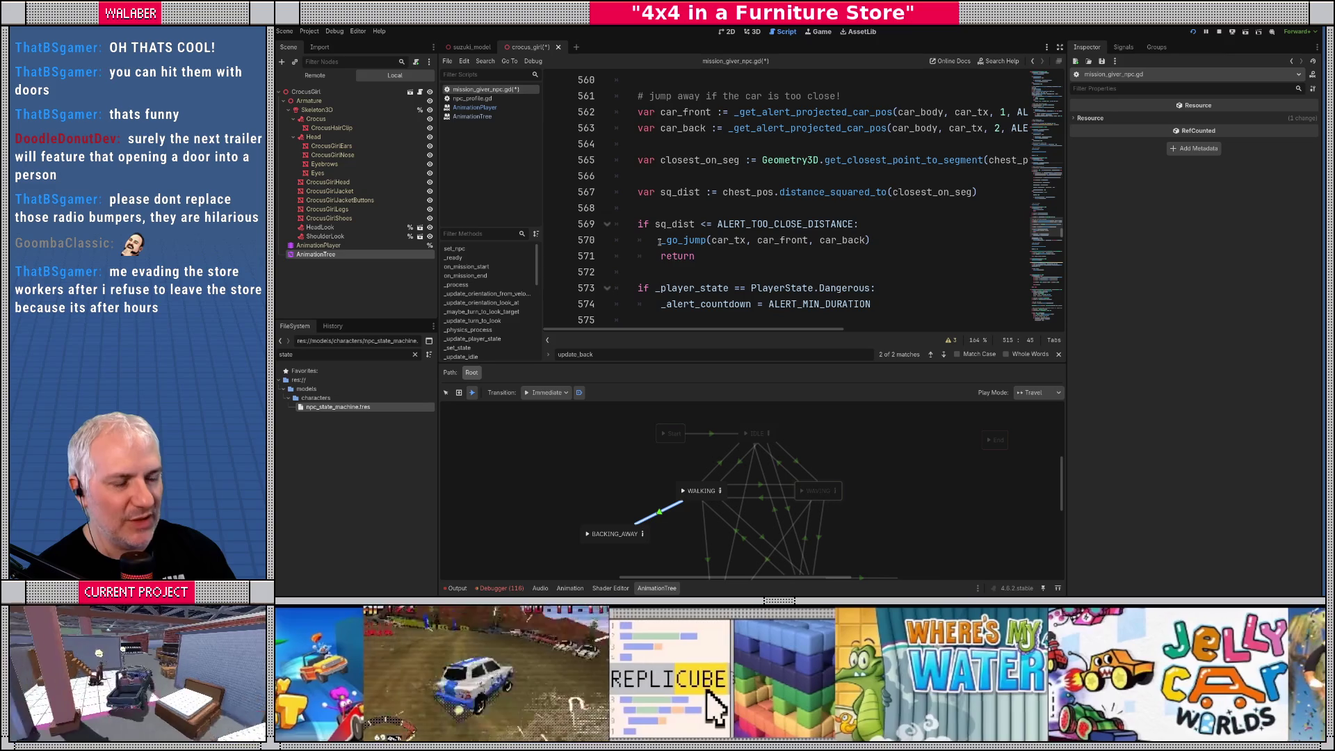
scroll(667, 223, up, 4)
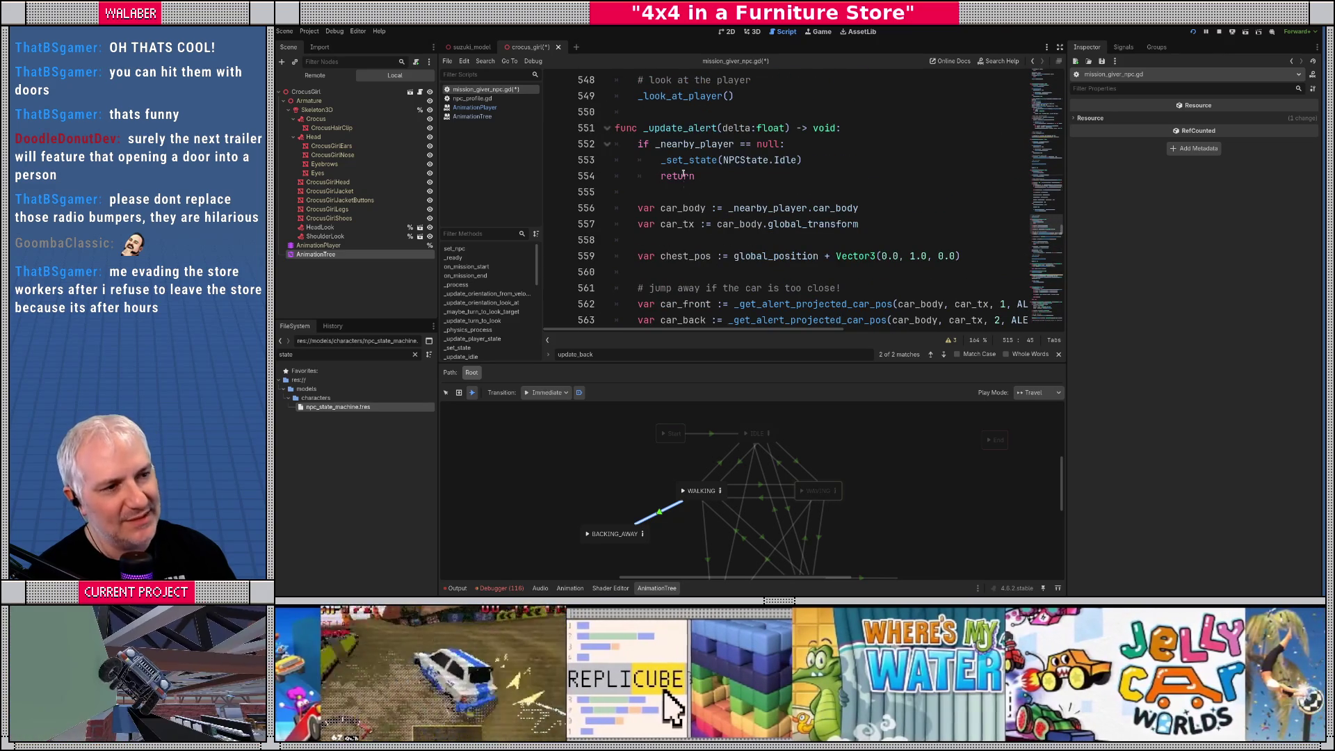
scroll(704, 221, up, 11)
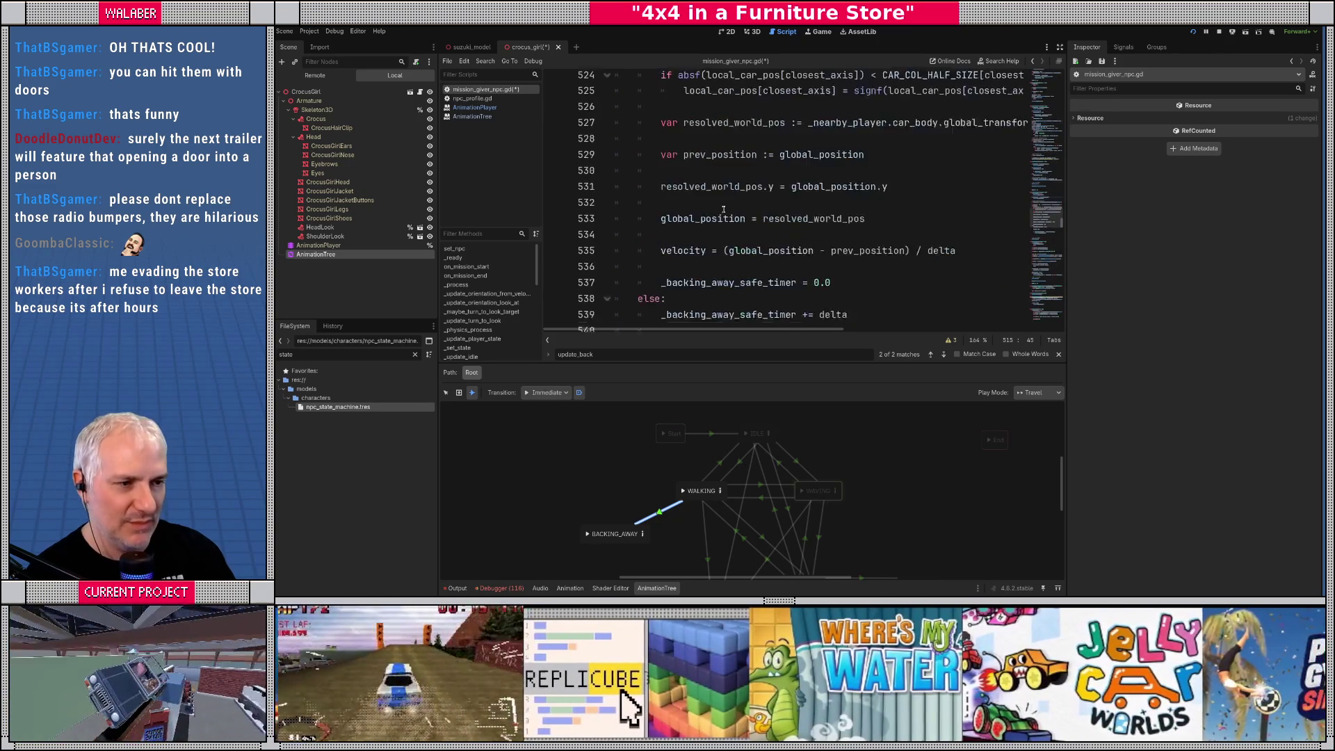
scroll(721, 209, up, 2)
click(702, 209)
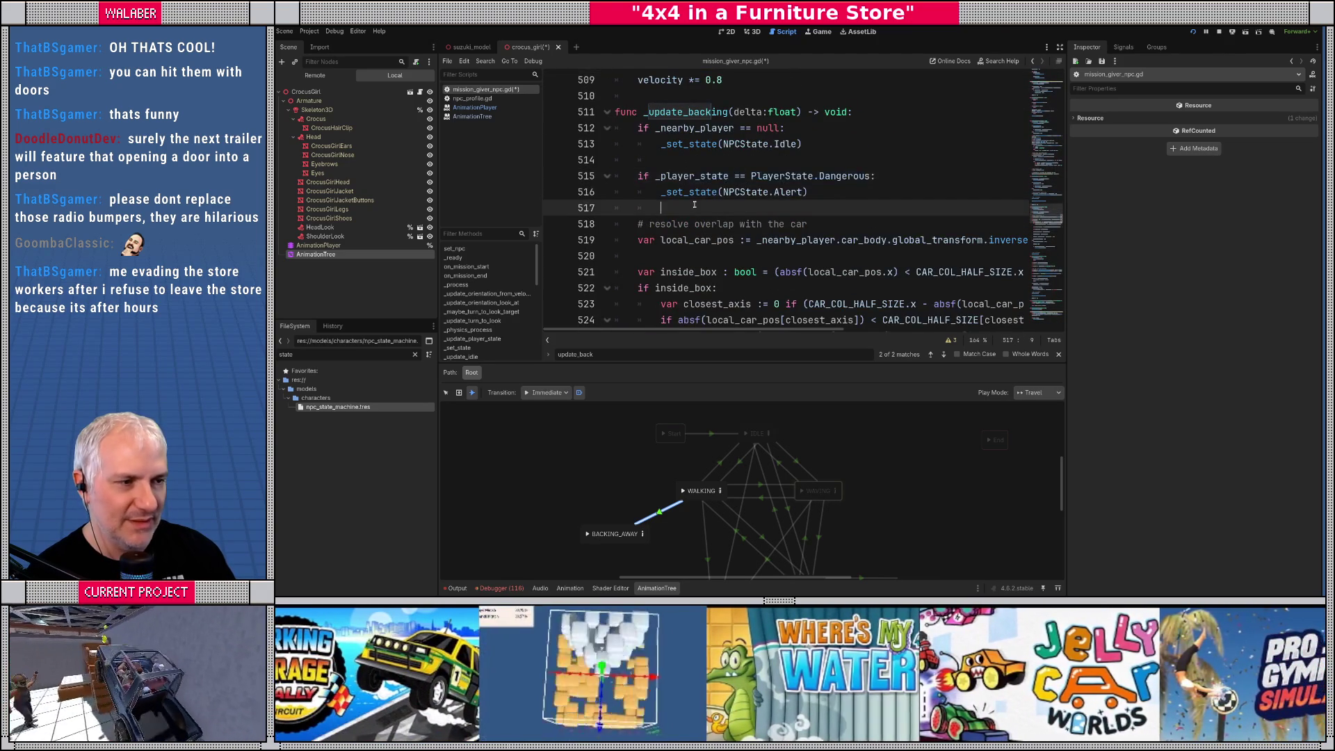
scroll(685, 210, down, 6)
scroll(685, 210, down, 3)
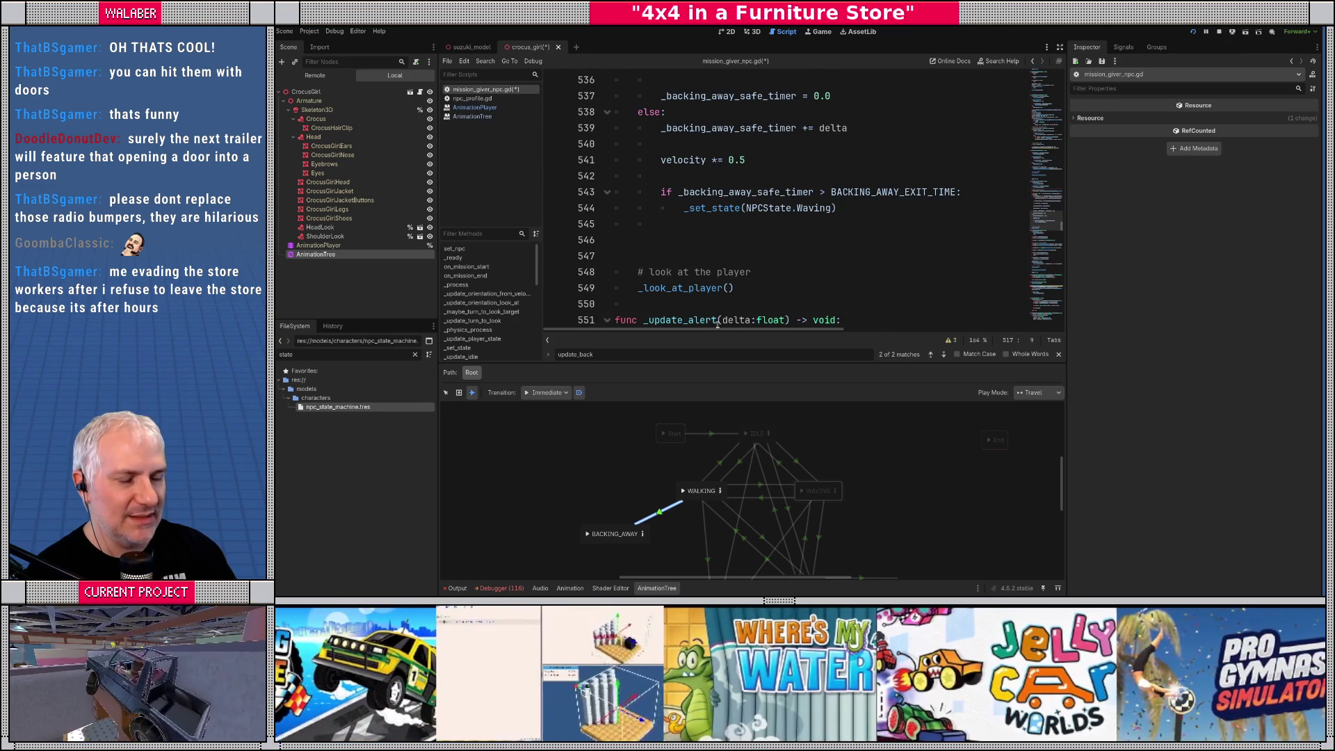
scroll(588, 488, down, 3)
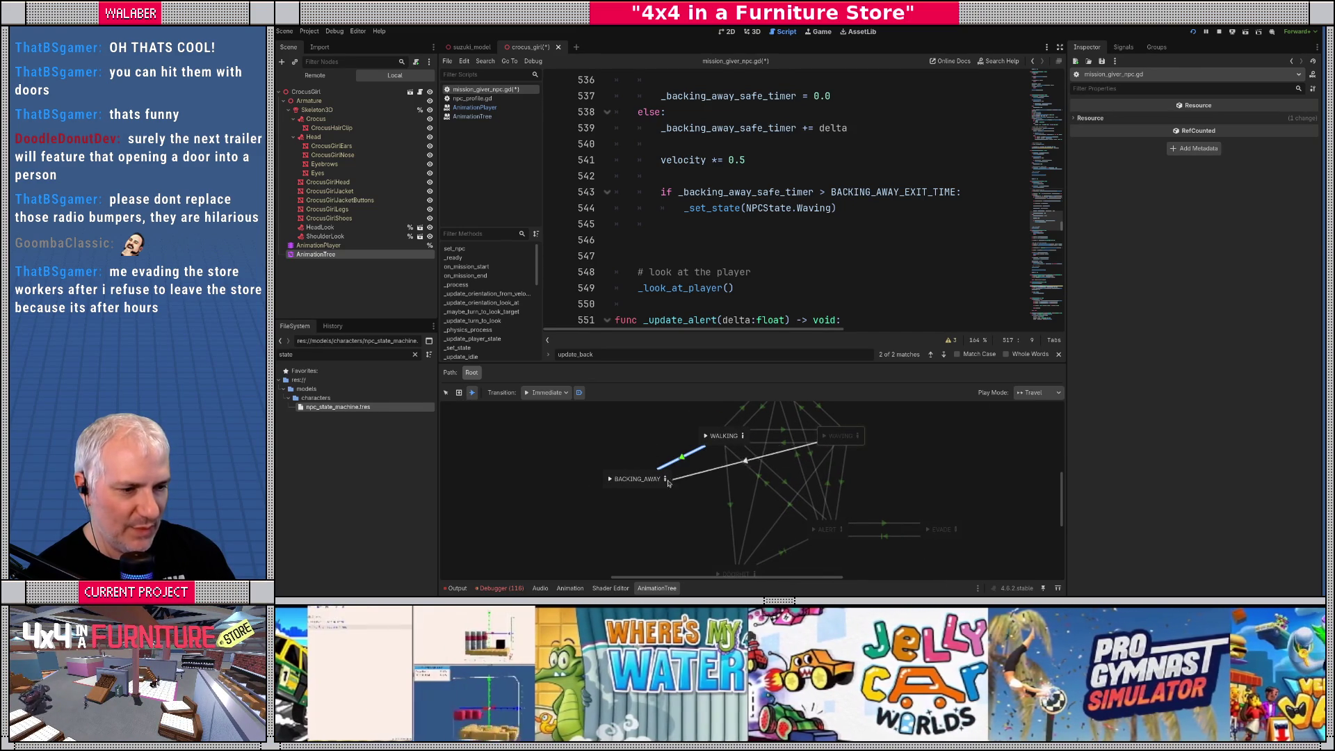
Clear the existing advance expression on the BACKING_AWAY–WAVING transition
click(685, 474)
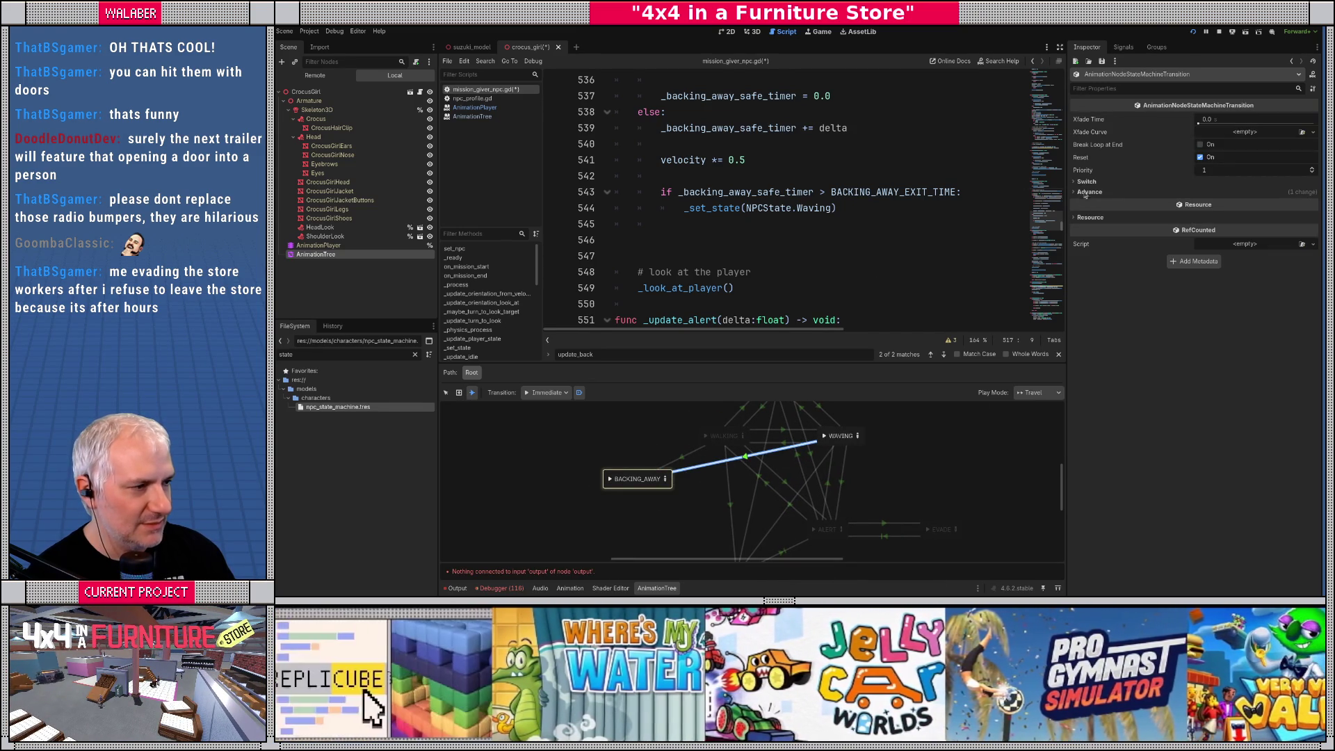
click(1089, 192)
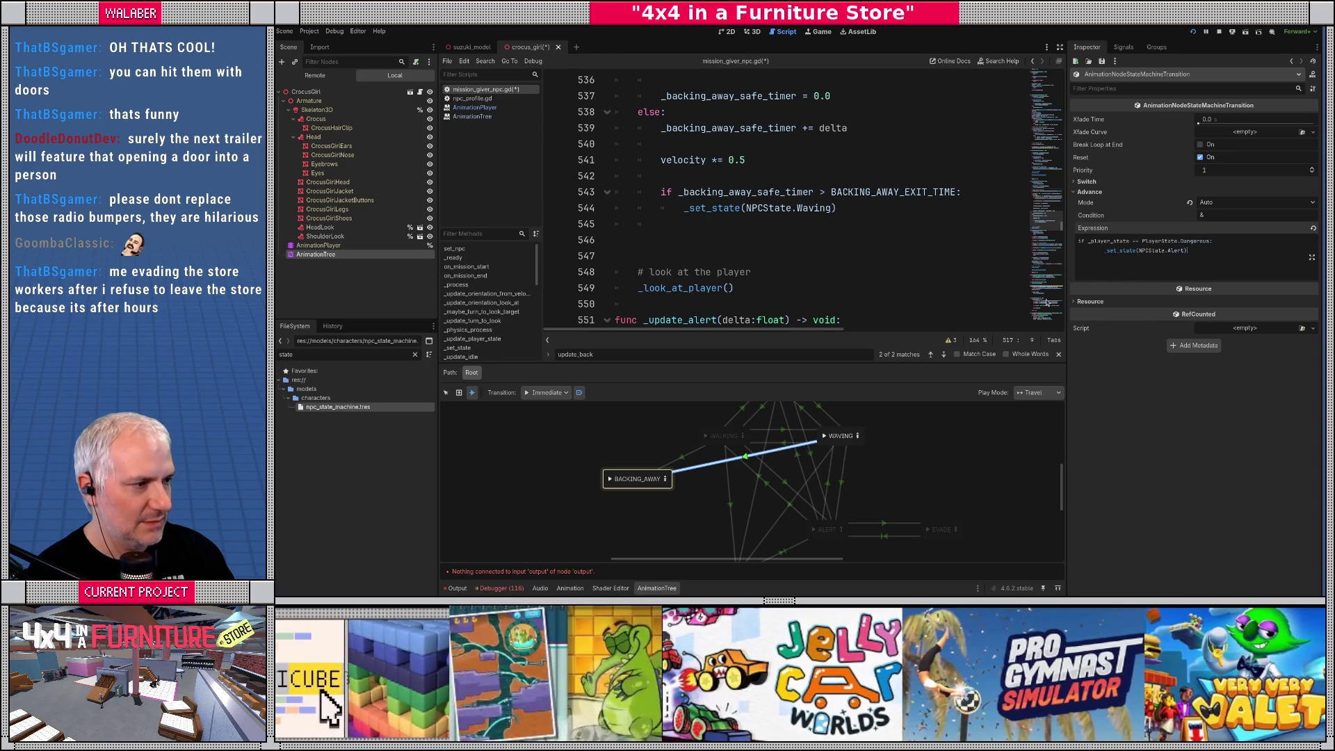
key(ctrl+a)
key(BackSpace)
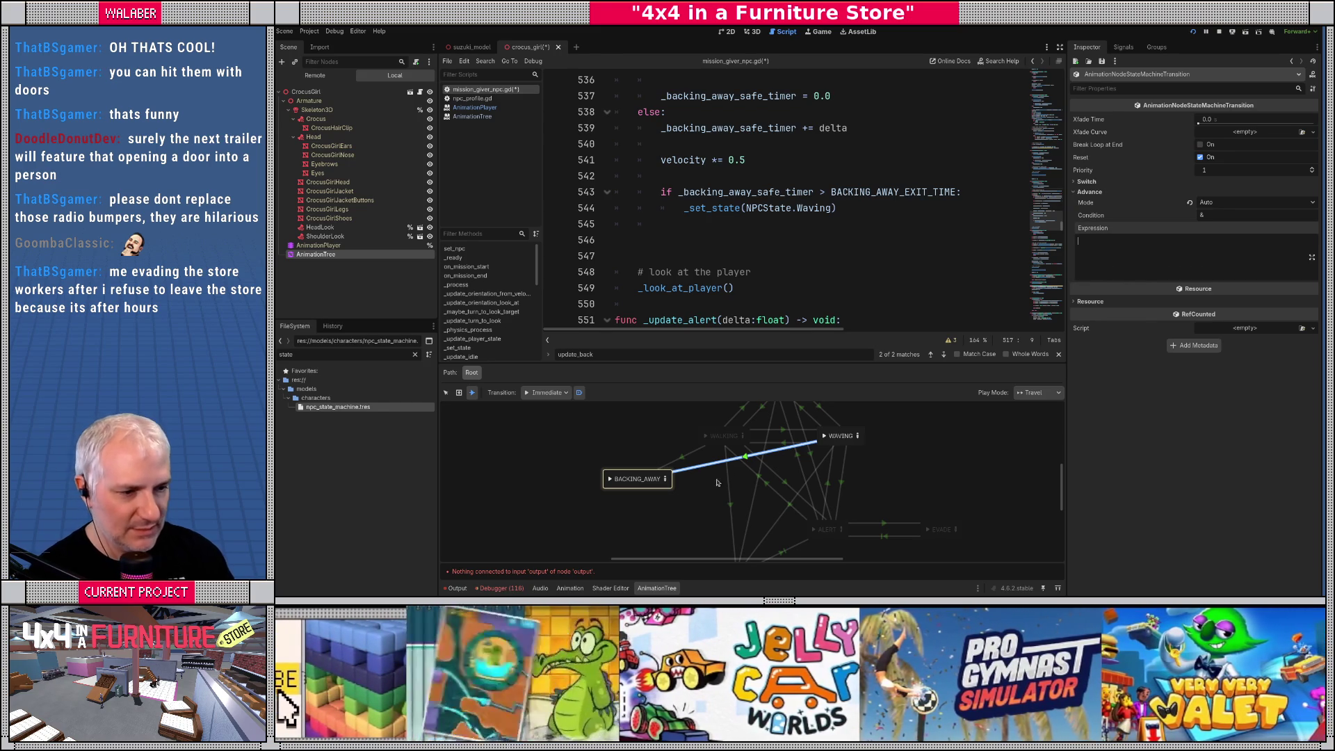
key(Escape)
Copy _state == 4 from the WALKING transition and set the WAVING transition's crossfade to 0.1
click(698, 452)
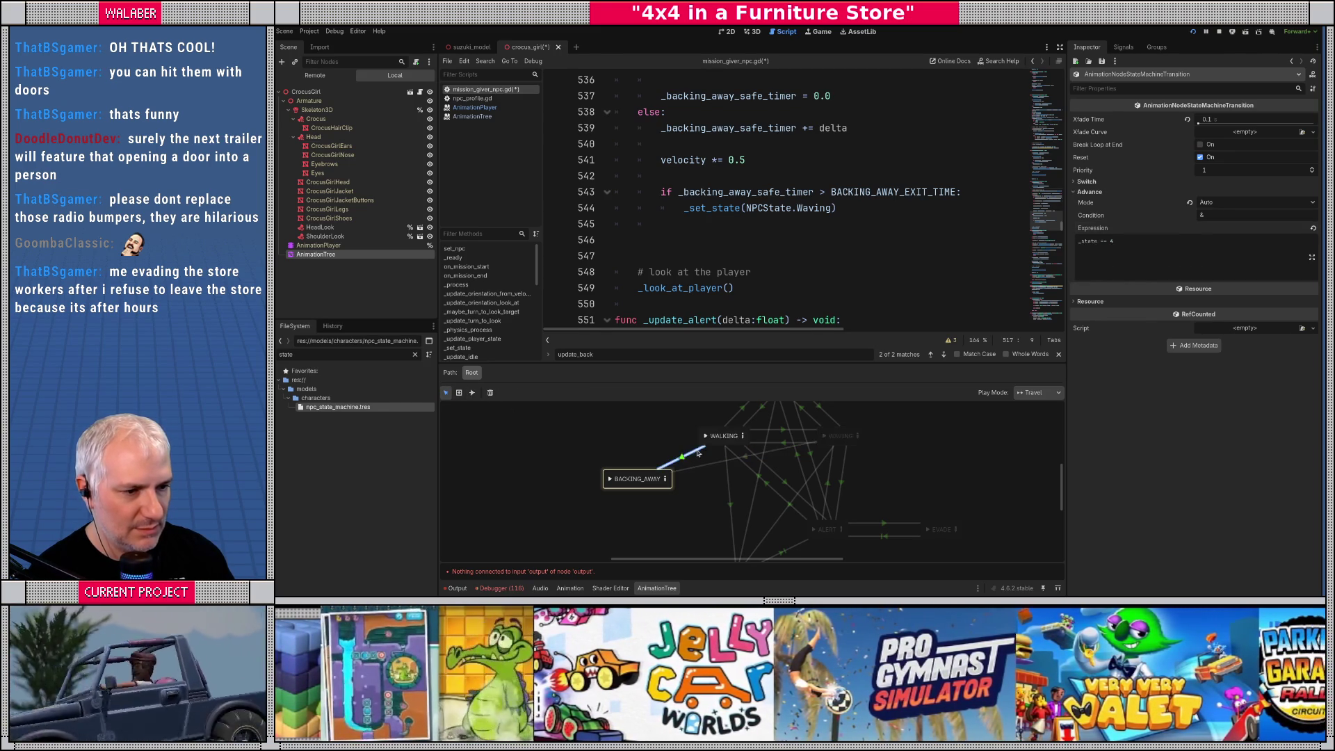
drag(1118, 241, 1032, 243)
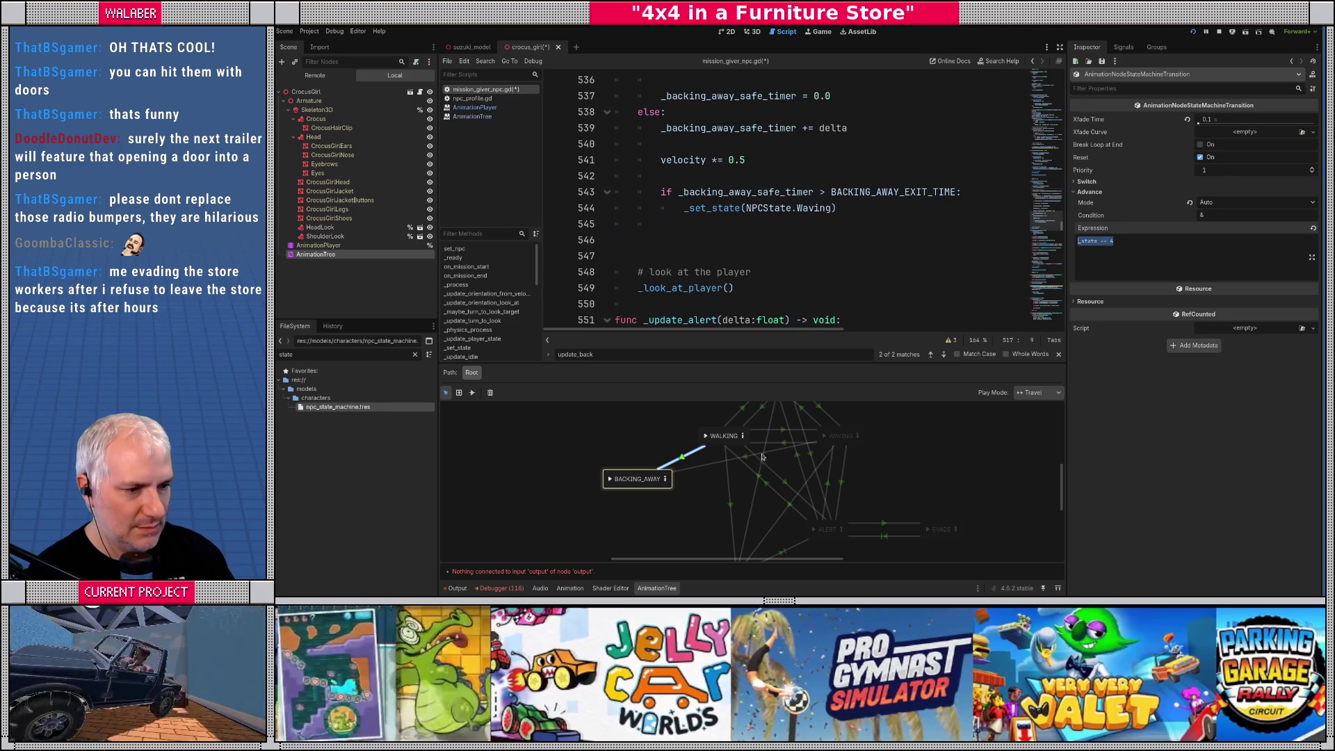
click(704, 464)
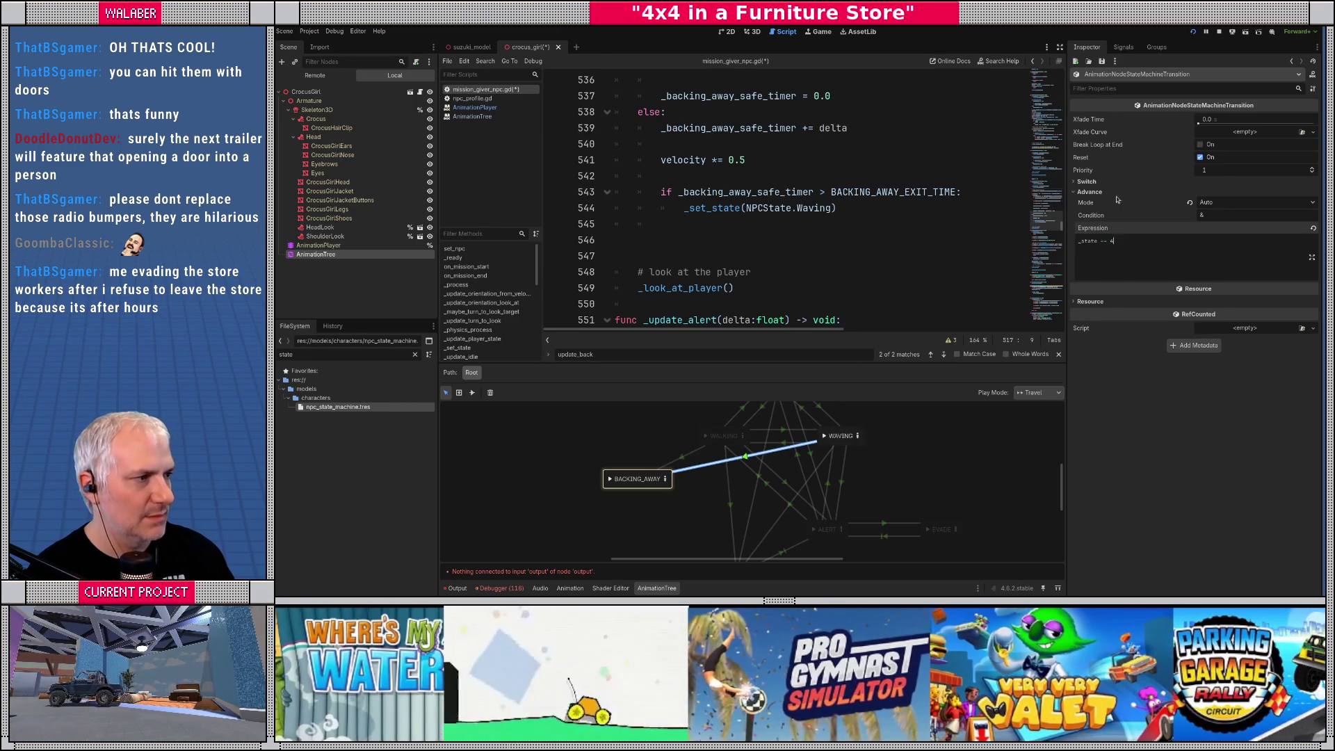
click(1230, 118)
text(0.1)
key(Return)
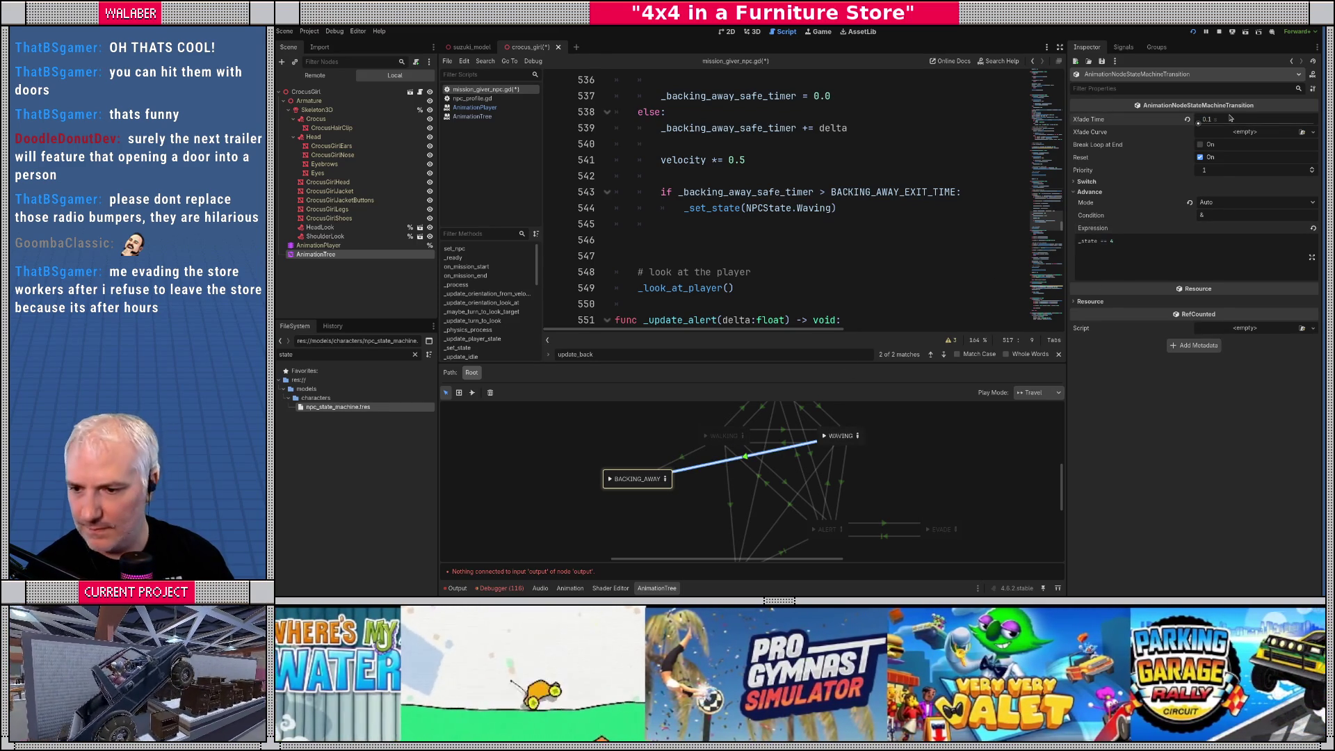
click(669, 420)
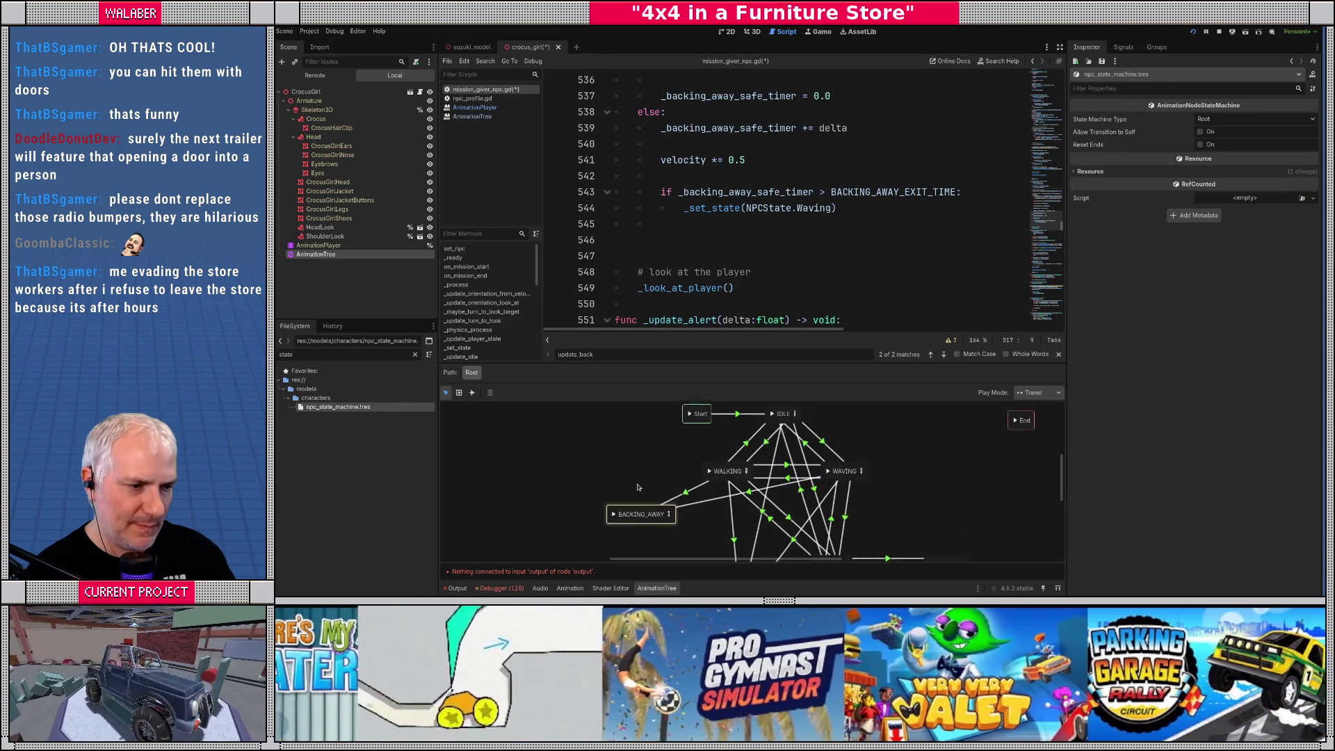
scroll(643, 440, down, 1)
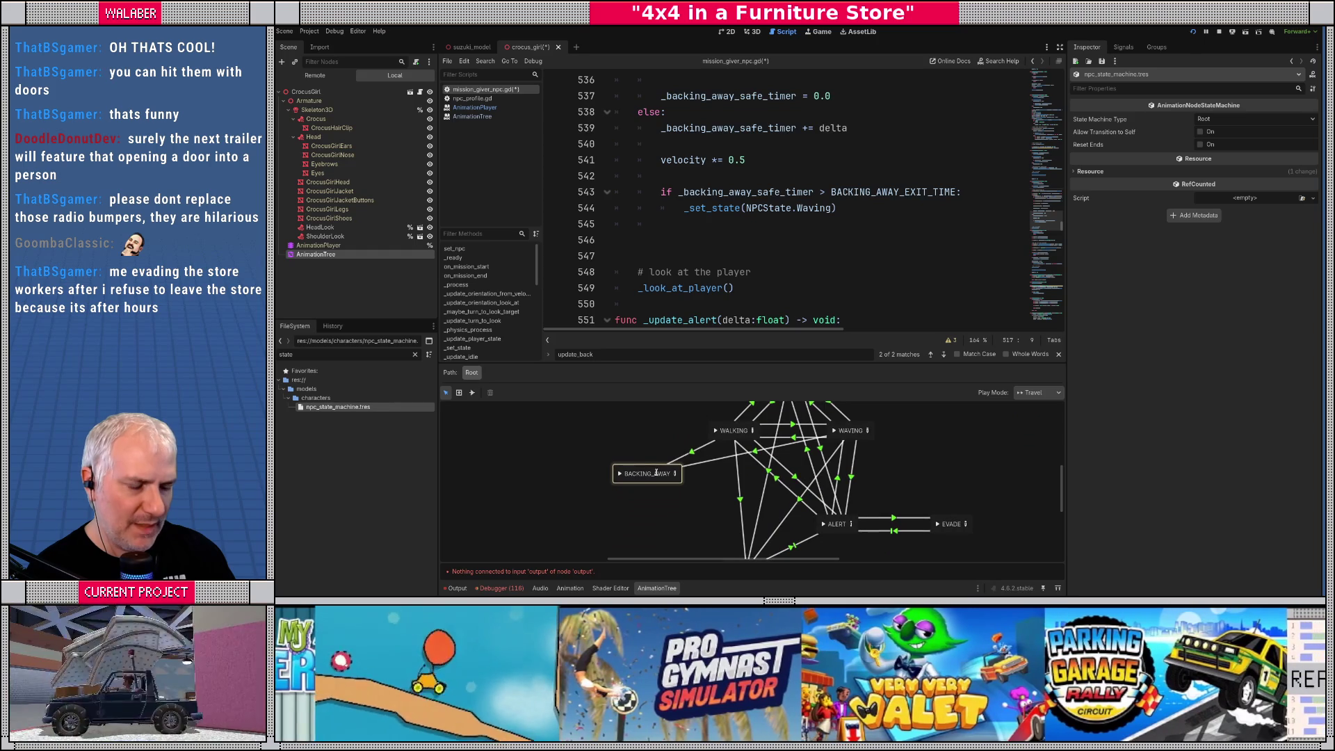
Move the BACKING_AWAY node up between WALKING and WAVING
mouse_move(661, 475)
mouse_down()
mouse_move(667, 497)
mouse_move(653, 506)
mouse_up()
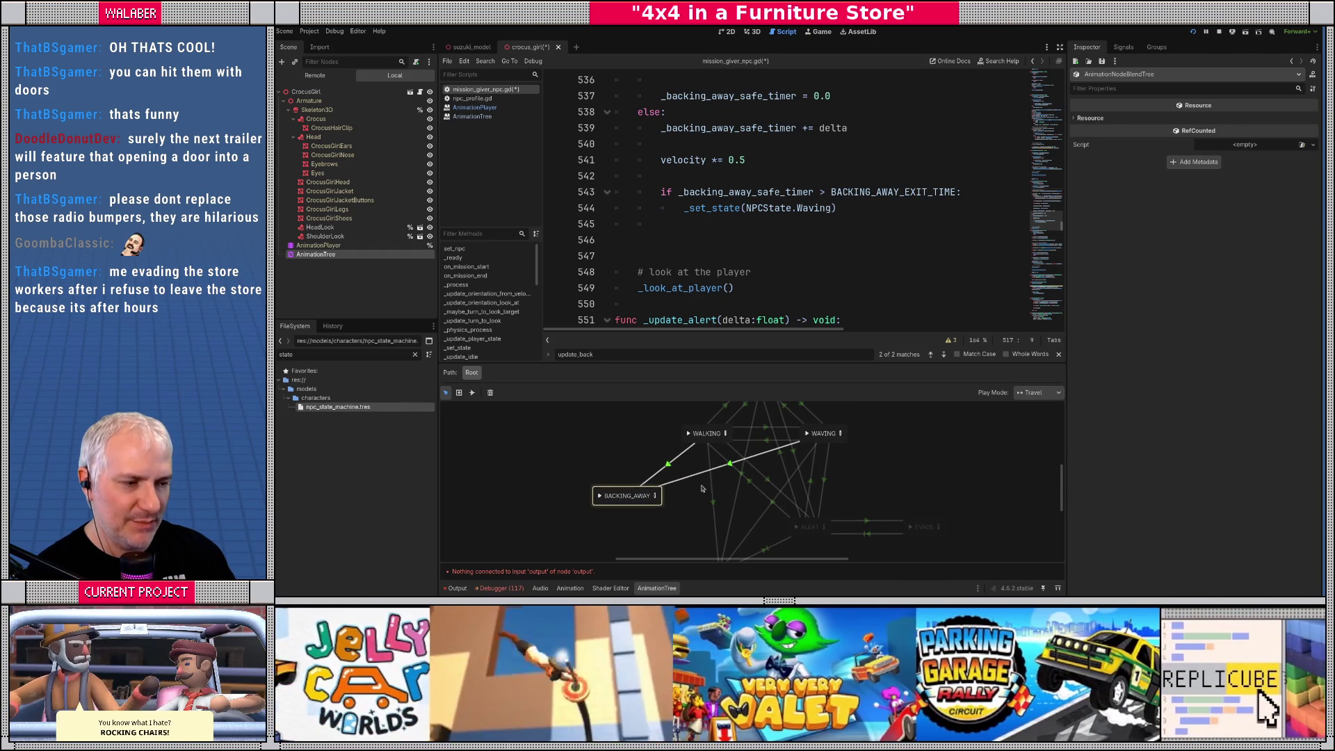
mouse_move(664, 500)
mouse_down()
mouse_move(820, 461)
mouse_move(669, 511)
mouse_move(821, 438)
mouse_up()
click(472, 392)
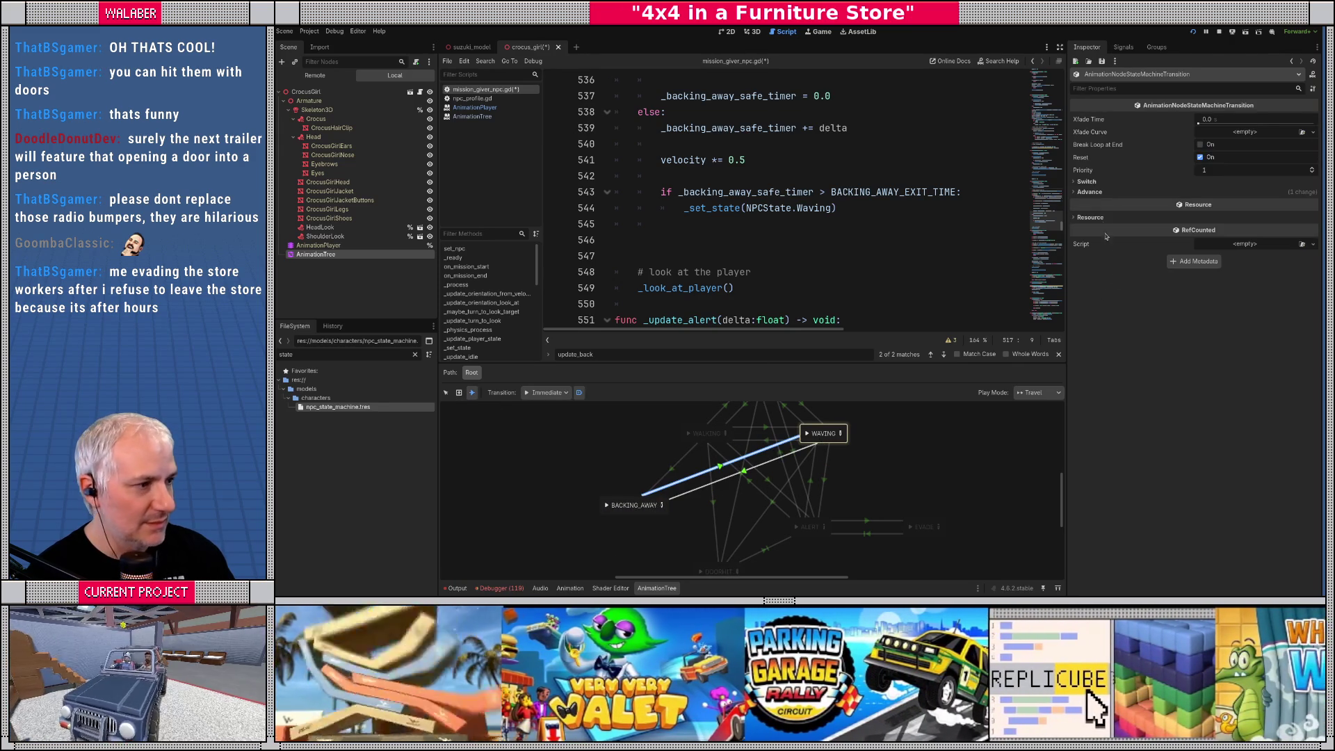
Give the BACKING_AWAY–WAVING transition a 0.3 crossfade and expression _state == 3
click(1089, 192)
click(1230, 119)
text(0.)
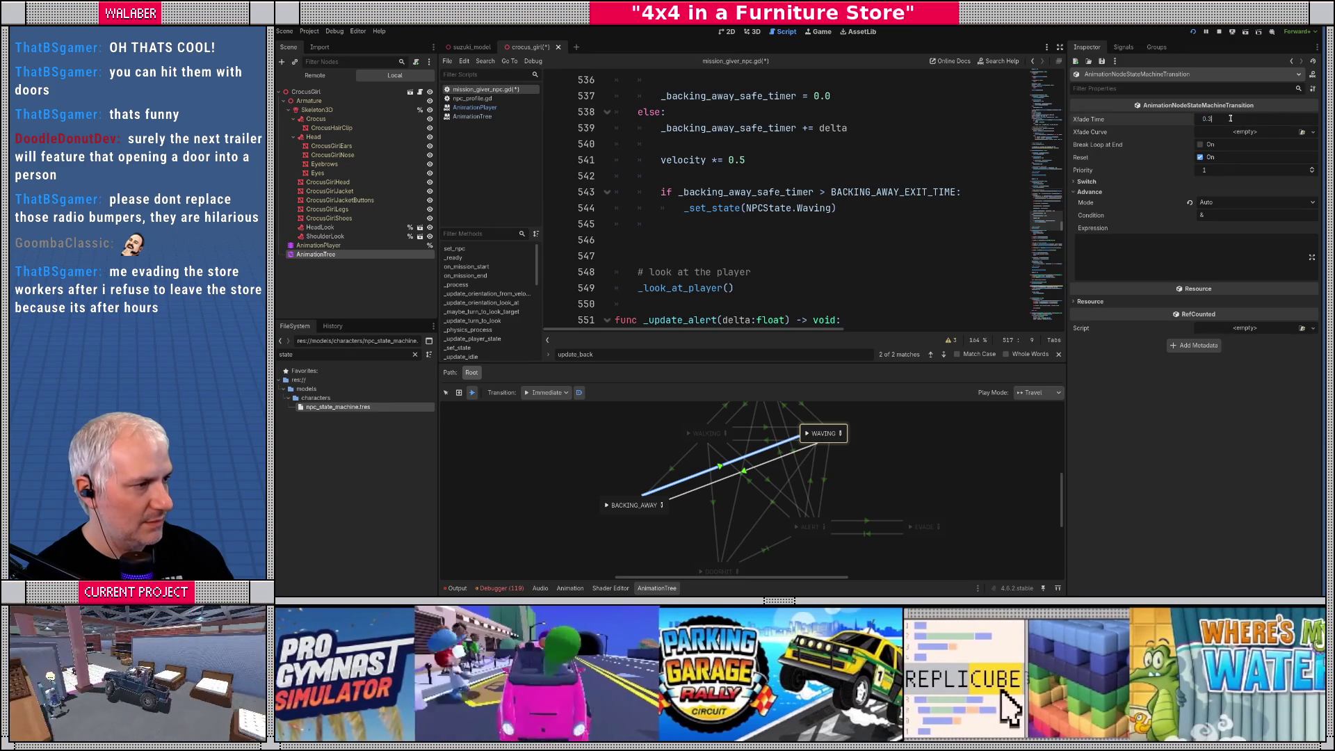
click(1102, 259)
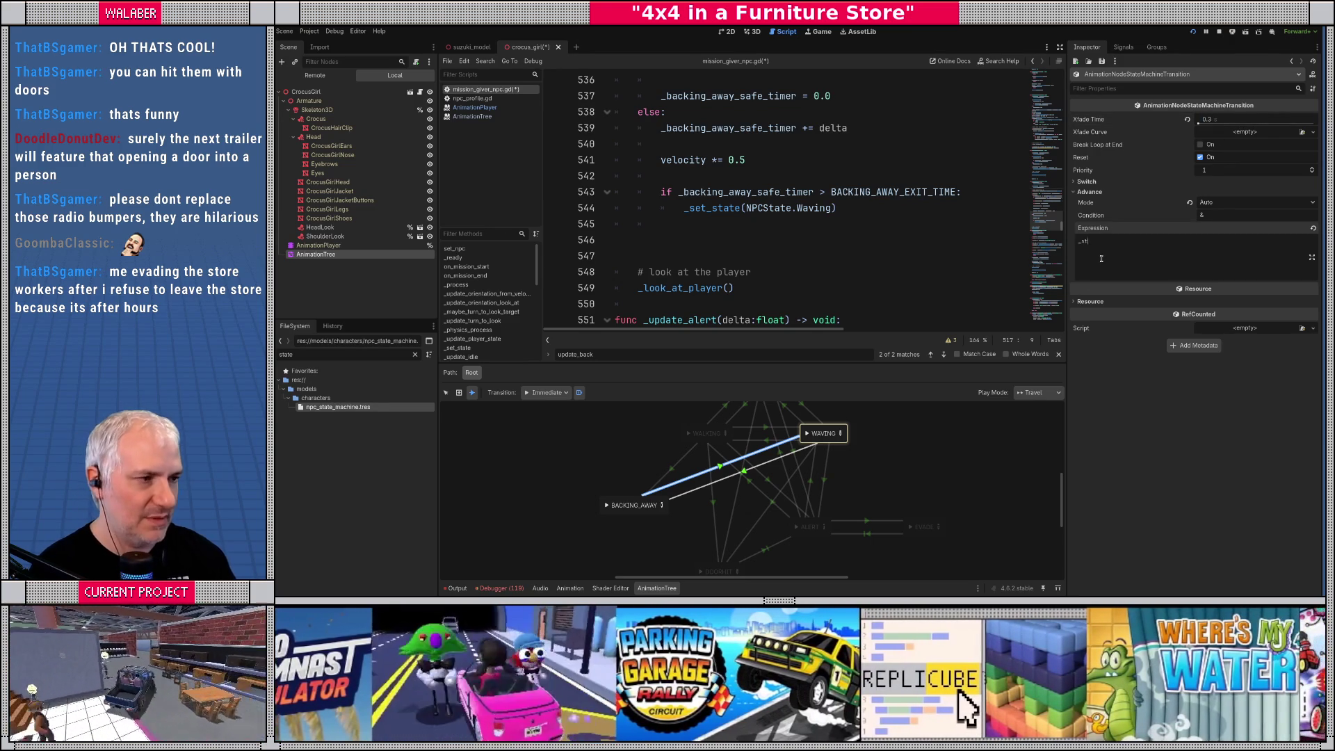
ctrl+click(805, 210)
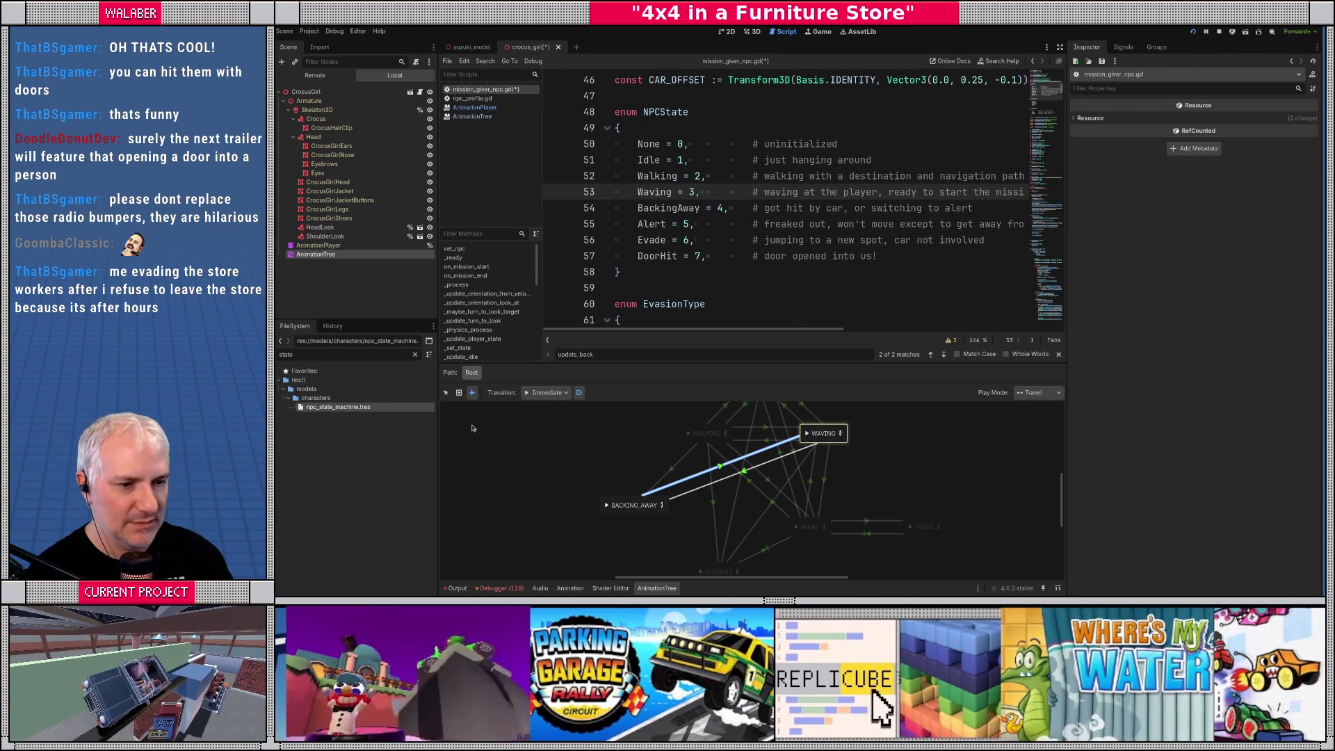
key(Escape)
click(688, 479)
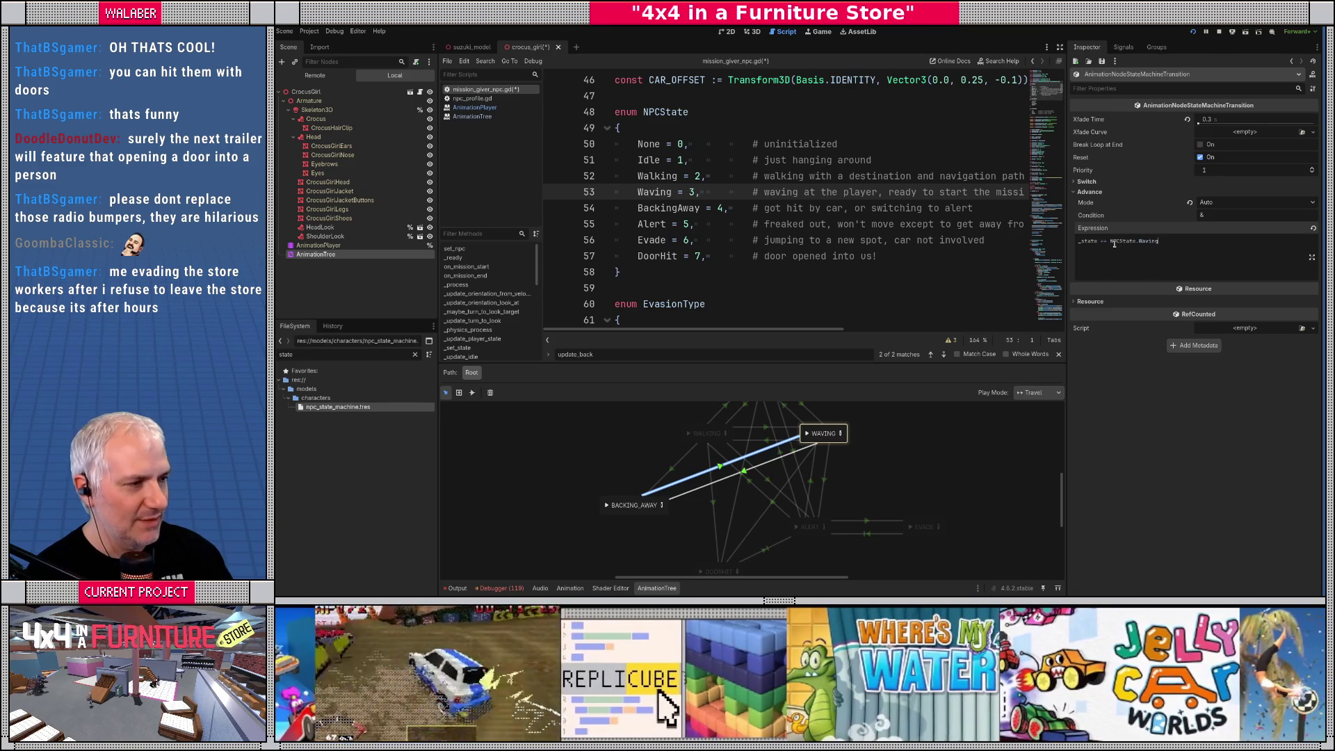
drag(1110, 241, 1160, 242)
text(3)
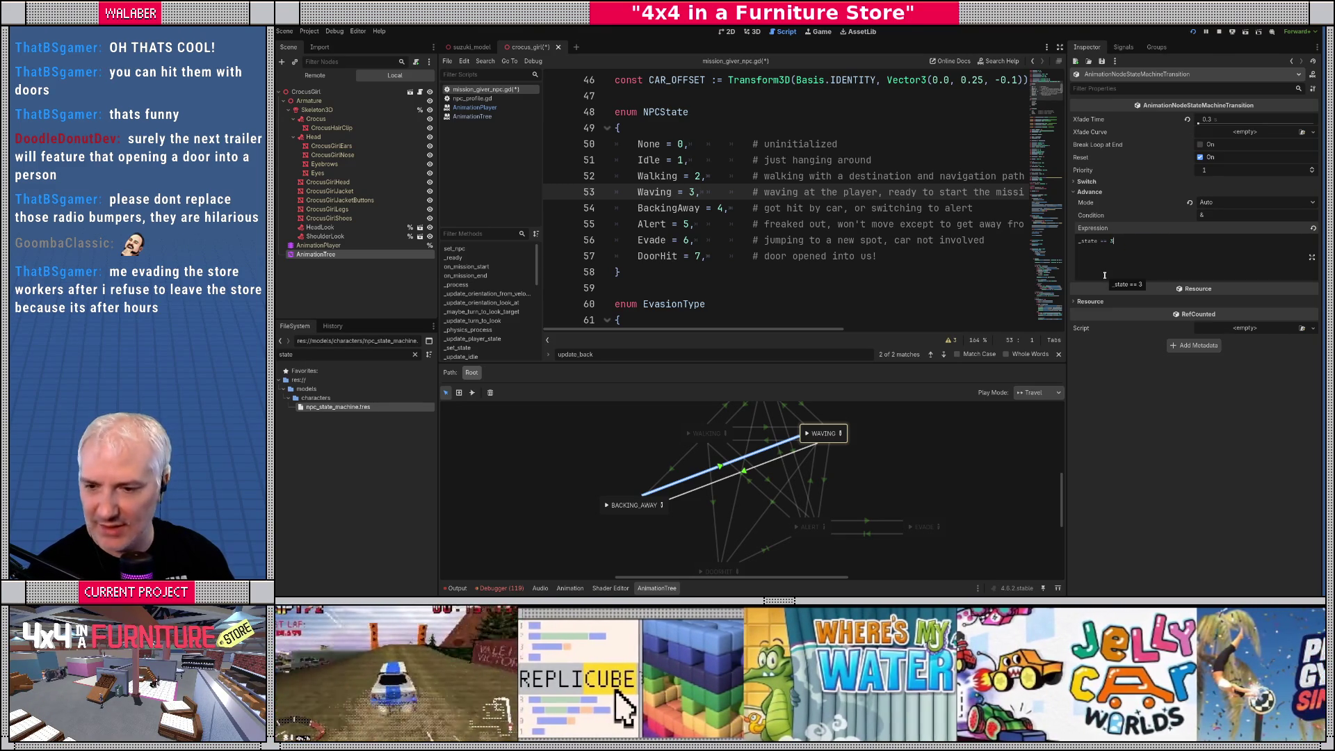
click(627, 536)
scroll(612, 522, down, 2)
click(471, 393)
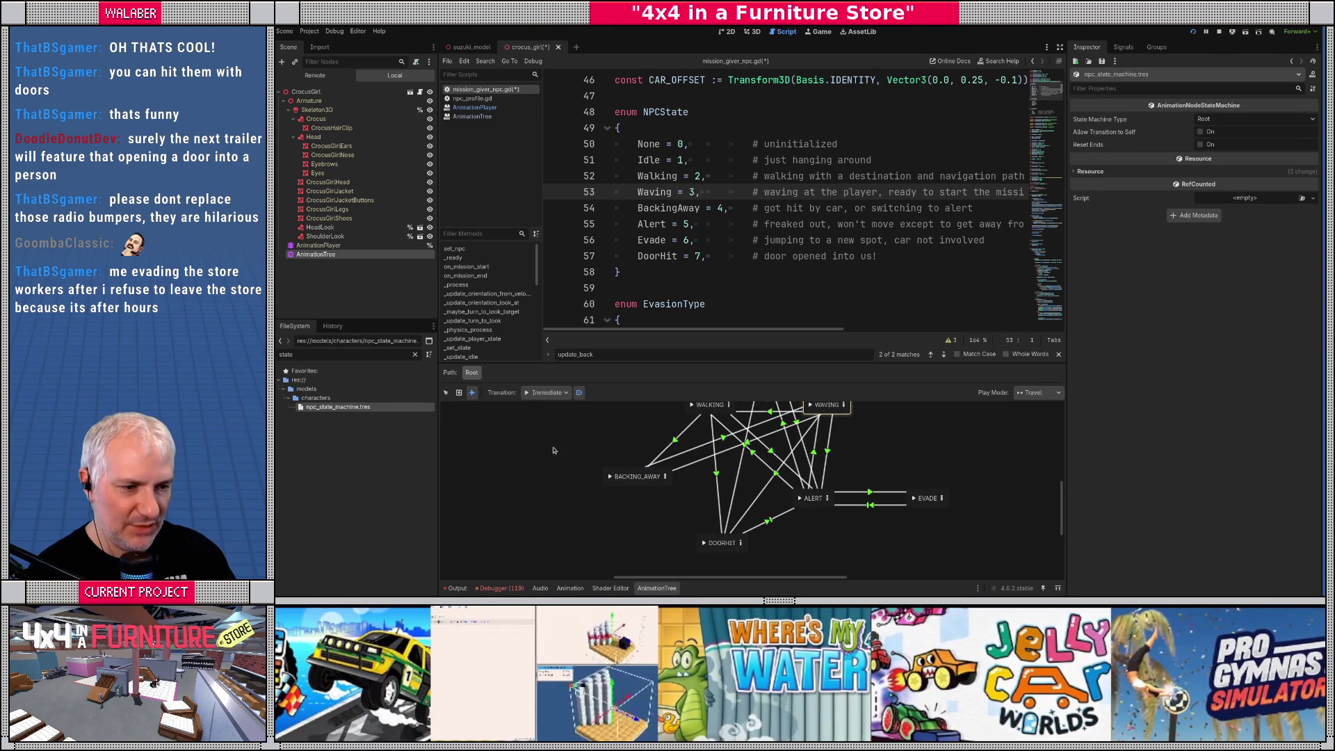
Connect BACKING_AWAY to ALERT with advance expression _state == 5, keeping crossfade at 0.0
drag(666, 487, 812, 500)
click(446, 393)
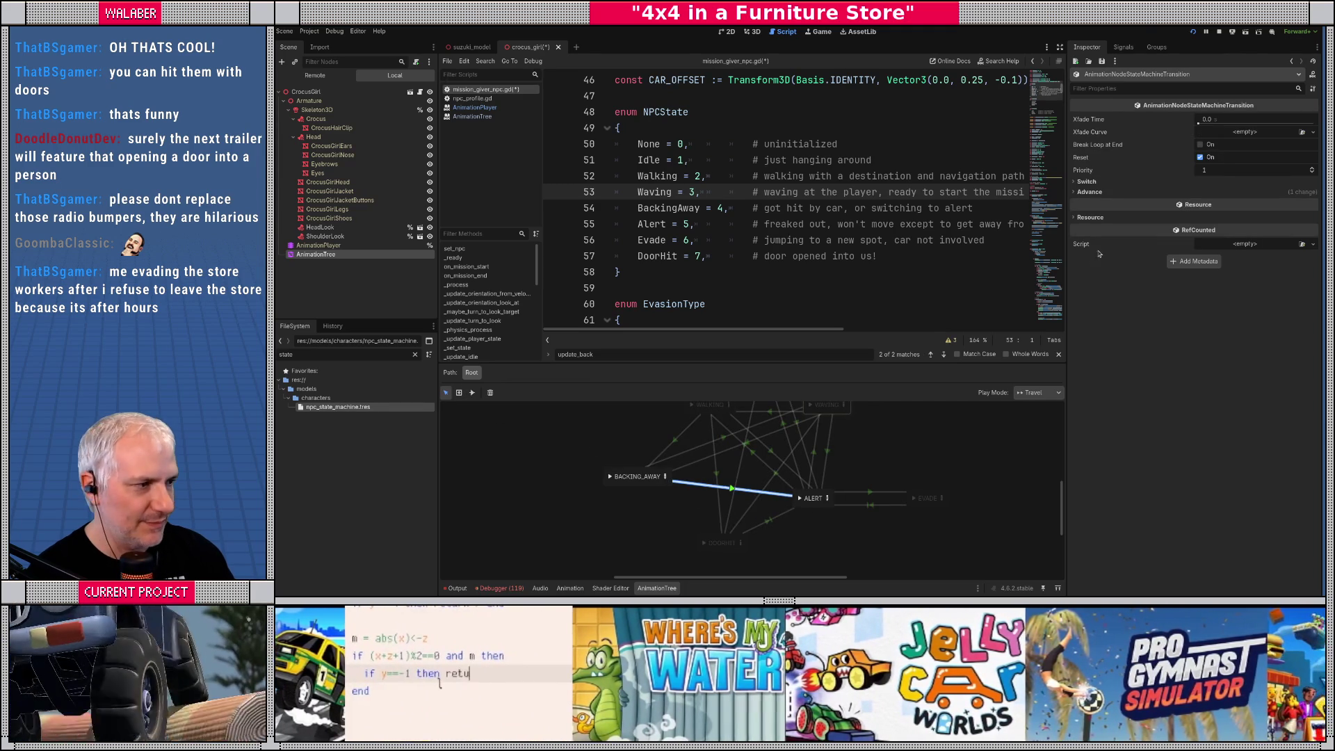
click(1089, 192)
click(1134, 254)
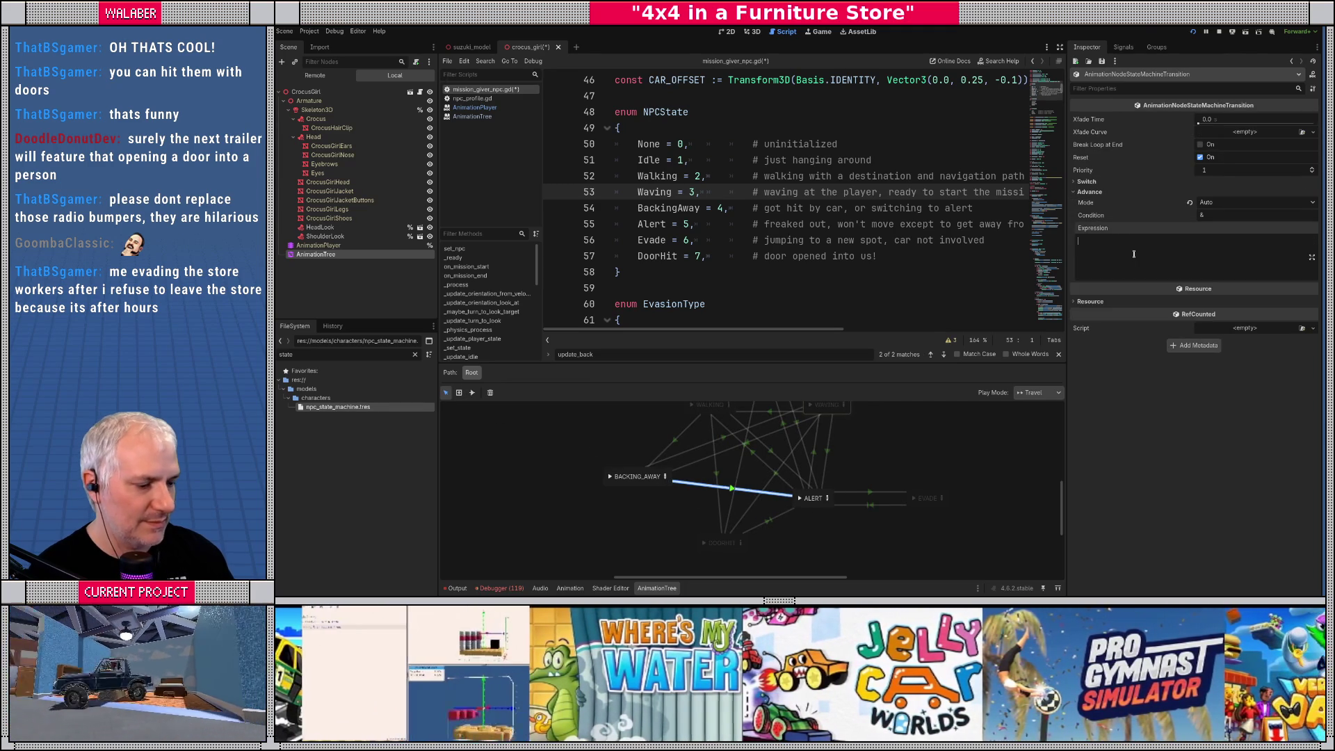
text(state == 5)
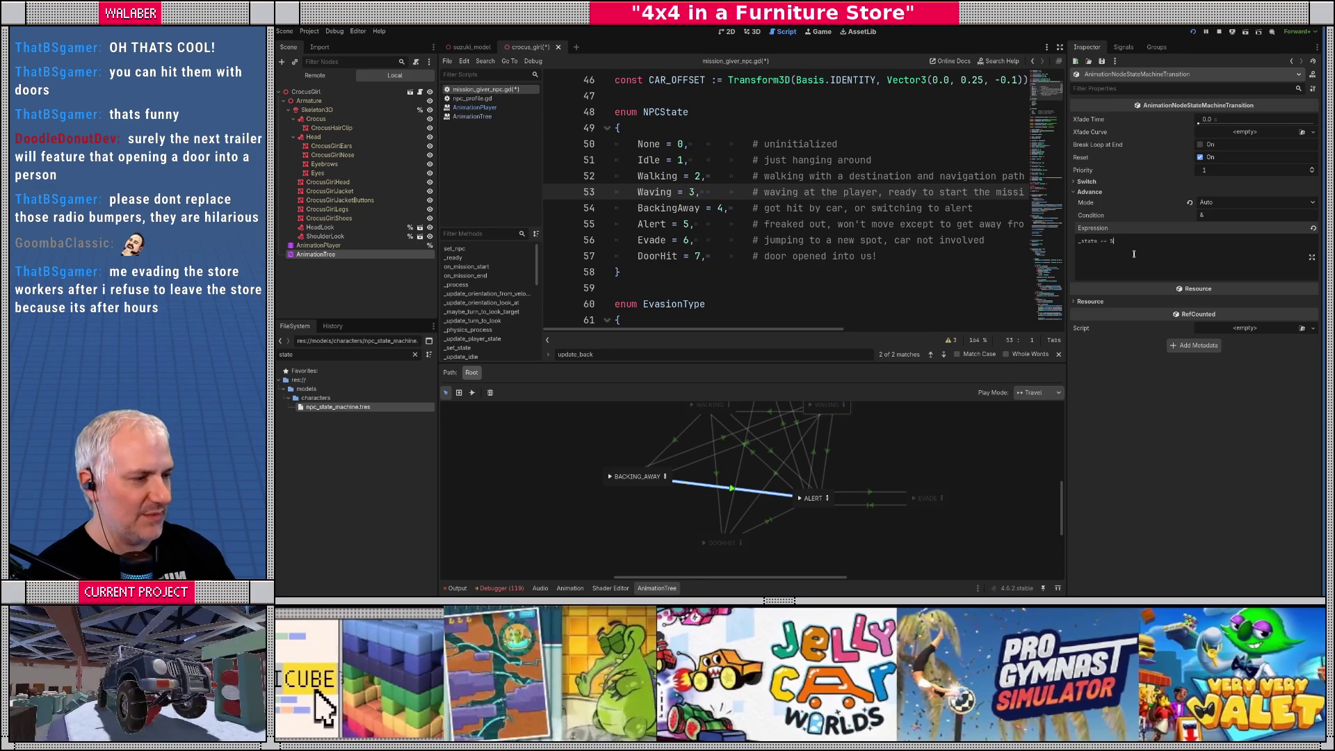
click(1226, 123)
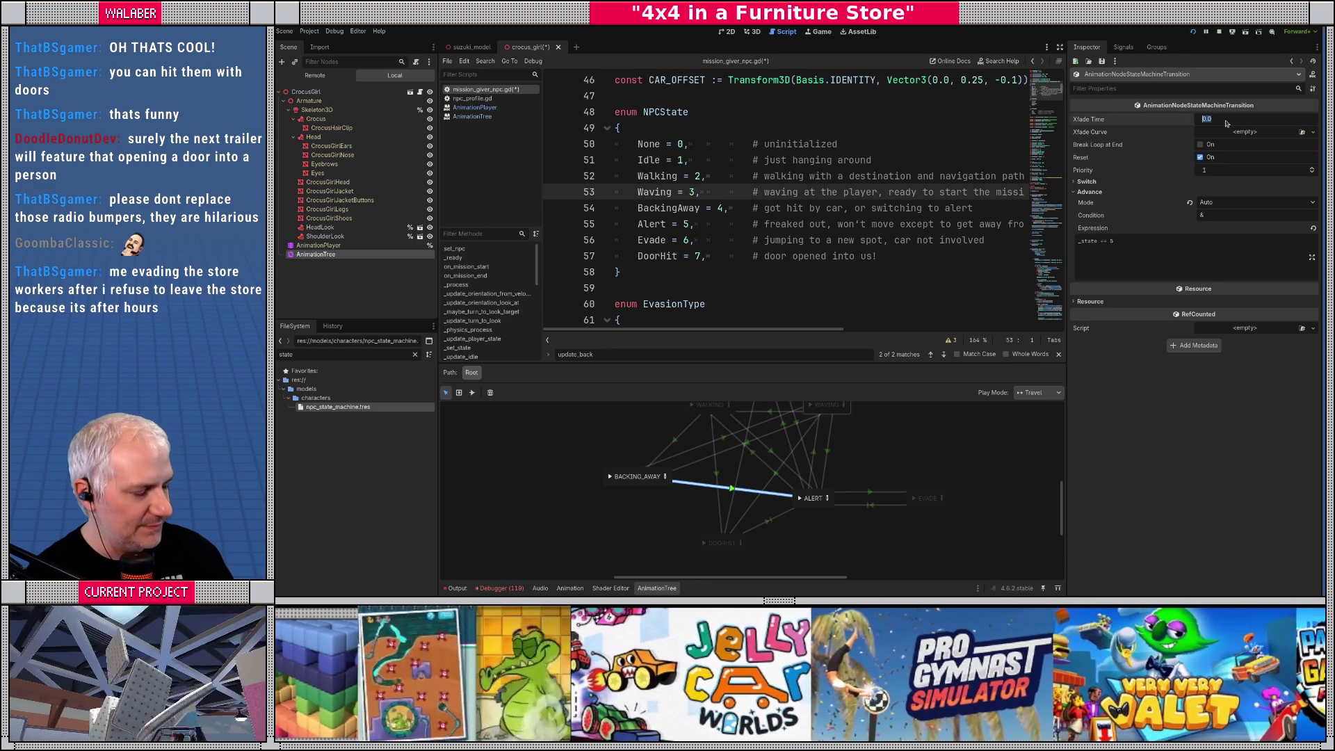
text(1)
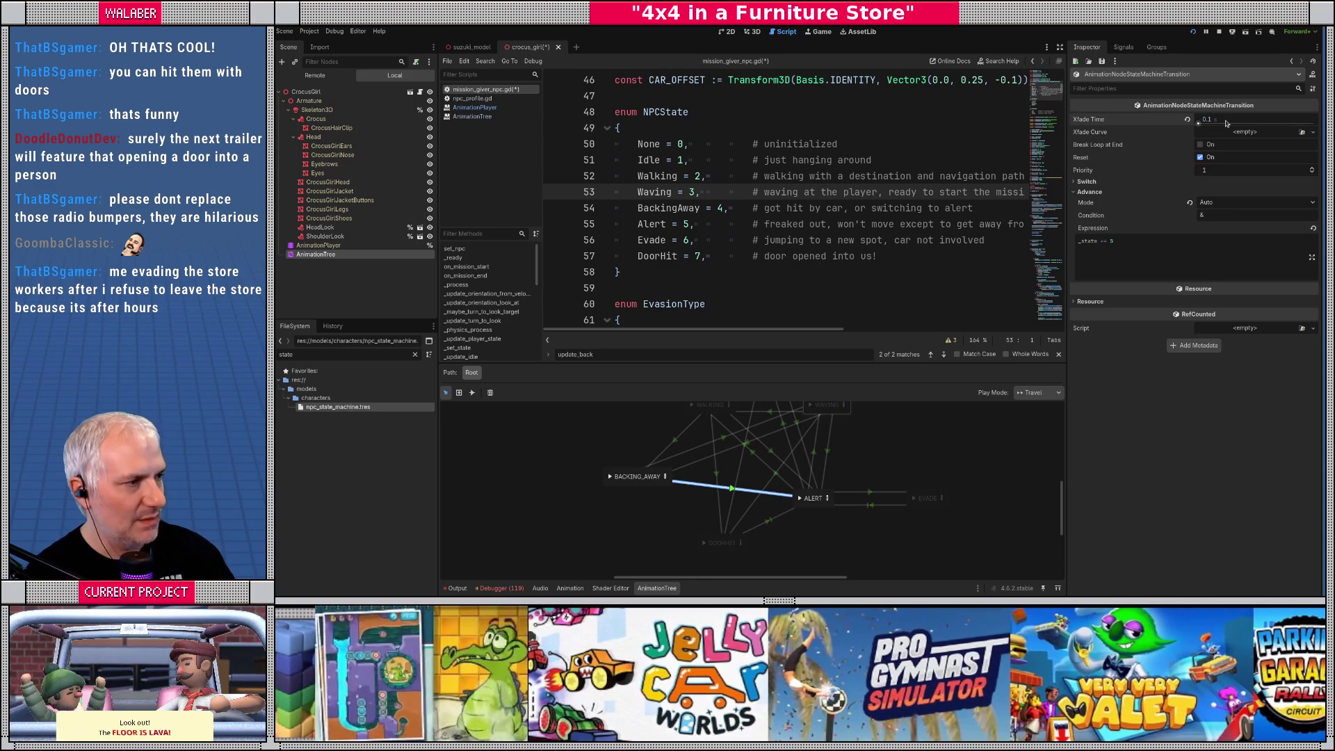
key(Return)
key(Escape)
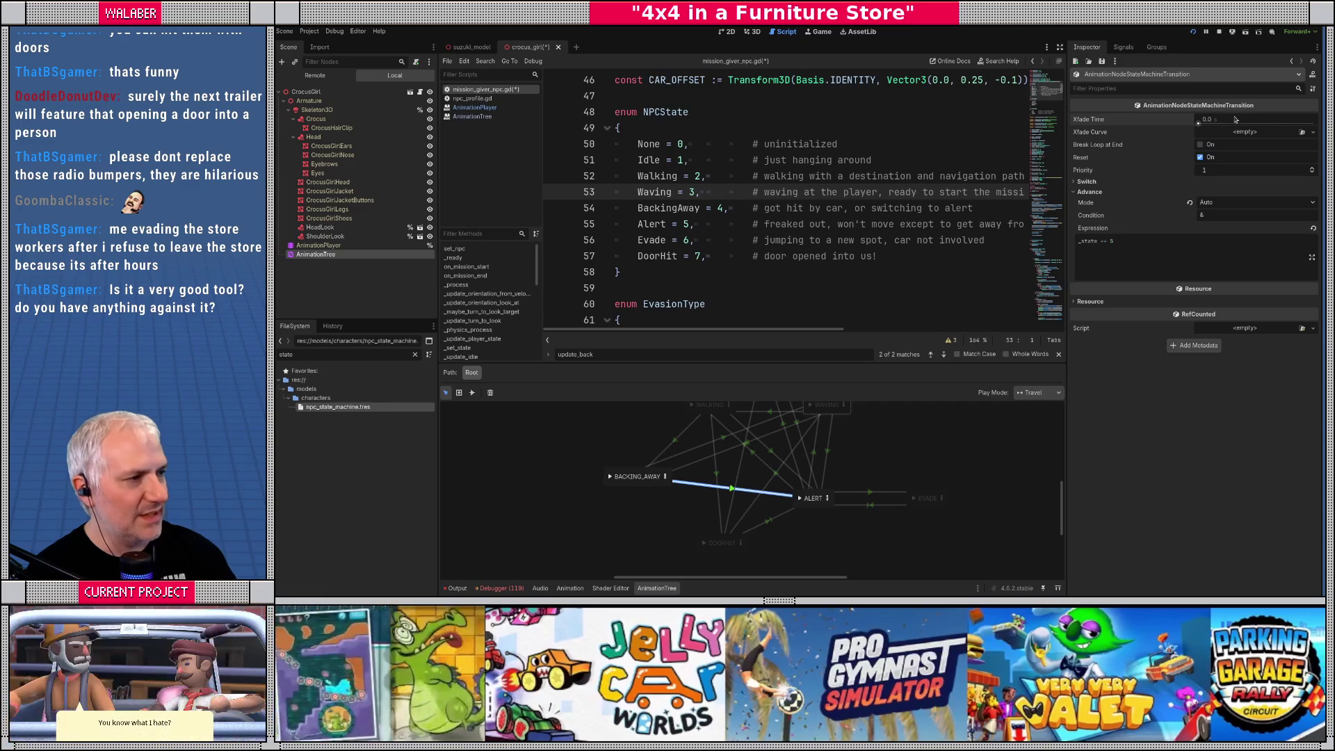
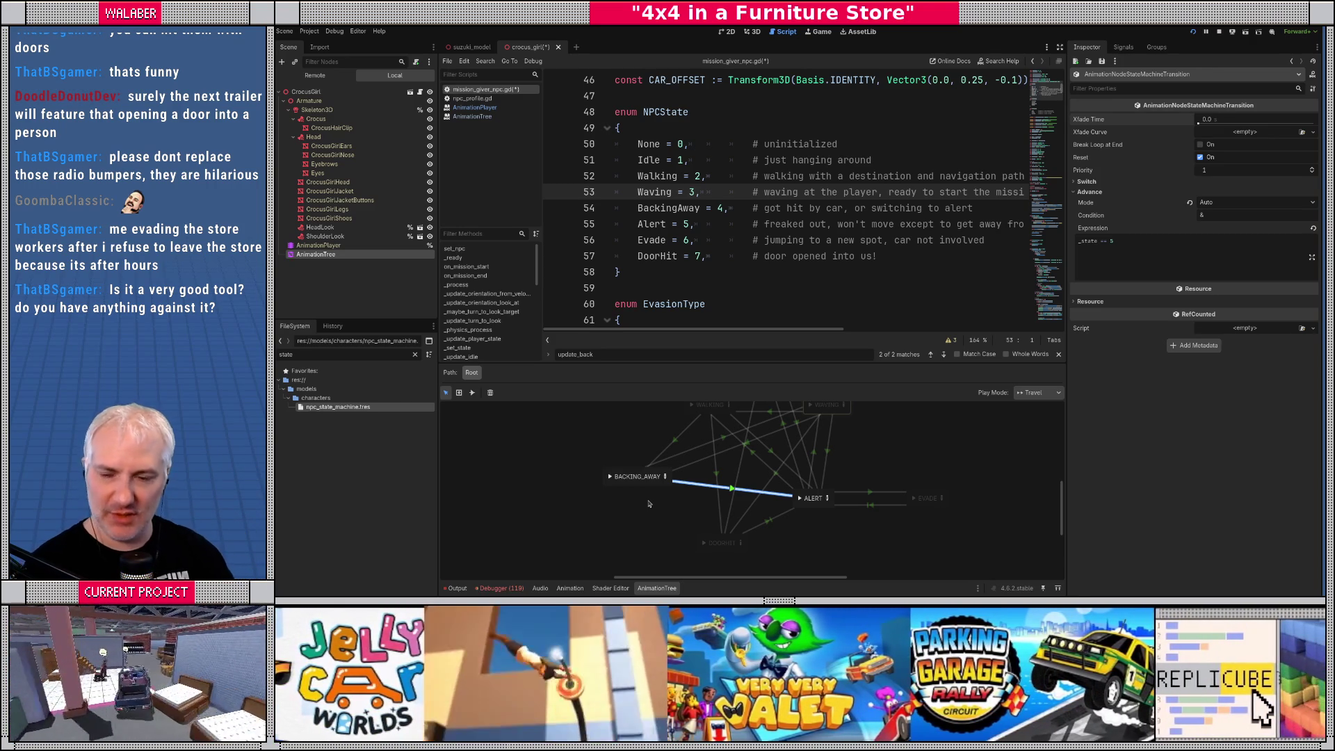
Enlarge and pan the AnimationTree graph so IDLE through DOORHIT states and their transitions show
drag(775, 364, 773, 264)
click(647, 388)
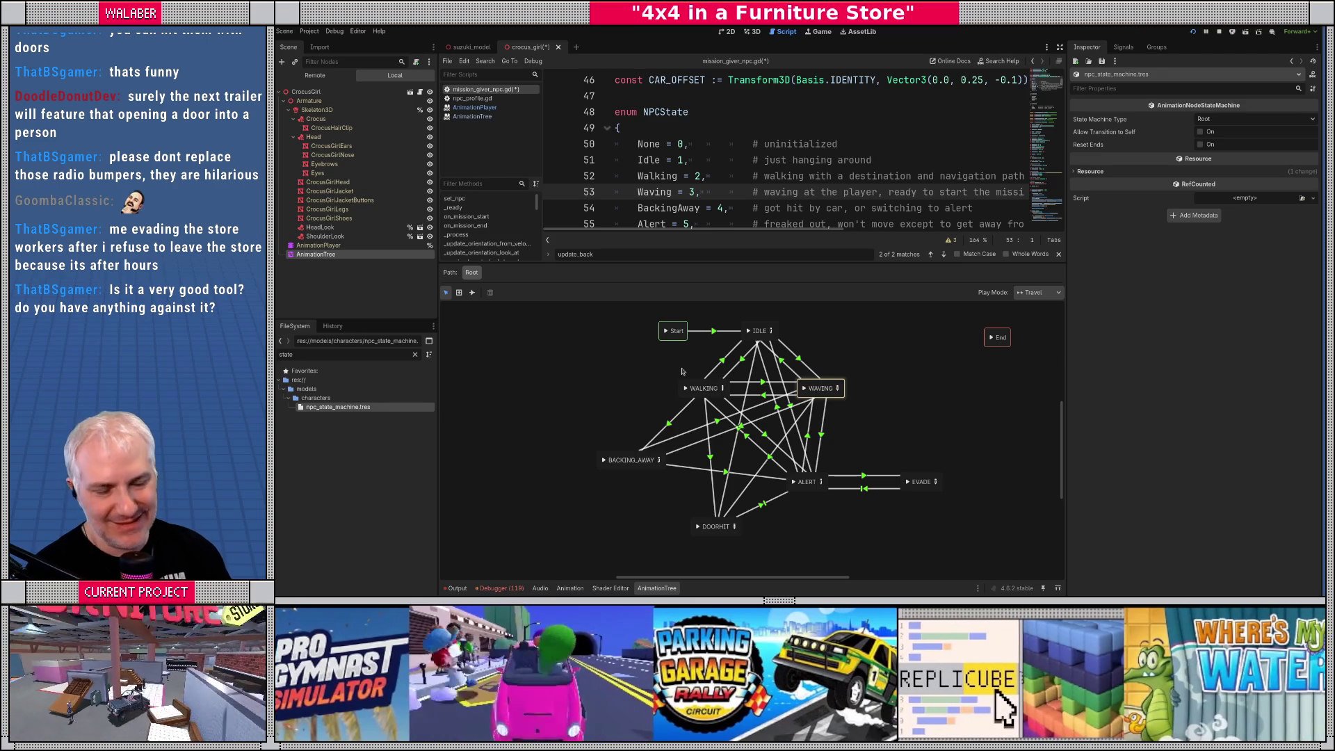
scroll(706, 379, up, 1)
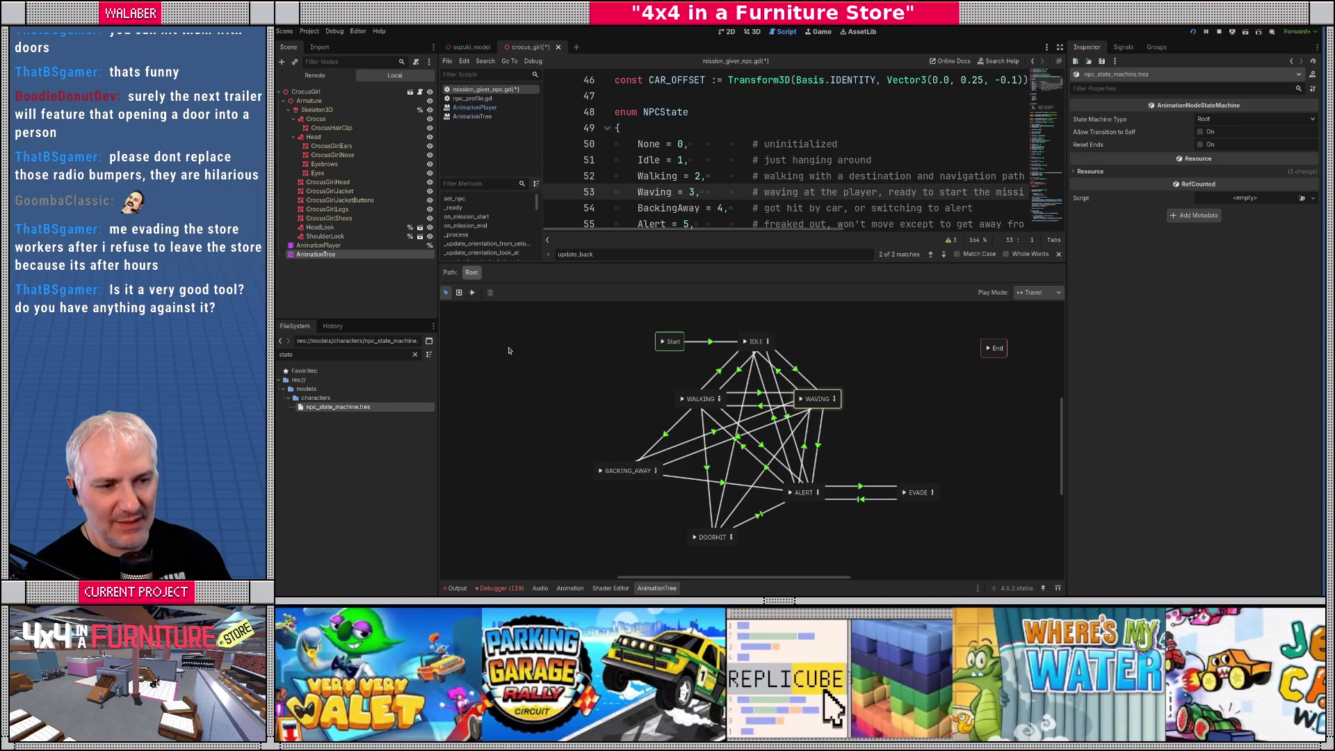
Add a state-machine node named NORMAL to the graph and move it slightly down-right
right_click(508, 351)
click(577, 395)
double_click(519, 346)
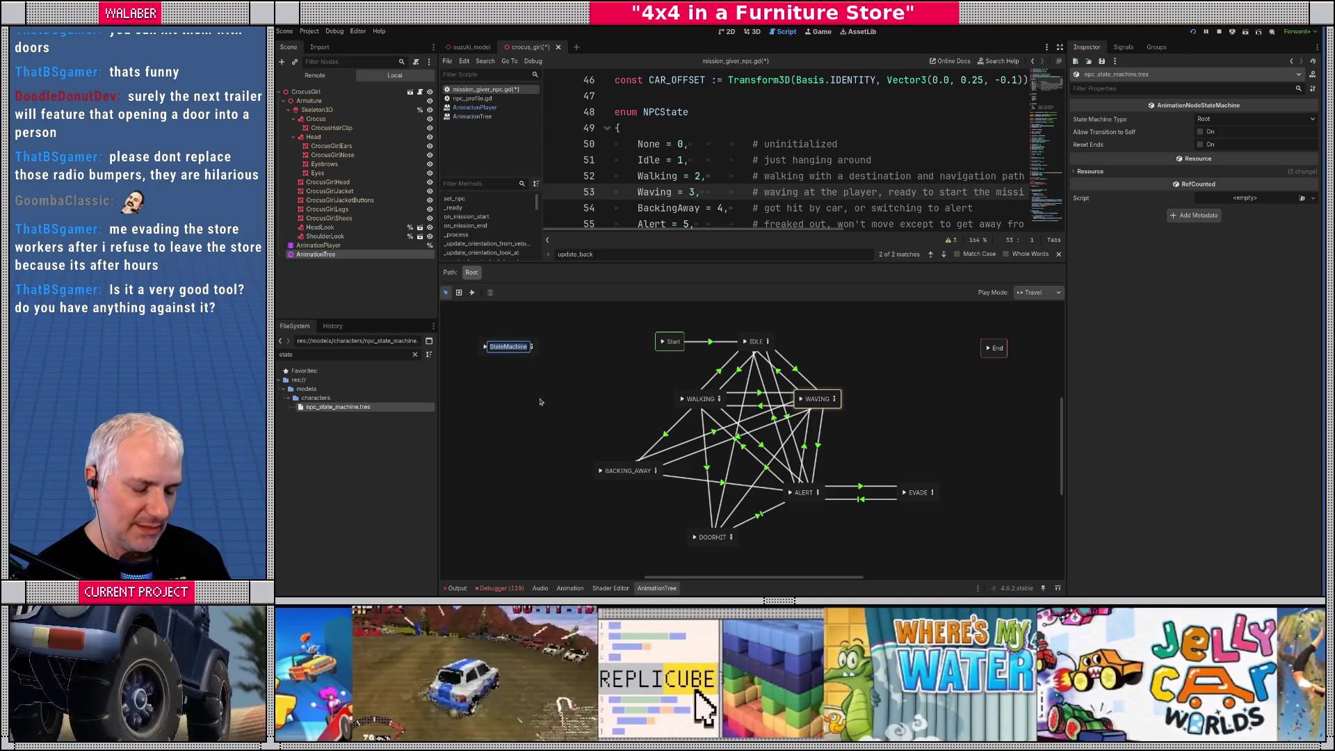
text(NORMAL)
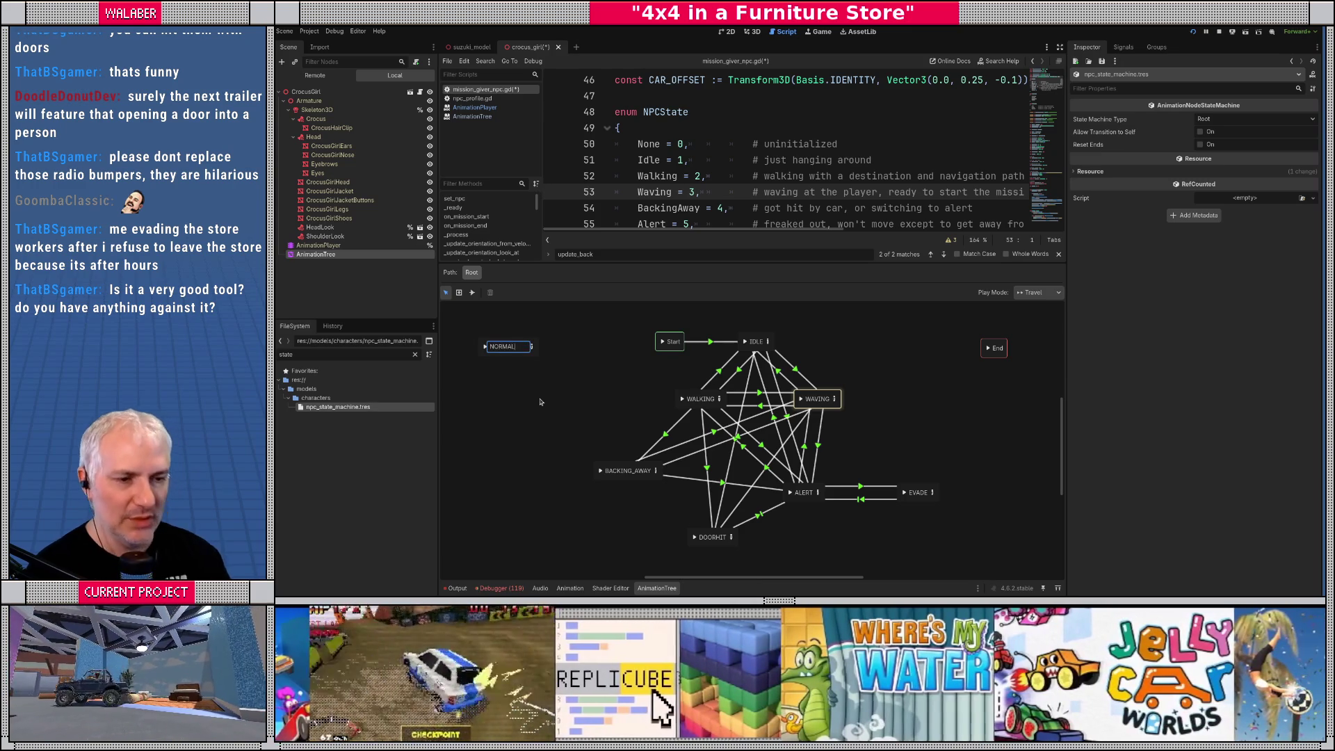
key(Return)
drag(512, 354, 548, 365)
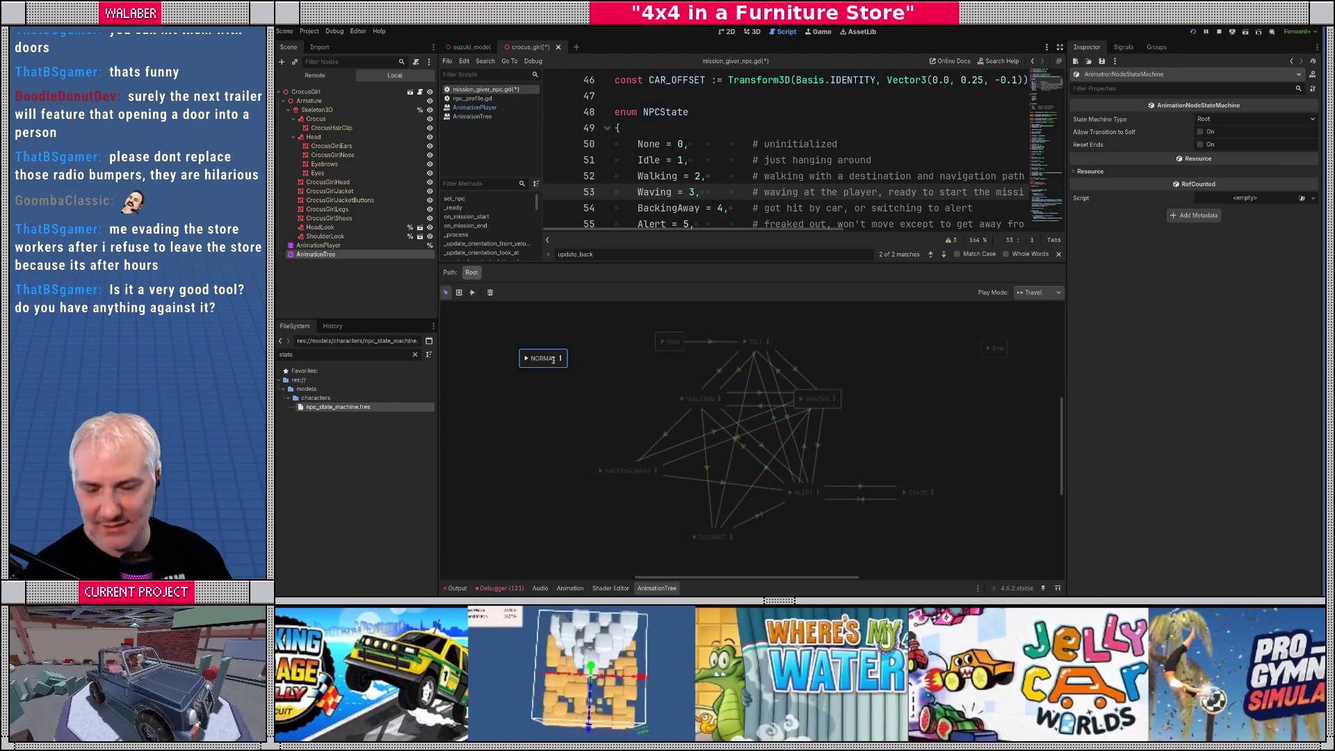
click(614, 396)
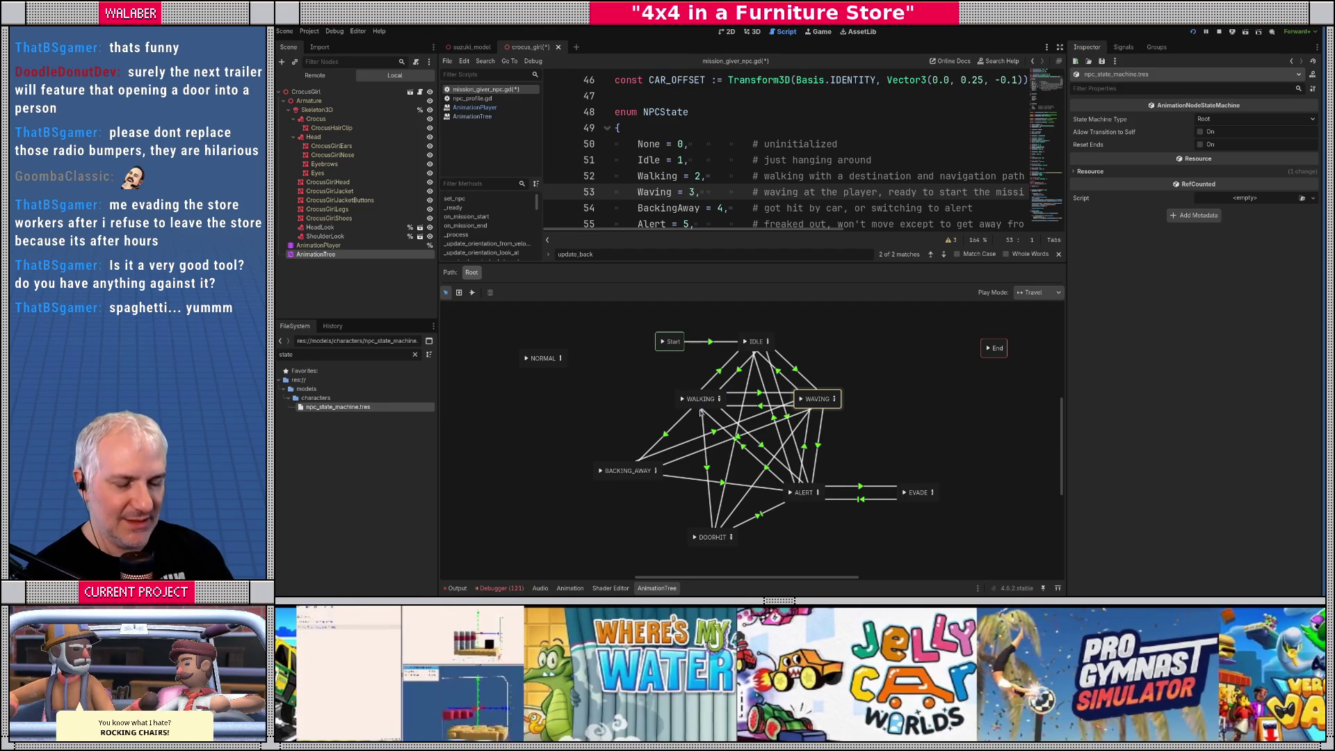
Delete the unused NORMAL state from the graph
click(545, 360)
key(Delete)
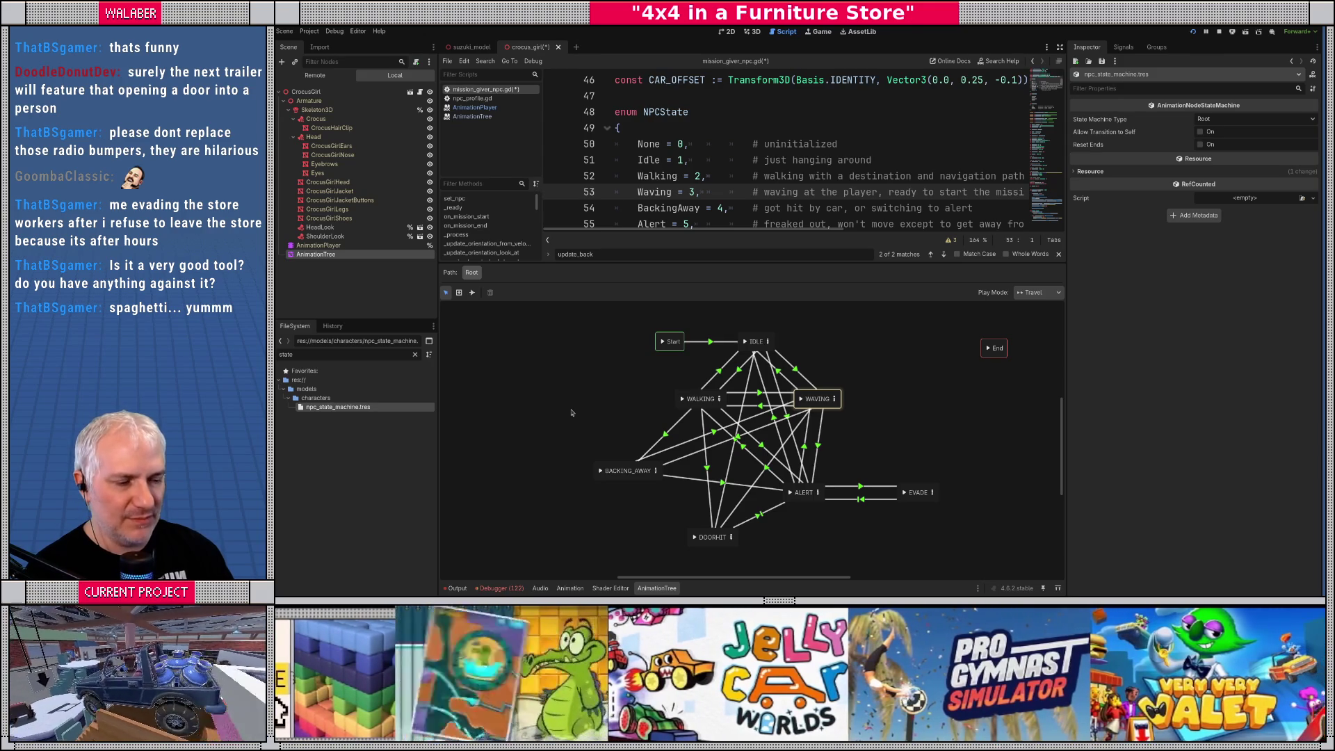
drag(751, 263, 752, 290)
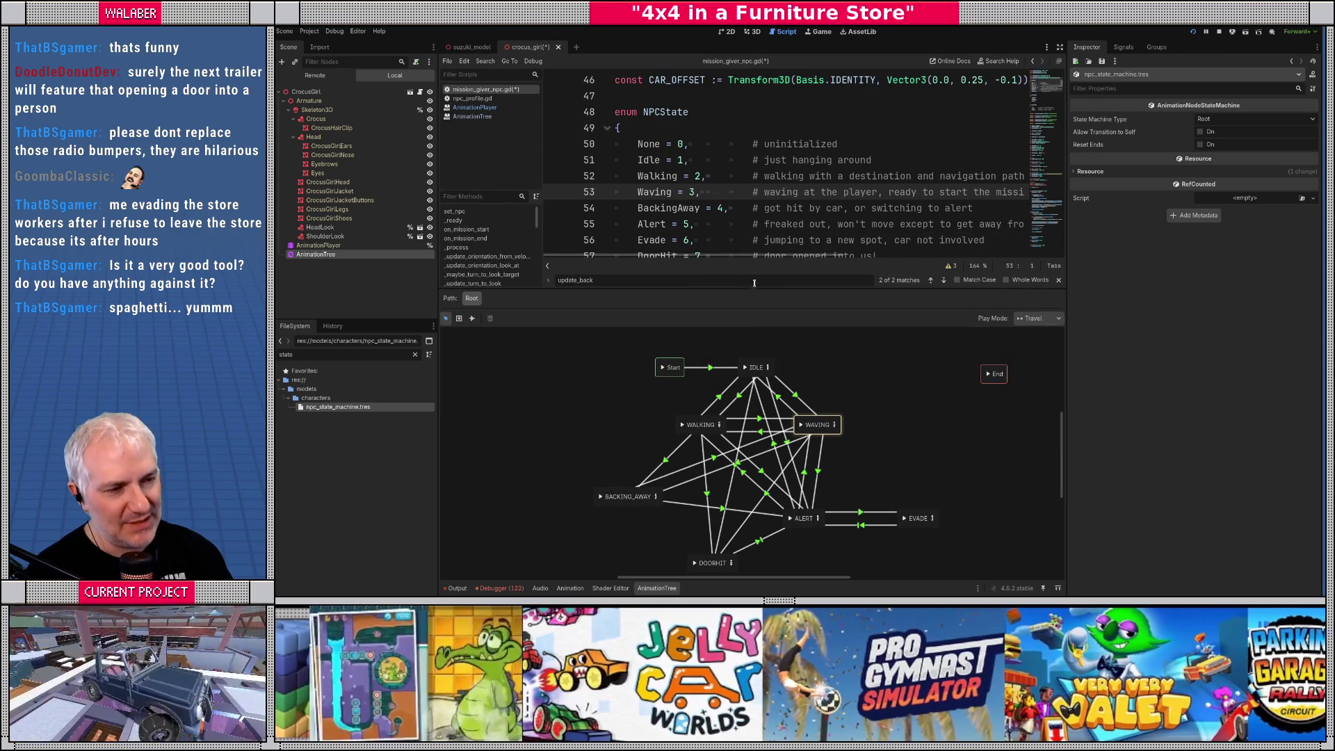
Check the Xfade Time of the IDLE–WALKING, IDLE–WAVING and WALKING–WAVING transitions
click(716, 409)
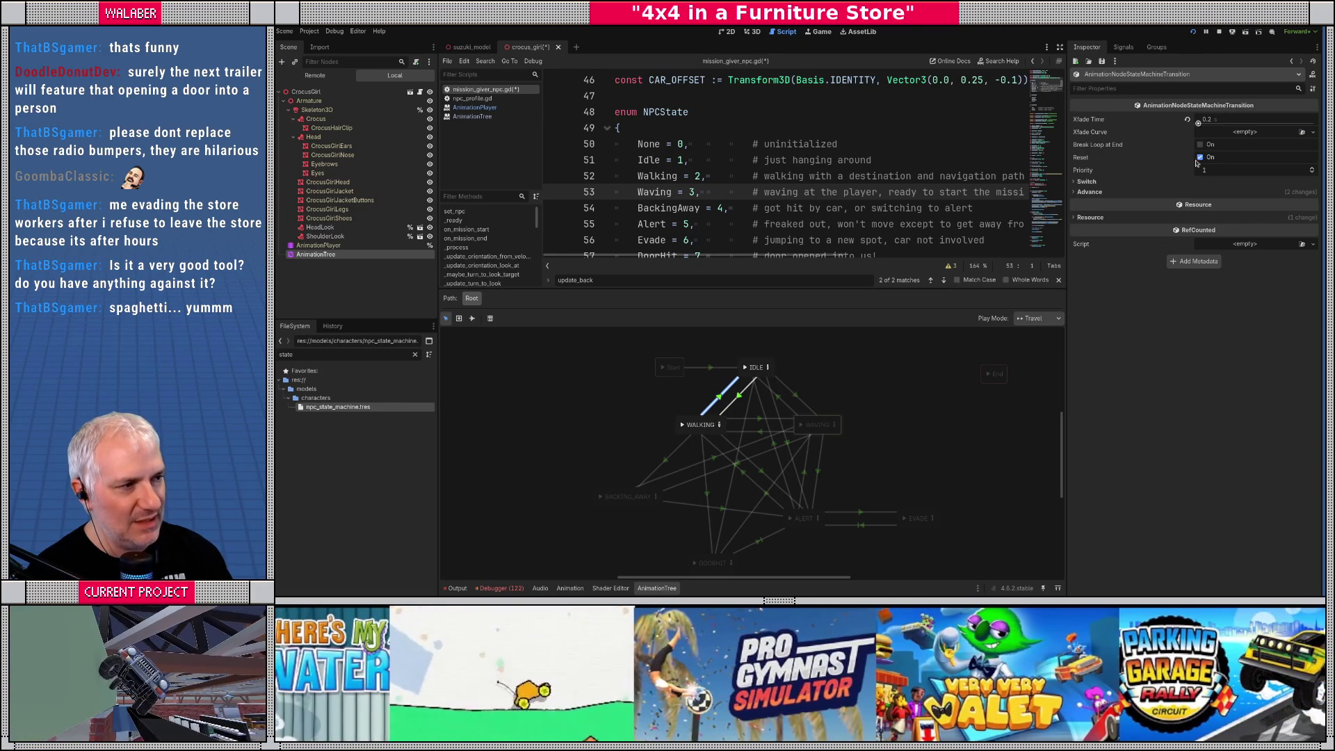
click(735, 405)
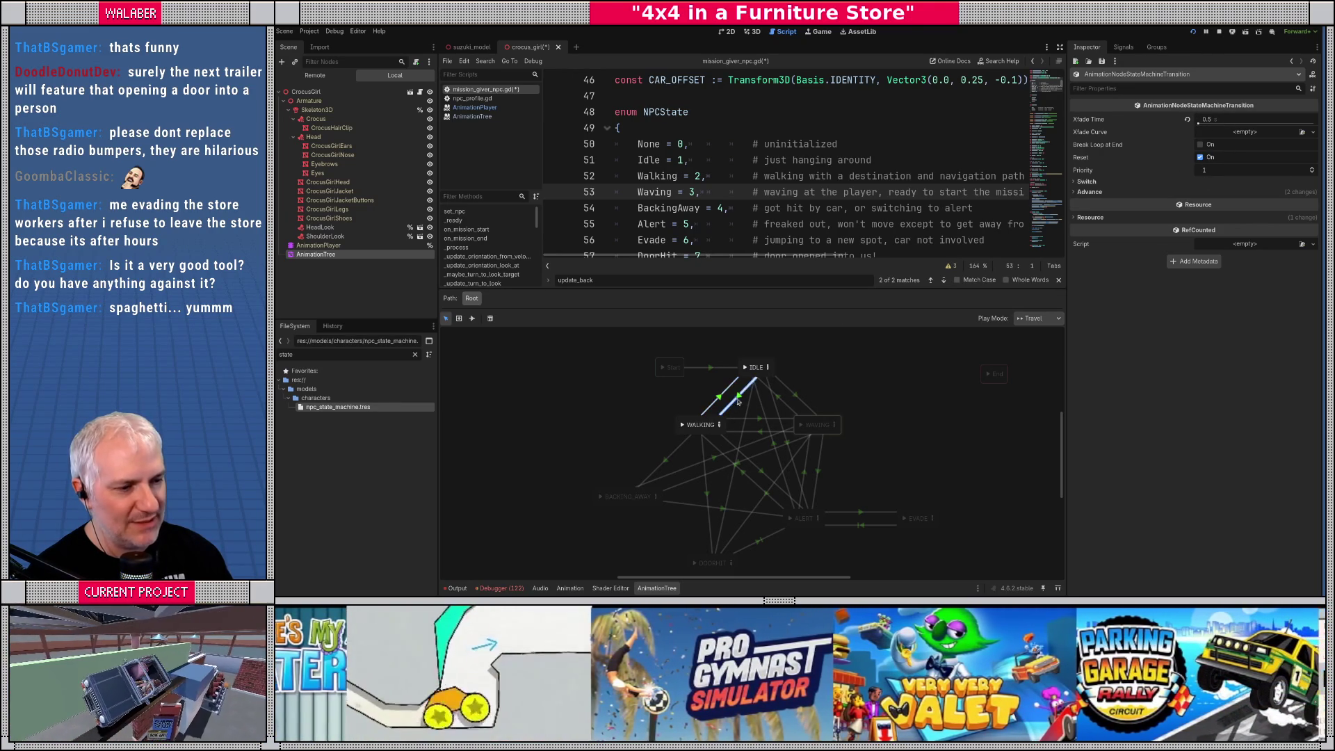
click(793, 408)
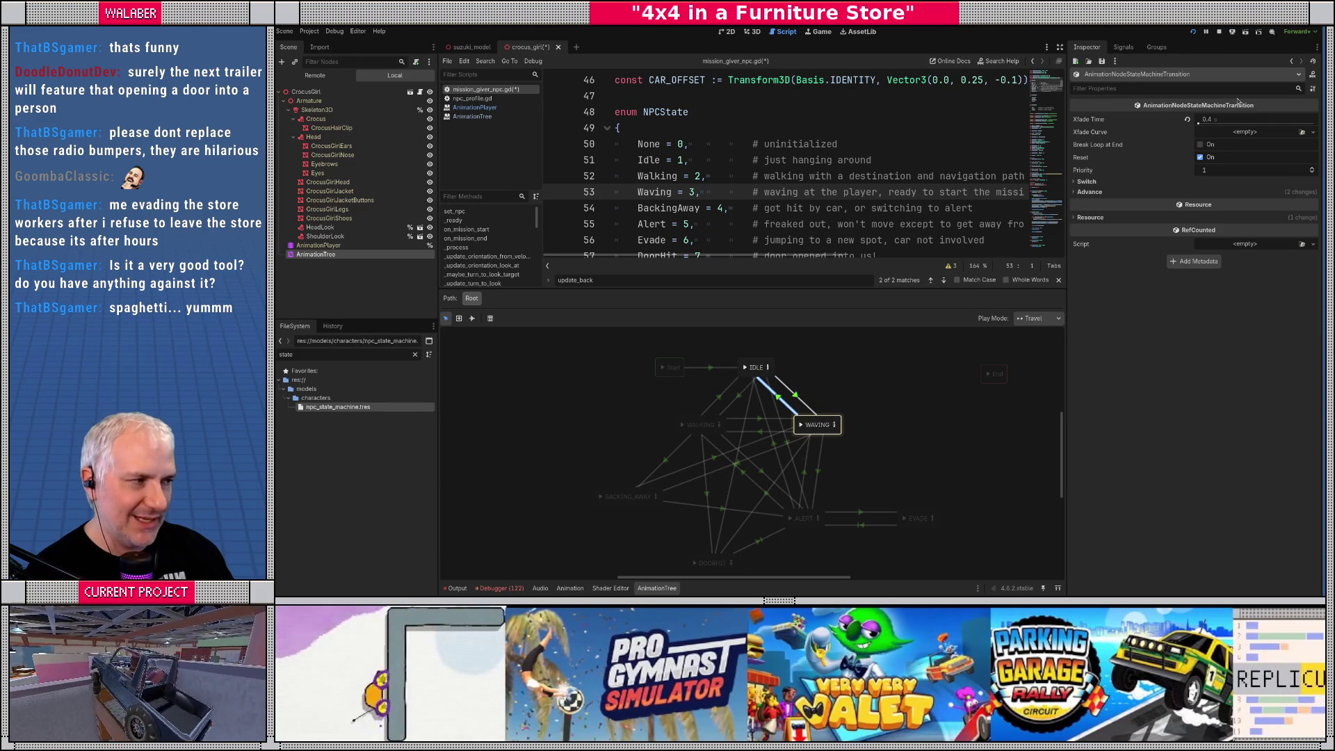
click(754, 431)
click(748, 419)
click(632, 462)
Move DOORHIT further left and nudge BACKING_AWAY and DOORHIT into tidy positions
scroll(632, 462, down, 2)
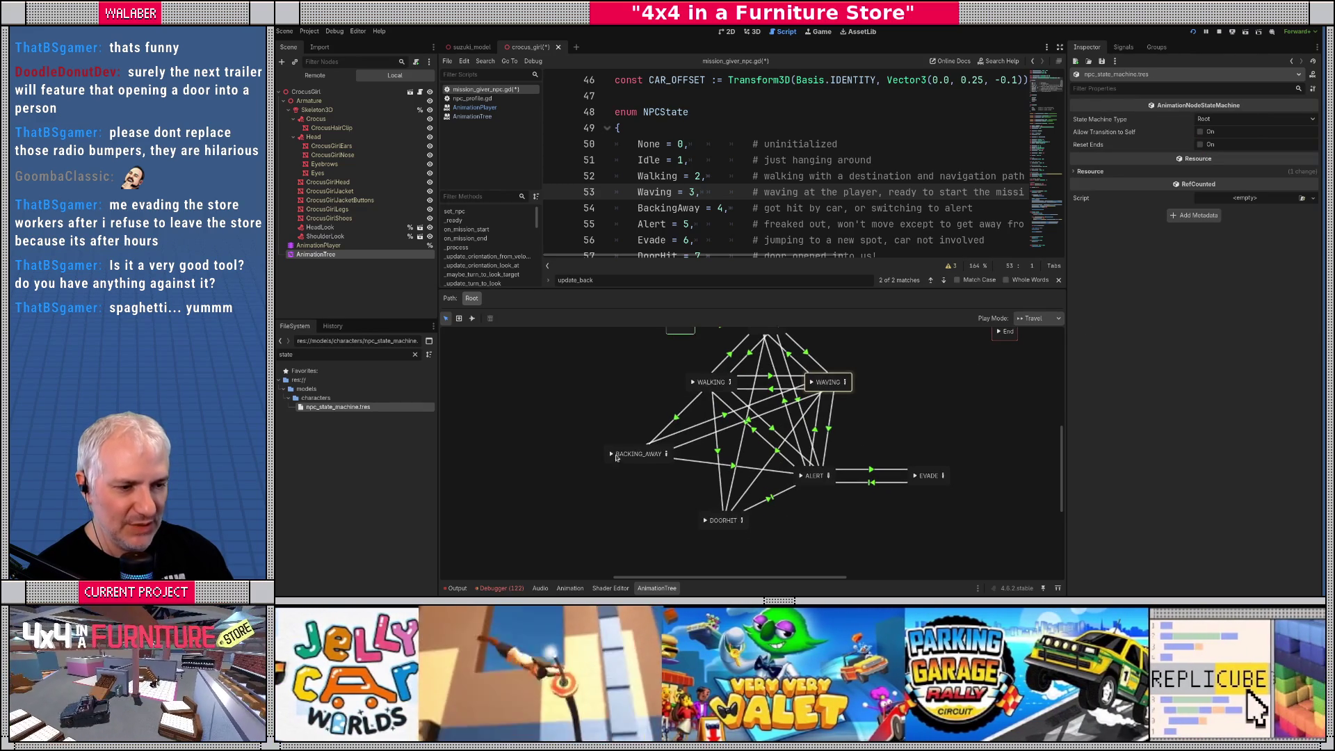
click(634, 455)
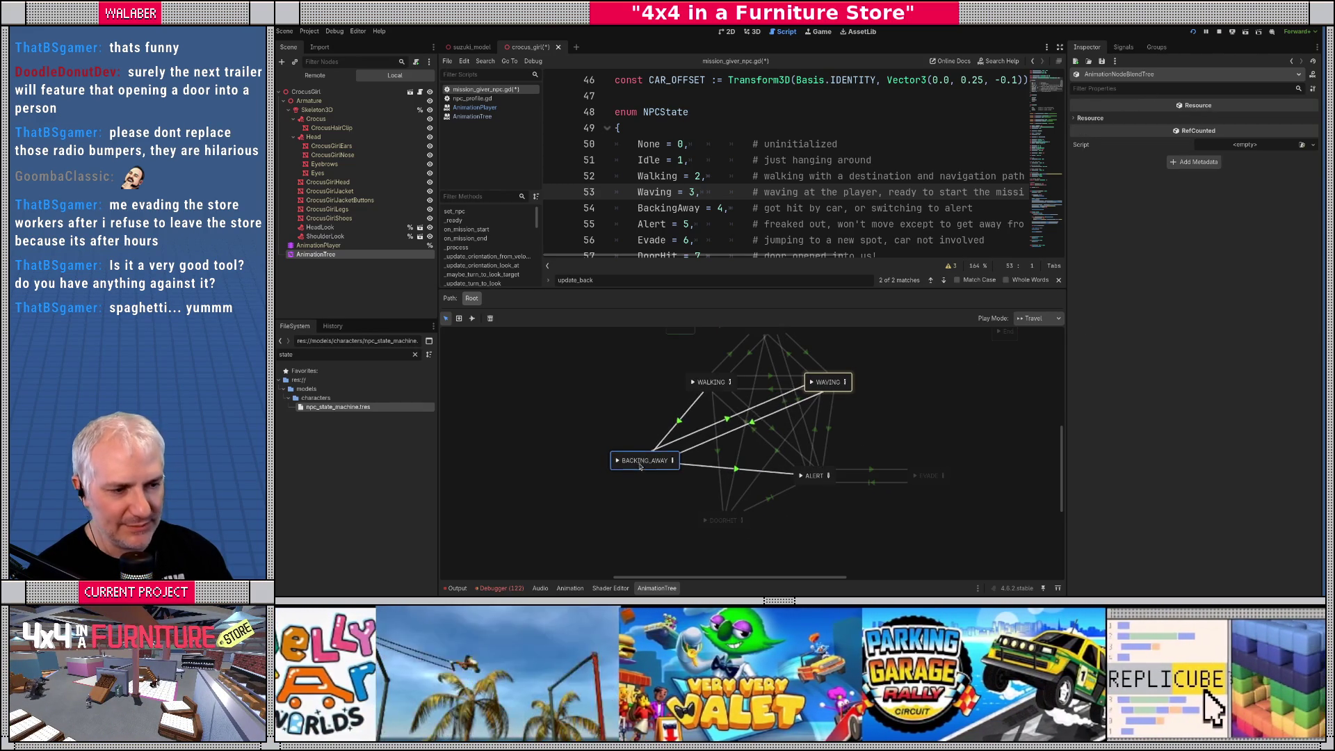
mouse_move(711, 529)
mouse_down()
mouse_move(639, 533)
mouse_move(681, 531)
mouse_up()
drag(650, 460, 645, 459)
drag(674, 519, 677, 521)
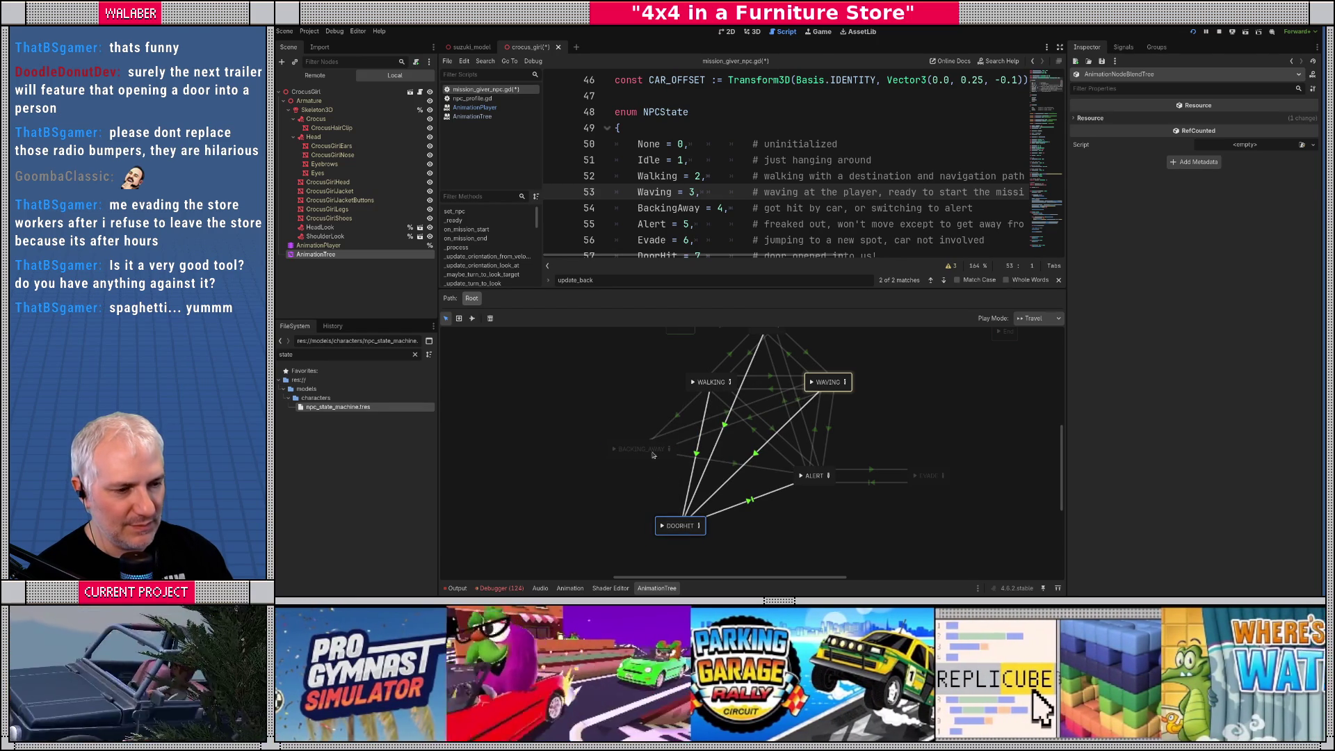
click(627, 410)
scroll(624, 424, up, 2)
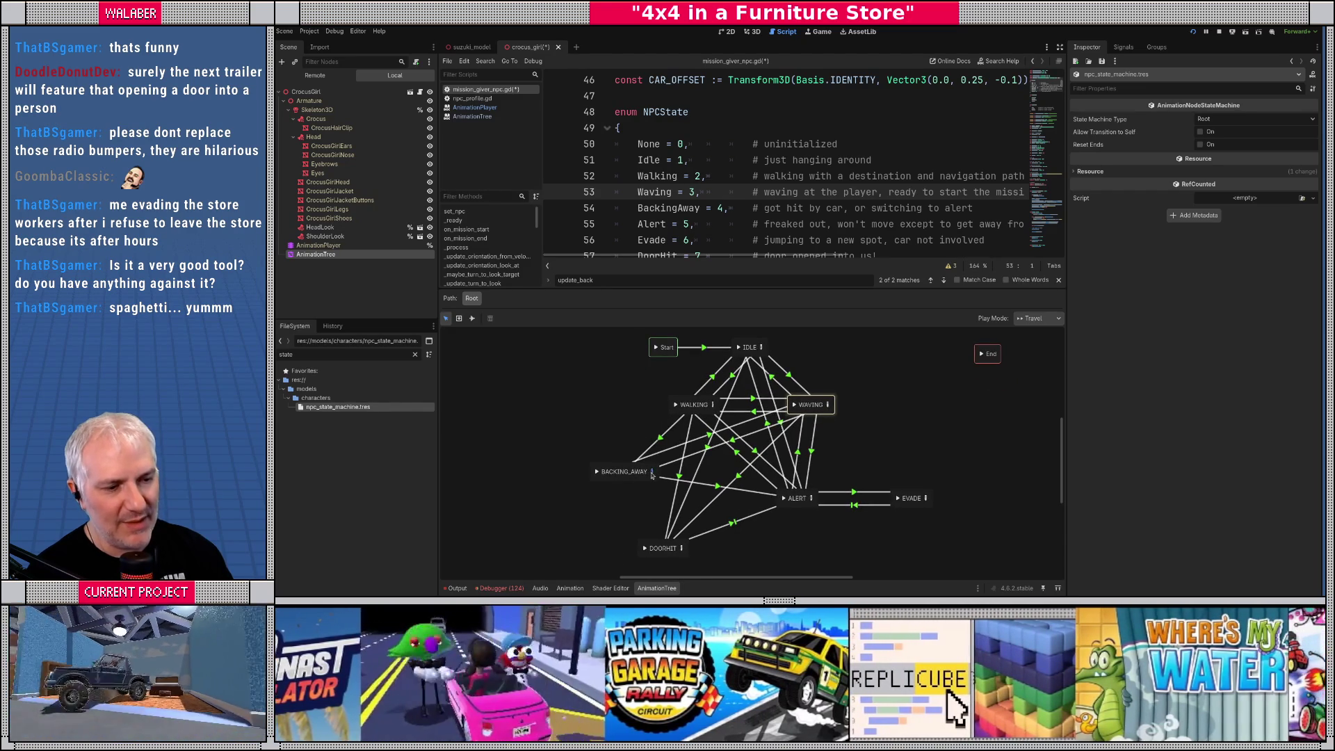
click(651, 471)
Add an Animation node playing SharedAction_BackOff to the BACKING_AWAY blend tree
drag(579, 391, 799, 417)
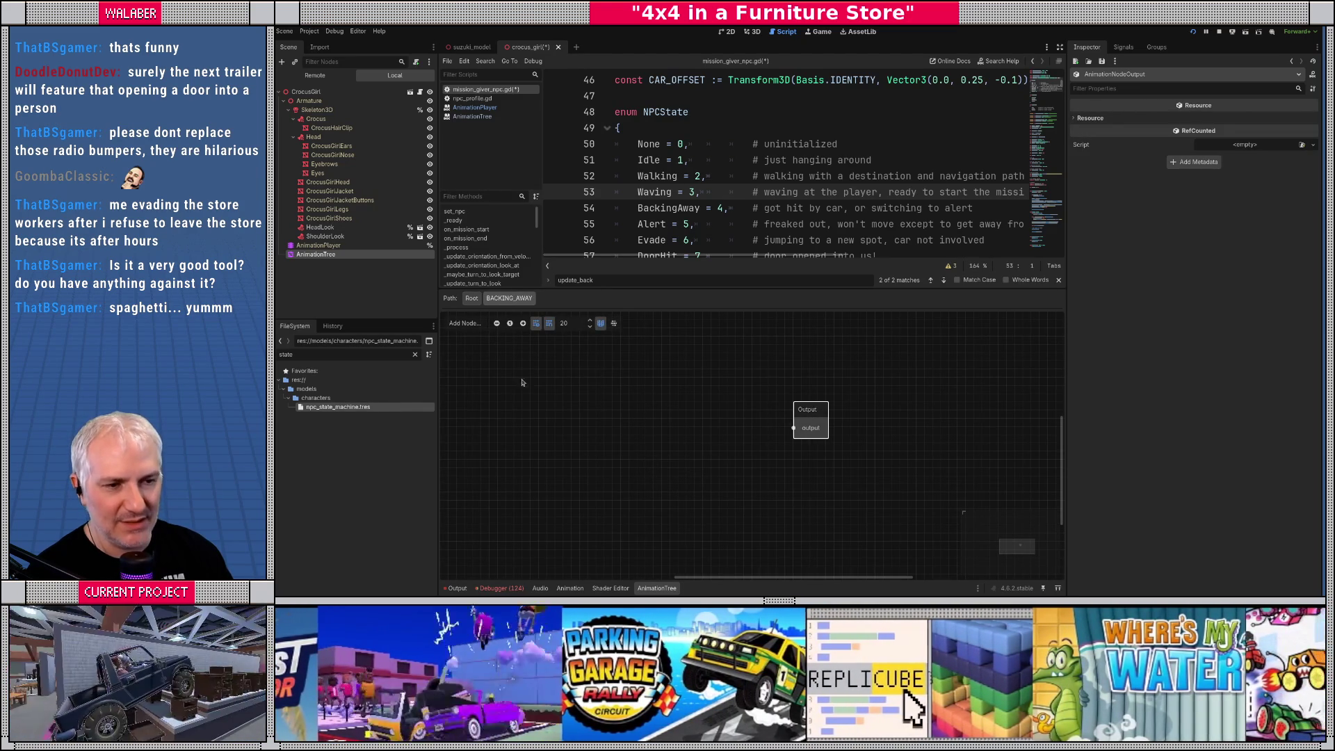
click(465, 322)
click(473, 340)
drag(774, 471, 601, 377)
click(592, 403)
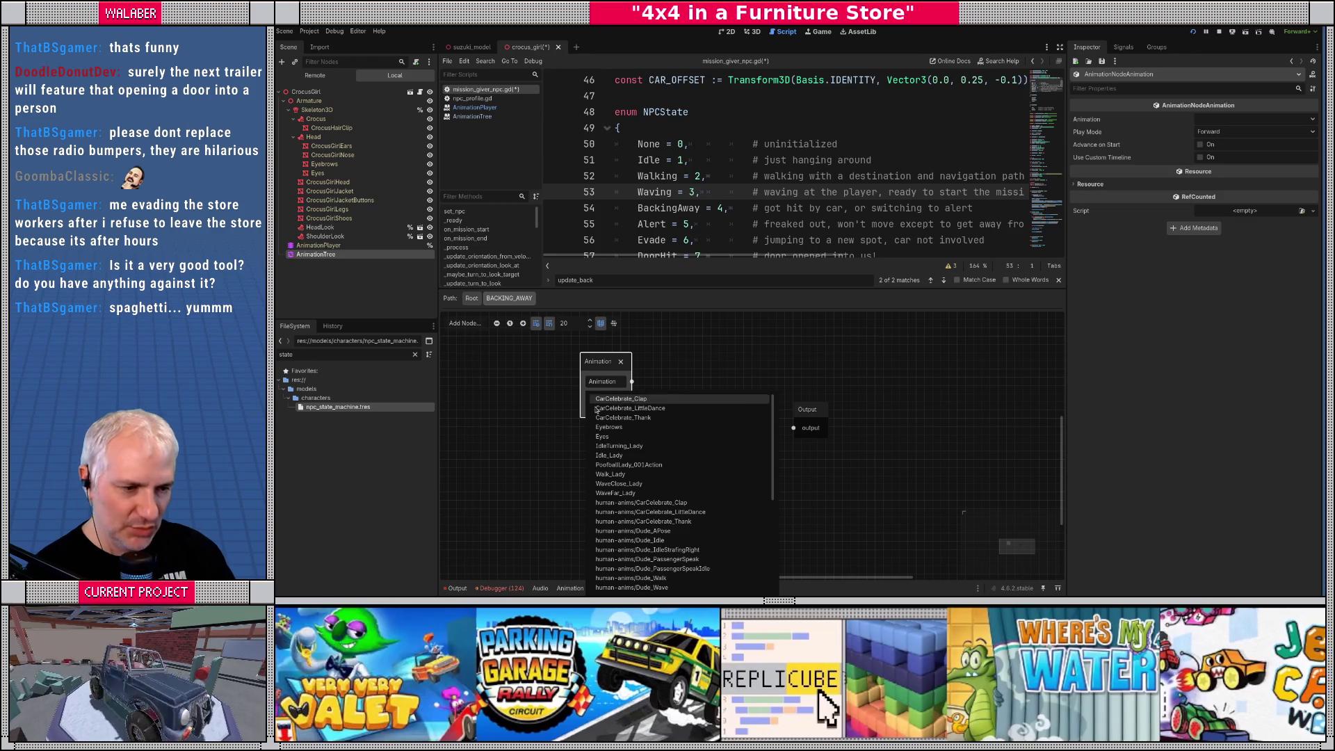
scroll(698, 493, down, 4)
scroll(698, 493, down, 2)
click(681, 460)
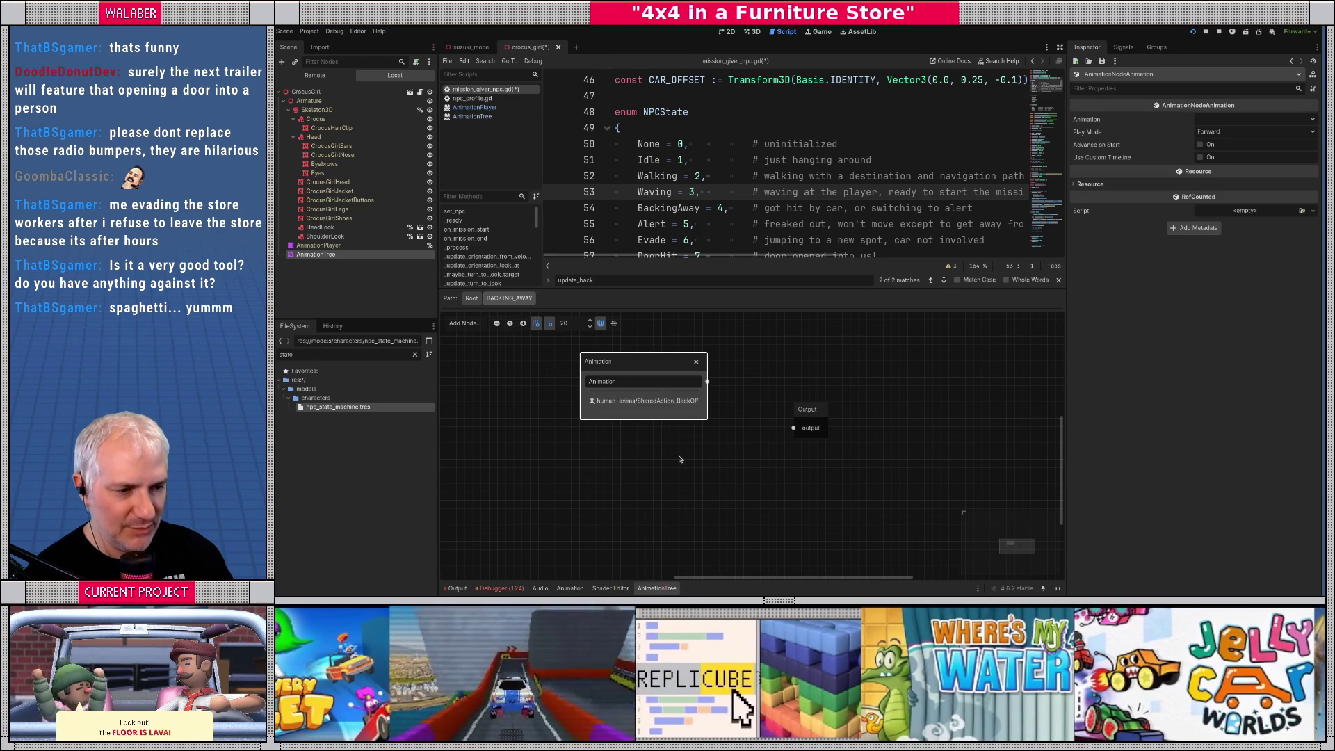
drag(665, 361, 598, 378)
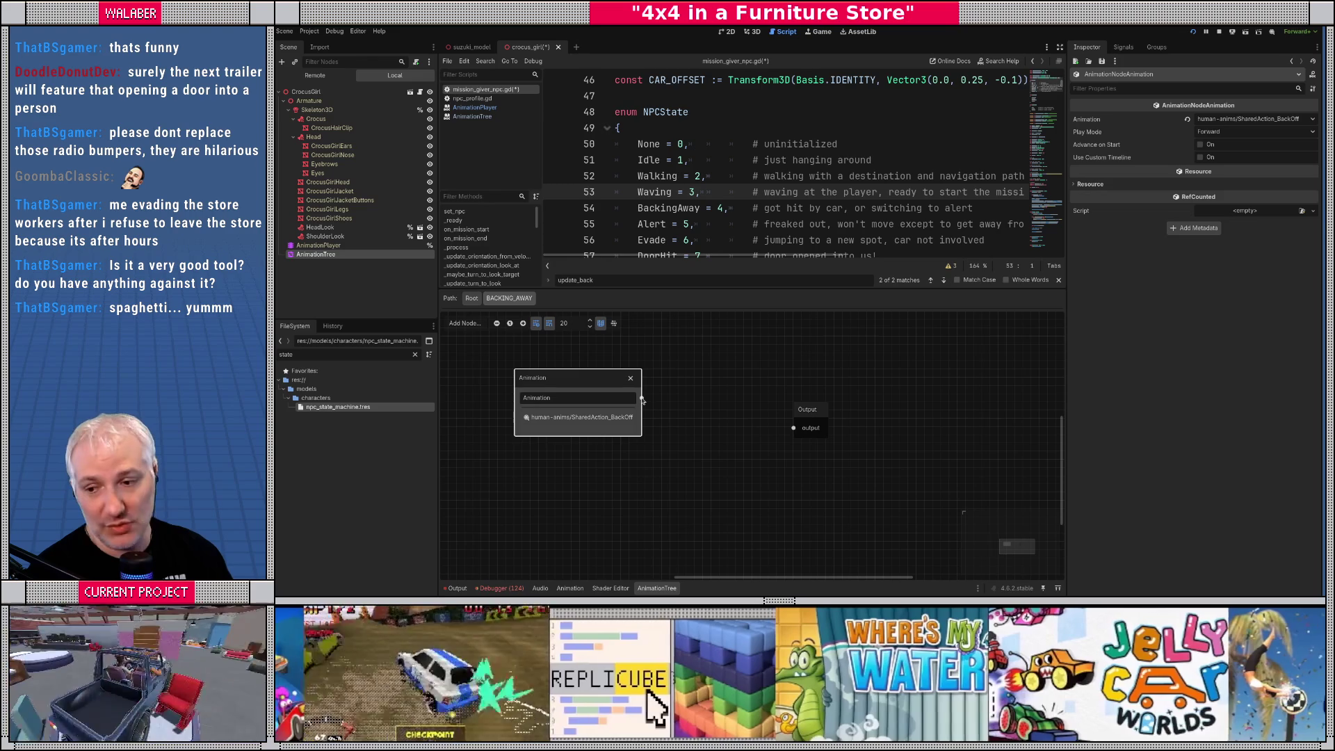
Insert a TimeScale node between the animation and Output, and rename it BackUpSpeed
drag(642, 399, 676, 417)
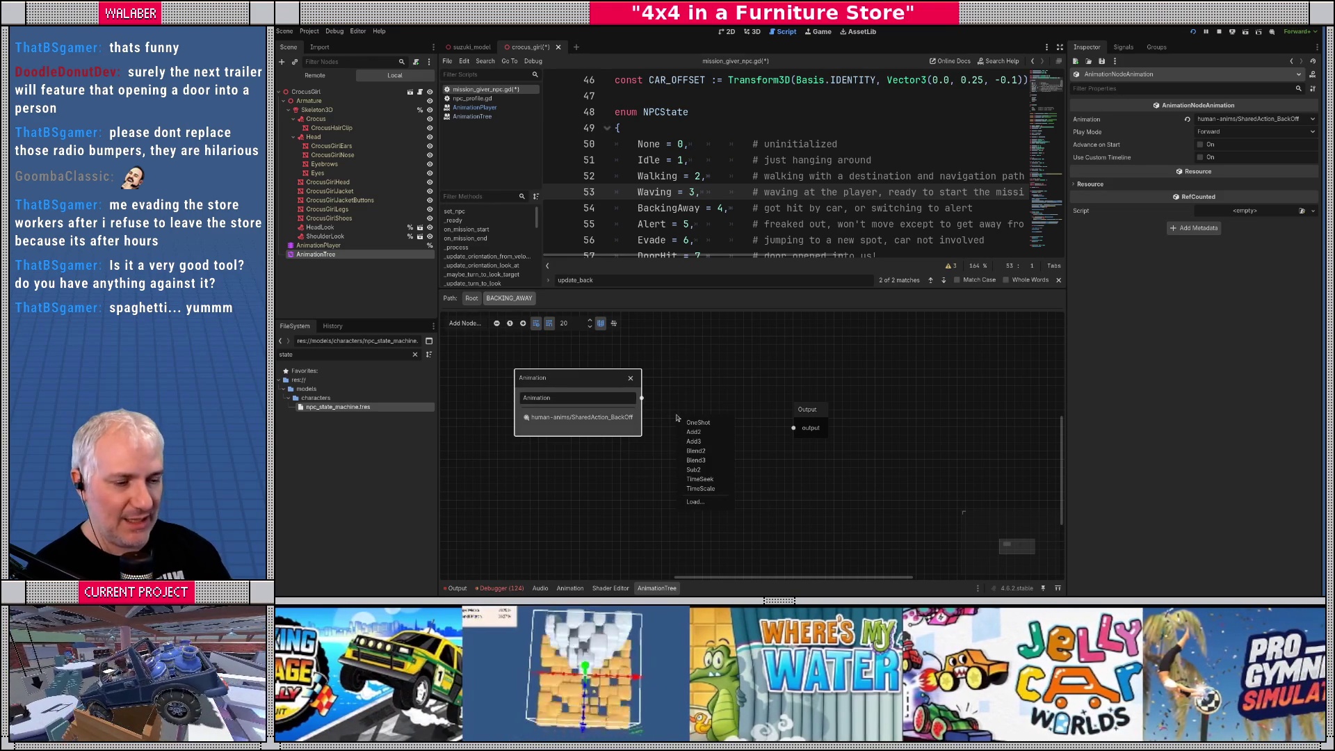
click(700, 489)
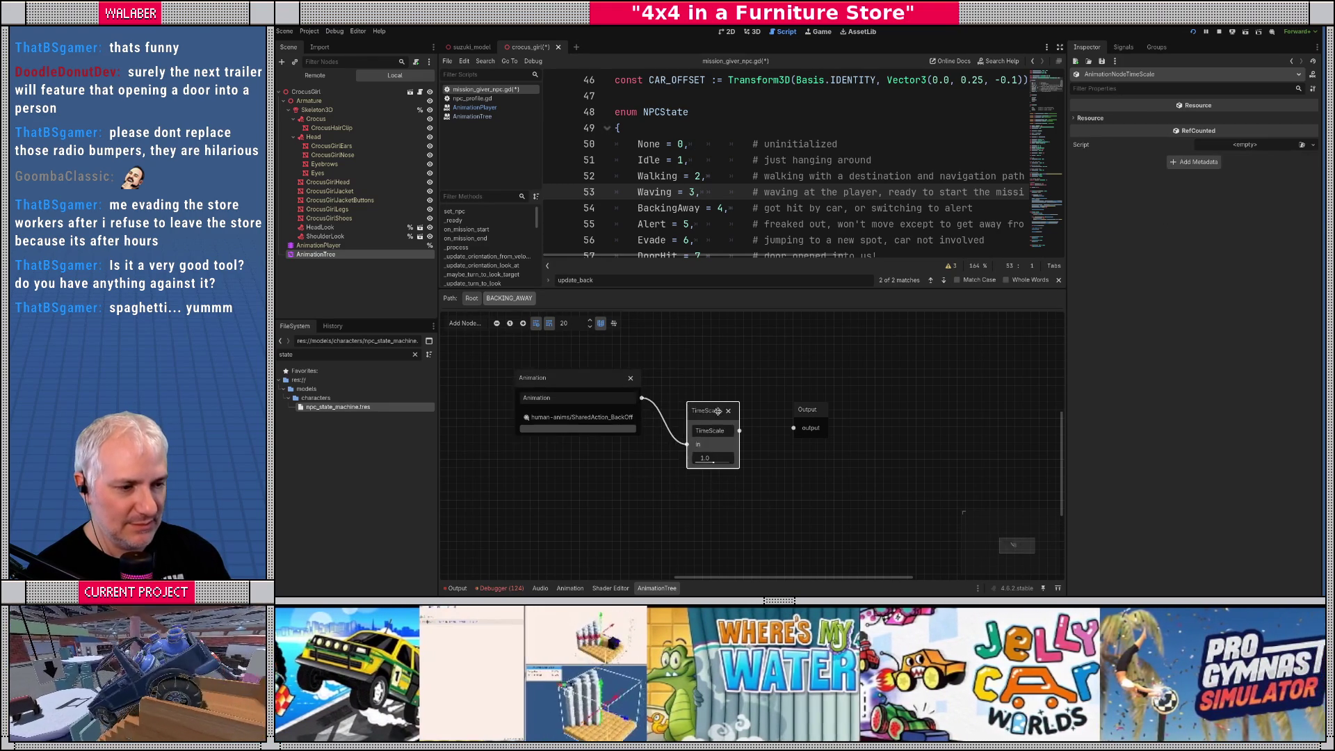
drag(739, 431, 793, 427)
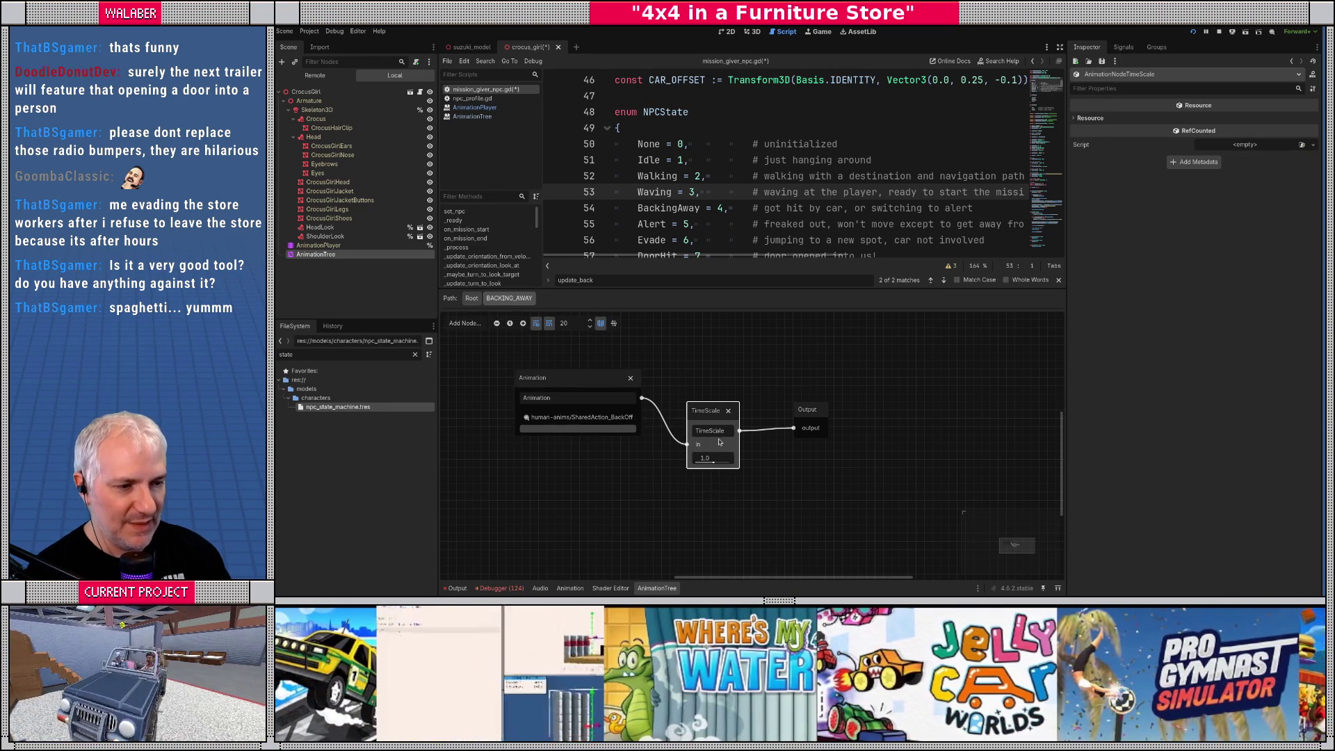
click(470, 298)
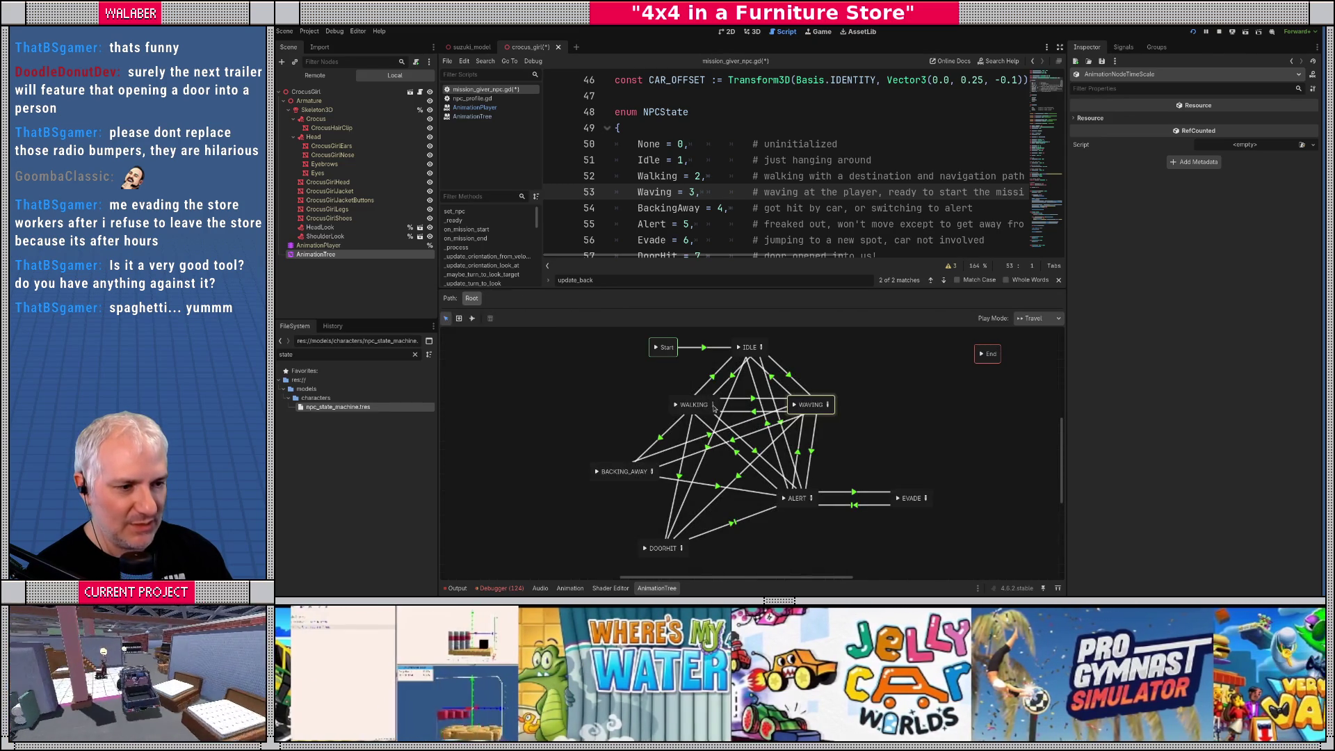
click(712, 404)
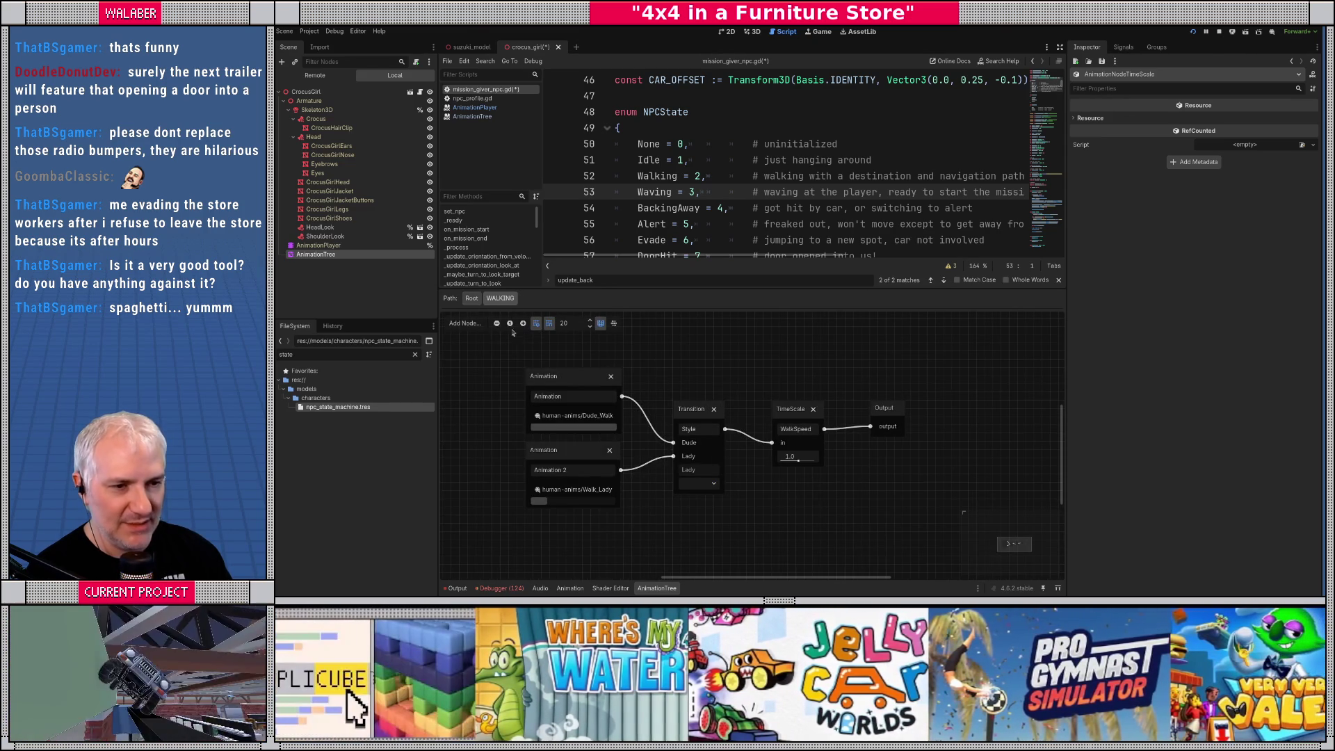
click(471, 298)
click(651, 472)
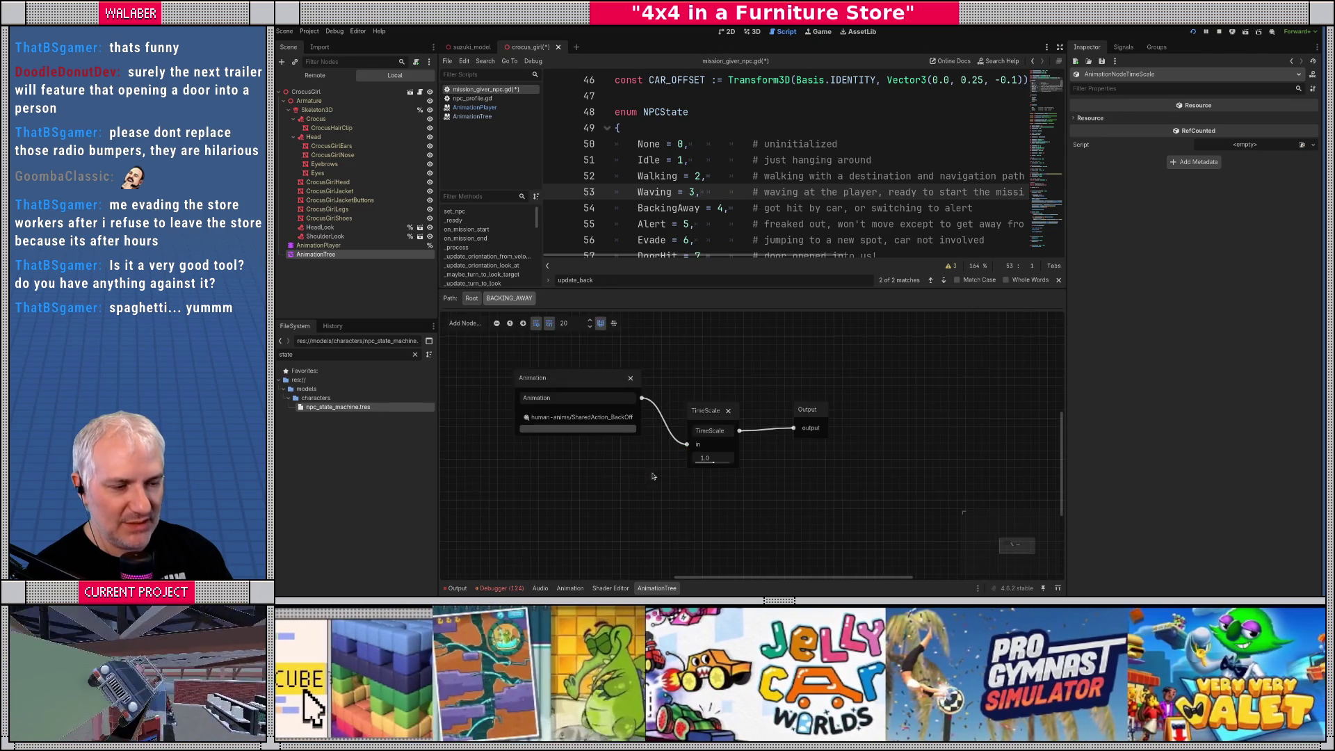
text(BackUp)
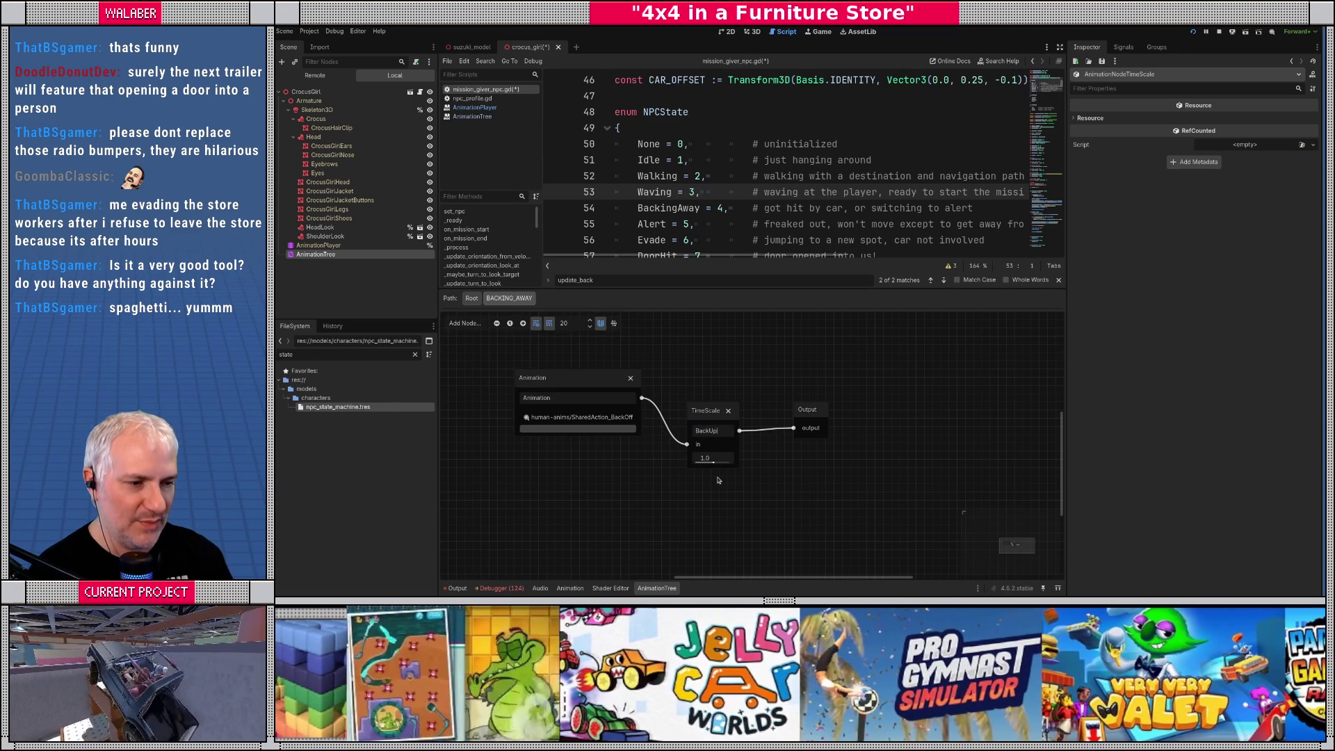
text(Speed)
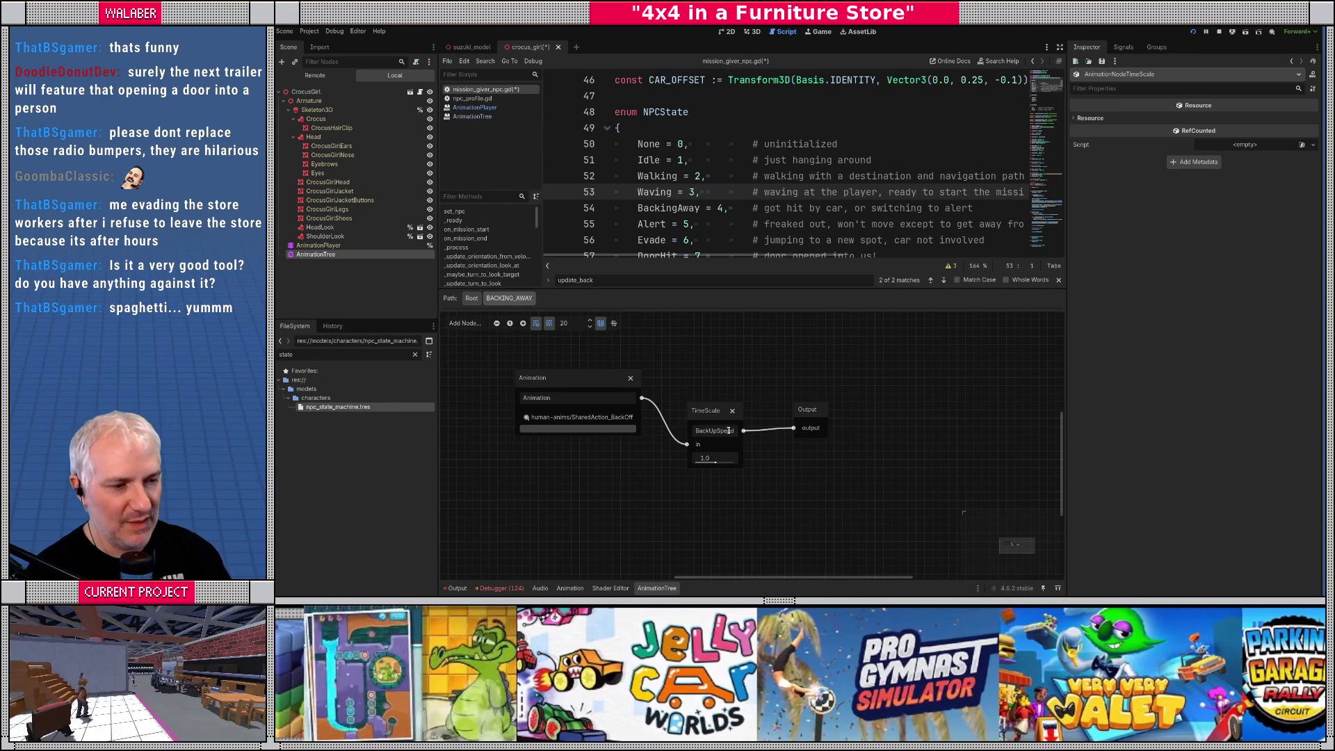
drag(709, 411, 709, 402)
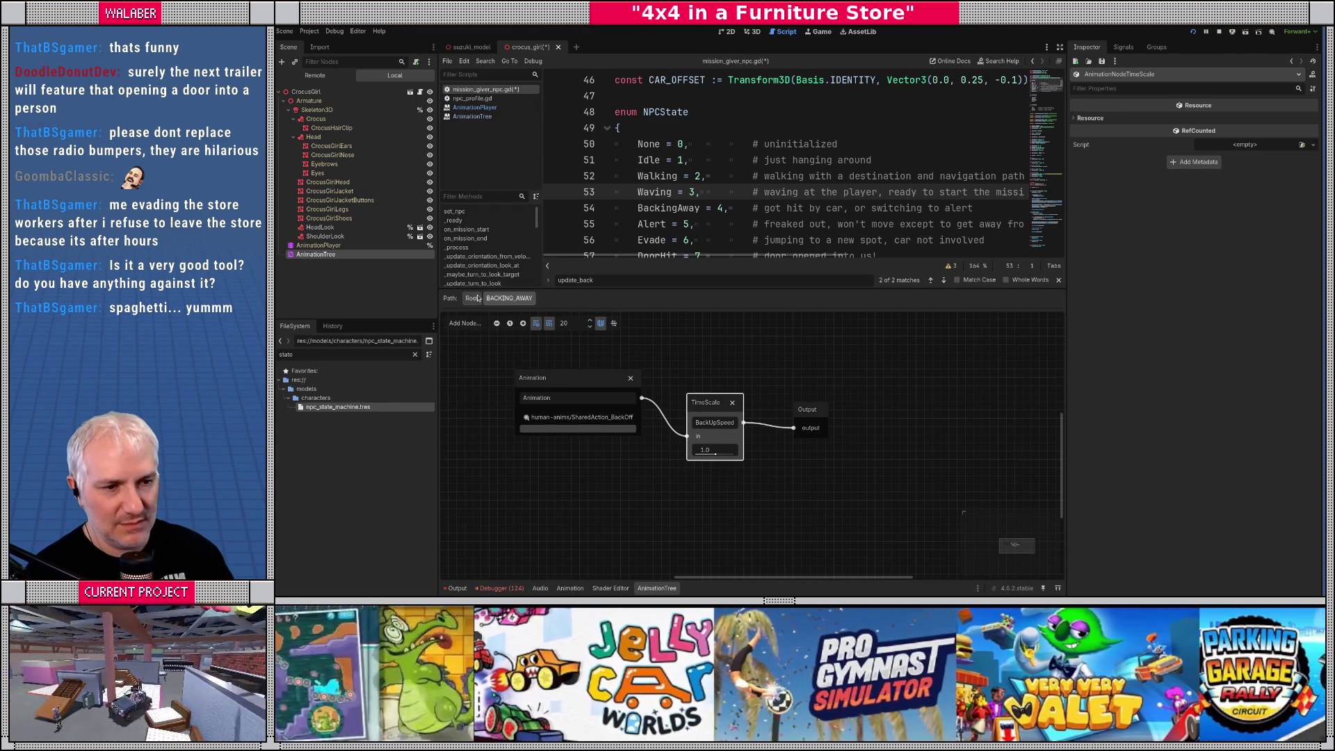
click(471, 298)
key(ctrl+F2)
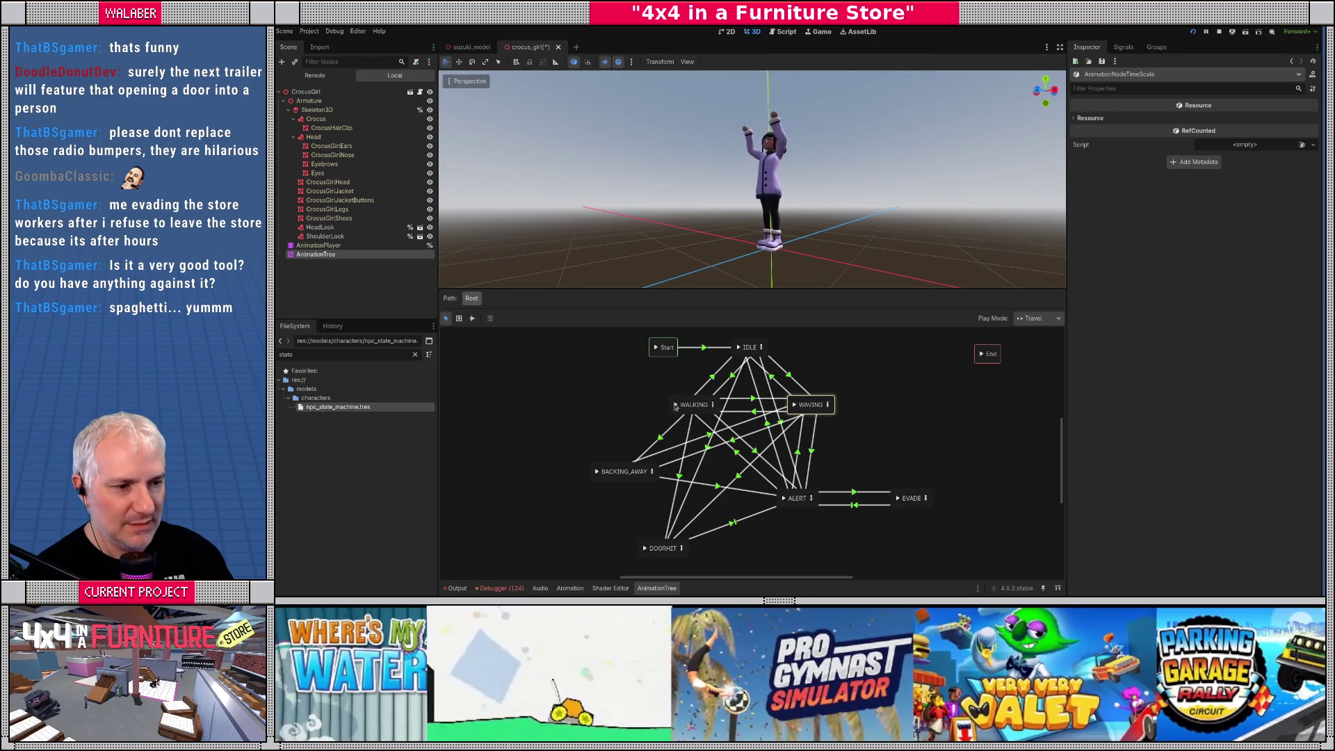
Preview BACKING_AWAY, adjust its BackUpSpeed scale, then bring up mission_giver_npc.gd
click(597, 473)
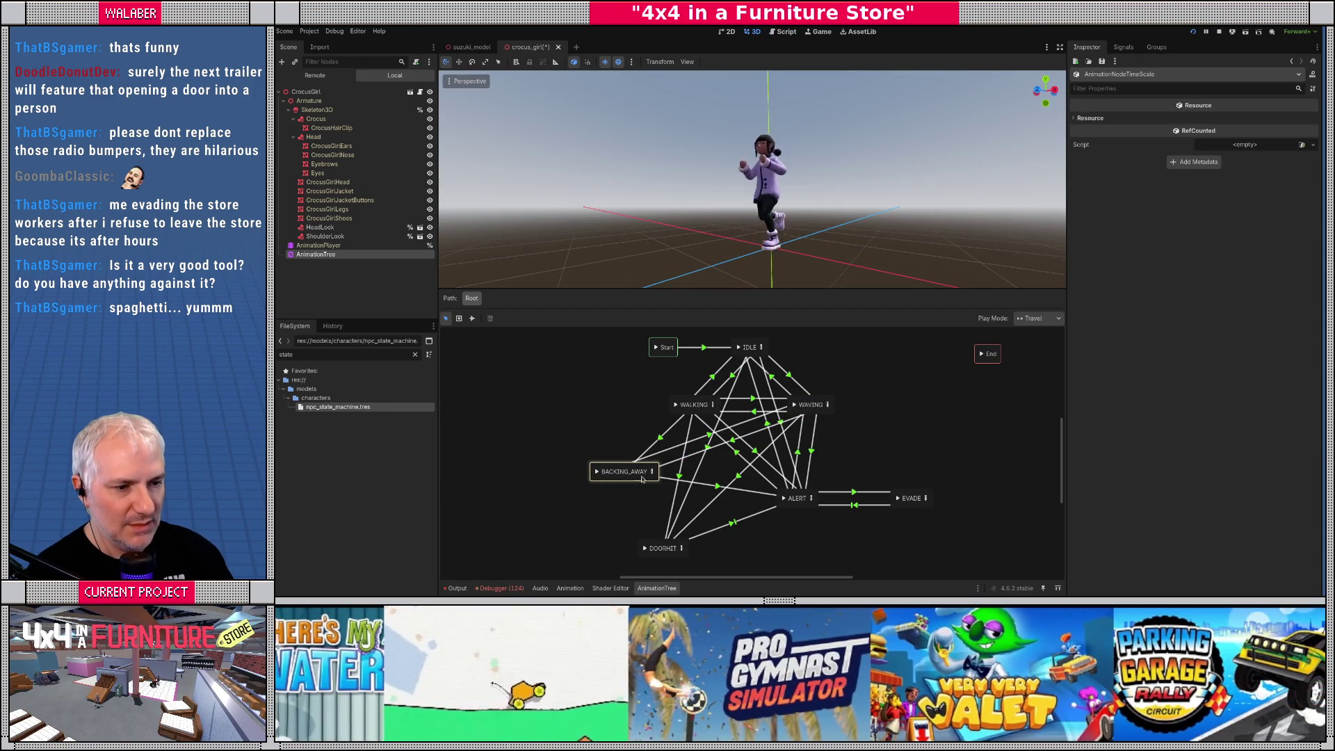
click(652, 472)
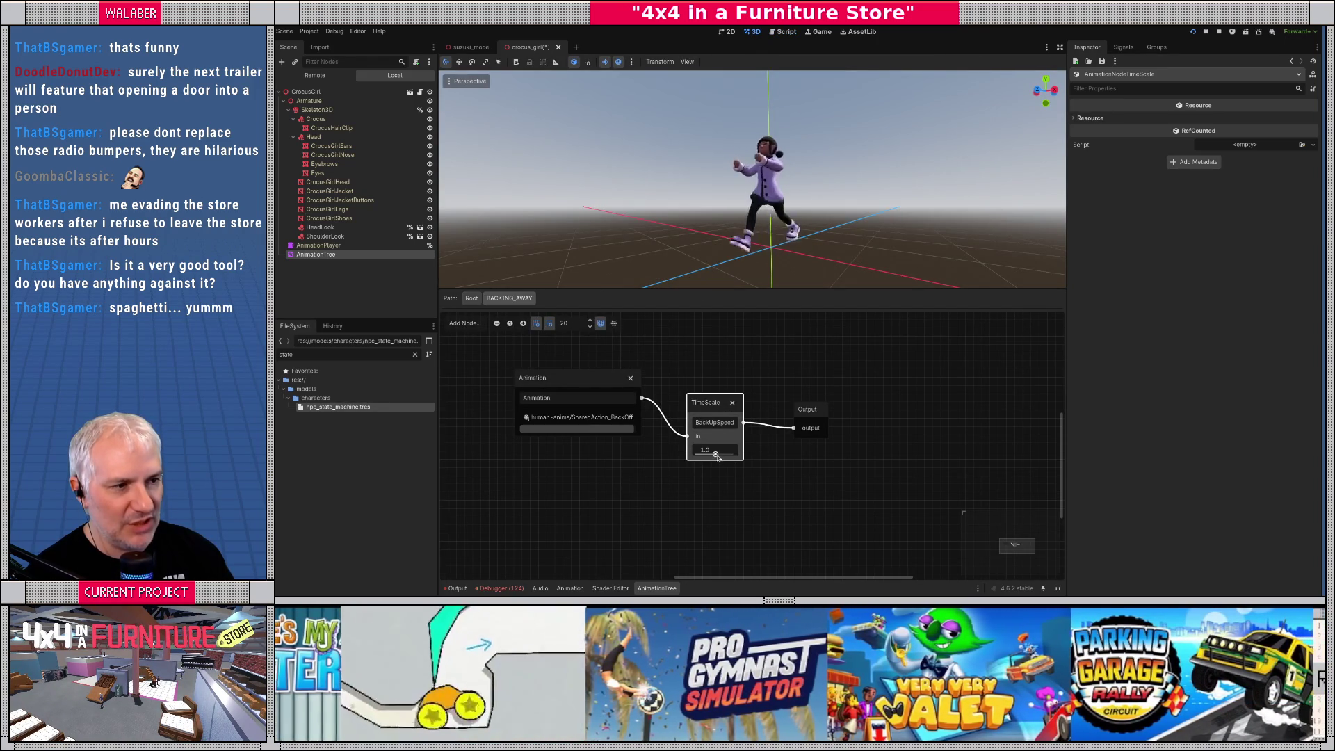
drag(718, 456, 707, 452)
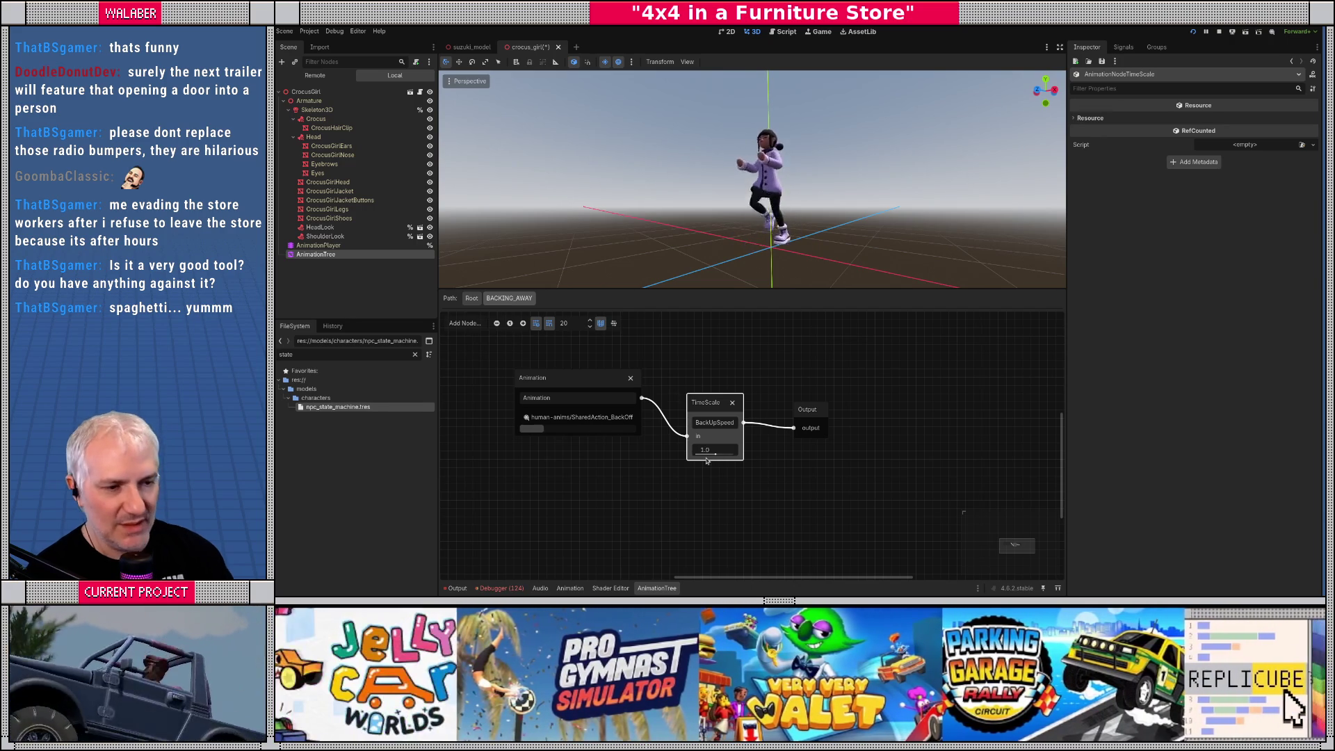
drag(659, 363, 704, 409)
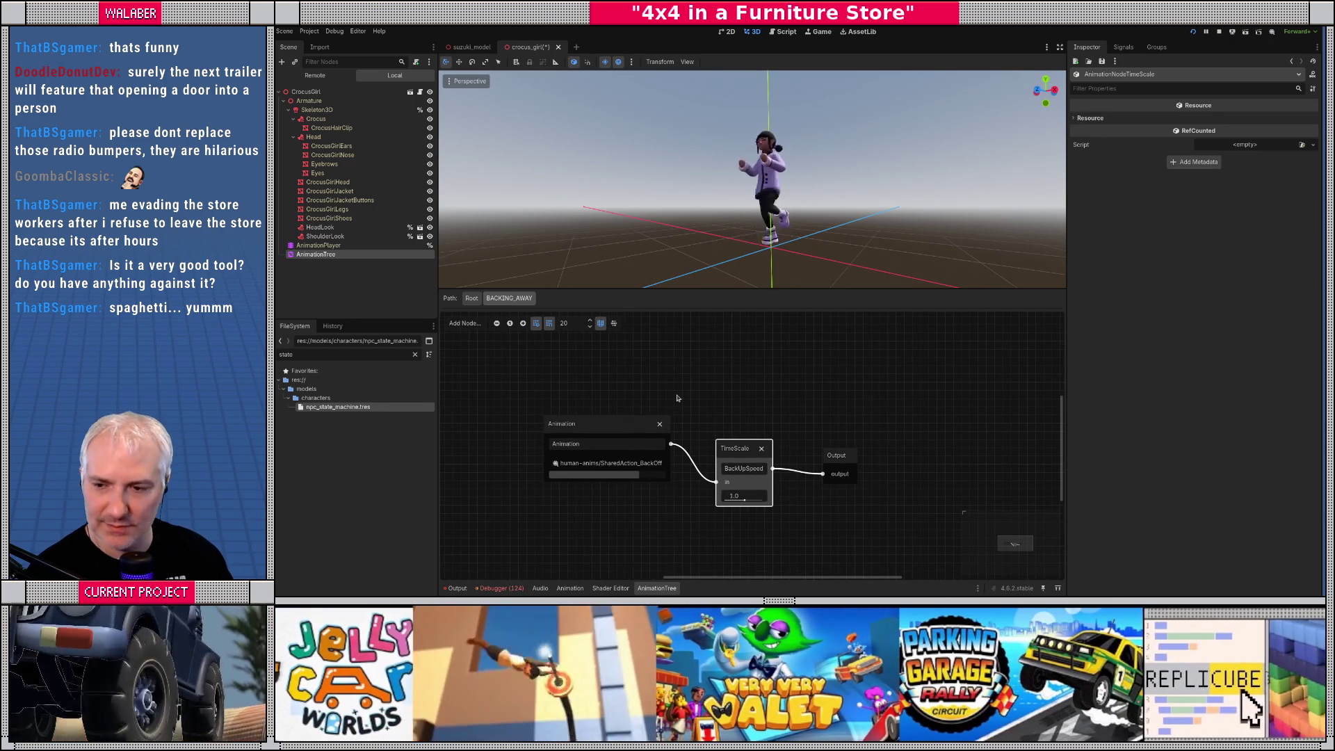
click(472, 298)
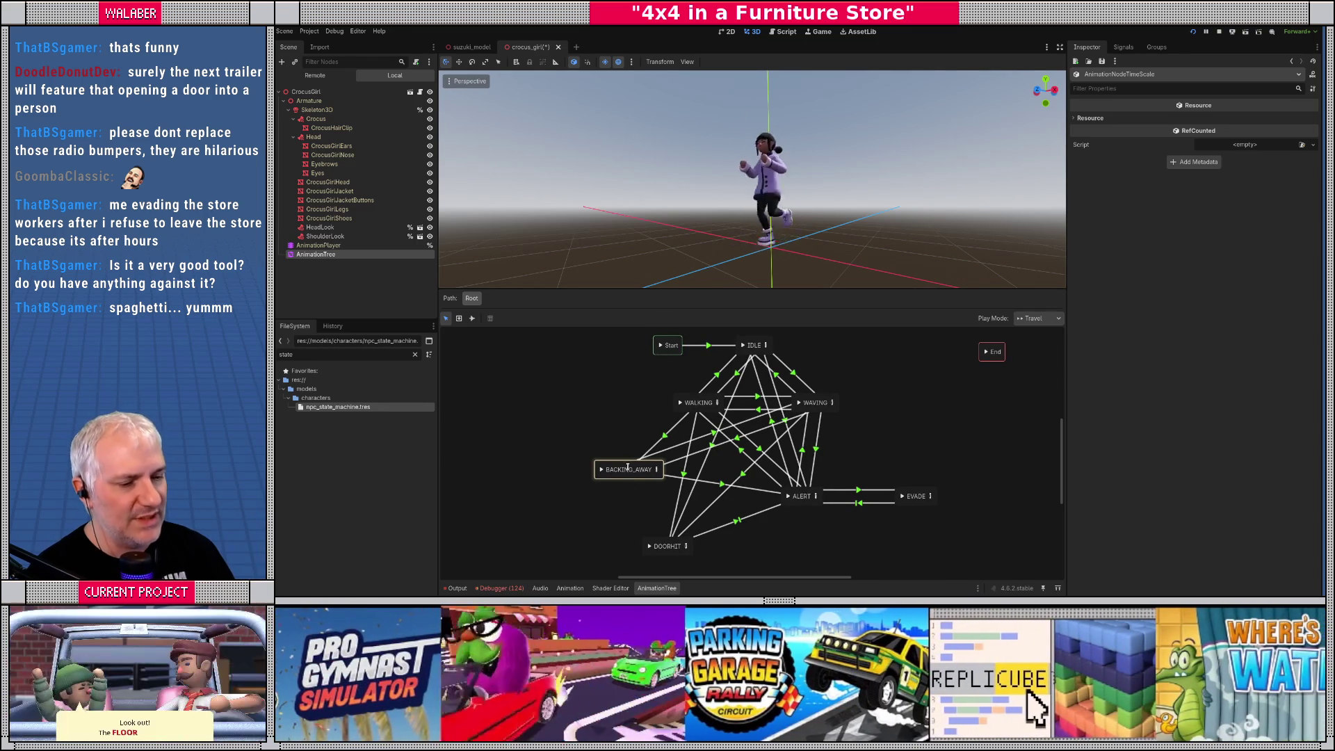
click(785, 32)
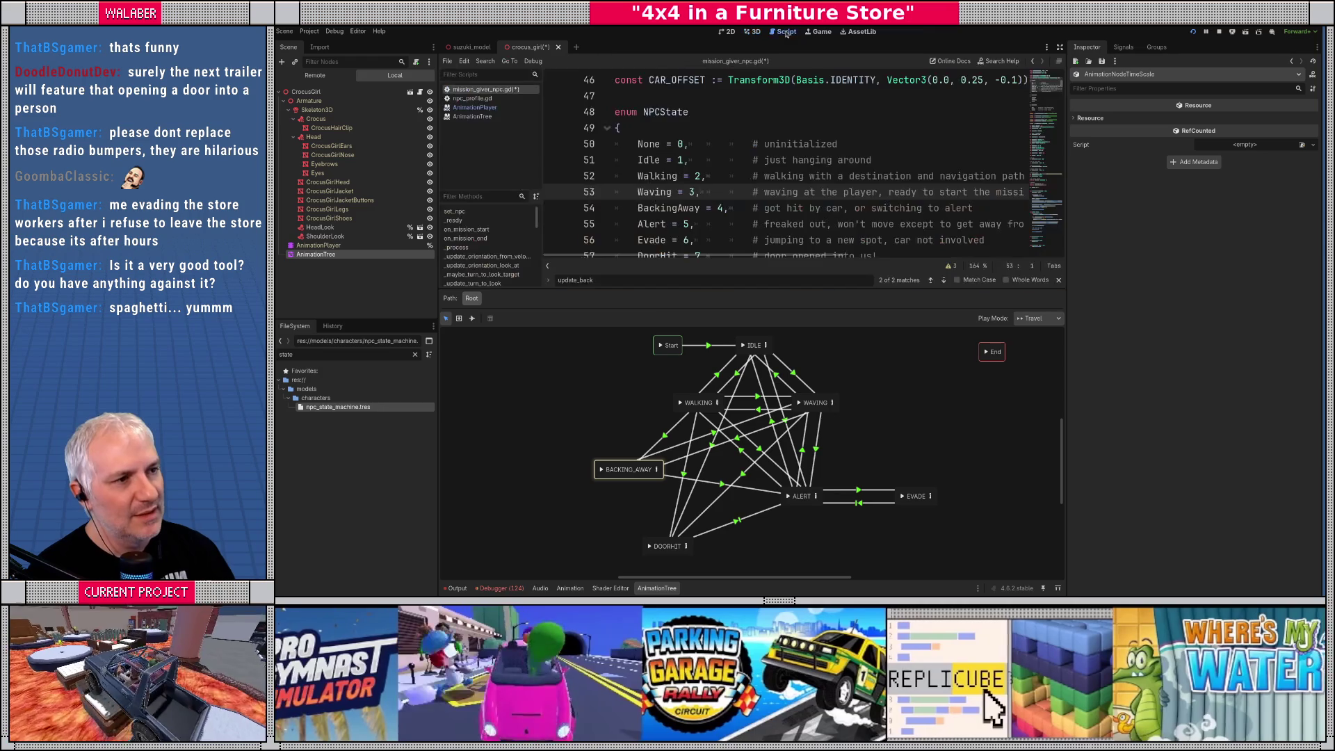
Delete the AnimationTree node from the crocus_girl scene
click(1059, 47)
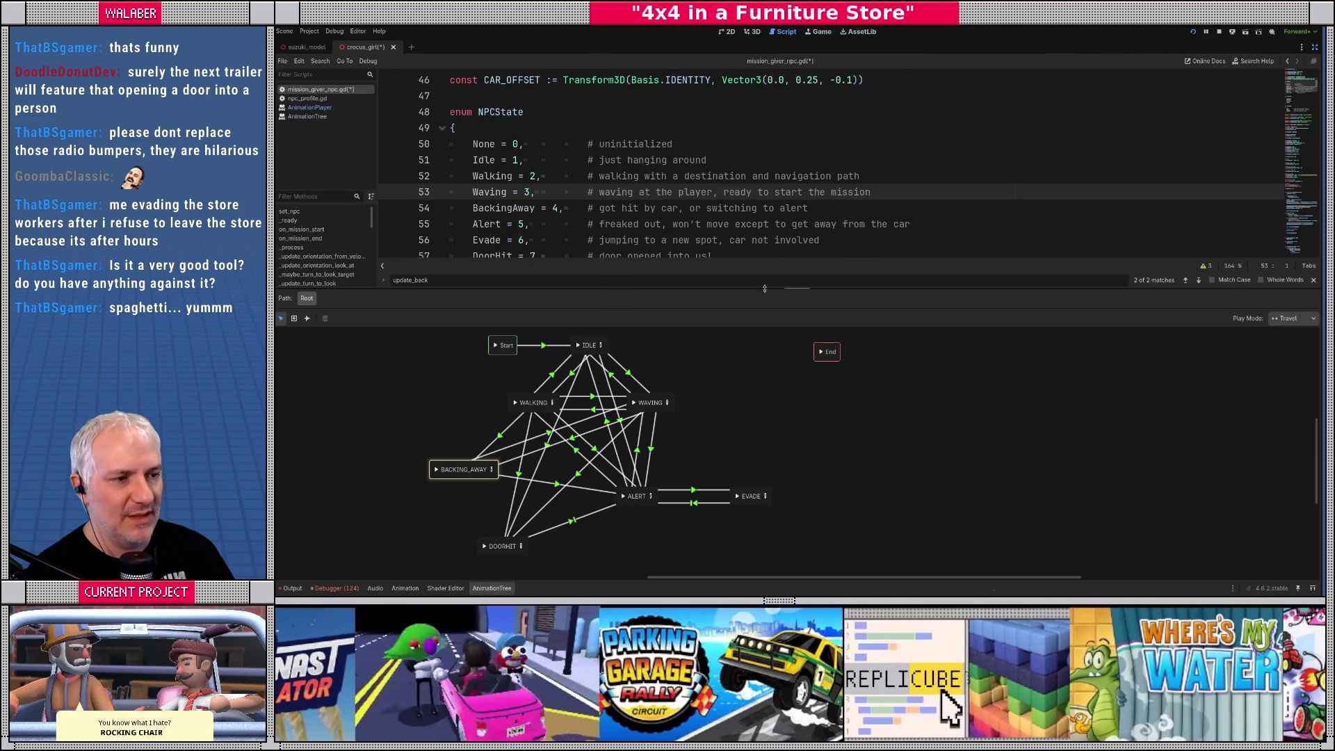
drag(760, 345, 761, 443)
click(1315, 46)
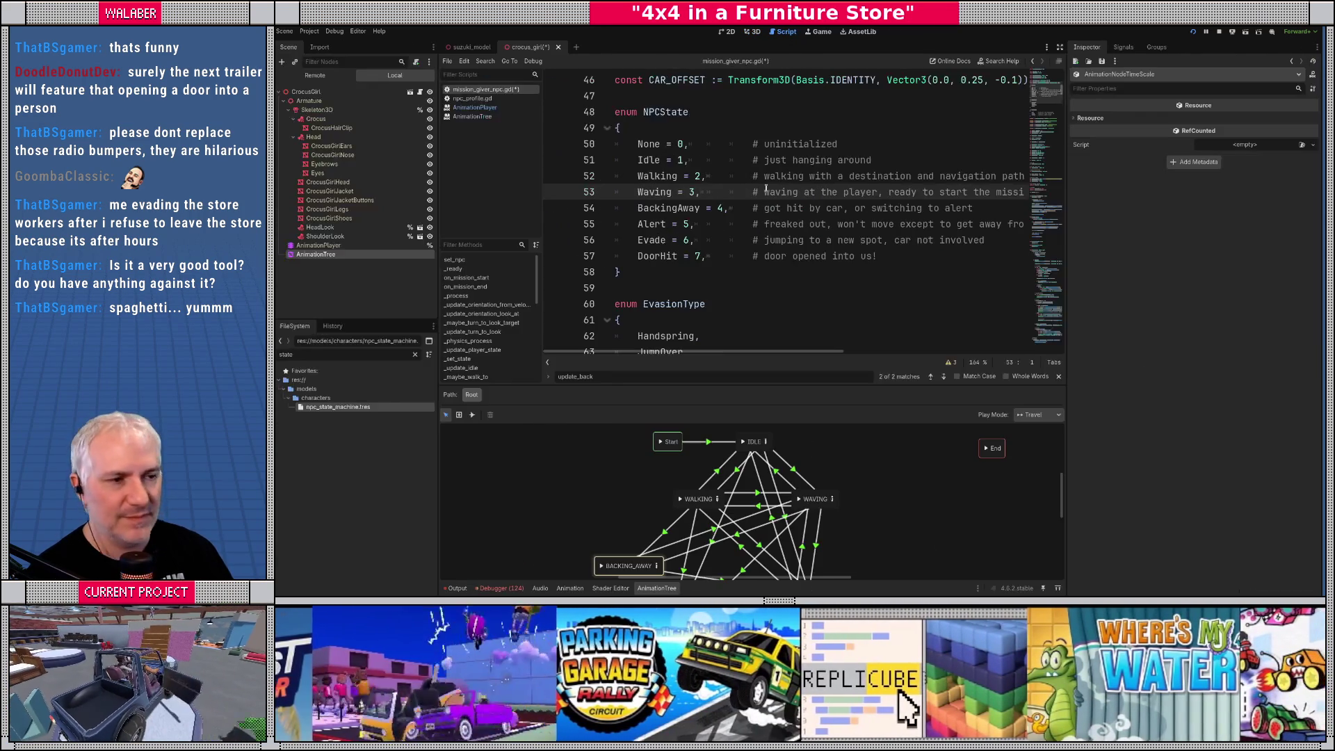
click(317, 255)
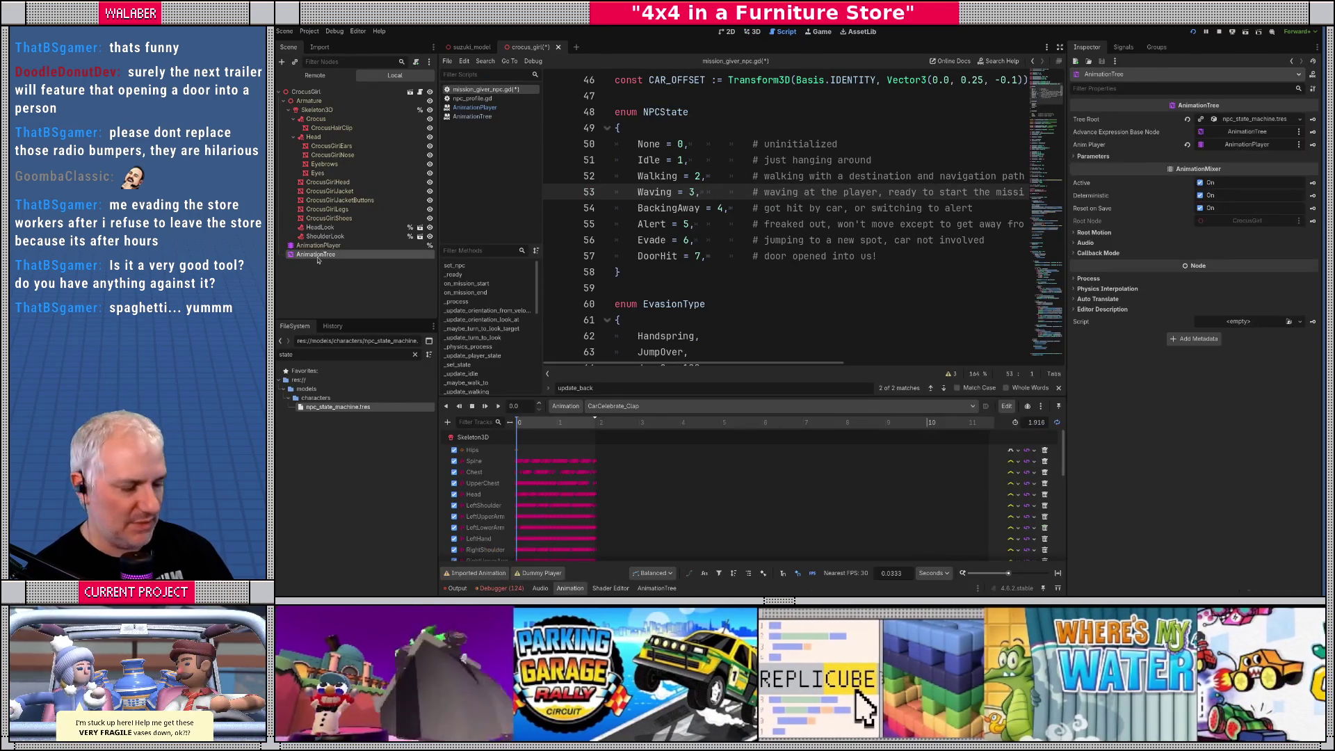
key(Delete)
key(Return)
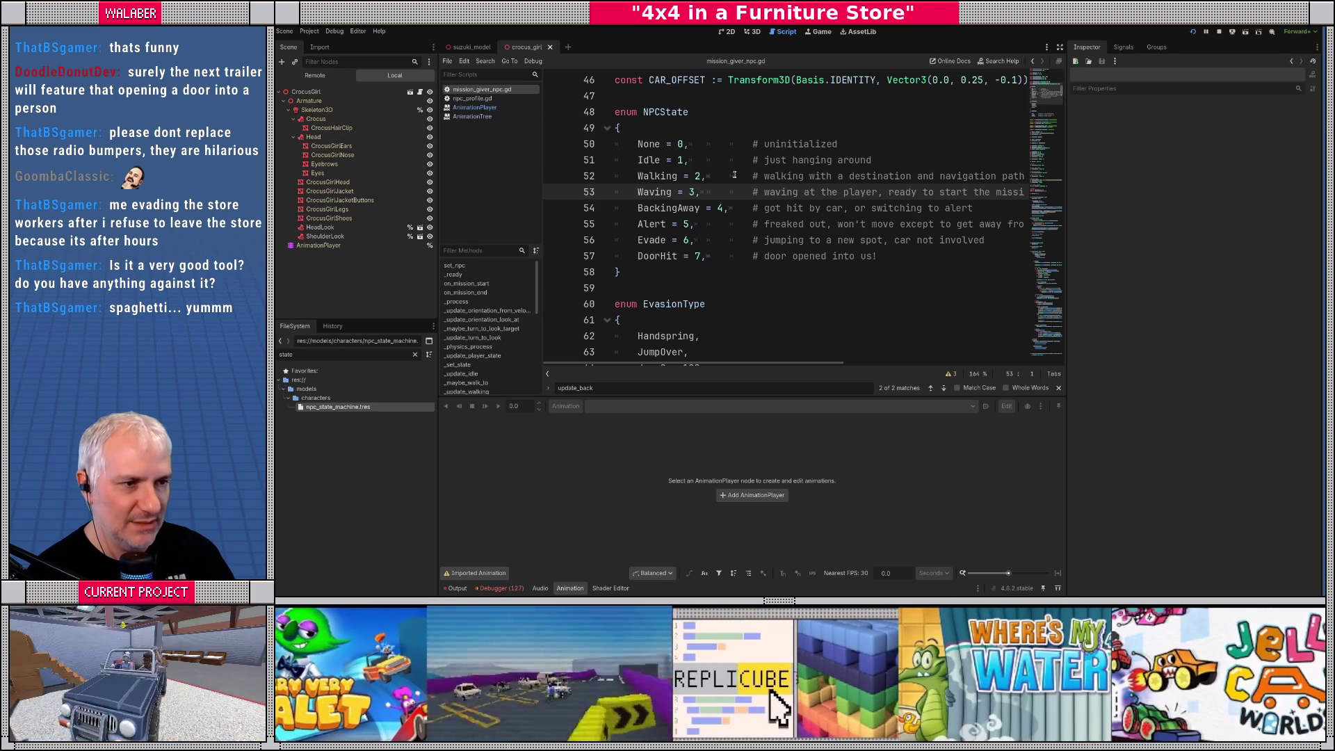
Find _update_walking and select its animation-speed update lines
key(ctrl+f)
key(BackSpace)
key(BackSpace)
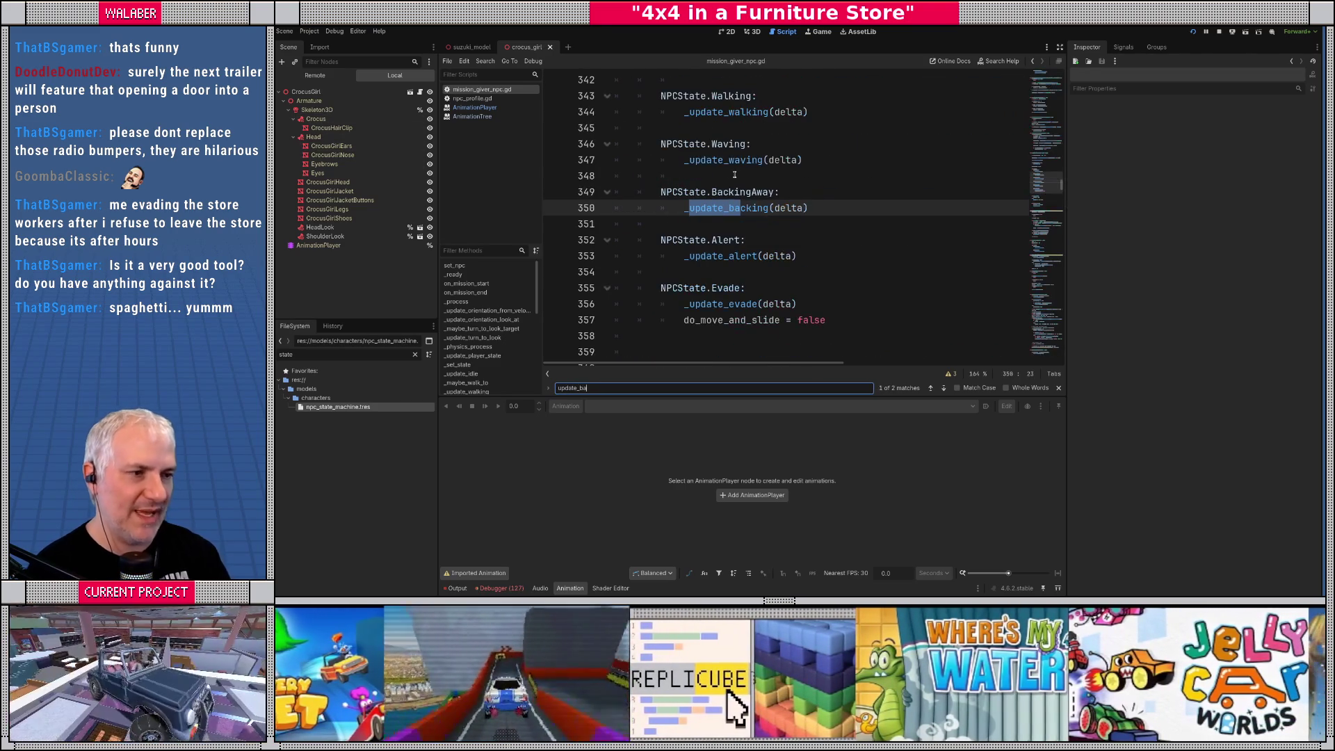
ctrl+click(763, 113)
scroll(661, 243, down, 3)
scroll(632, 276, down, 10)
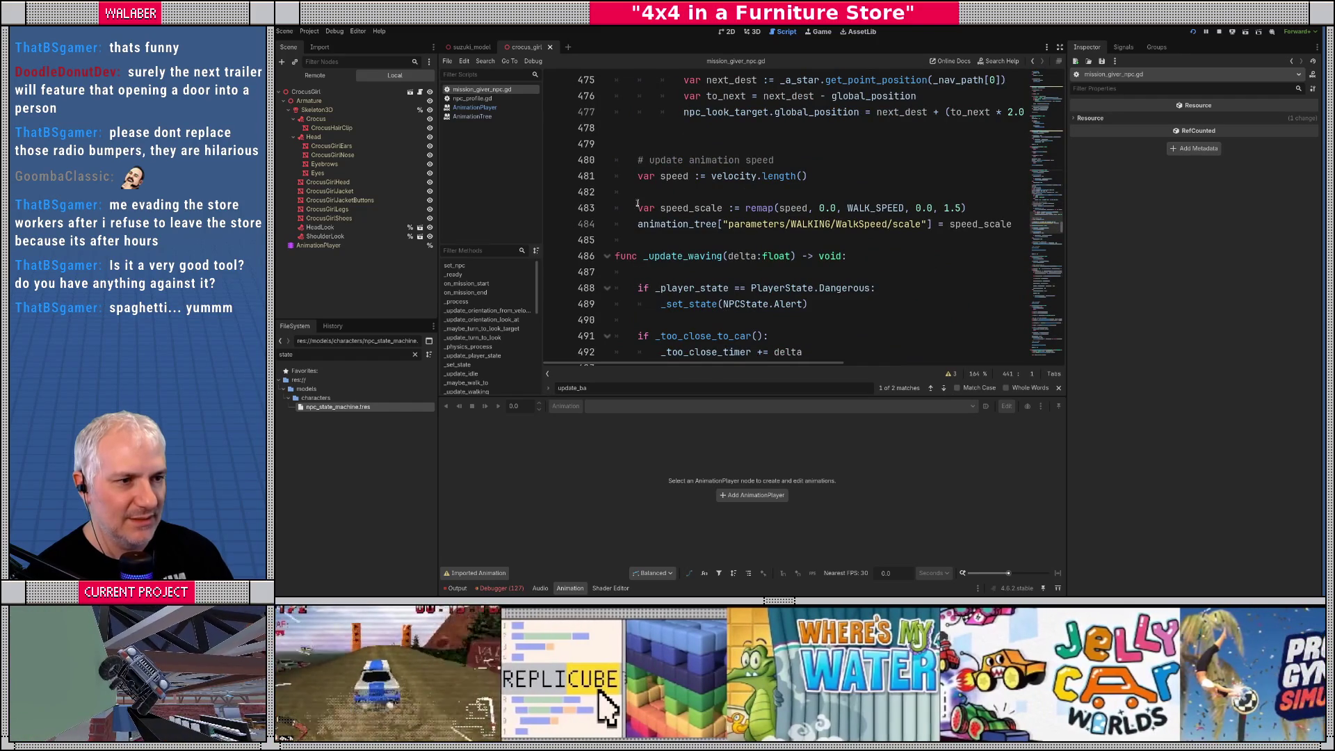
drag(637, 160, 644, 242)
key(ctrl+c)
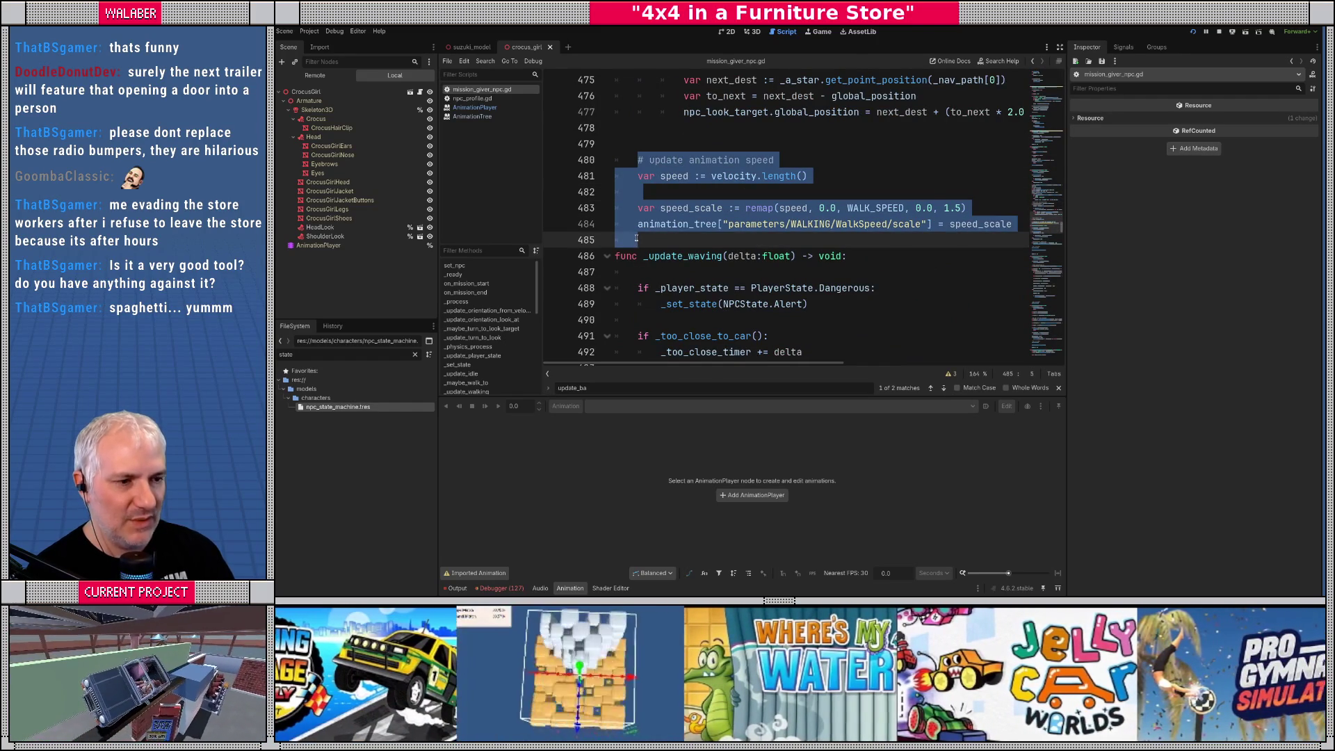
Paste the animation-speed block into _update_backing right after the timer check
key(ctrl+f)
text(update_back)
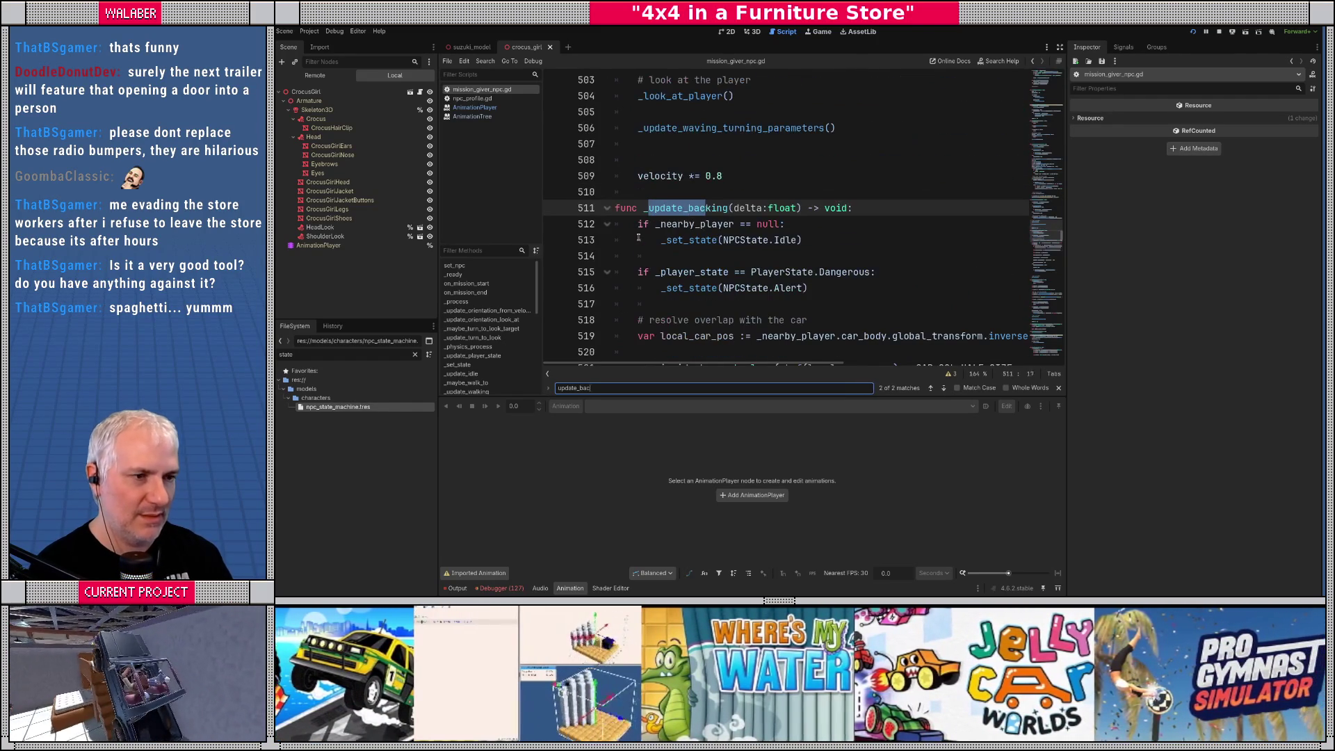
click(1061, 47)
scroll(478, 258, down, 5)
scroll(477, 259, down, 4)
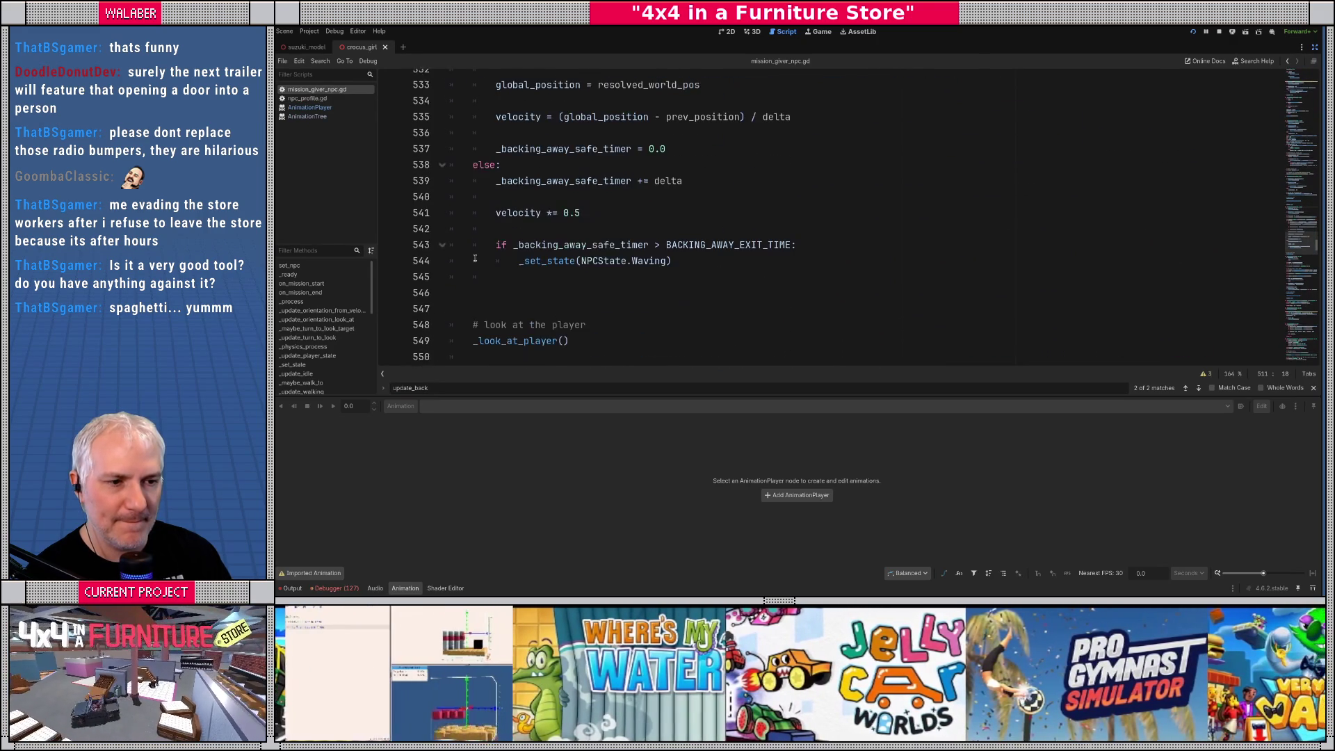
scroll(475, 258, down, 1)
click(477, 276)
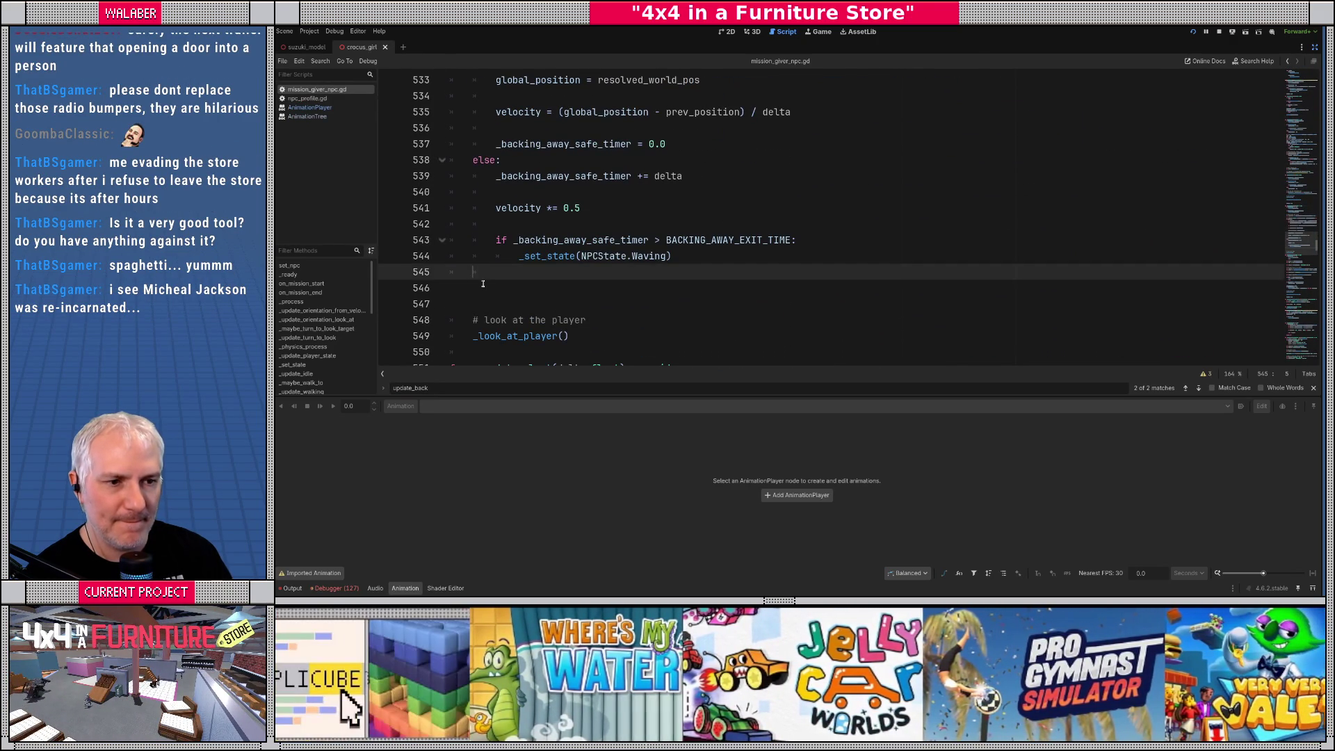
key(Return)
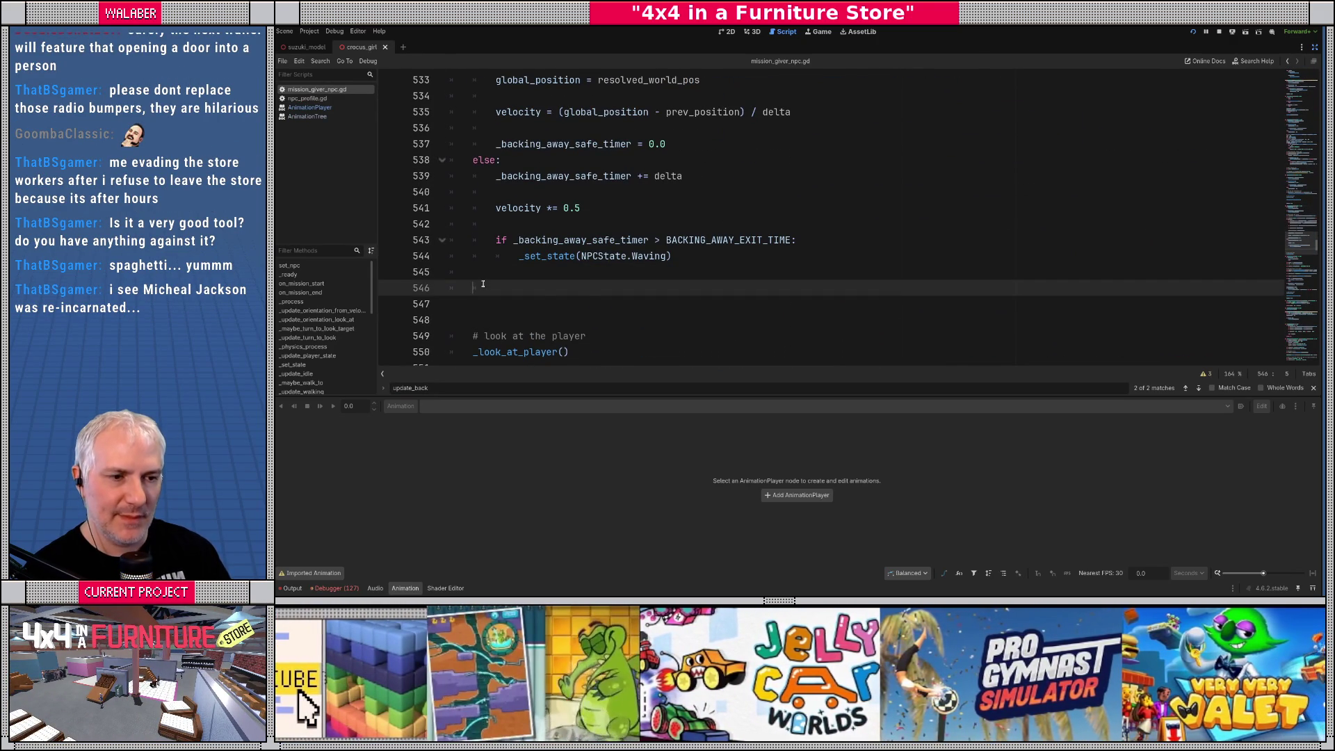
key(ctrl+v)
Change the remap to WALK_SPEED * 2.0 with a 1.8 maximum, and save the script
scroll(510, 287, down, 1)
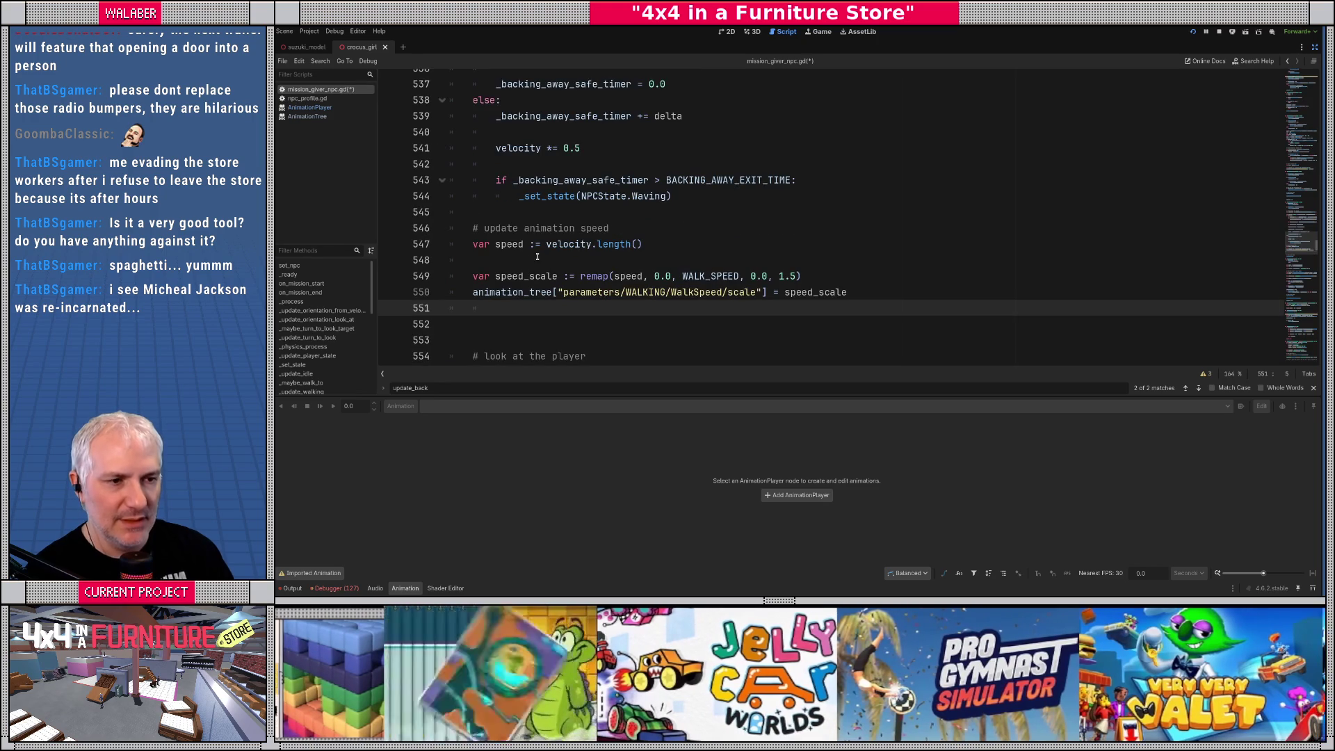
click(708, 232)
click(700, 276)
double_click(700, 276)
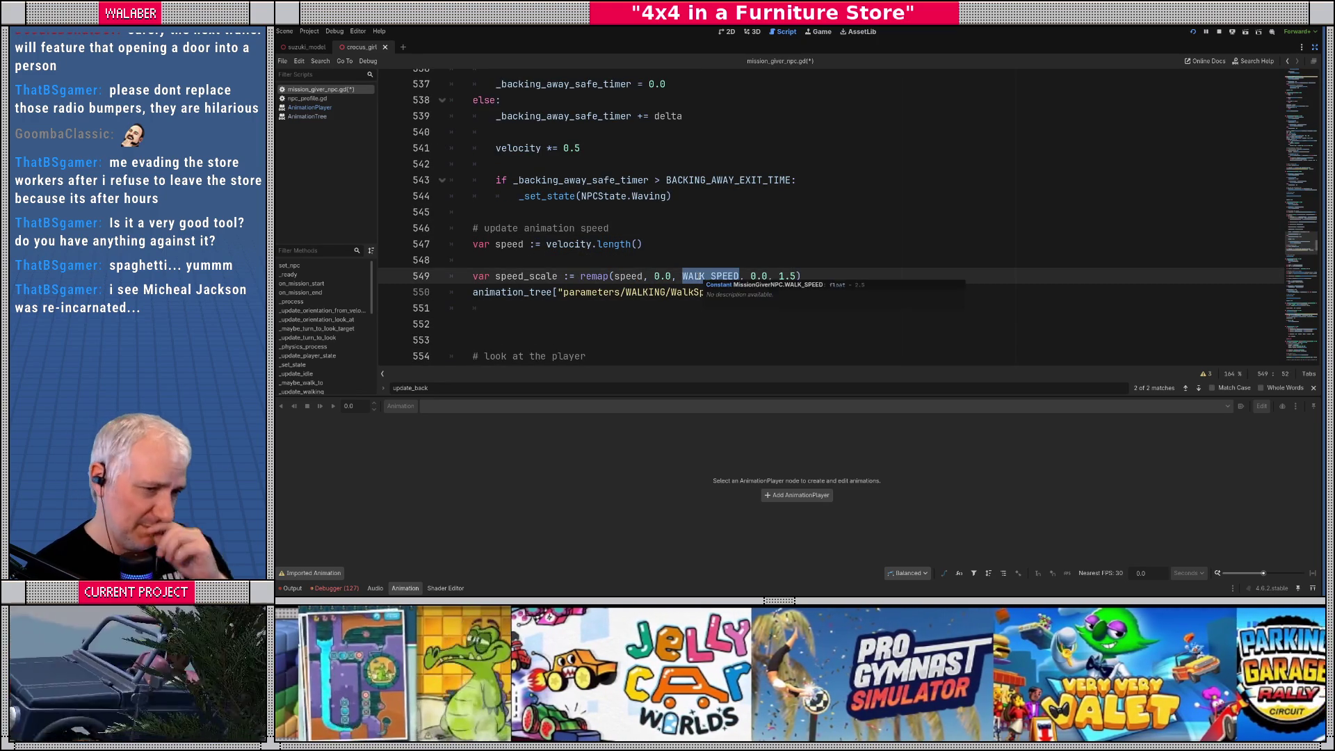
click(669, 261)
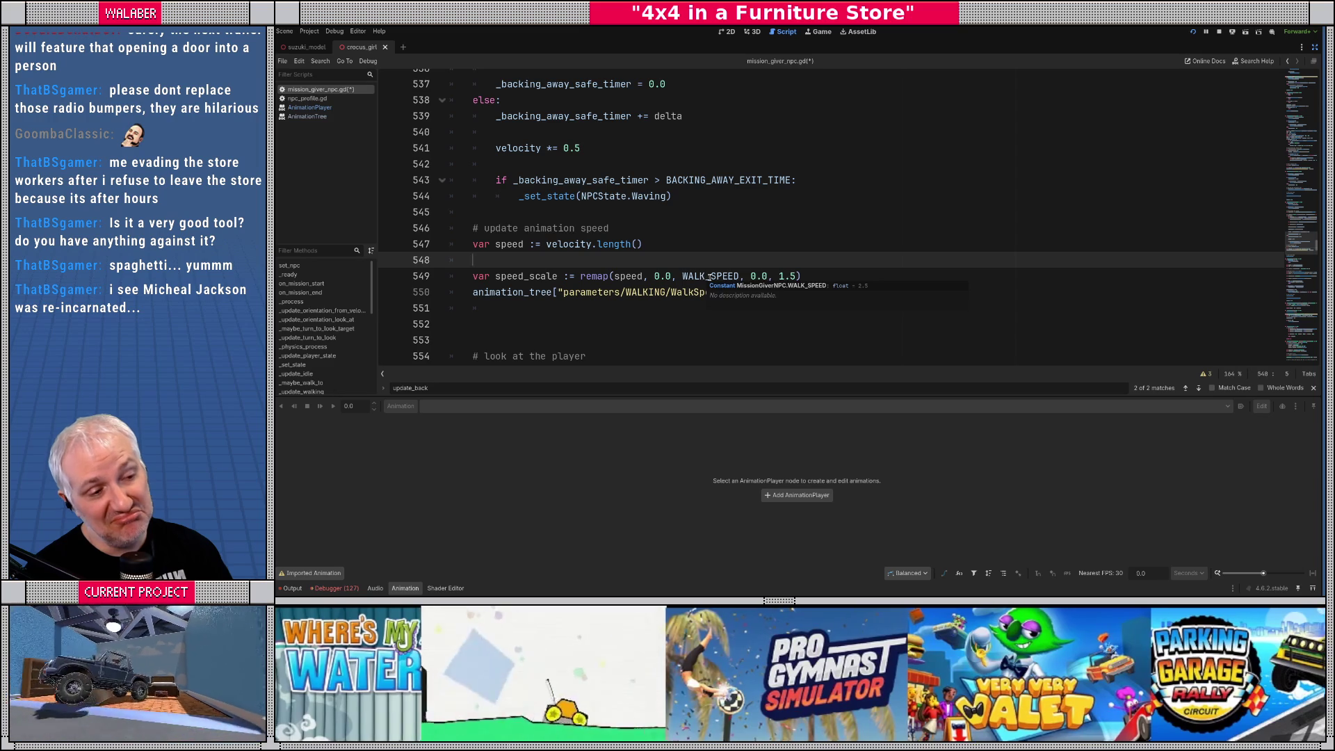
click(740, 275)
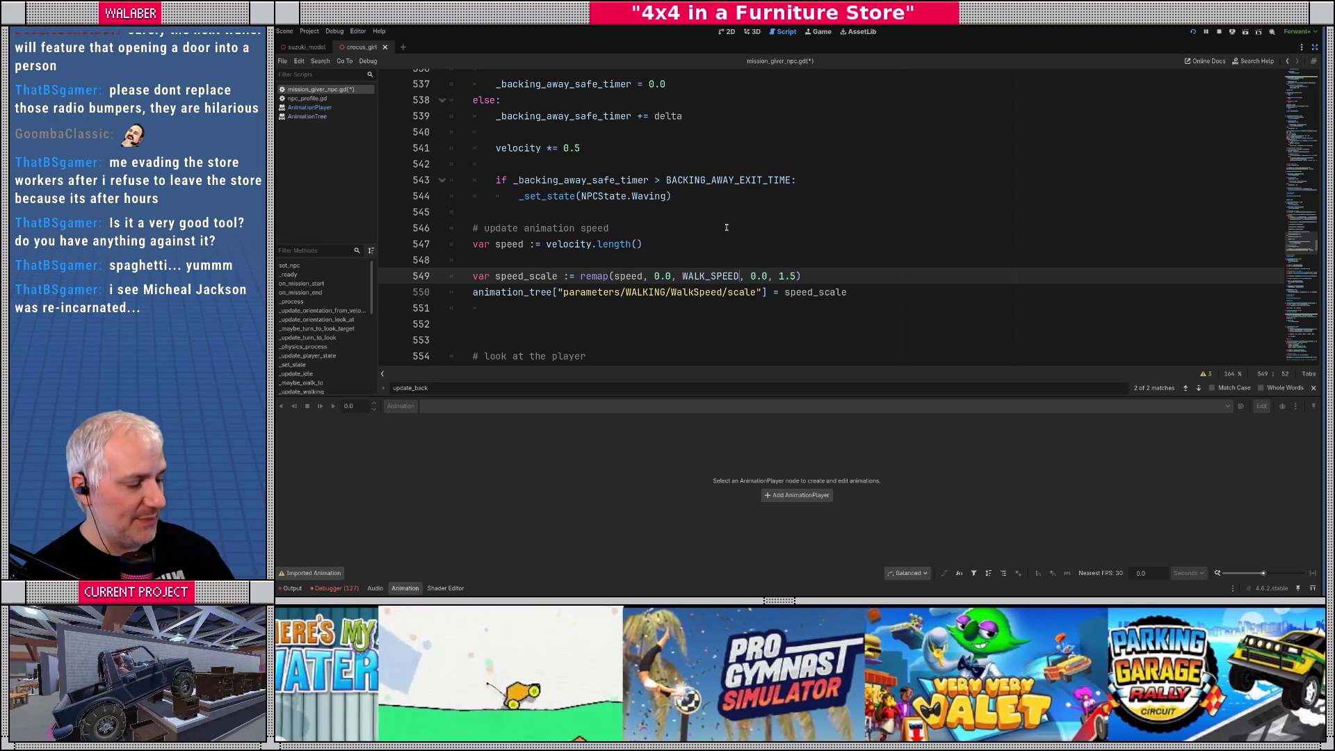
text(* 2.0)
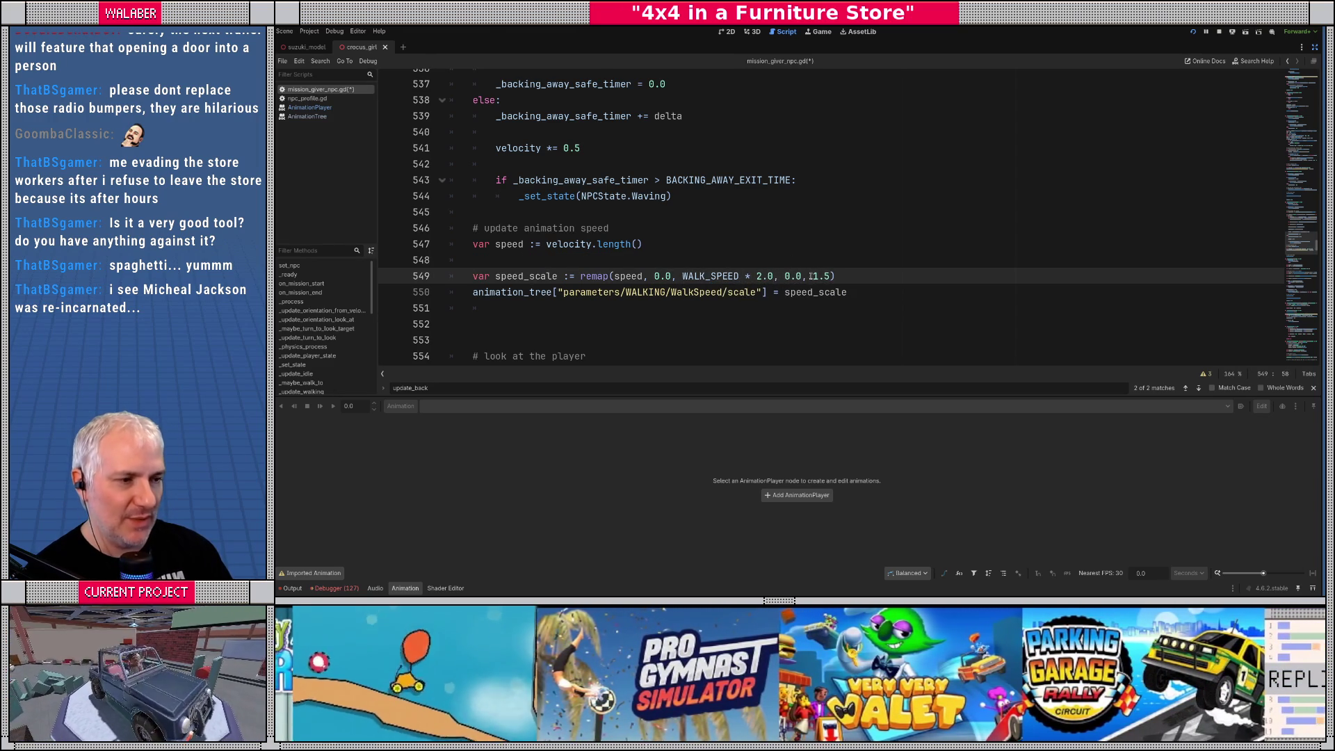
drag(814, 276, 831, 276)
text(1.8)
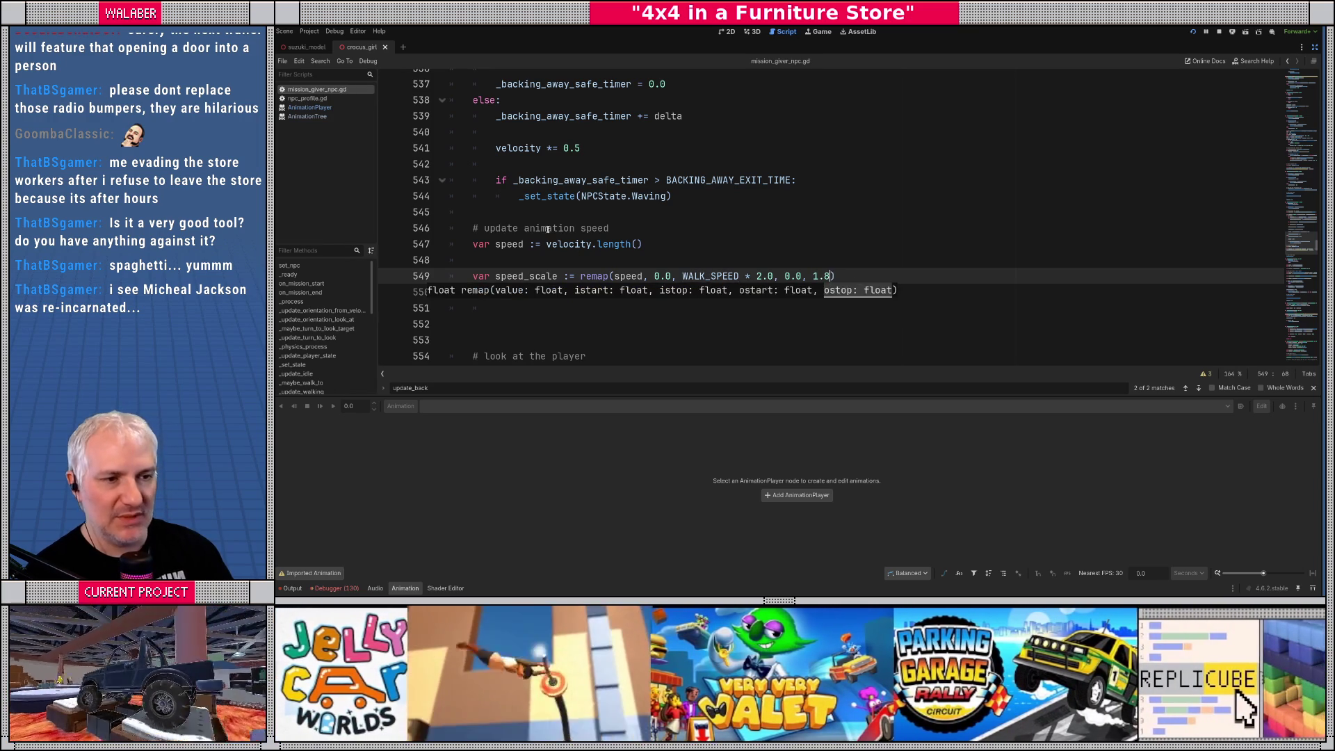
click(517, 213)
key(ctrl+s)
key(Return)
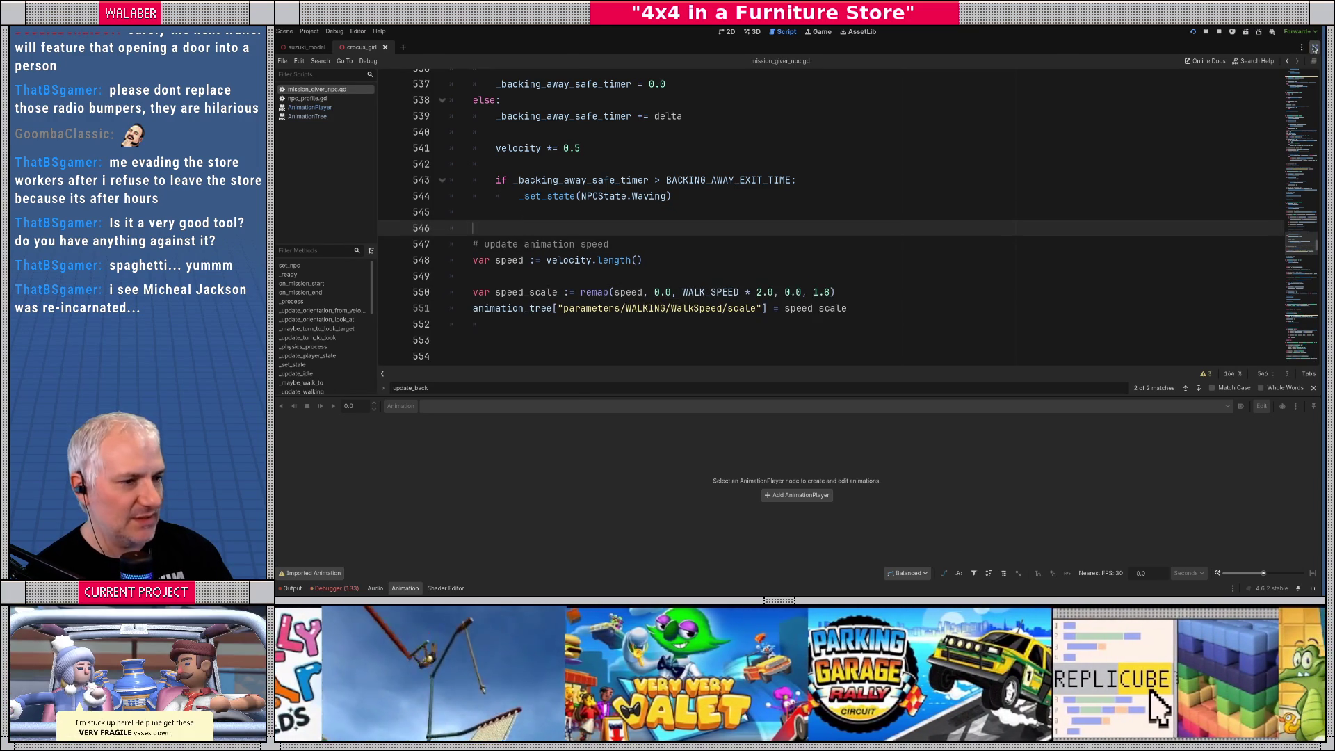
click(1315, 47)
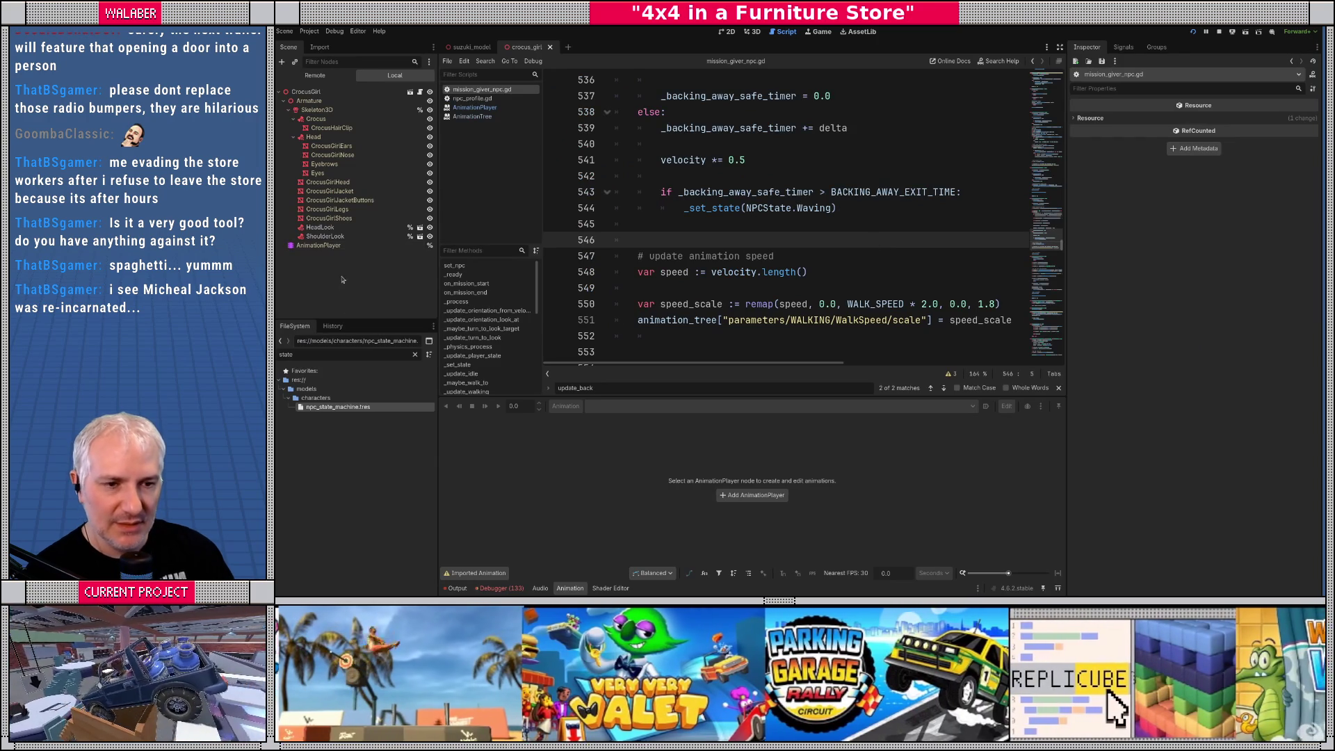
Add an AnimationTree child node to the crocus_girl scene
double_click(803, 320)
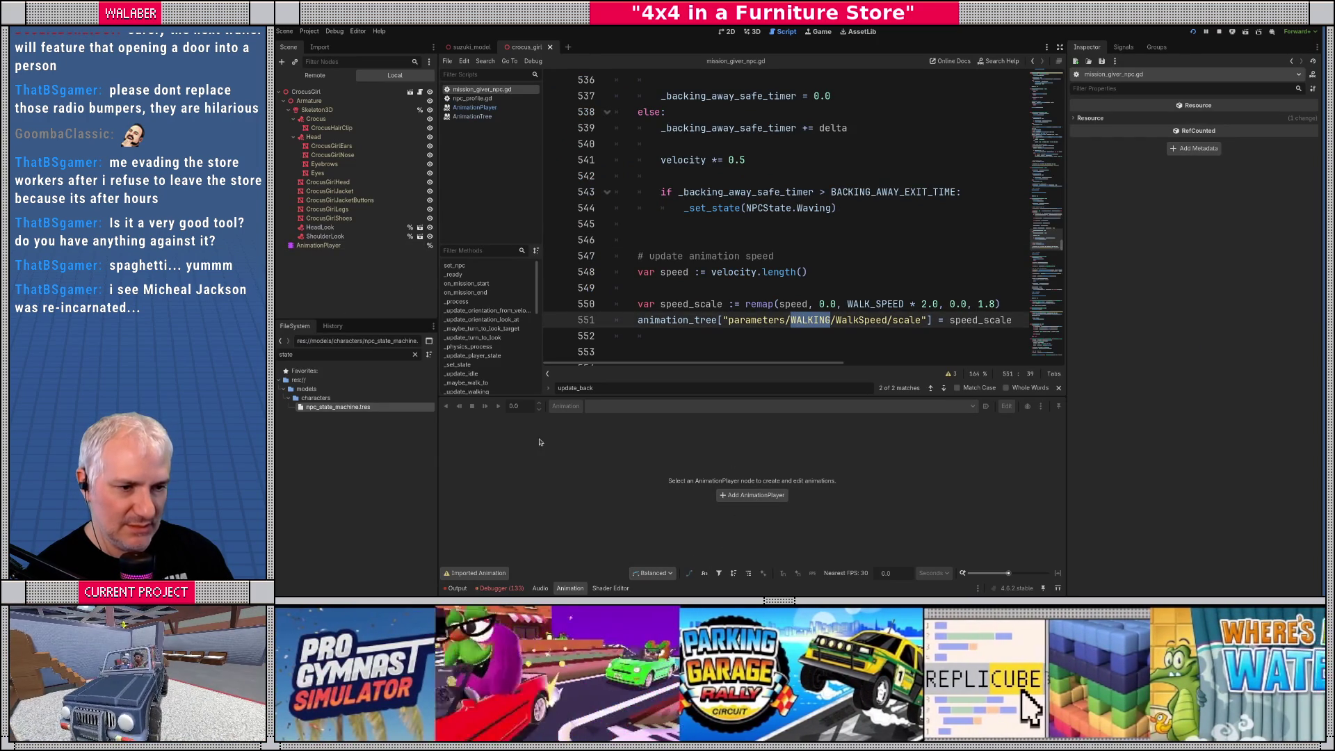
click(342, 408)
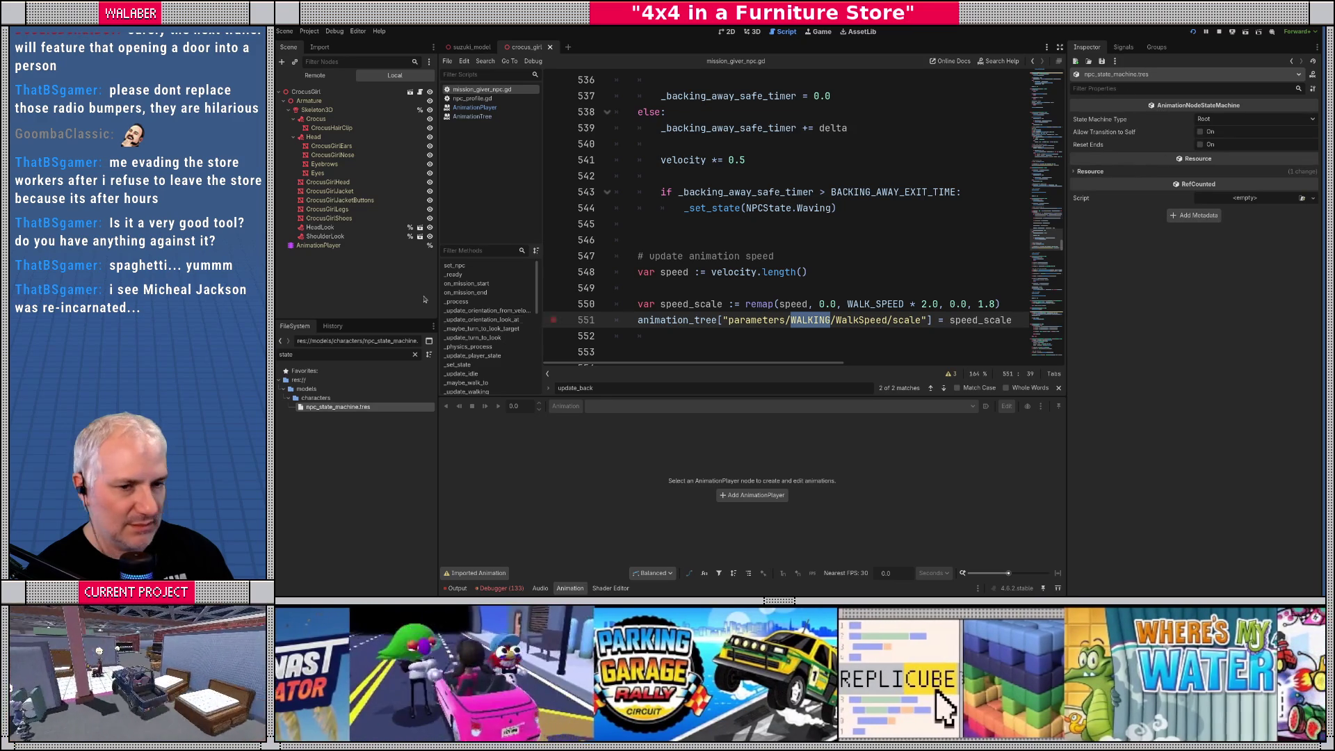
right_click(301, 286)
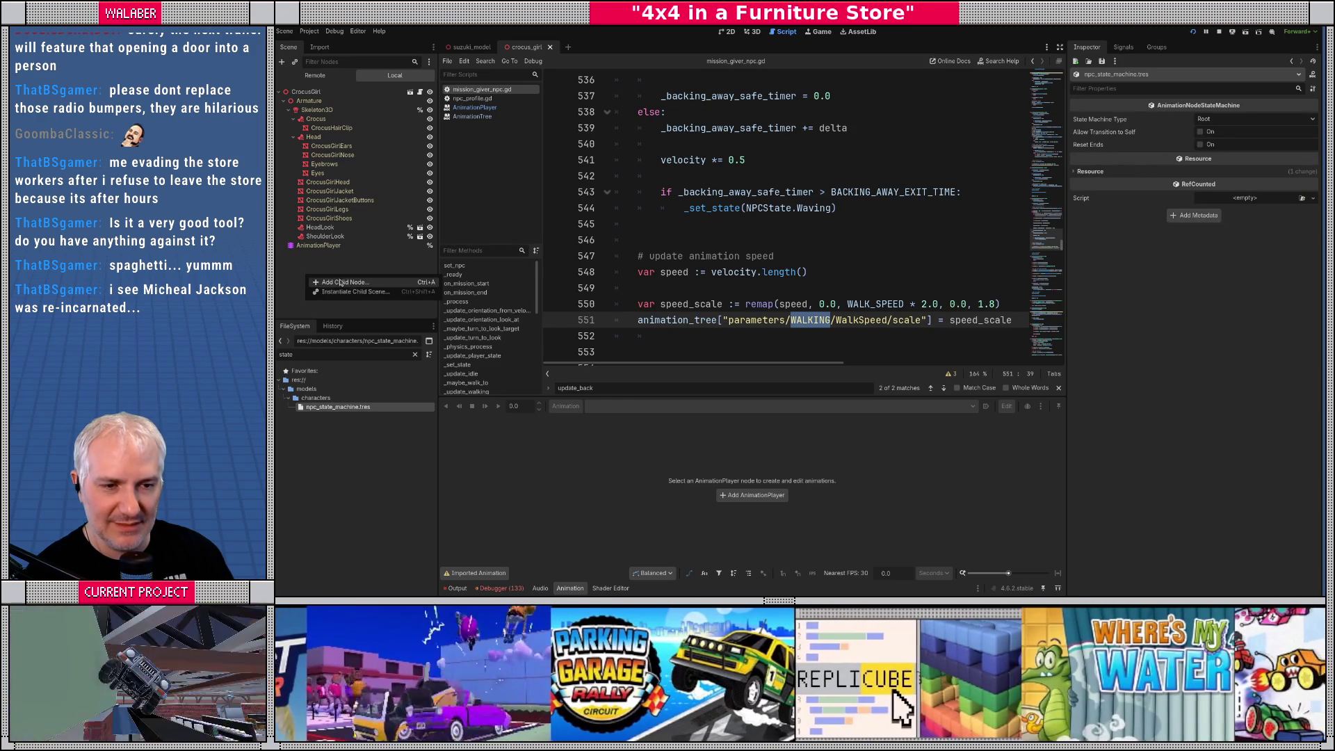
click(342, 282)
text(aniamtion)
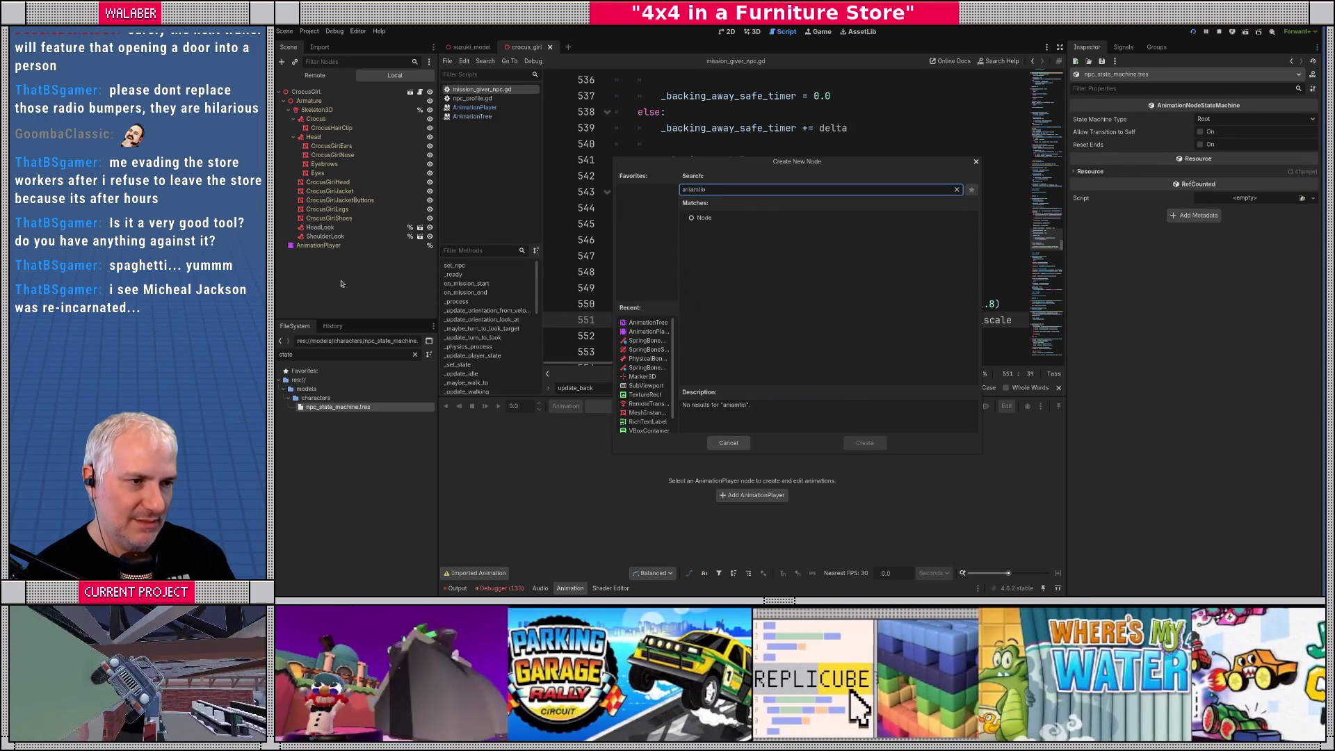
key(BackSpace)
key(BackSpace)
key(BackSpace)
text(mationt)
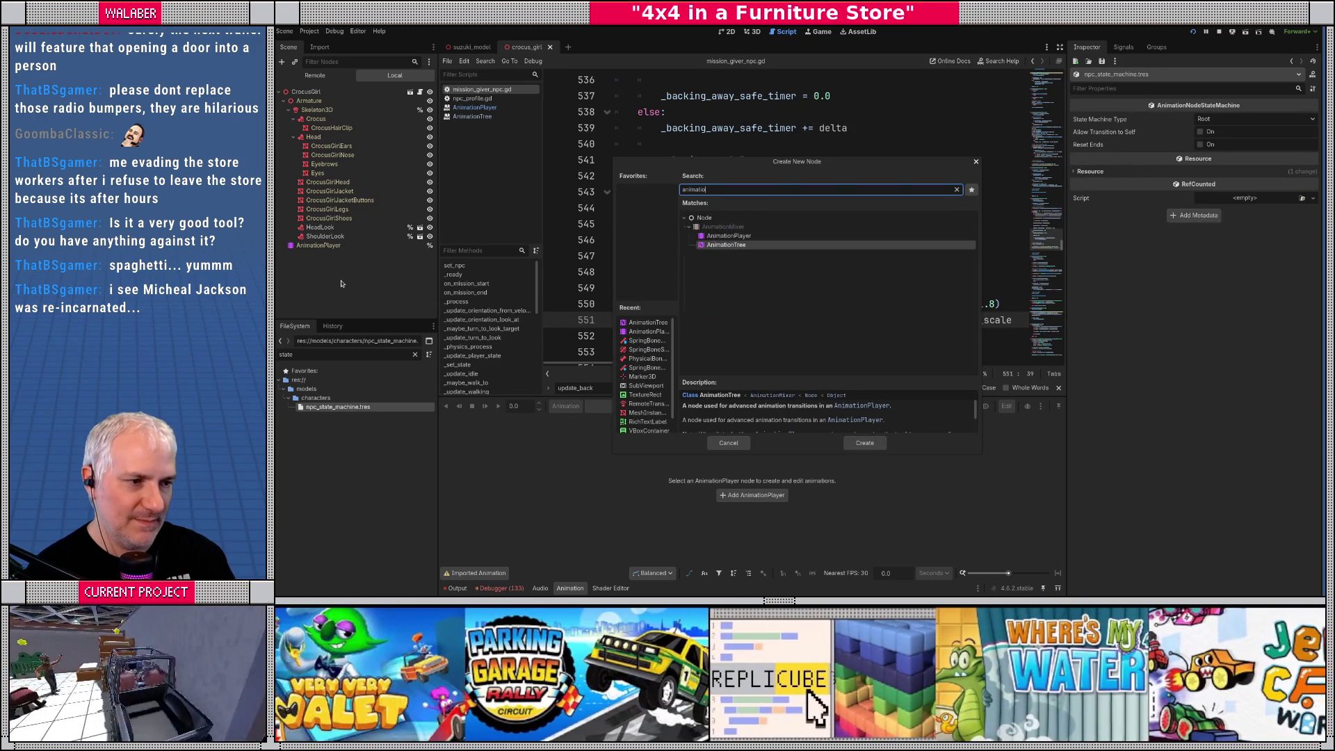
key(Return)
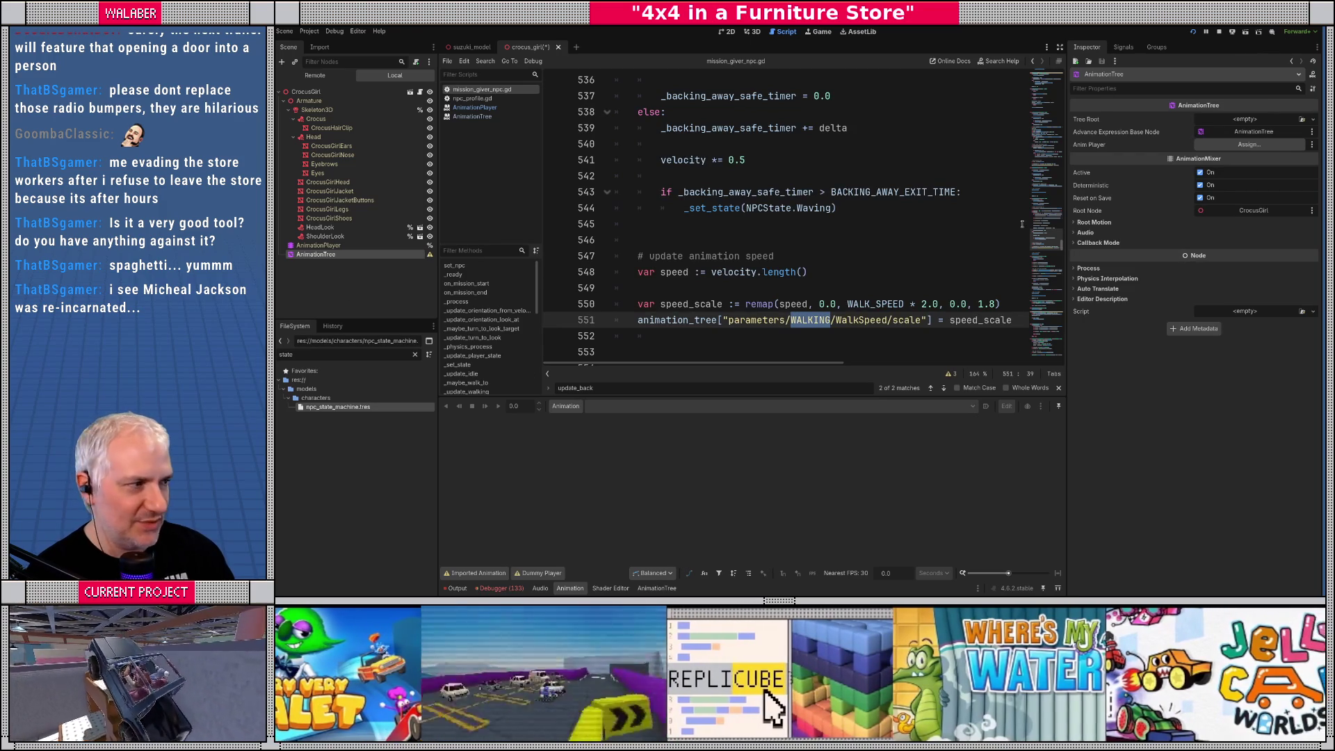
Set the tree root to npc_state_machine.tres and the Anim Player to AnimationPlayer
click(1302, 118)
key(Return)
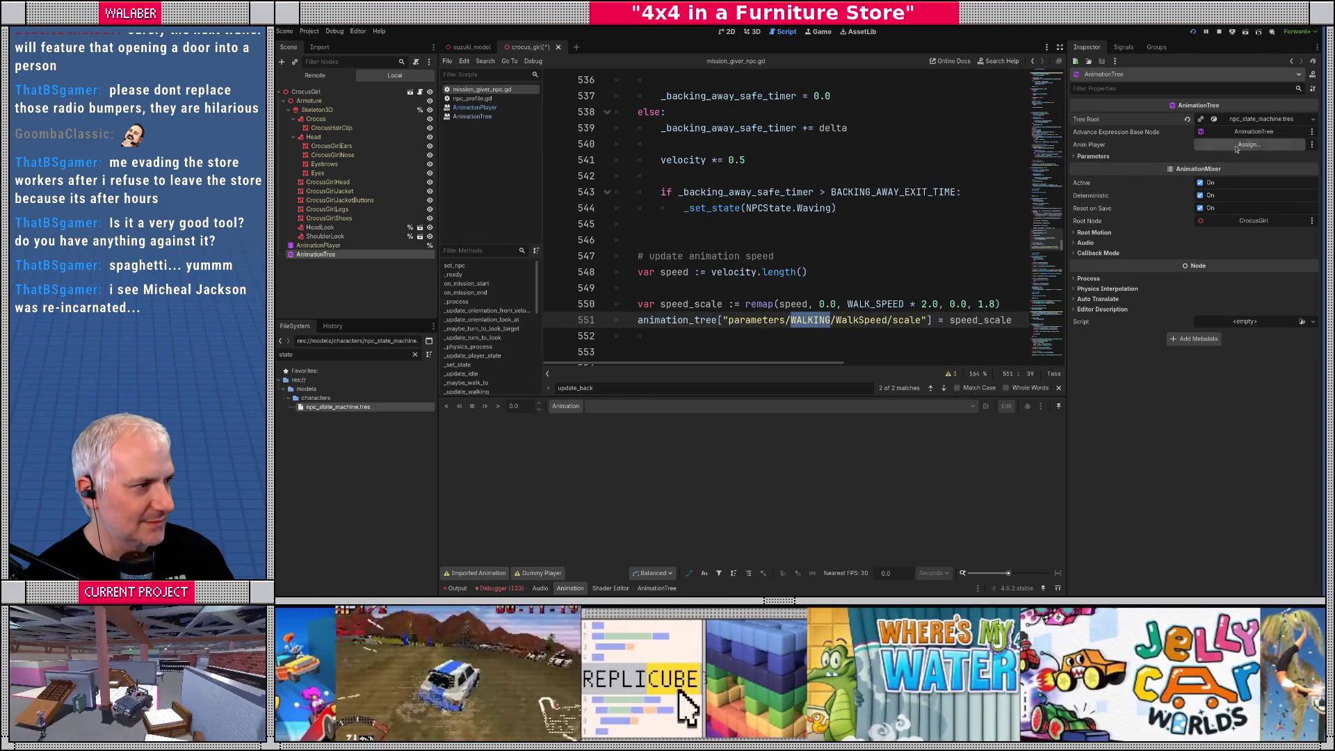
click(1249, 144)
double_click(765, 216)
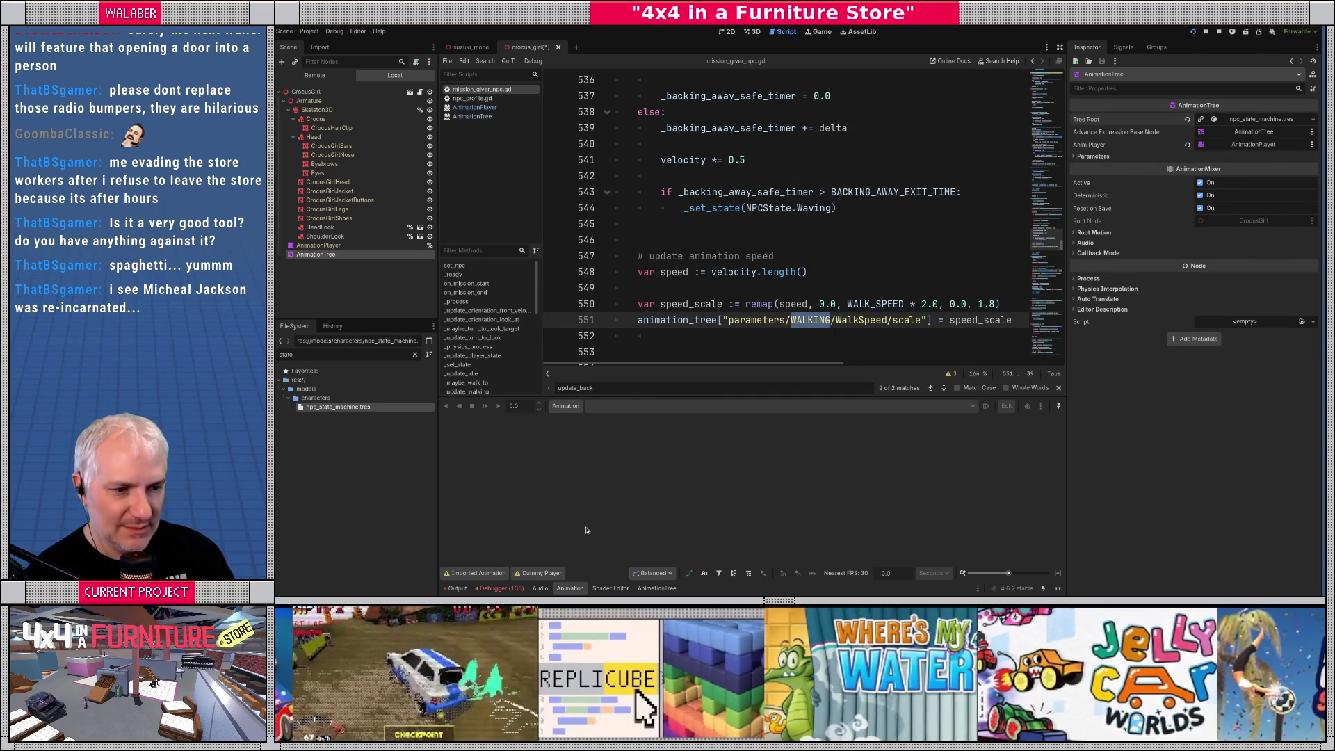
click(675, 589)
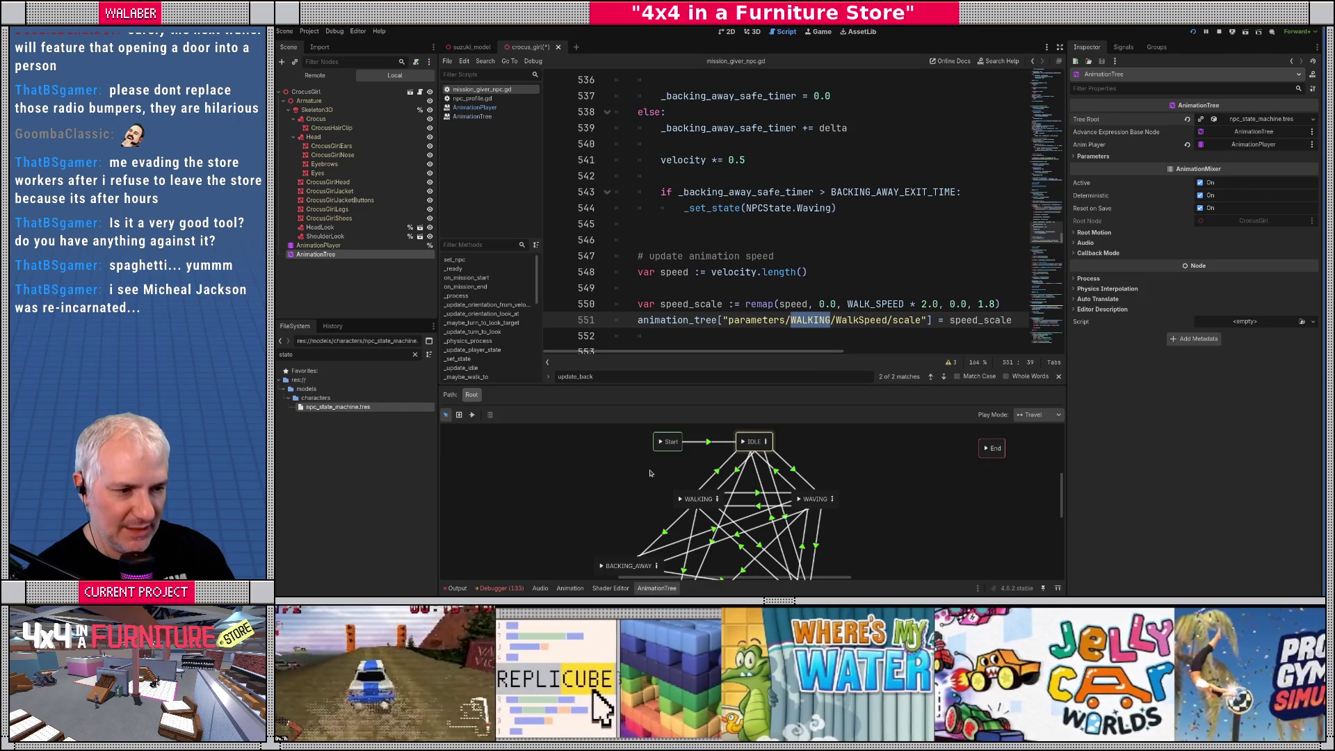
Copy the property path of the Backing Away > Back Up Speed > Scale parameter
drag(696, 390, 688, 333)
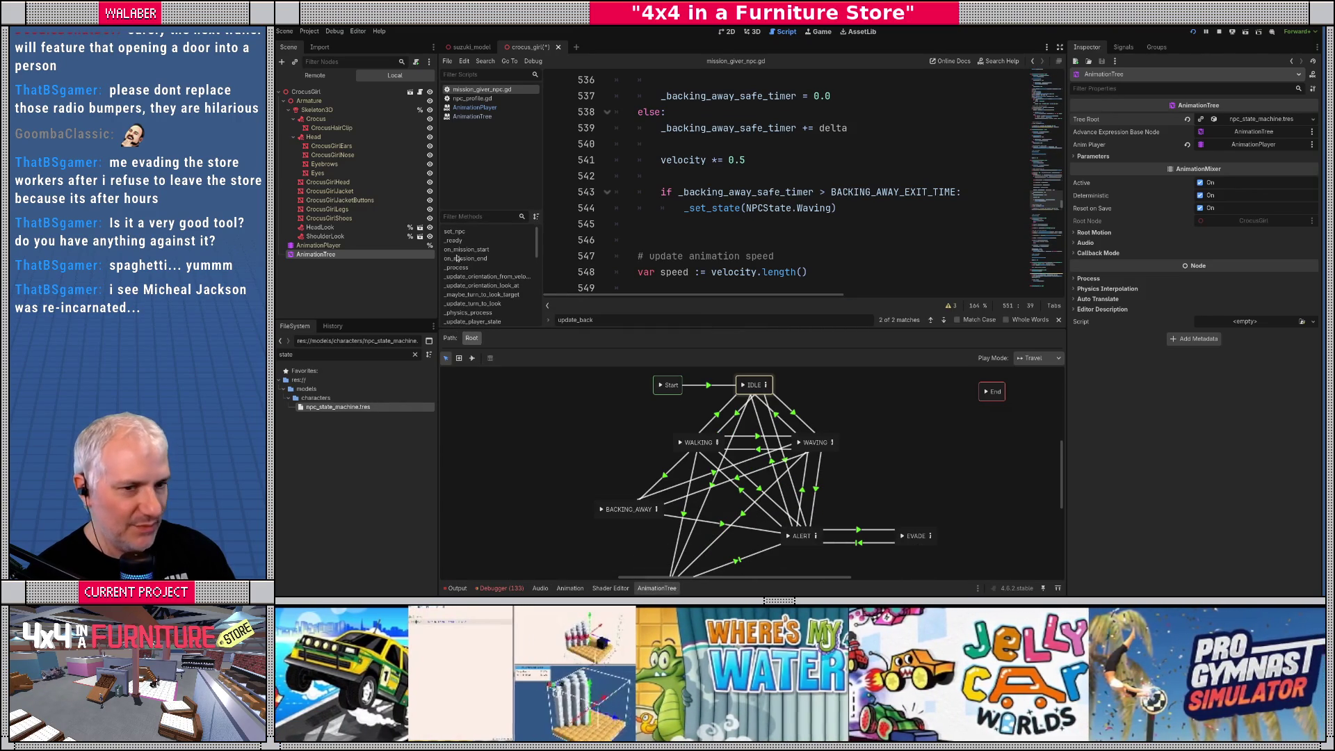
click(318, 245)
click(316, 254)
click(1121, 157)
click(1087, 189)
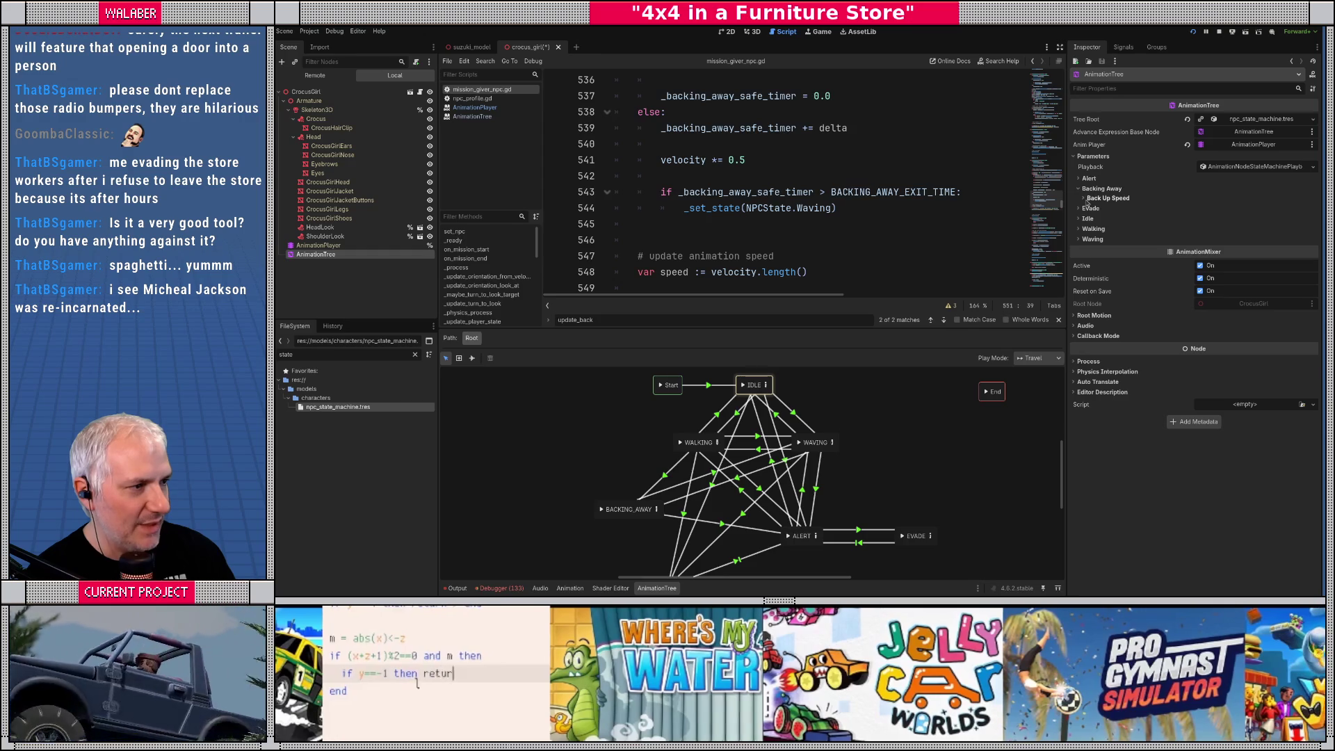
click(1085, 199)
right_click(1099, 210)
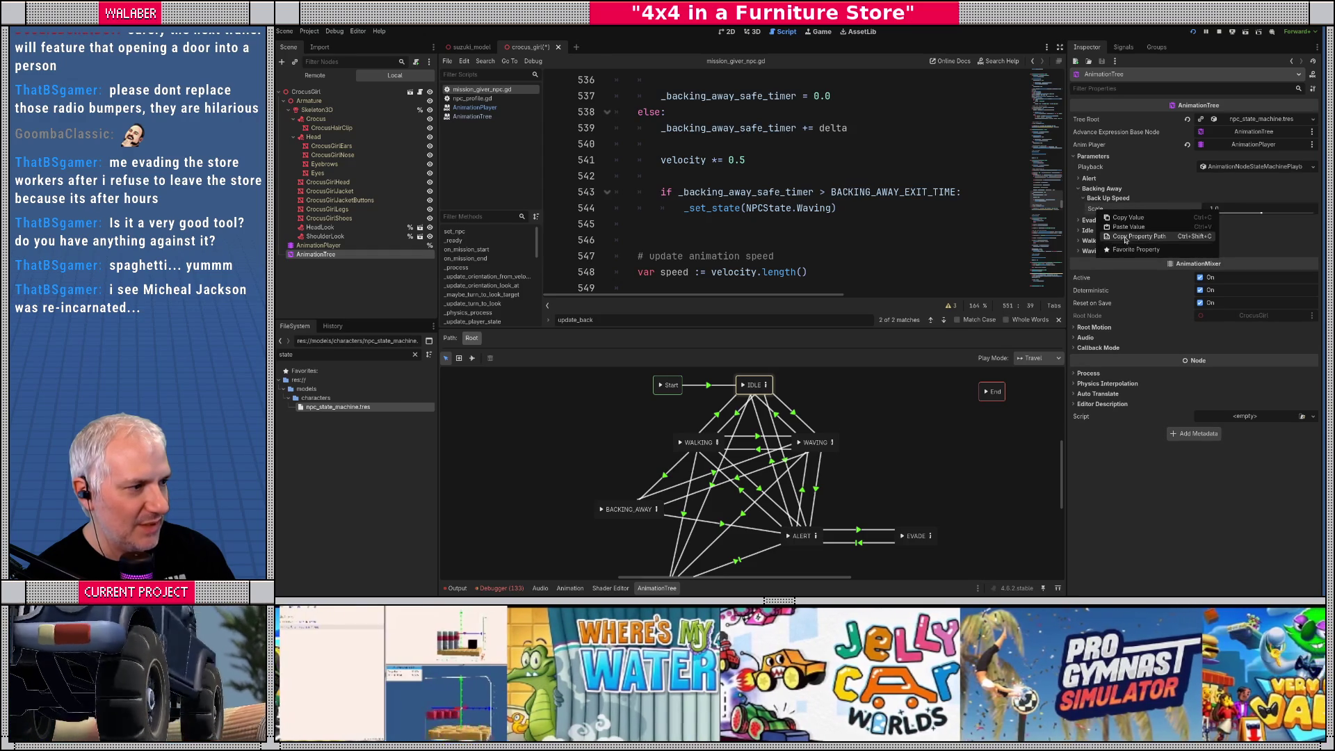
click(1126, 238)
Replace the WALKING WalkSpeed path on line 551 with the BackUpSpeed path and save
click(1060, 46)
click(684, 223)
scroll(683, 258, down, 2)
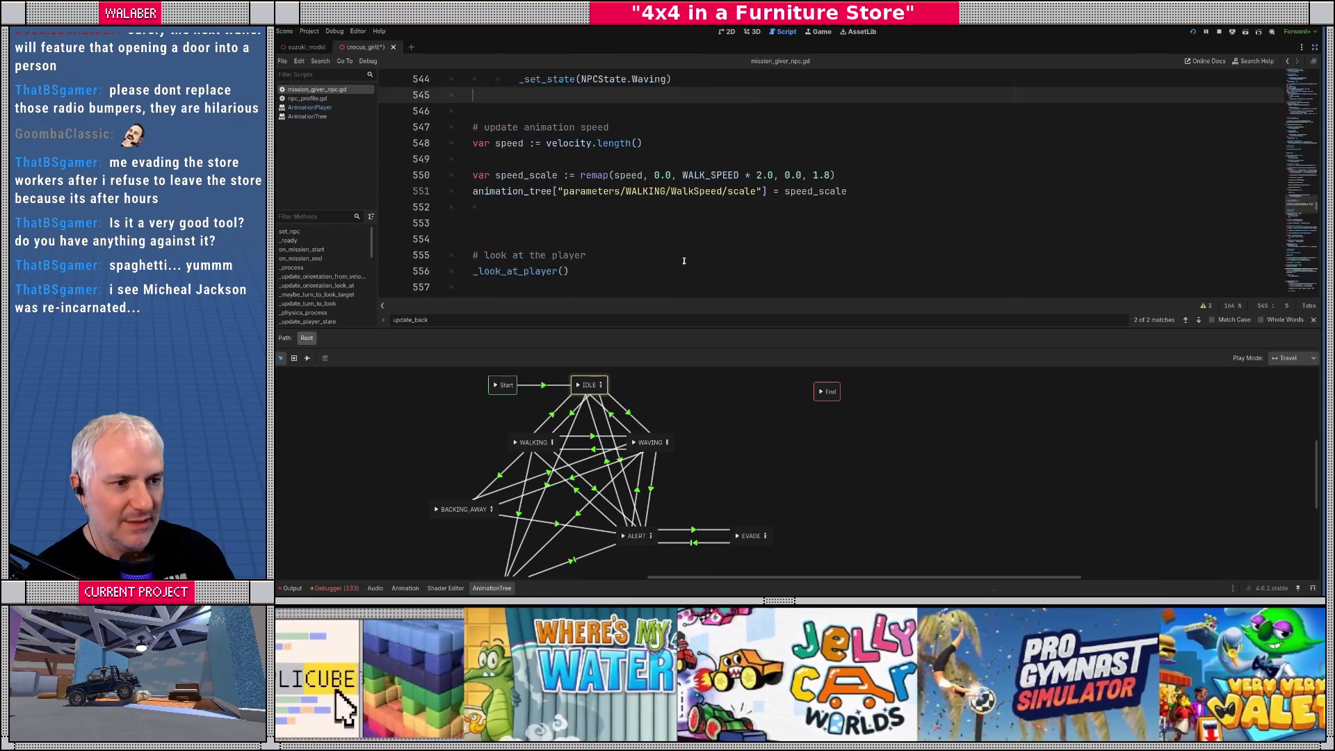
scroll(606, 209, down, 2)
drag(563, 177, 756, 177)
text(parameters/BACKING_AWAY/BackUpSpeed/scale)
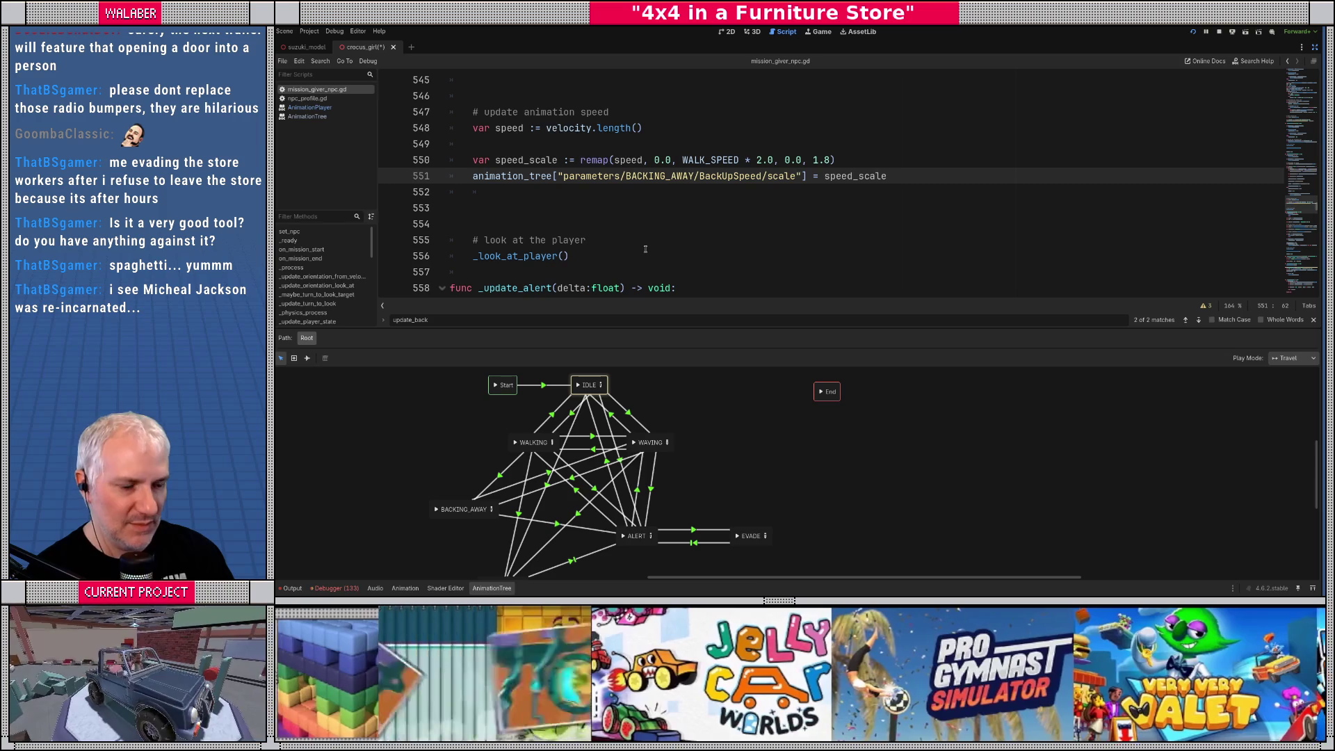
key(ctrl+s)
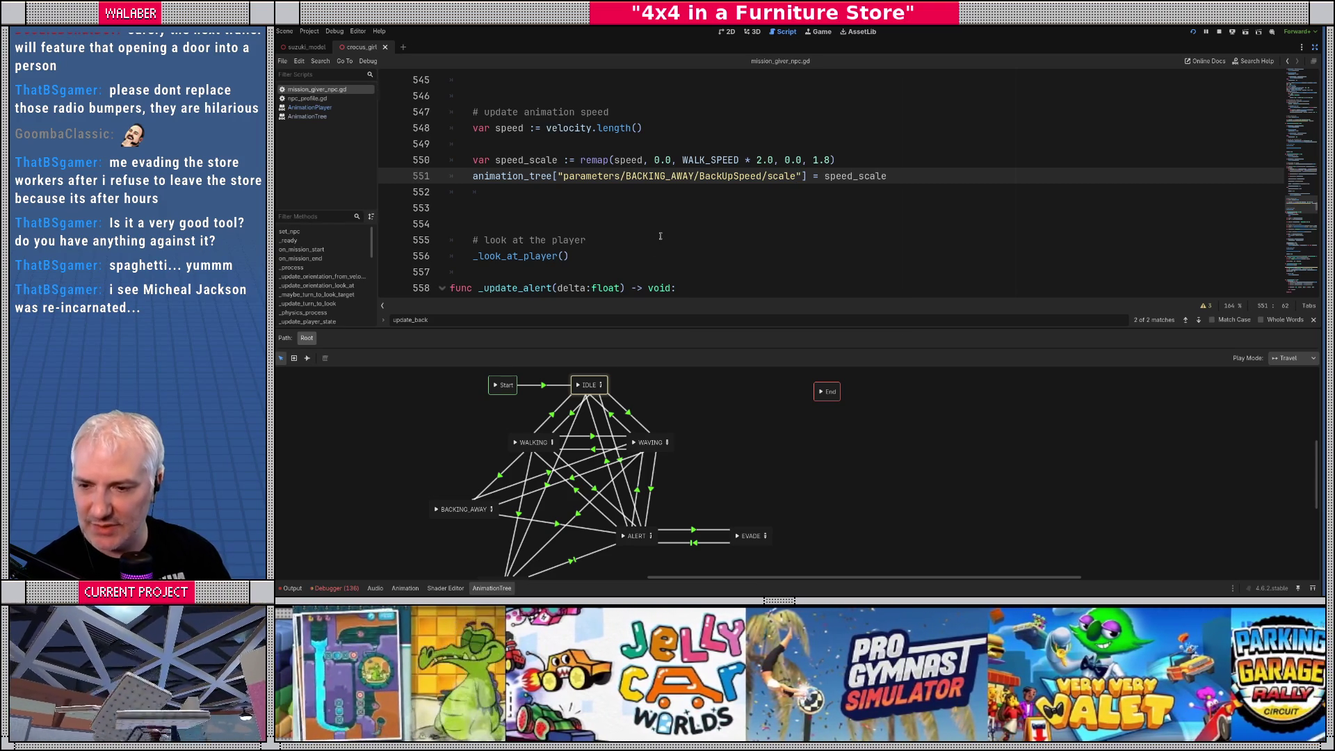
Delete the temporary AnimationTree node and save the crocus_girl scene
click(1314, 47)
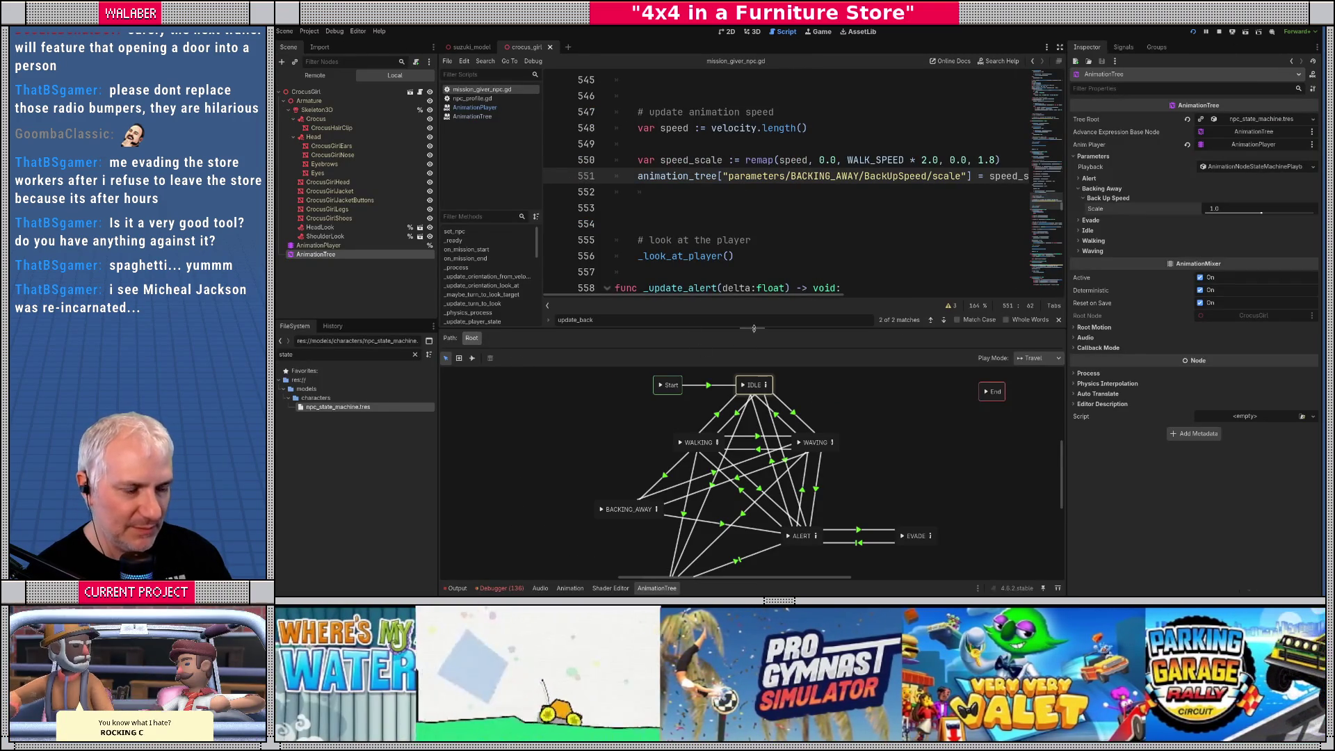
drag(675, 334, 677, 360)
click(715, 194)
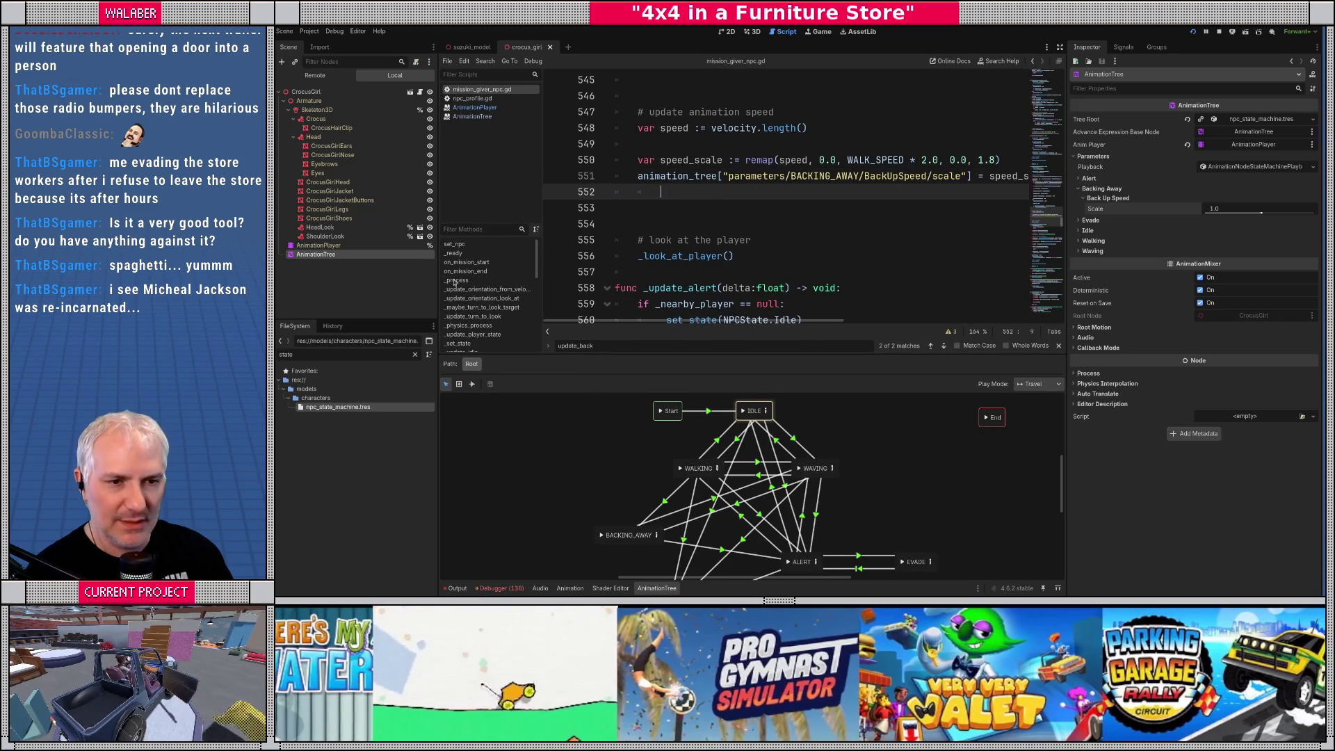
click(312, 255)
key(Delete)
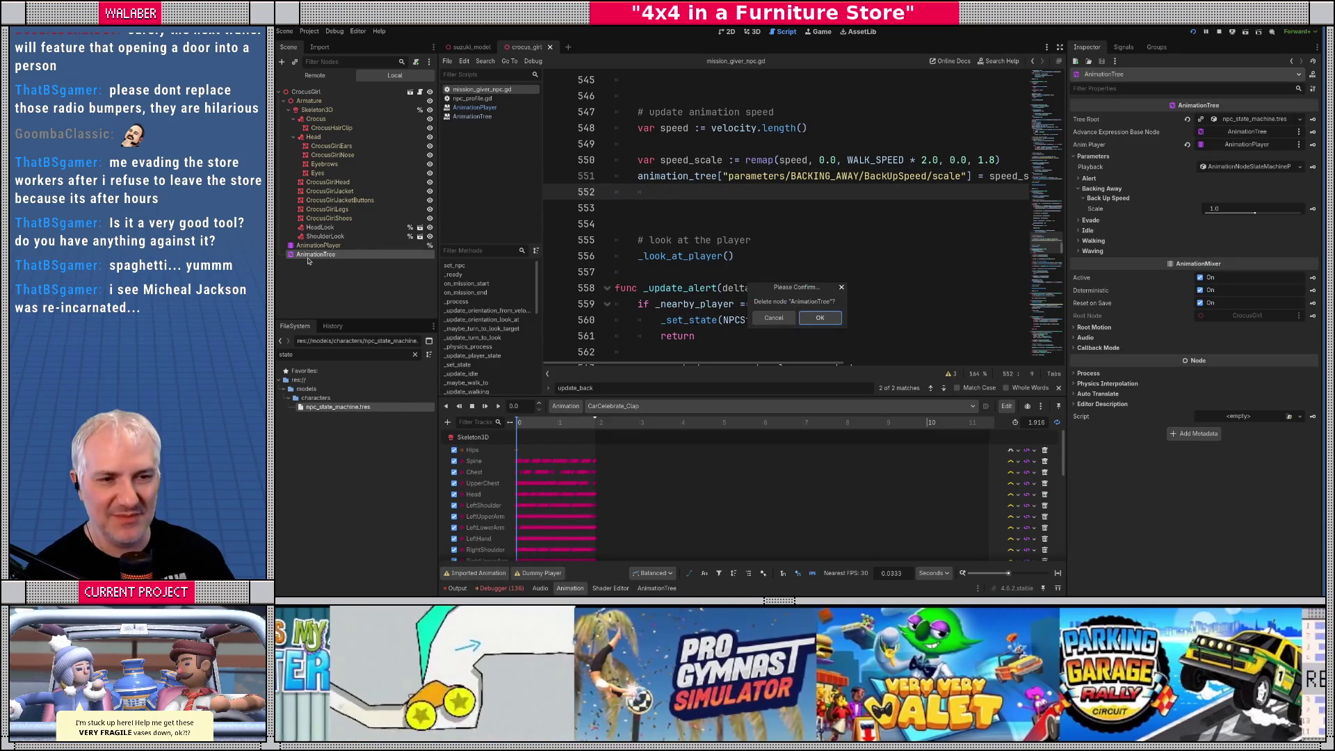
key(Return)
key(ctrl+s)
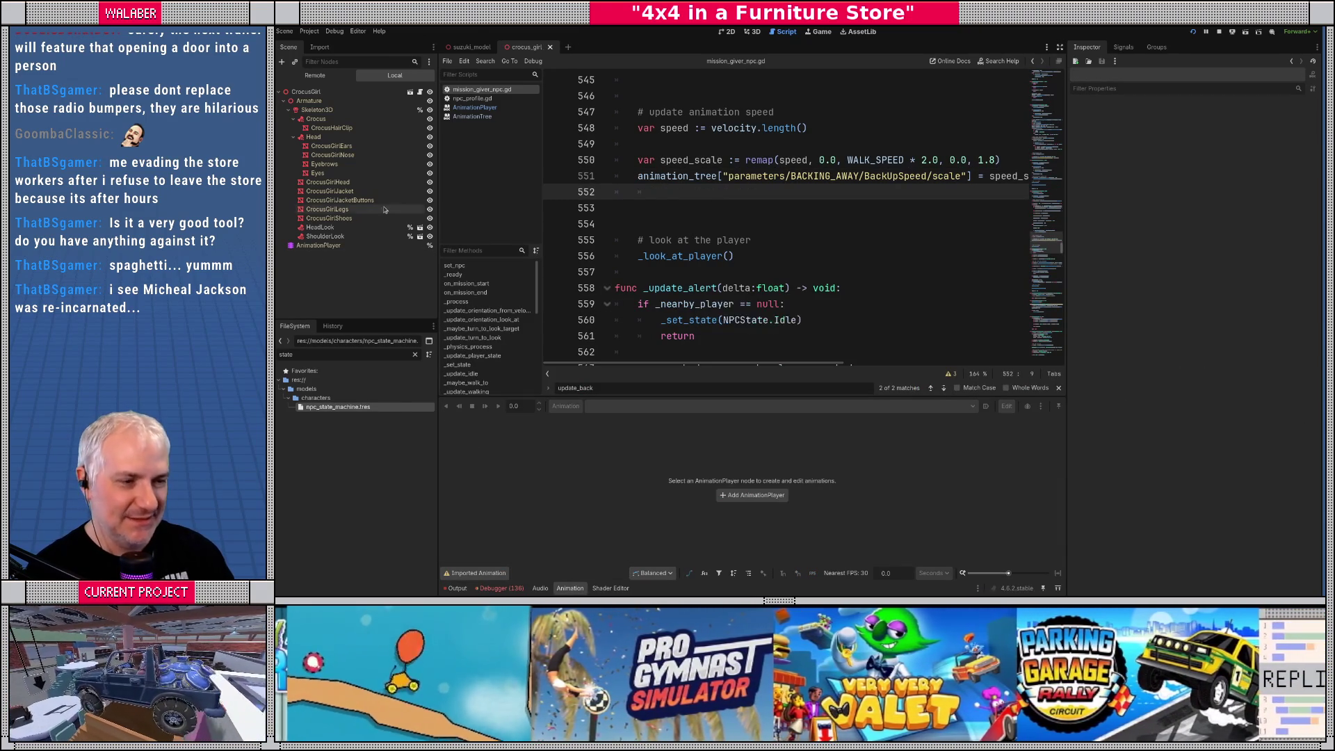
click(751, 32)
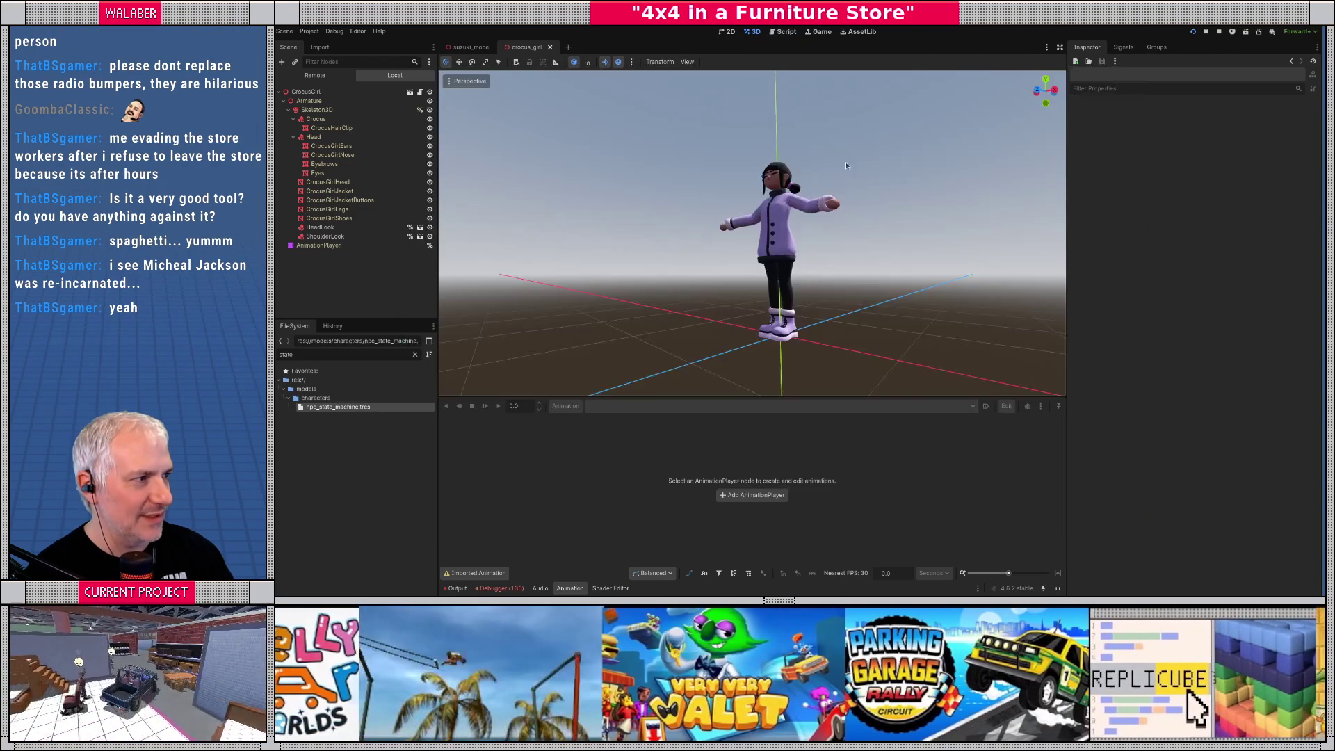
Stop the running game and relaunch the project with F5
click(1219, 32)
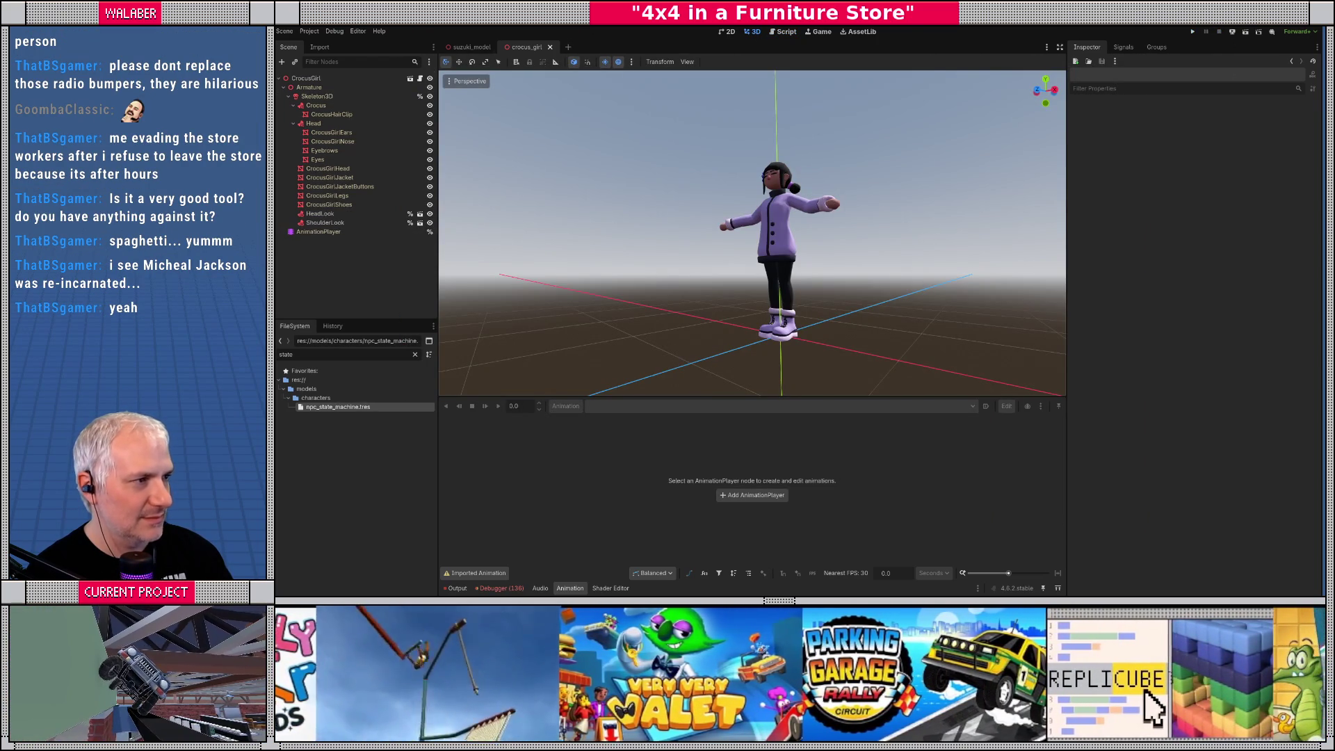
key(F5)
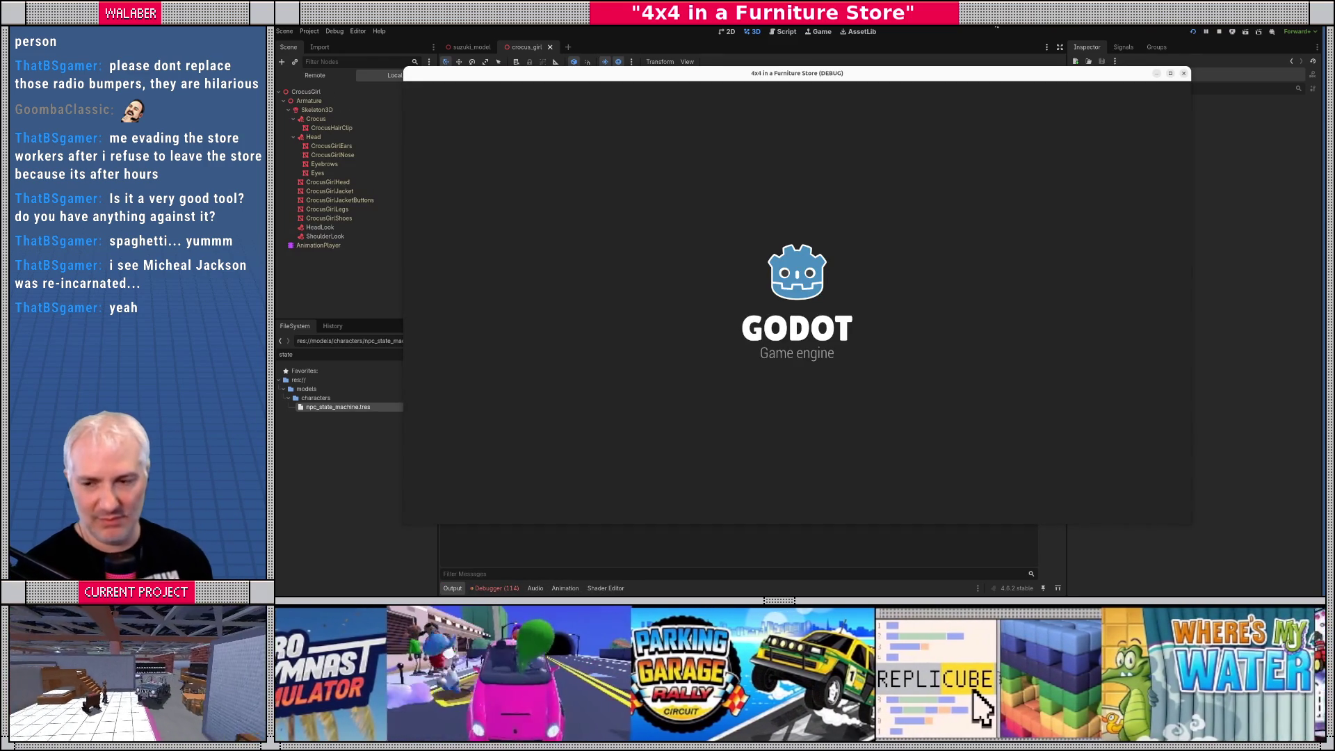
Skip the intro dialogs and tune the jeep's dashboard radio to the E.D.M.V. station
key(Return)
key(Return)
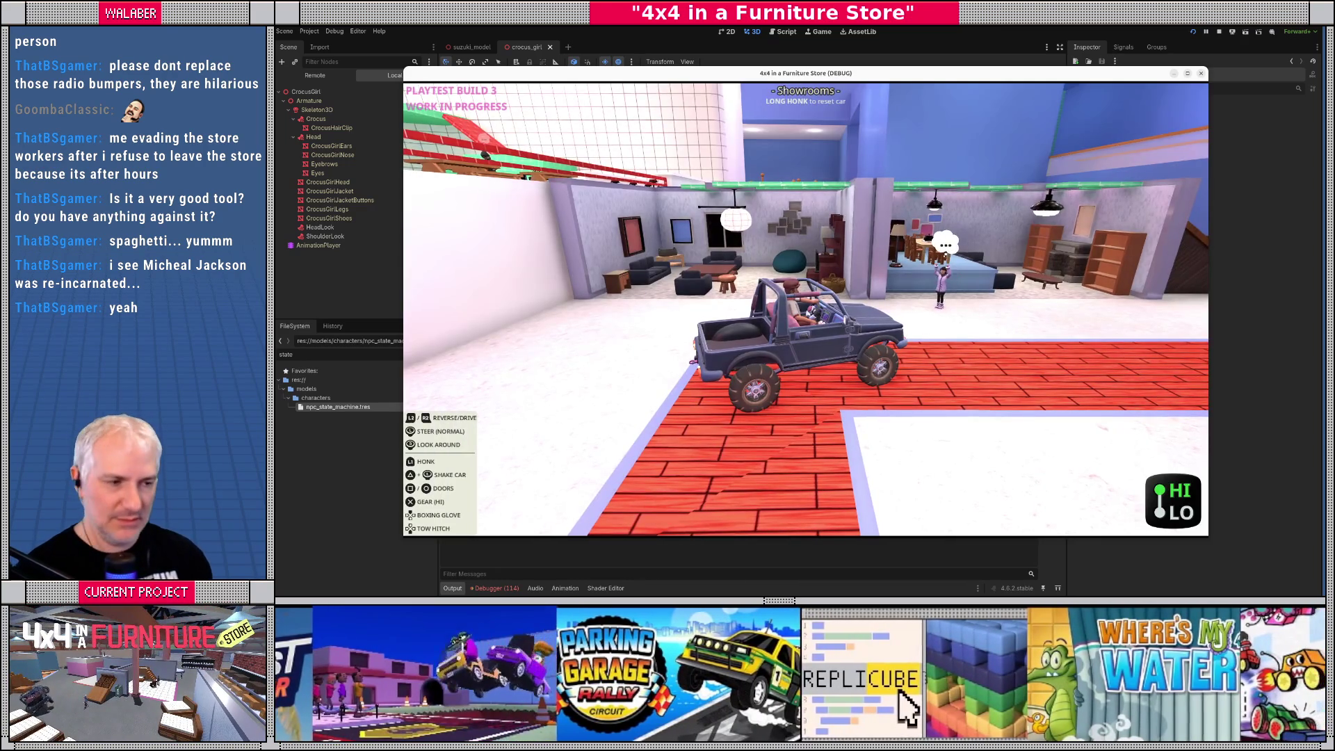
key(Escape)
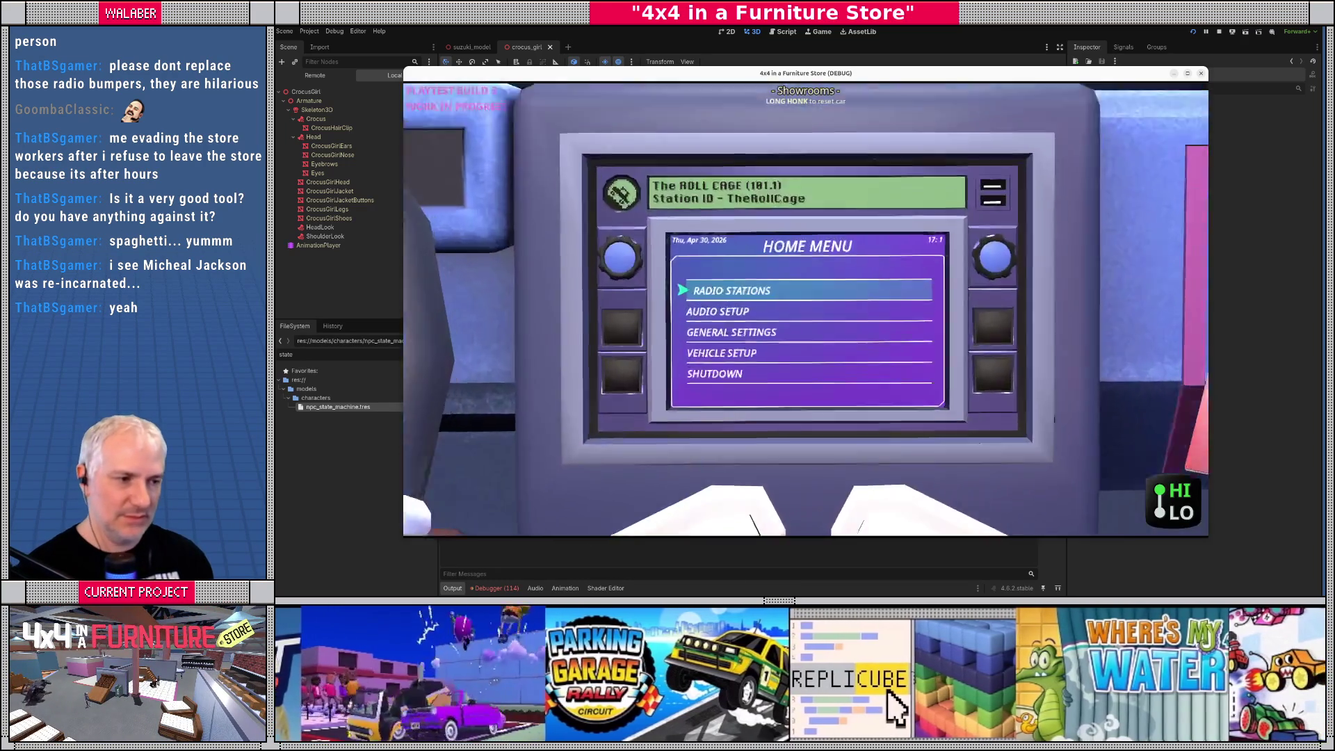
key(Return)
key(Down)
key(Down)
key(Down)
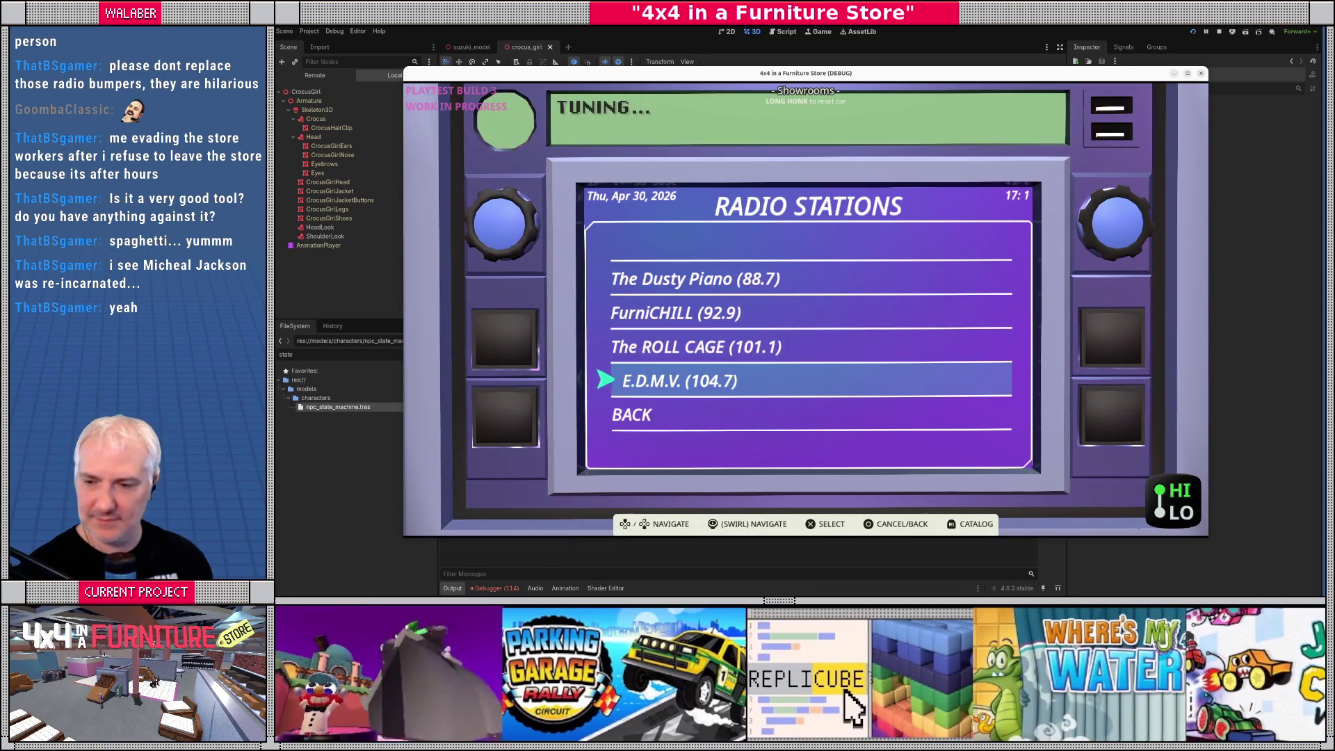
key(Escape)
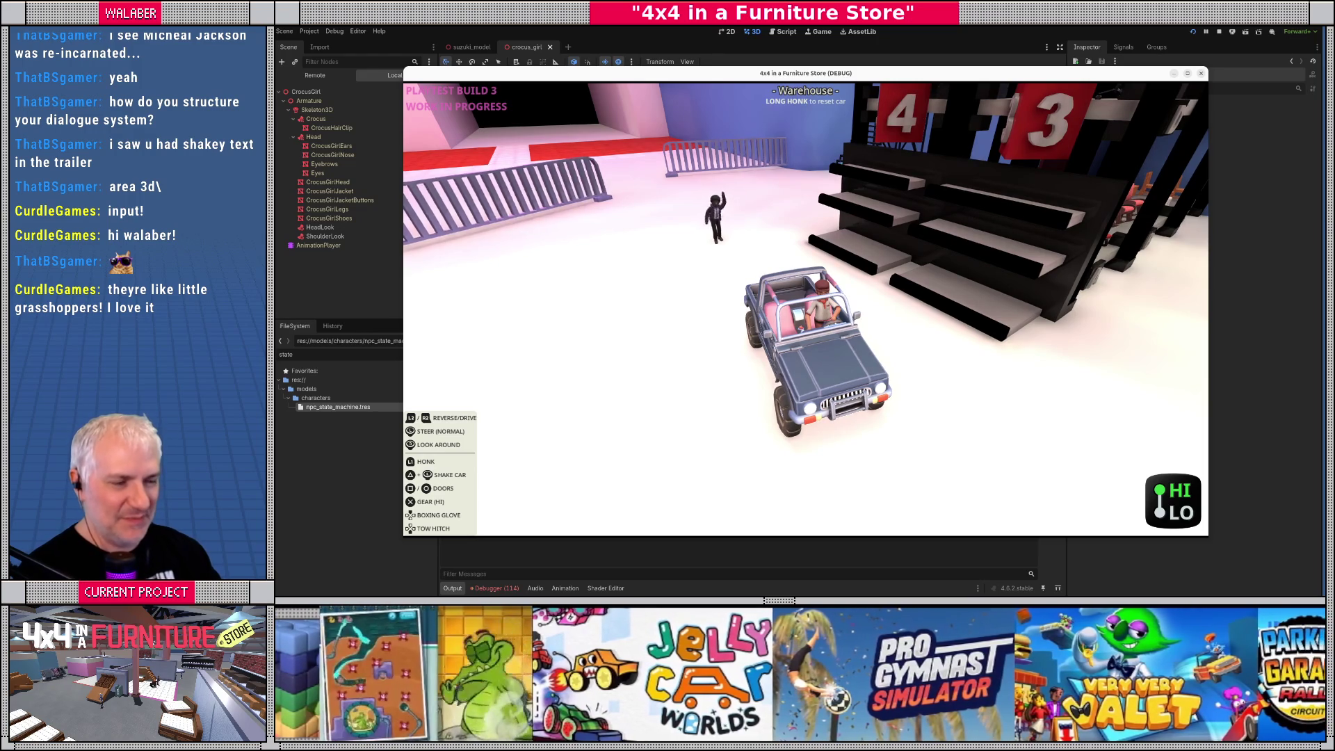
Stop the running game once the jeep reaches the waving NPC in the Warehouse
key(F8)
Relaunch the game to reach the warehouse mission prompt, then stop it and orbit around crocus_girl
key(alt+Tab)
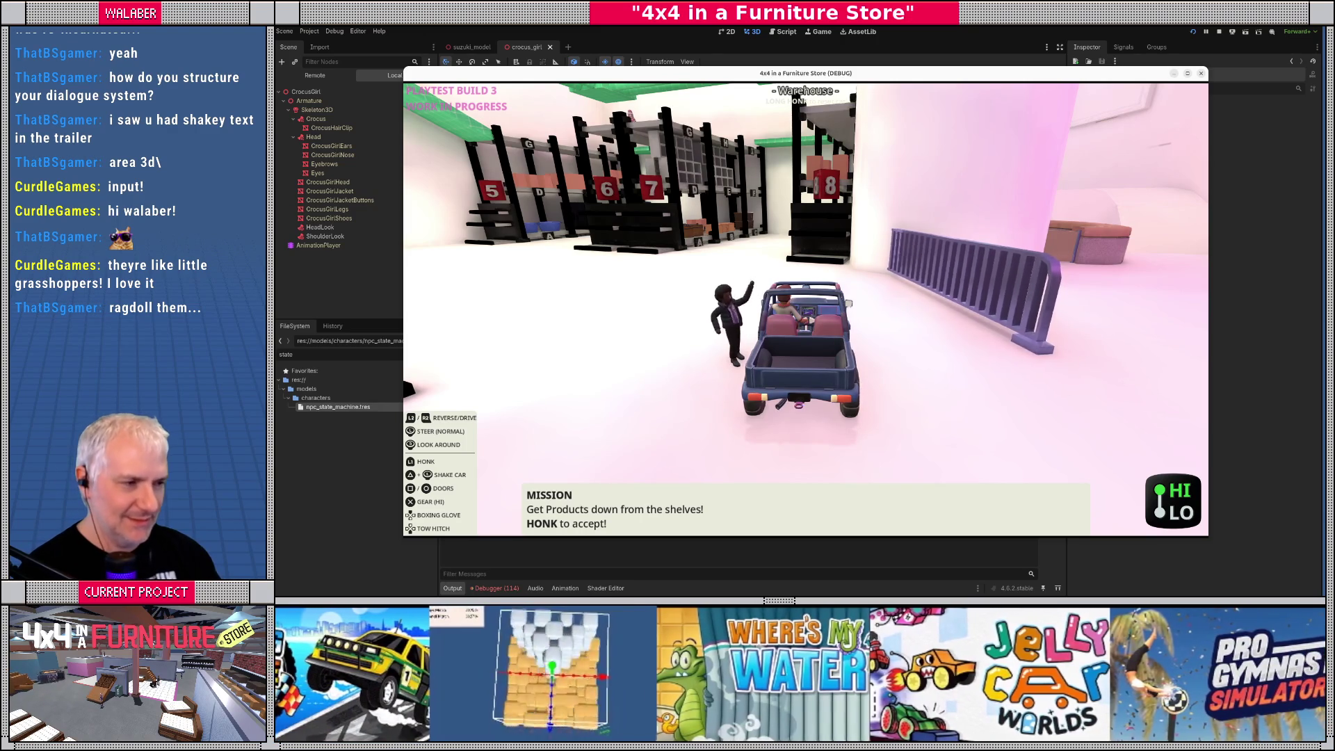
key(F8)
mouse_move(593, 238)
mouse_down()
mouse_move(758, 288)
mouse_move(751, 252)
mouse_up()
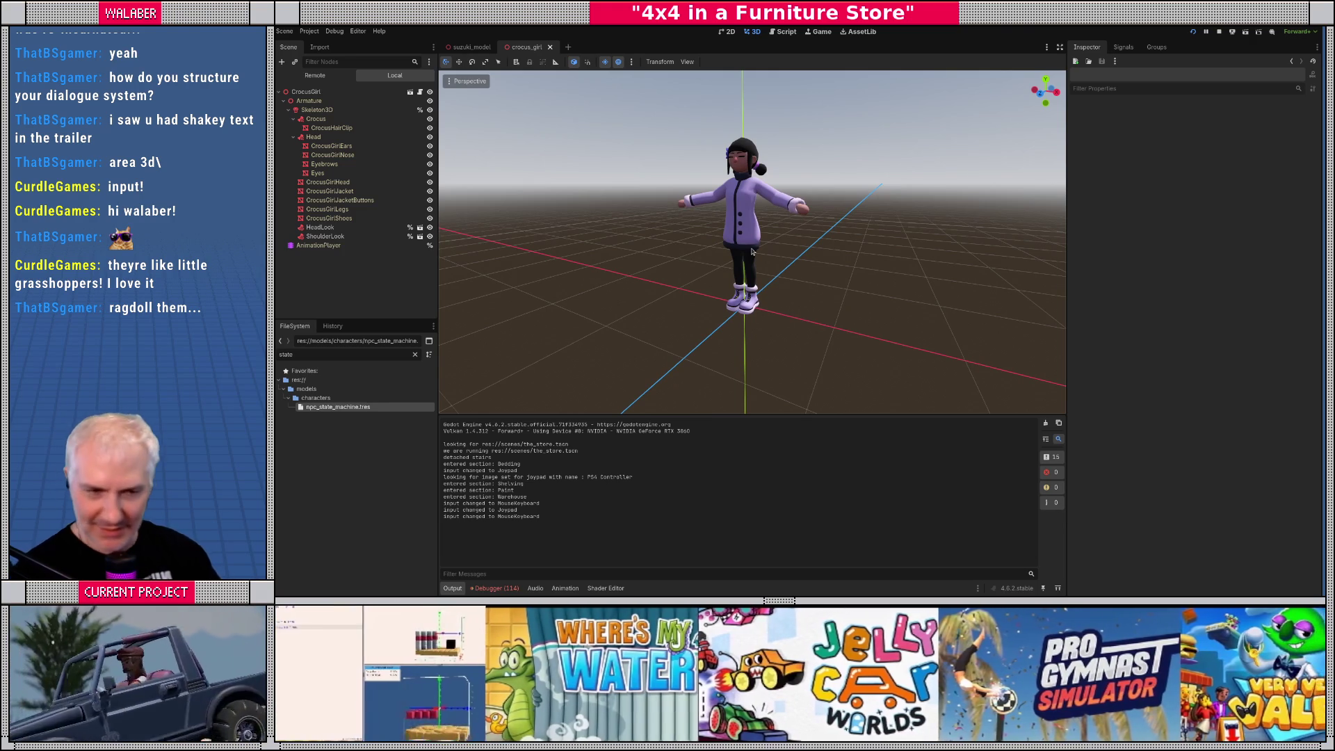
Filter the FileSystem panel by 'suzuki' and open suzuki.tscn
mouse_move(438, 318)
mouse_down()
mouse_move(383, 314)
mouse_move(344, 288)
mouse_up()
click(420, 346)
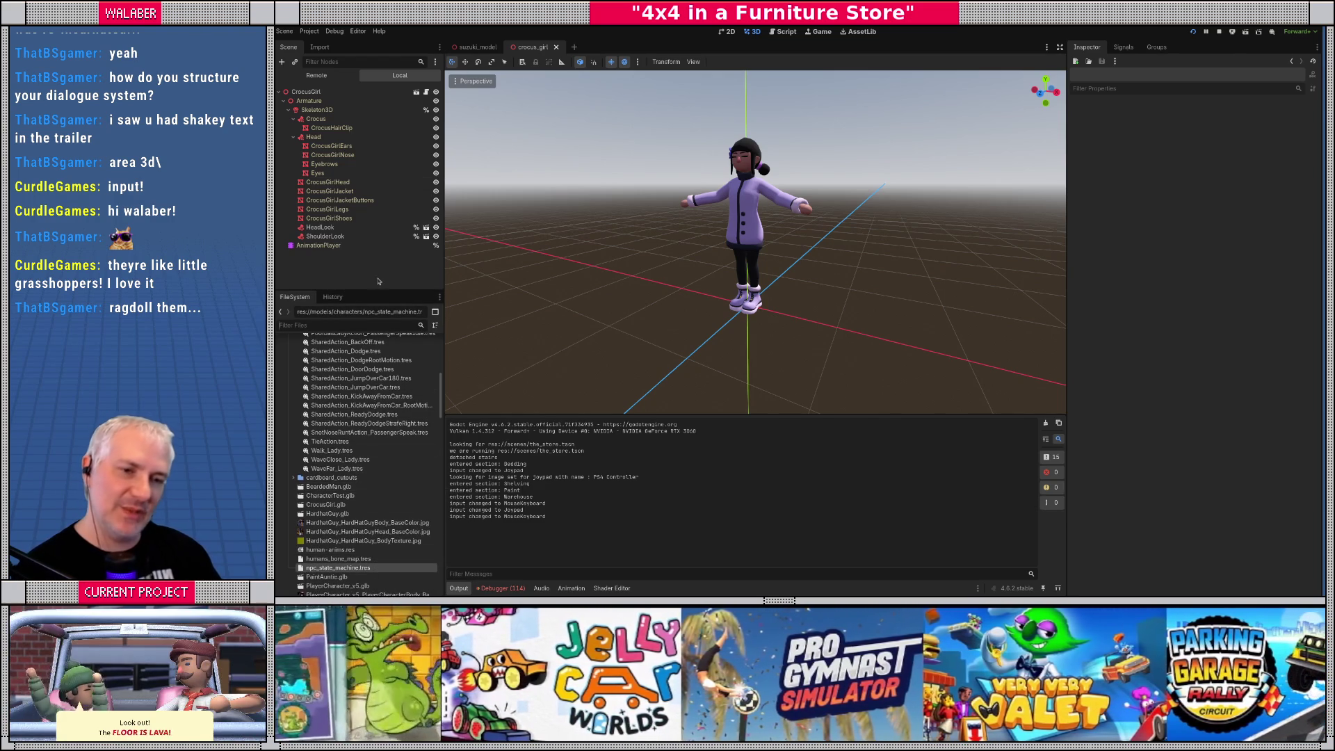
click(363, 326)
text(suzuki)
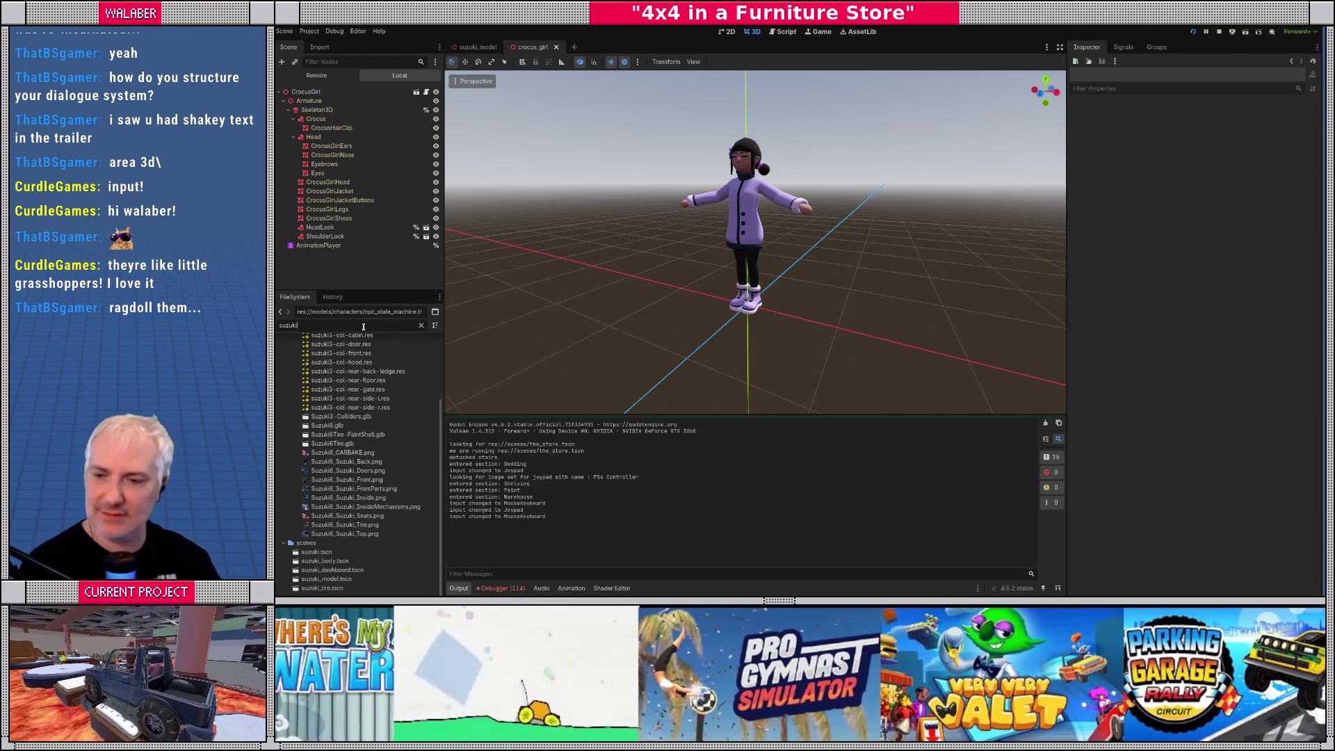
double_click(317, 551)
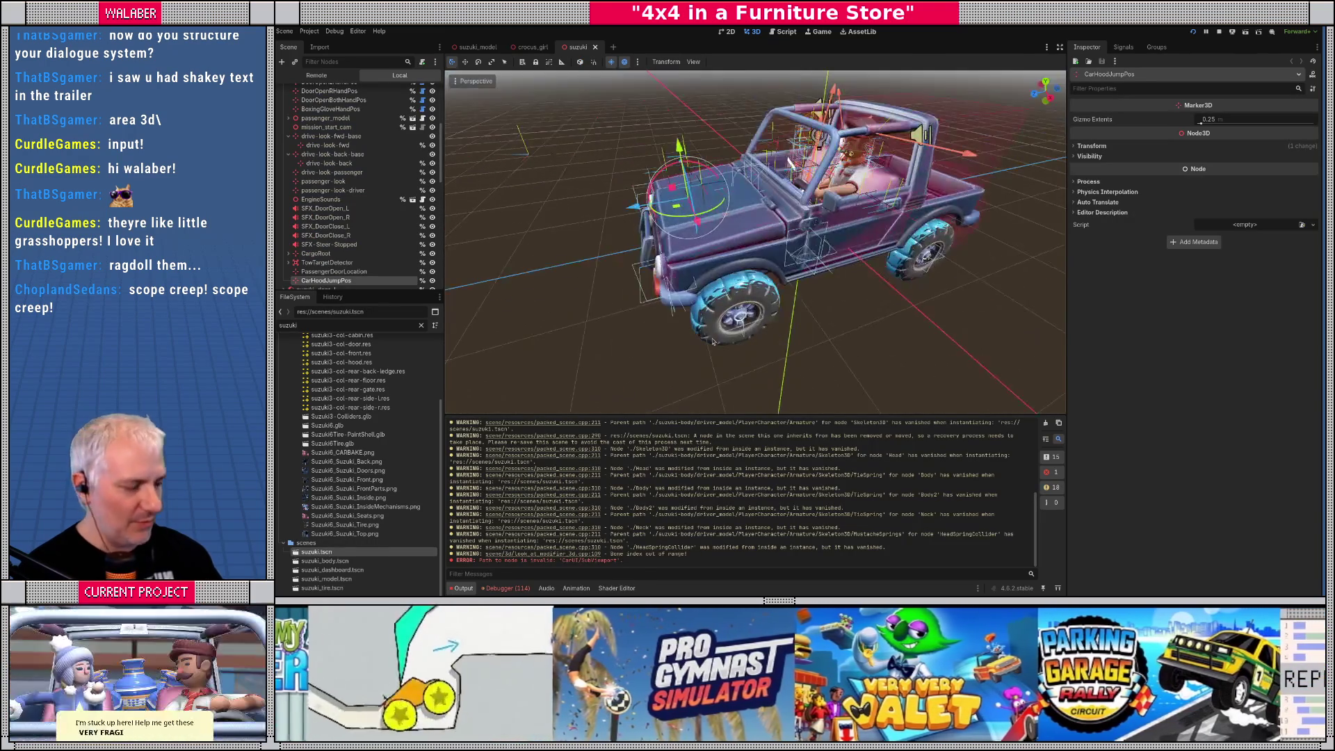
key(KP_7)
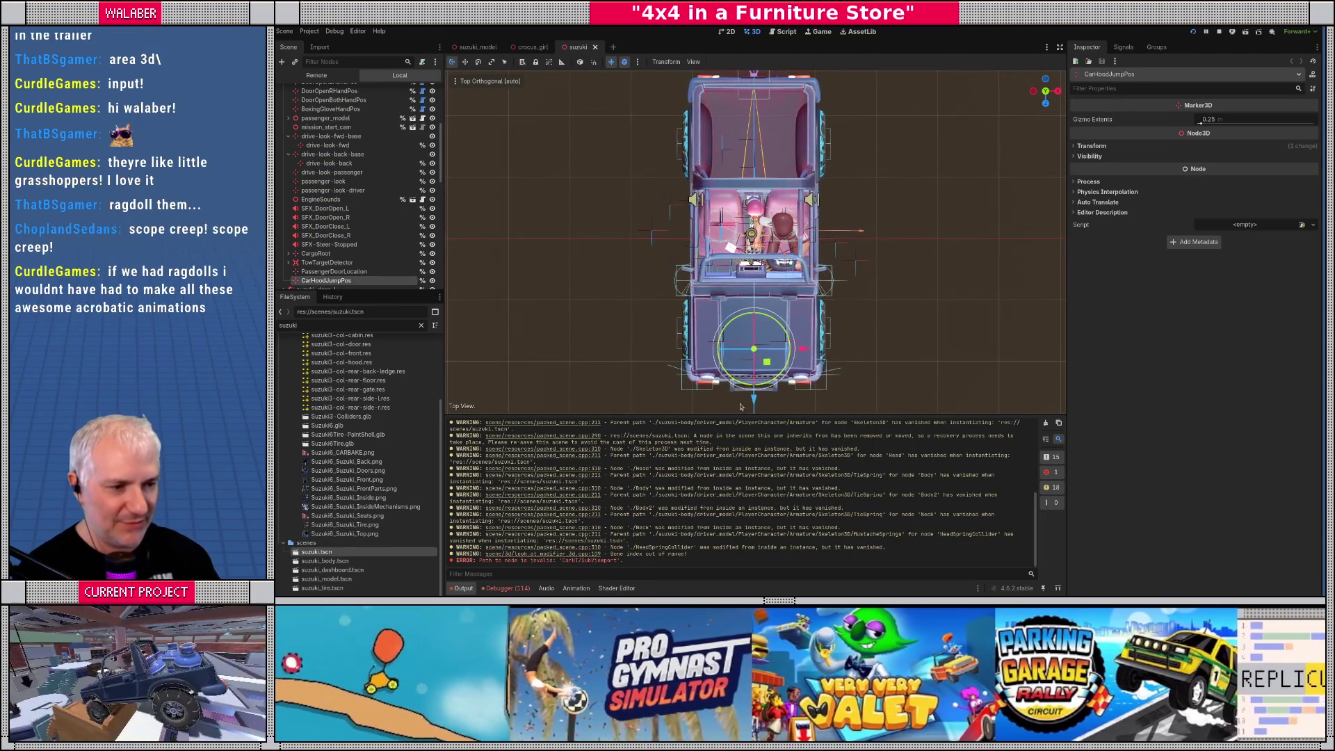
key(KP_6)
key(KP_6)
key(KP_6)
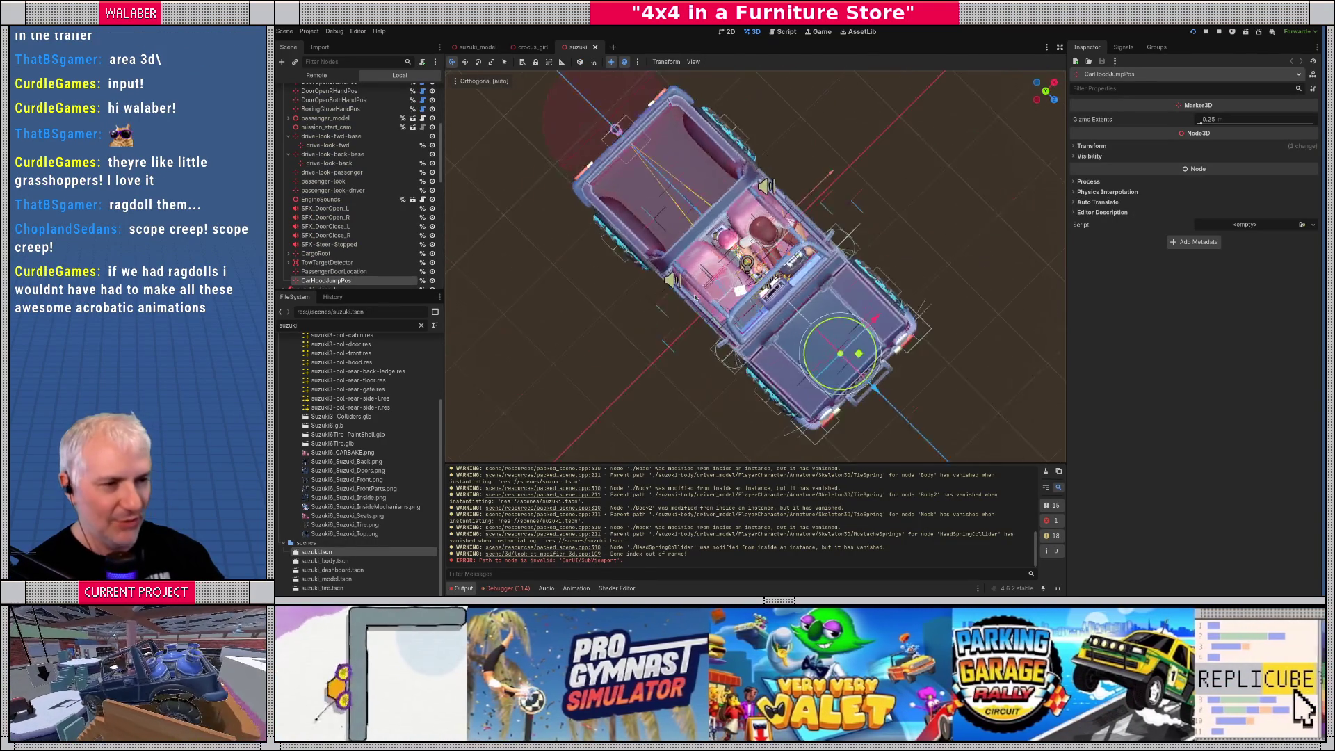
key(KP_2)
key(KP_7)
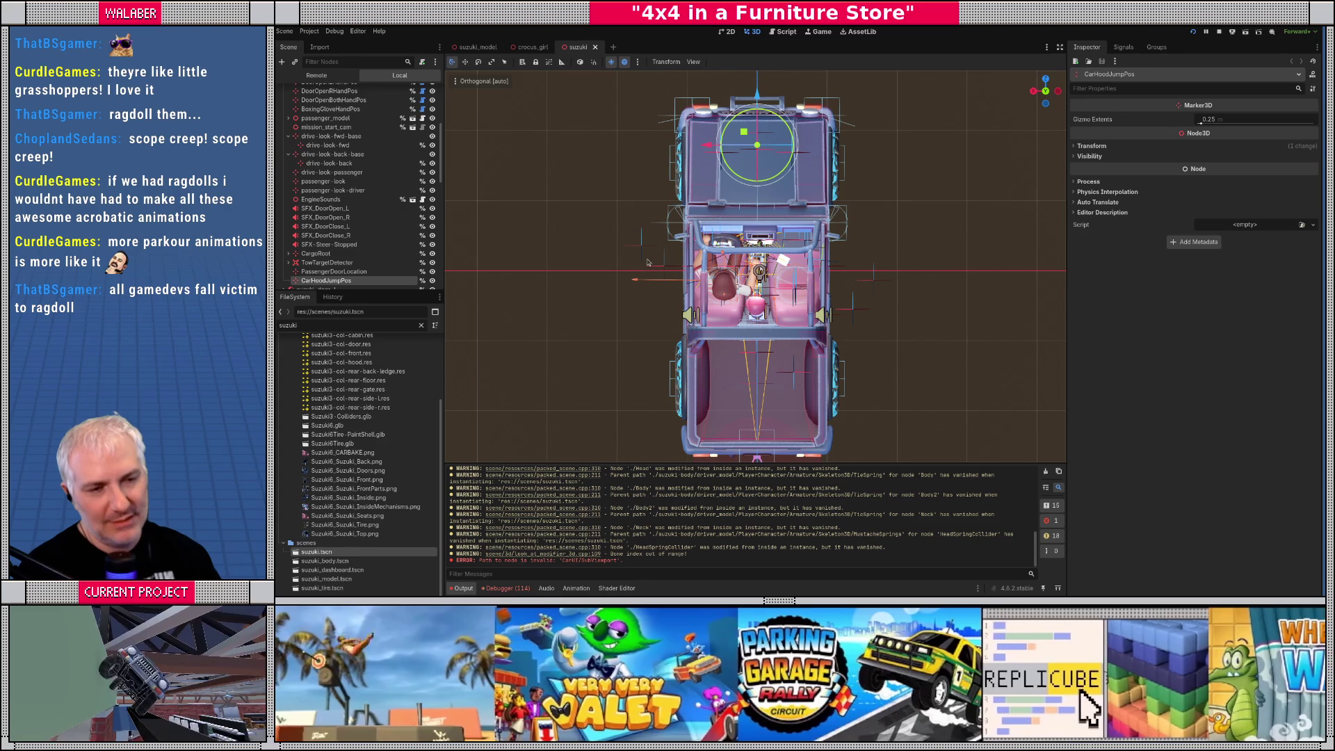
drag(360, 292, 360, 370)
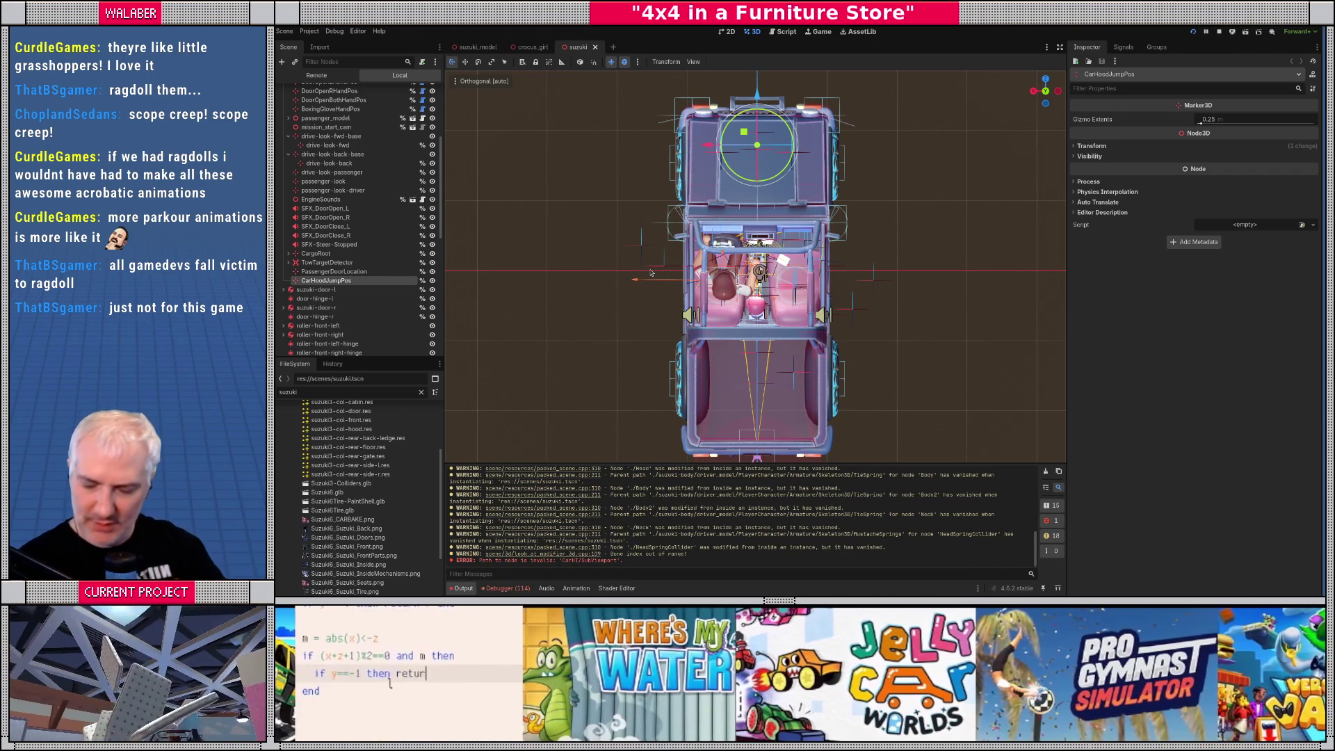
drag(624, 366, 712, 284)
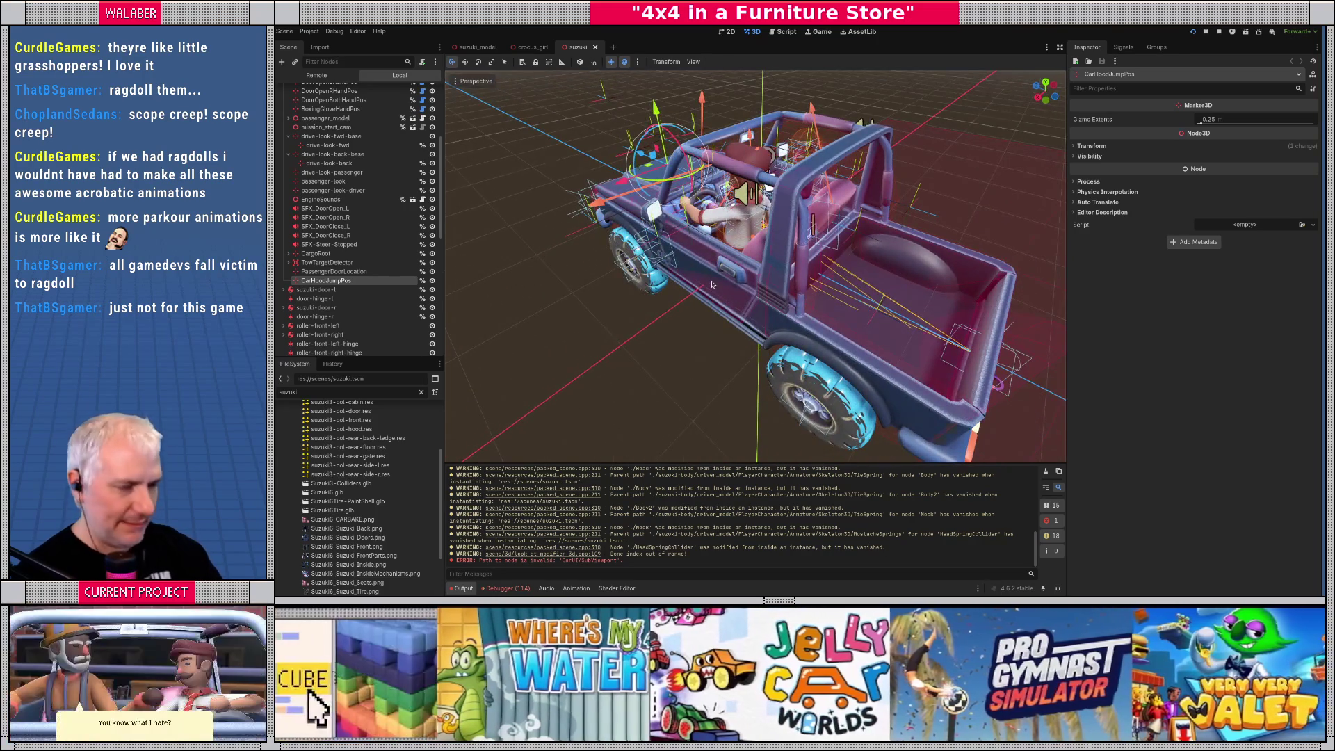
key(KP_7)
key(KP_8)
key(KP_4)
key(KP_4)
key(KP_4)
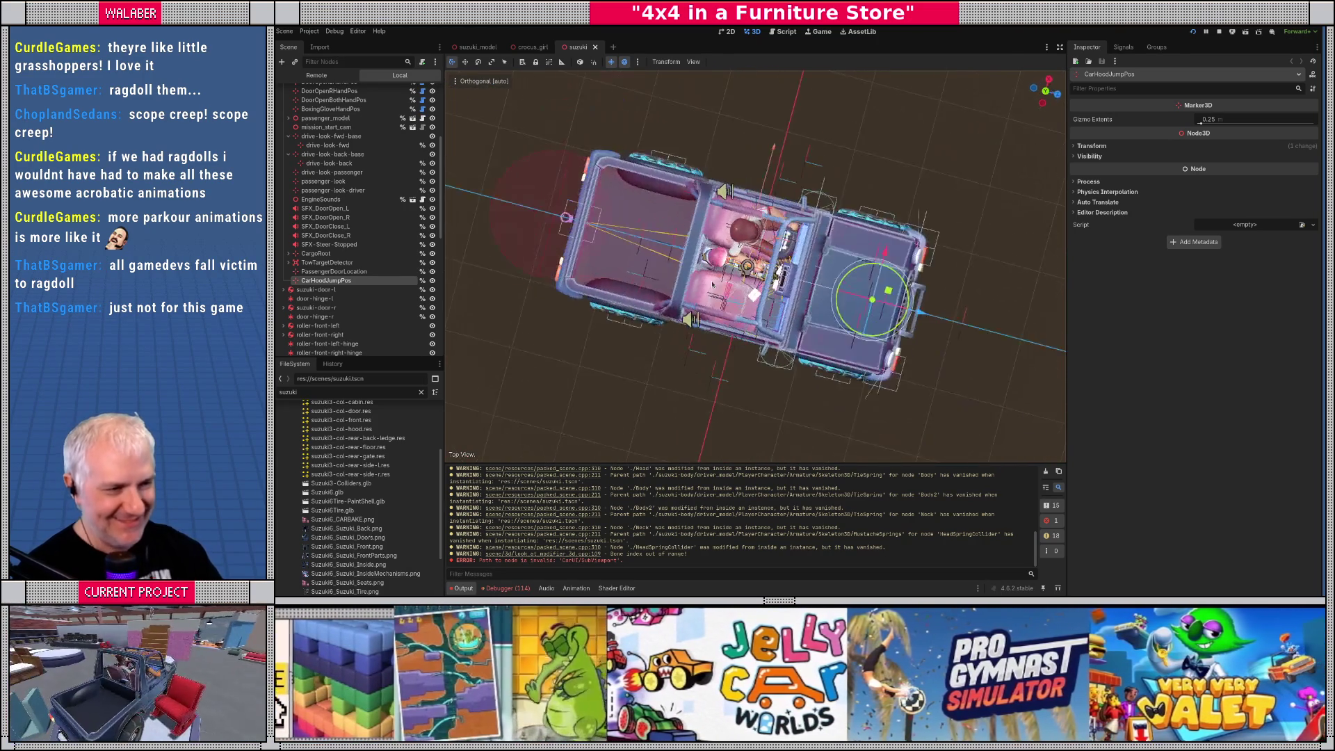
key(KP_6)
key(KP_6)
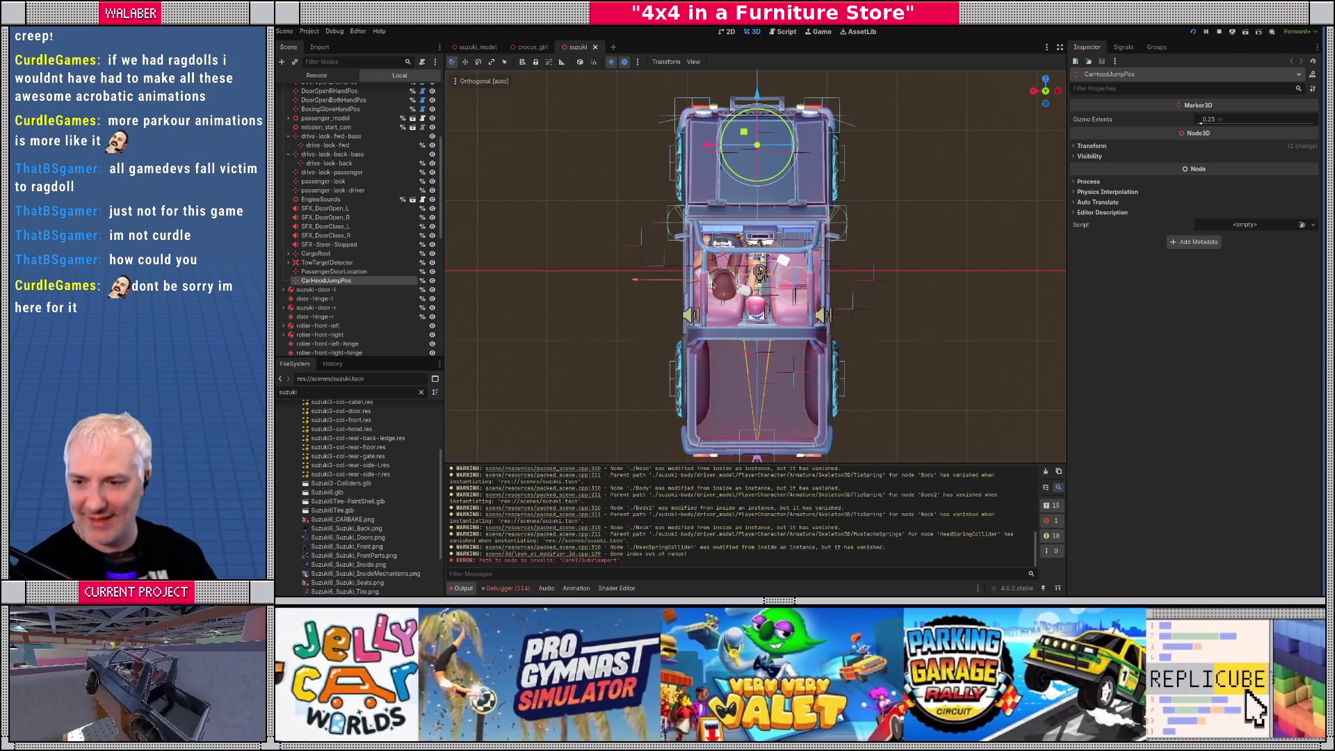
mouse_move(699, 333)
mouse_down()
mouse_move(741, 318)
mouse_move(762, 327)
mouse_move(859, 240)
mouse_up()
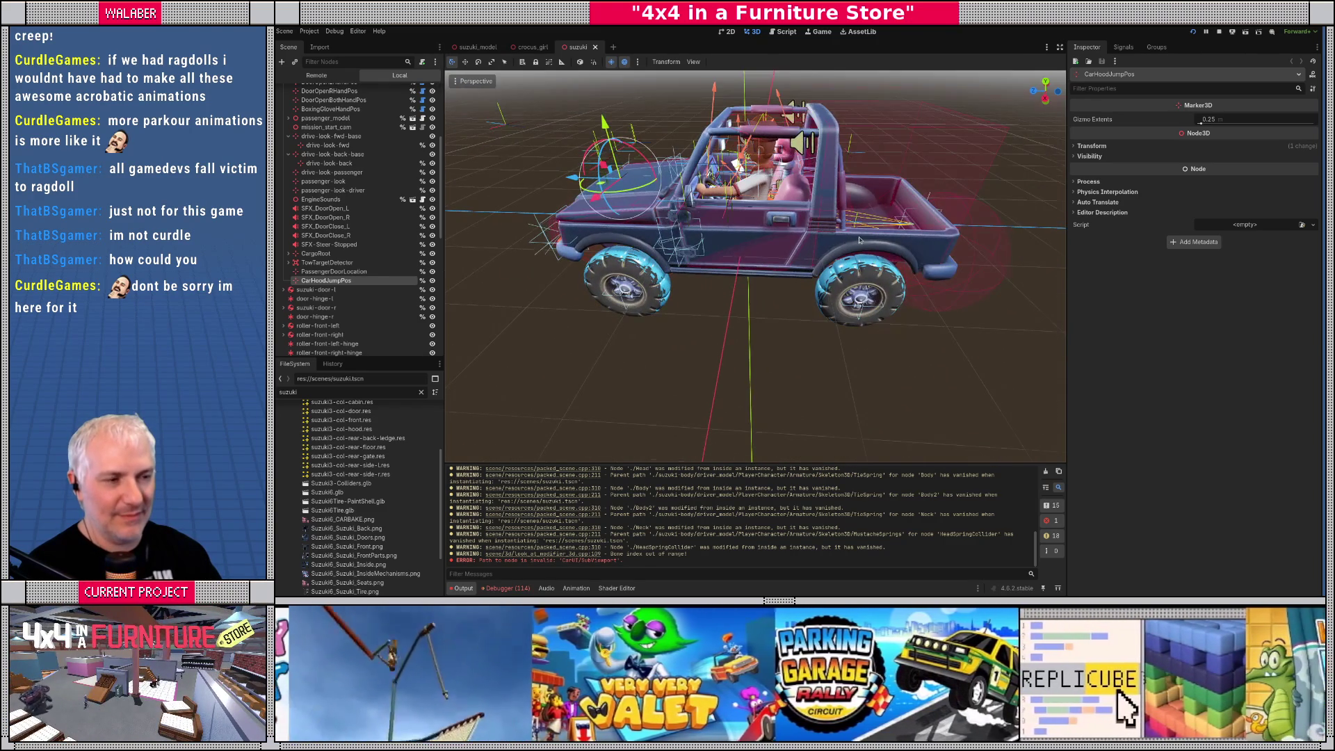
scroll(859, 240, up, 2)
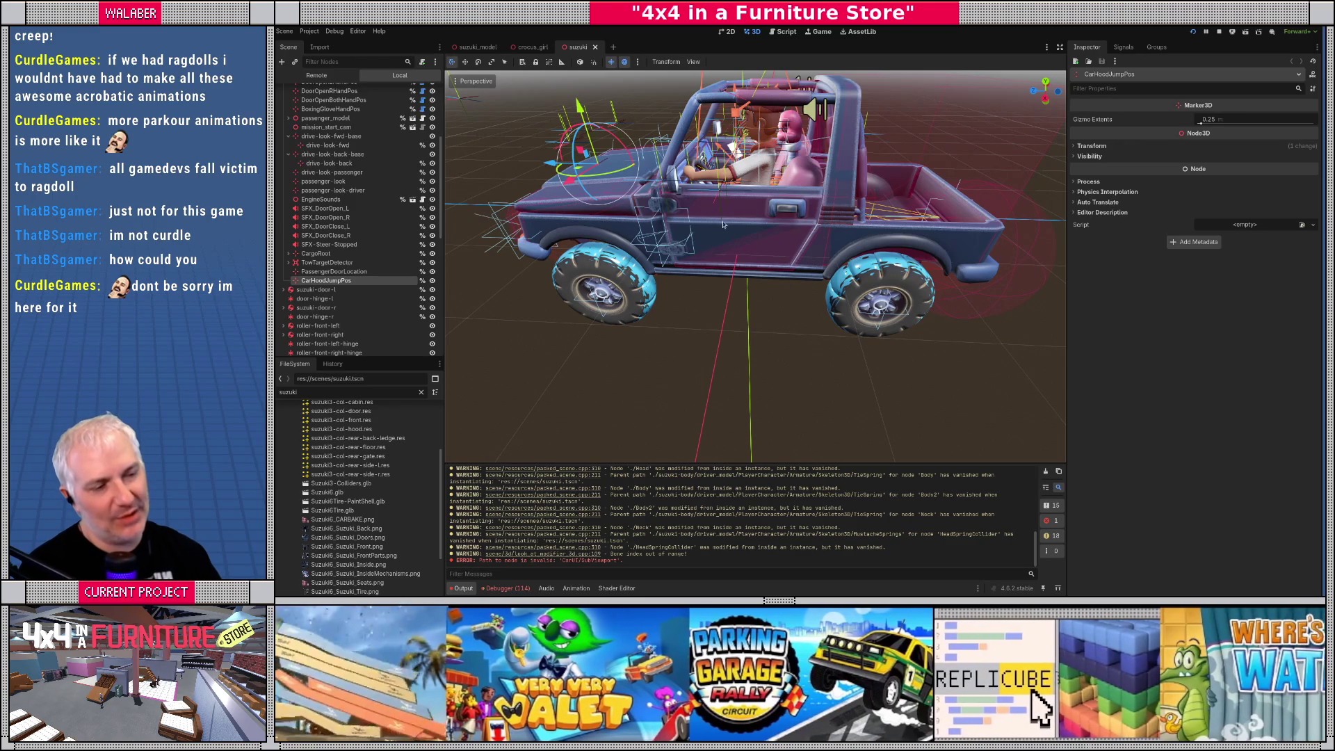
drag(742, 258, 701, 296)
scroll(715, 284, down, 1)
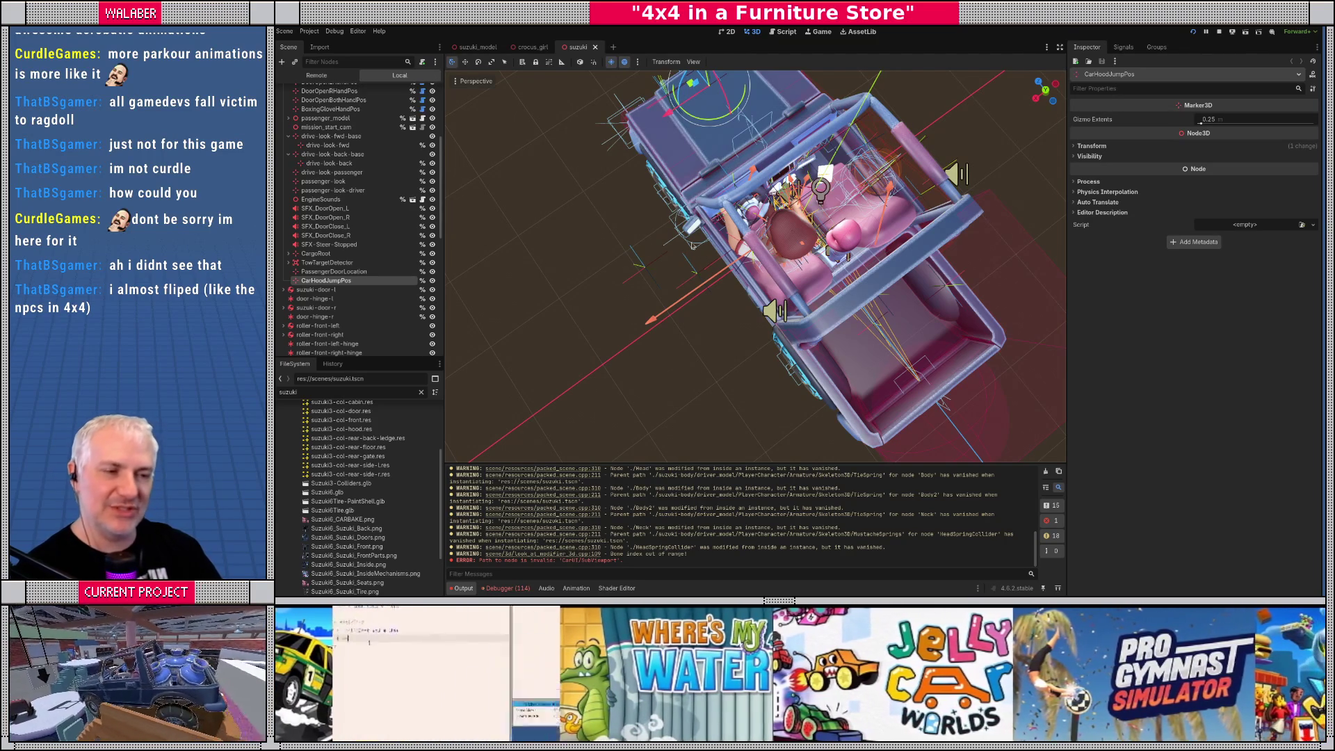
scroll(305, 245, up, 5)
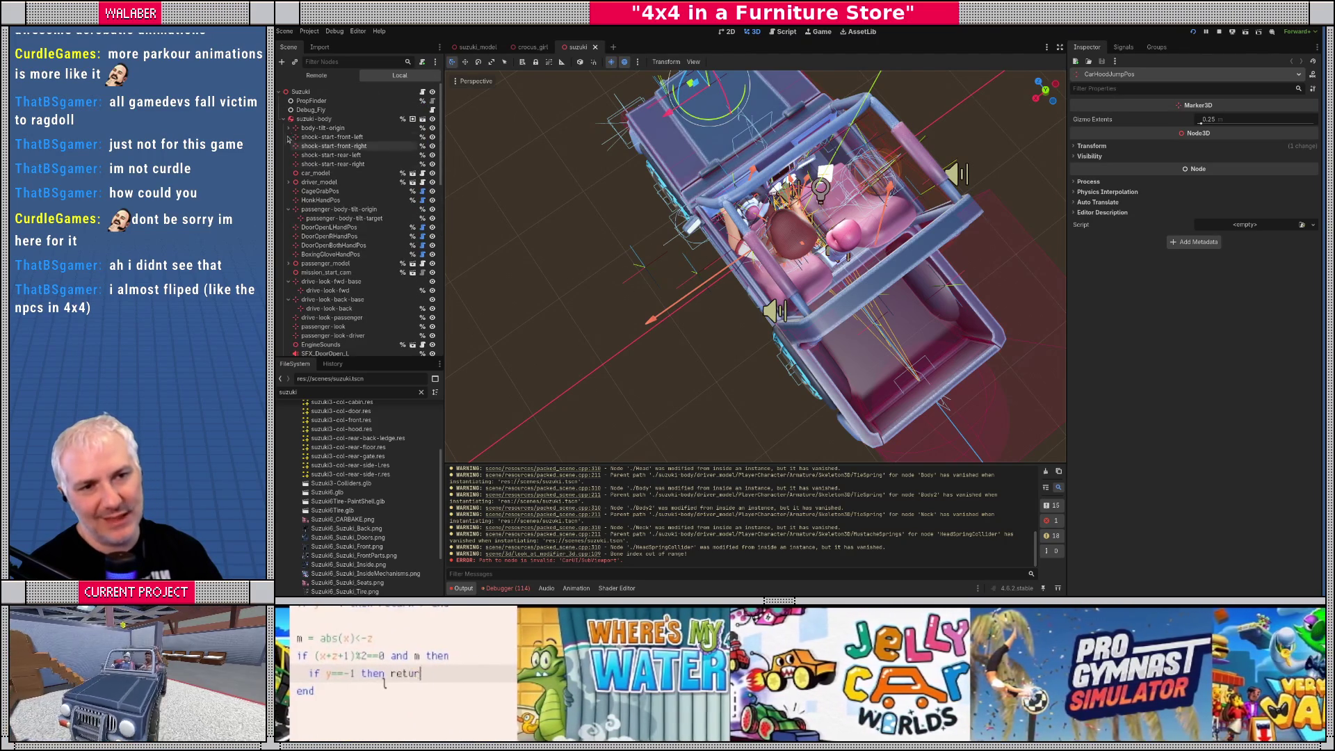
mouse_move(625, 209)
mouse_down()
mouse_move(653, 229)
mouse_move(612, 263)
mouse_move(758, 257)
mouse_up()
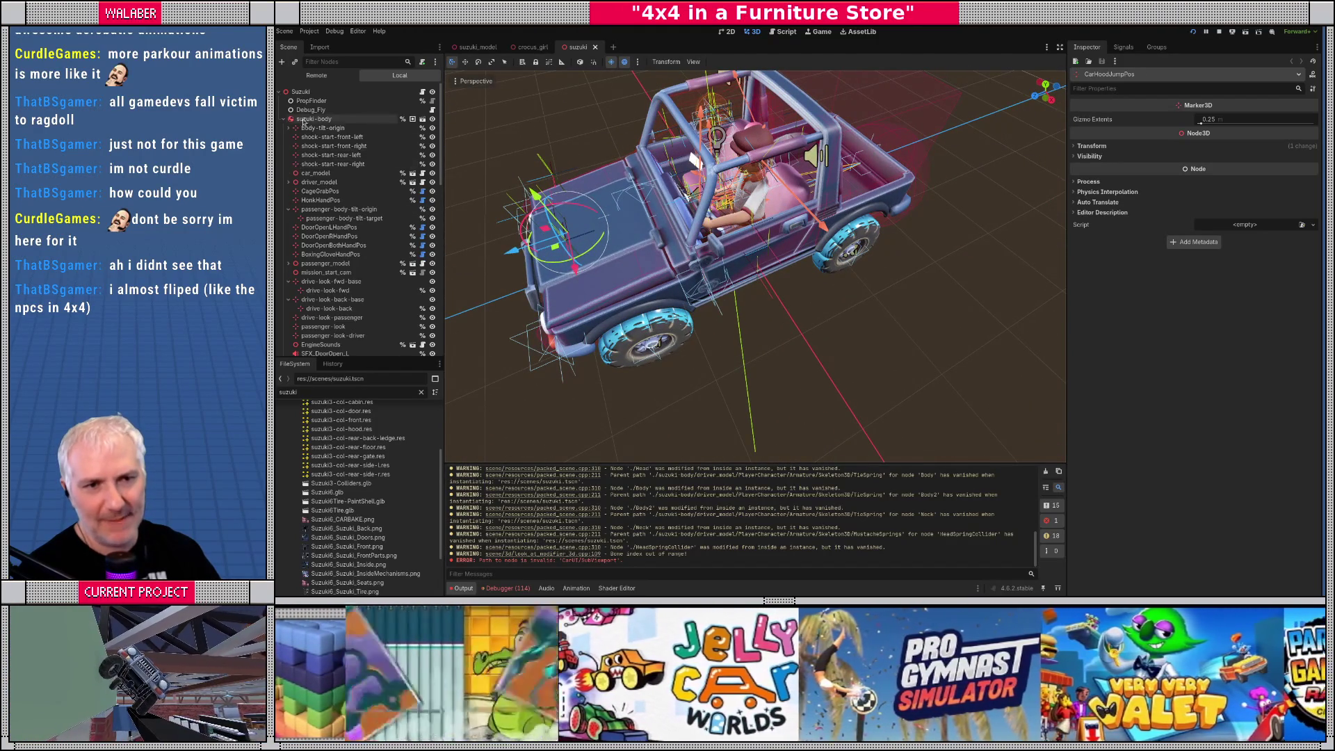
Add an Area3D child under suzuki-body and rename it NearDoorDetector
right_click(316, 120)
click(351, 140)
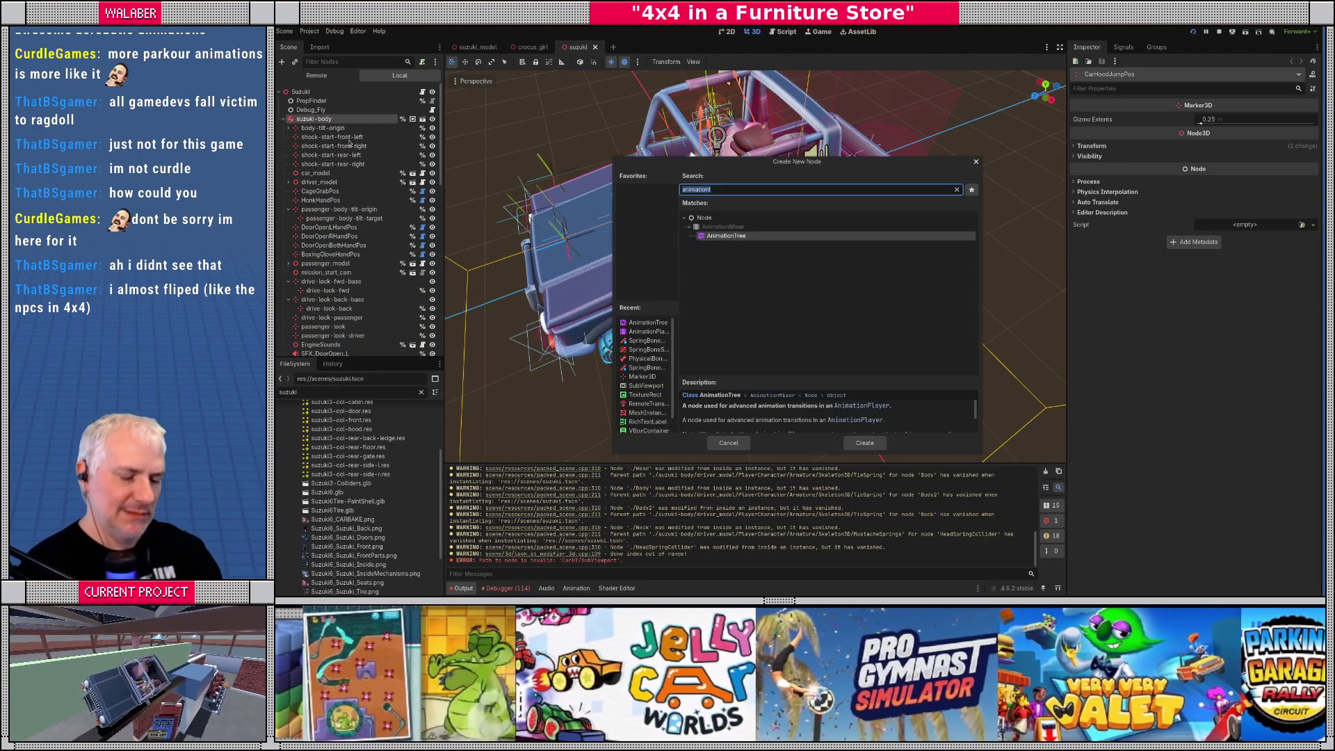
text(area)
key(Return)
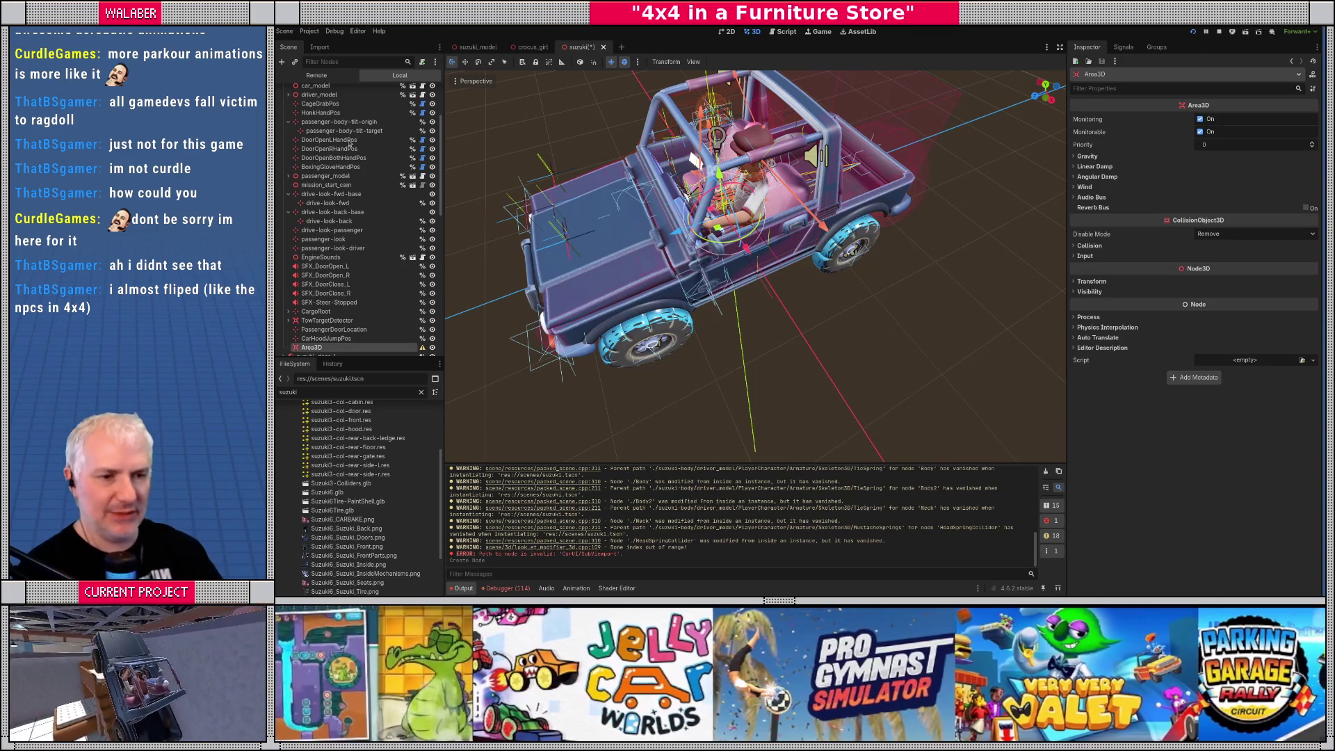
key(F2)
text(NearDoorDetector)
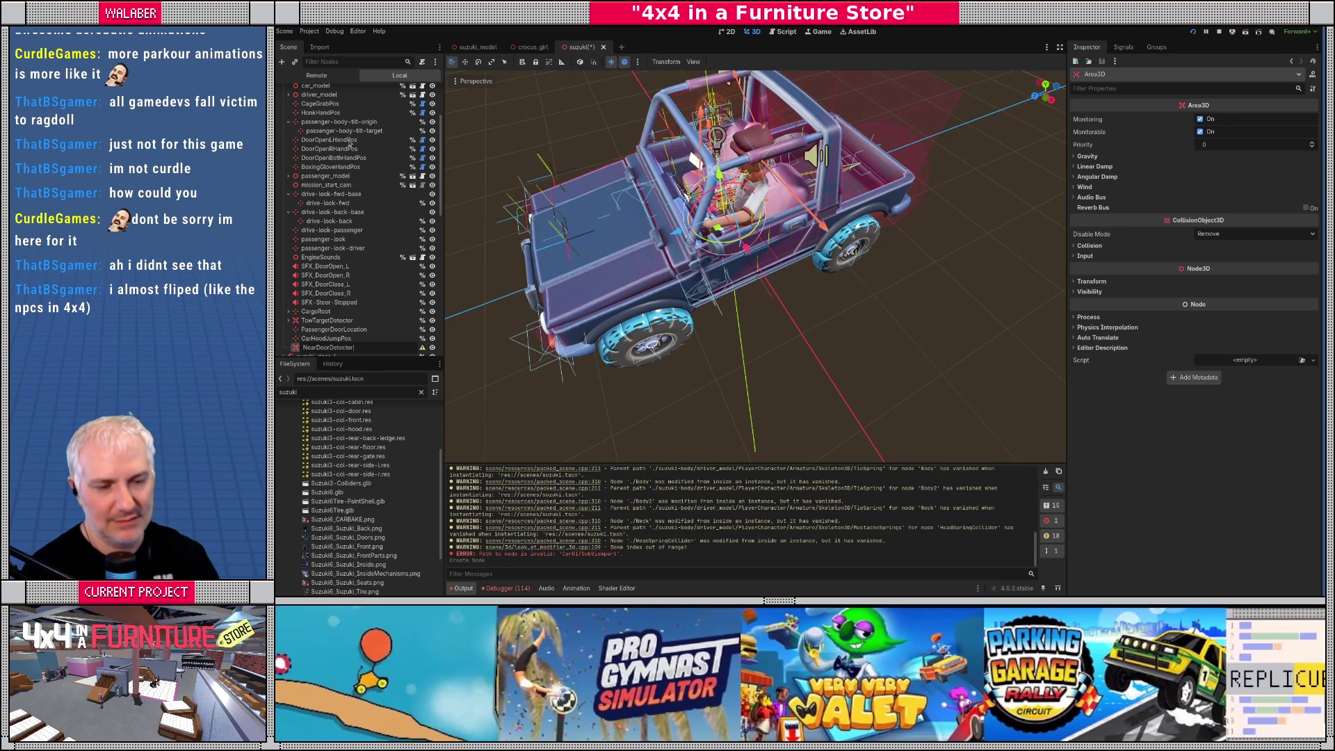
key(Return)
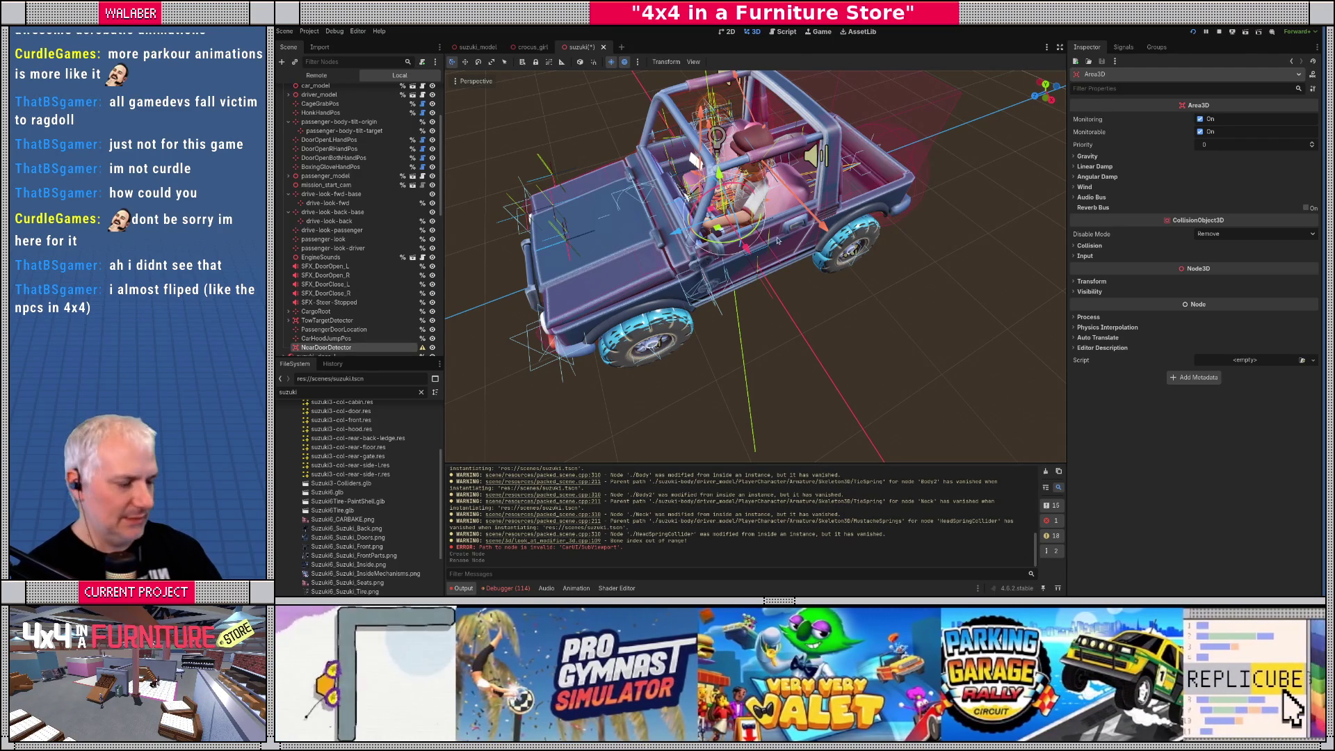
Move NearDoorDetector along X out to the jeep's side from the top view
key(KP_7)
key(g)
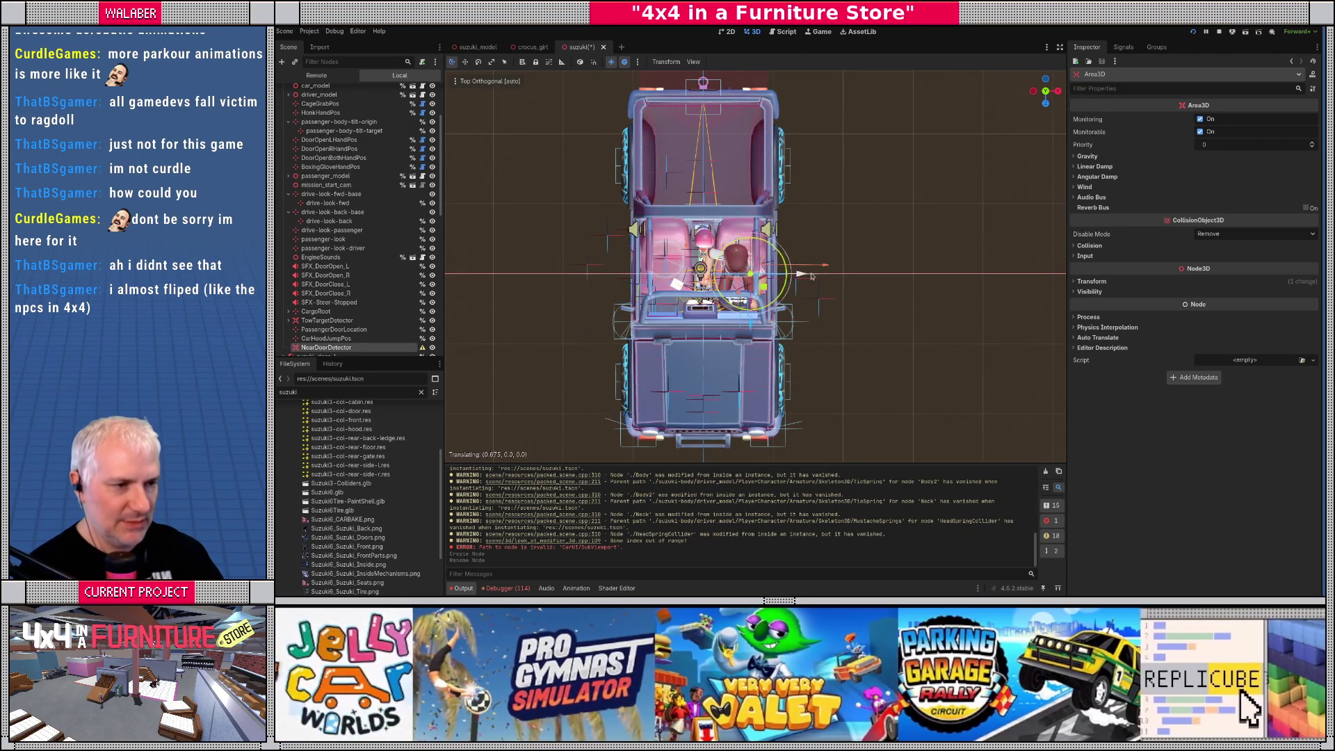
click(806, 274)
drag(807, 275, 791, 237)
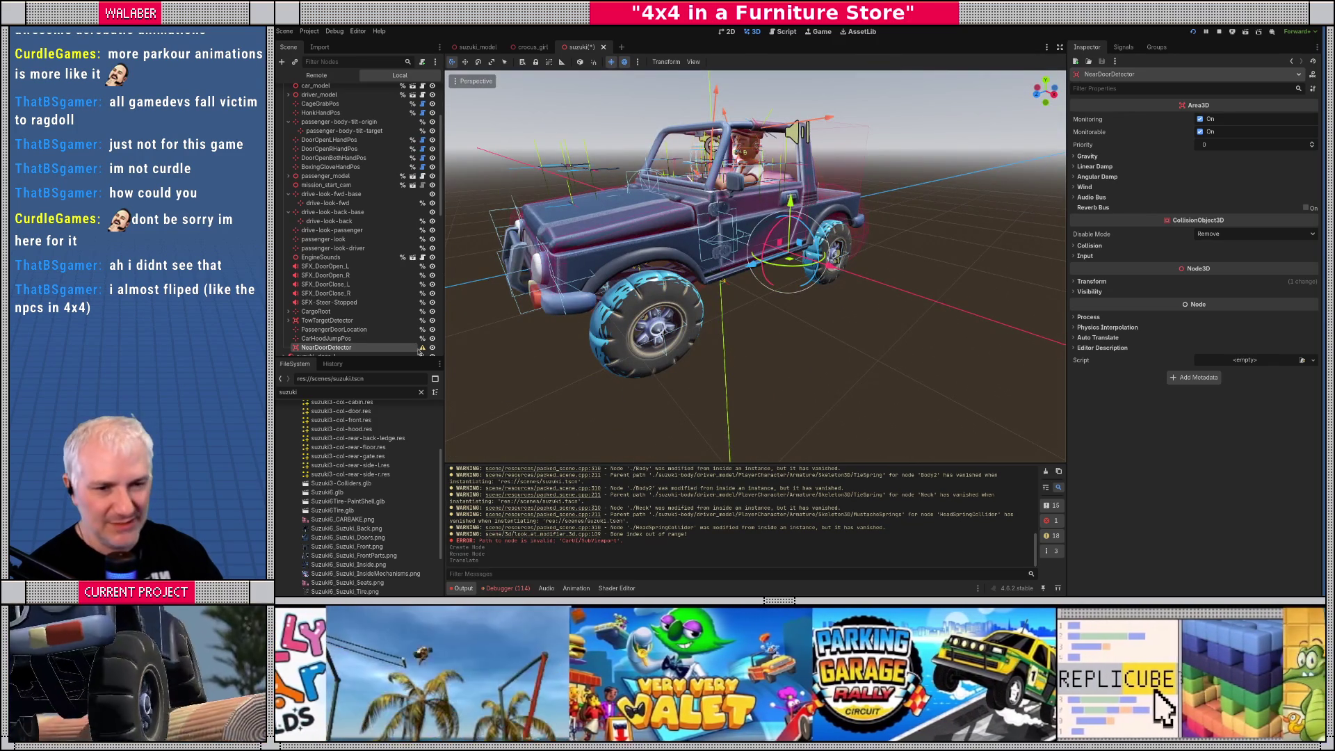
right_click(371, 349)
Add a CollisionShape3D under NearDoorDetector and give it a new SphereShape3D
click(415, 356)
text(collisio)
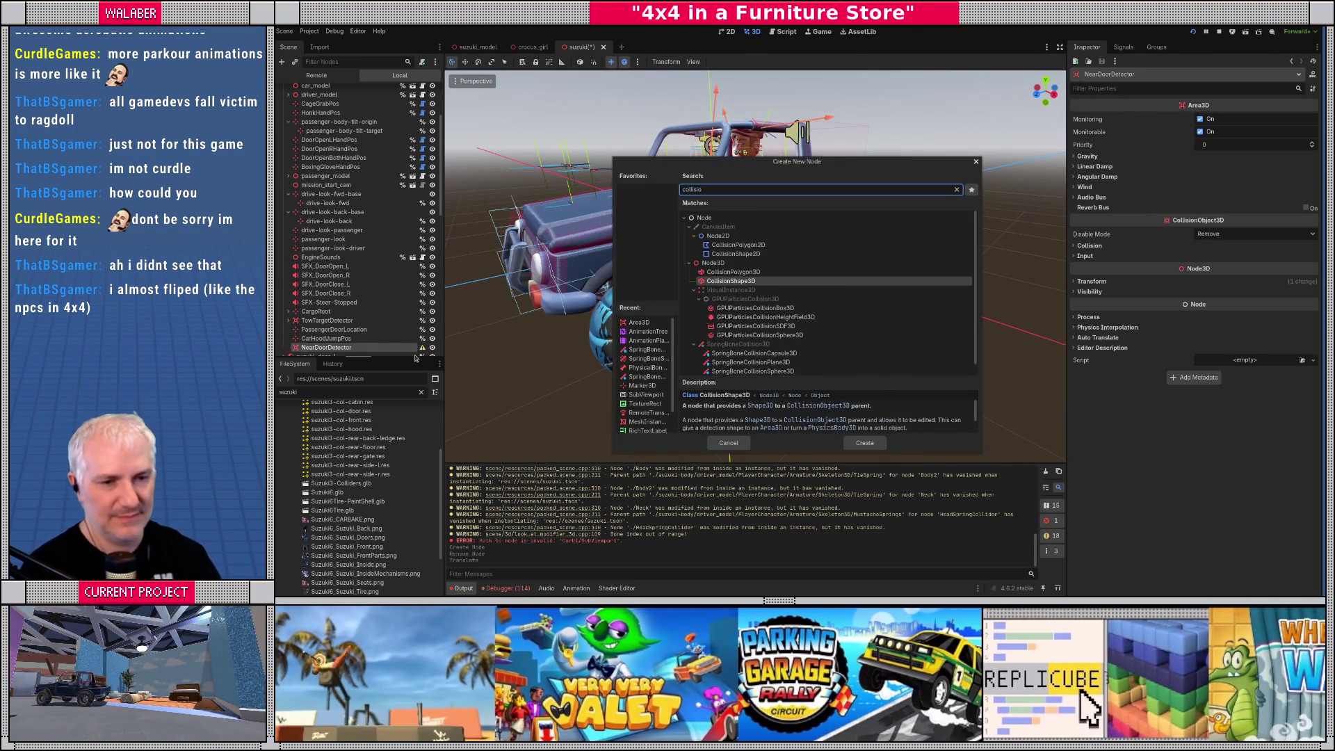
key(Return)
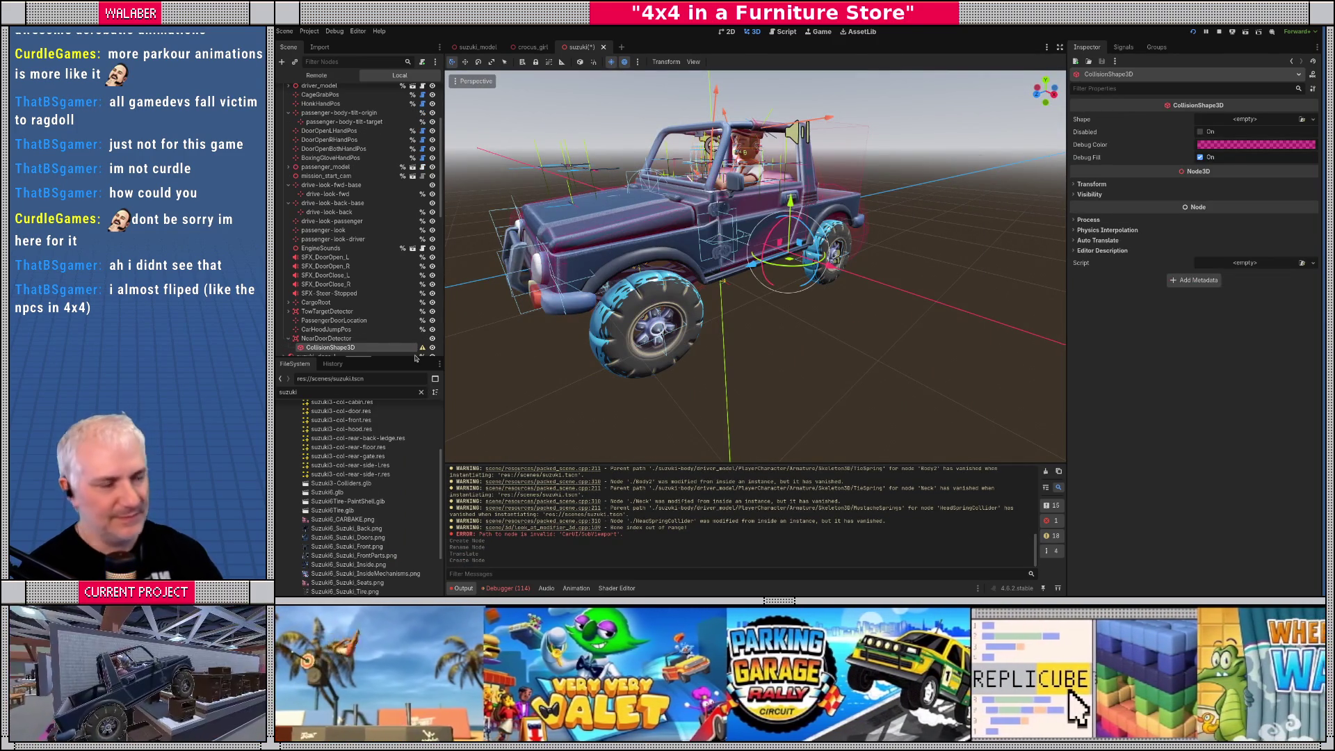
click(1281, 123)
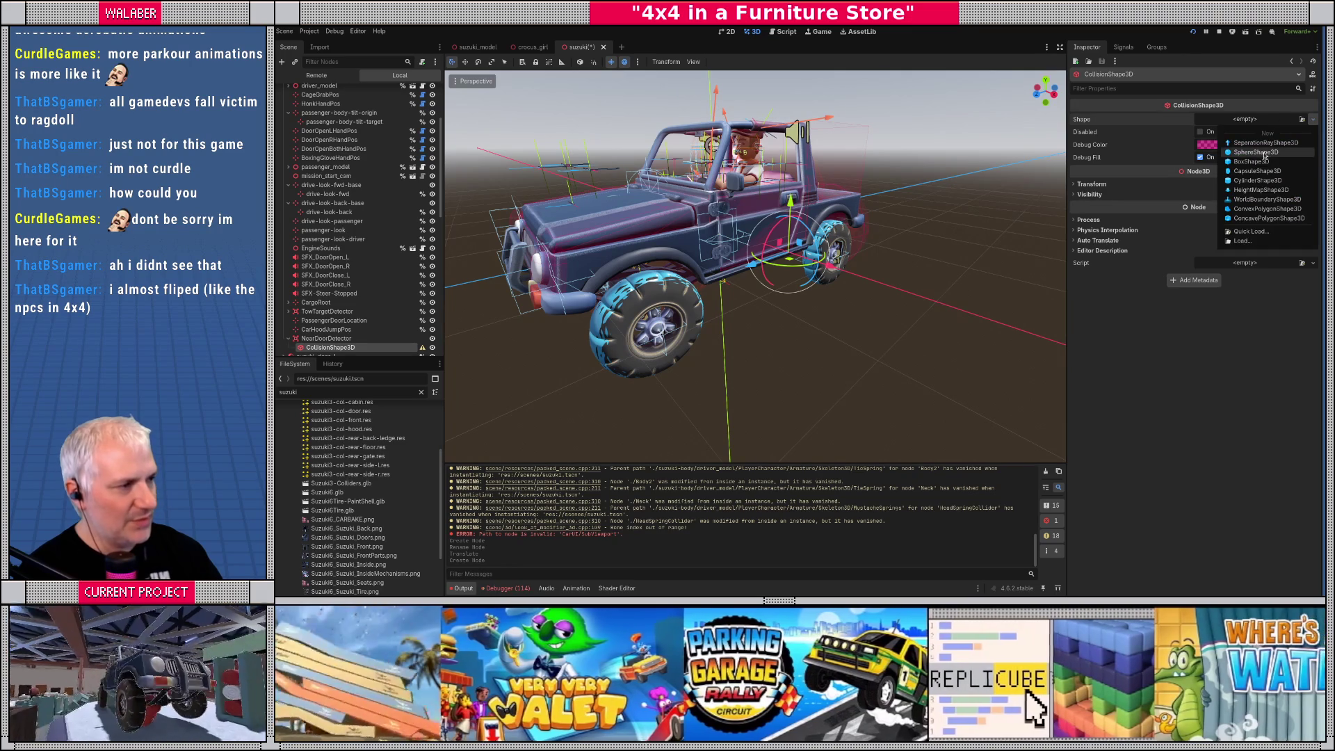
click(1252, 151)
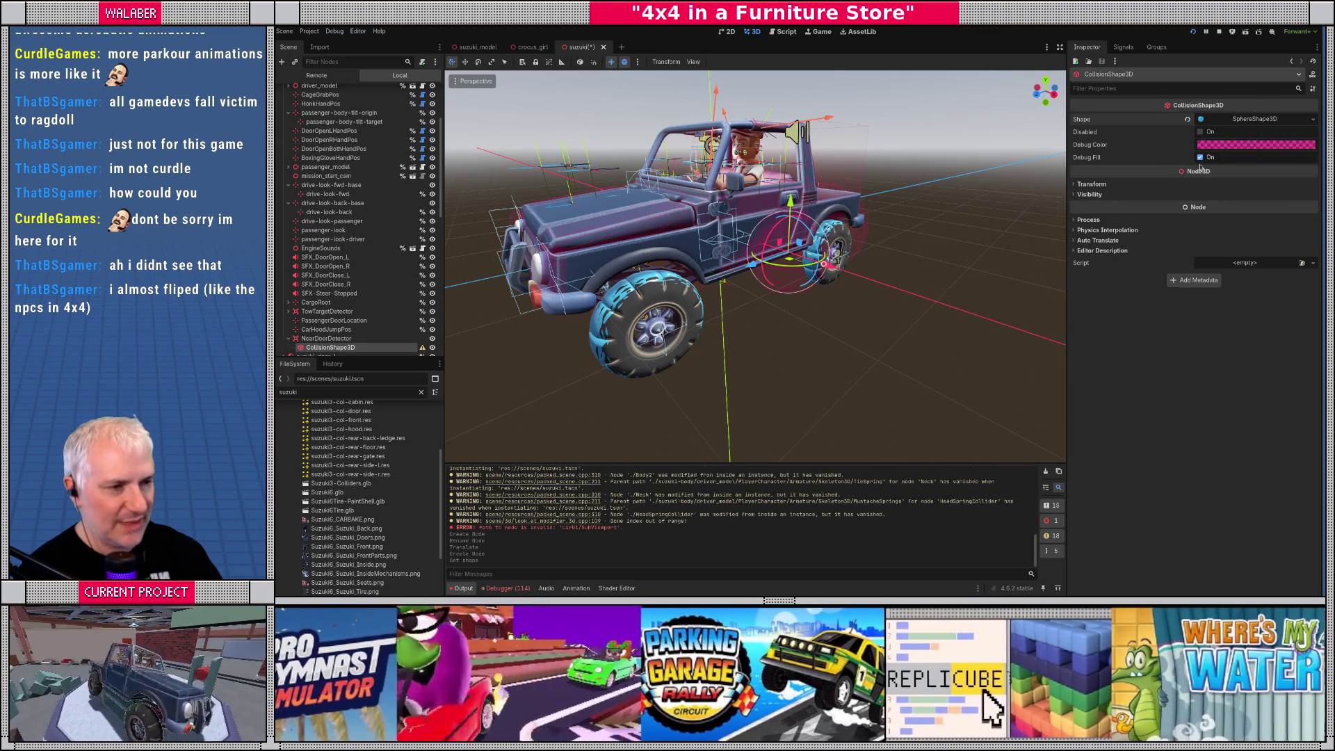
Position the collision sphere just outside the driver's seat using the top view
mouse_move(800, 299)
mouse_down()
mouse_move(663, 298)
mouse_move(707, 326)
mouse_up()
key(KP_7)
scroll(707, 326, up, 10)
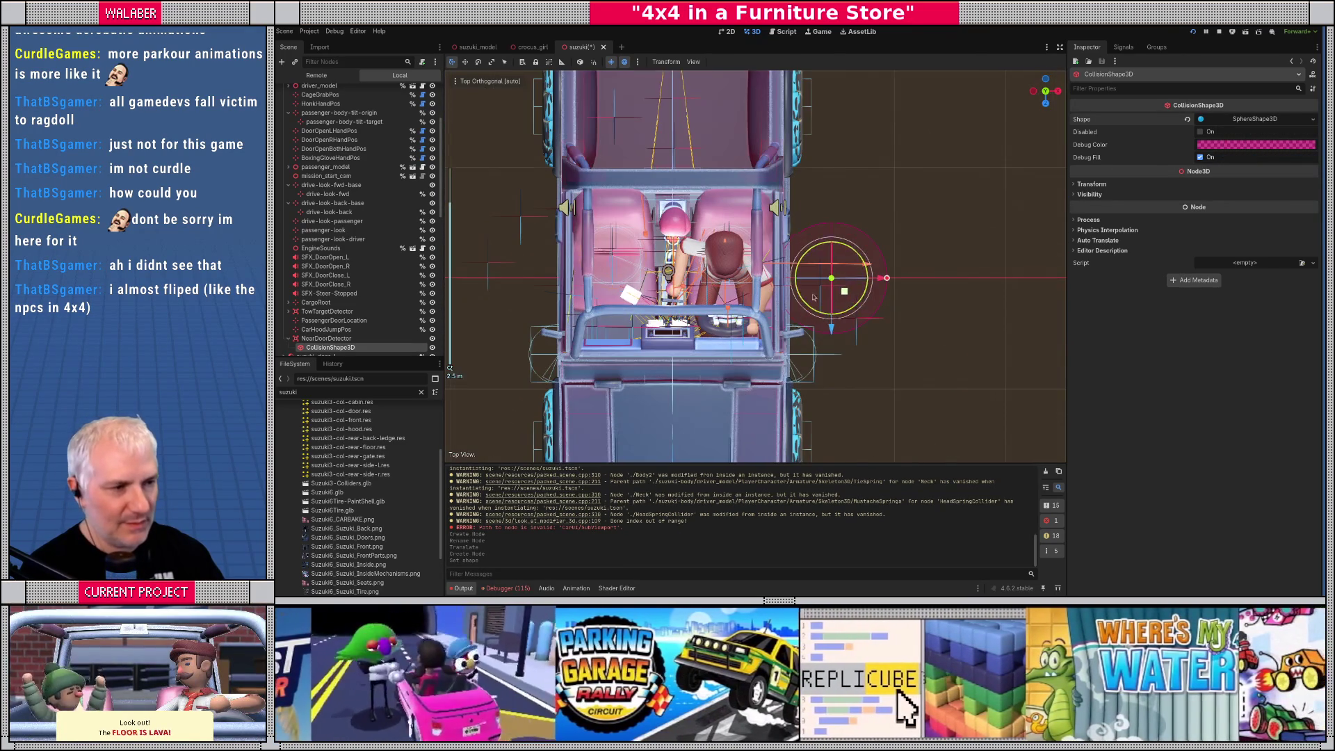
drag(790, 301, 625, 243)
key(KP_7)
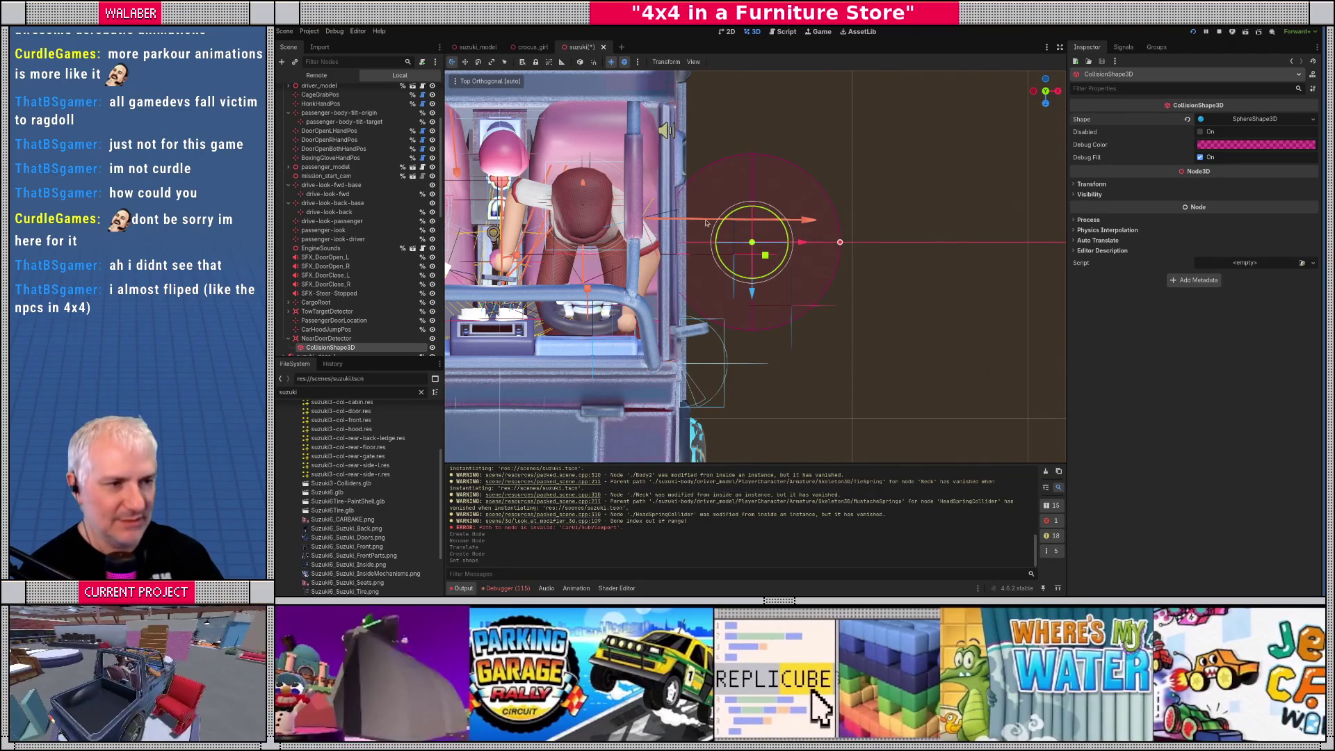
mouse_move(765, 255)
mouse_down()
mouse_move(780, 281)
mouse_move(623, 159)
mouse_move(716, 196)
mouse_move(793, 206)
mouse_move(838, 230)
mouse_move(877, 284)
mouse_move(615, 302)
mouse_up()
scroll(779, 272, down, 5)
click(615, 302)
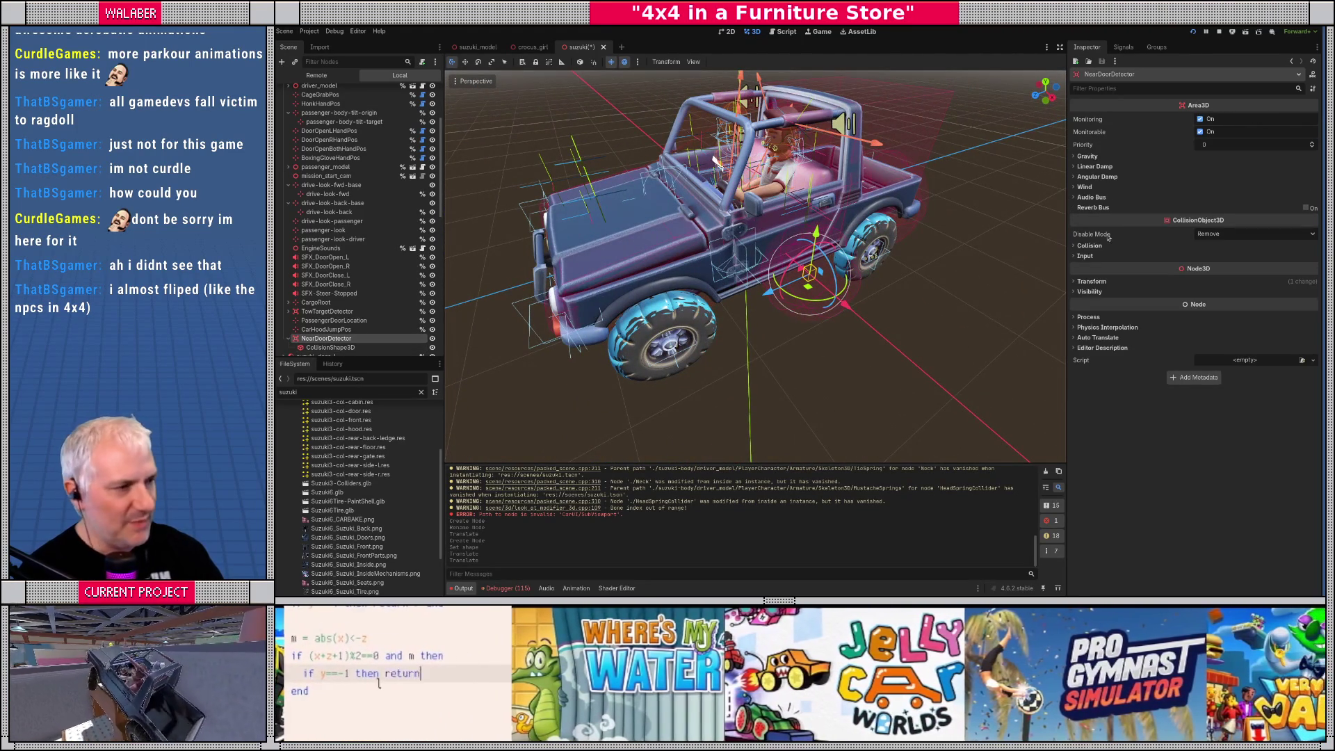
Expand NearDoorDetector's Collision section in the Inspector and view the named layers list
click(1089, 245)
click(1315, 276)
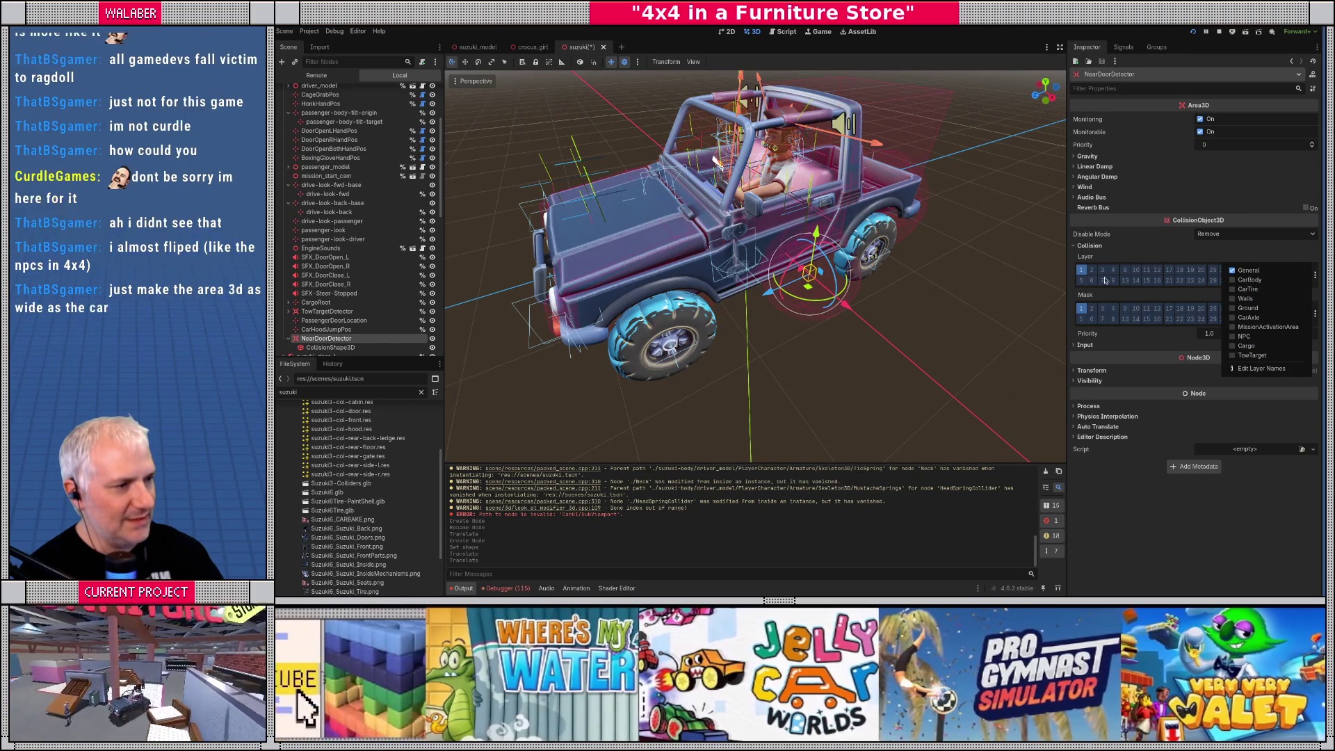
click(1135, 278)
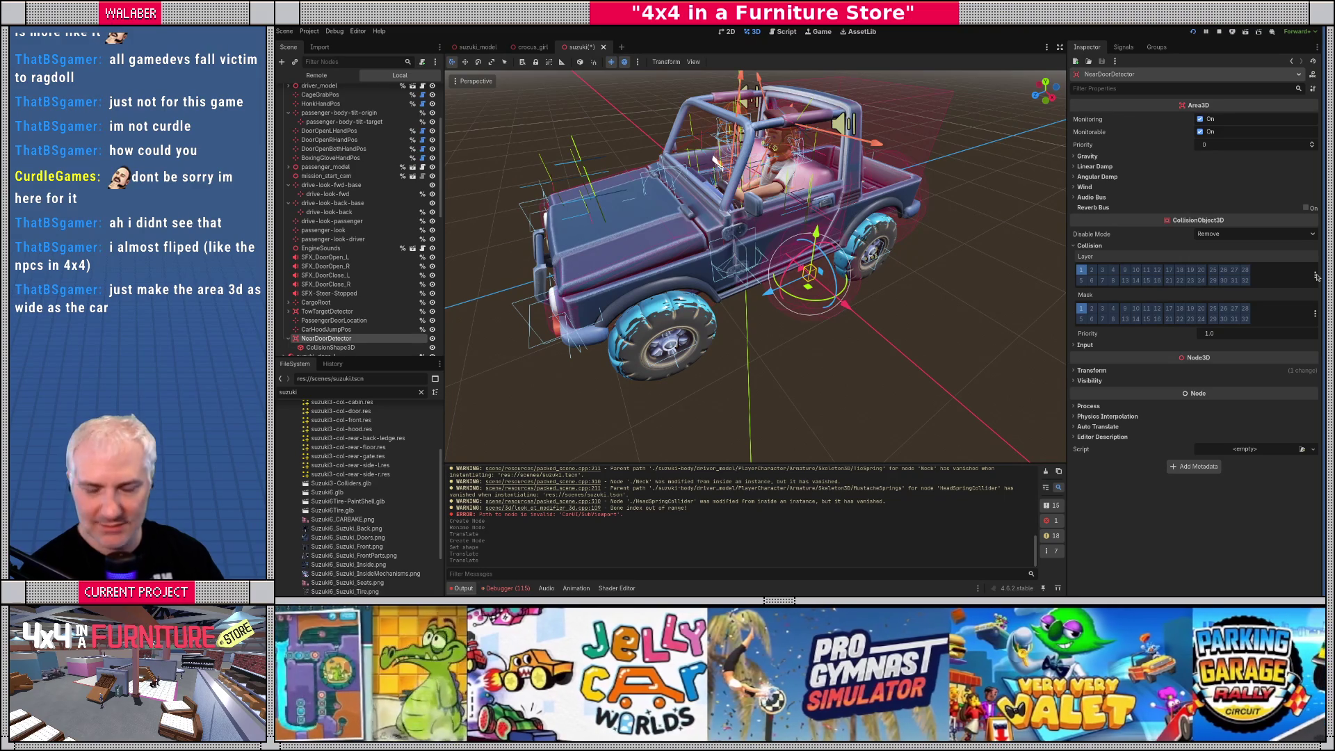
drag(721, 288, 702, 278)
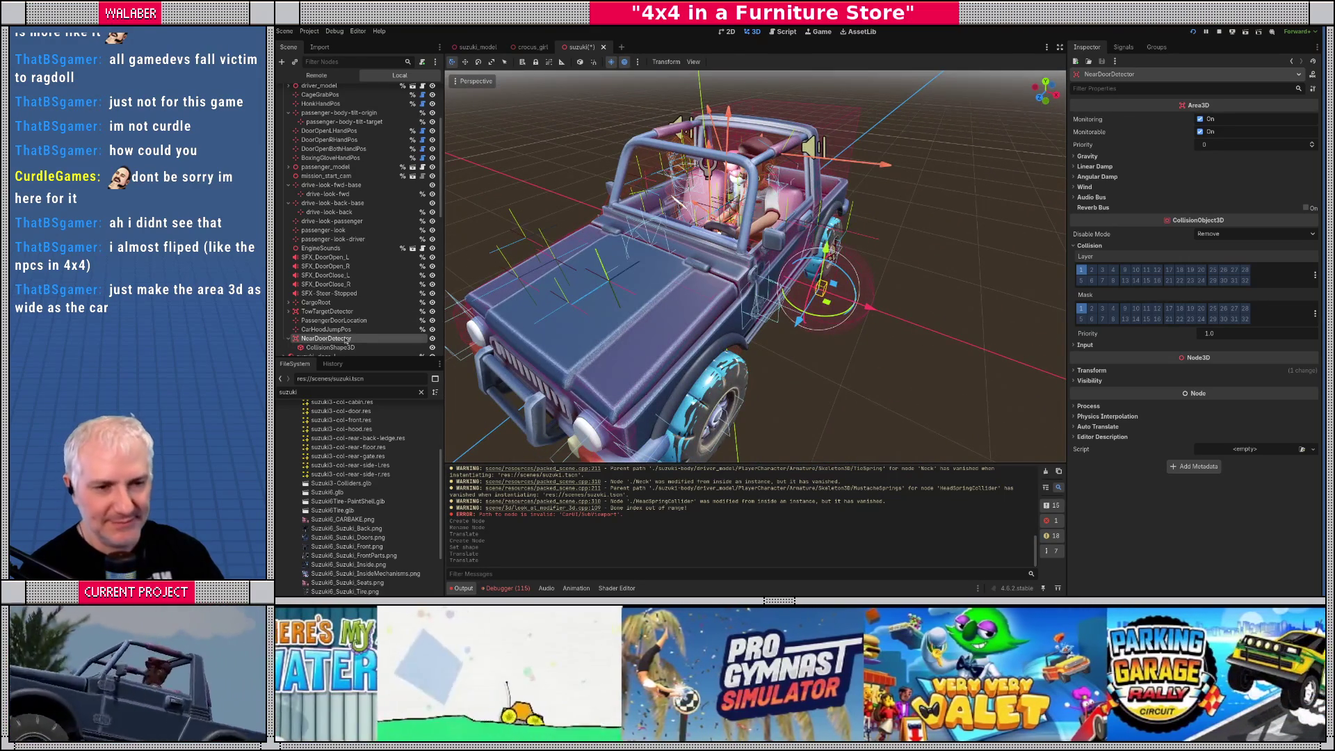
double_click(345, 339)
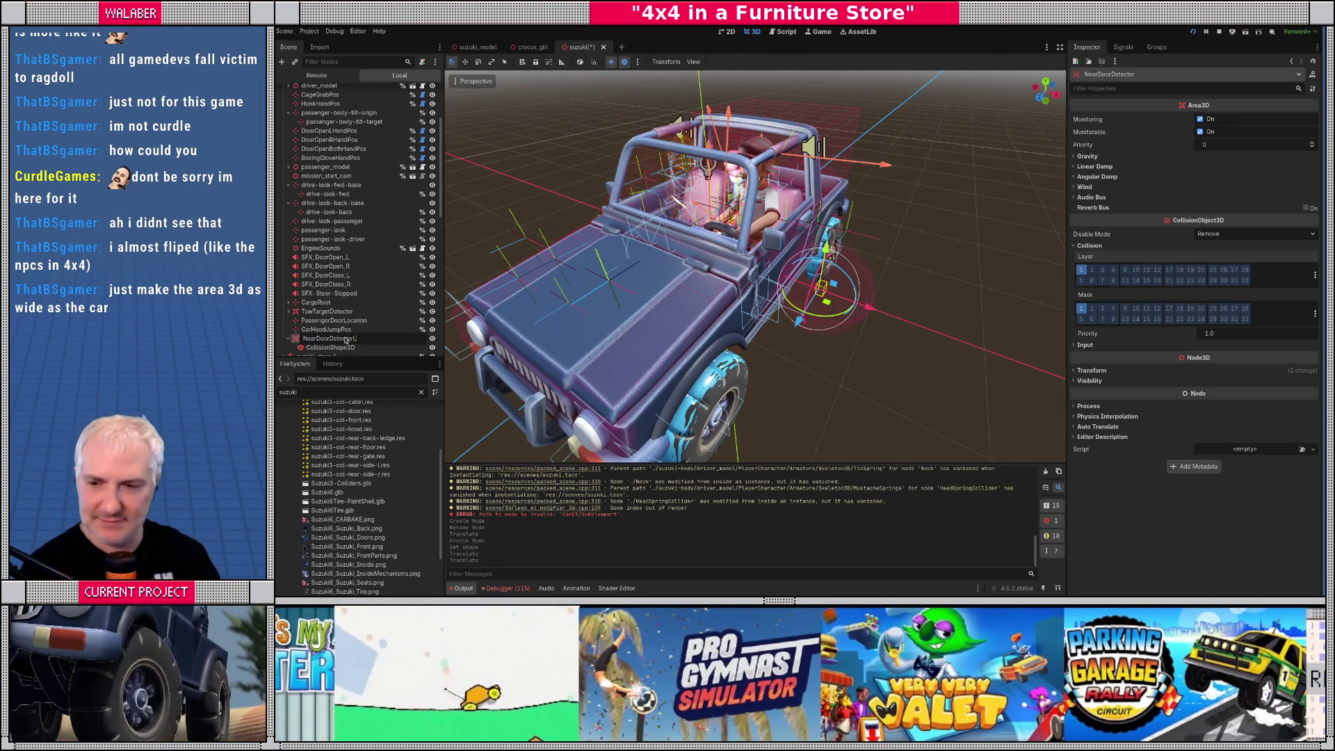
Rename the detector NearDoorDetectorLeft and check its placement from top and front views
key(Return)
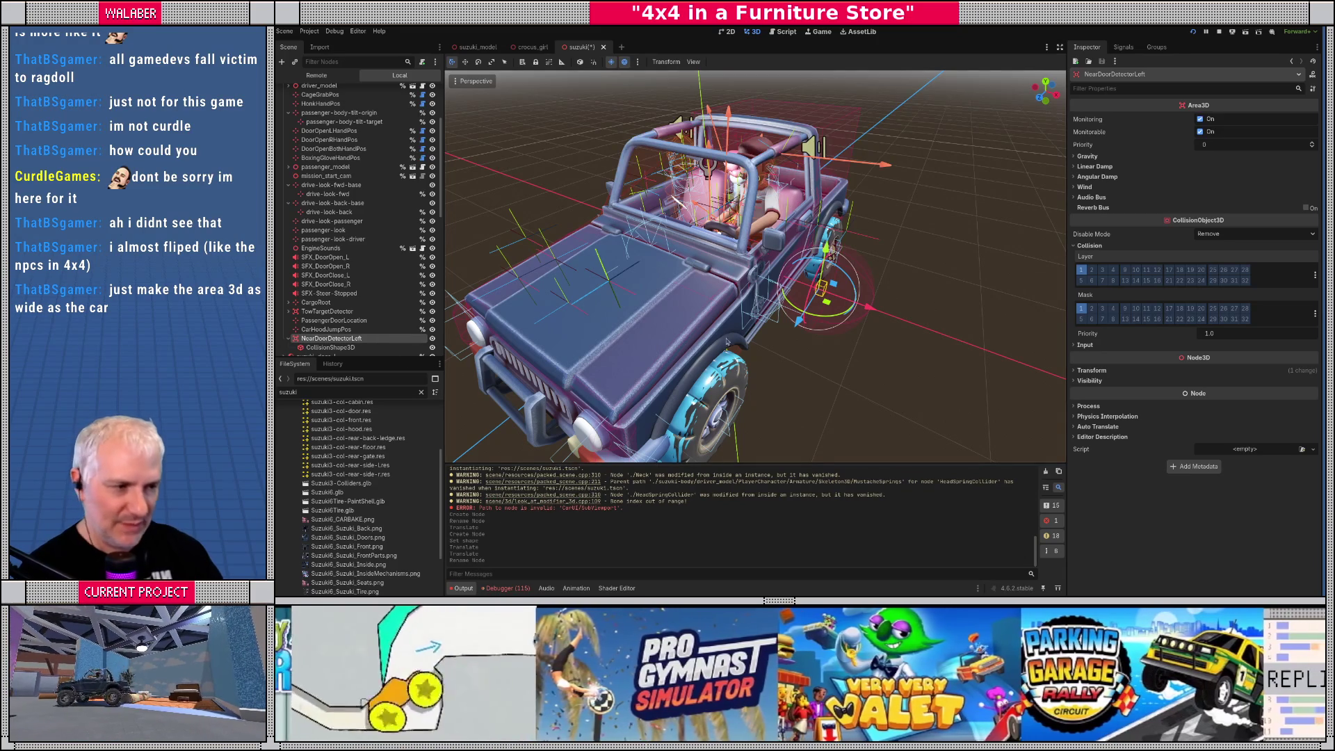
drag(712, 342, 724, 341)
key(KP_7)
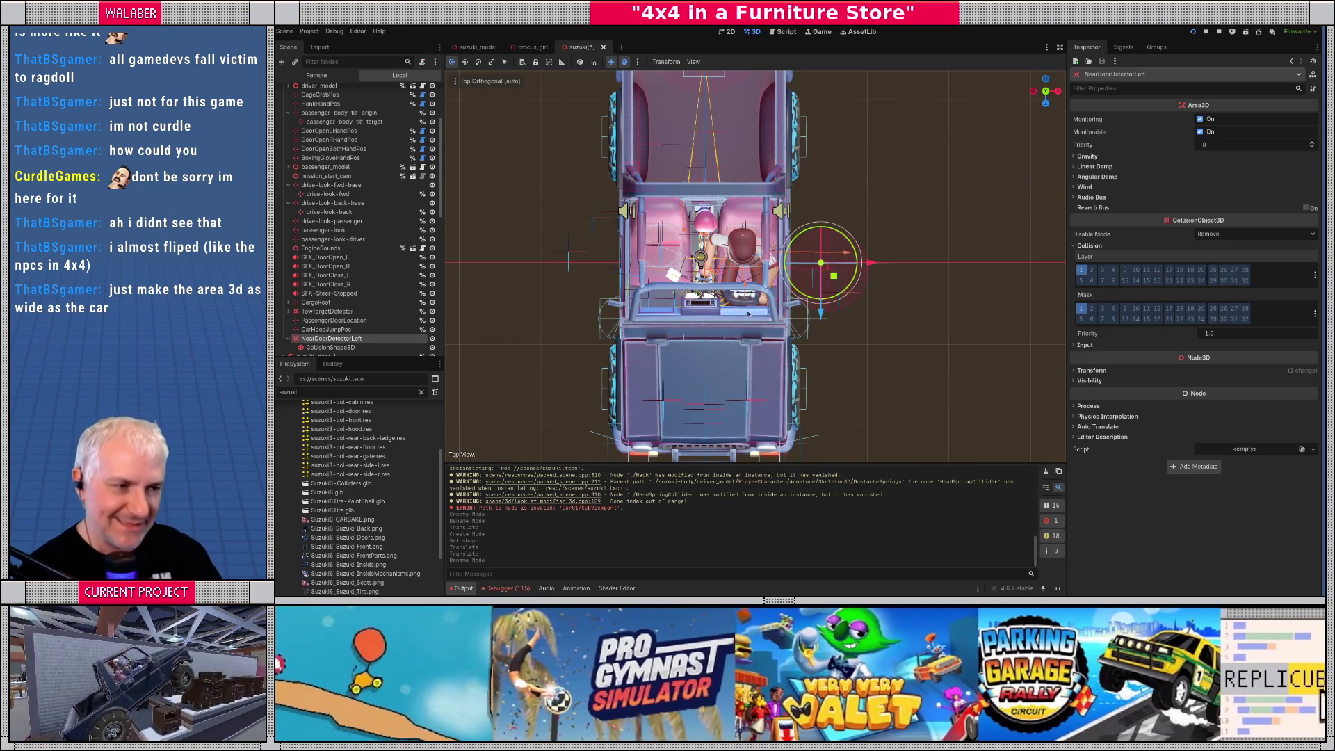
scroll(748, 314, up, 2)
mouse_move(748, 313)
mouse_down()
mouse_move(726, 258)
mouse_move(769, 215)
mouse_move(763, 286)
mouse_move(793, 312)
mouse_up()
key(KP_1)
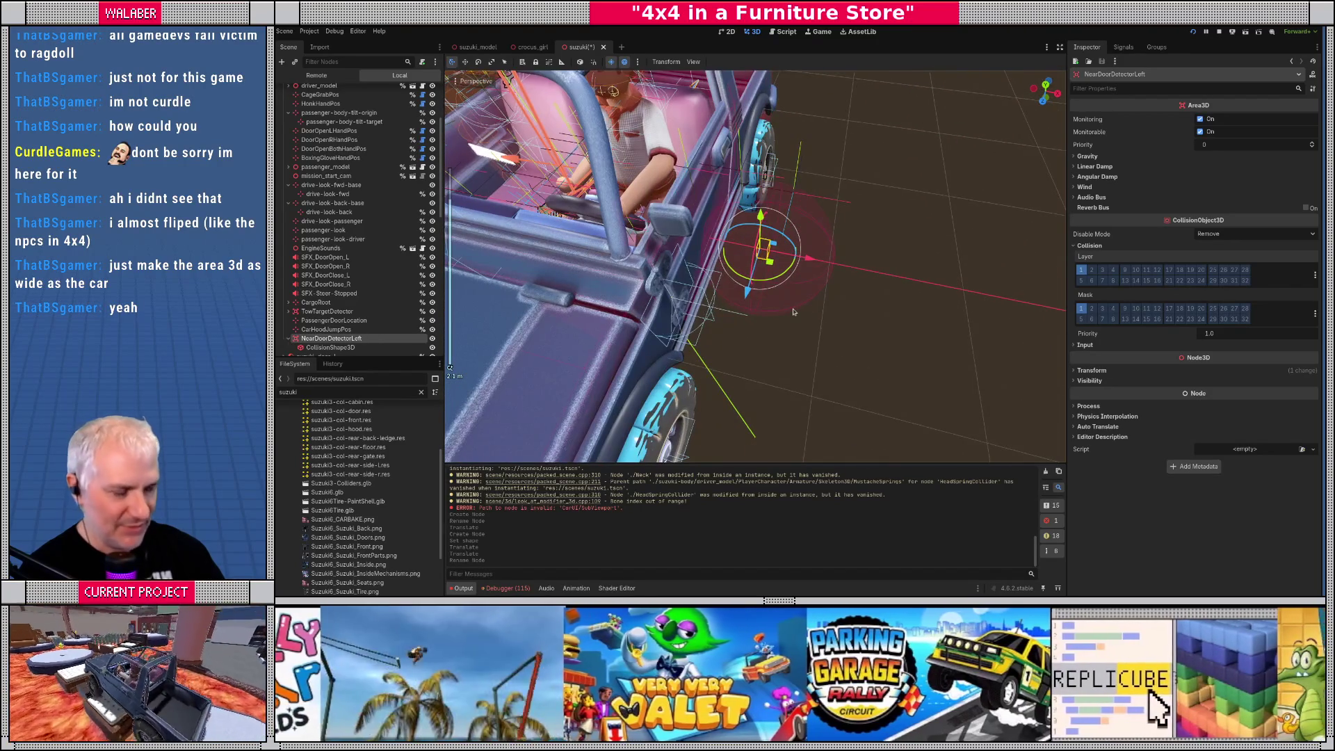
key(KP_7)
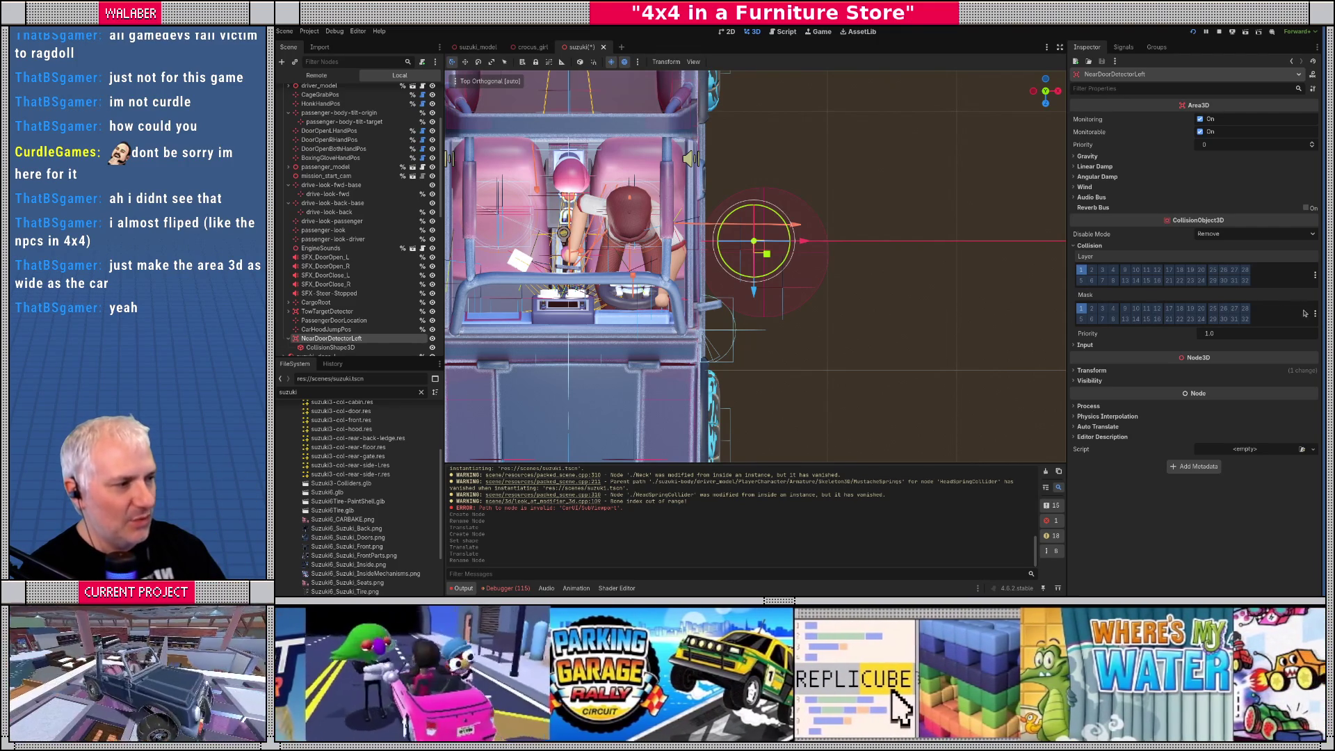
Set the collision mask to NPC only, with General unchecked, and turn off Monitorable
click(1315, 314)
click(1234, 375)
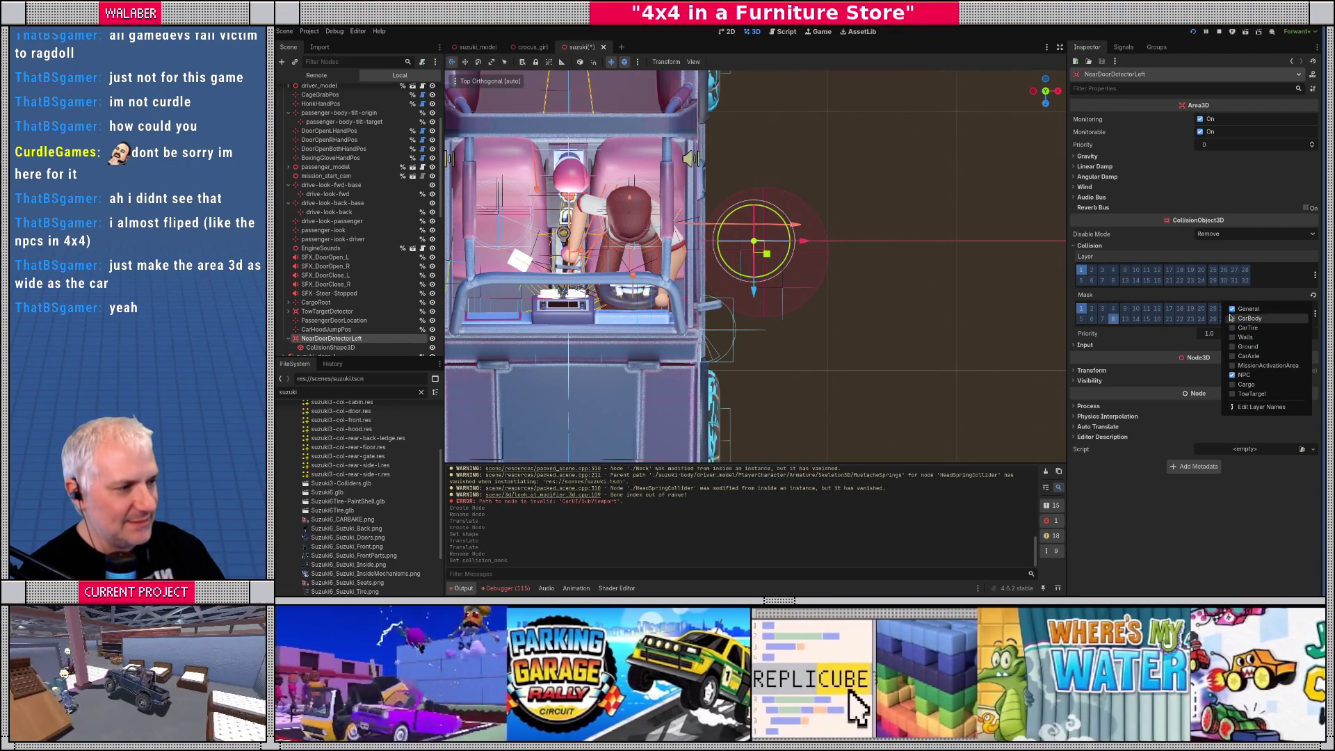
click(1233, 310)
click(1143, 297)
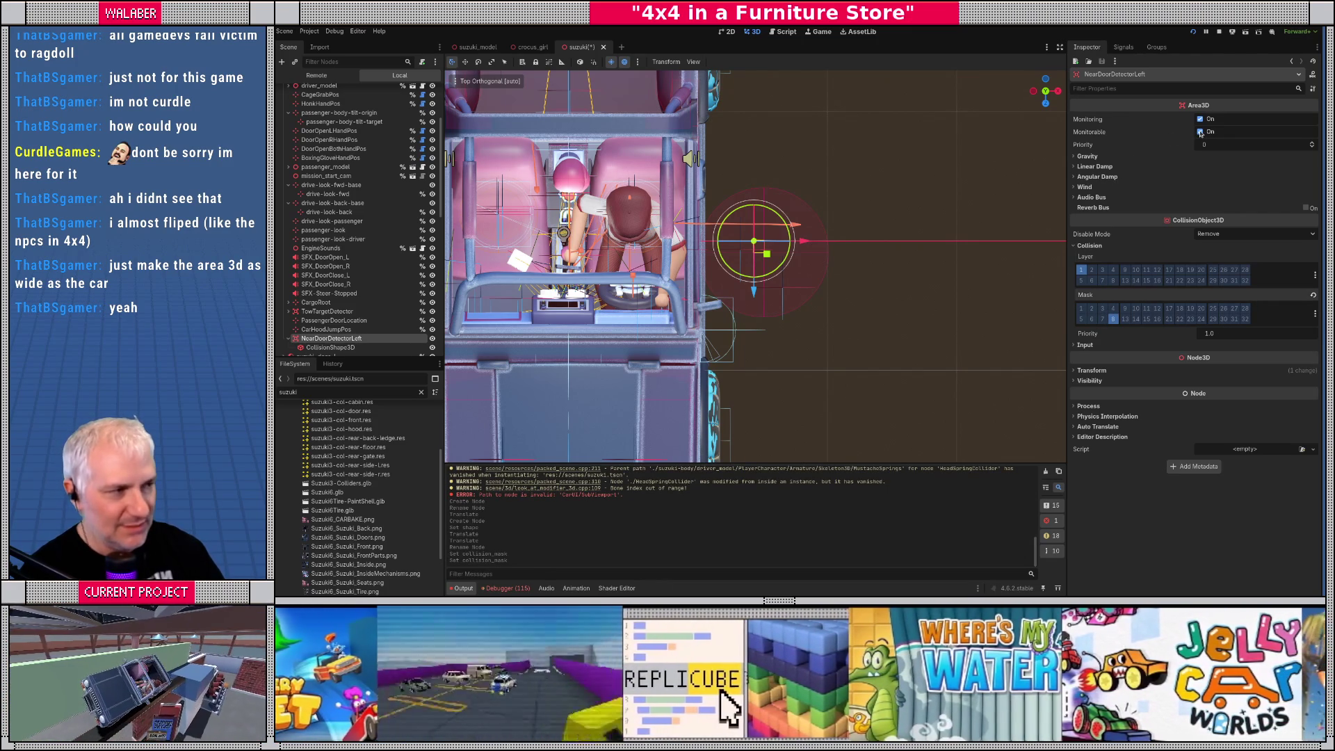
click(1200, 132)
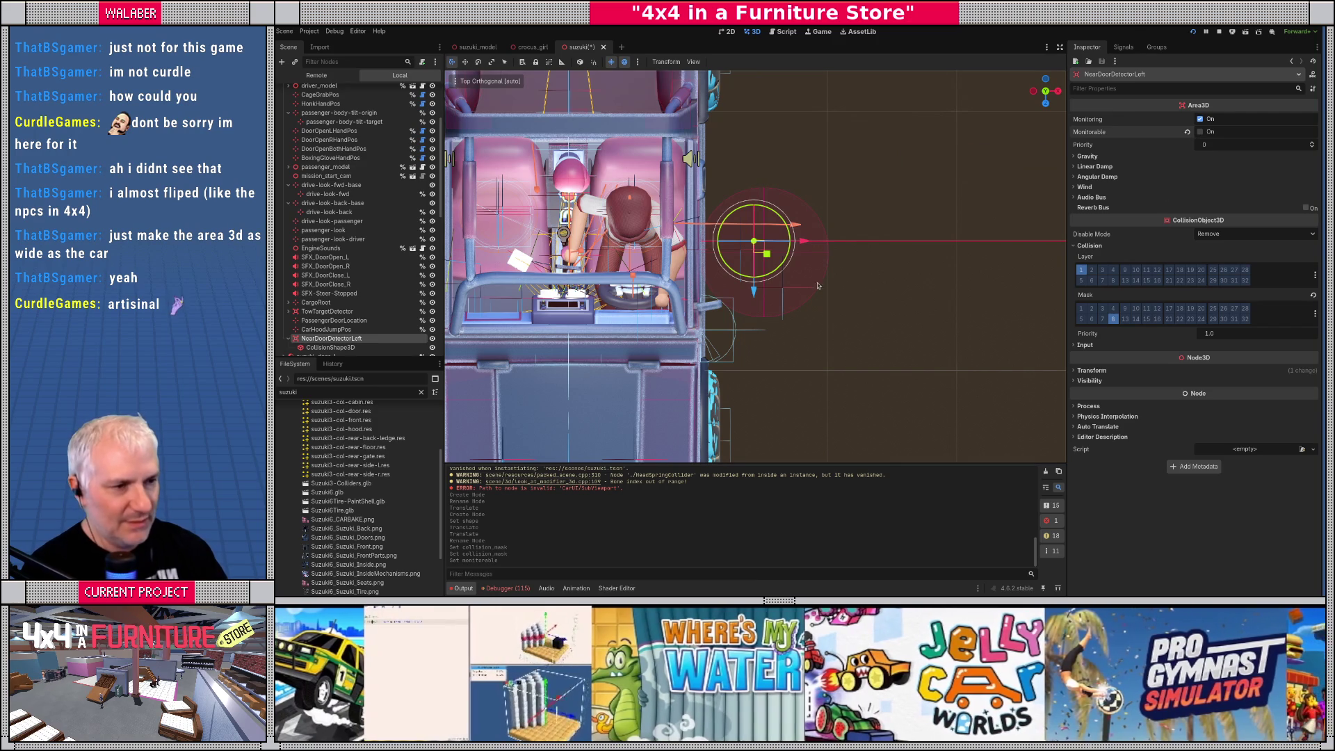
scroll(834, 288, down, 4)
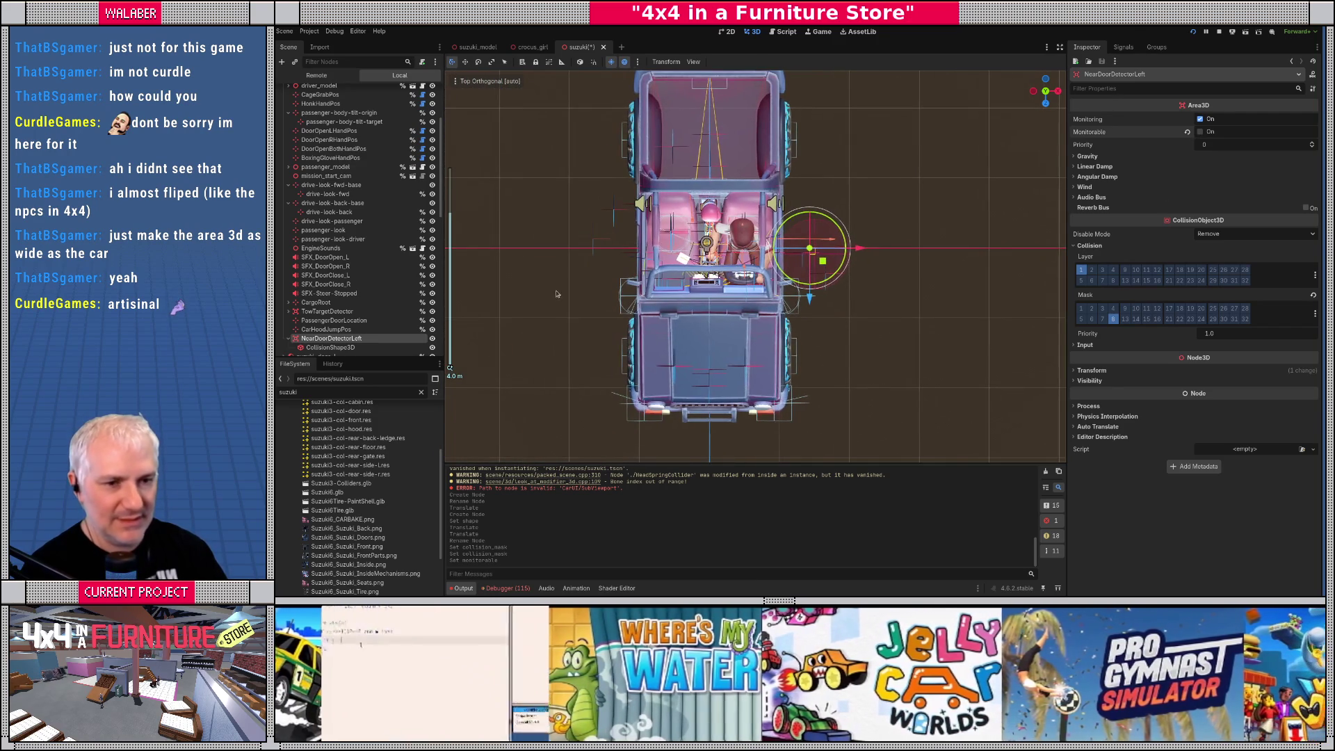
click(354, 329)
Duplicate NearDoorDetectorLeft and set the copy's Position X to -1.431
click(365, 339)
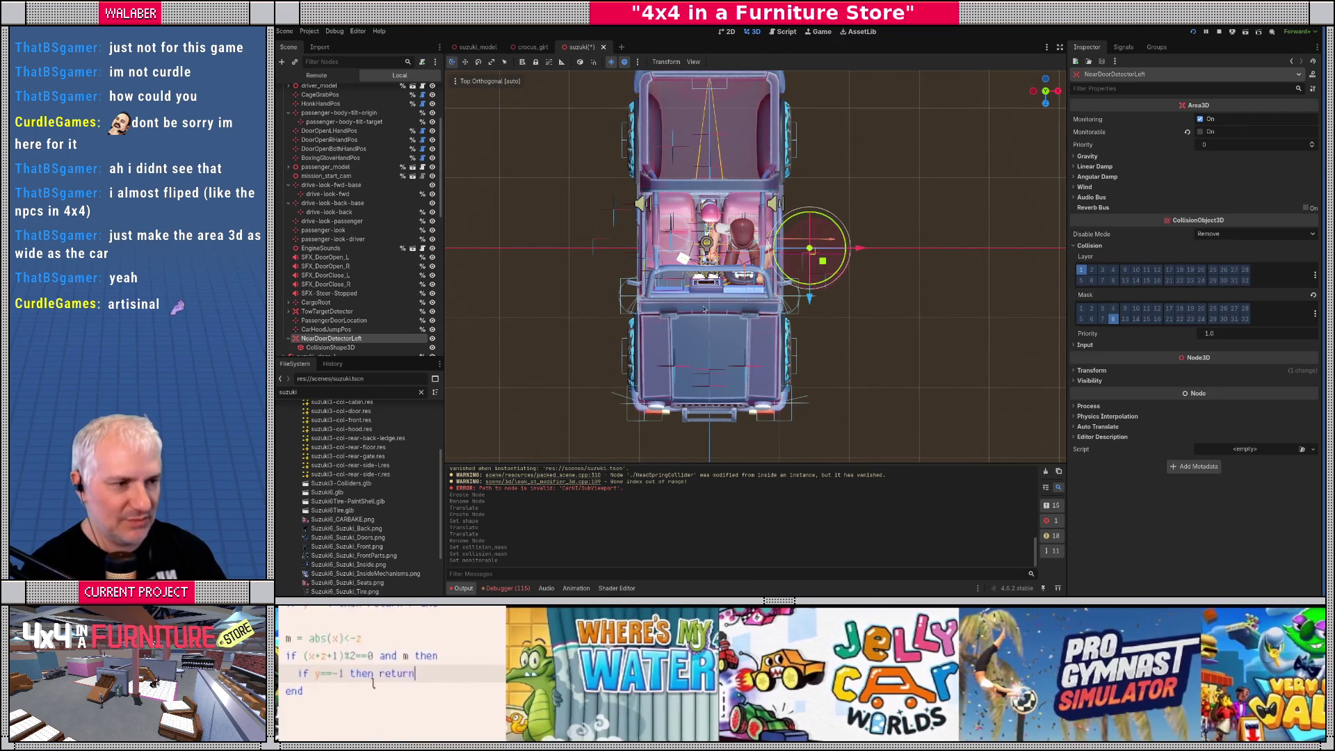
key(ctrl+d)
click(1092, 281)
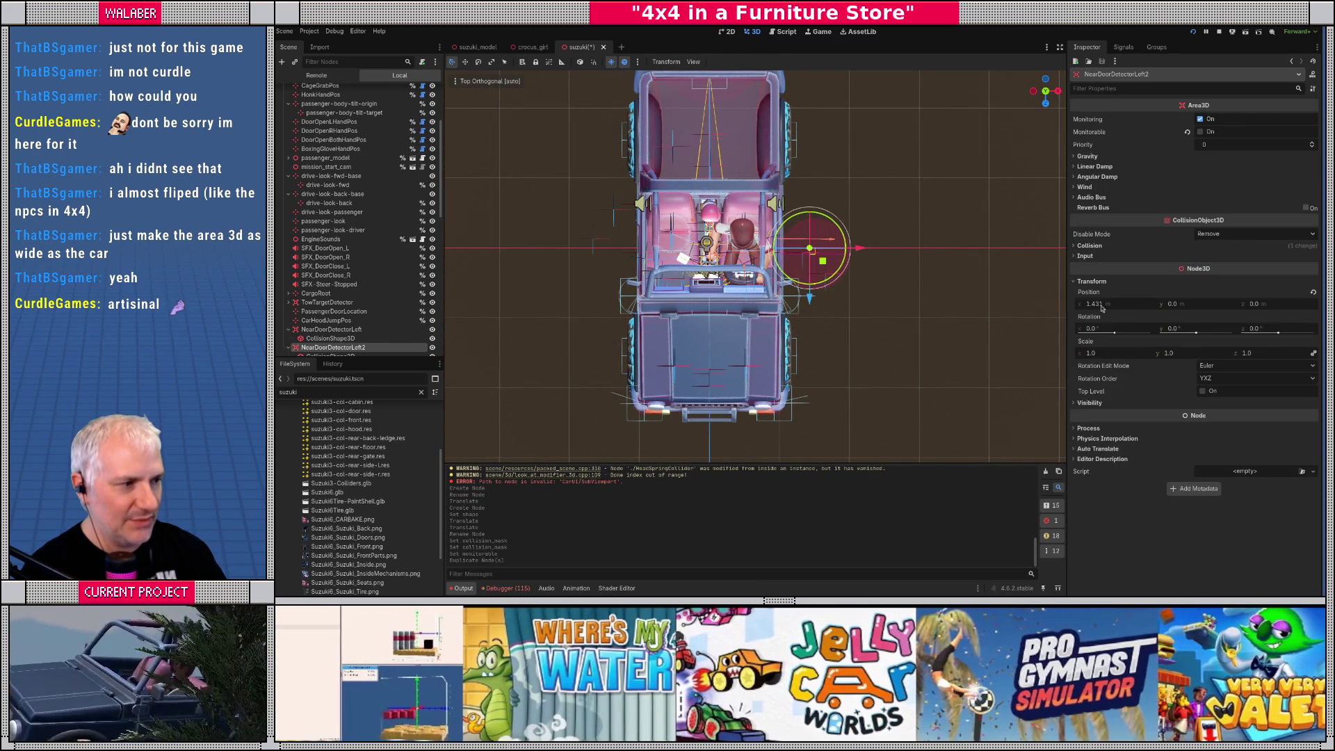
click(1115, 308)
text(-1.431)
key(Return)
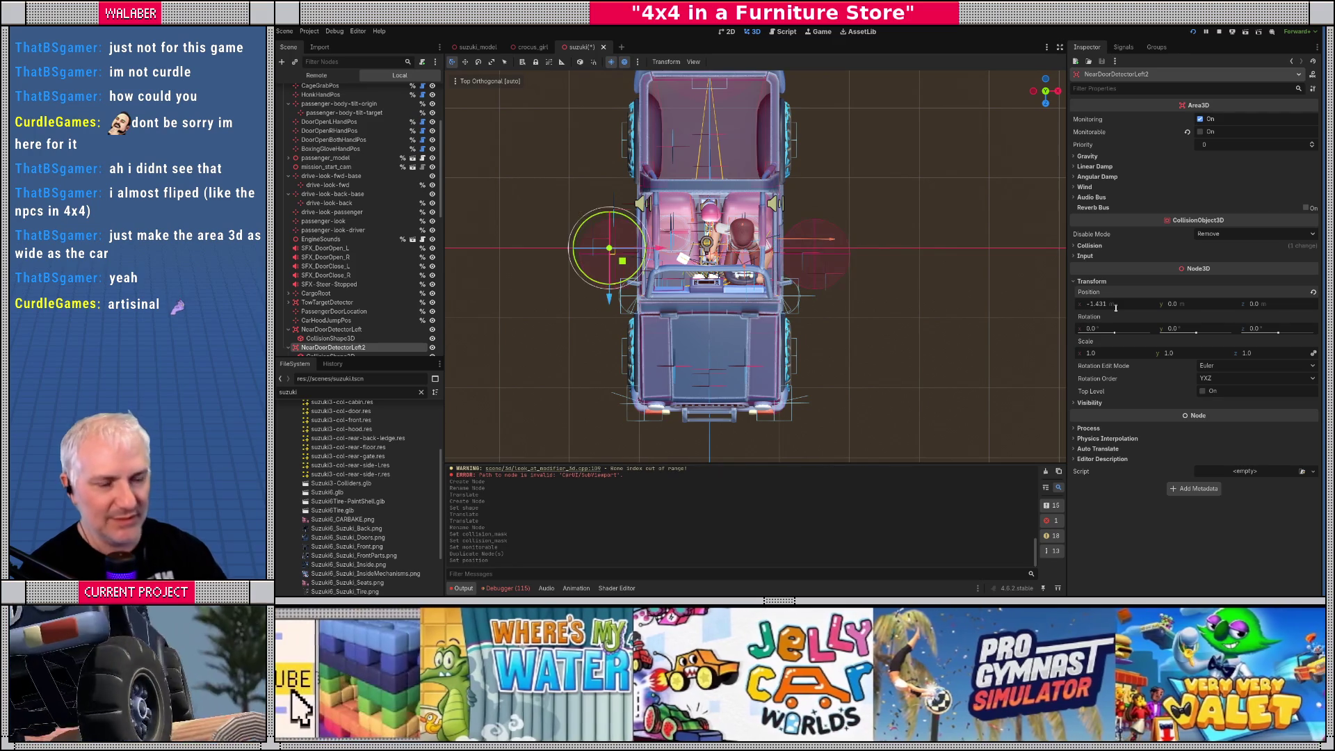
scroll(705, 356, up, 4)
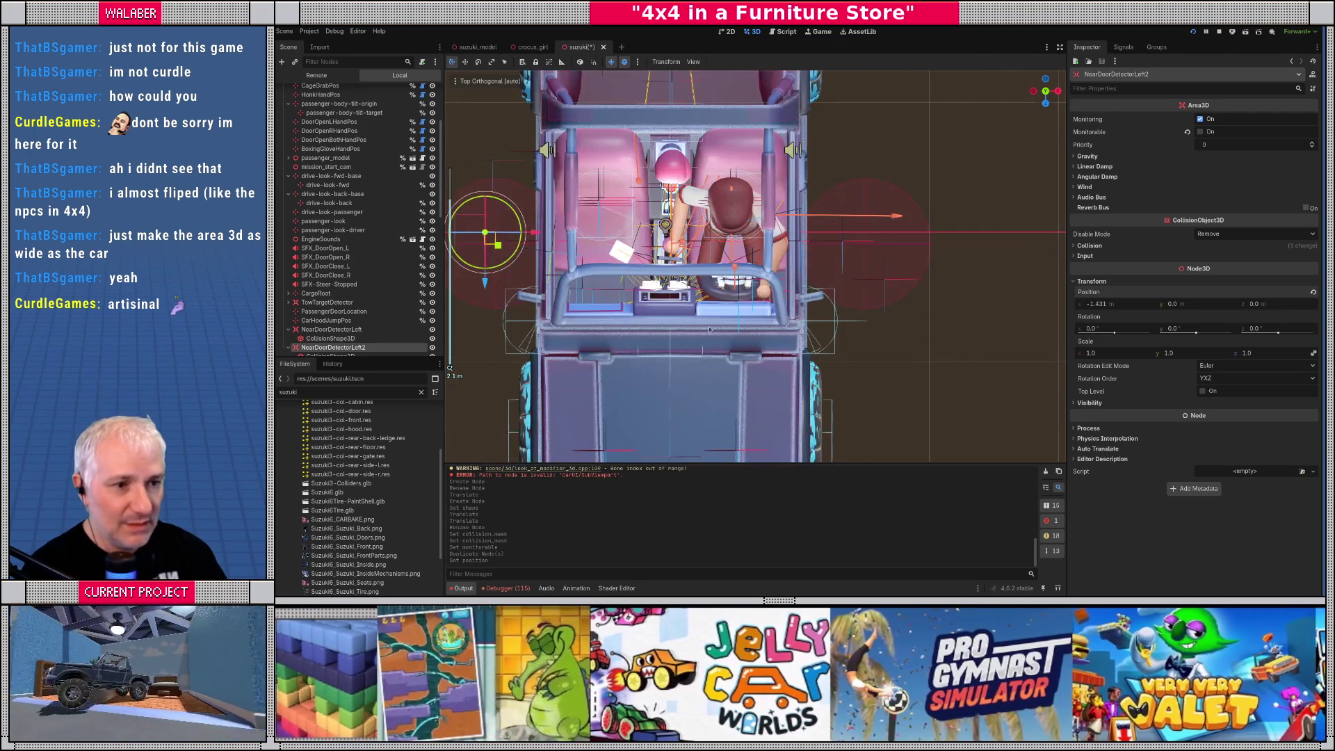
scroll(772, 312, down, 3)
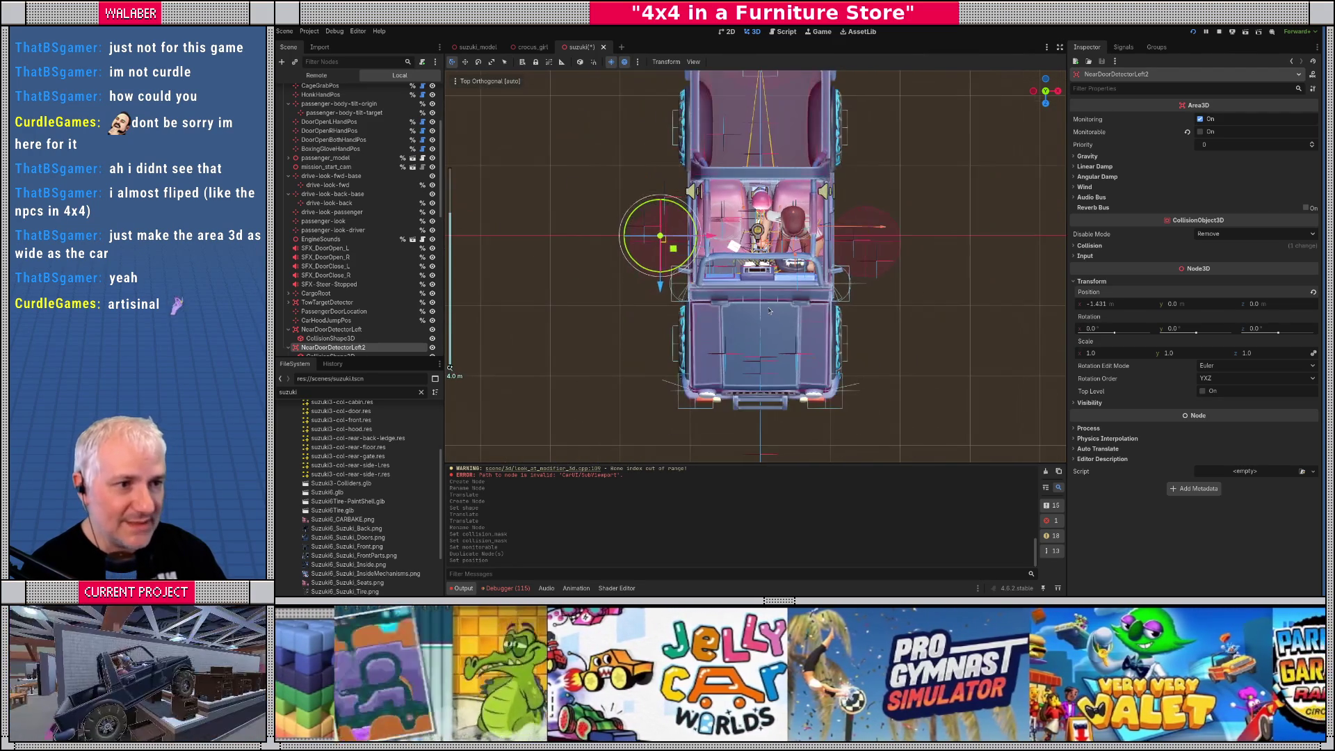
scroll(770, 310, down, 2)
scroll(770, 311, up, 2)
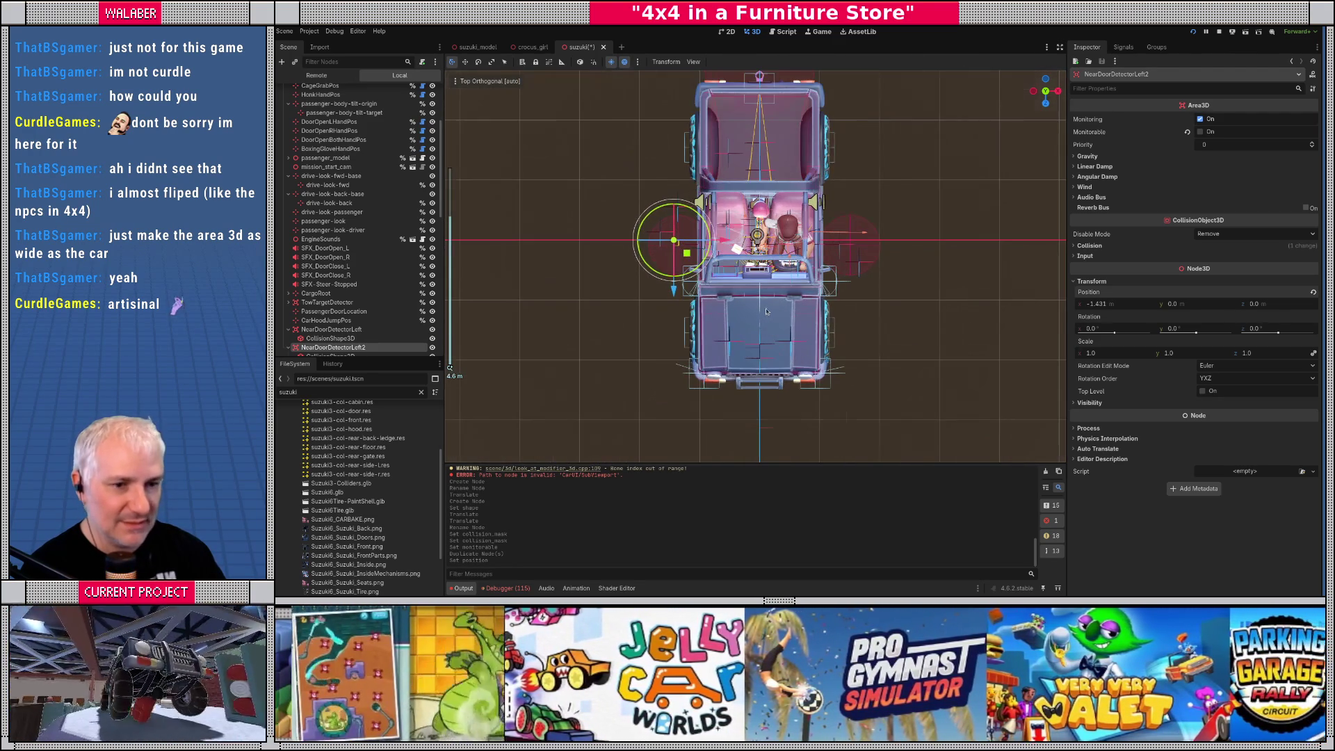
Reset NearDoorDetectorLeft's collision shape position to 0, 0, 0
click(331, 330)
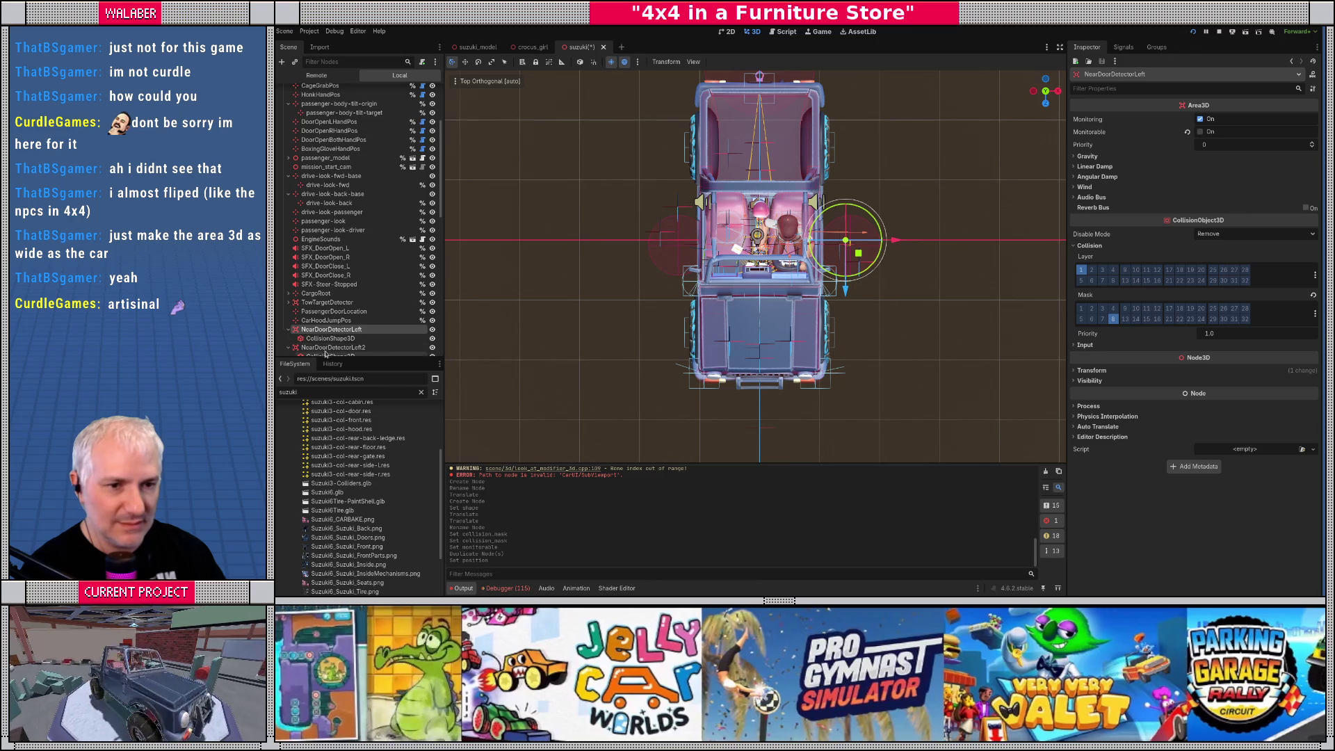
click(325, 348)
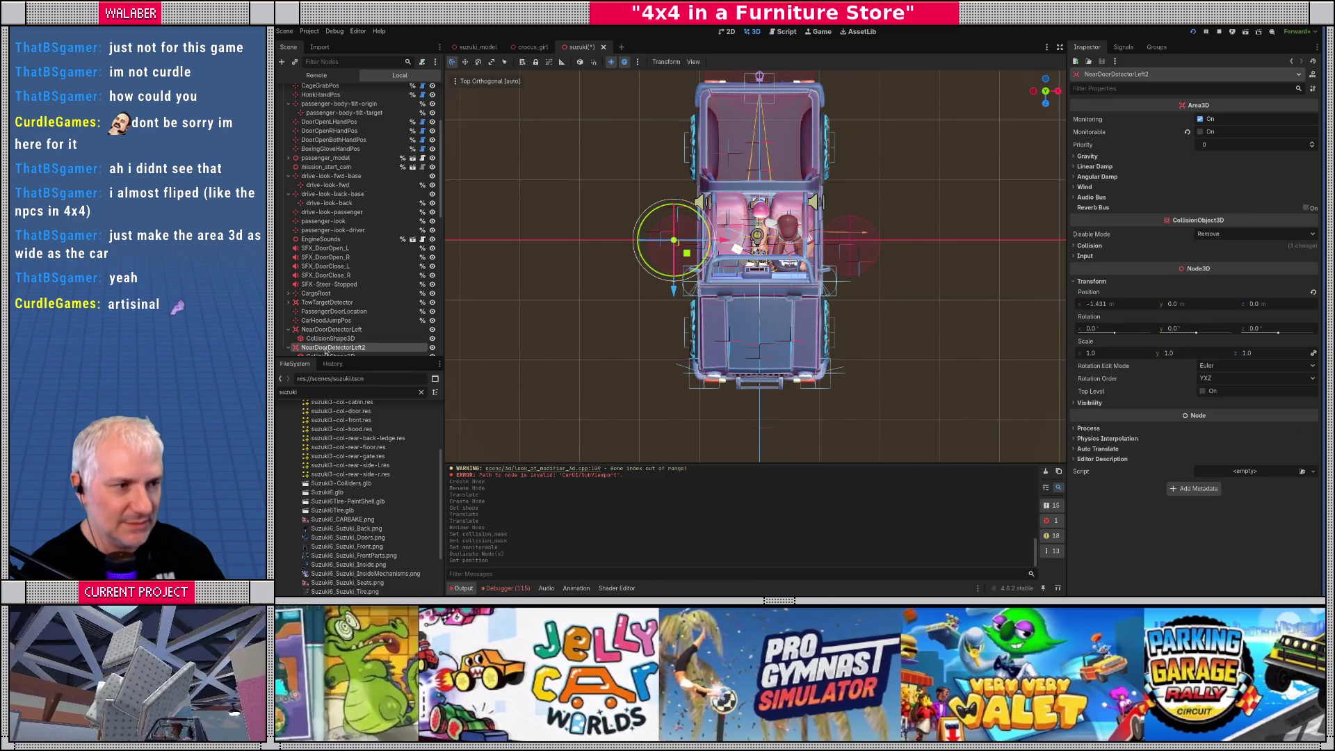
click(331, 330)
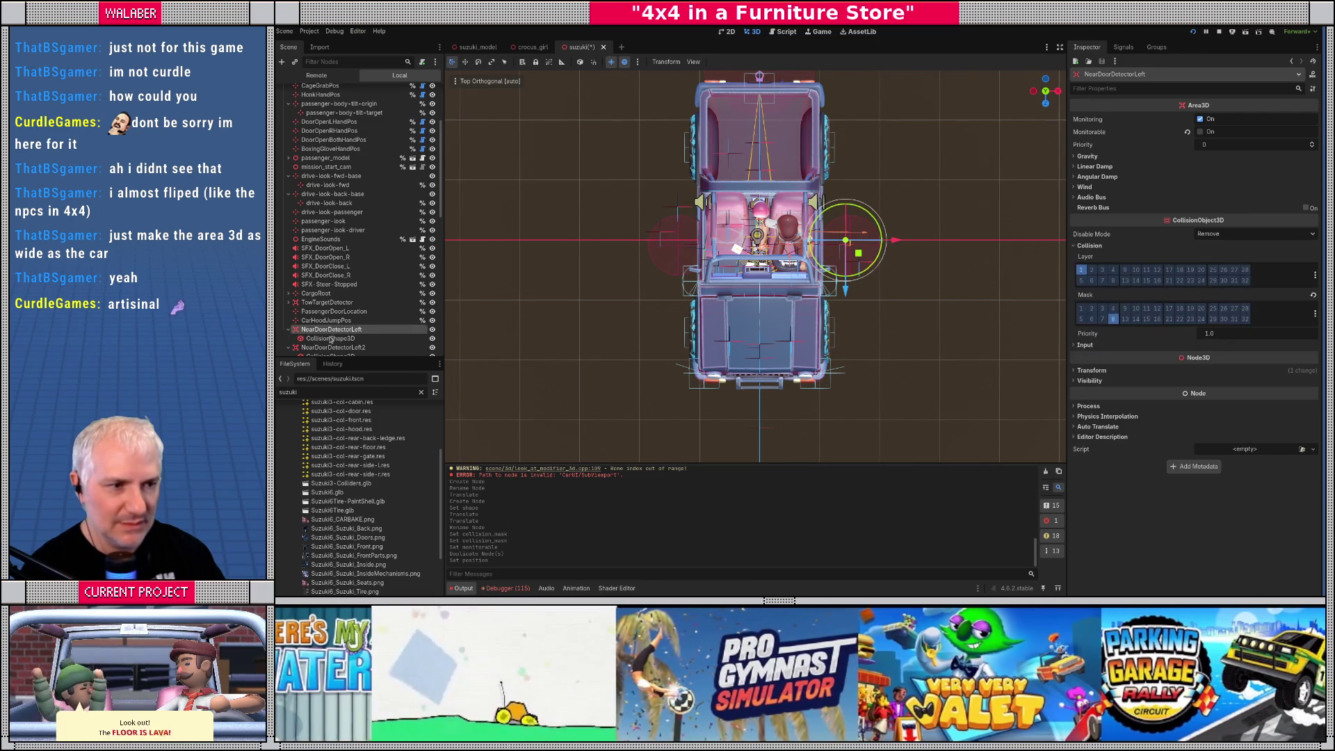
click(348, 338)
click(1092, 184)
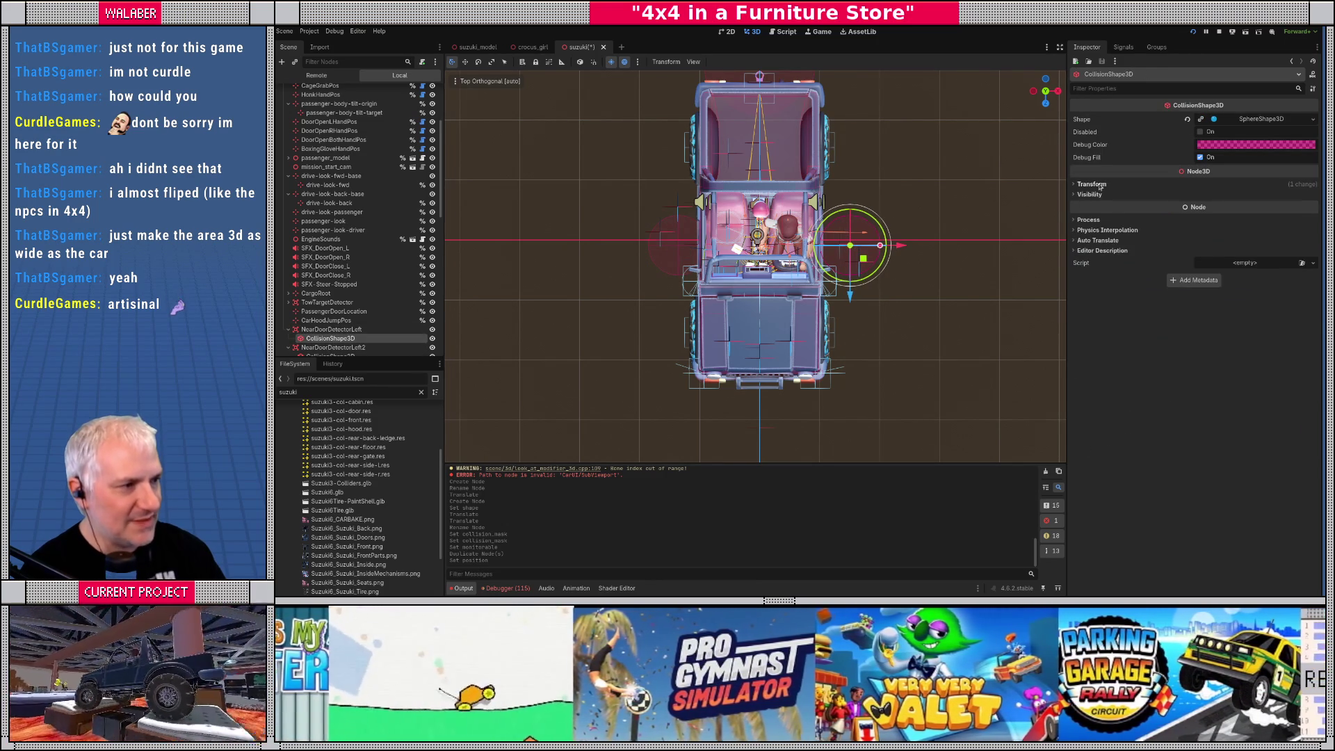
click(1139, 206)
text(0)
key(Tab)
text(0)
key(Tab)
text(0)
key(Return)
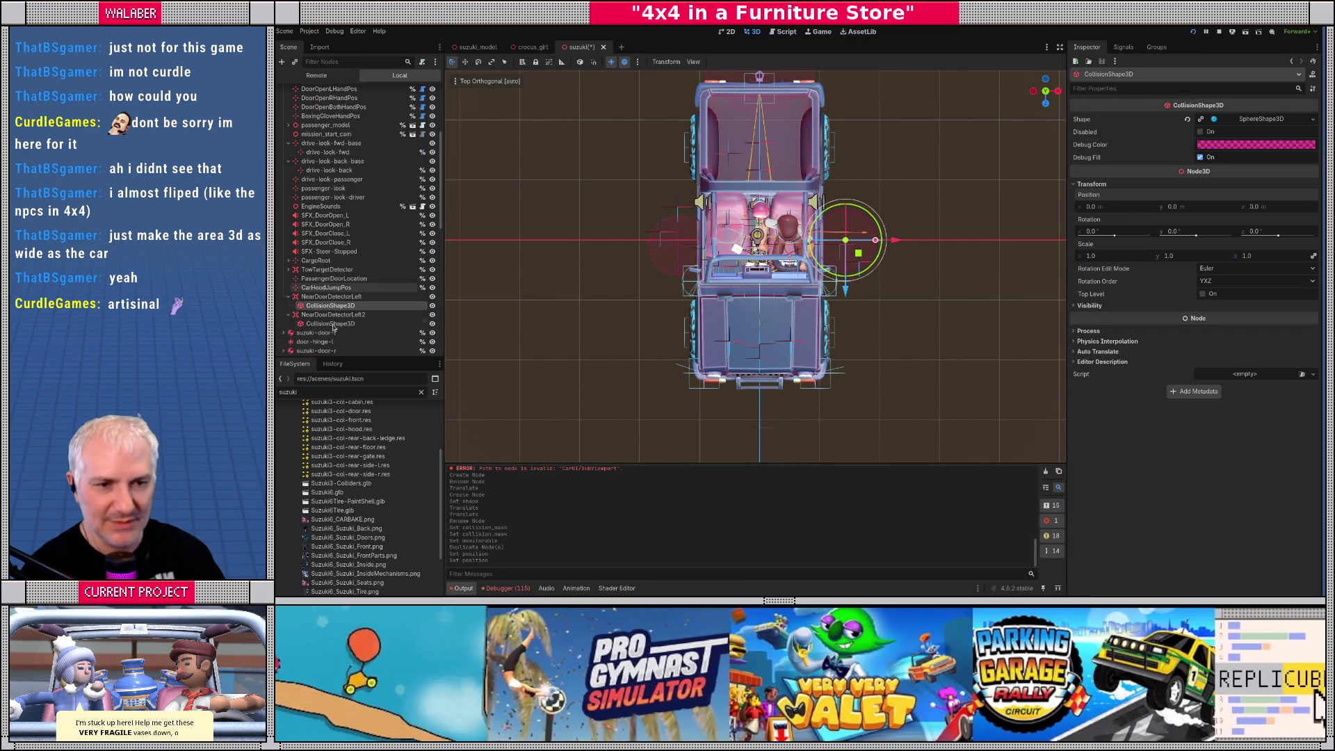
Zero the position of NearDoorDetectorLeft2's collision shape as well
scroll(388, 338, down, 1)
click(362, 323)
click(1130, 206)
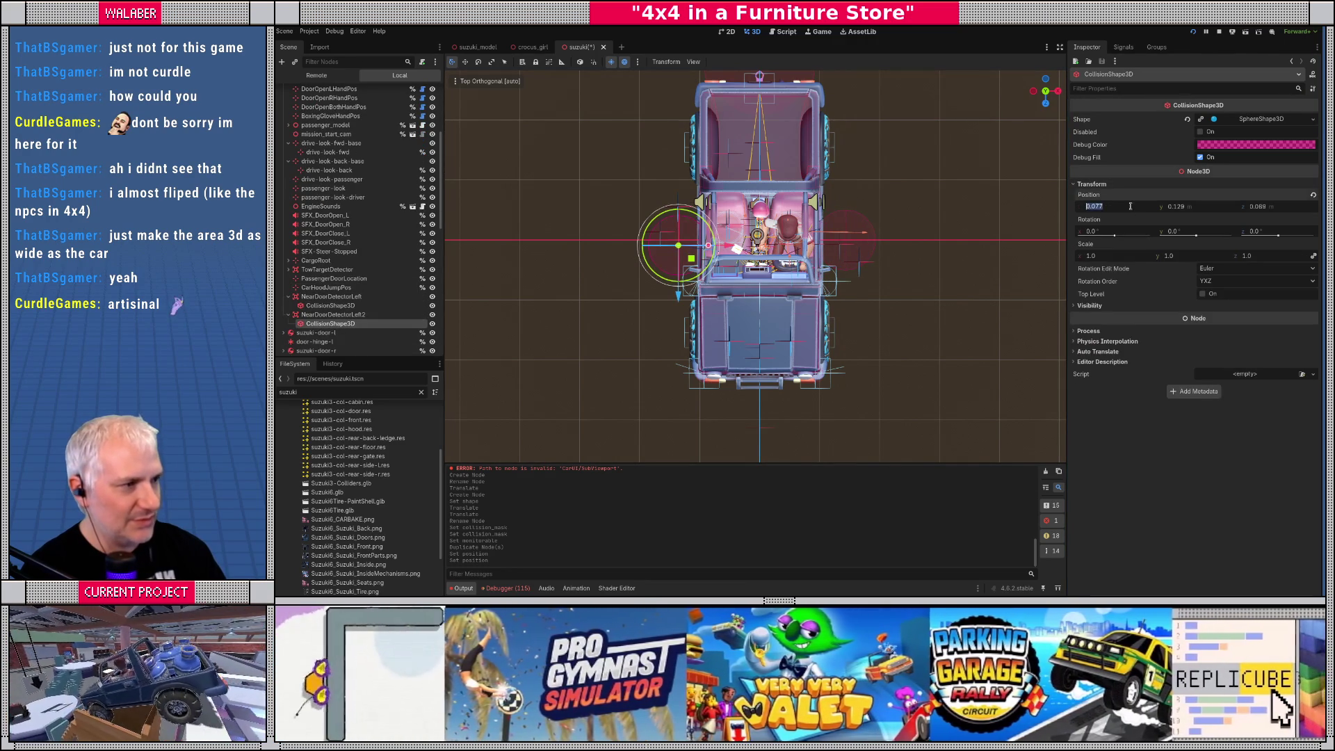
text(0)
key(Tab)
text(0)
key(Tab)
text(0)
Shift both detector areas slightly along Z together
click(334, 314)
ctrl+click(332, 296)
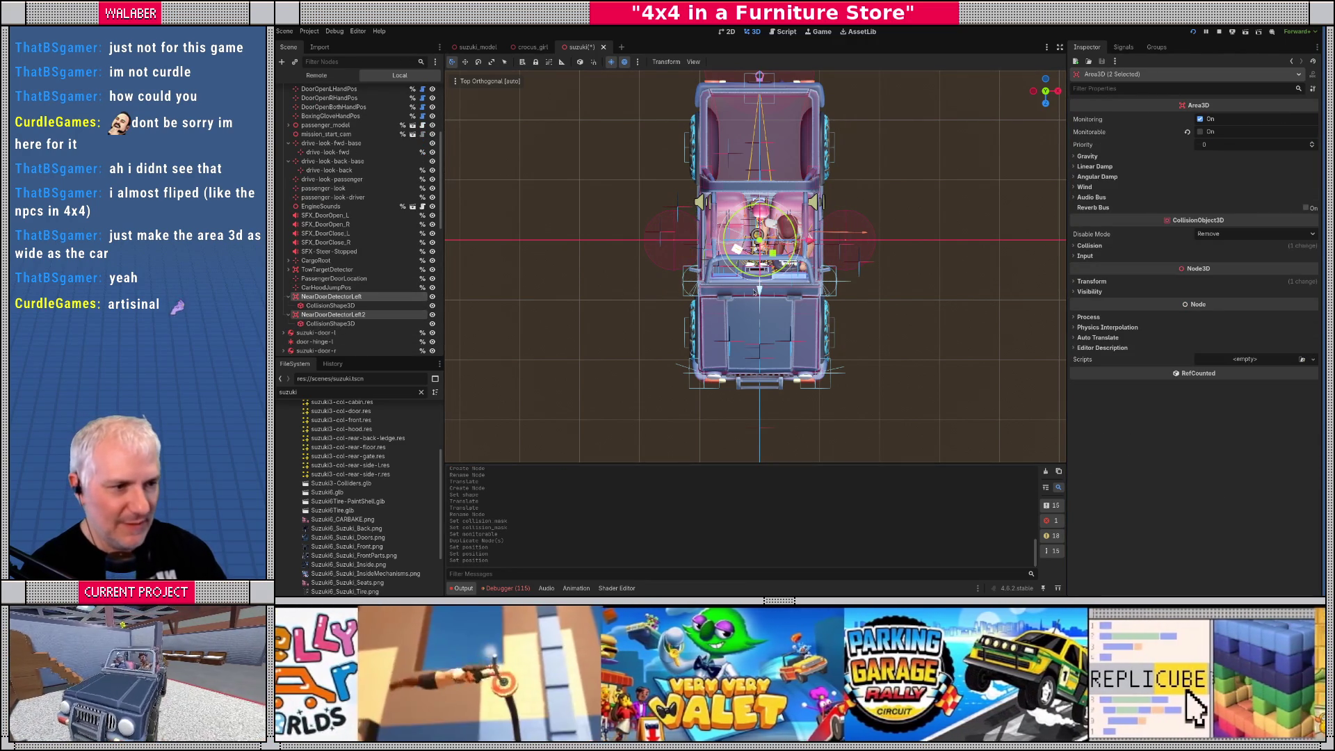
drag(759, 289, 760, 295)
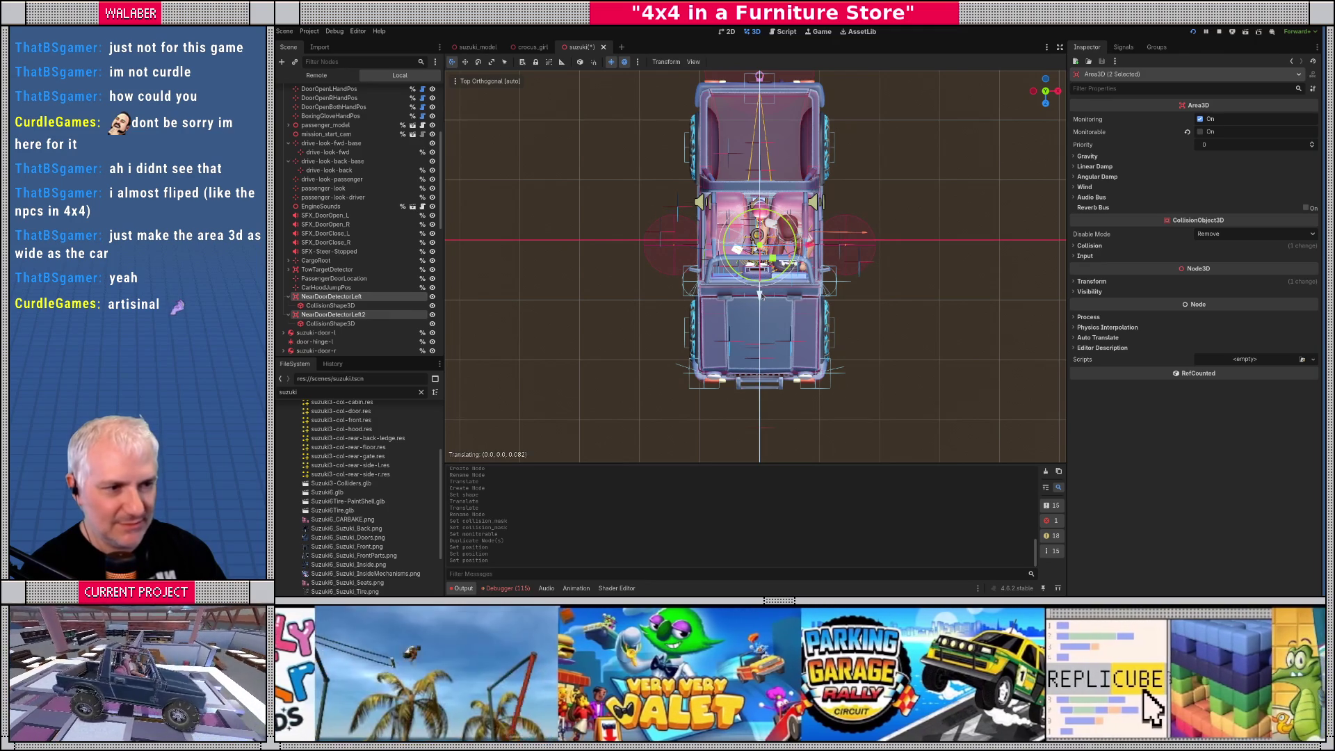
click(332, 296)
Nudge NearDoorDetectorLeft outward along X and copy its position value
scroll(798, 292, up, 6)
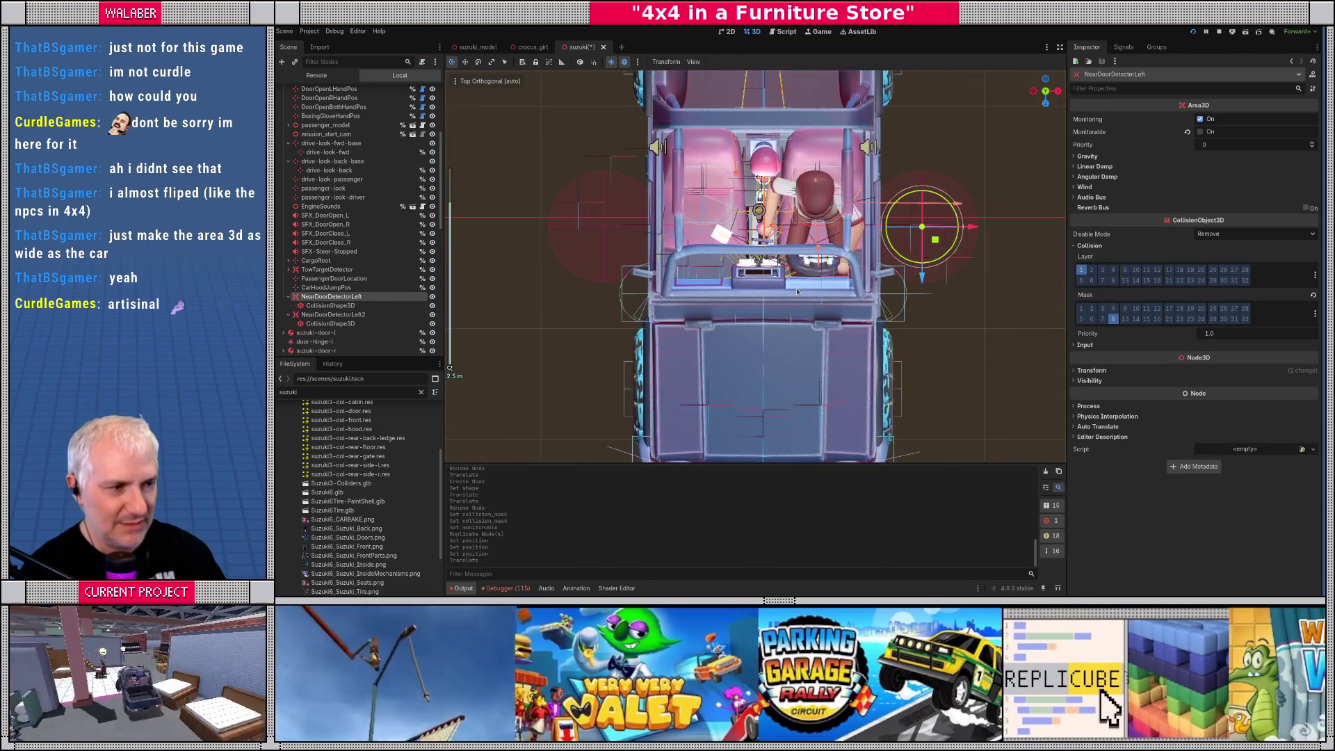
scroll(798, 292, down, 2)
scroll(754, 268, up, 2)
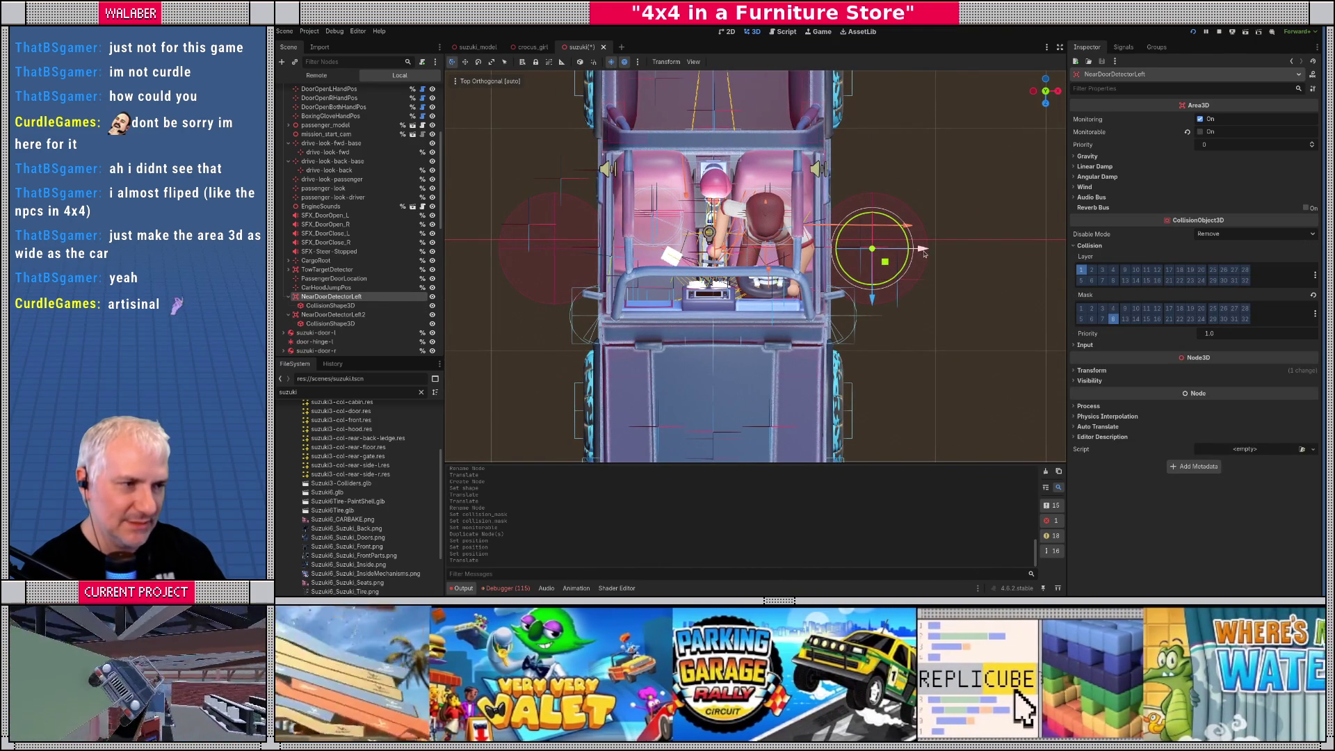
drag(924, 253, 932, 253)
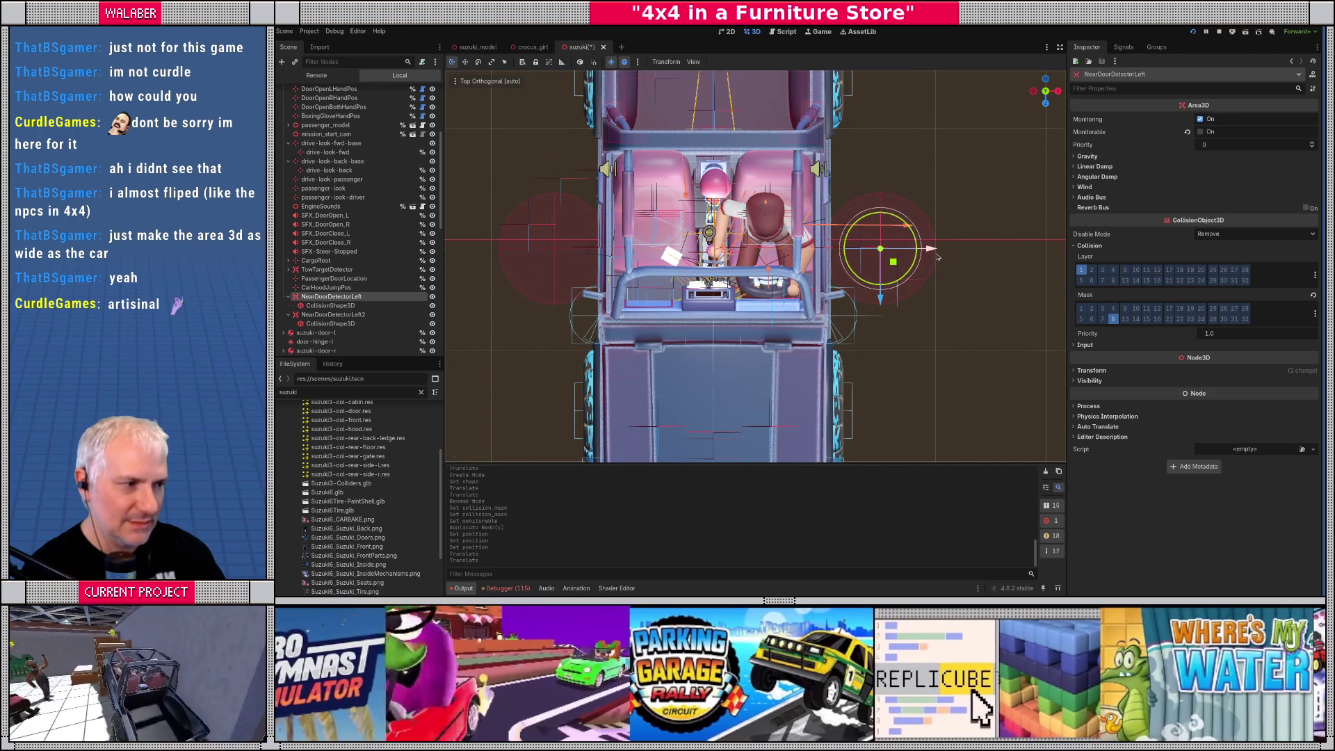
click(1095, 370)
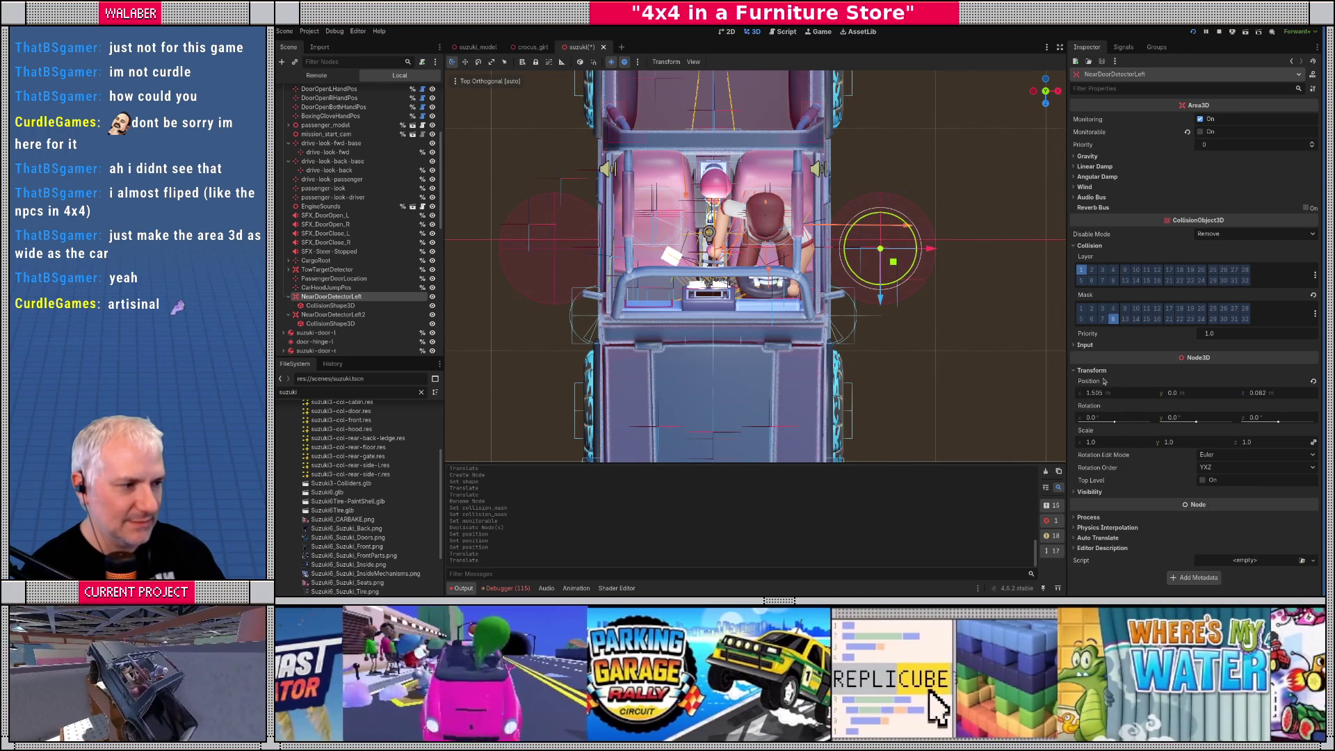
right_click(1105, 382)
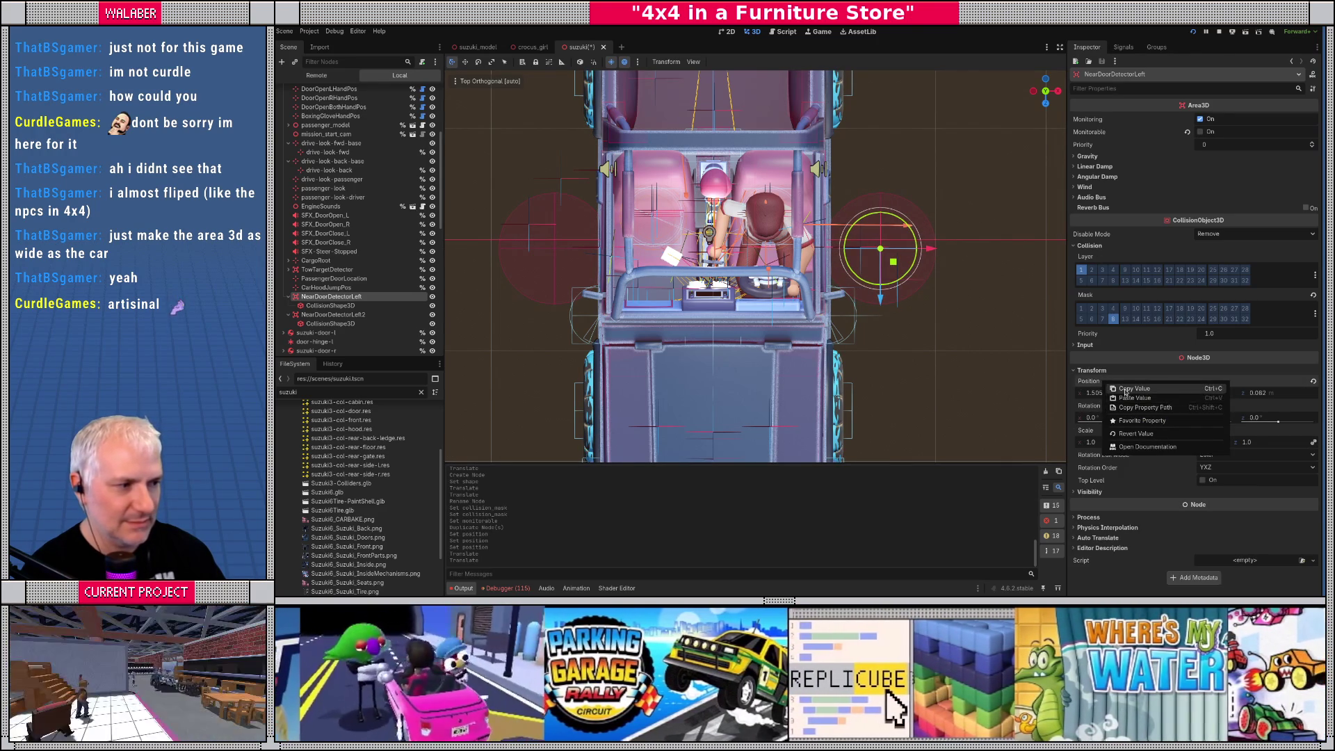
click(1126, 389)
Rename NearDoorDetectorLeft2 to NearDoorDetectorRight
click(335, 314)
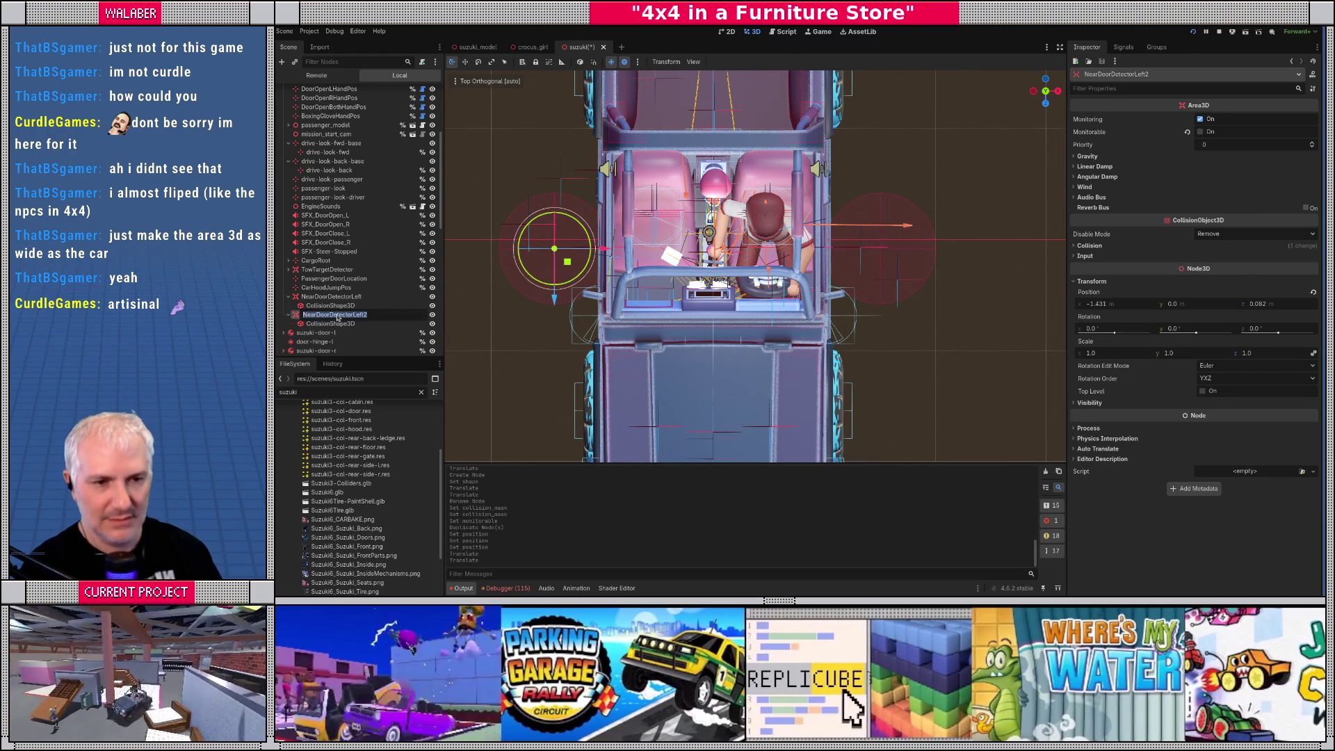
key(End)
key(BackSpace)
text(Right)
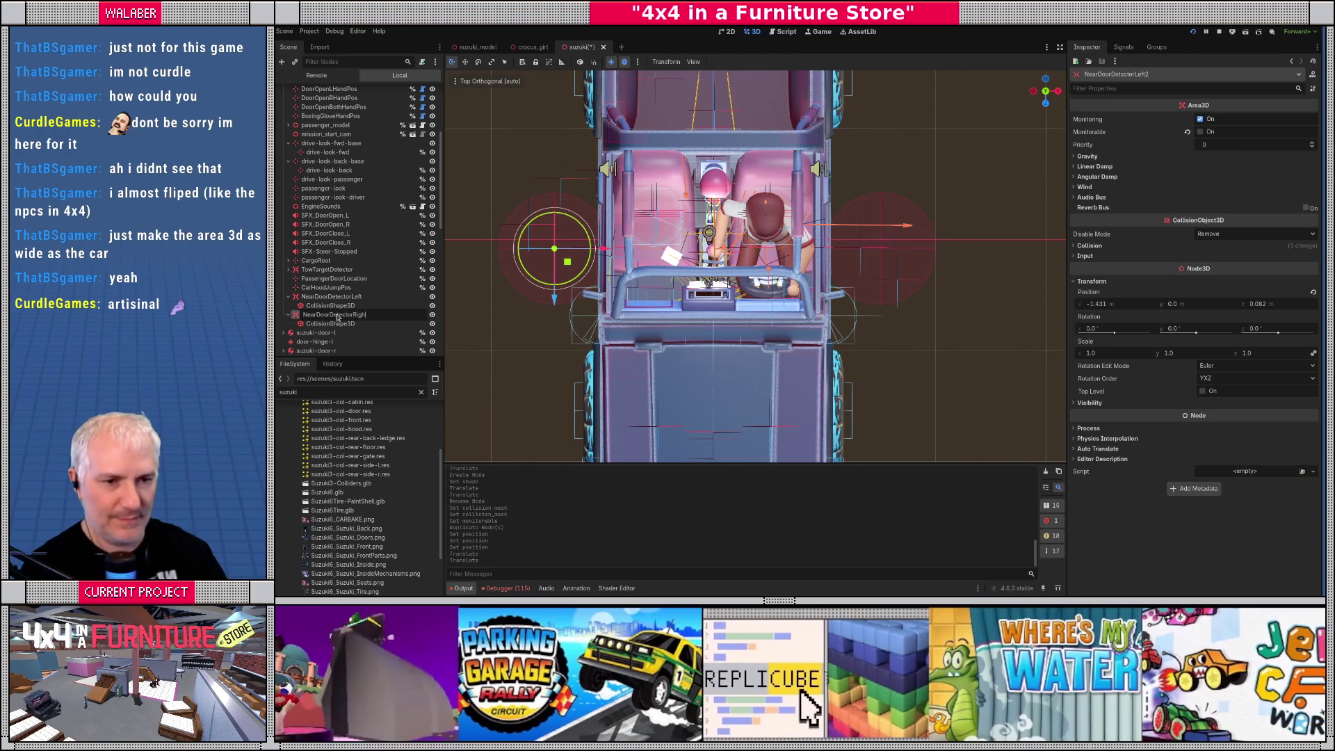
key(Return)
Set NearDoorDetectorRight's Position X to -1.505
click(1111, 304)
text(1.505)
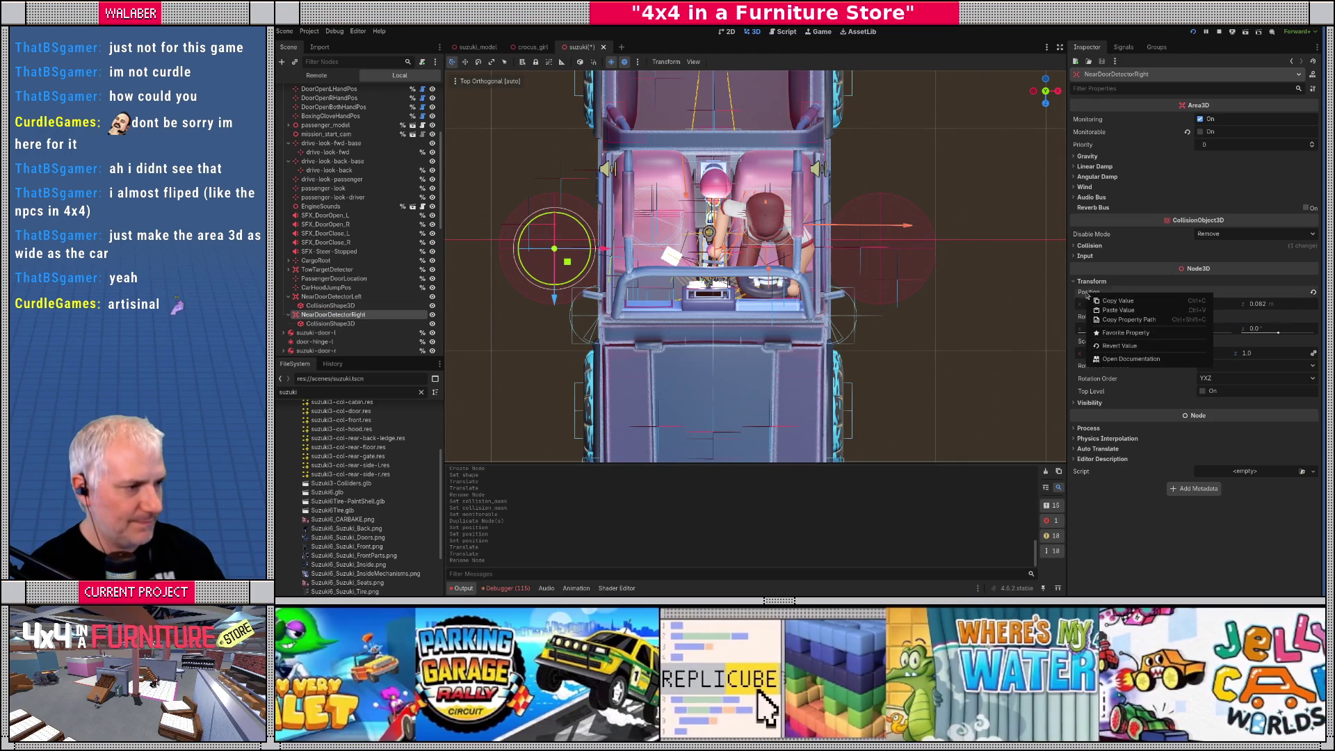
key(Return)
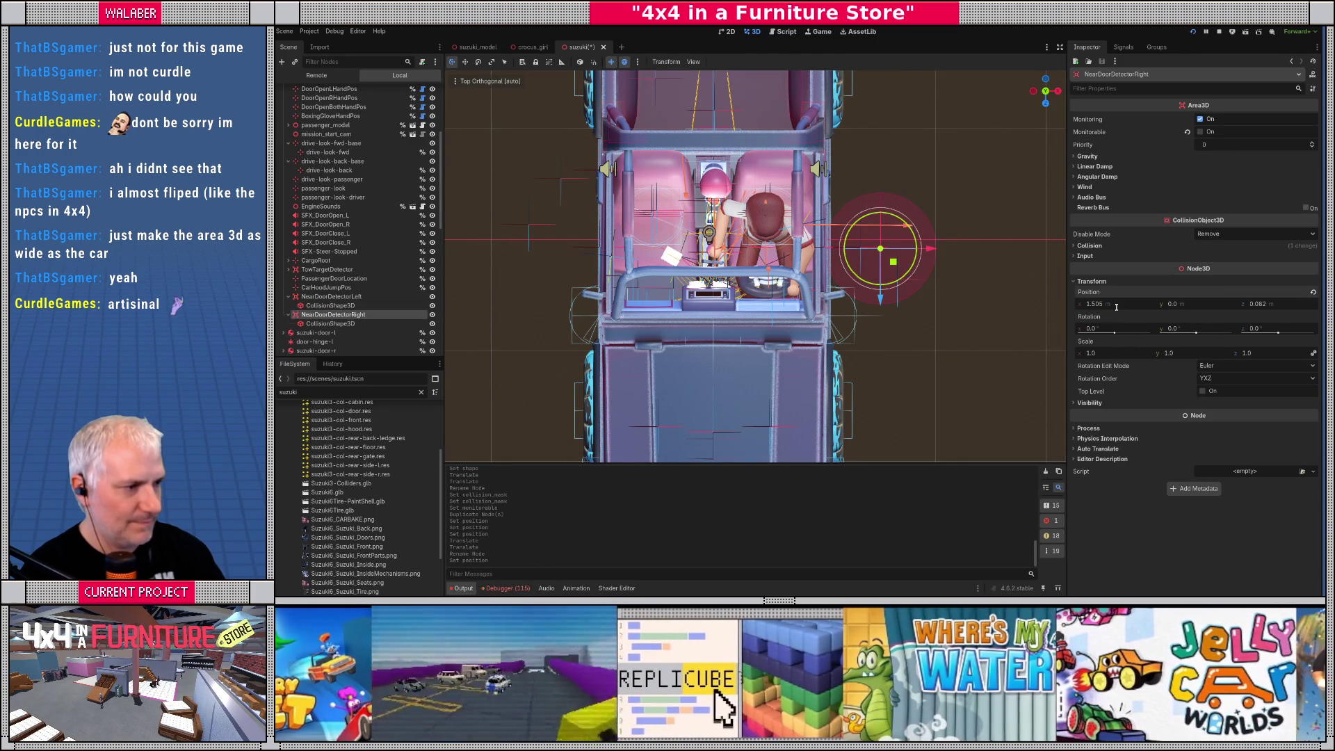
click(1116, 307)
text(-1.505)
key(Return)
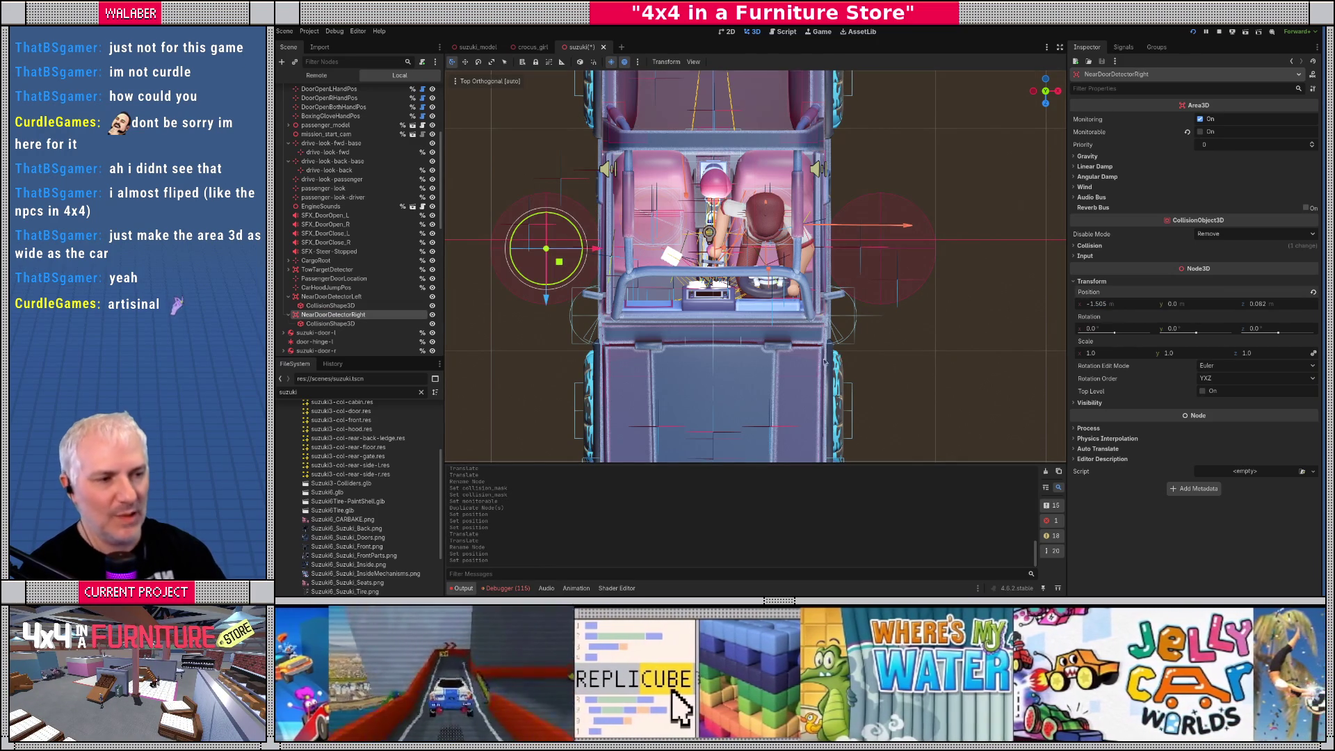
scroll(755, 266, down, 3)
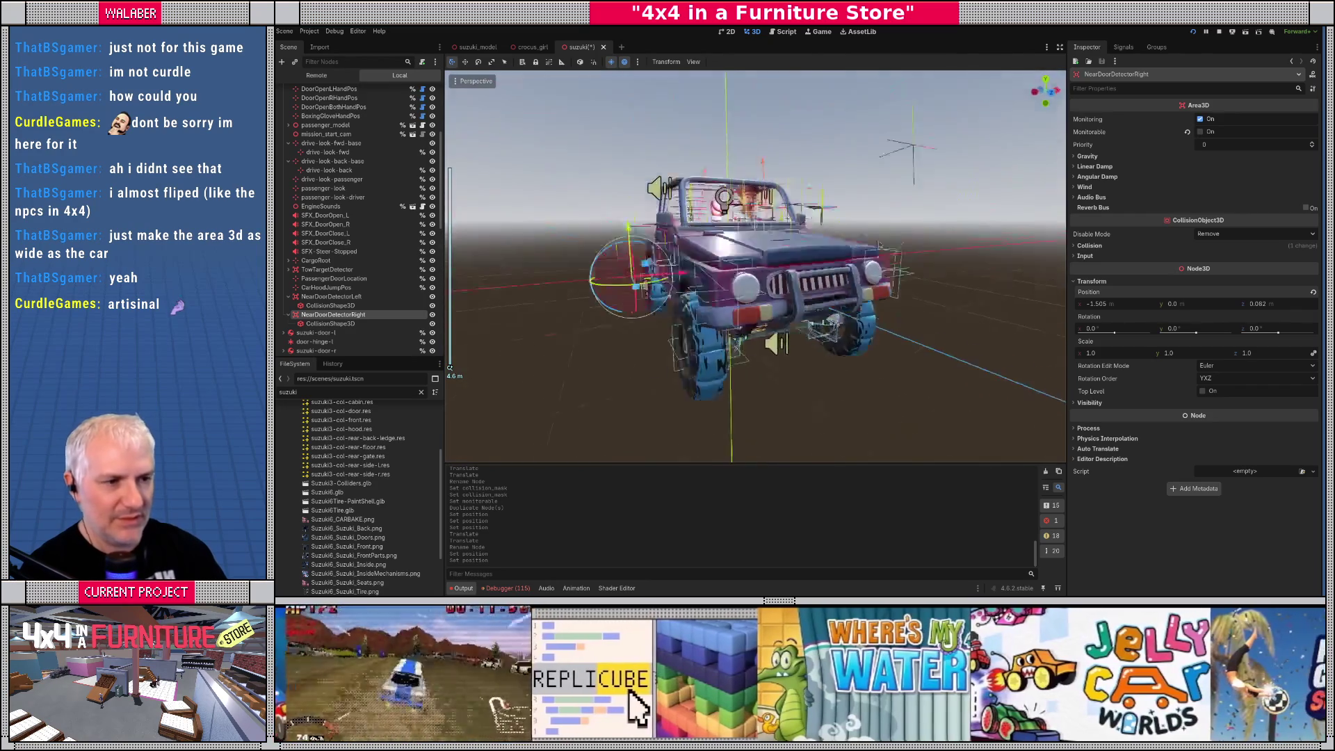
Clear the selection, turn the view to the car's side, and save the car scene
scroll(834, 372, down, 3)
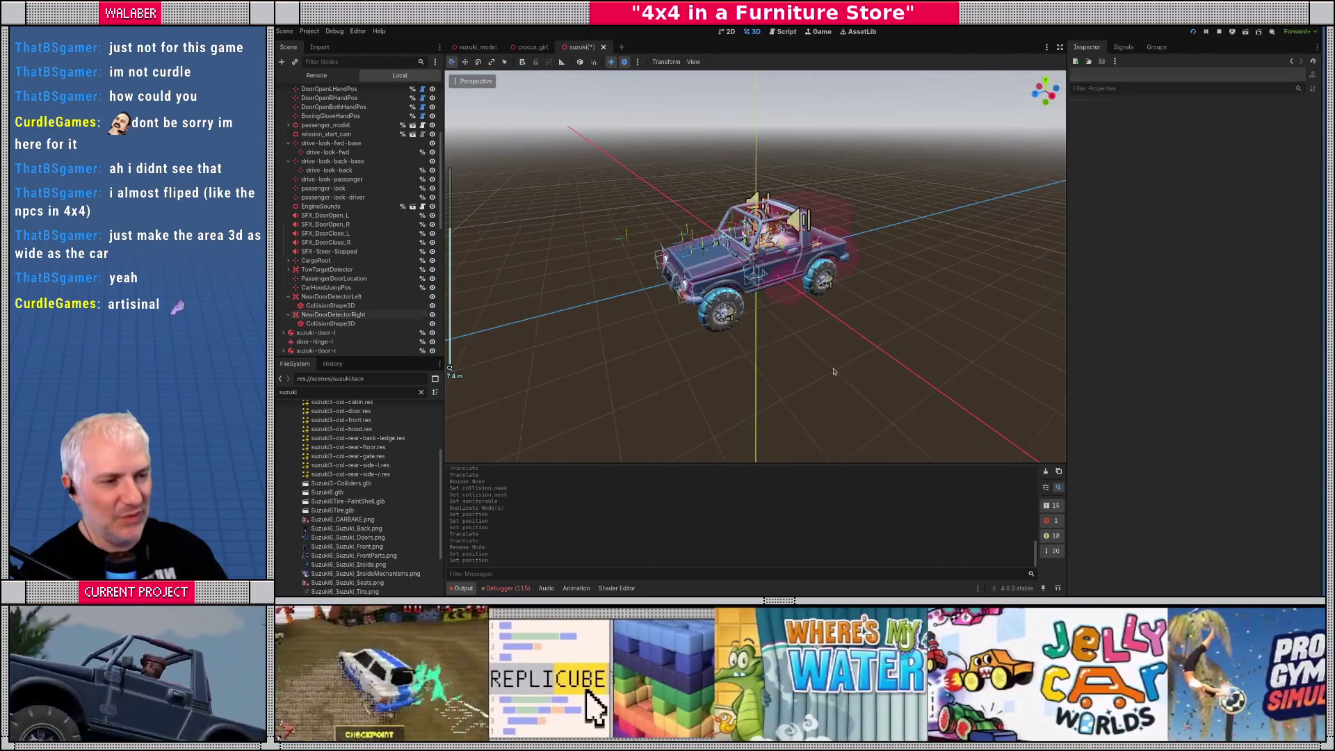
click(834, 372)
scroll(811, 326, up, 3)
mouse_move(811, 327)
mouse_down()
mouse_move(810, 389)
mouse_move(808, 344)
mouse_up()
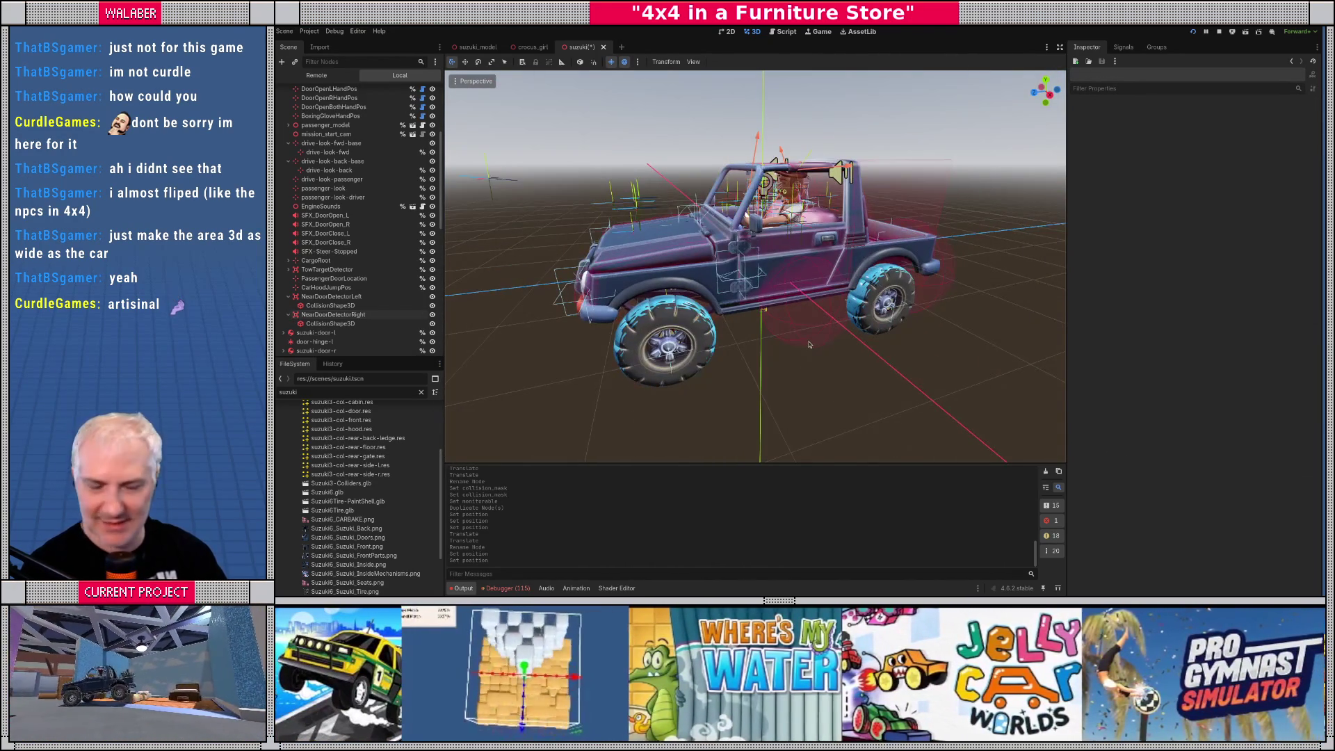
key(ctrl+s)
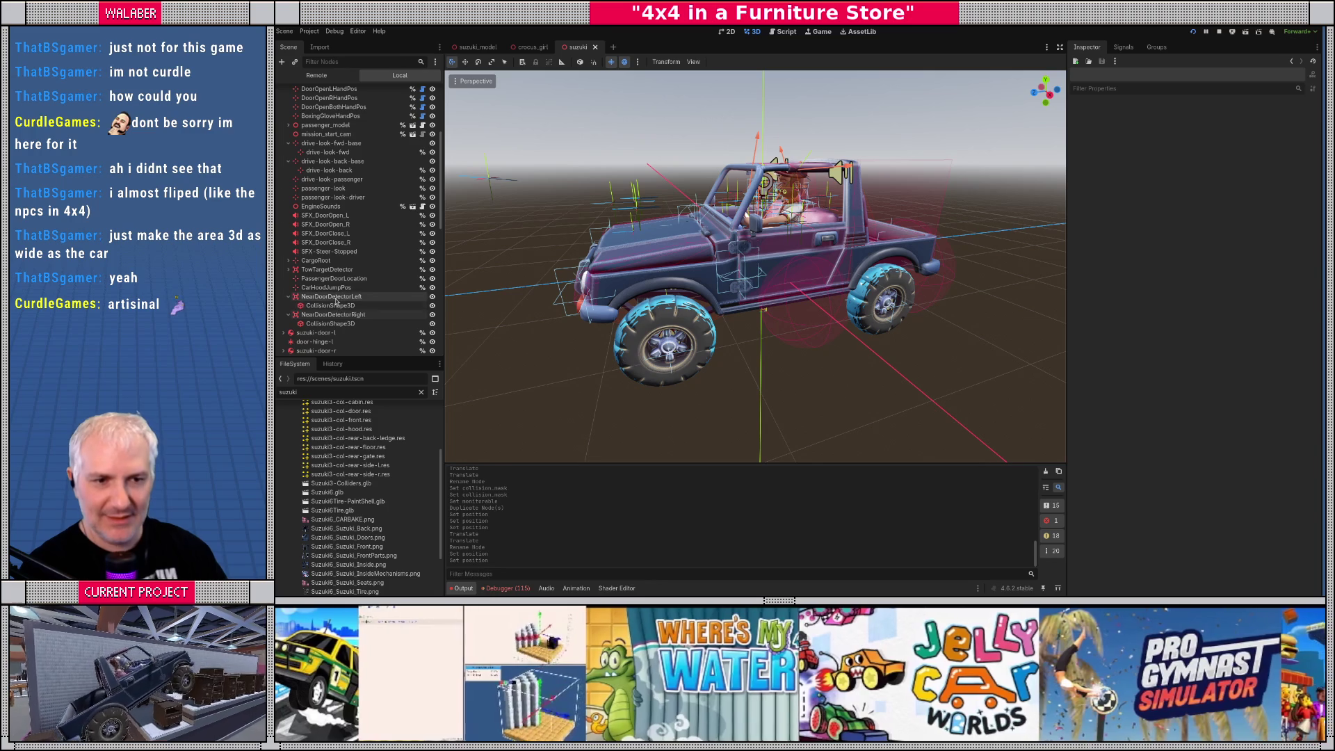
Make NearDoorDetectorLeft and NearDoorDetectorRight unique-name accessible, then open the root's crawler.gd script
click(332, 296)
ctrl+click(336, 315)
right_click(337, 315)
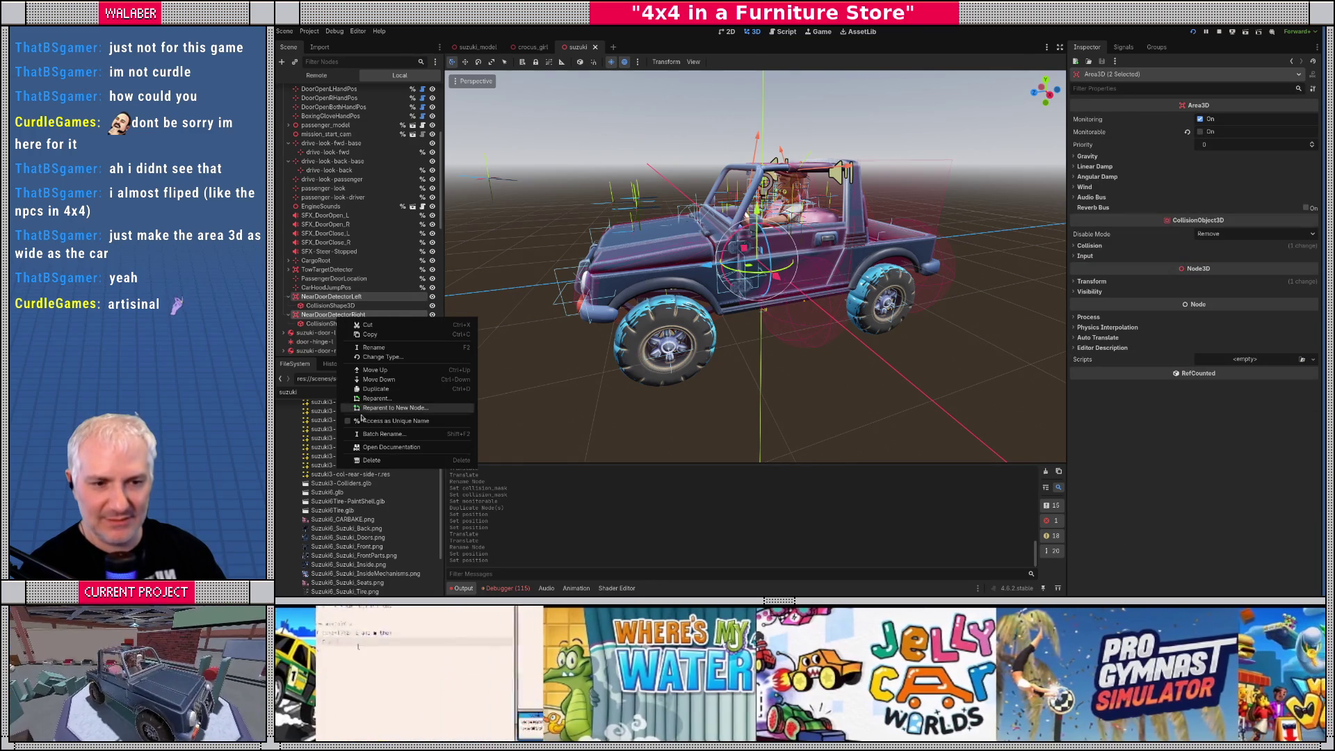
click(350, 417)
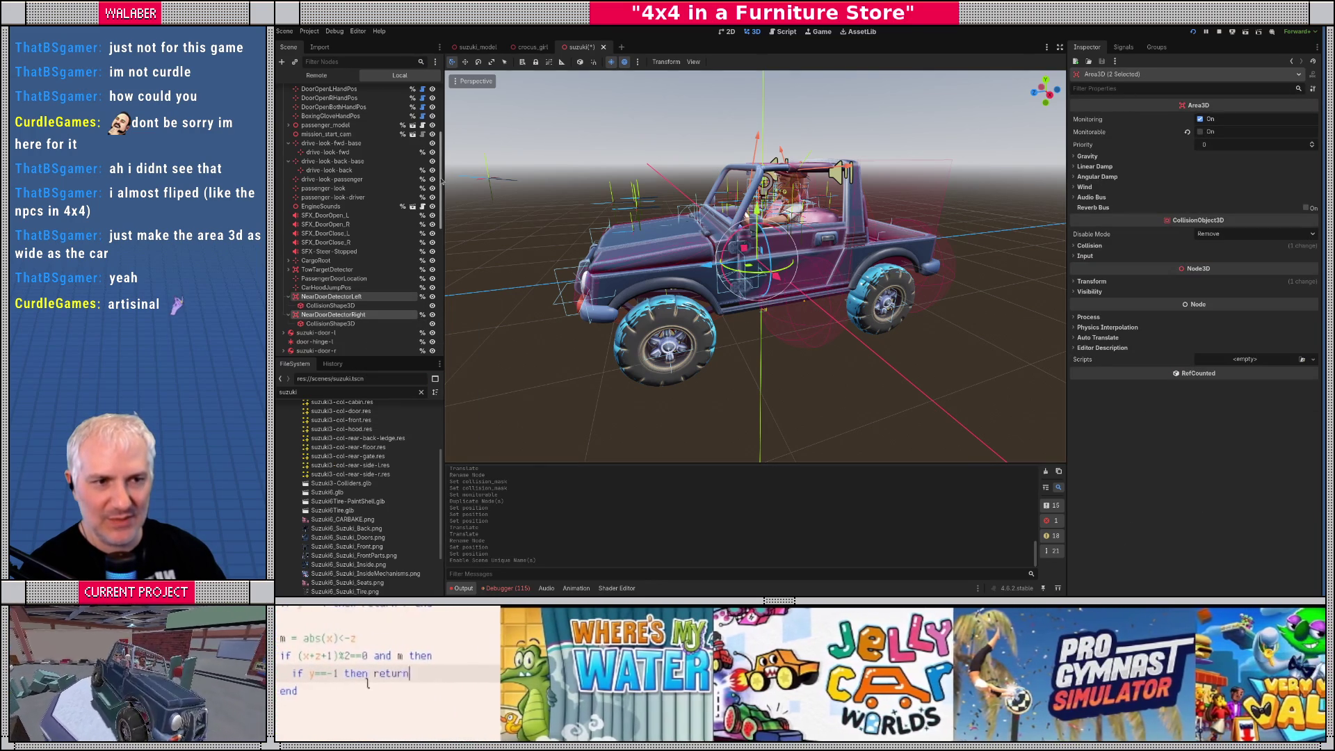
drag(440, 180, 426, 98)
click(422, 92)
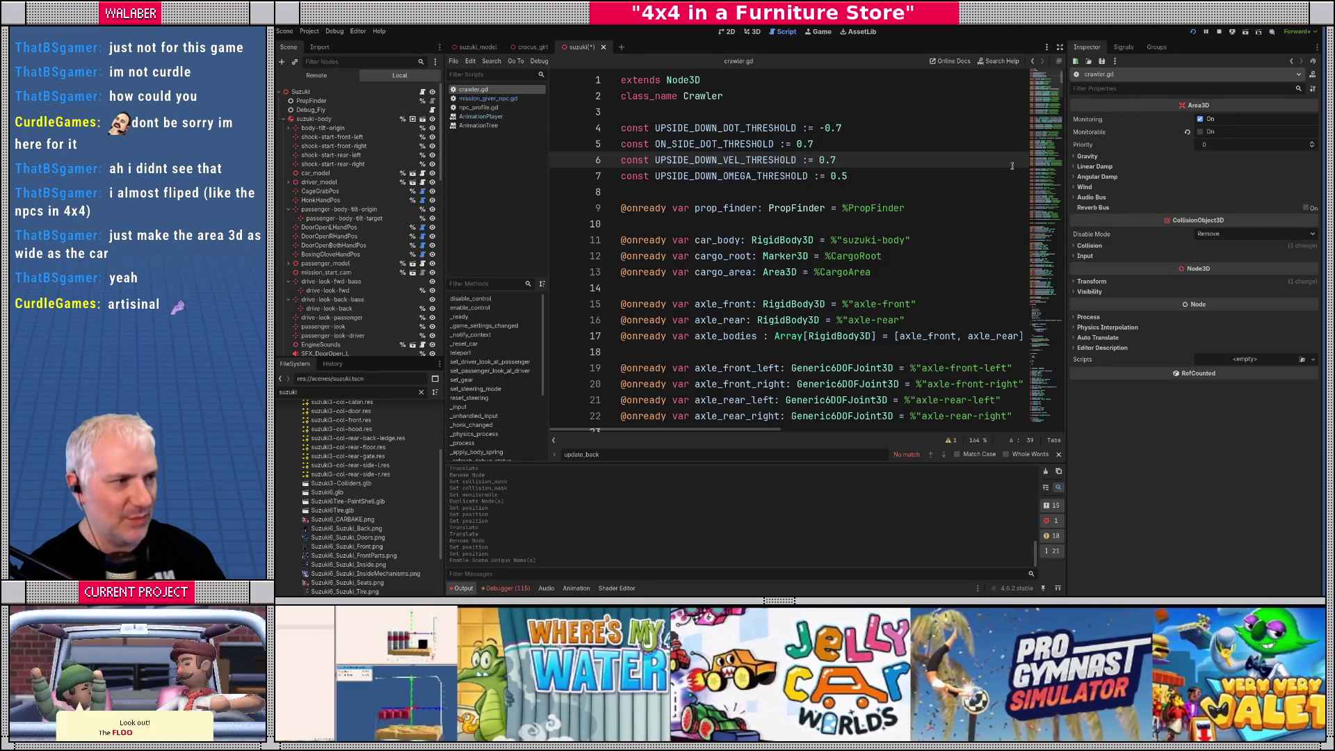
Drag NearDoorDetectorLeft into crawler.gd, then undo the bare node path it inserted
scroll(758, 259, down, 8)
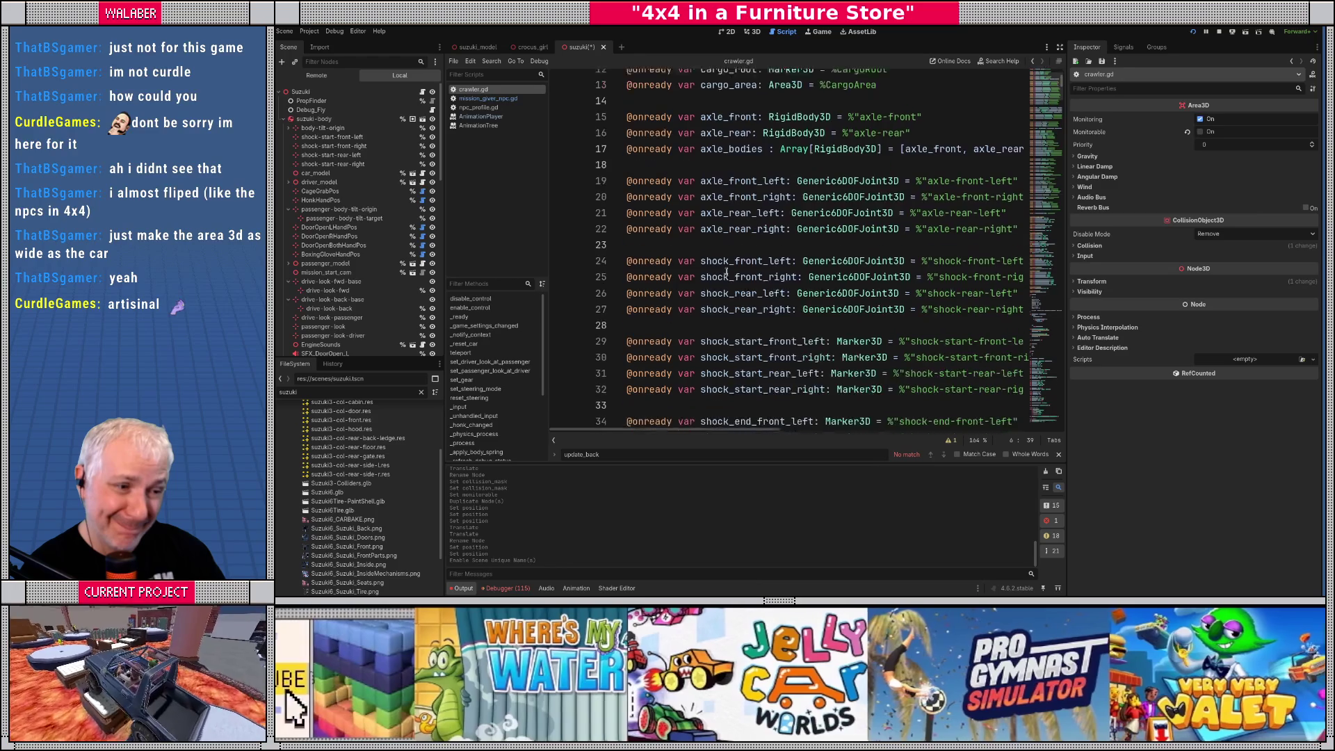
scroll(726, 268, down, 7)
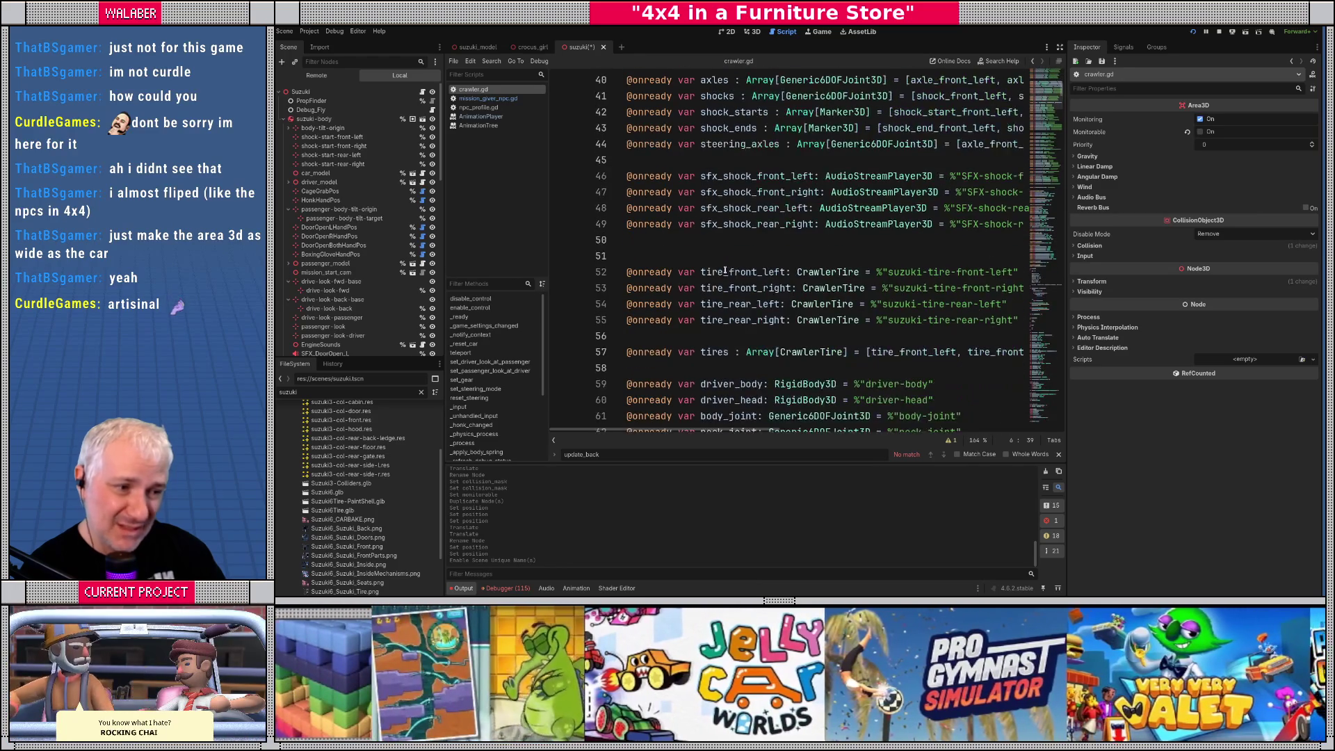
scroll(725, 270, down, 4)
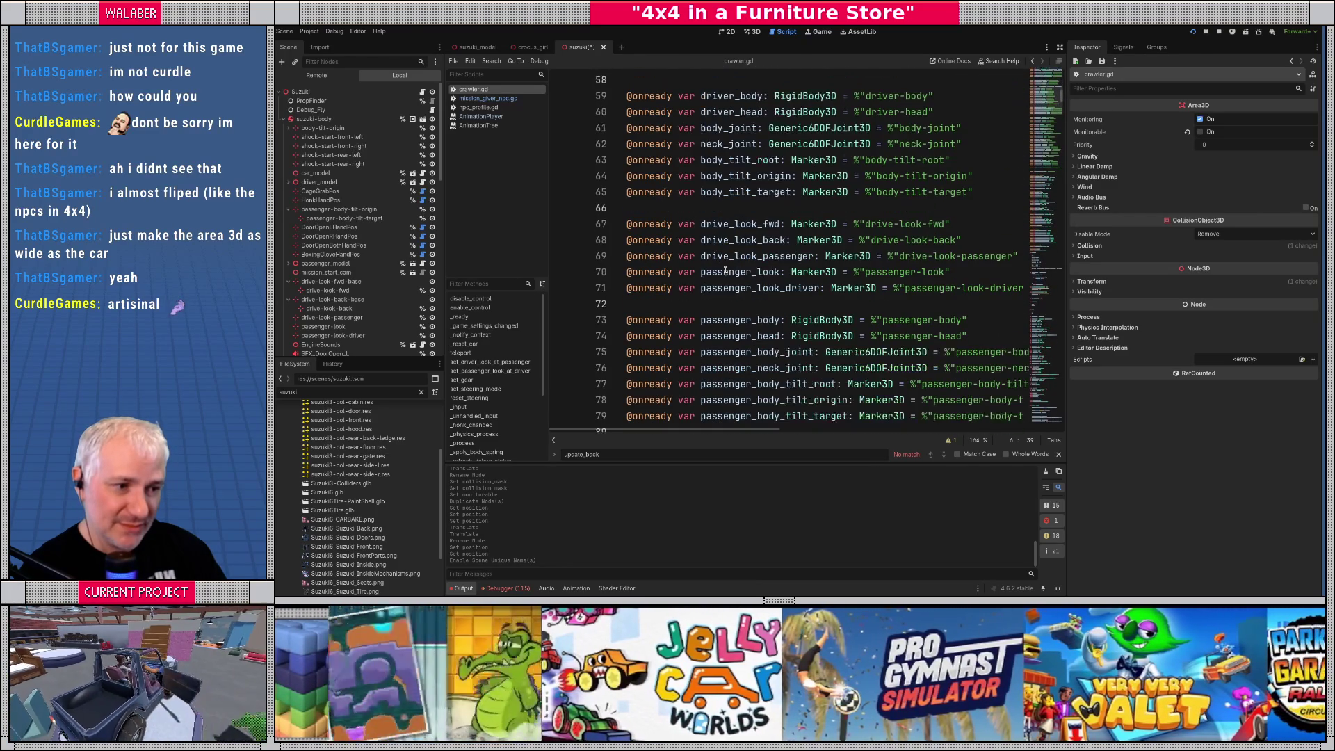
scroll(726, 269, down, 5)
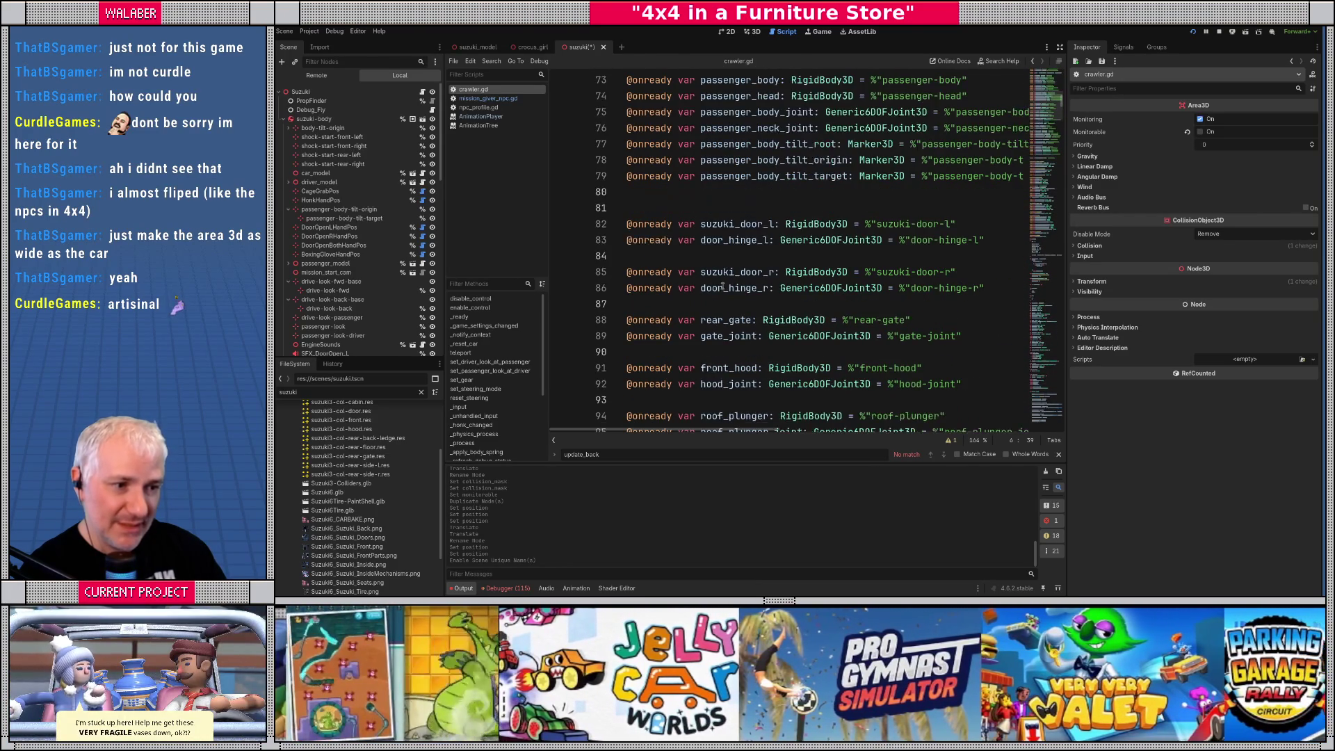
scroll(348, 278, down, 5)
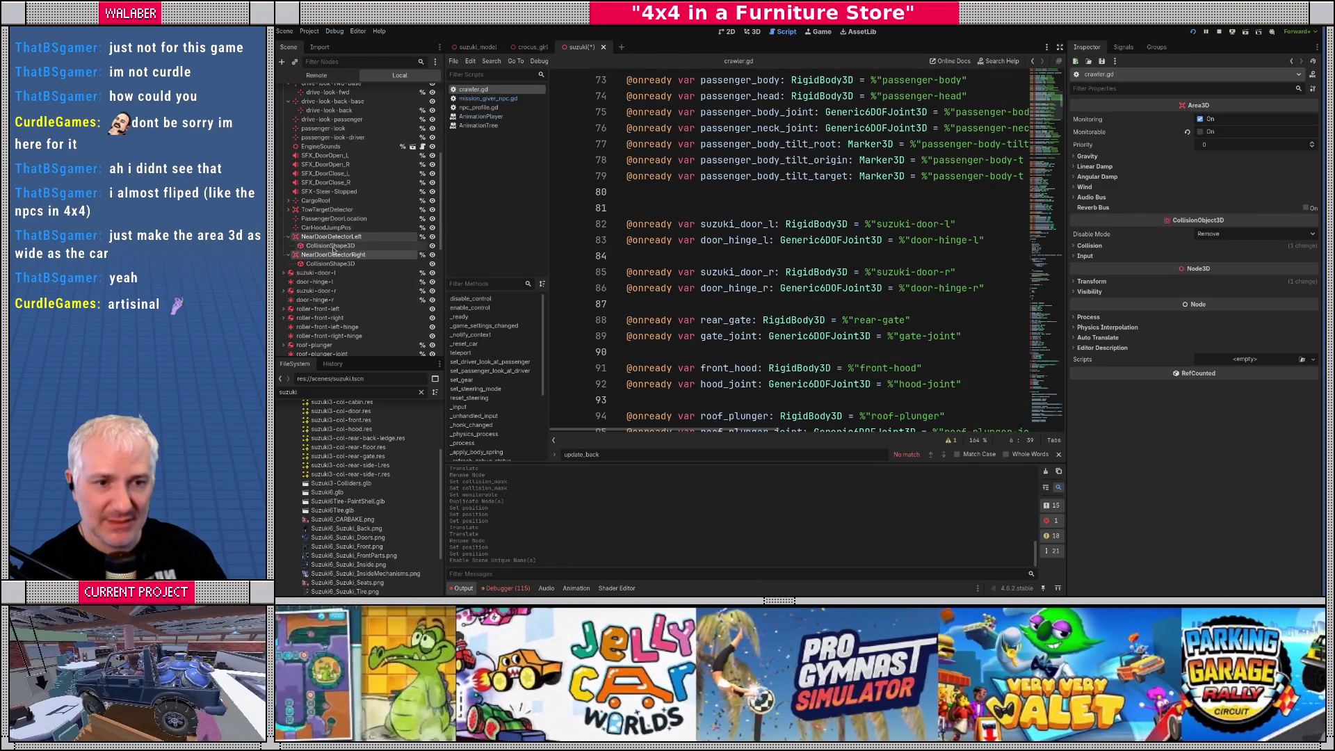
click(331, 245)
drag(330, 239, 633, 256)
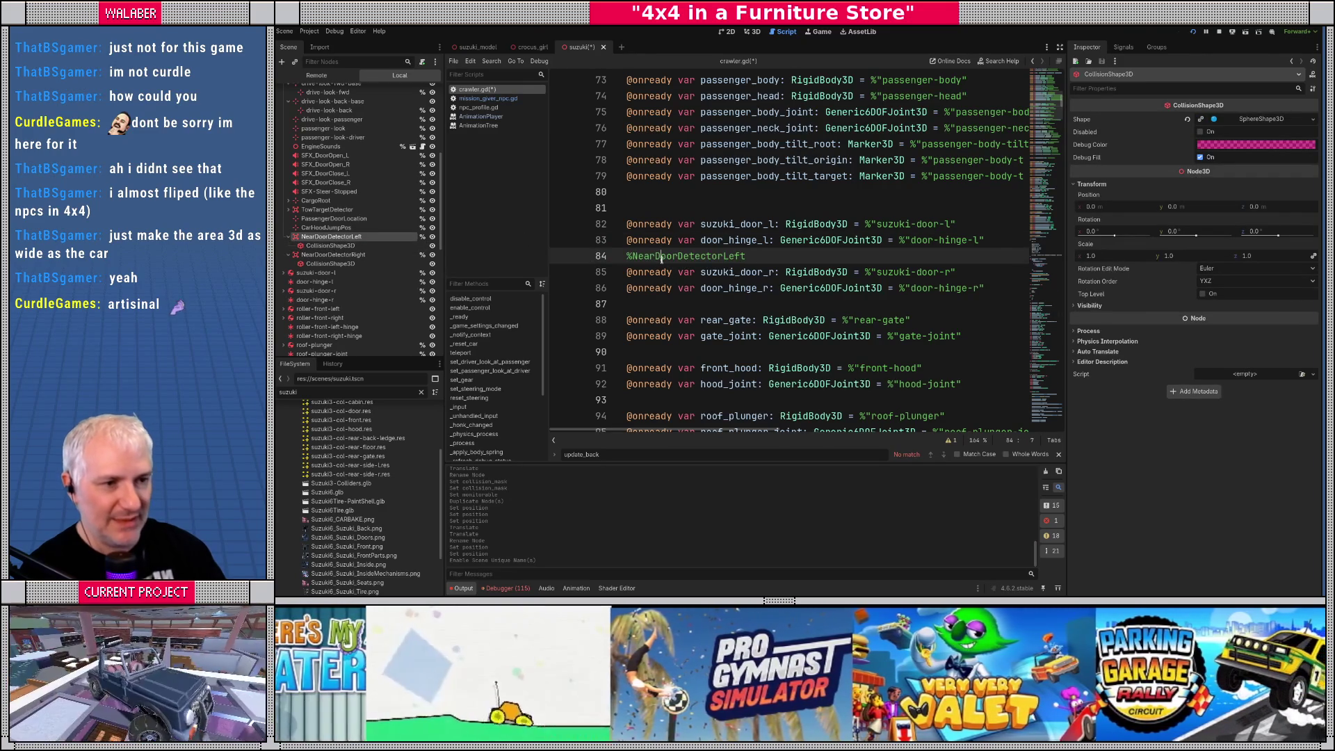
key(ctrl+z)
key(ctrl+z)
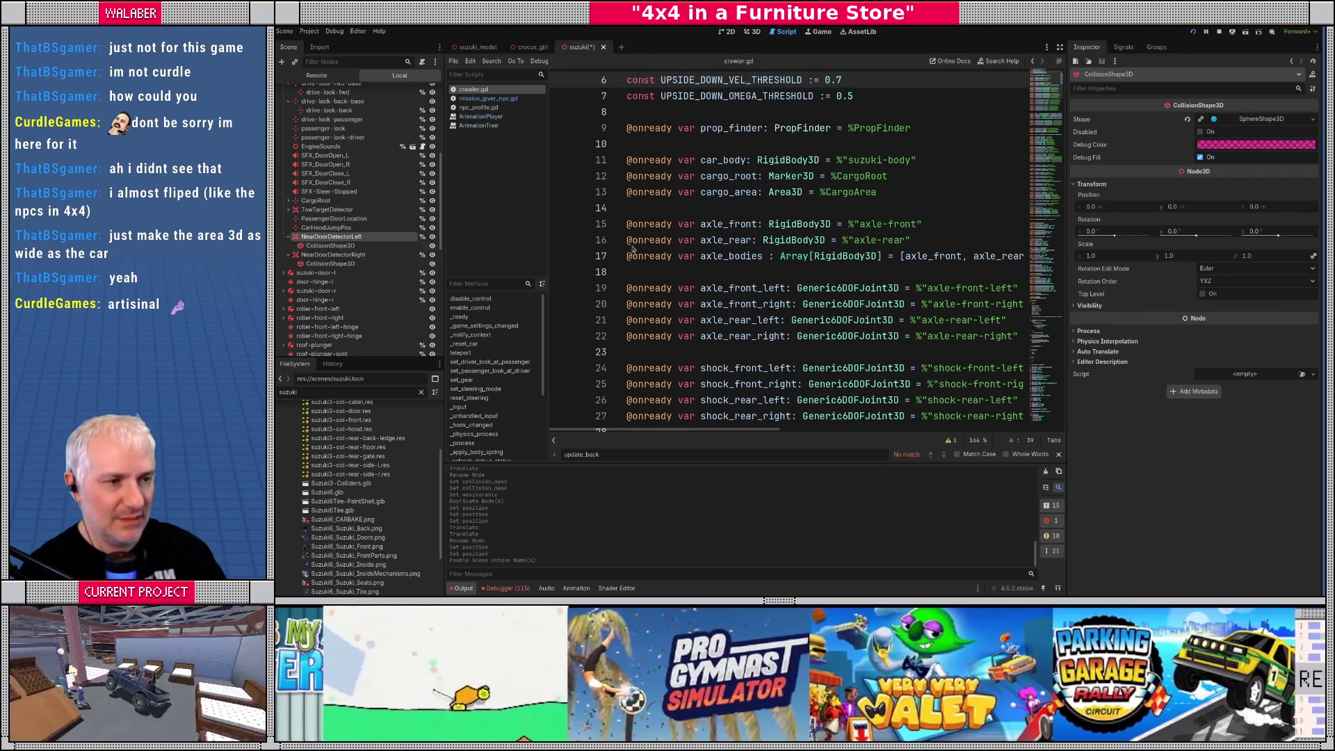
scroll(673, 256, down, 15)
scroll(672, 256, down, 6)
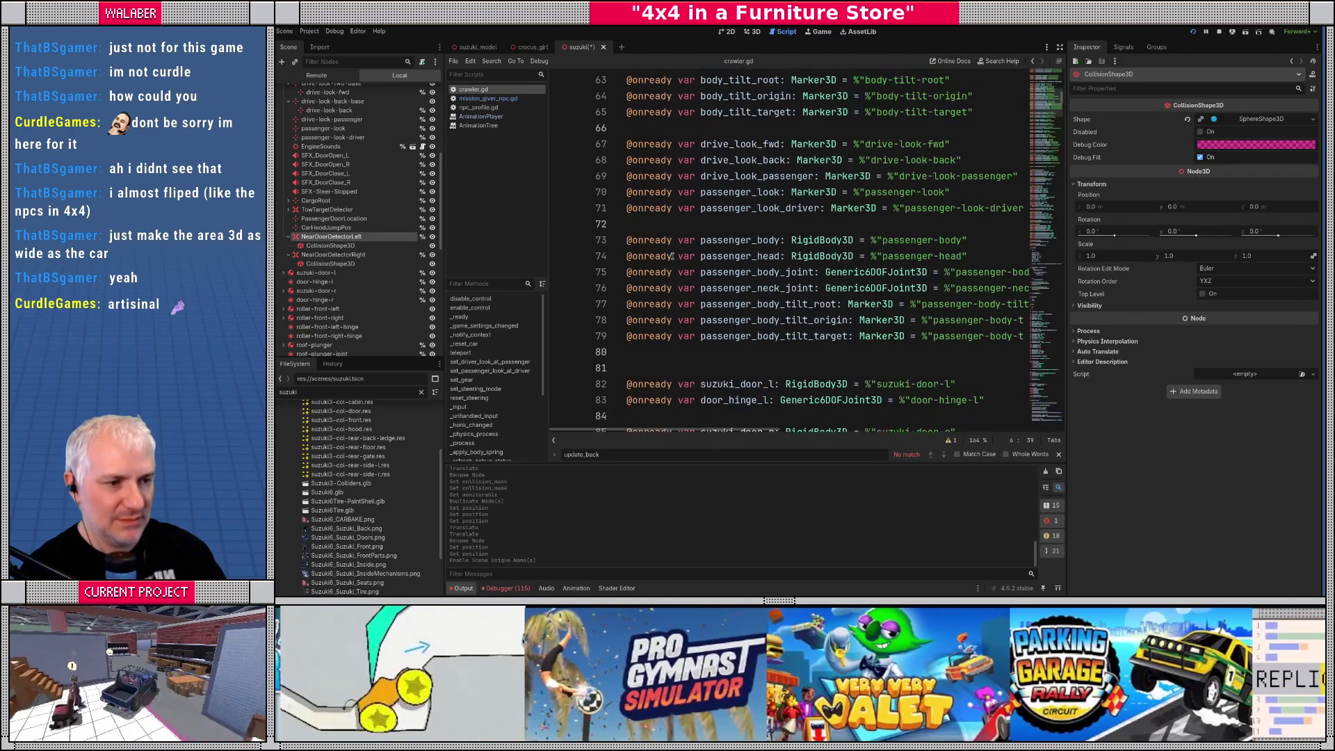
double_click(650, 256)
drag(331, 236, 650, 272)
drag(332, 255, 688, 338)
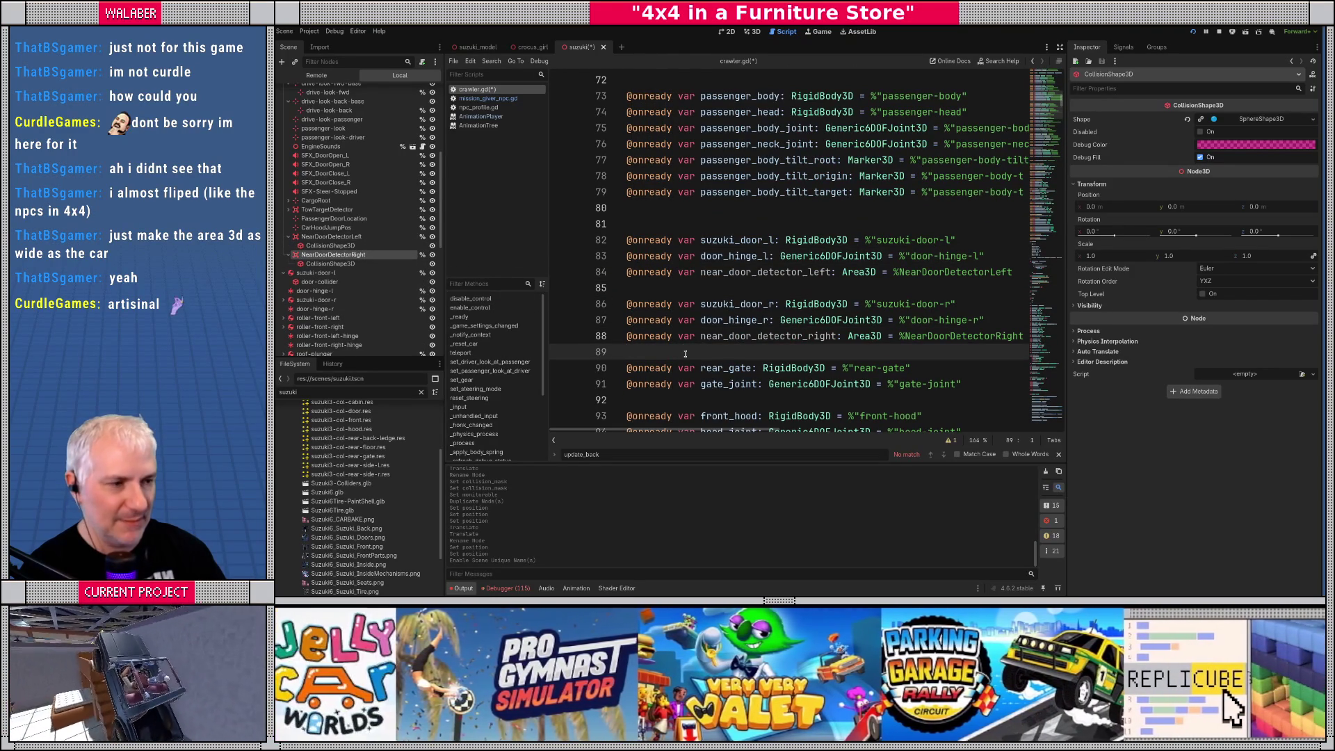
key(ctrl+s)
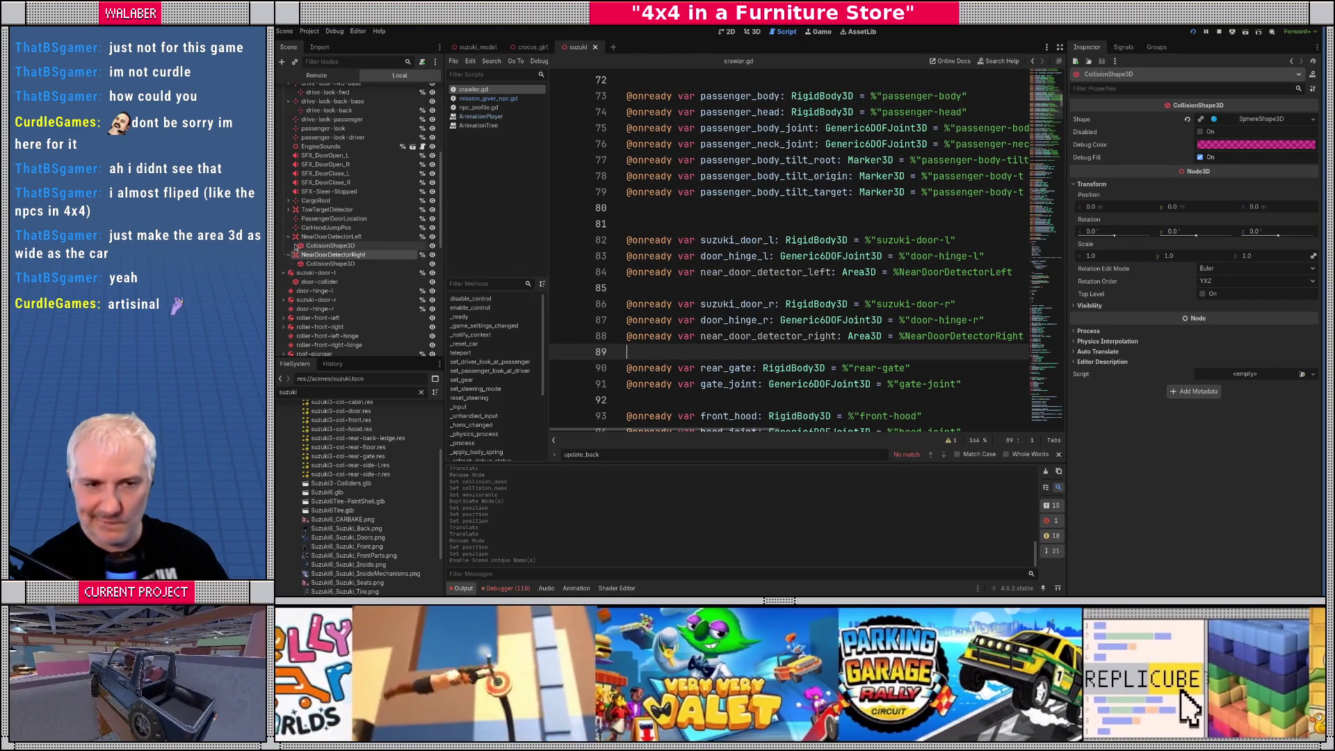
click(786, 272)
key(ctrl+f)
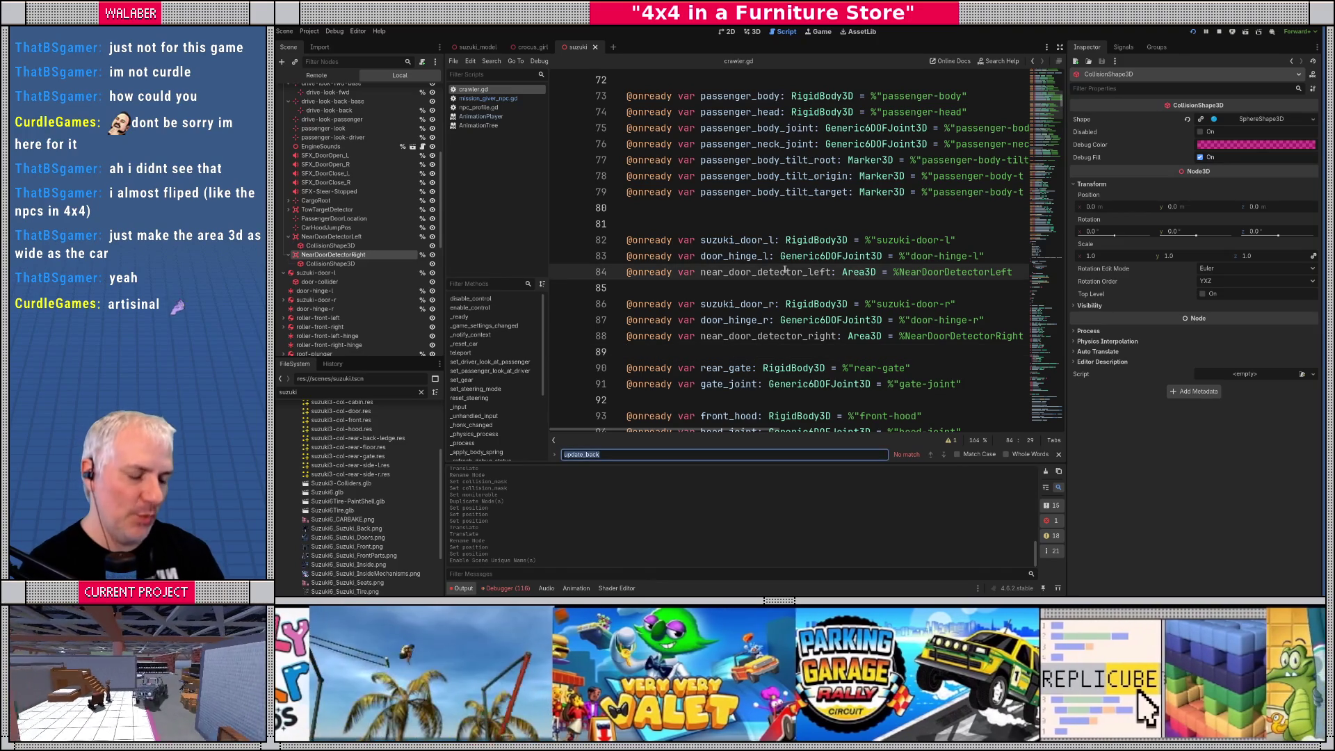
Search crawler.gd for 'open_door' and hide the side panels to widen the code
text(open_d)
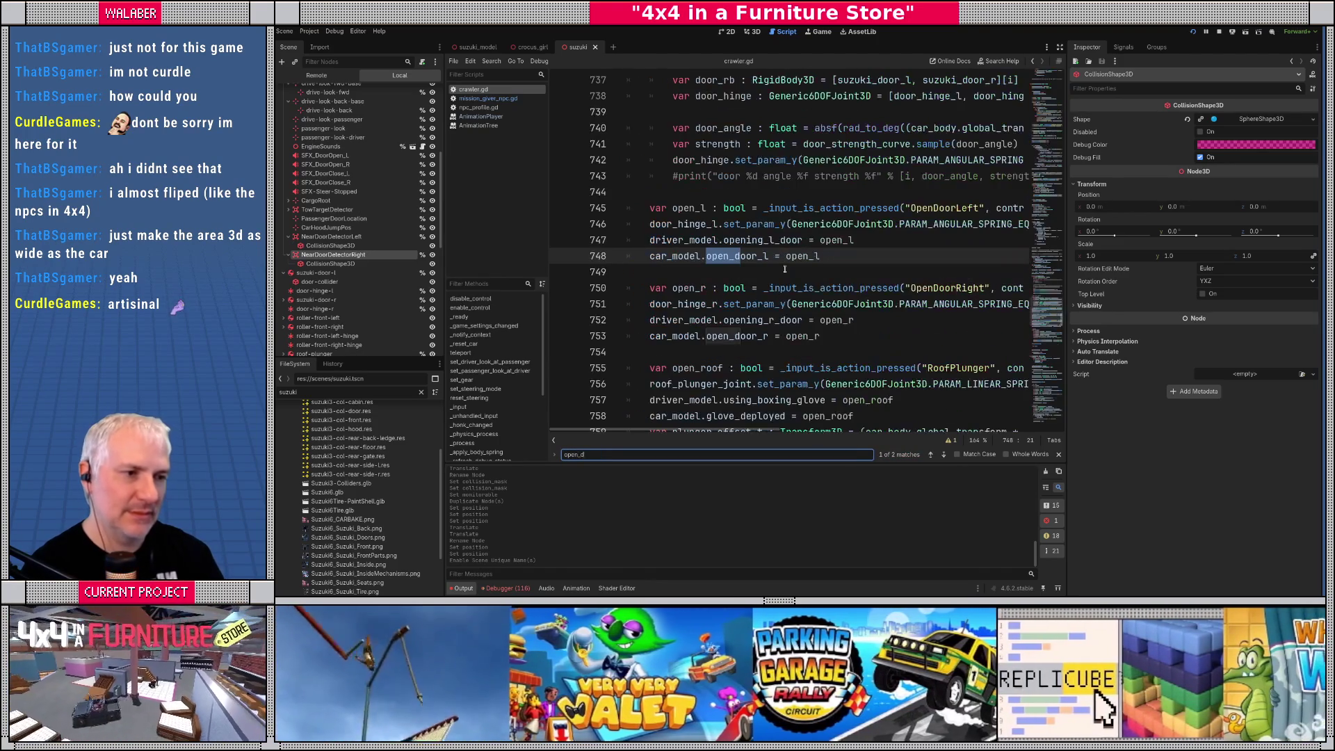
text(oor)
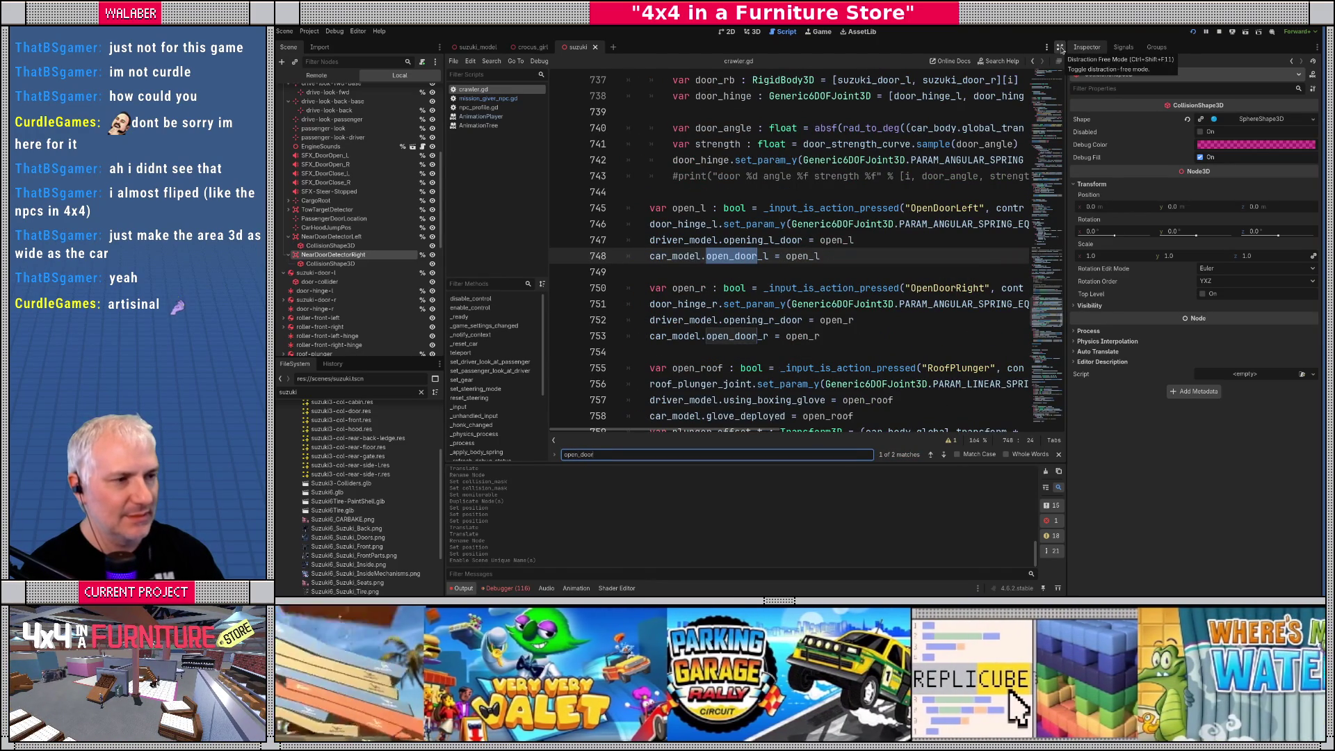
click(1061, 49)
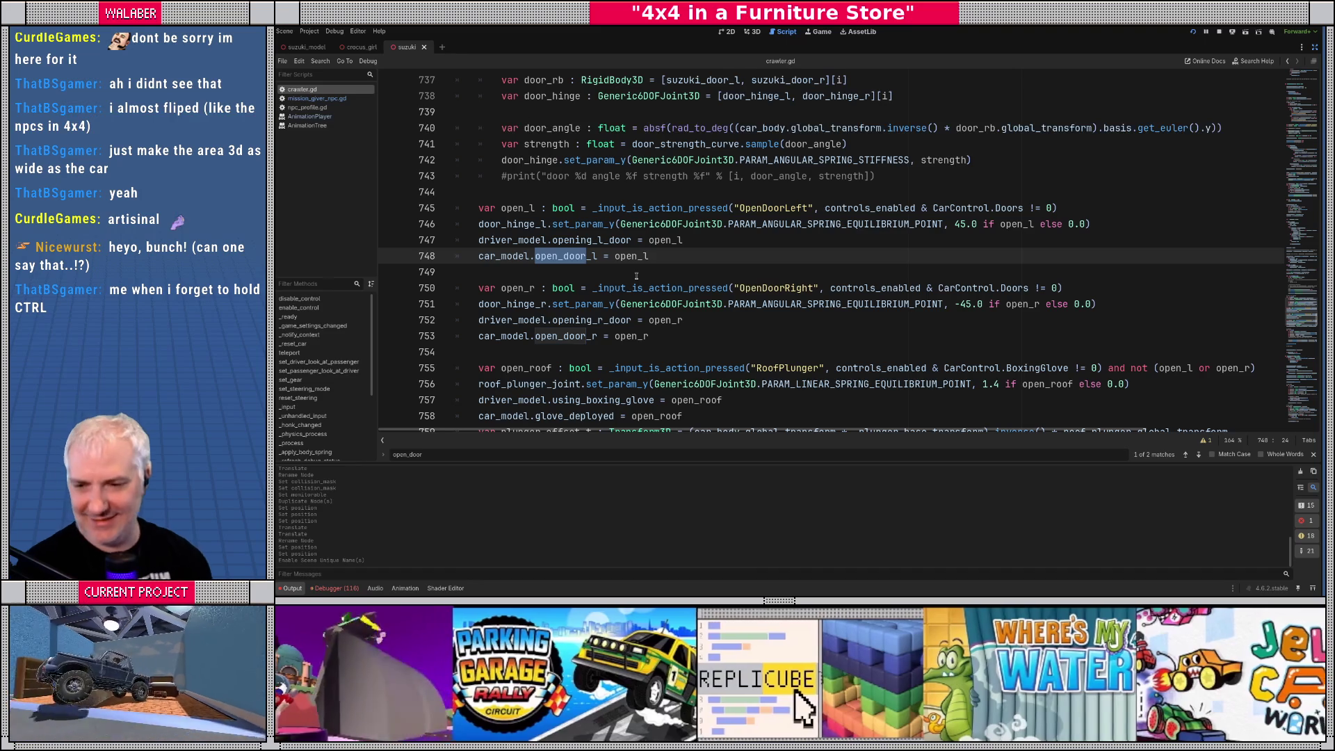
click(626, 269)
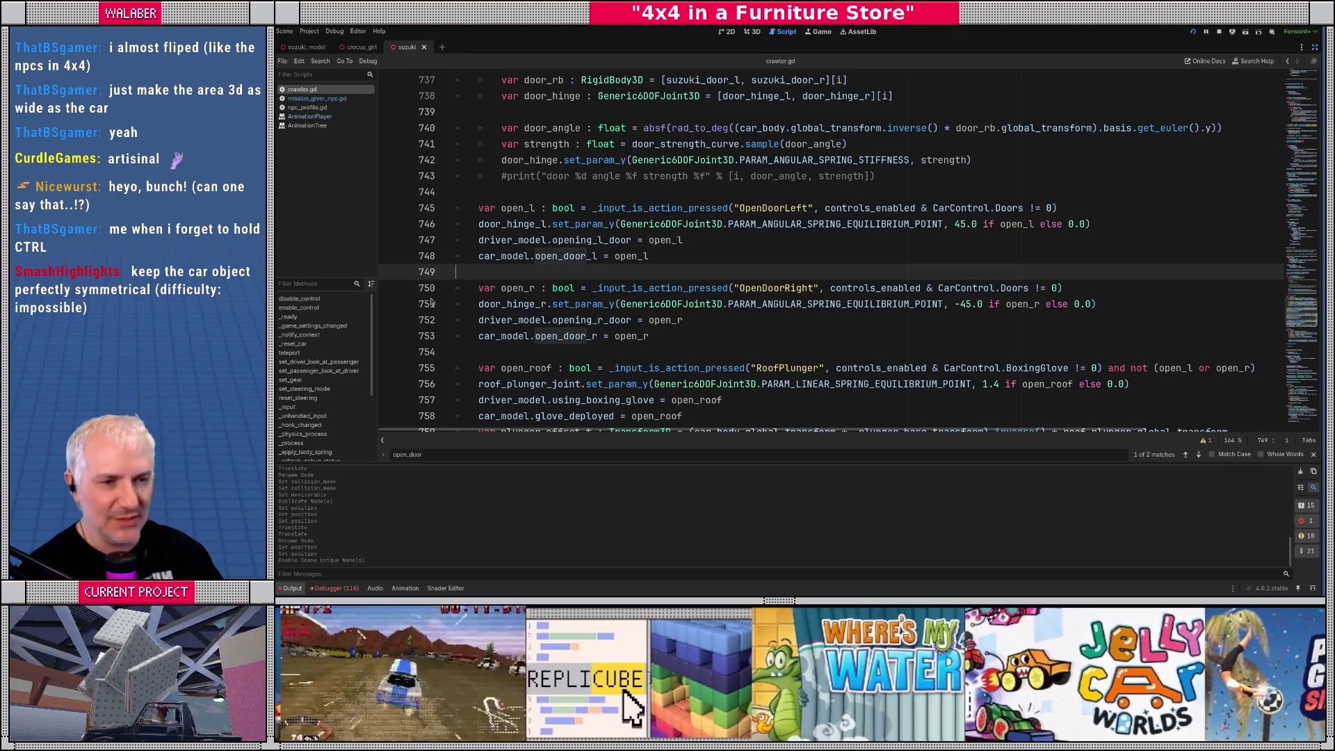
Jump from the left-door line to open_door_l's declaration in crawler_model.gd
drag(378, 411, 389, 411)
drag(570, 472, 570, 485)
scroll(469, 249, up, 2)
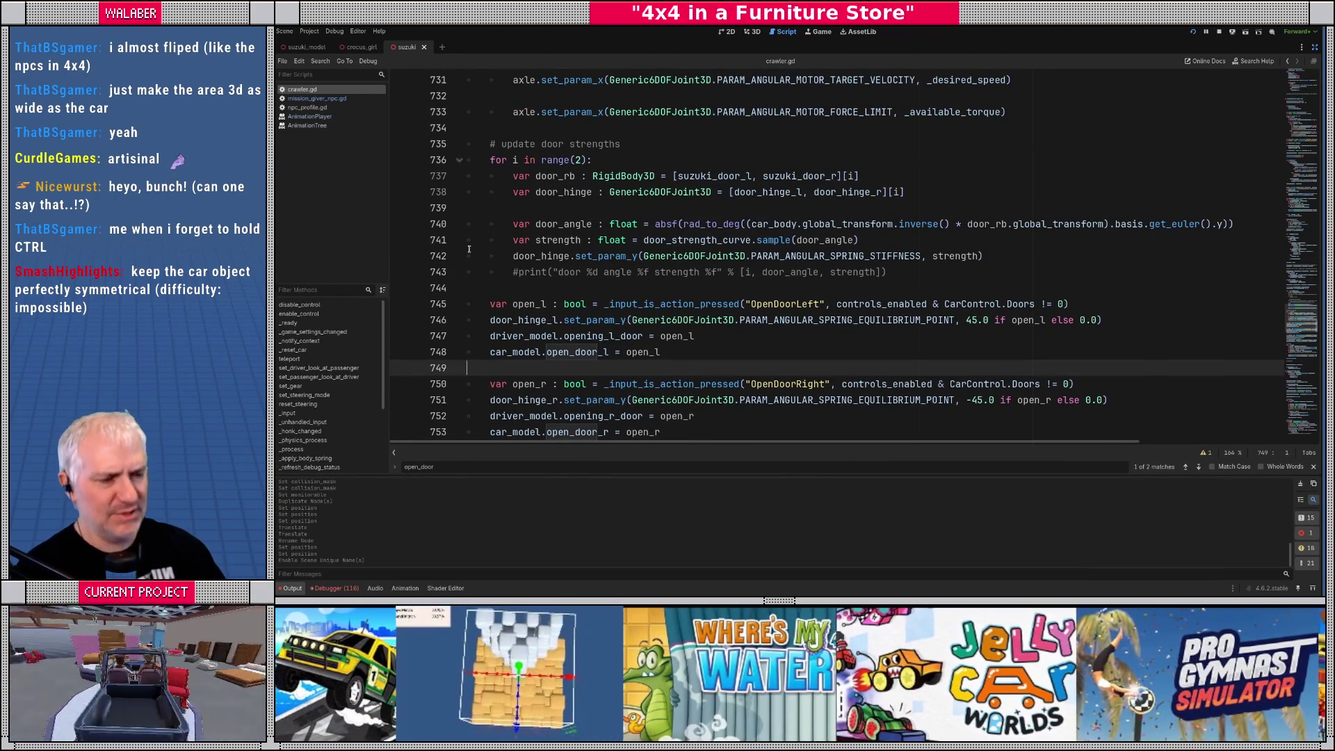
scroll(470, 249, down, 1)
drag(490, 256, 722, 317)
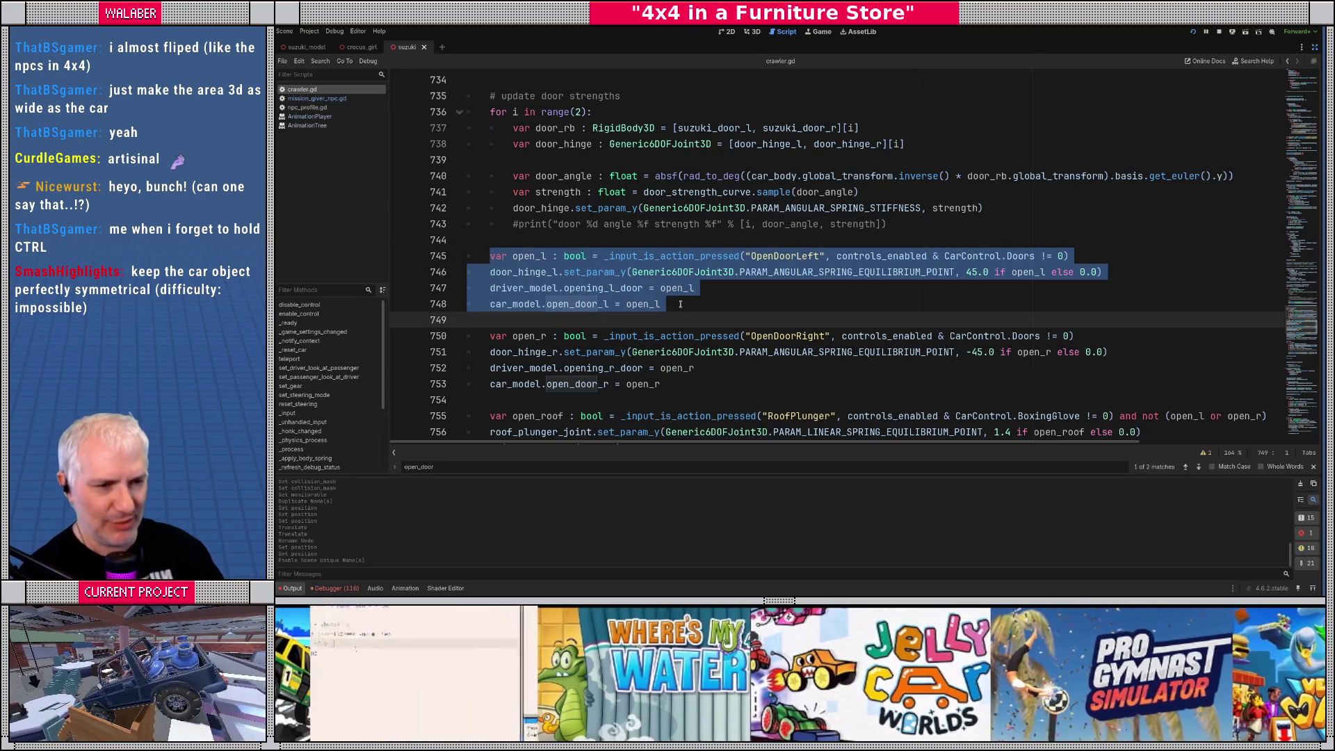
click(680, 304)
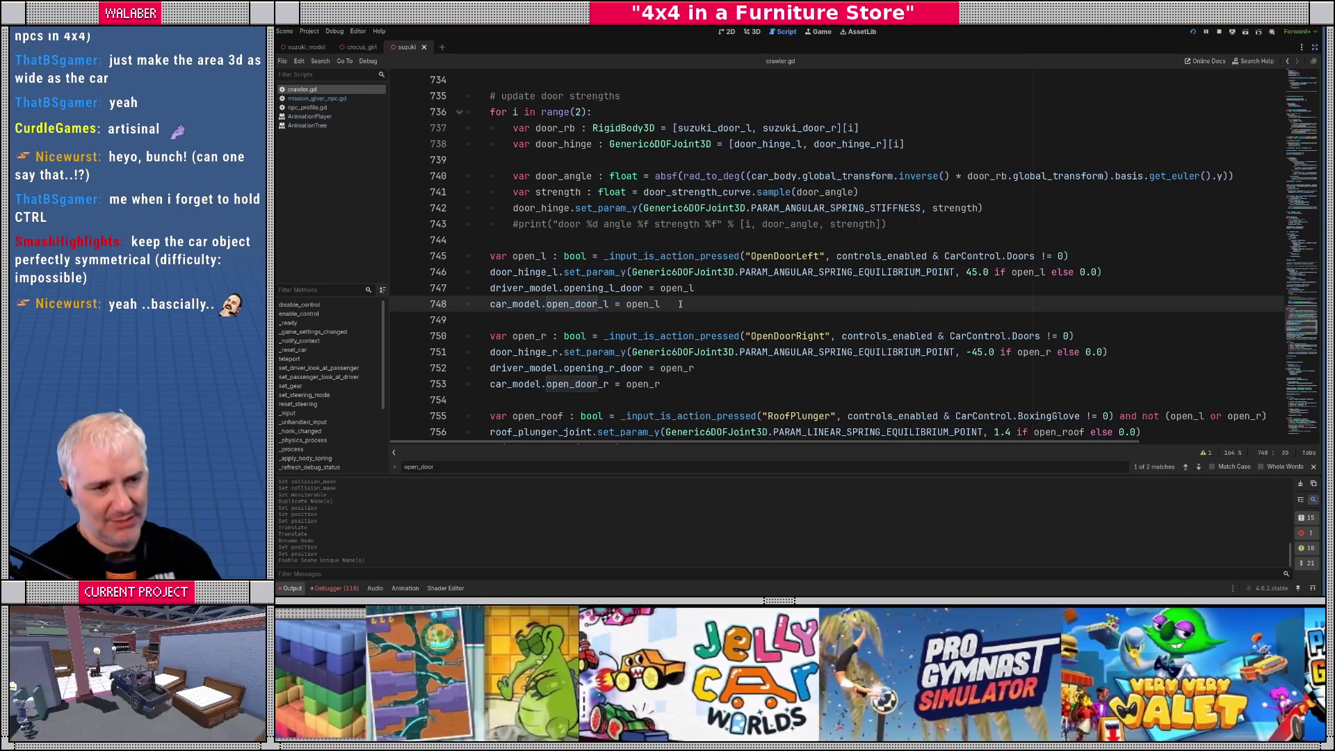
ctrl+click(583, 304)
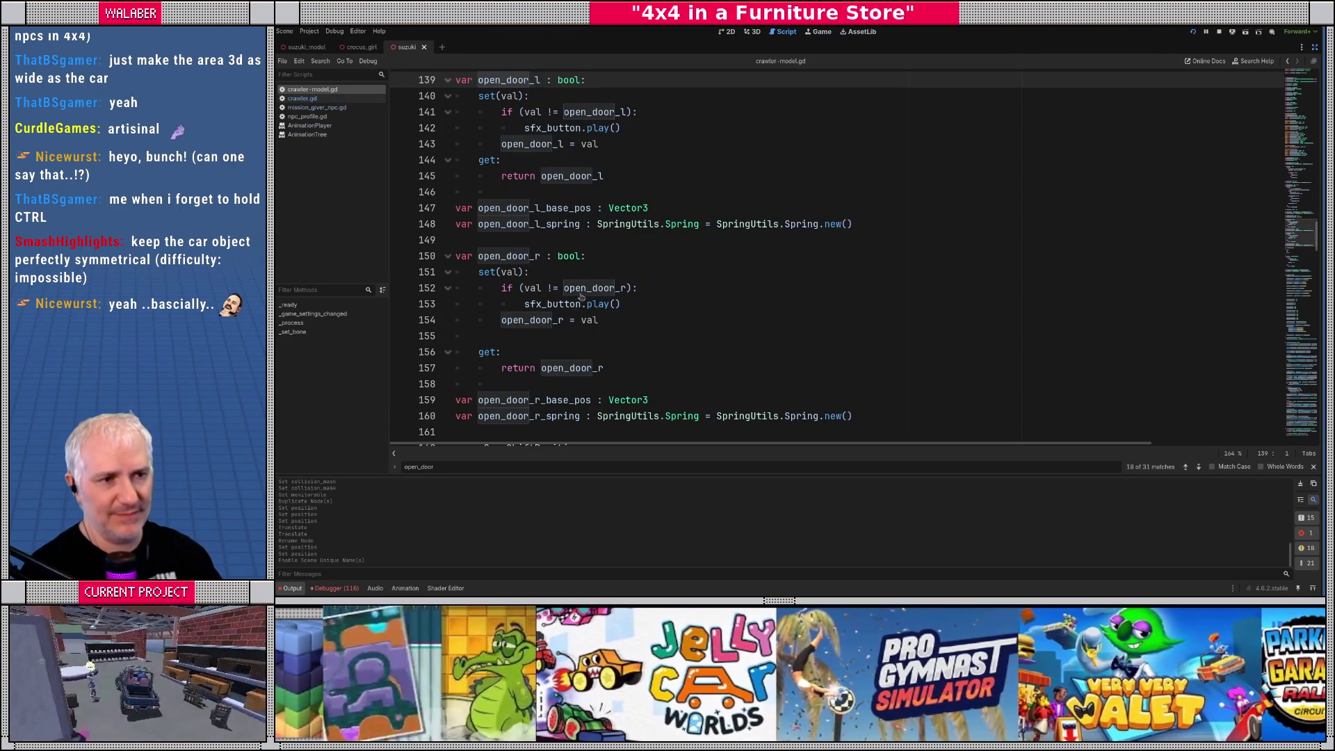
scroll(563, 208, up, 1)
drag(484, 128, 621, 222)
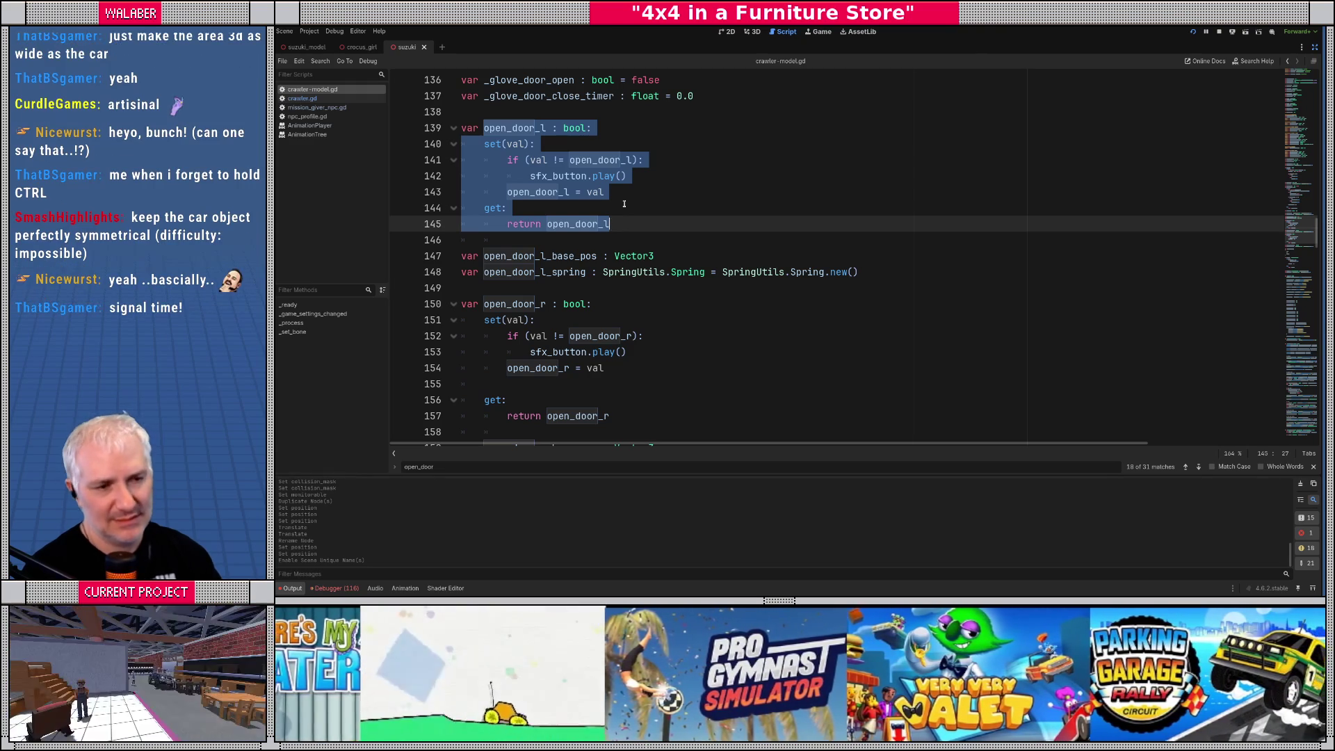
key(alt+Left)
key(alt+Left)
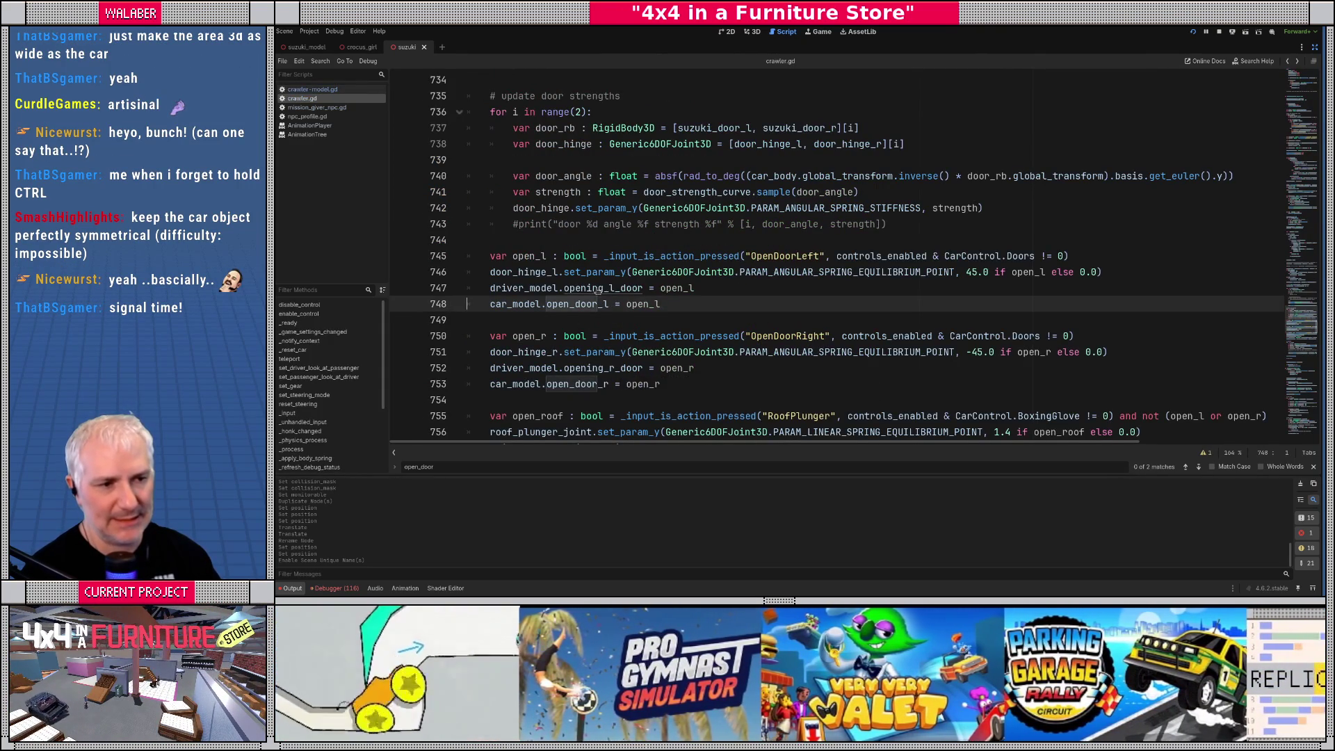
ctrl+click(595, 288)
scroll(576, 255, up, 20)
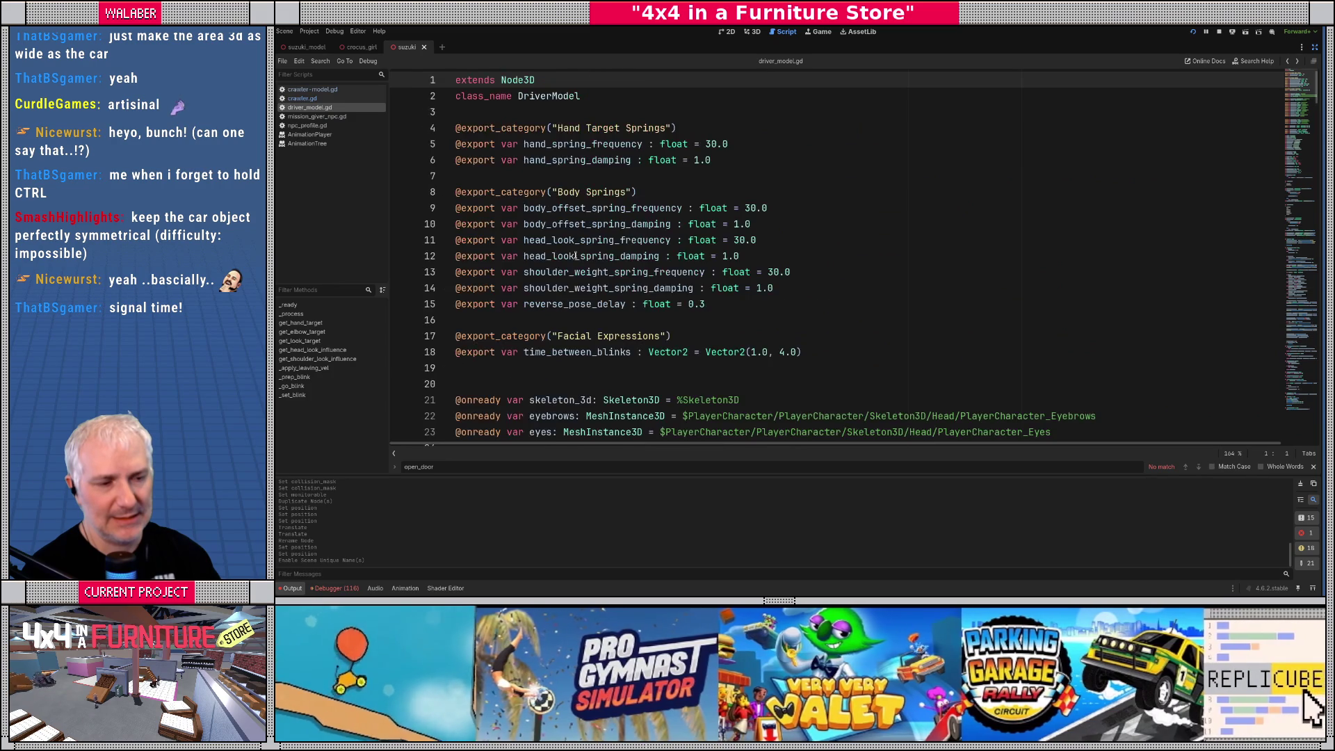
key(alt+Left)
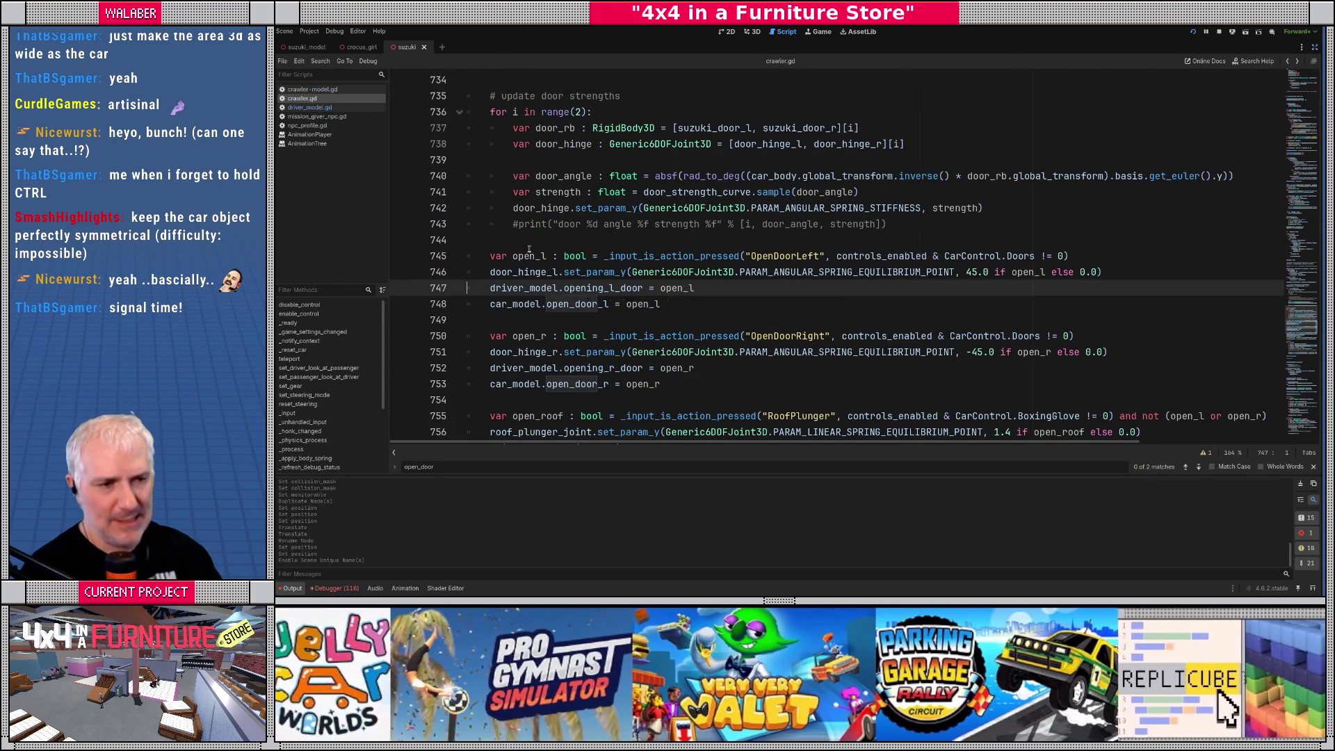
click(515, 241)
drag(495, 256, 812, 256)
click(695, 306)
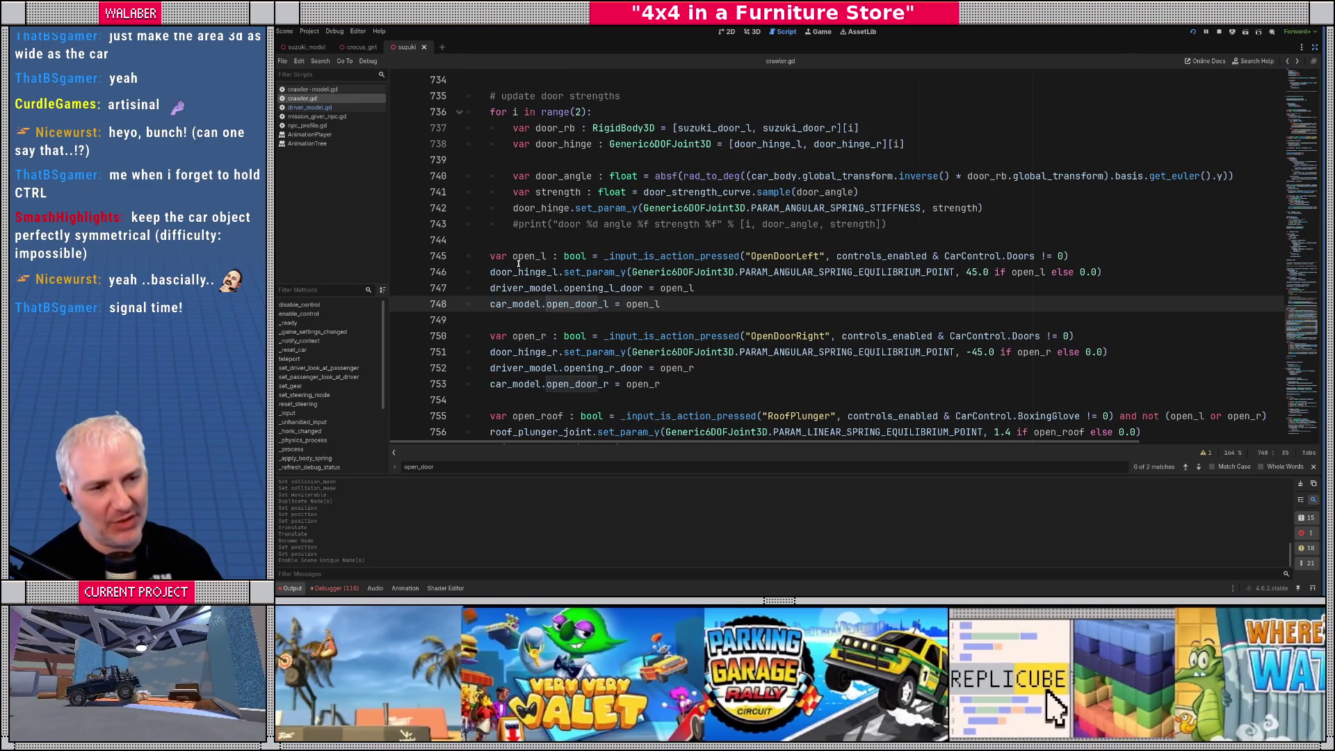
drag(489, 256, 690, 306)
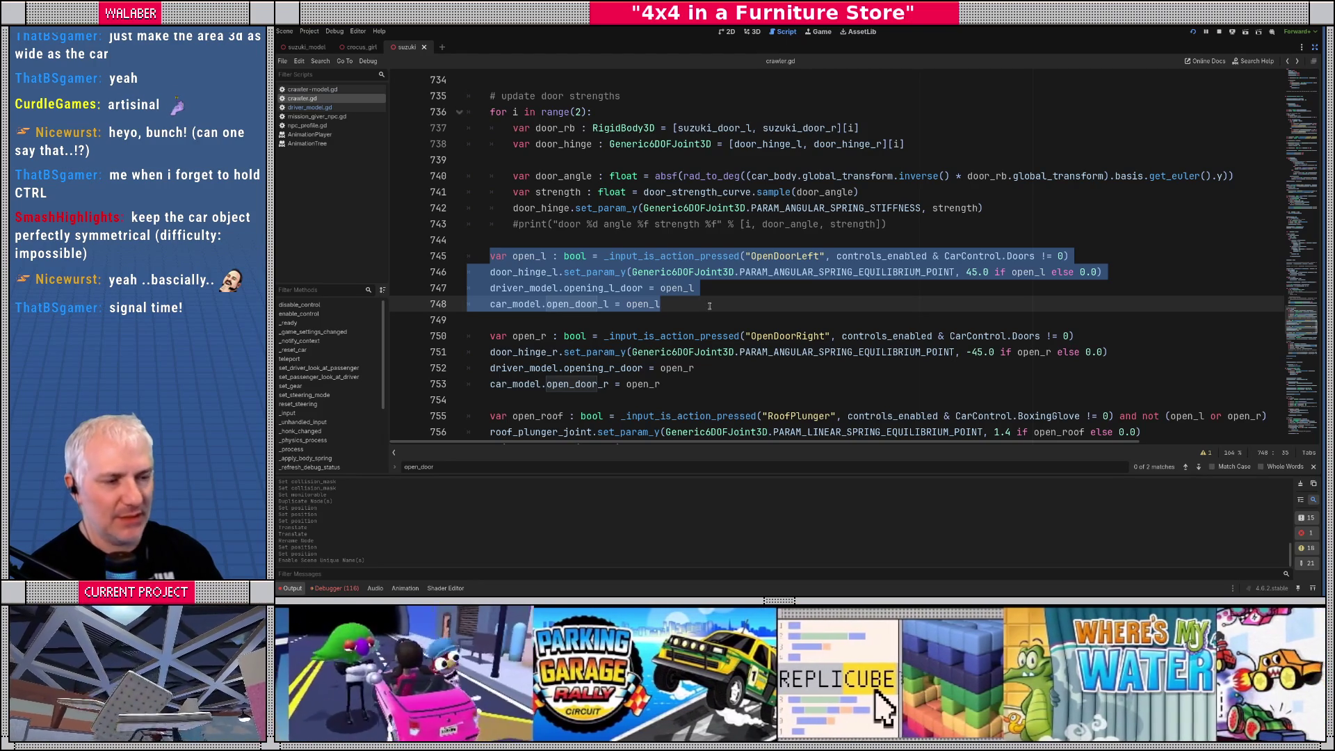
click(691, 306)
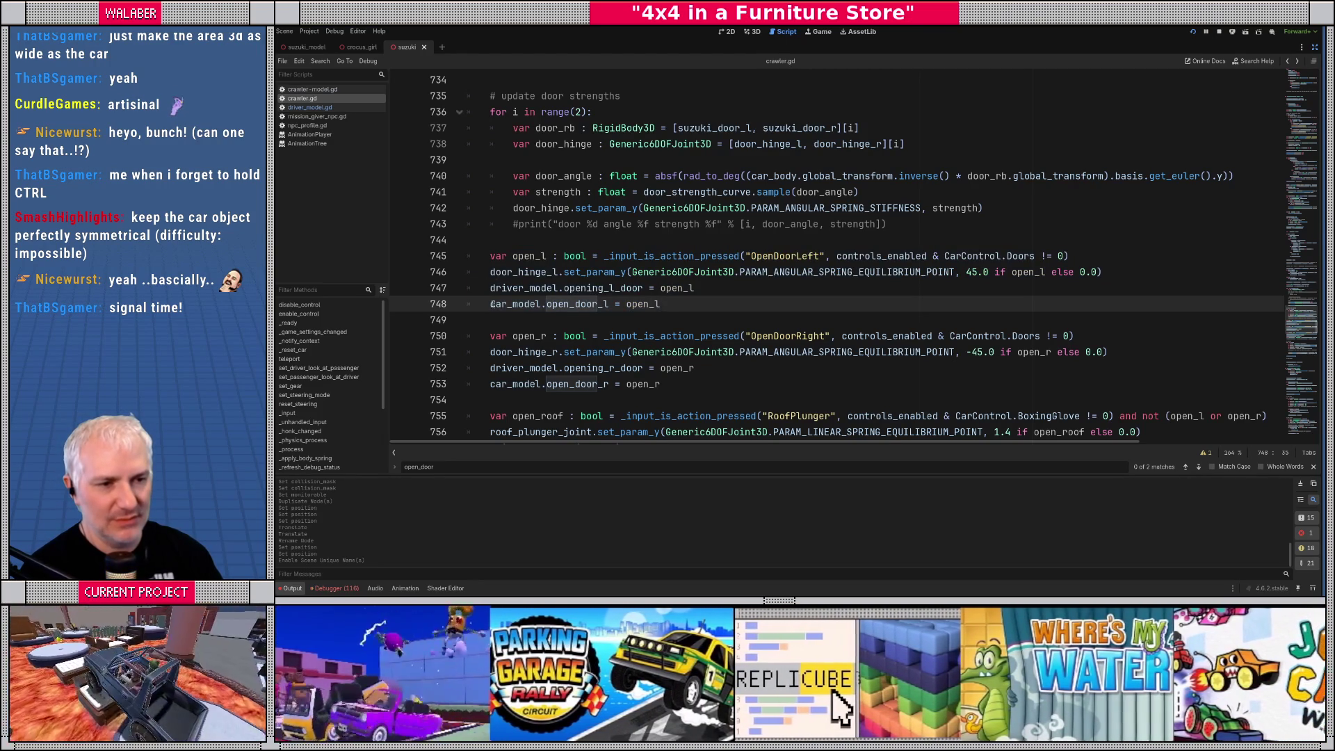
ctrl+click(568, 306)
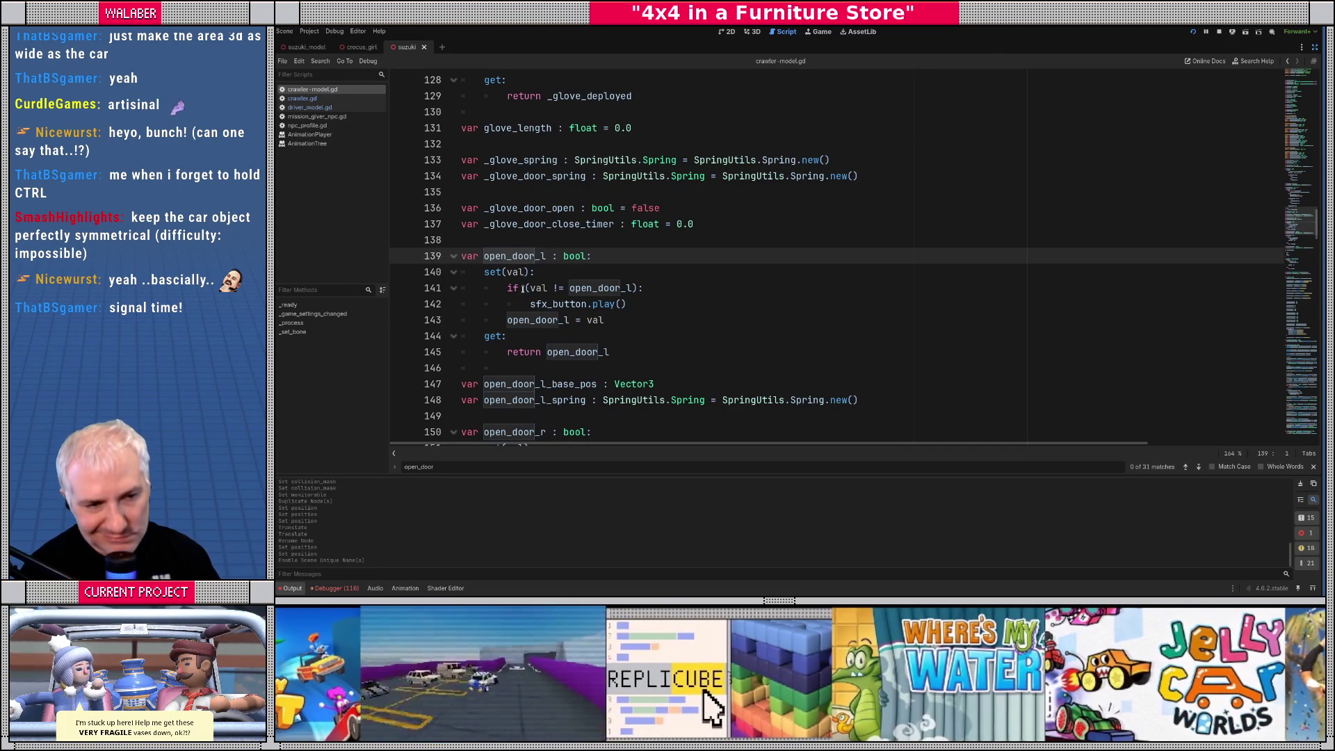
scroll(532, 283, down, 11)
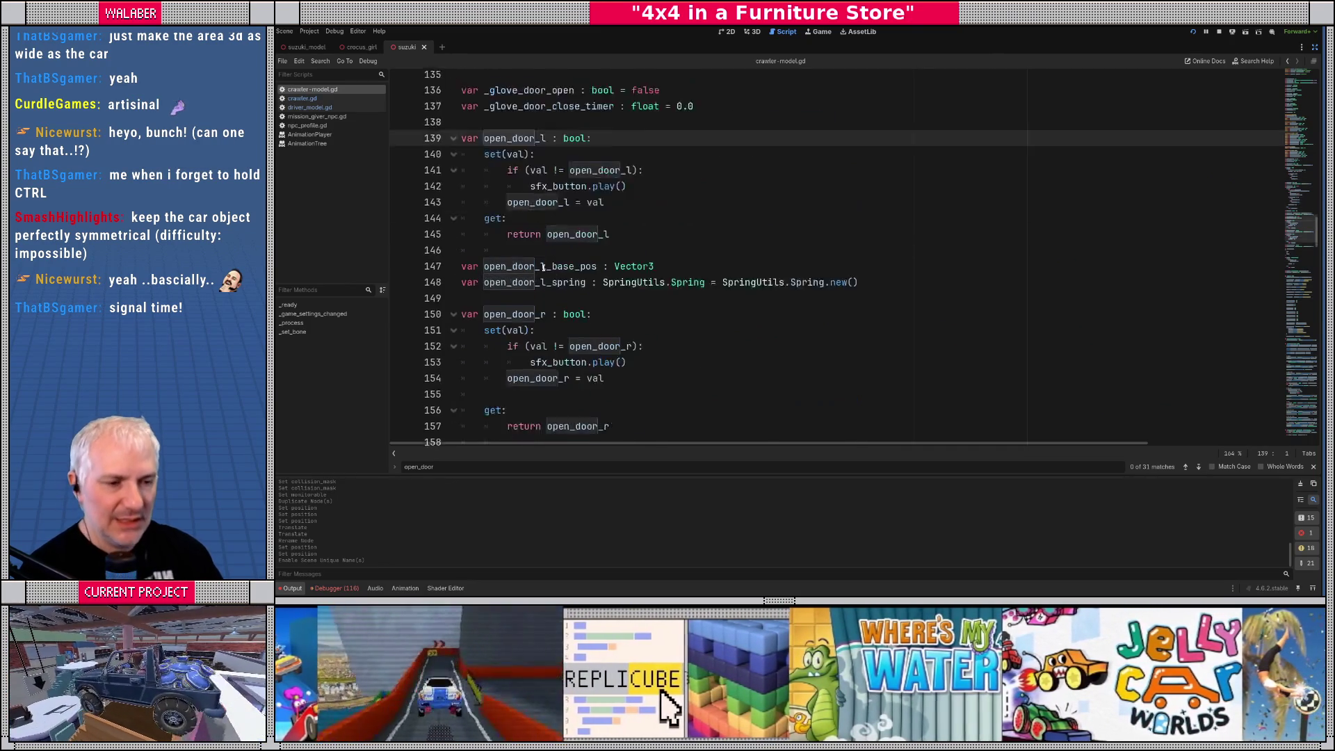
scroll(546, 276, down, 15)
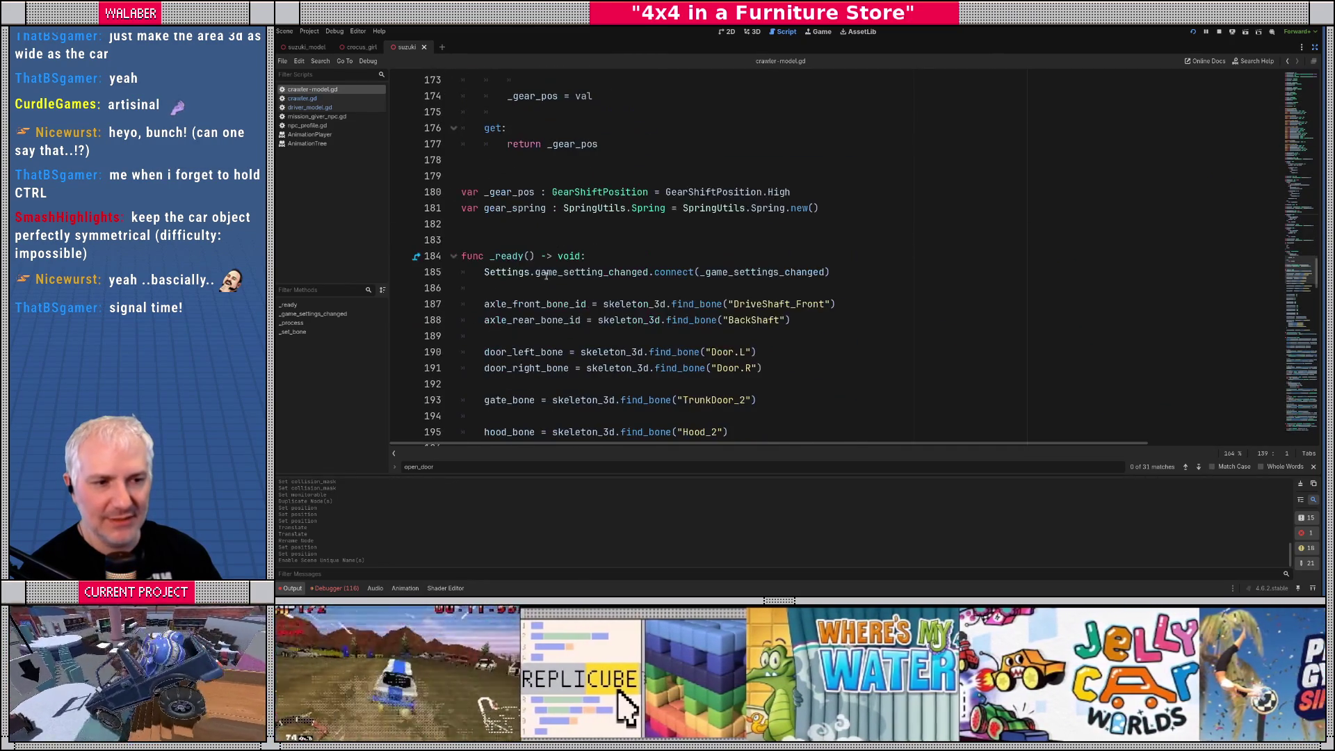
scroll(518, 292, down, 13)
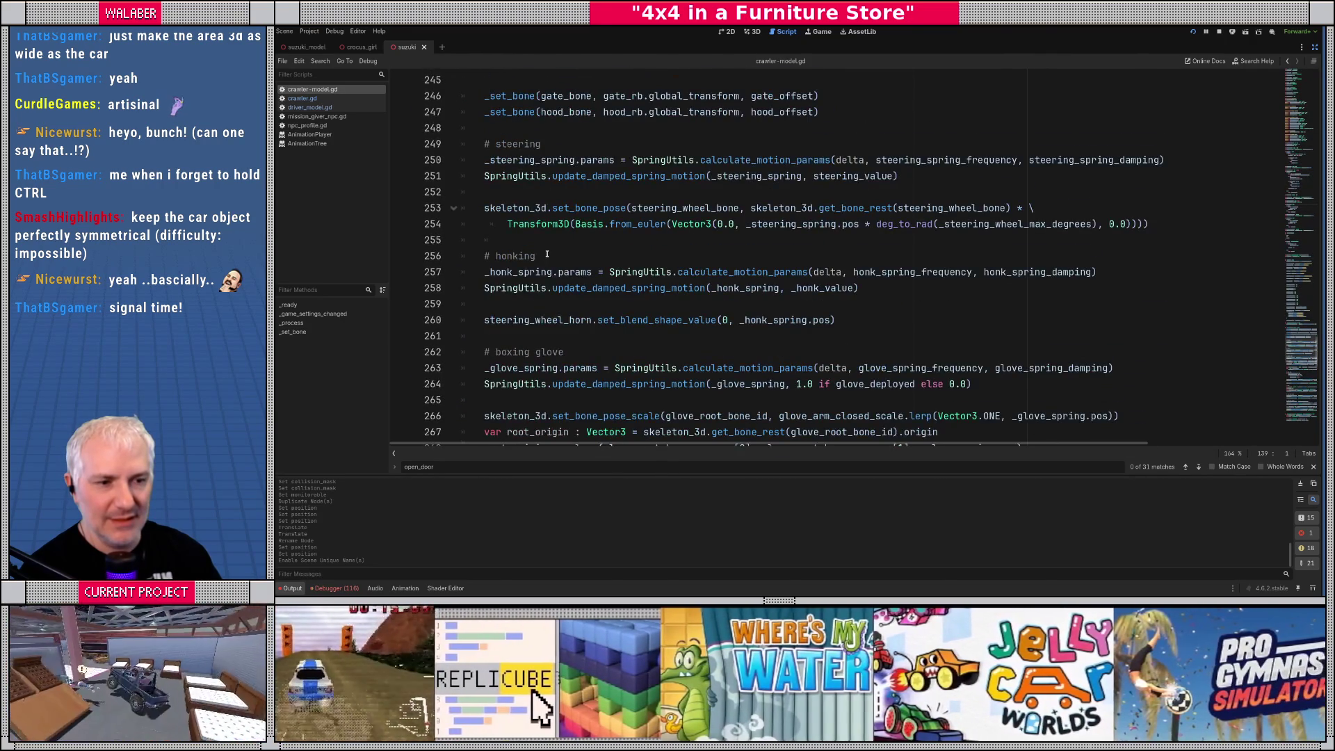
scroll(548, 254, down, 9)
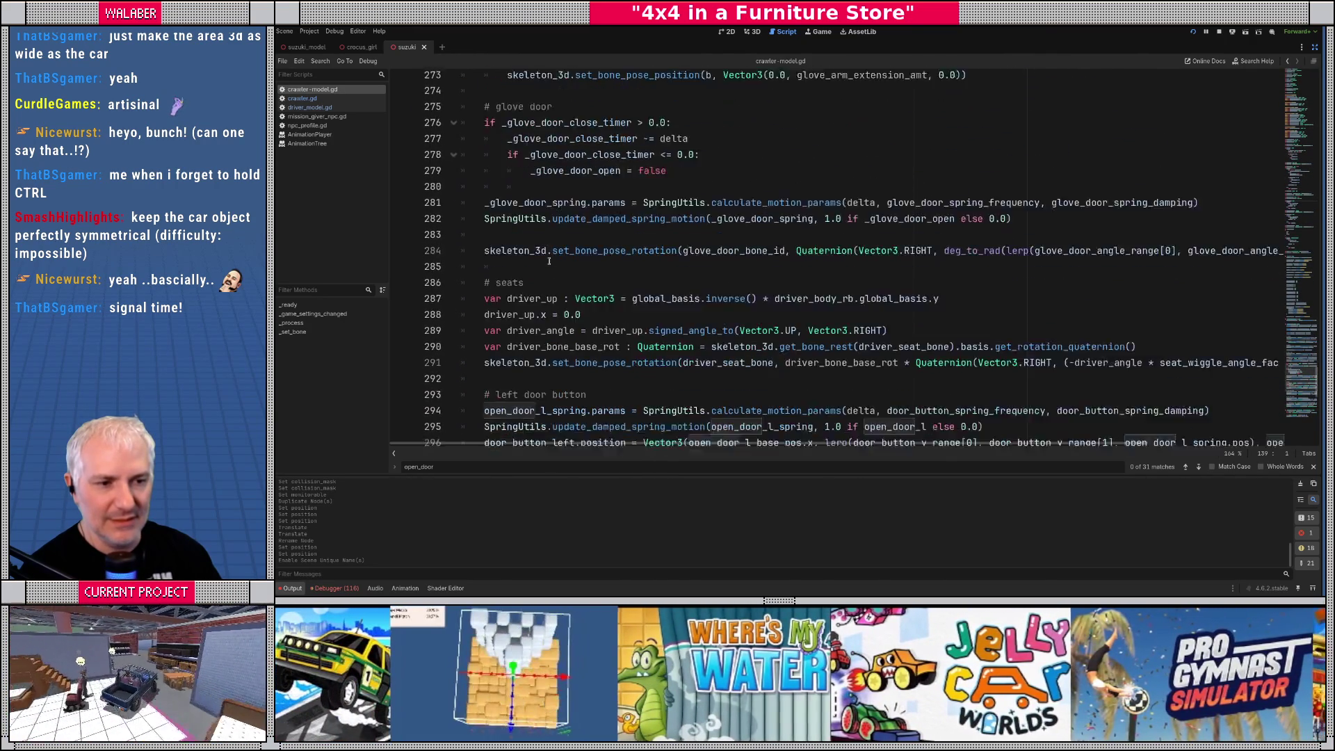
scroll(549, 261, down, 4)
click(550, 288)
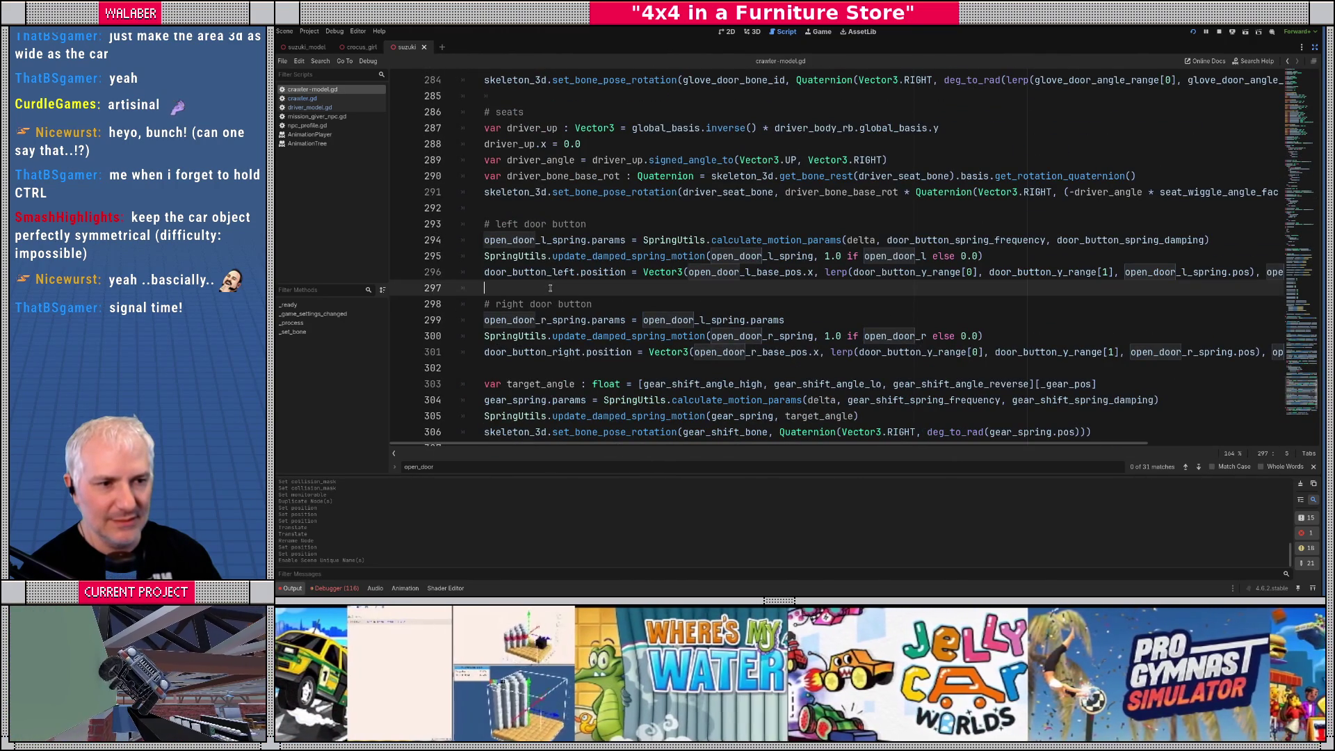
scroll(550, 288, down, 2)
scroll(550, 288, down, 3)
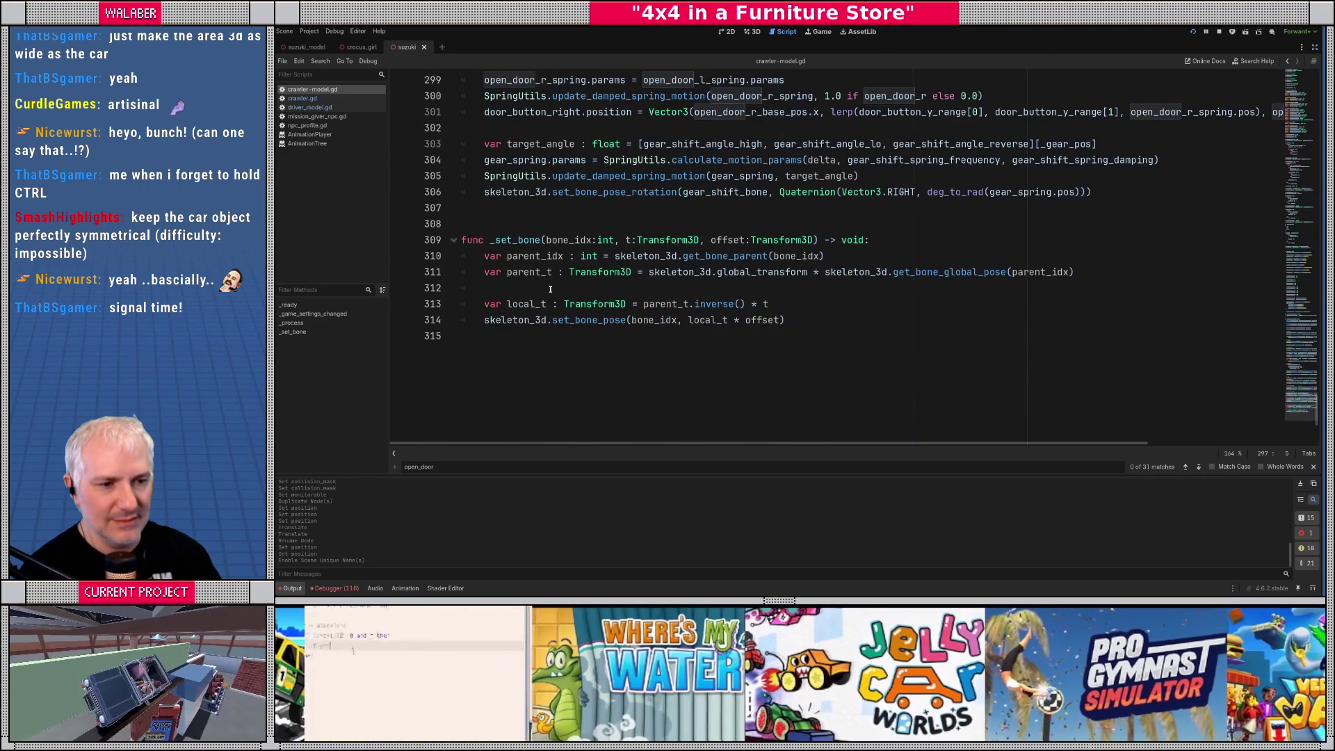
click(550, 288)
scroll(550, 288, up, 5)
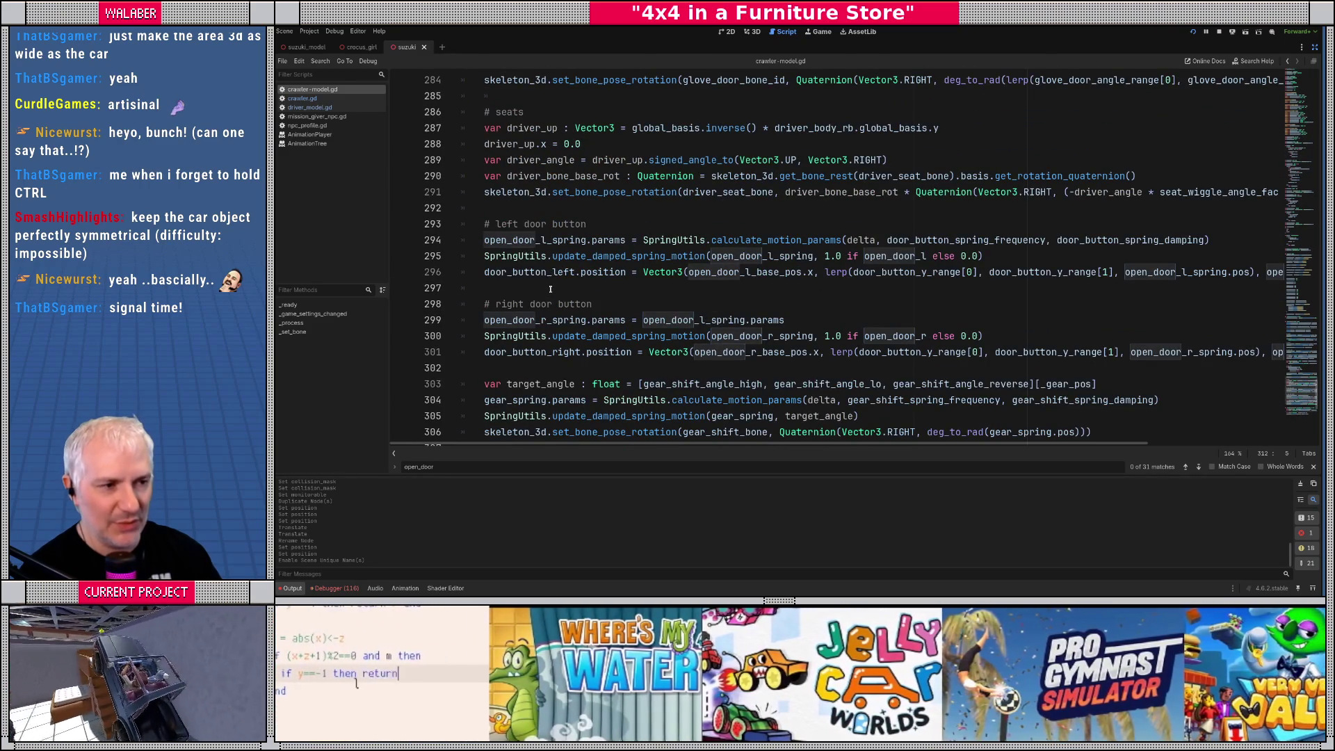
click(550, 288)
scroll(550, 288, down, 1)
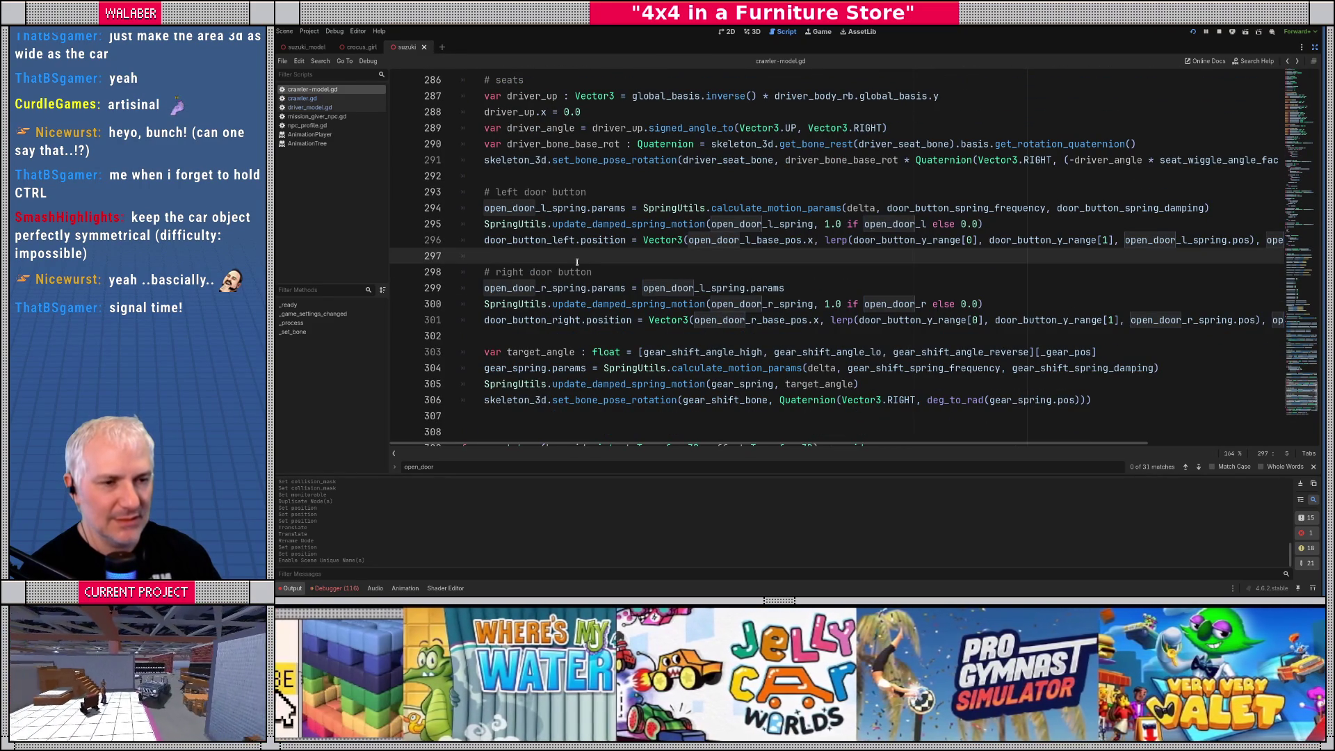
key(alt+Left)
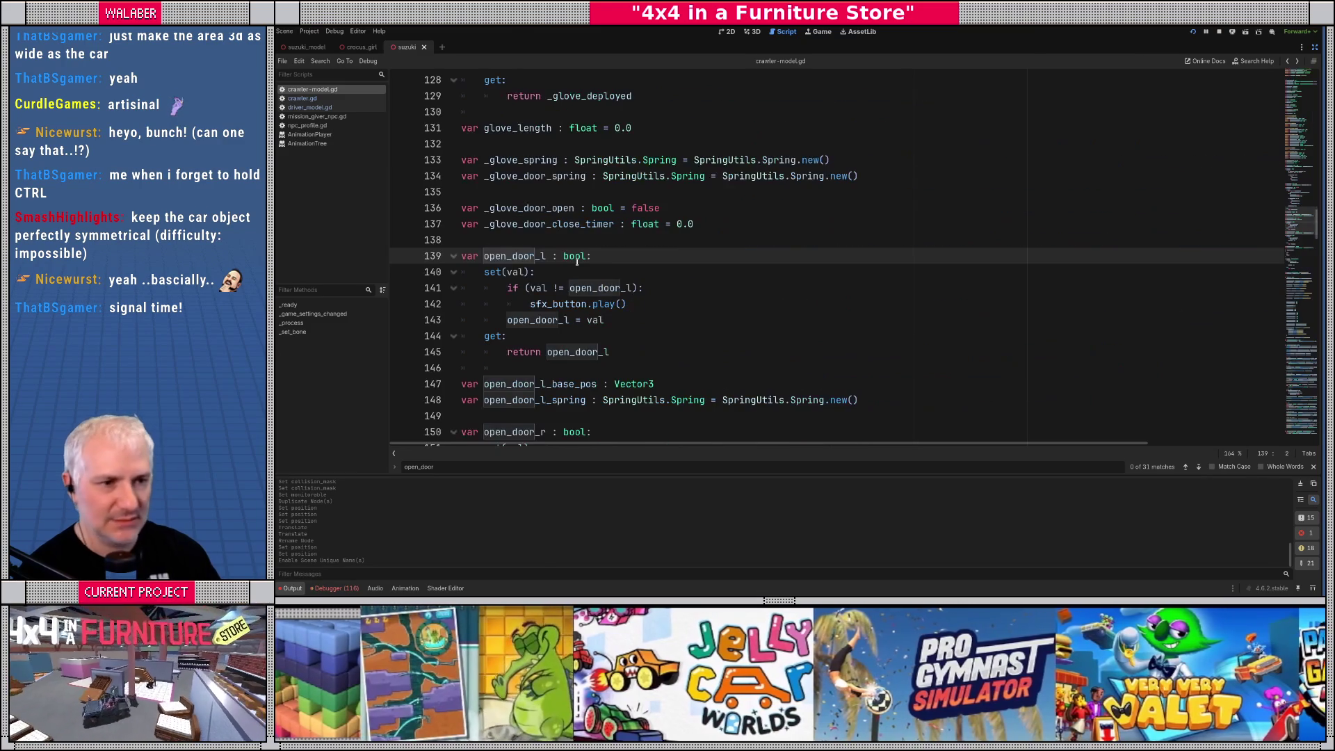
scroll(577, 262, up, 20)
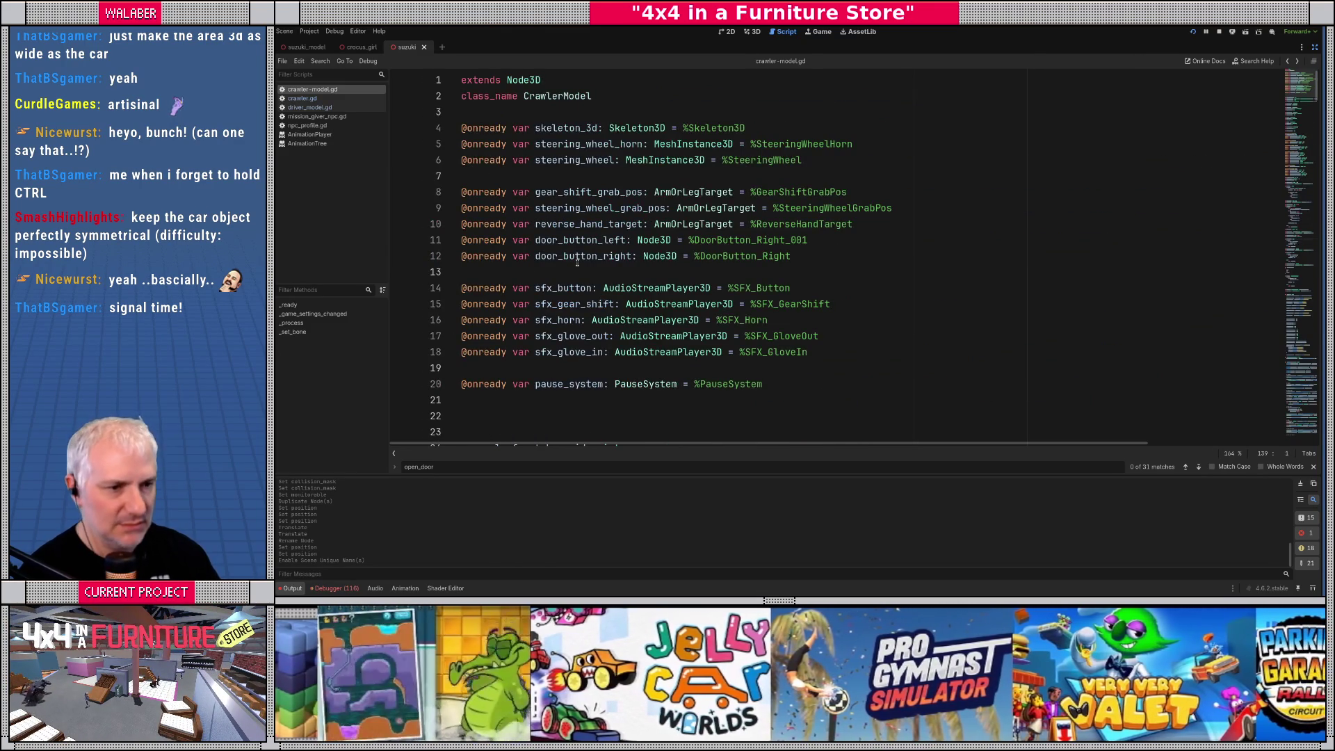
key(alt+Left)
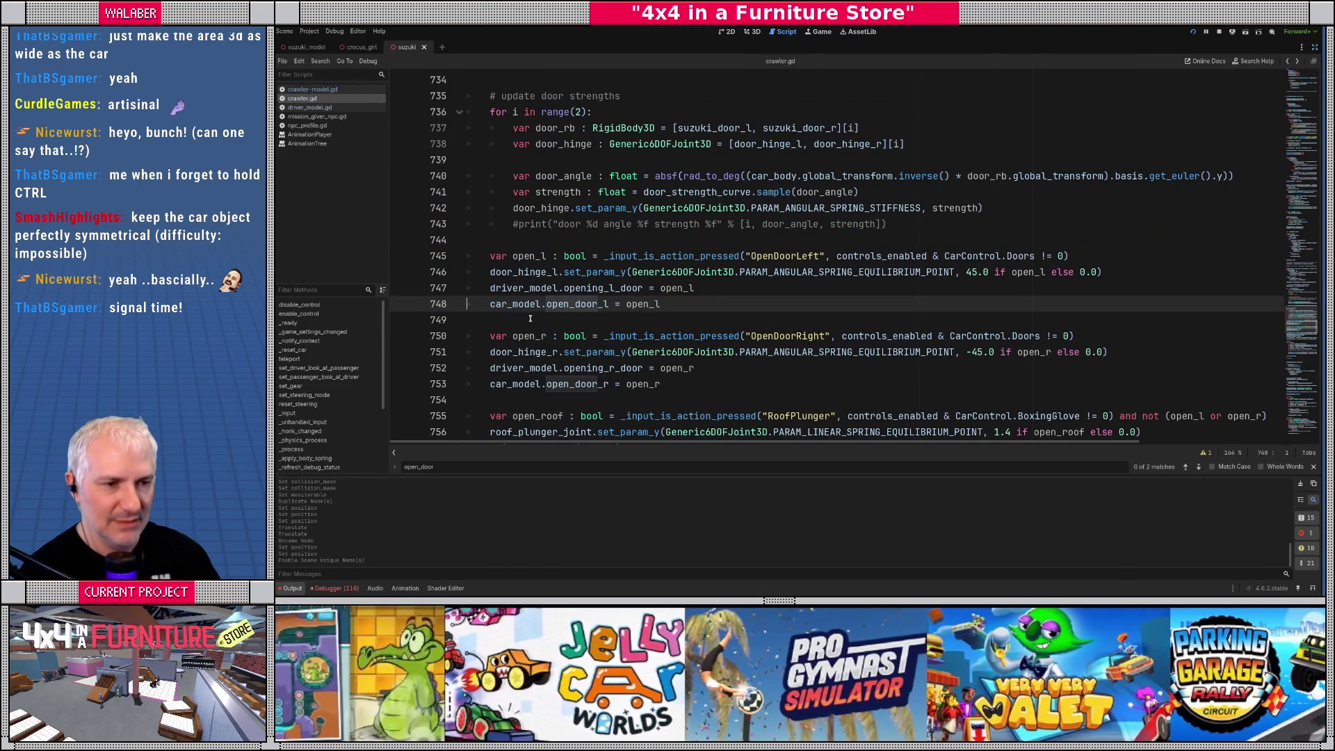
Search crawler.gd for door_hinge_l and step through its matches
click(527, 272)
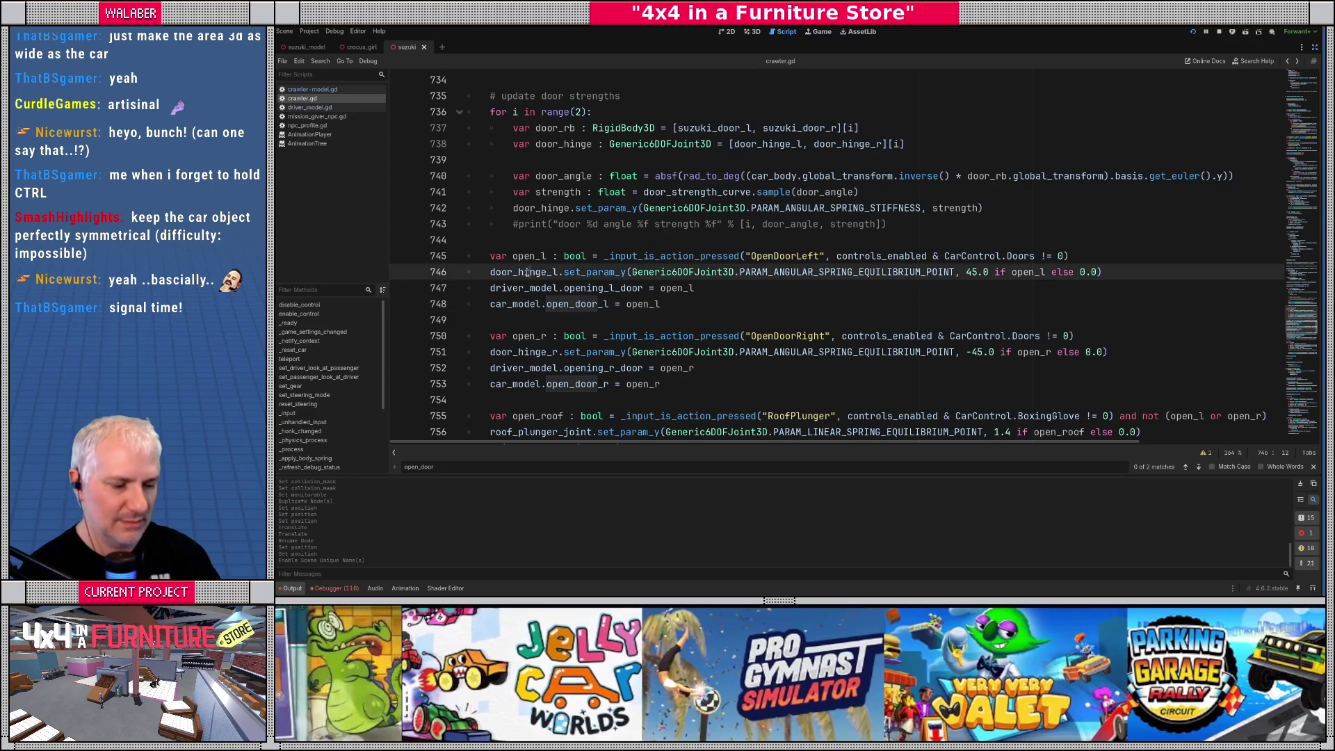
key(ctrl+f)
double_click(526, 273)
key(ctrl+f)
key(Return)
key(Return)
key(Return)
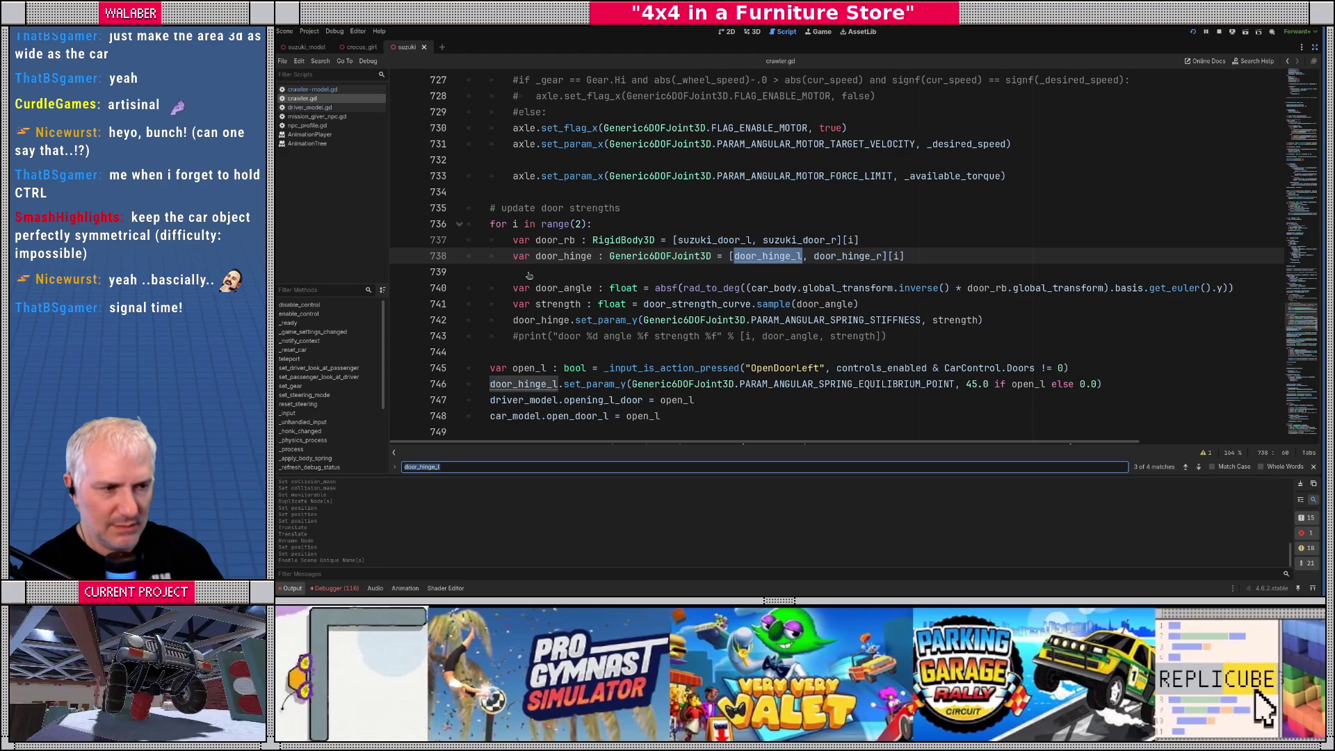
key(Return)
key(Return)
key(Return)
key(Return)
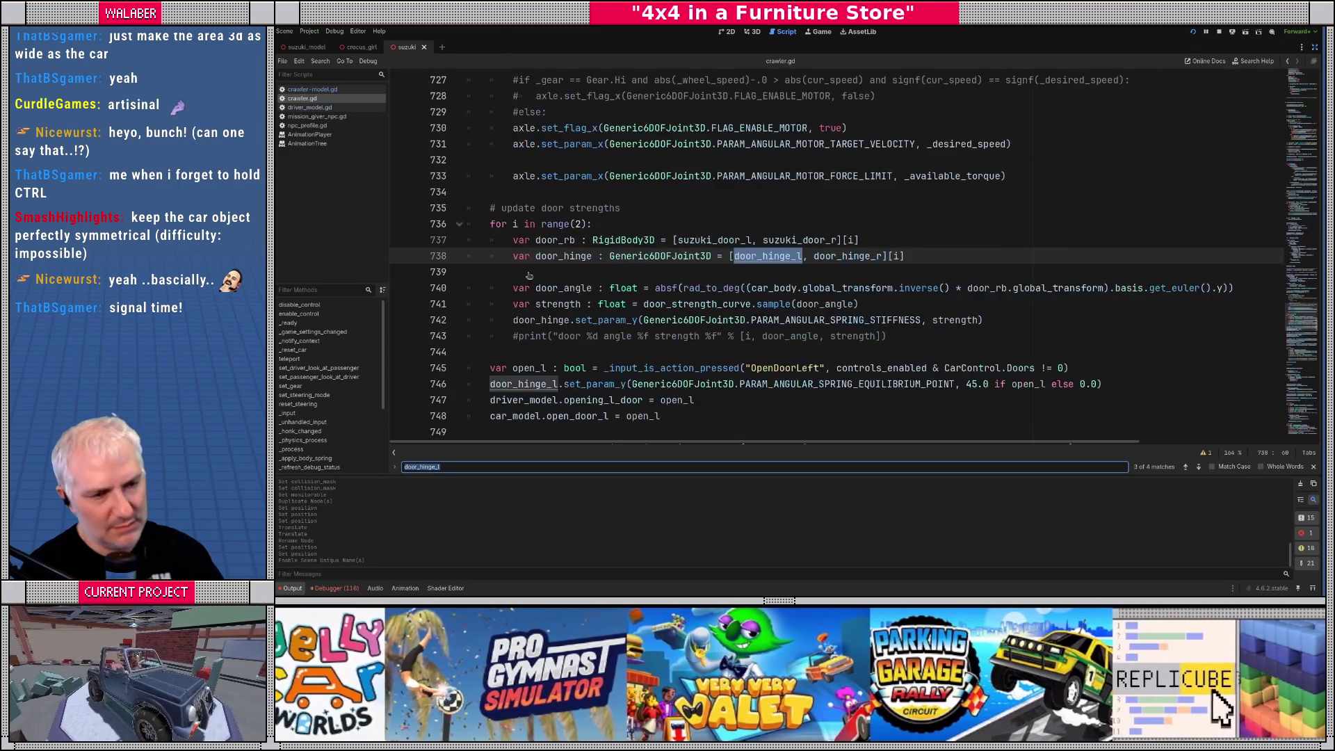
Jump from the opening_l_door line to open_door_l's definition in crawler-model.gd and review it
click(595, 223)
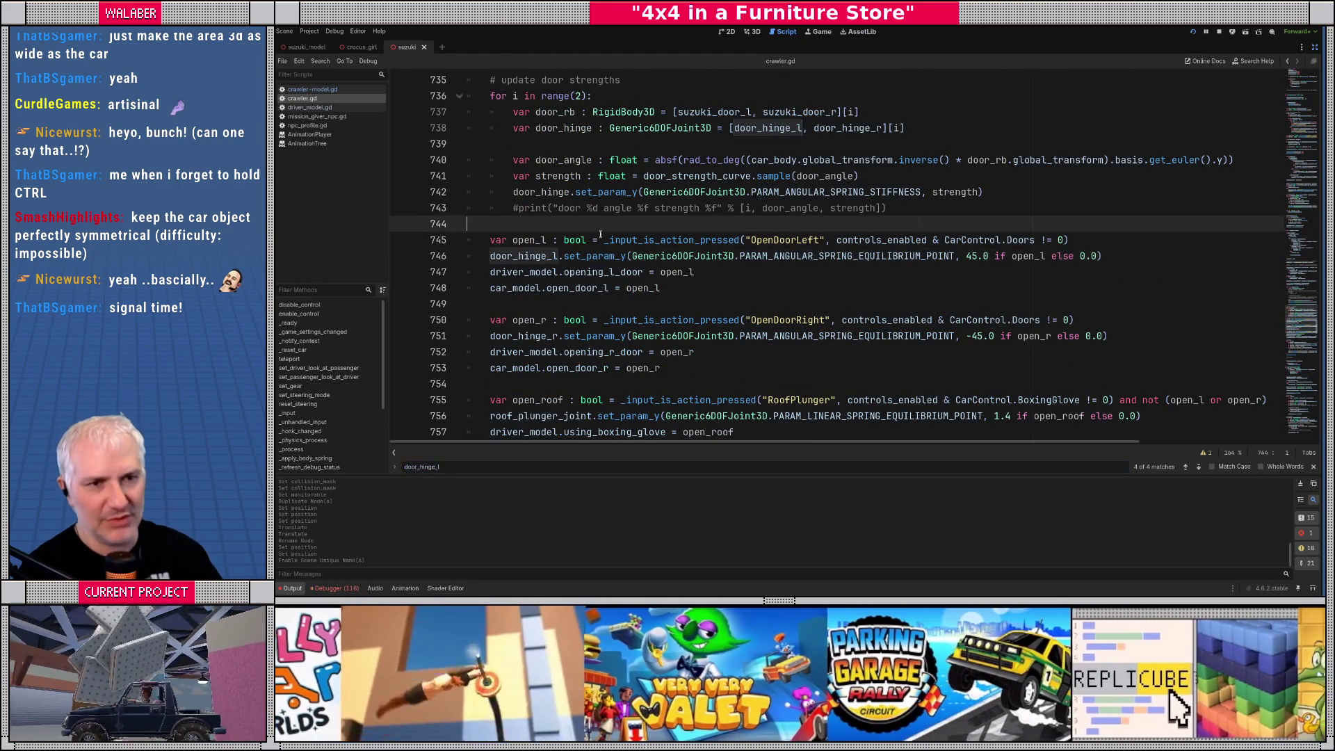
click(570, 273)
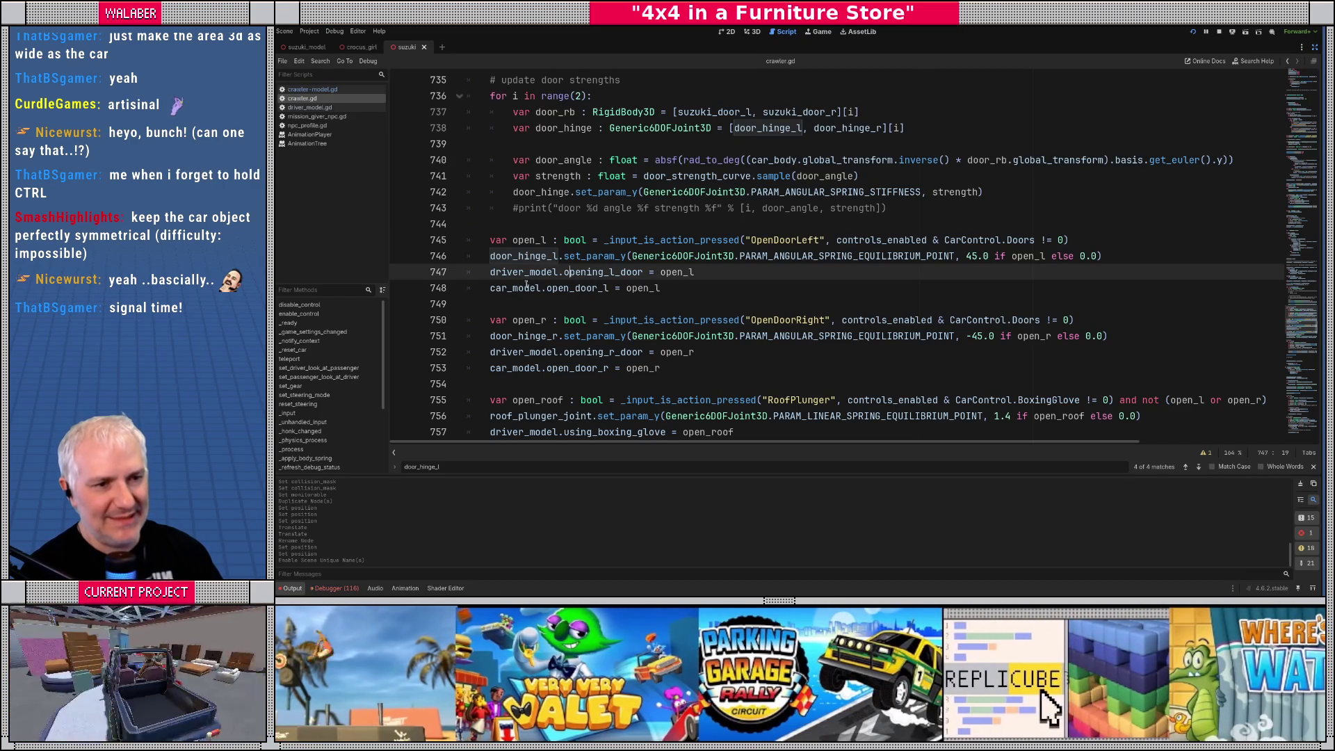
ctrl+click(594, 288)
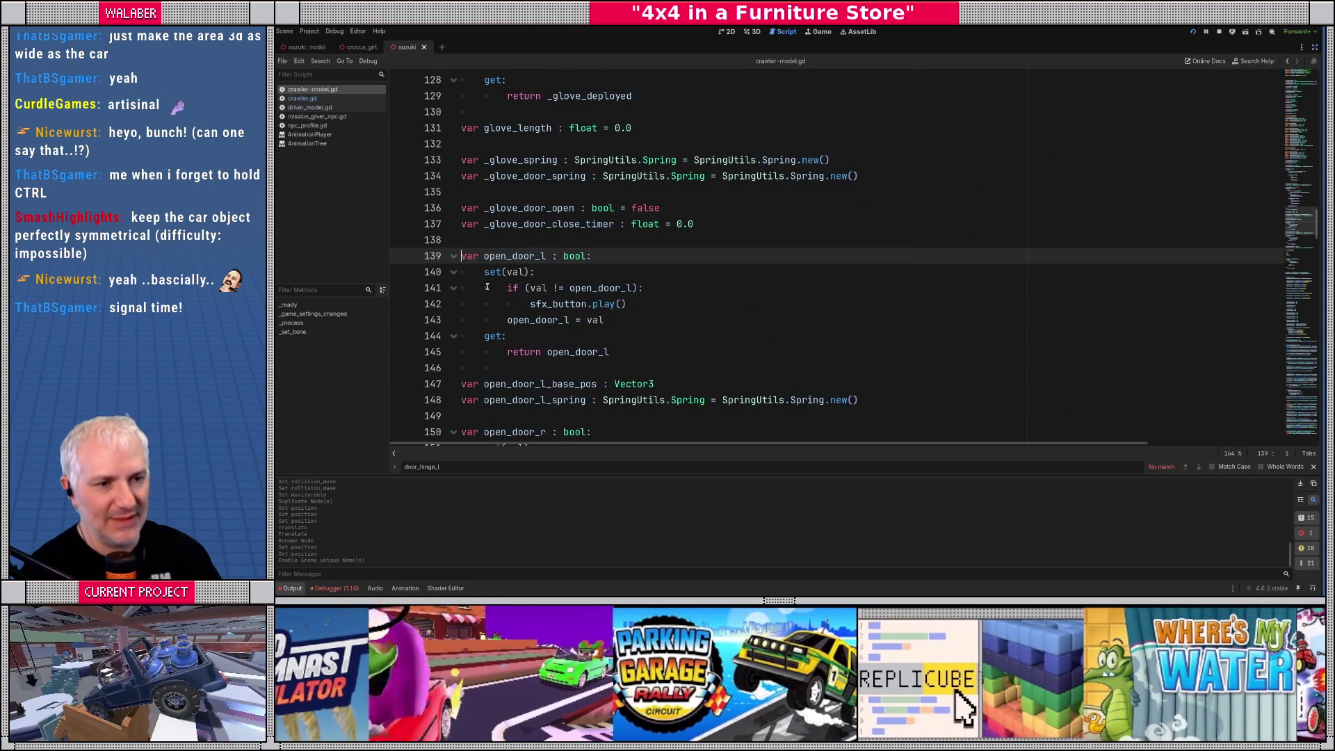
scroll(486, 286, up, 10)
scroll(486, 287, up, 5)
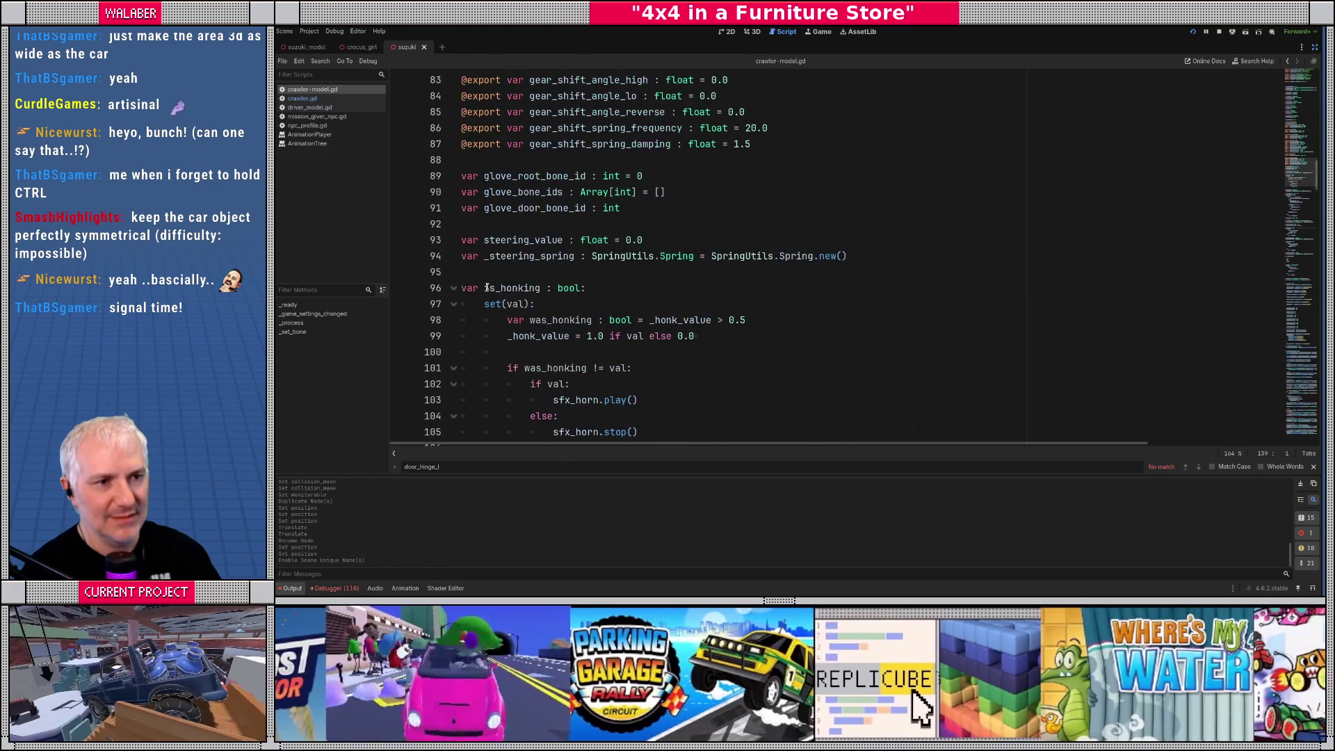
scroll(487, 287, up, 8)
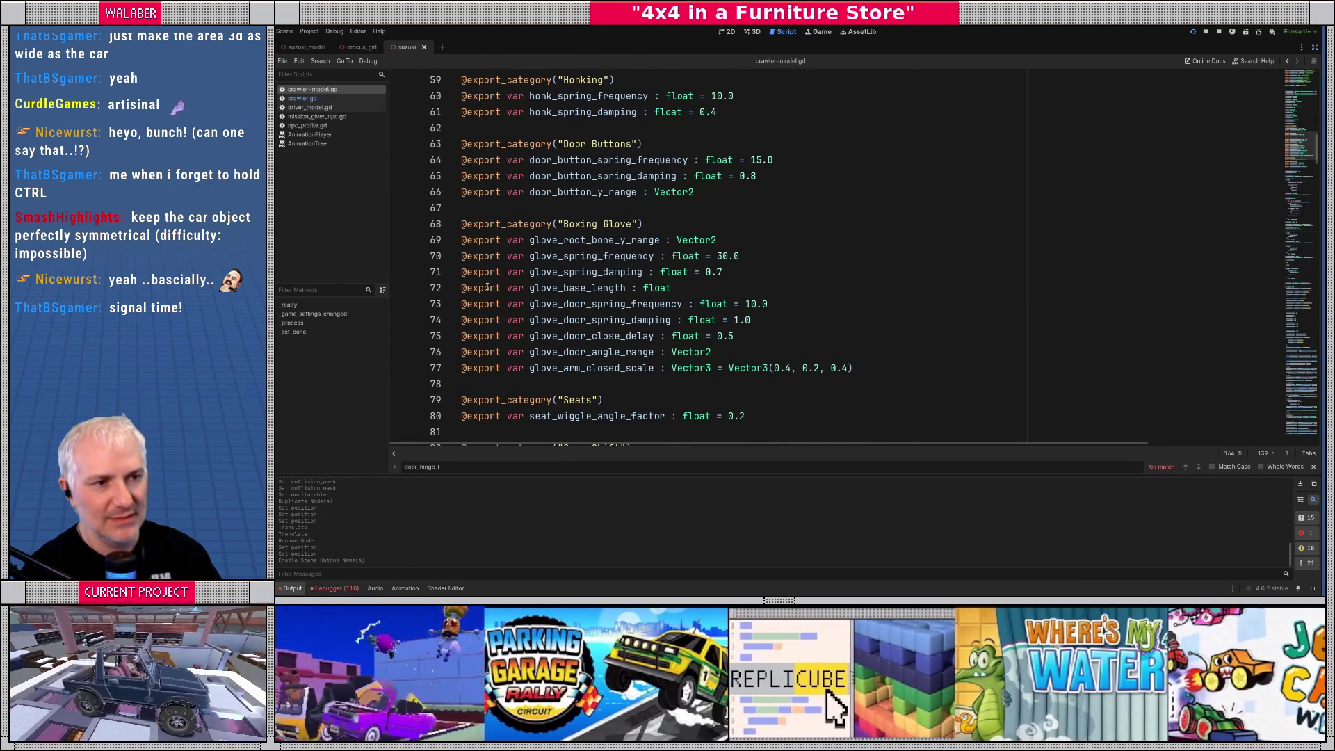
scroll(487, 287, up, 14)
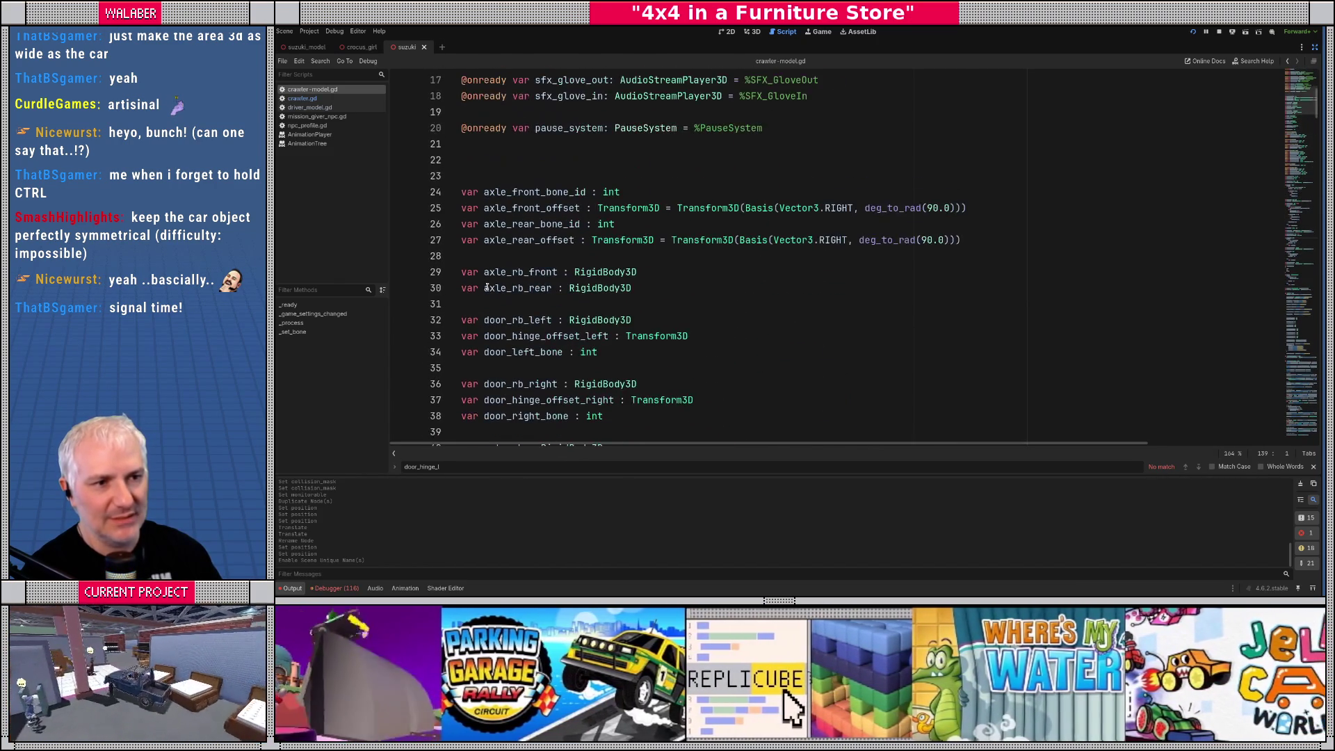
scroll(487, 287, up, 5)
Navigate back to door_hinge_l's use in _ready and restore the side docks
key(alt+Left)
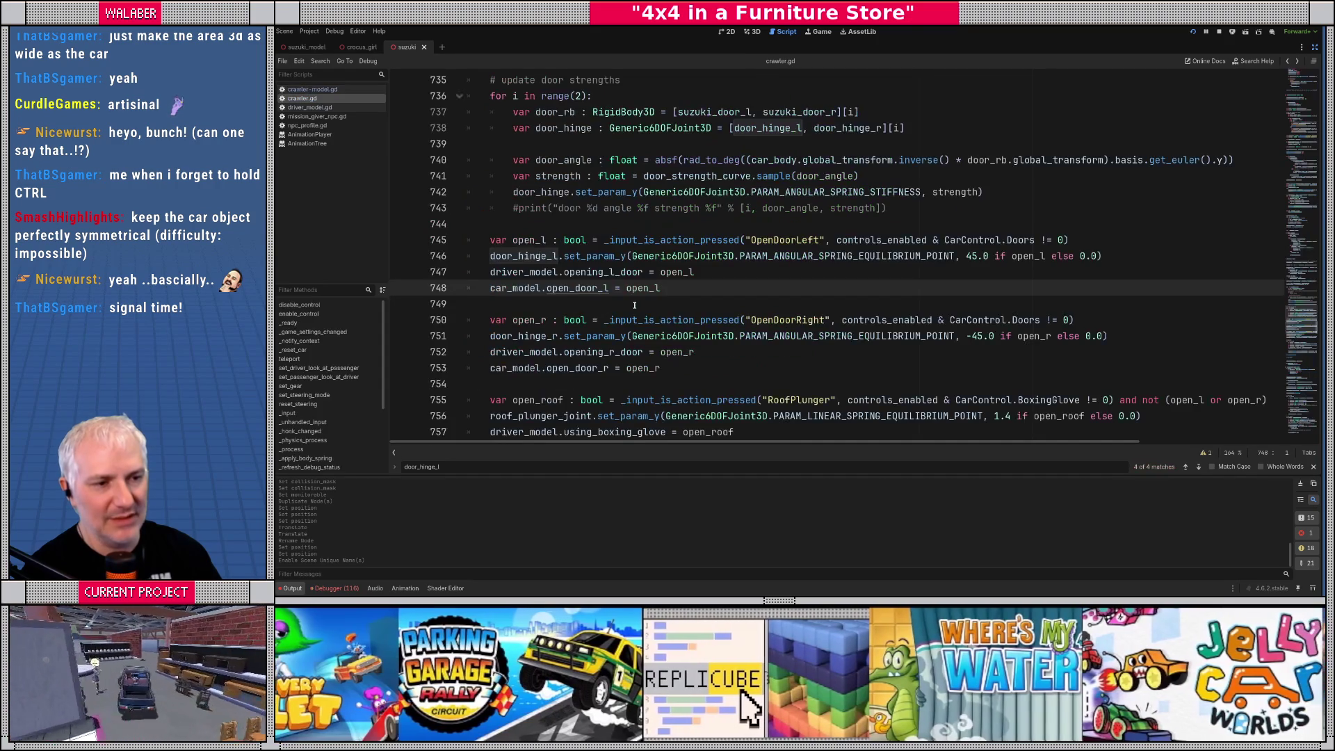
key(alt+Left)
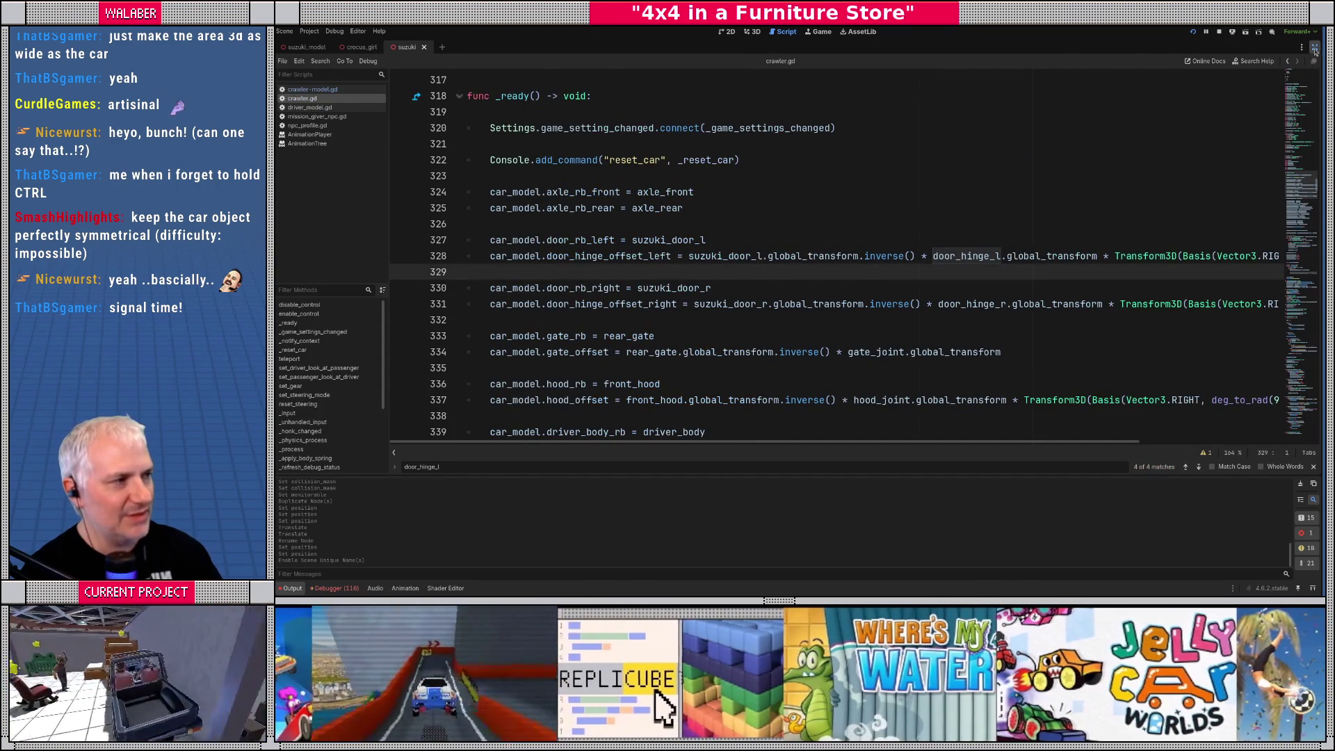
click(1314, 47)
click(478, 47)
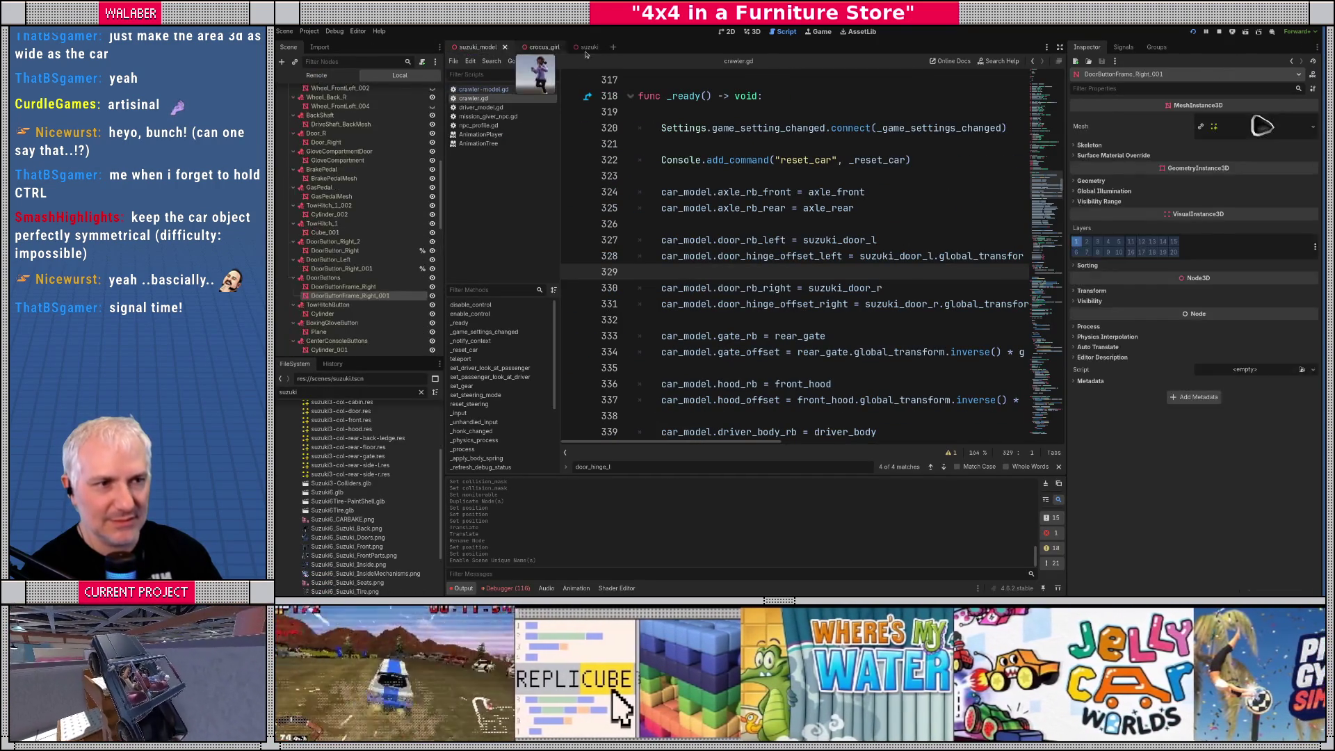
Inspect the NearDoorDetectorRight and SFX_DoorOpen_L node properties
click(578, 47)
scroll(361, 275, down, 5)
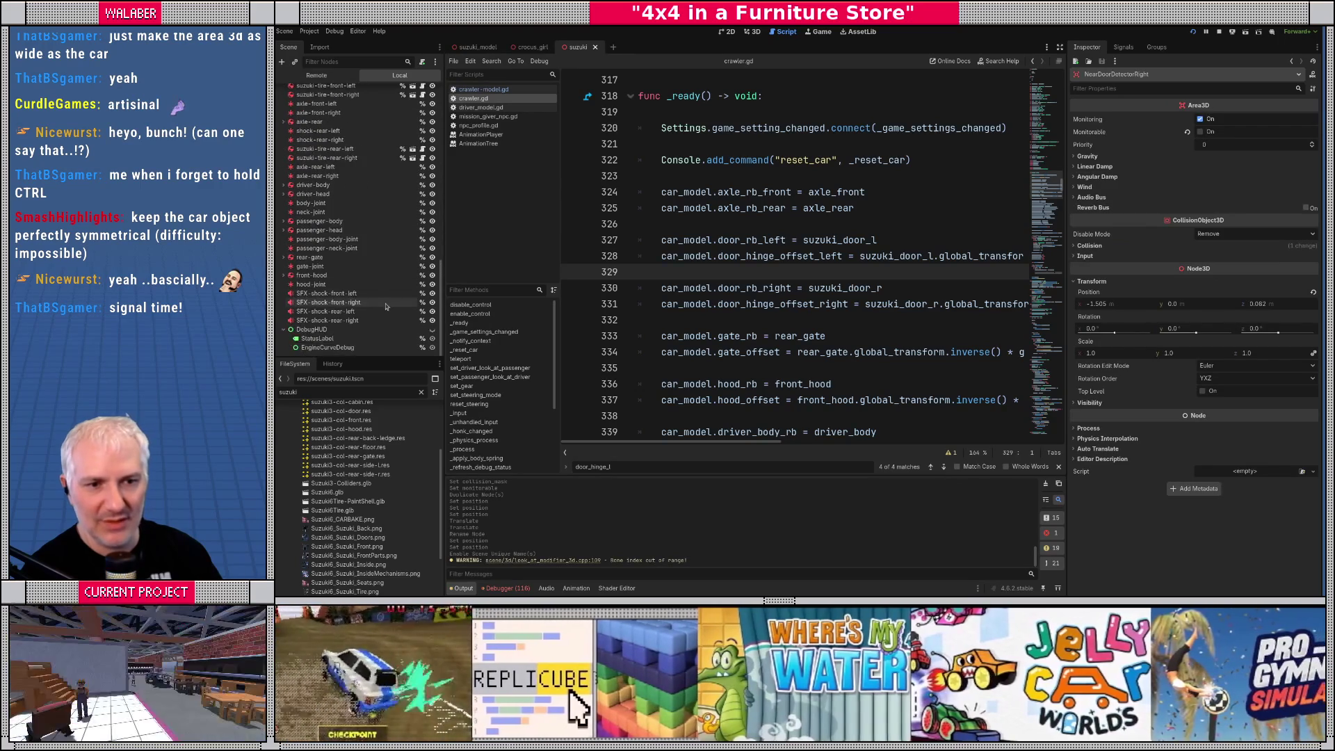
scroll(365, 310, down, 5)
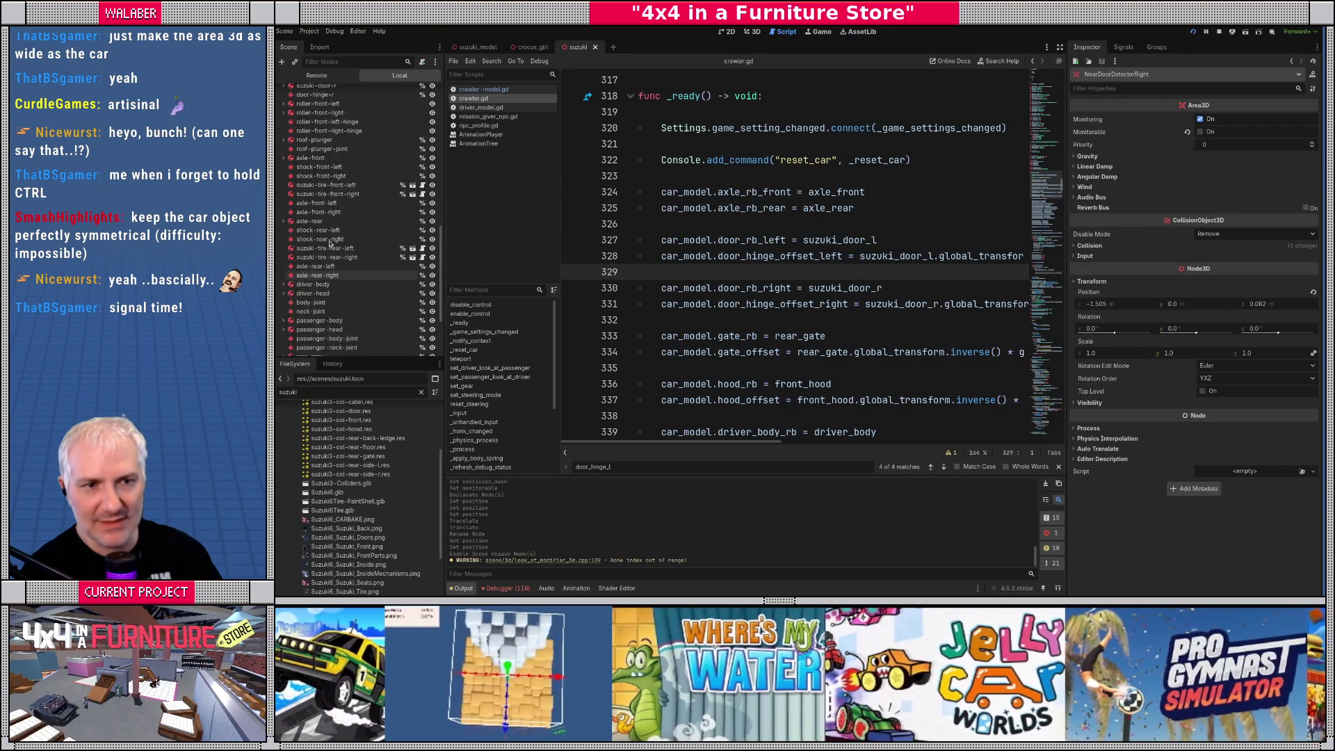
scroll(331, 245, up, 6)
scroll(331, 245, up, 3)
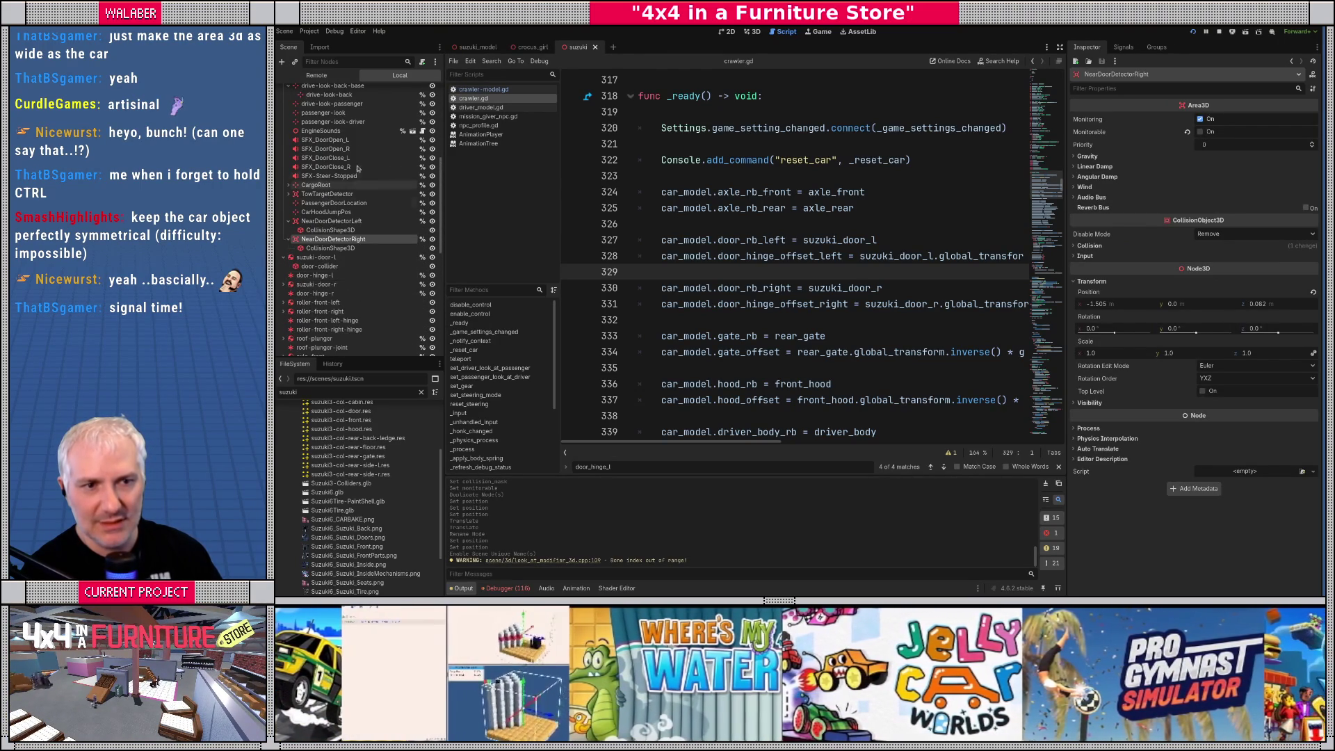
click(348, 140)
Search crawler.gd for 'sfx_door_op' and widen the script editor to full width
click(696, 256)
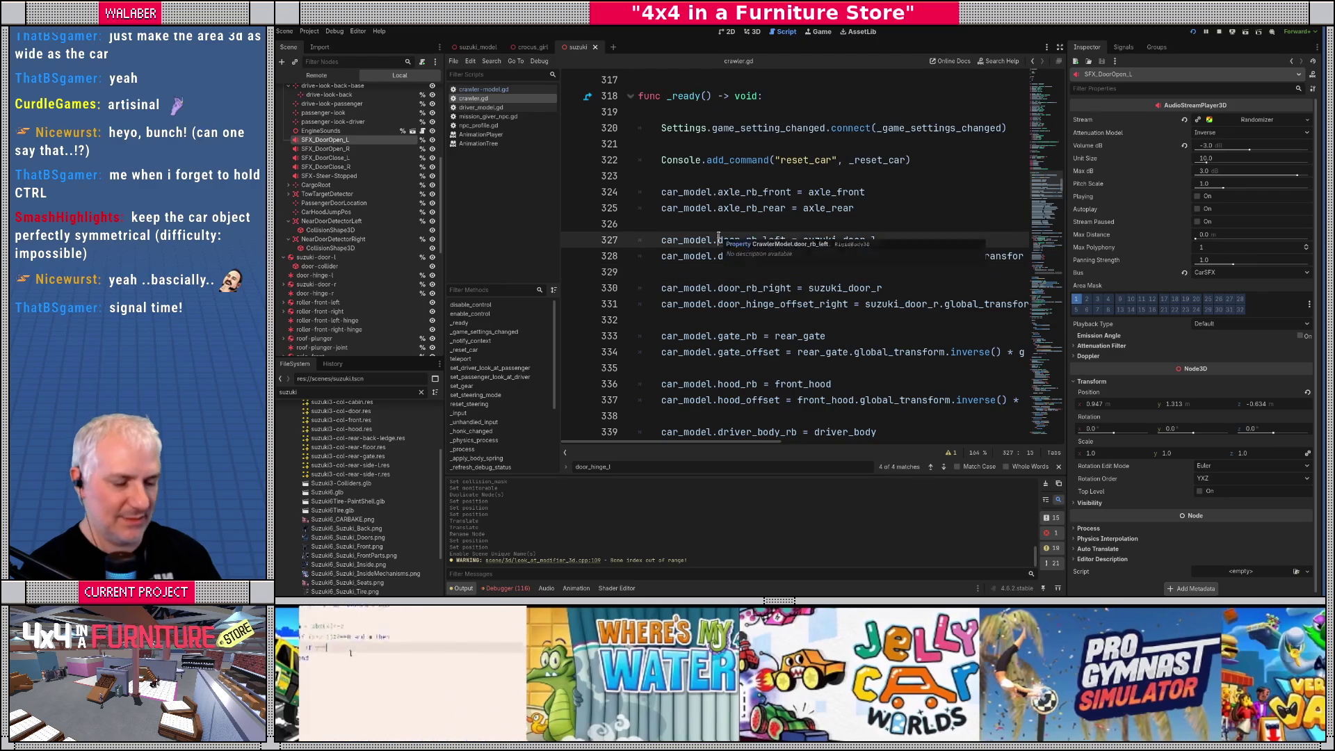
key(ctrl+f)
text(sfx_door_op)
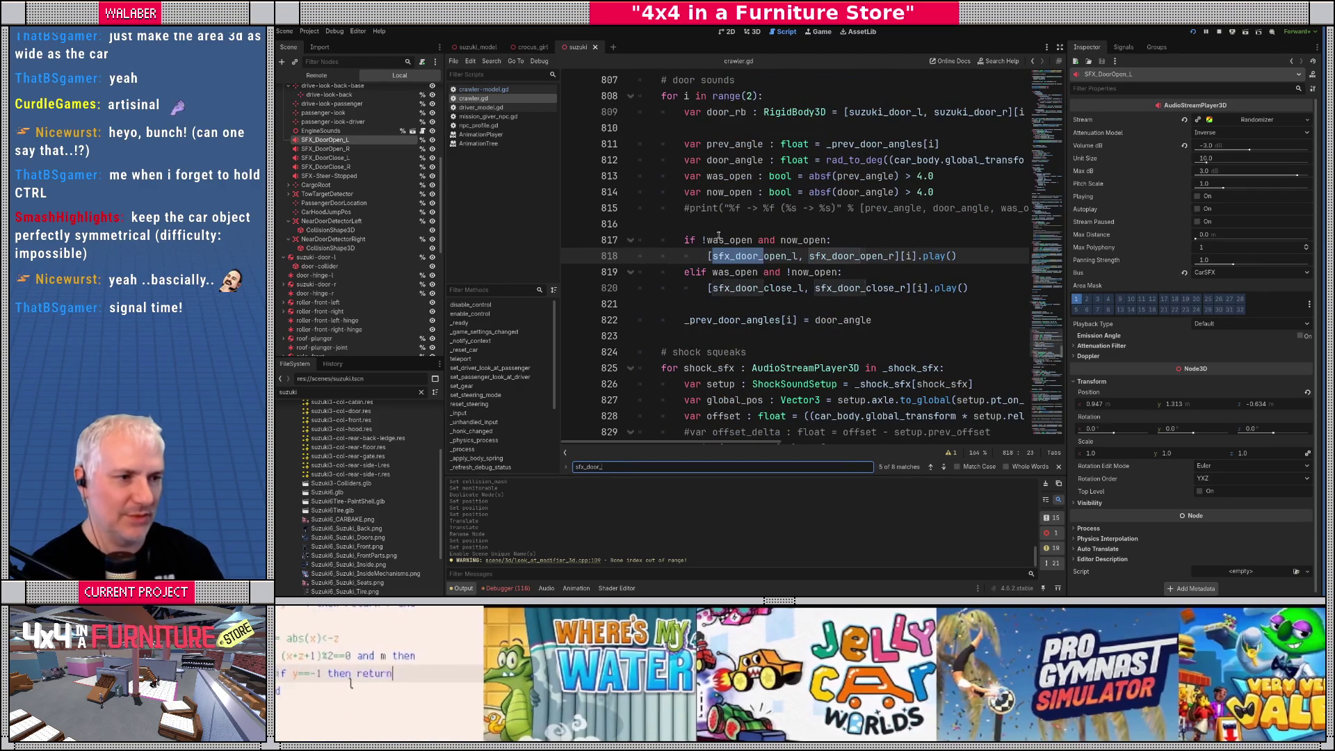
key(Escape)
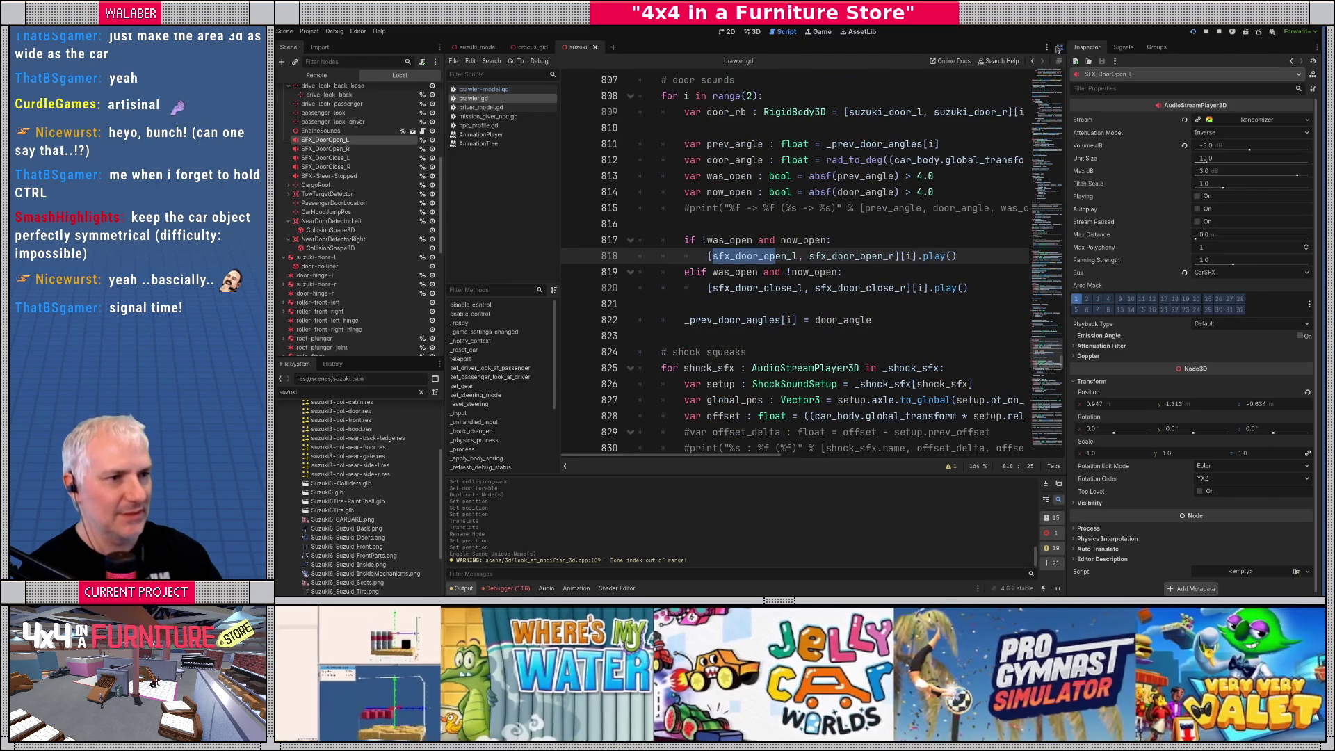
key(ctrl+shift+F11)
Review the door sounds block (lines 807–821), checking the was_open and now_open variables
click(536, 176)
scroll(537, 201, up, 1)
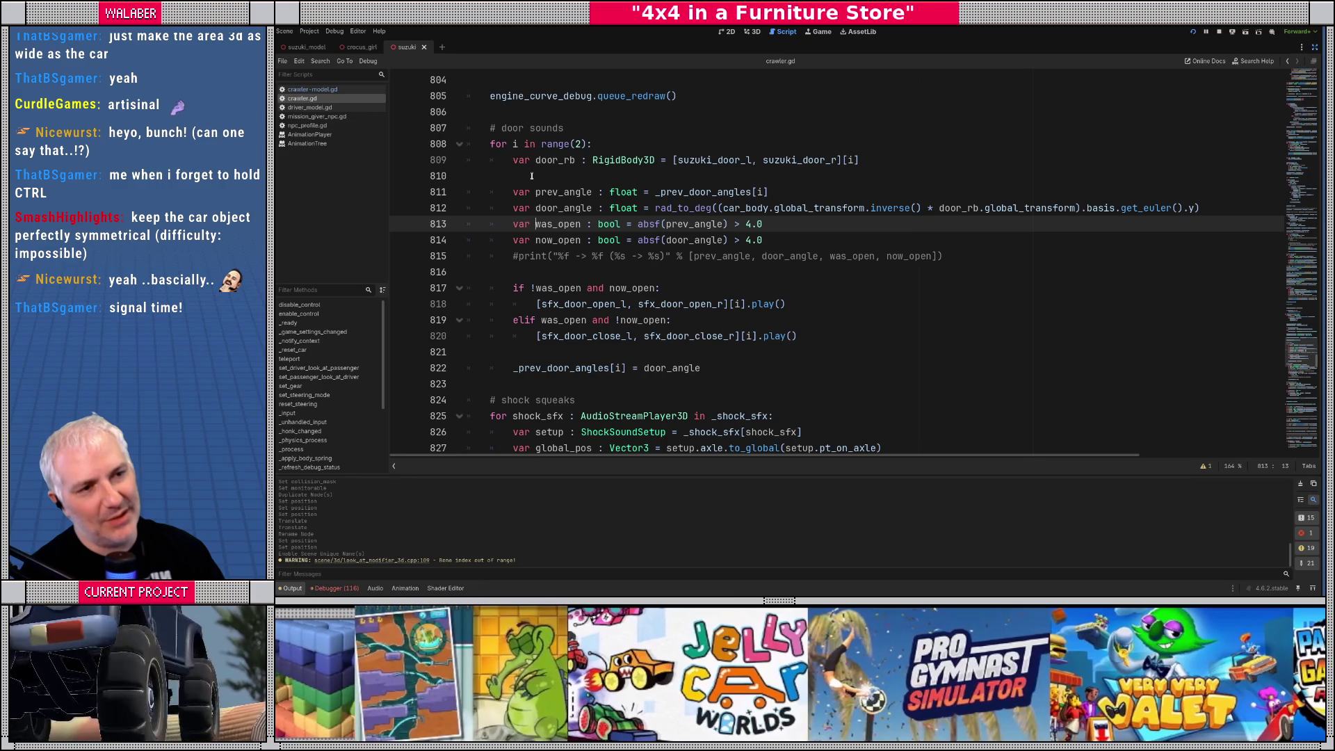
mouse_move(491, 131)
mouse_down()
mouse_move(598, 153)
mouse_move(806, 349)
mouse_up()
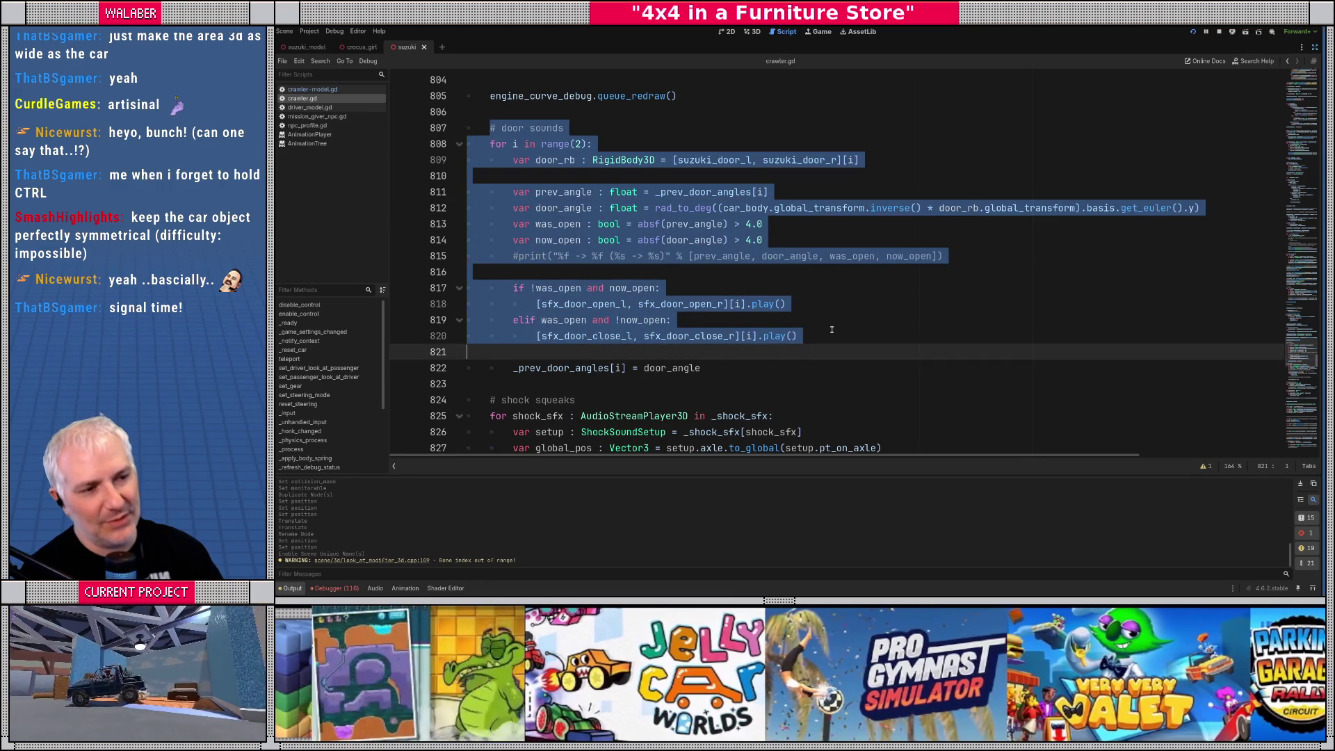
click(831, 331)
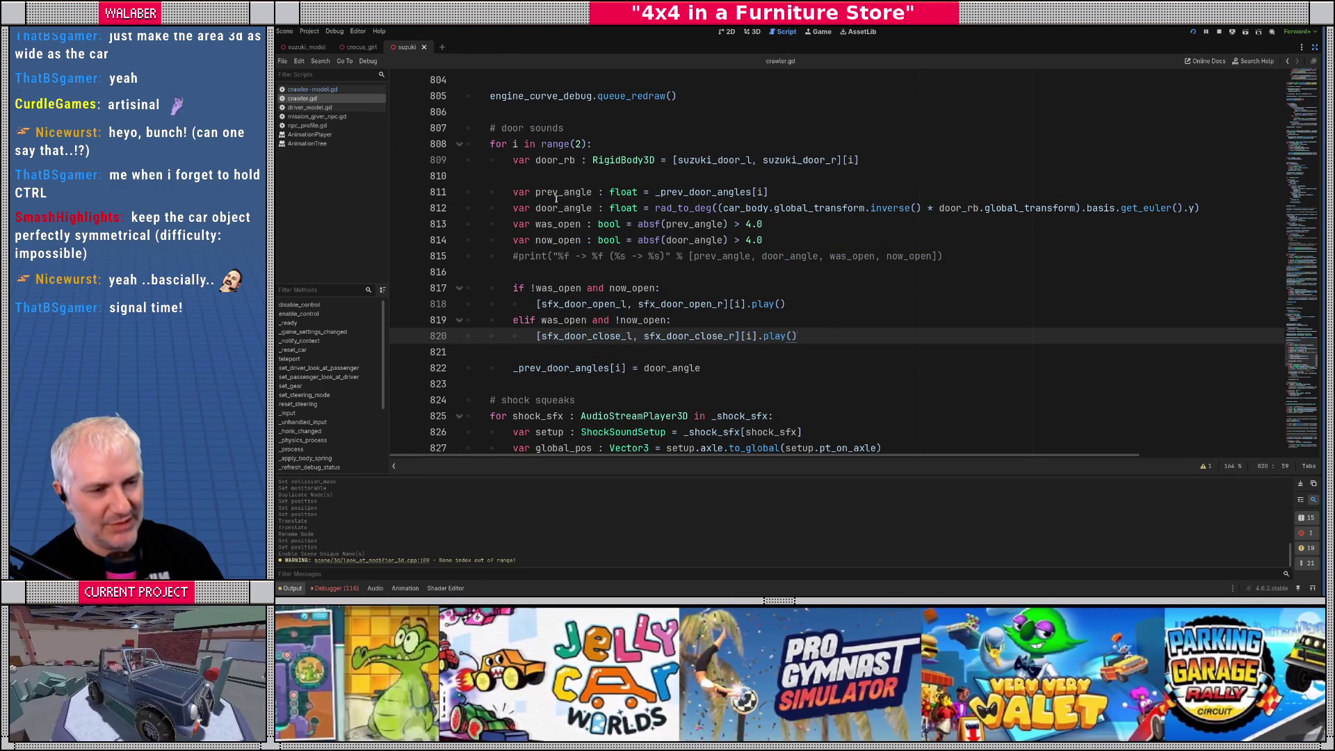
double_click(540, 288)
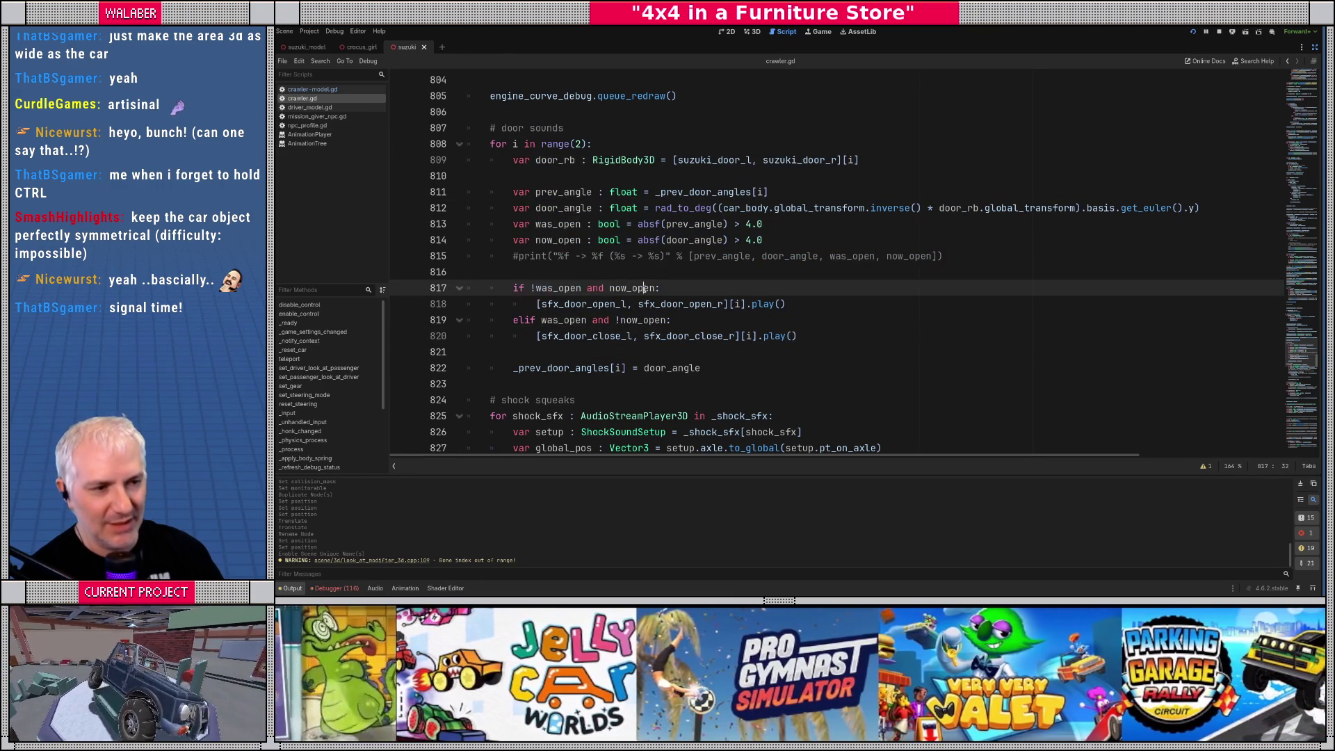
double_click(631, 288)
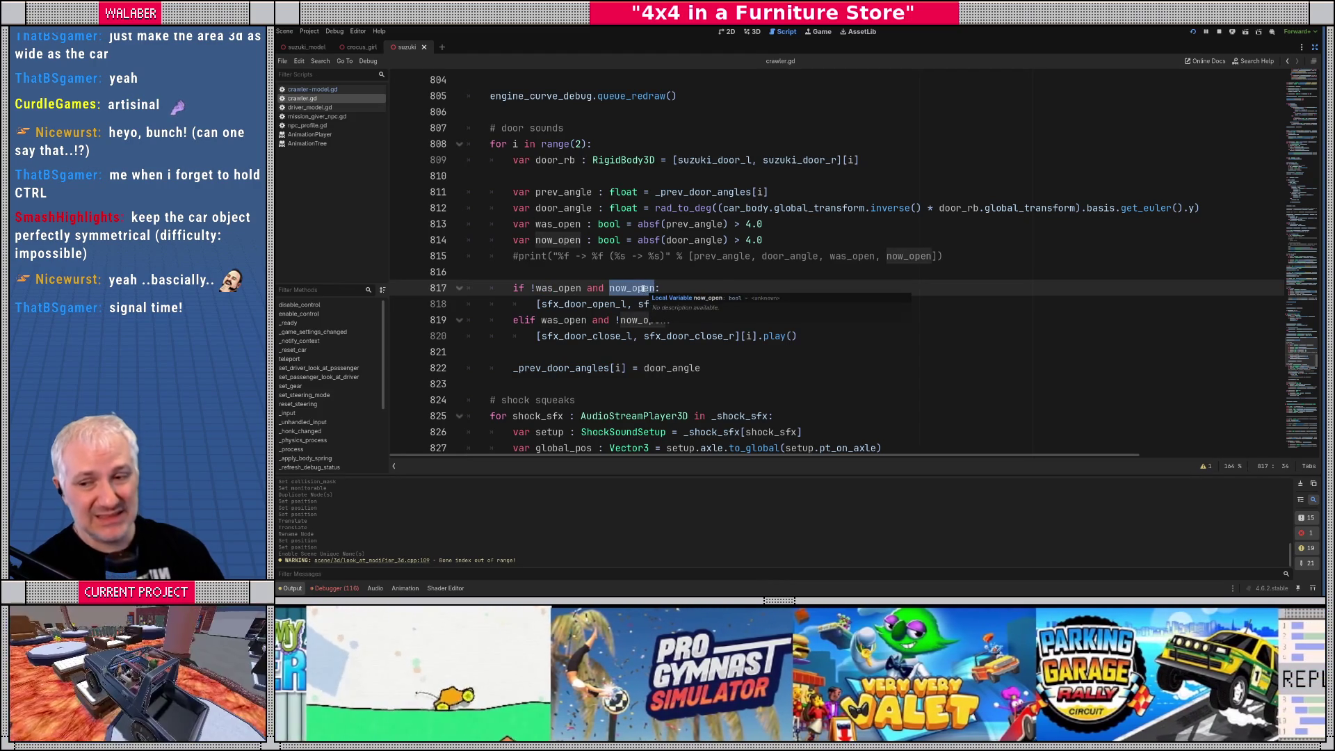
click(629, 268)
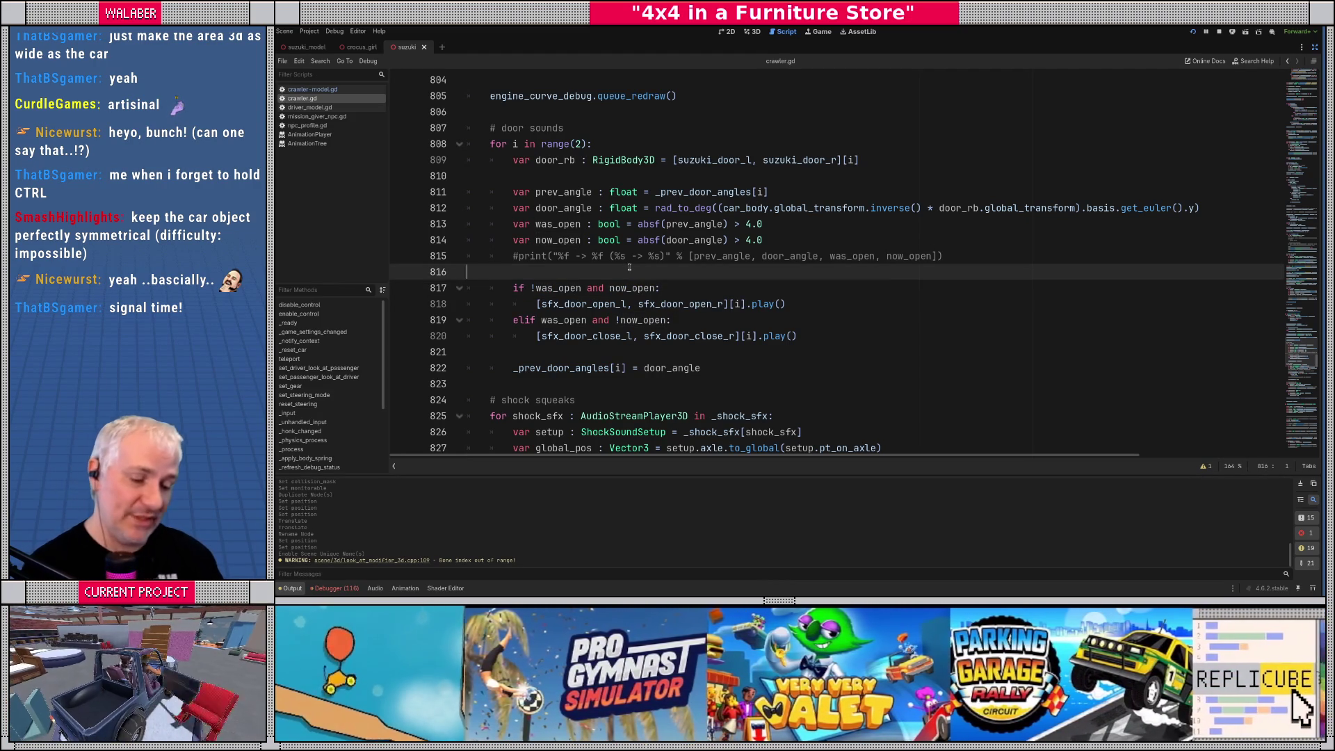
key(ctrl+f)
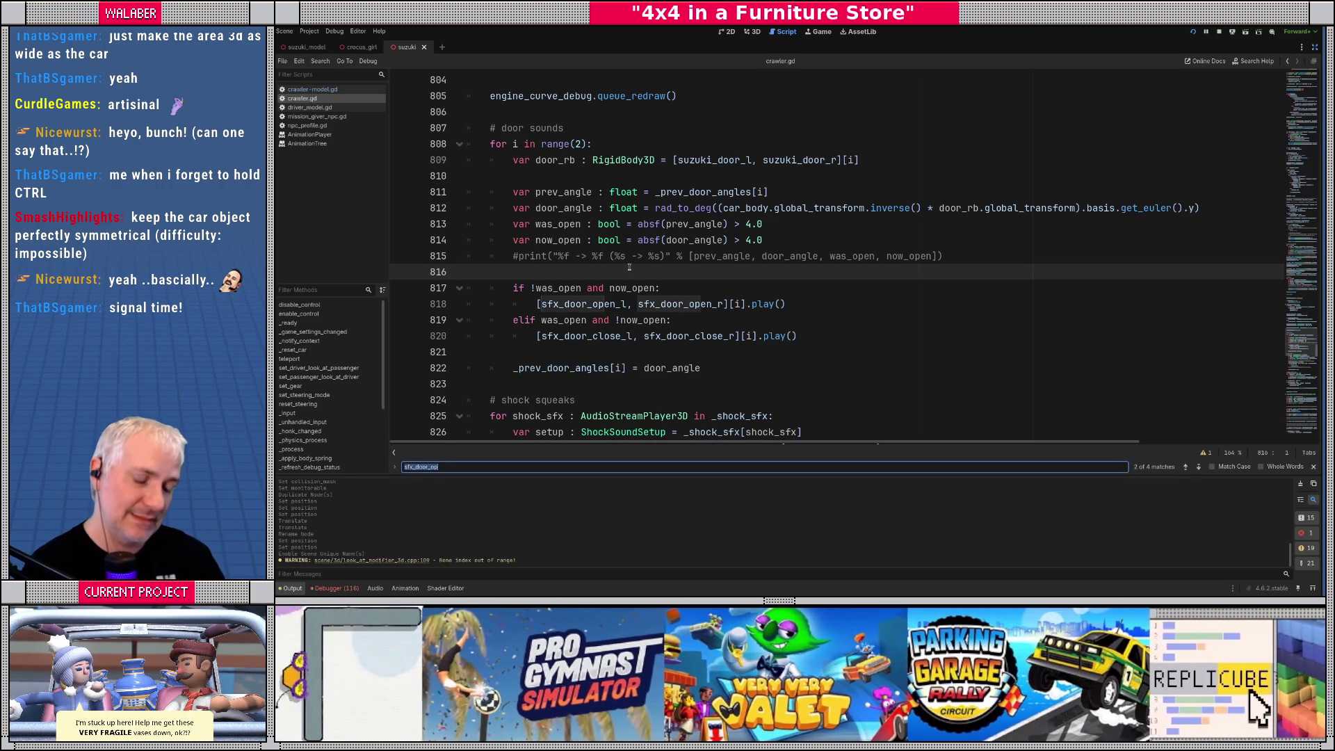
After line 748 add 'if open_l: _maybe_notify_npc_of_door_open(near_door_detector_left)'
text(open_door)
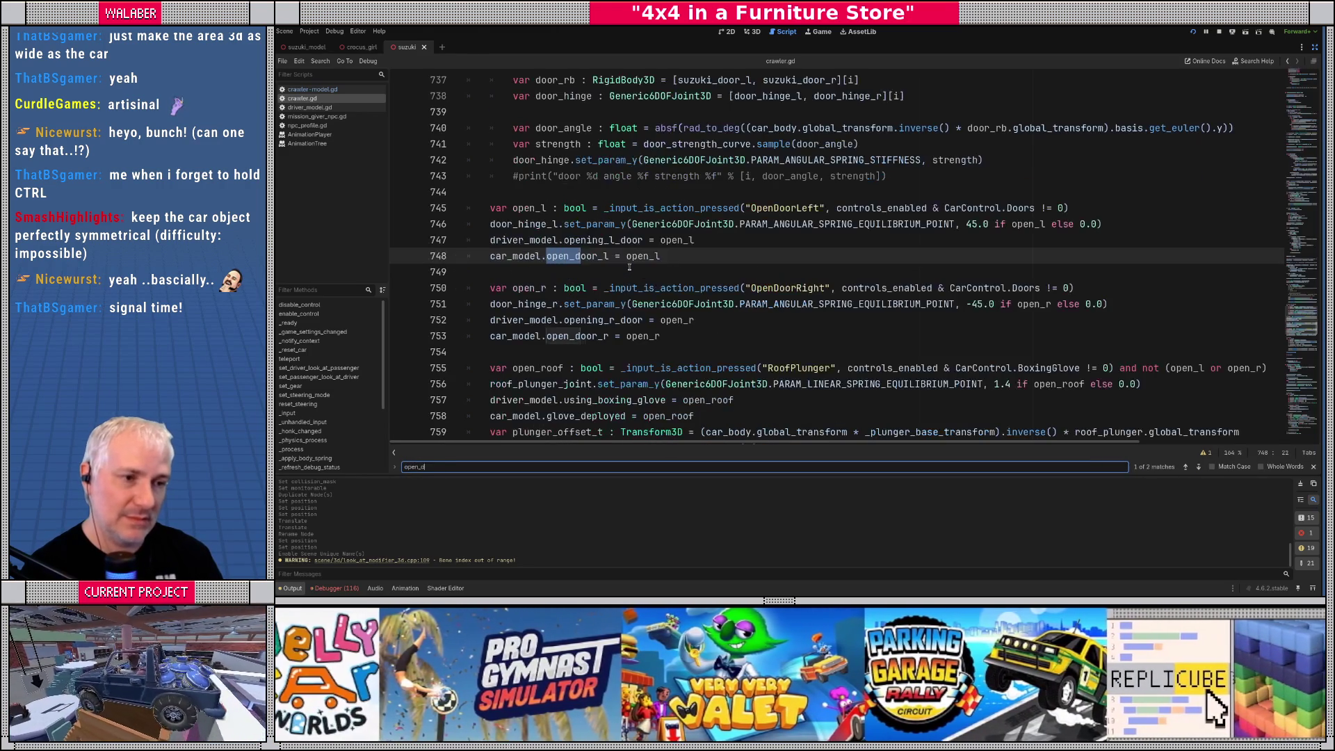
key(Escape)
click(668, 260)
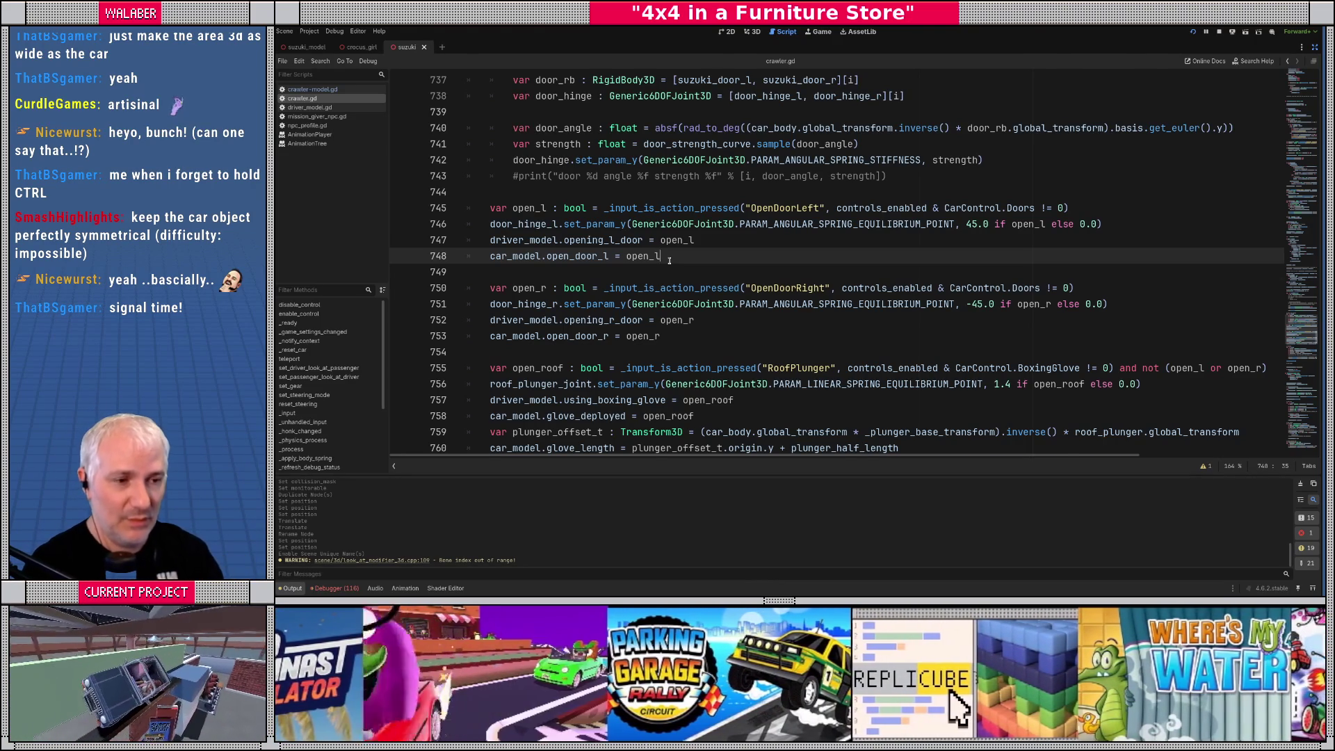
key(Return)
text(if )
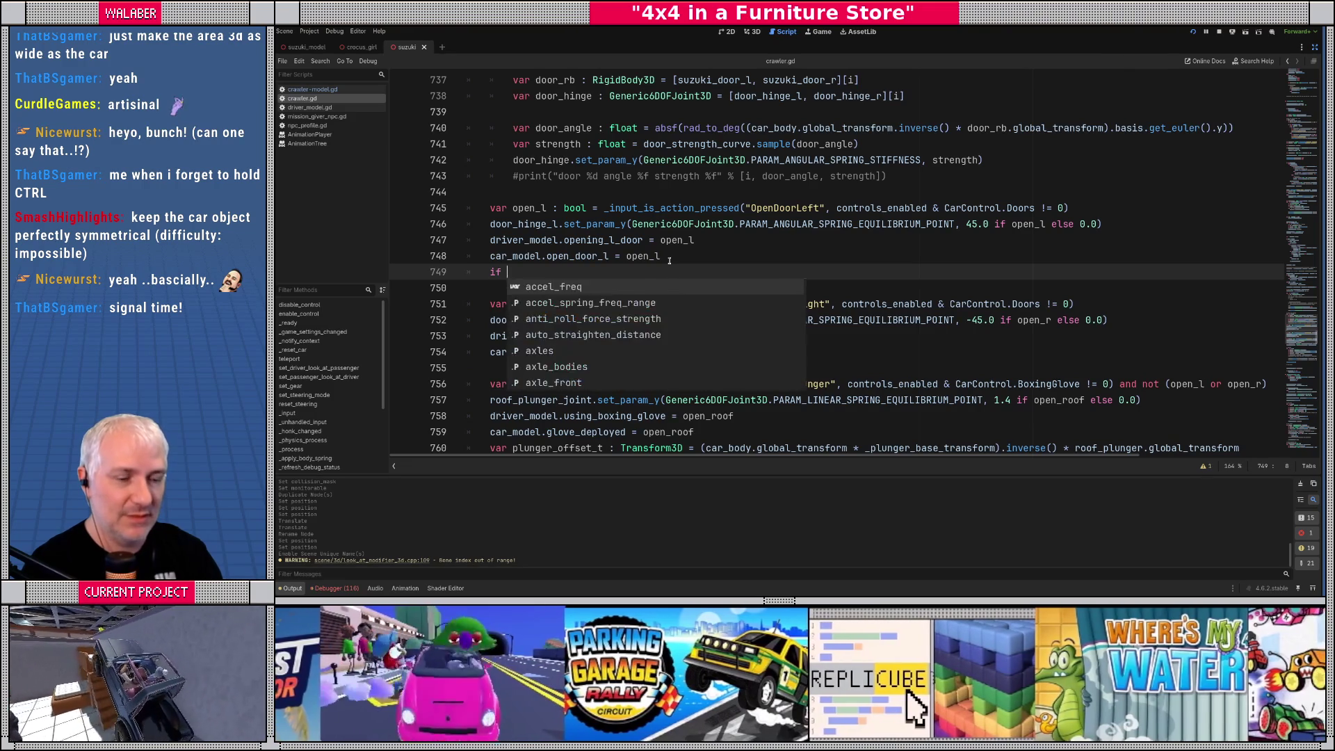
text(open_l:)
key(Return)
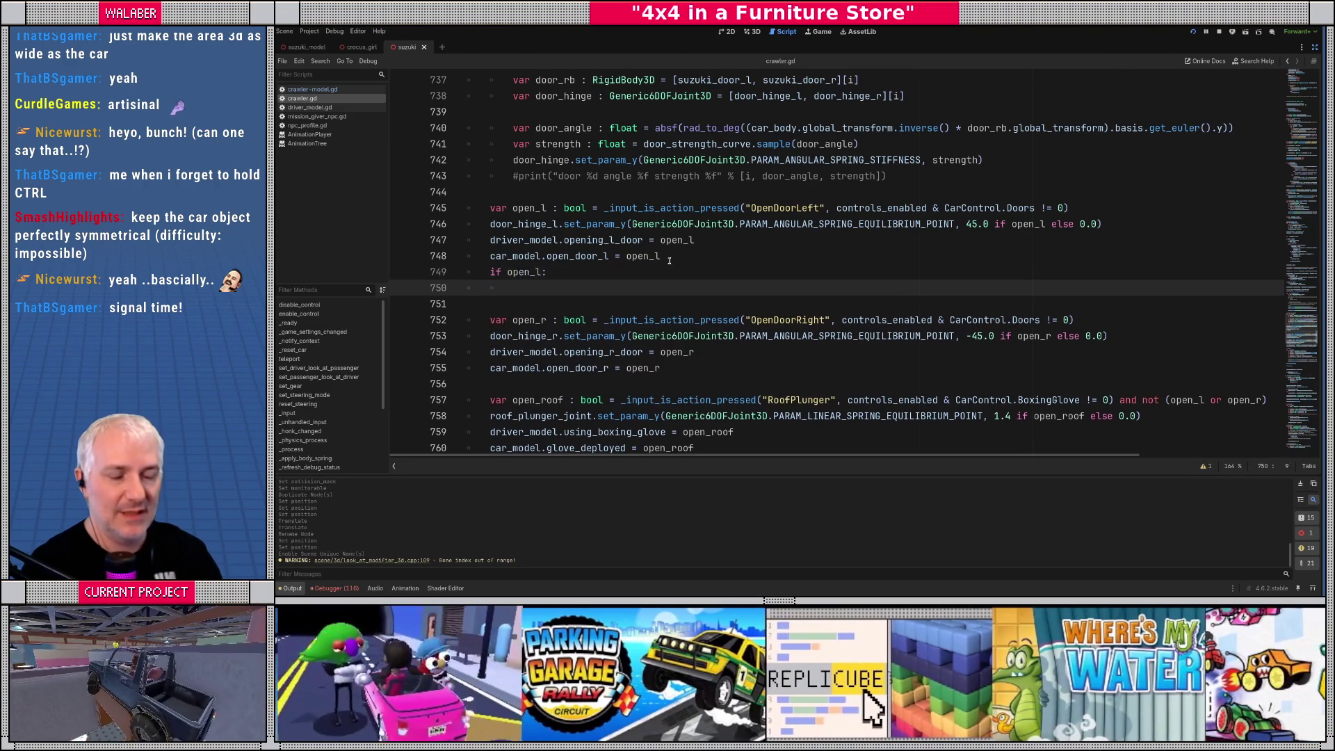
text(_maye)
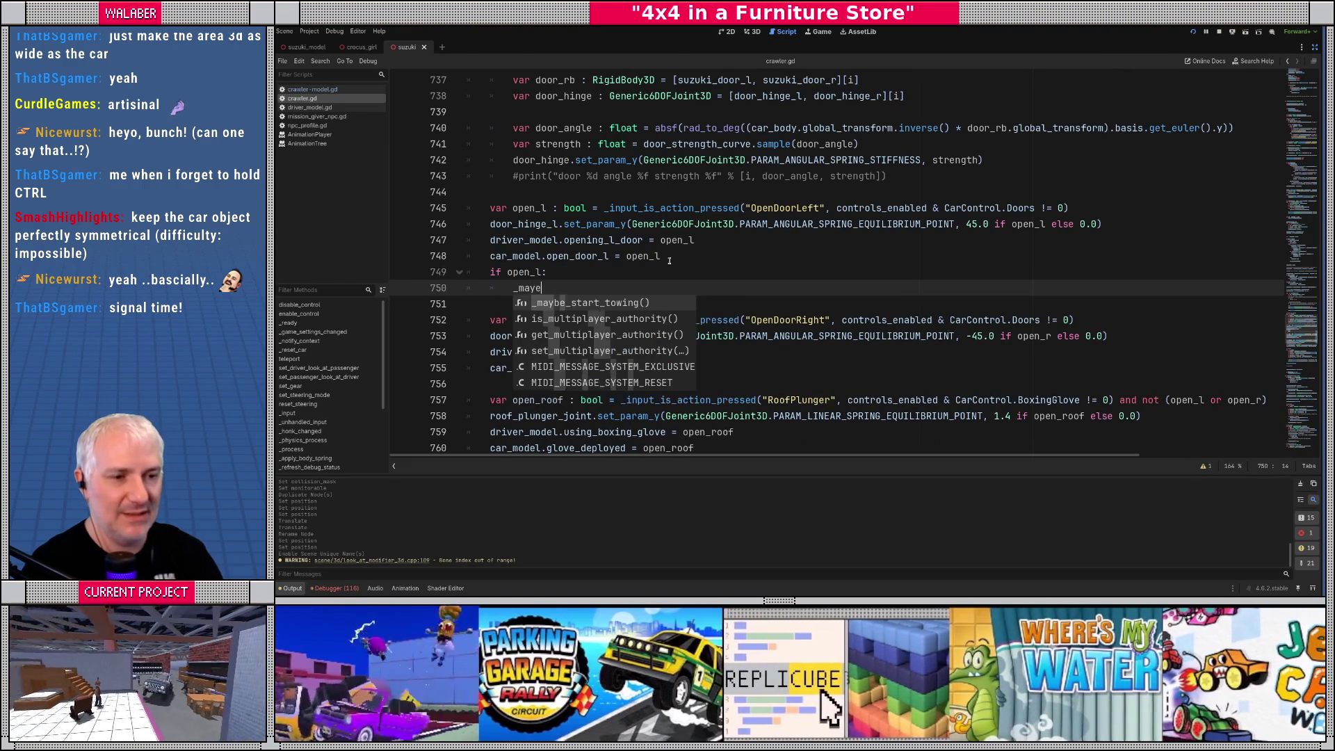
key(BackSpace)
text(be_notify_n)
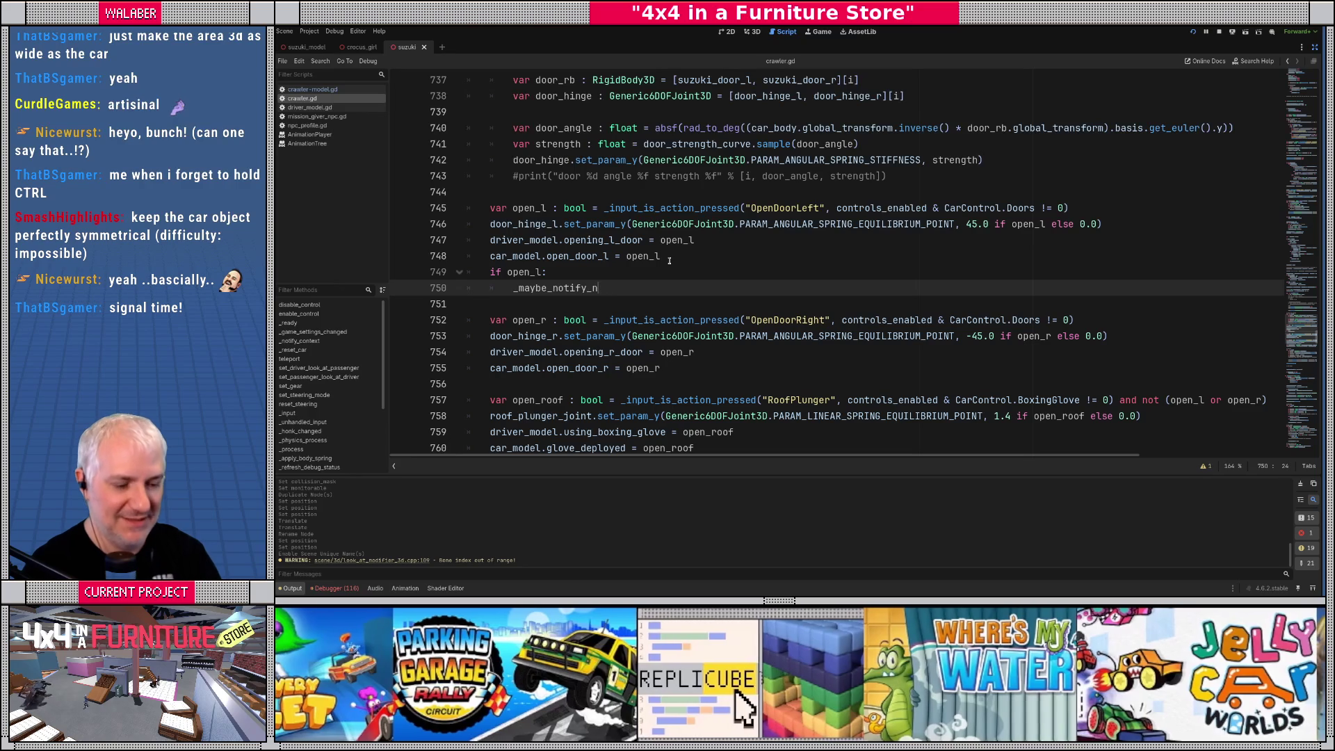
text(pc_of_d)
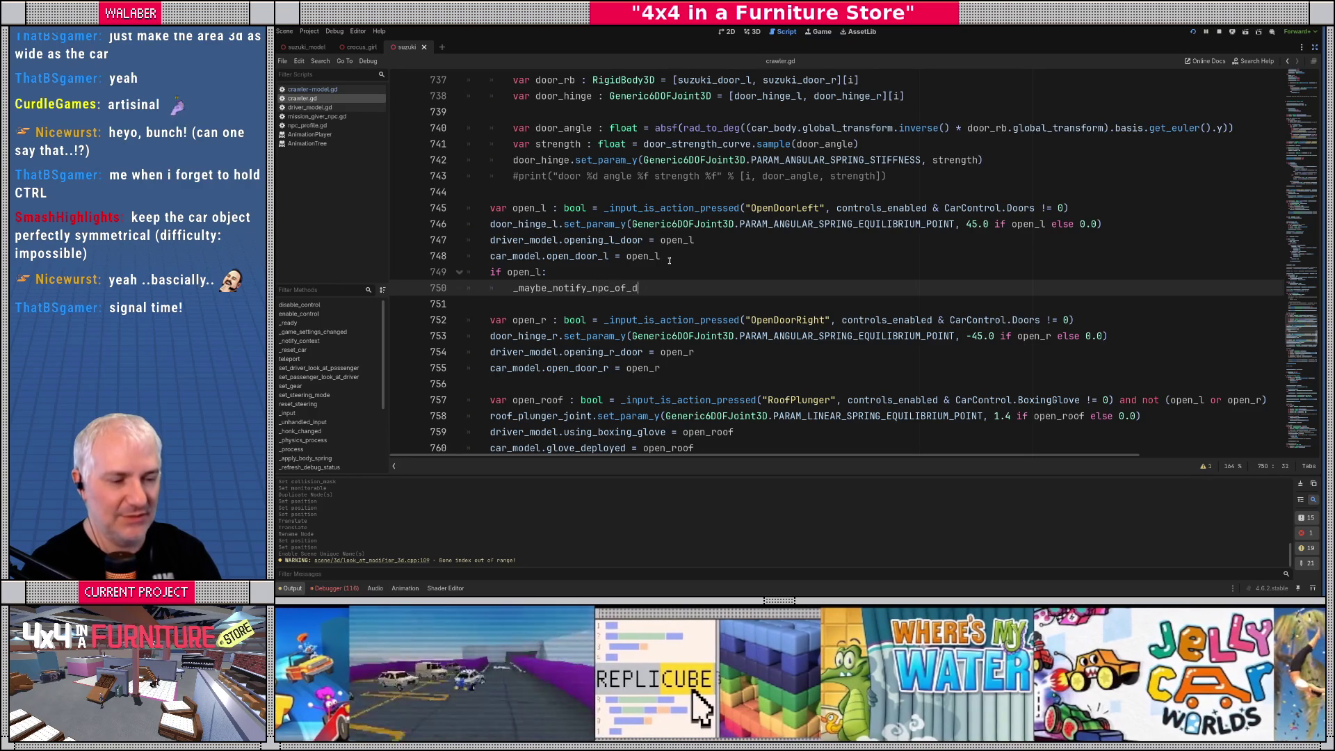
text(oor_open()
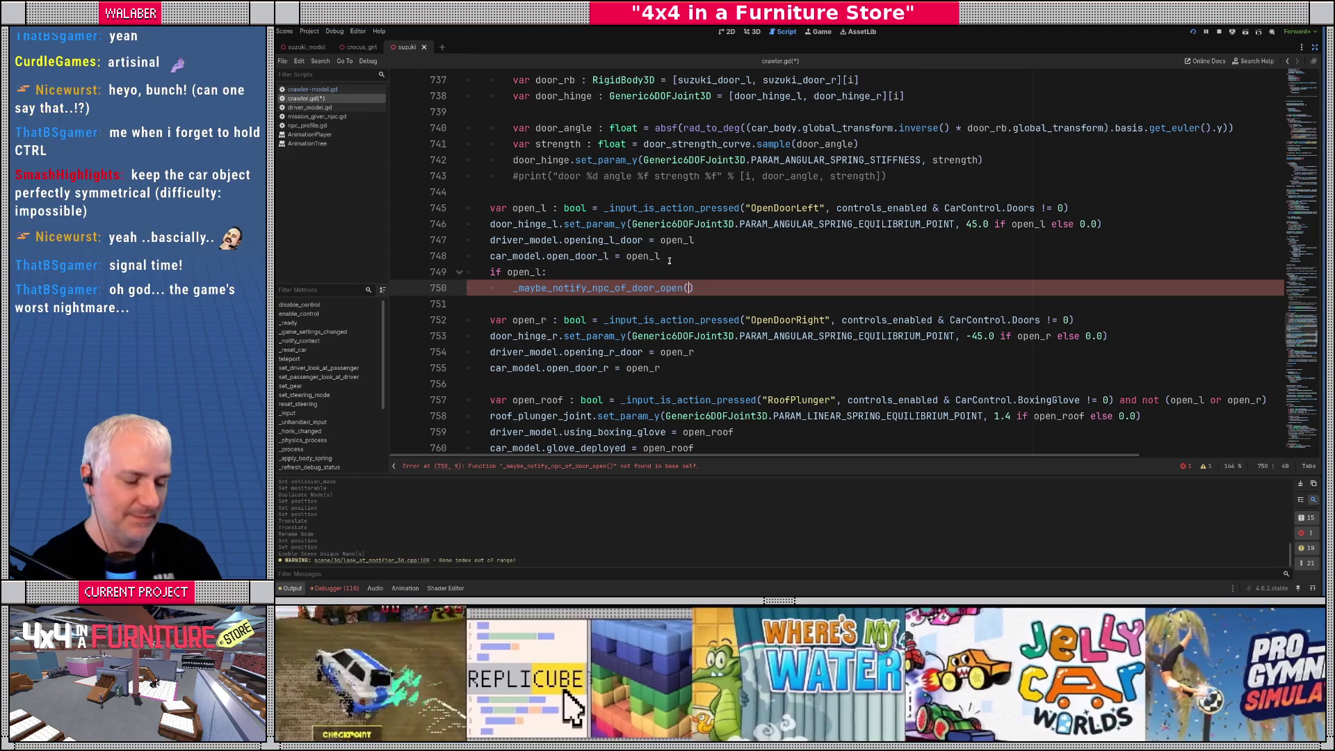
text(near_d)
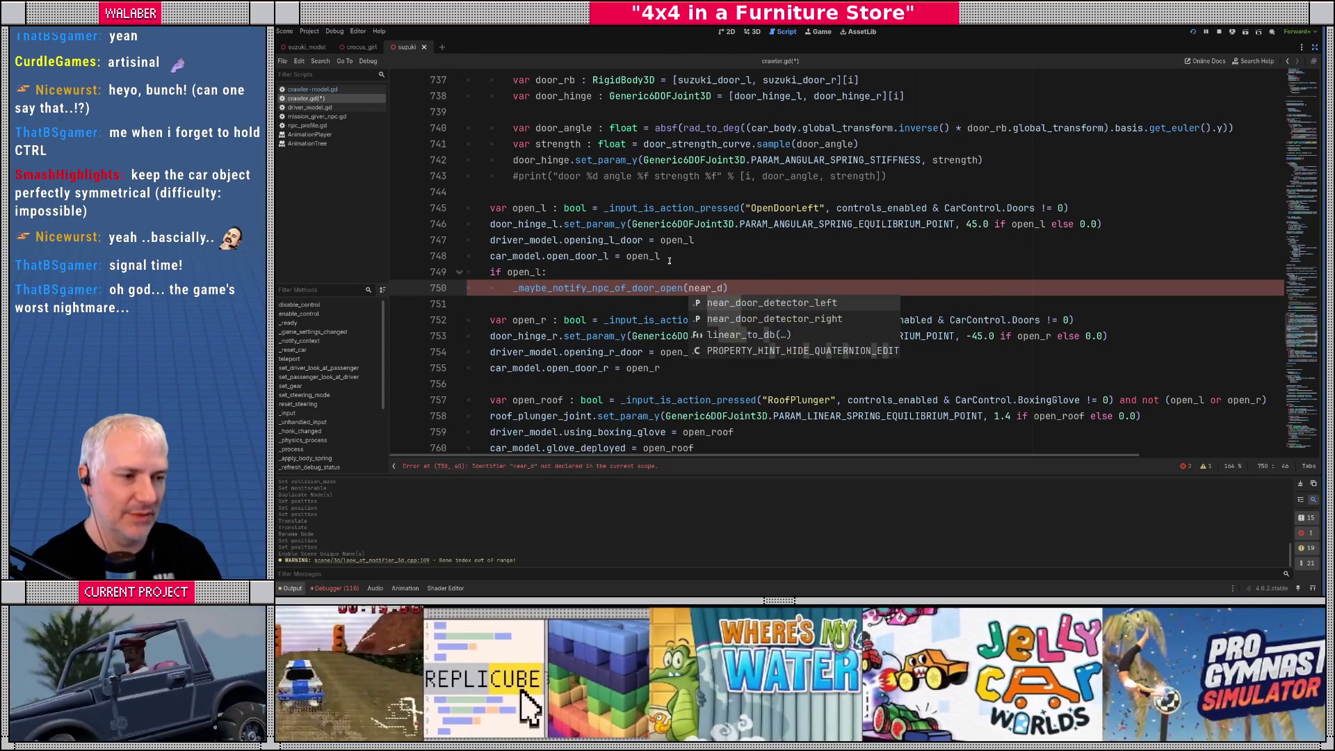
key(Return)
Copy the left-door notify block and paste it after the right-door lines
key(End)
key(shift+Home)
key(shift+Up)
key(shift+Home)
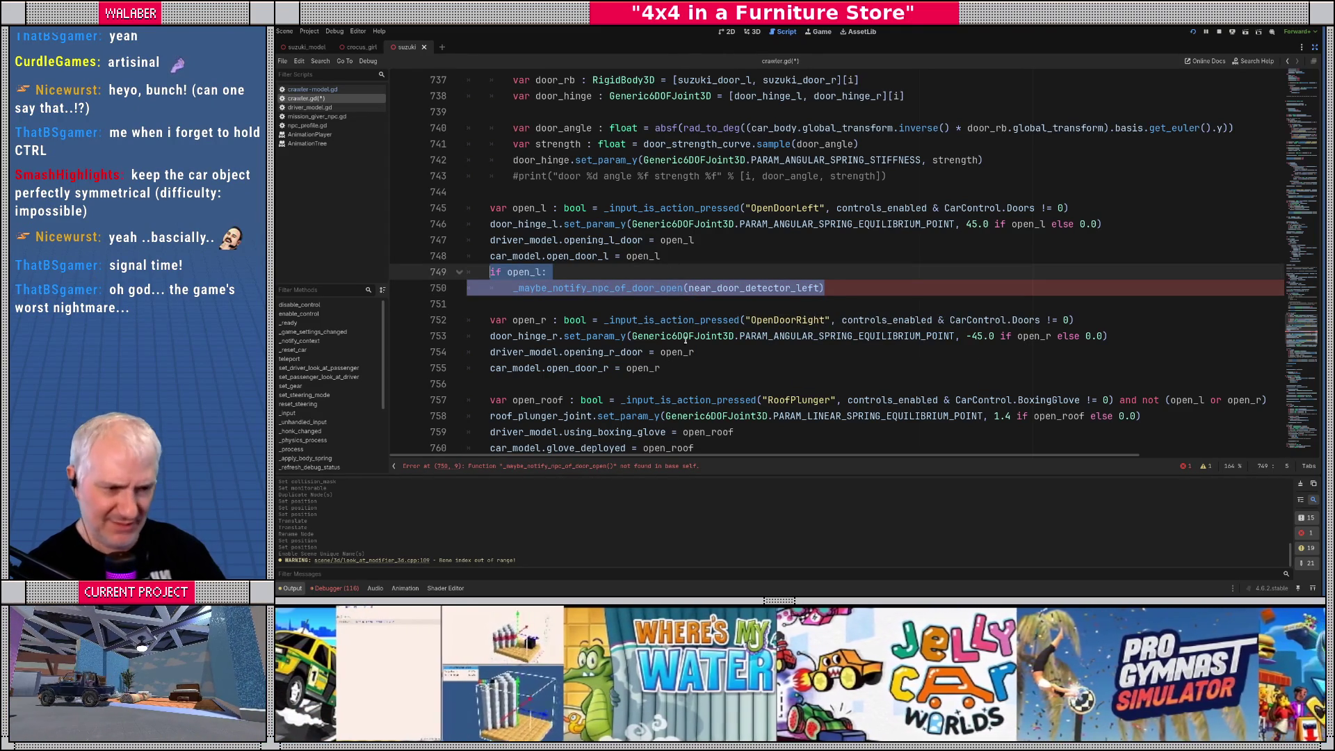
key(ctrl+c)
click(684, 367)
key(Return)
key(ctrl+v)
Change the pasted block to use open_r and near_door_detector_right
scroll(642, 327, down, 1)
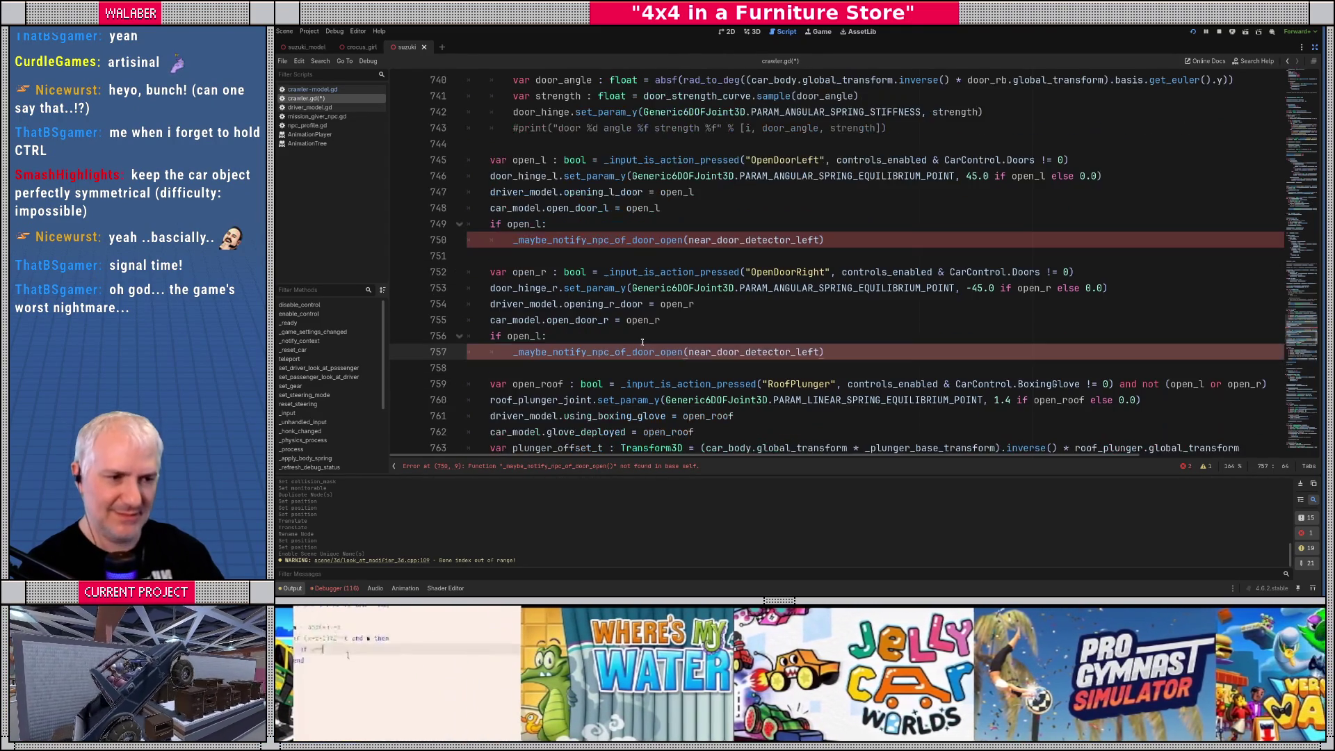
double_click(642, 323)
key(ctrl+c)
double_click(518, 337)
key(ctrl+v)
double_click(776, 351)
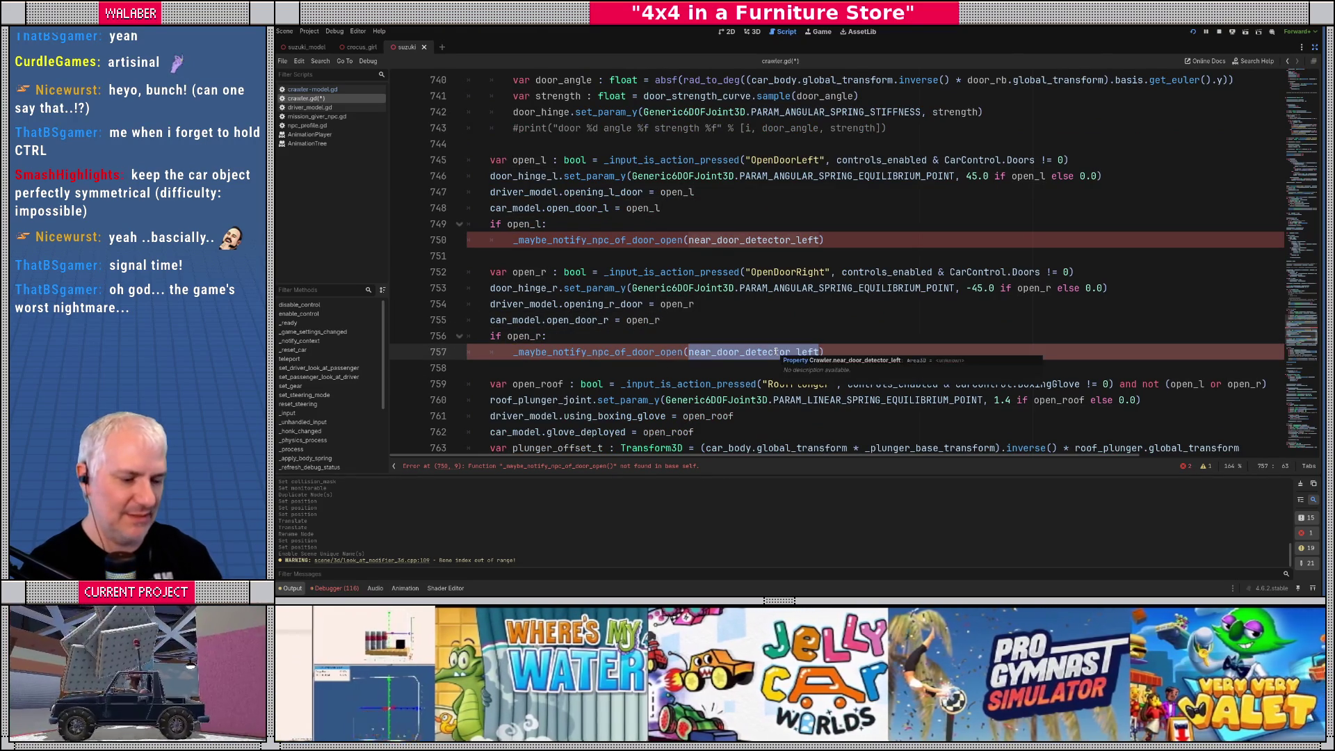
text(near_door)
key(Down)
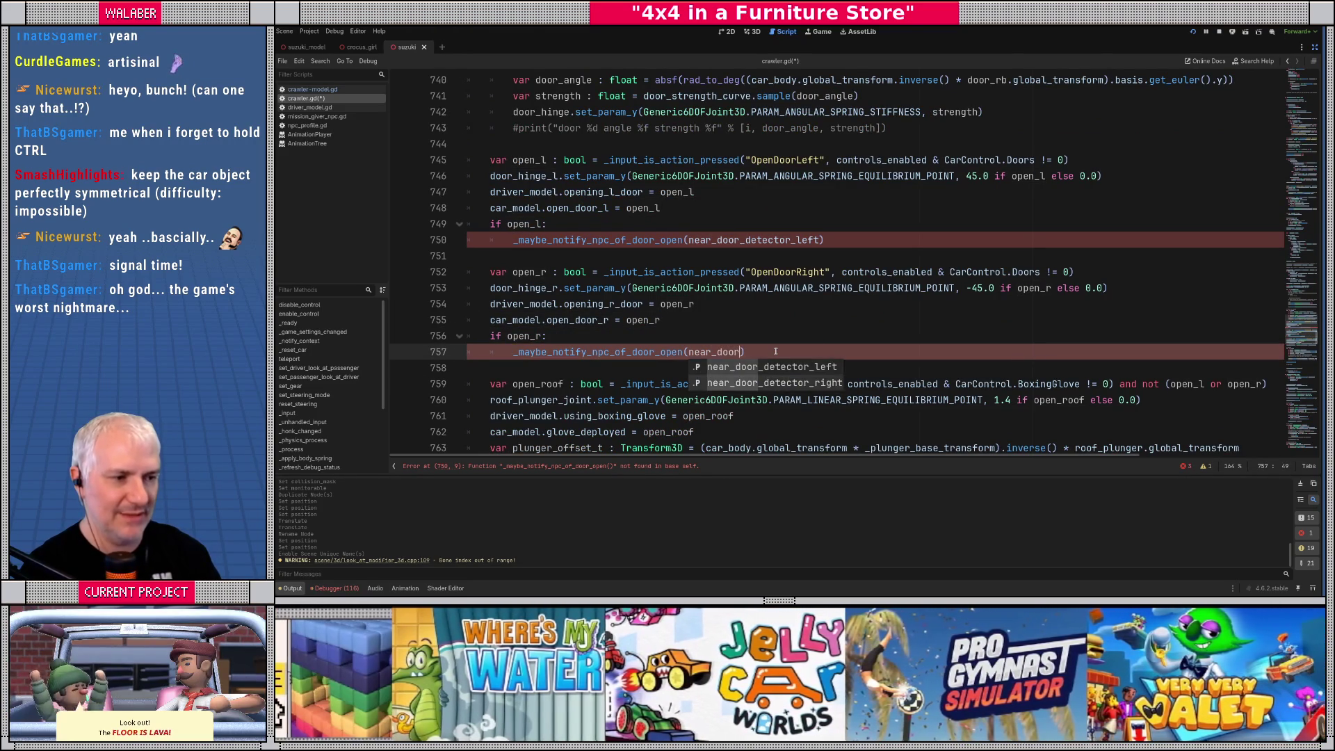
key(Return)
double_click(616, 353)
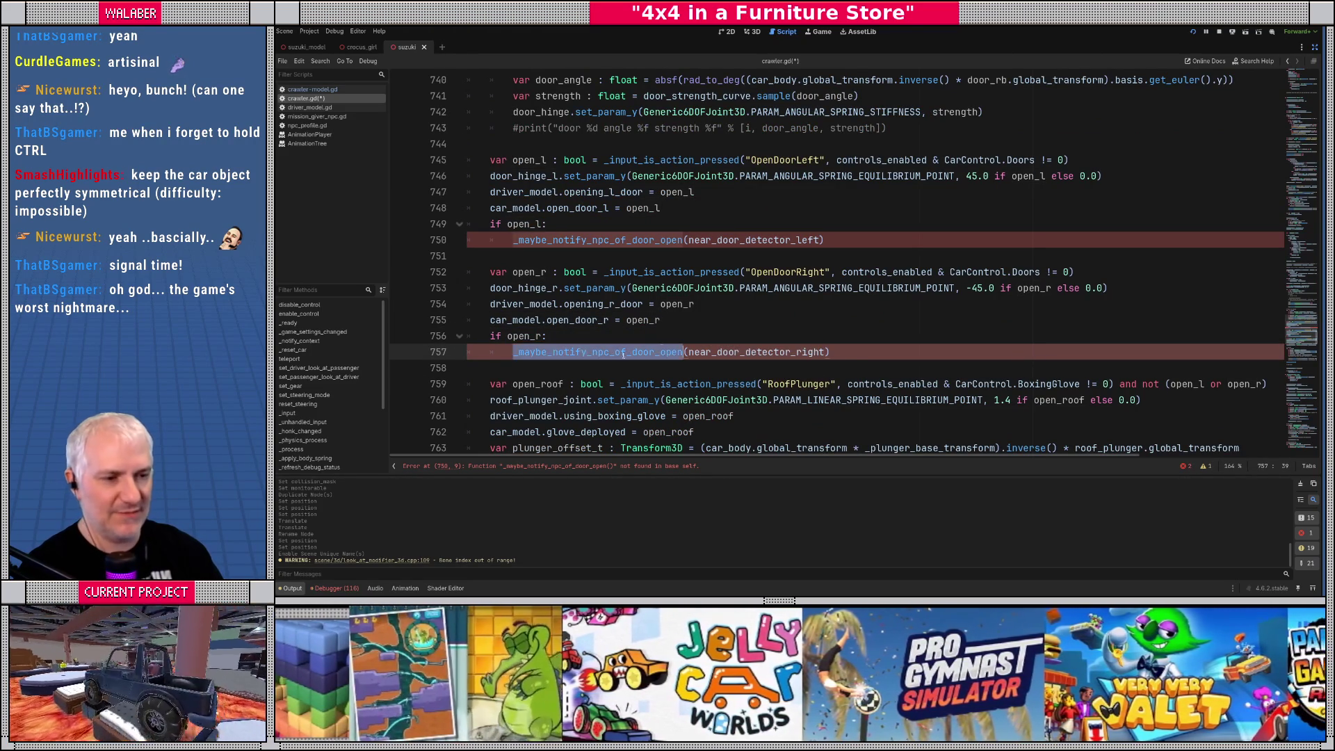
key(ctrl+End)
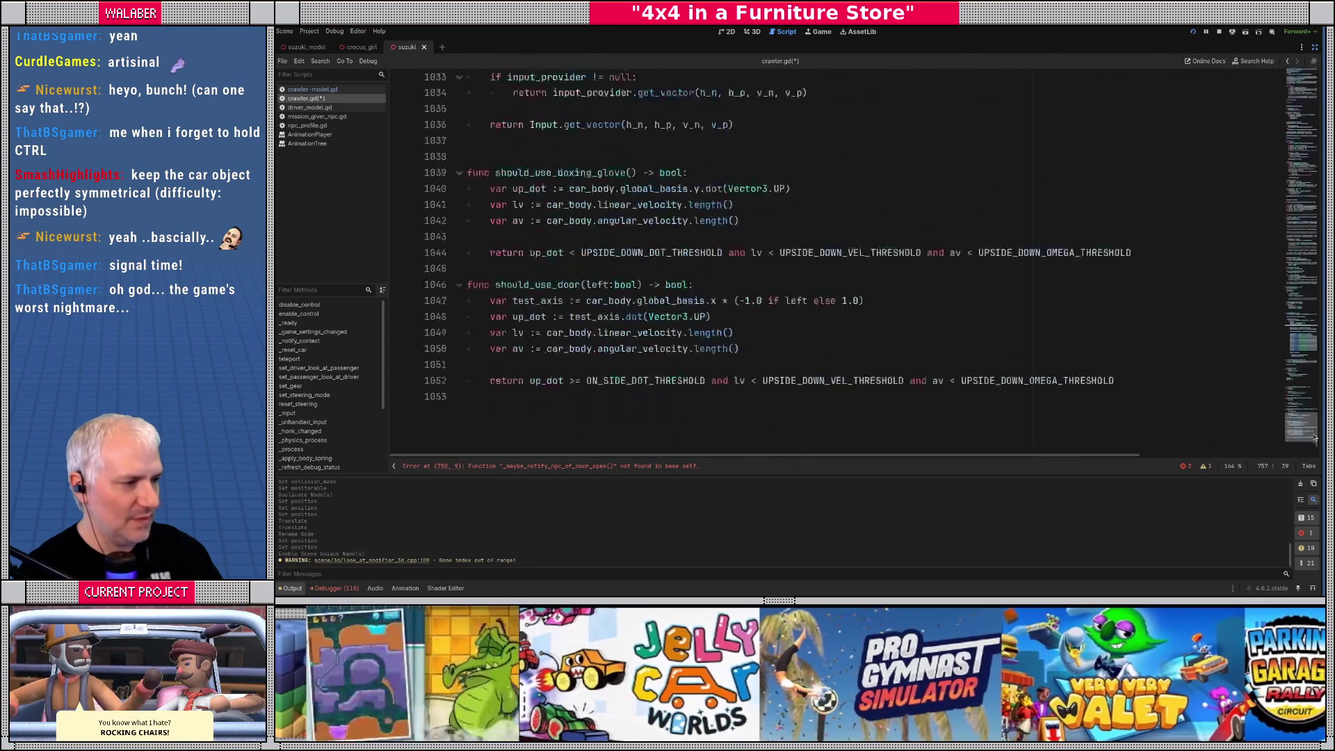
Add 'func _maybe_notify_npc_of_door_open(area:Area3D) -> void:' below should_use_door
scroll(637, 222, up, 2)
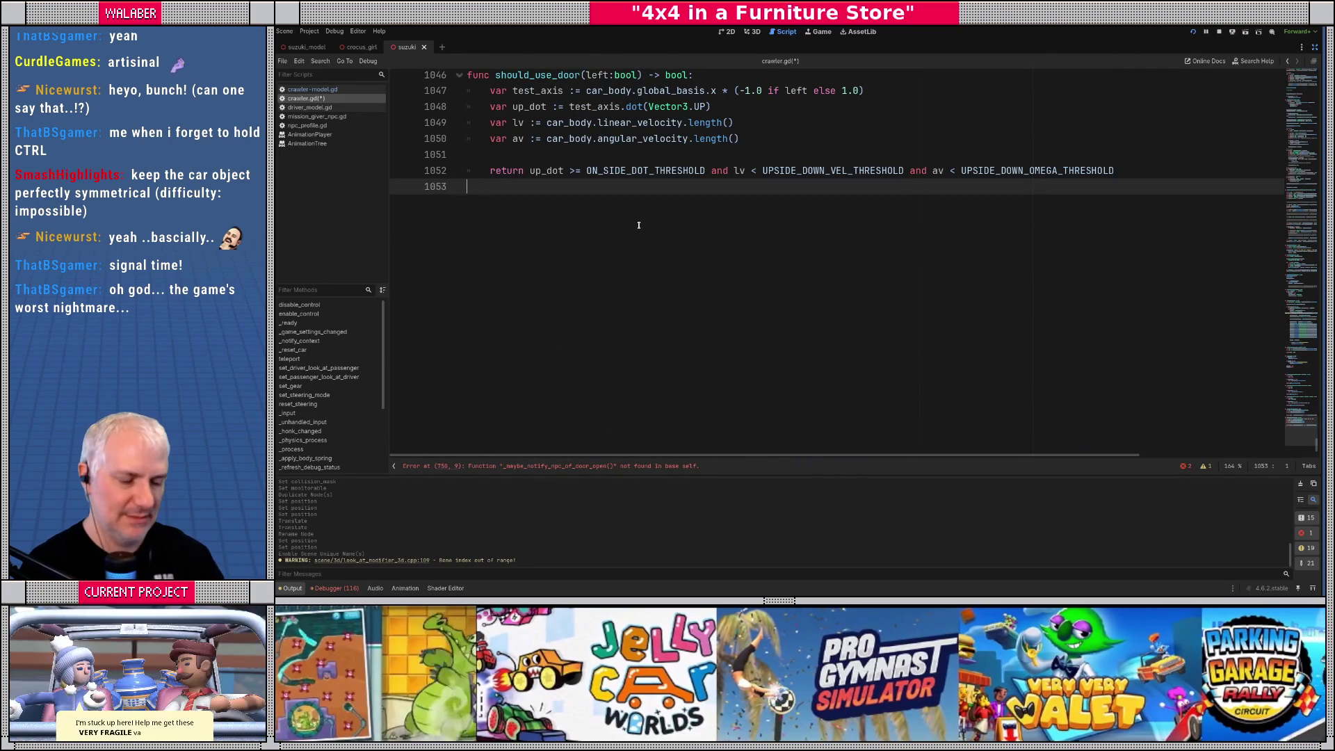
key(Return)
key(Return)
text(func)
key(ctrl+v)
text(())
text(area:Area3D)
text() -> void:)
key(Return)
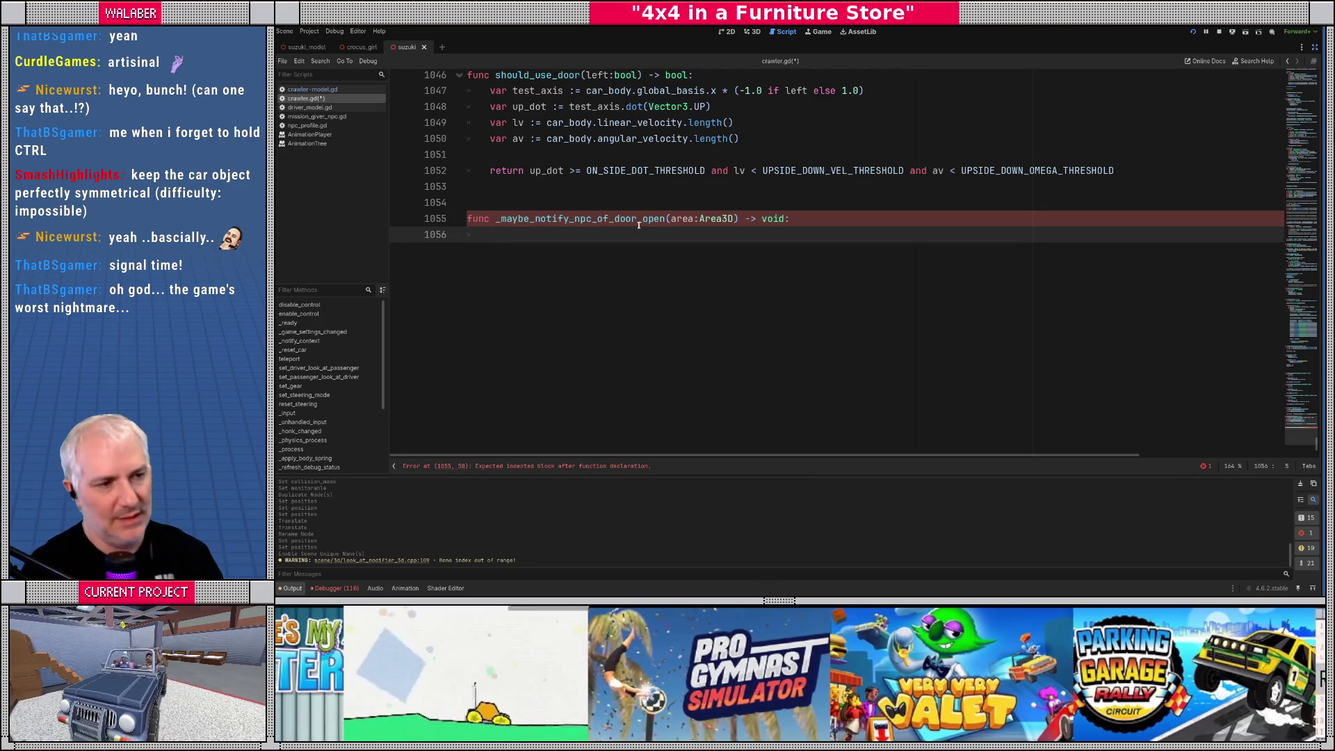
Write a 'for b : Node3D in area.get_overlapping_bodies()' loop and view that method's documentation
text(area.over)
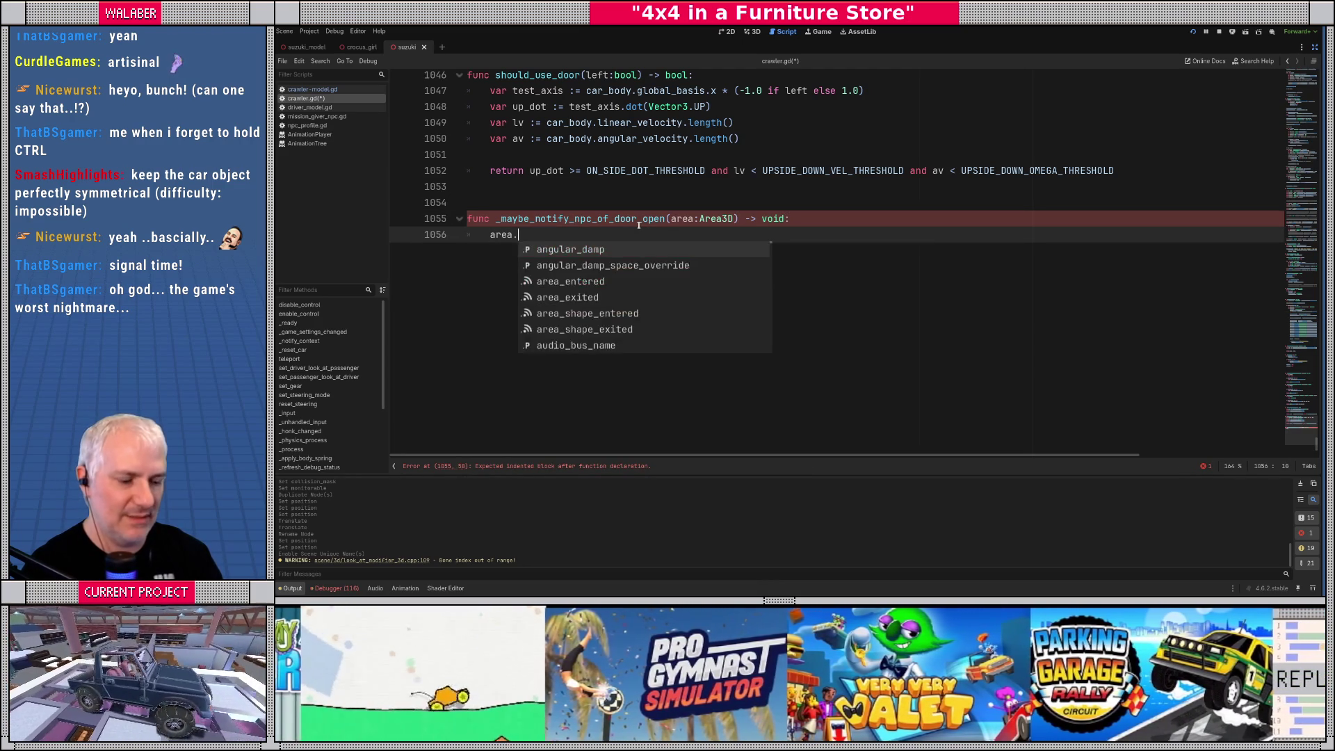
key(Down)
key(Down)
key(Down)
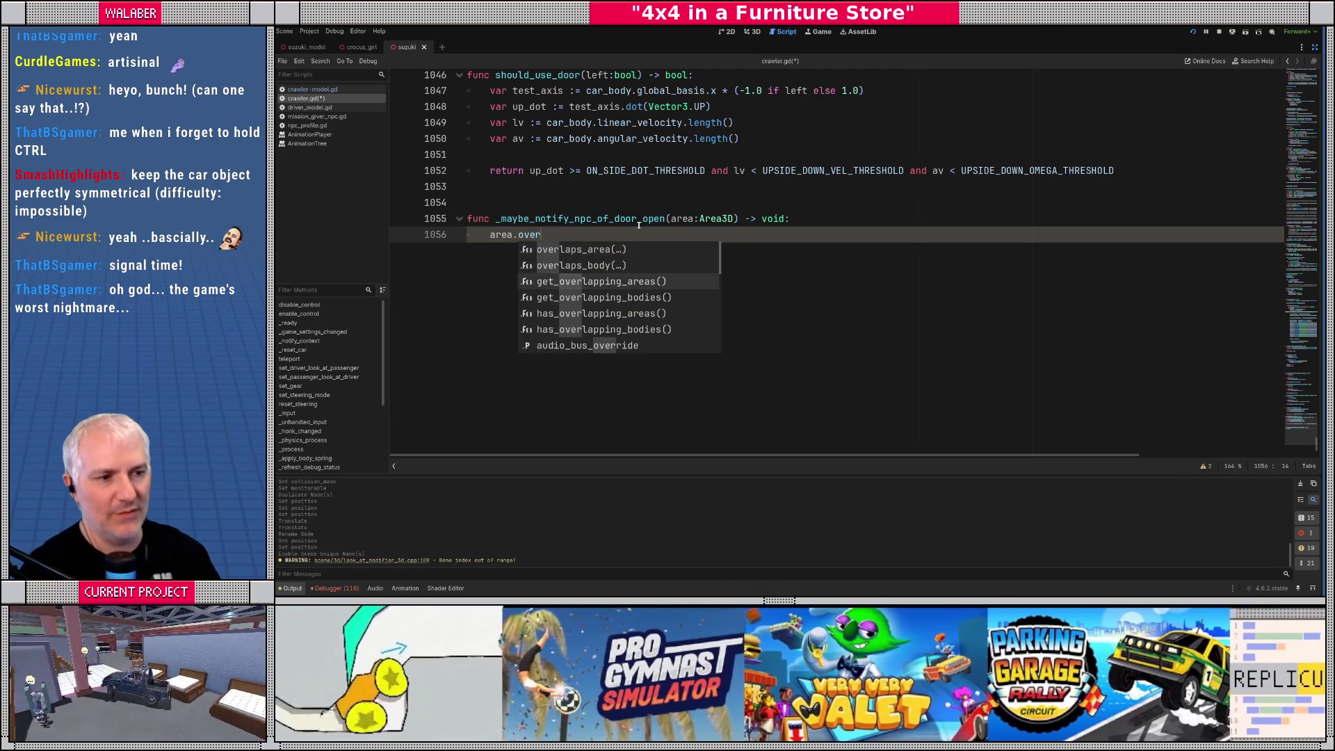
key(Return)
text(for)
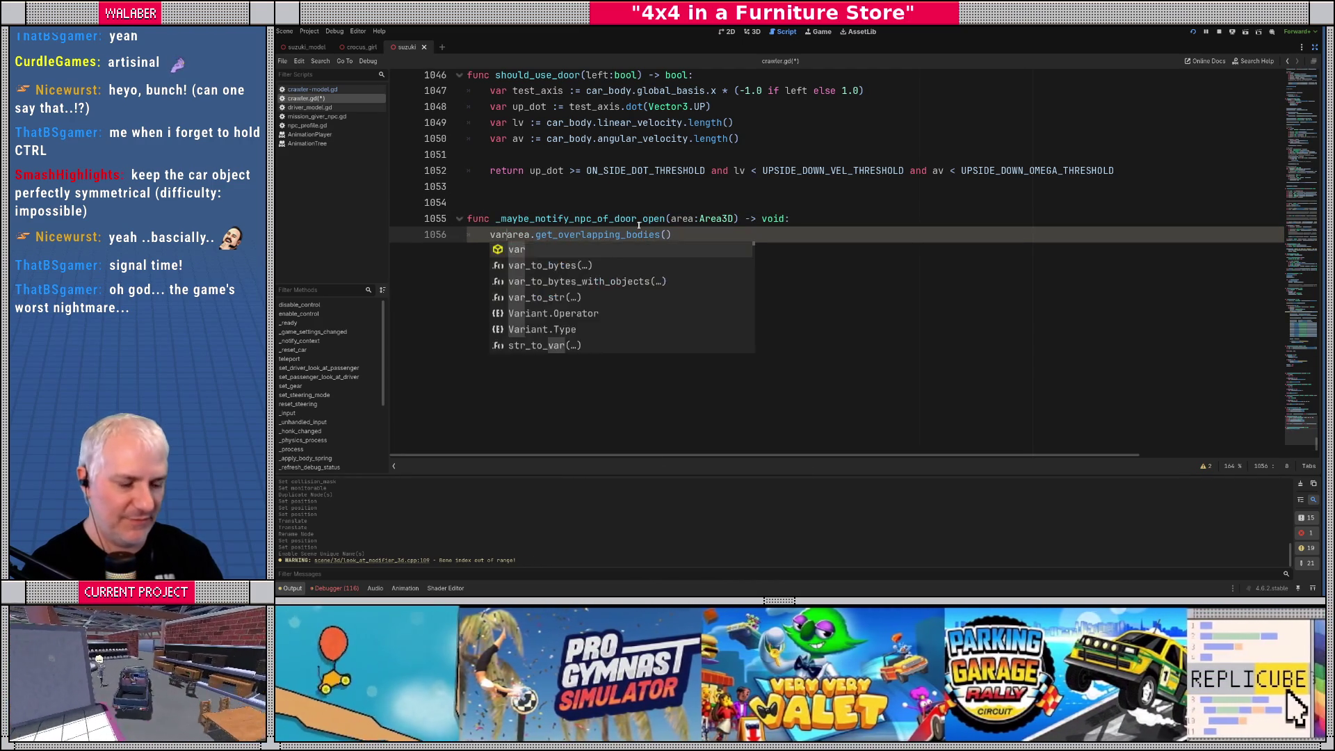
text( b : Nod)
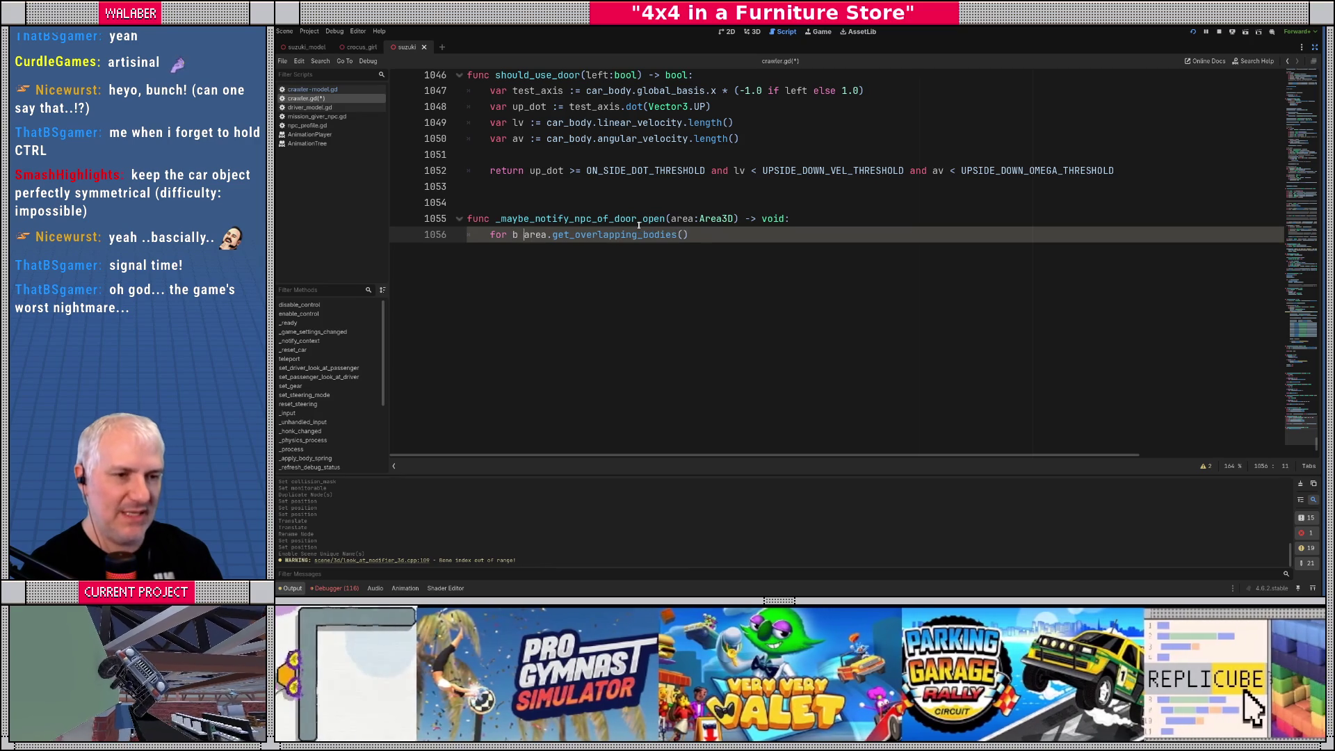
text(e3D in)
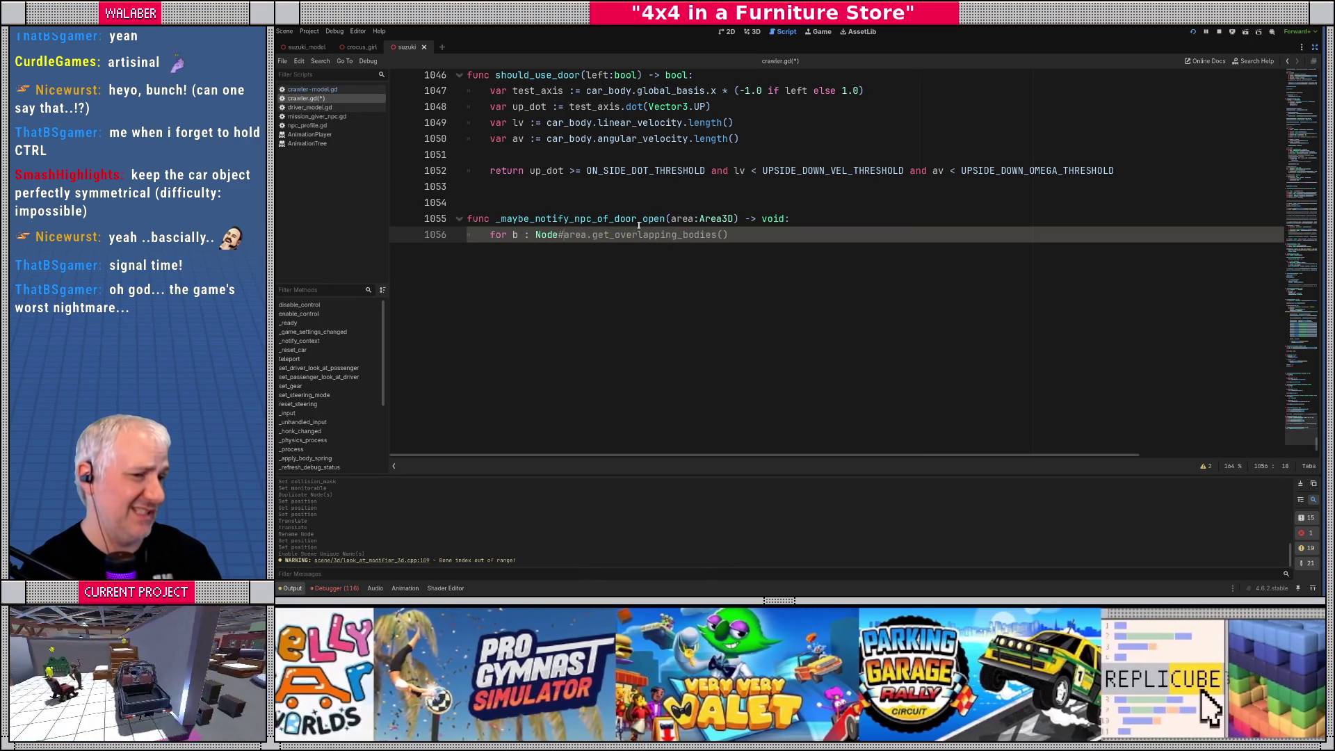
ctrl+click(697, 238)
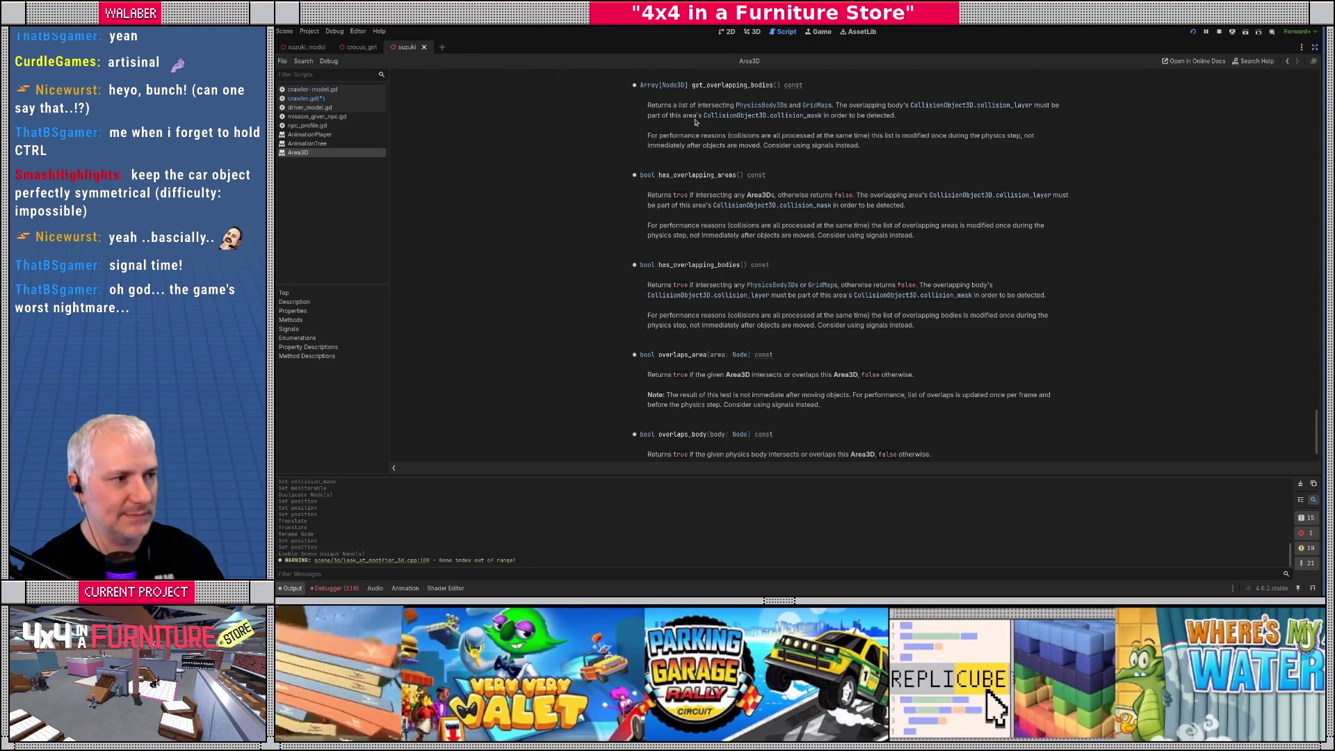
Glance at mission_giver_npc.gd, then return to the loop body in crawler.gd
key(alt+Left)
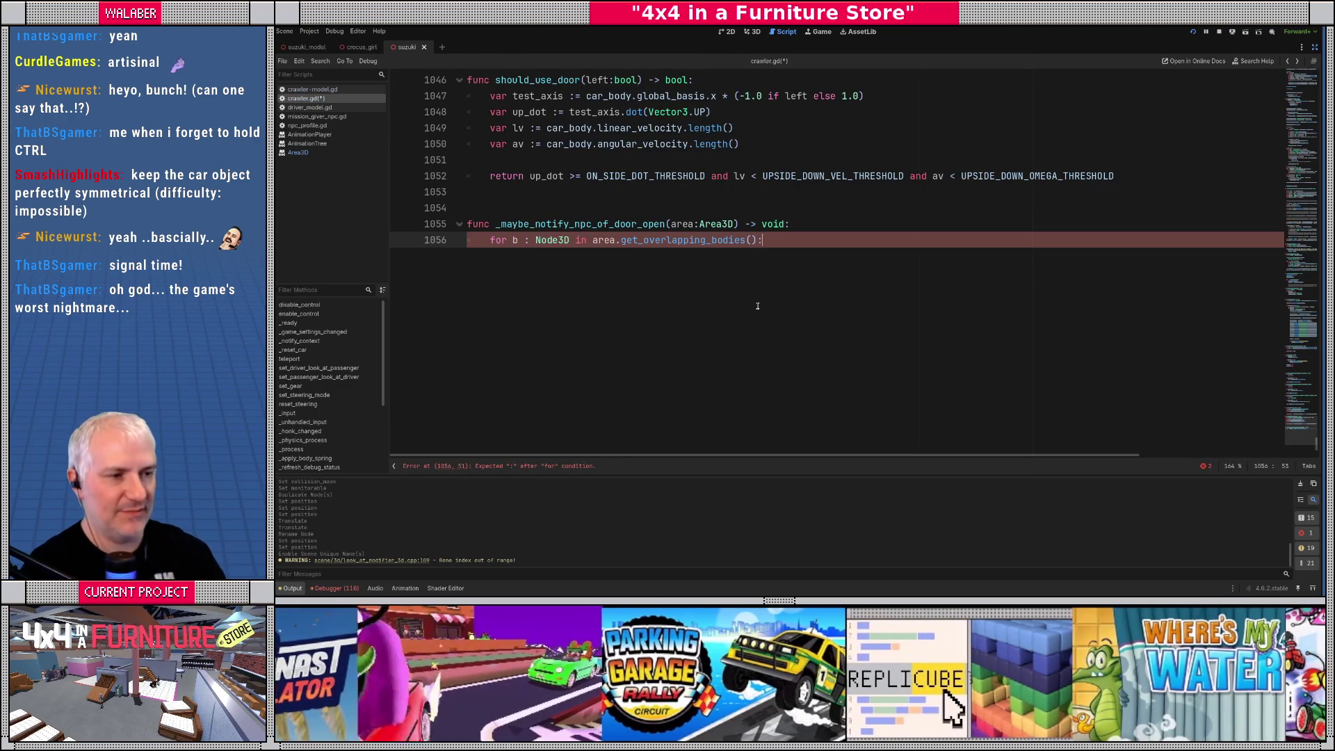
key(Return)
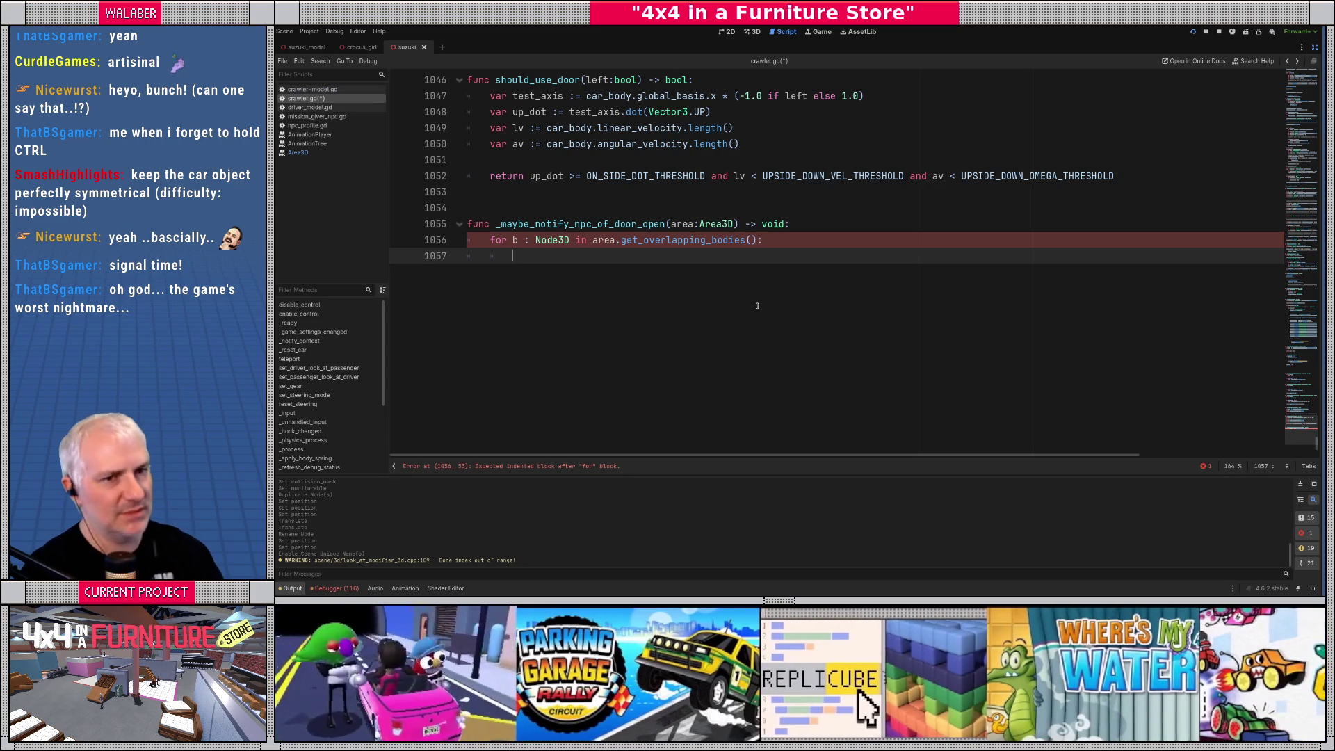
click(1314, 47)
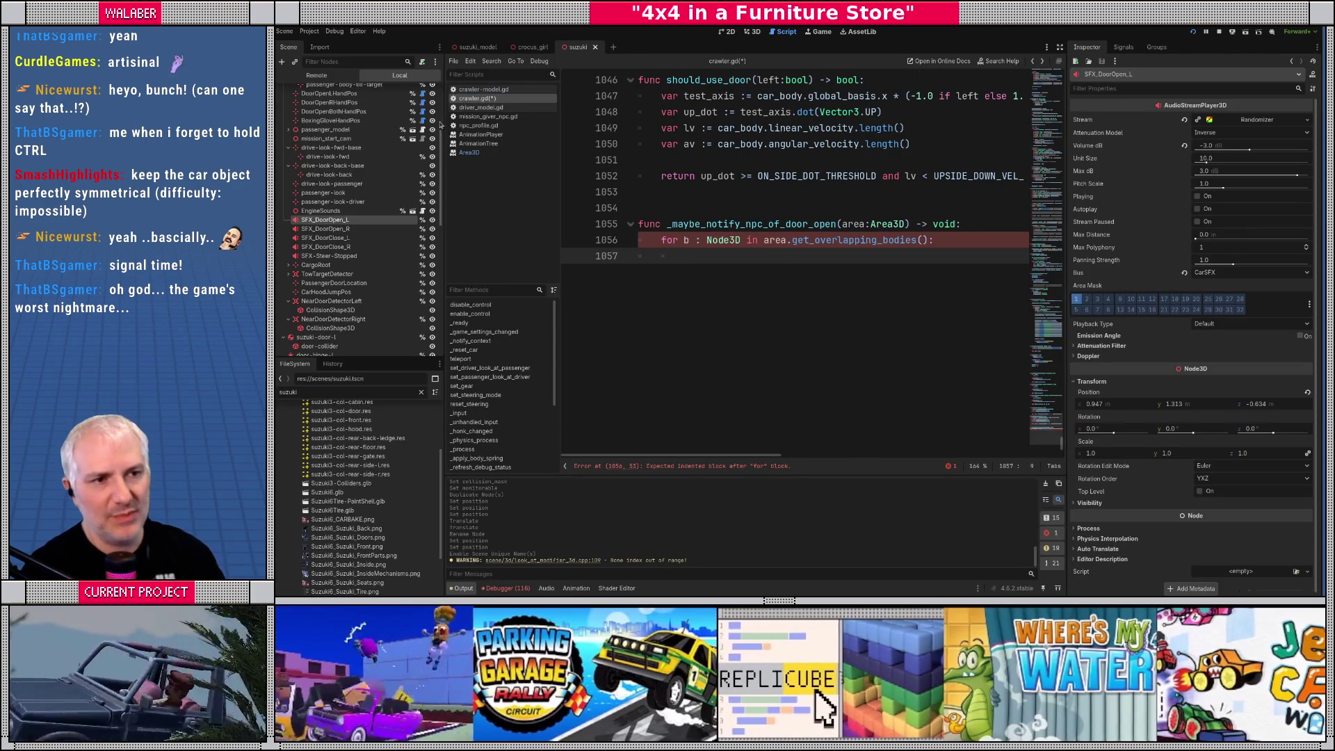
click(487, 116)
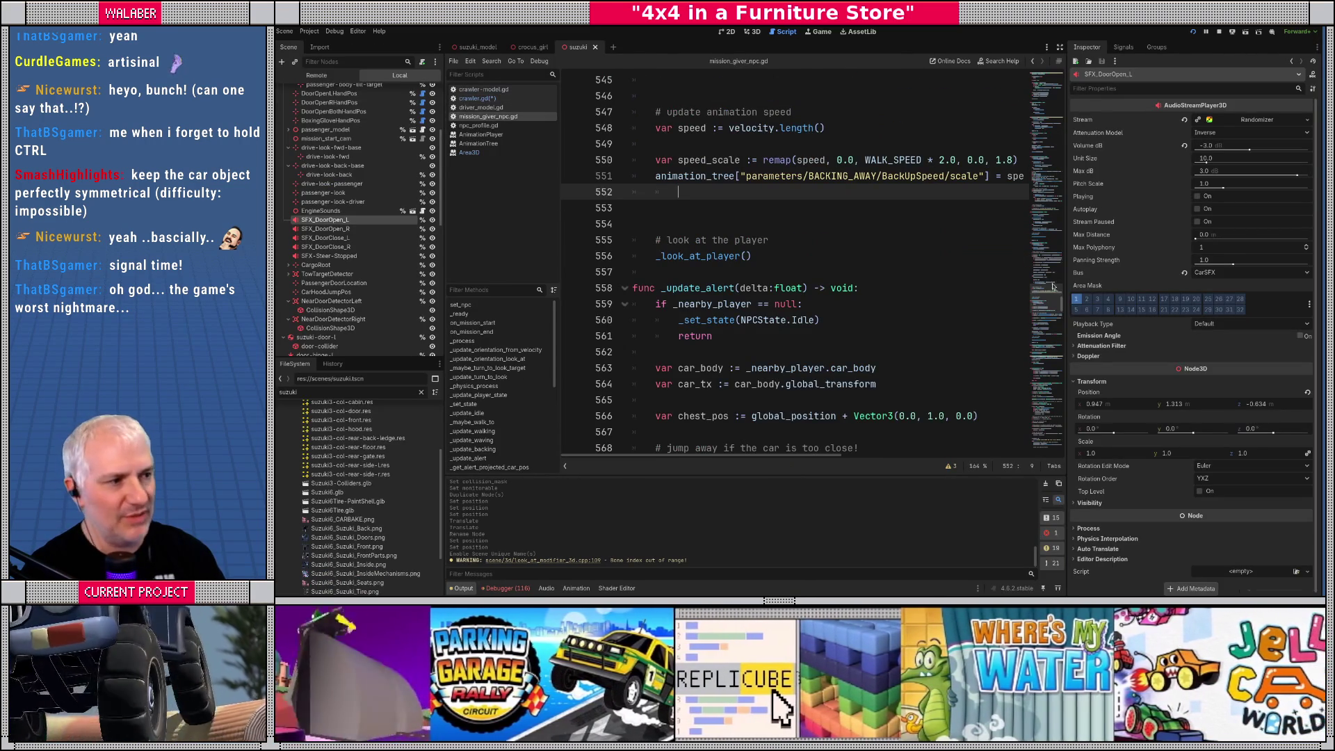
scroll(1050, 306, up, 20)
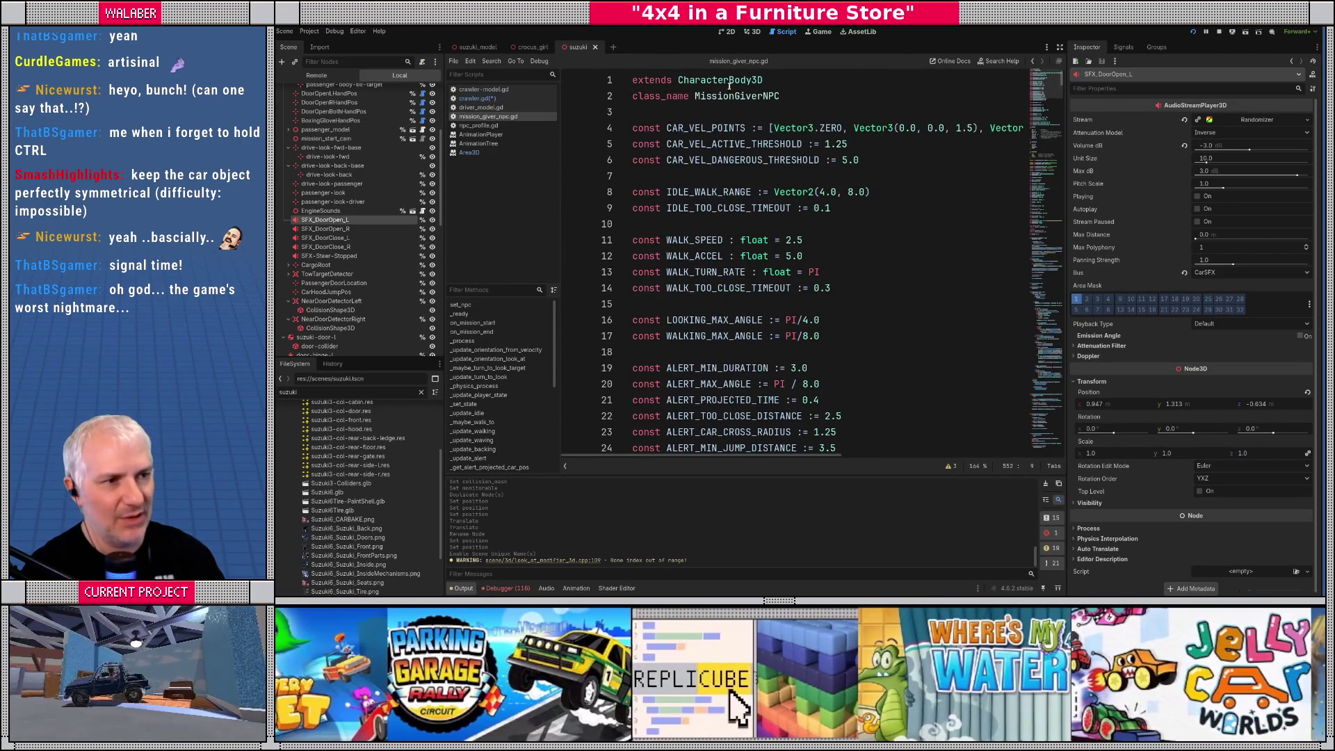
key(alt+Left)
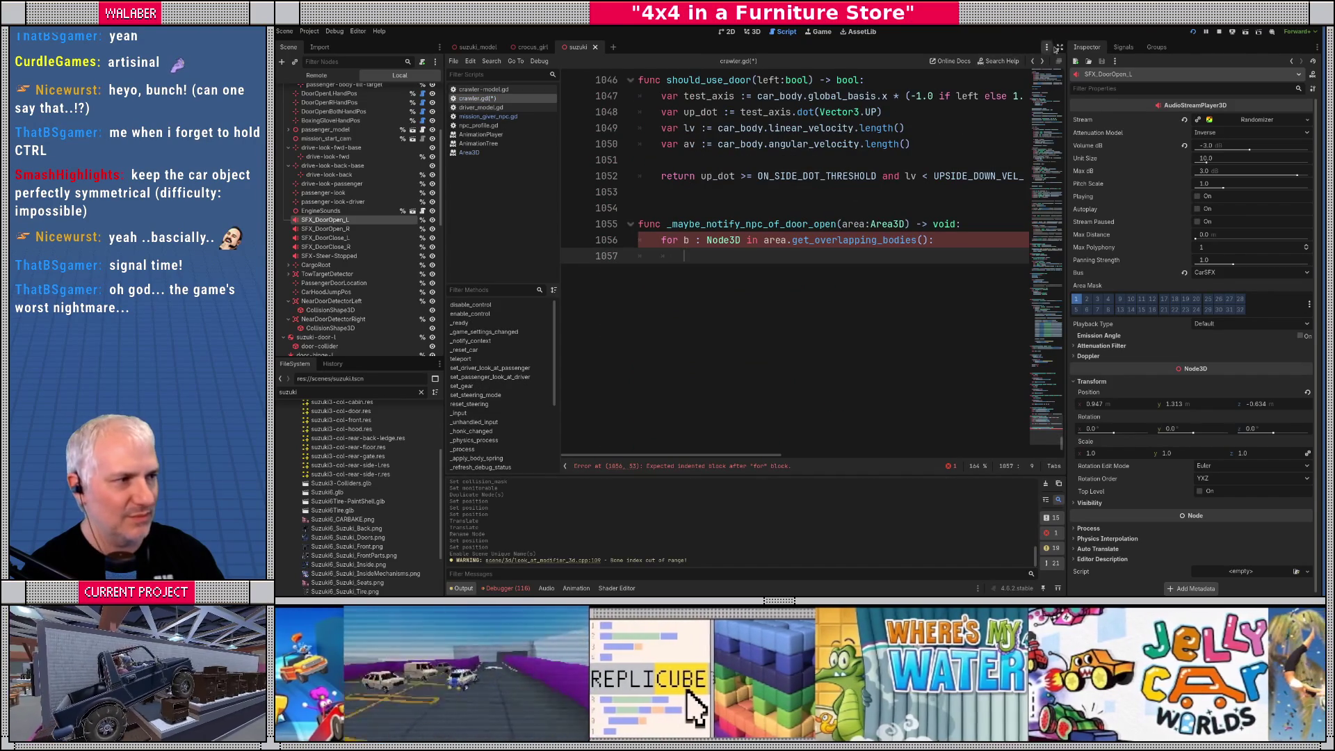
click(1060, 46)
Cast each body with 'var npc := b as MissionGiverNPC' and add an 'if npc != null:' check
text(var)
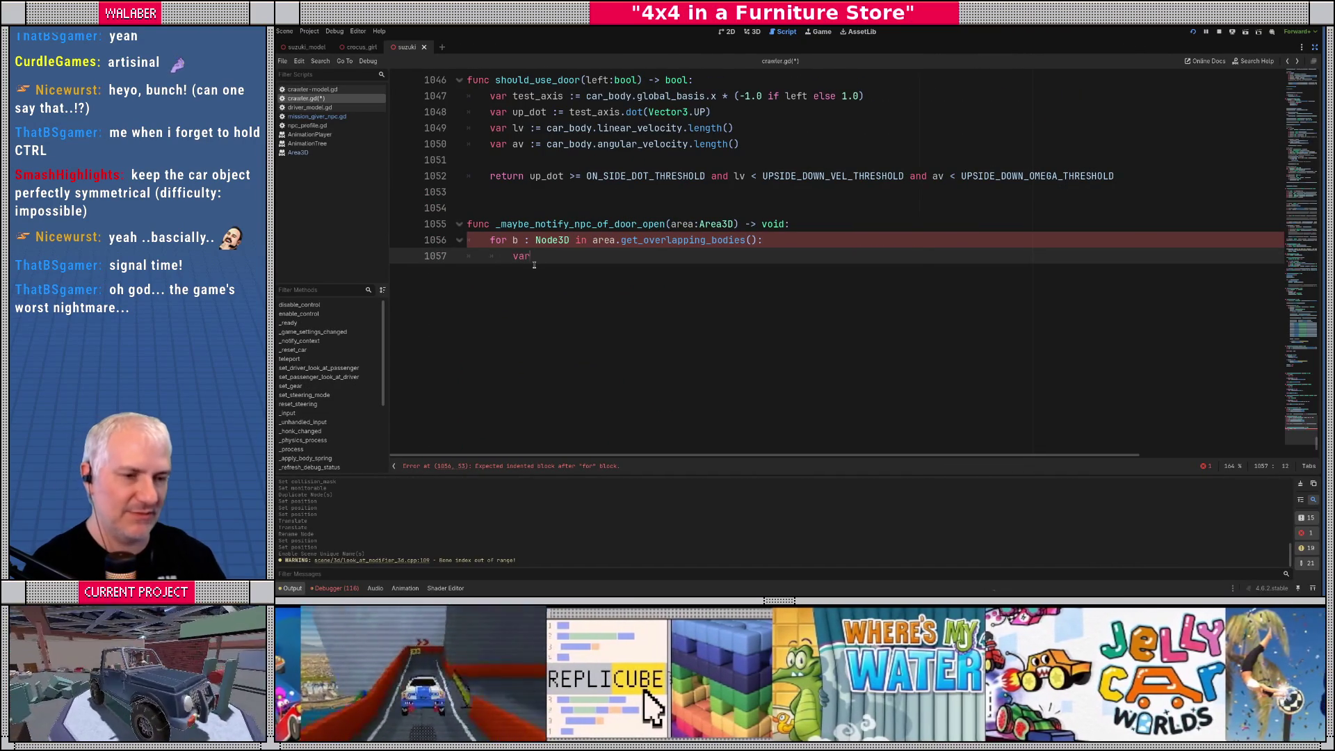
text( npc := b )
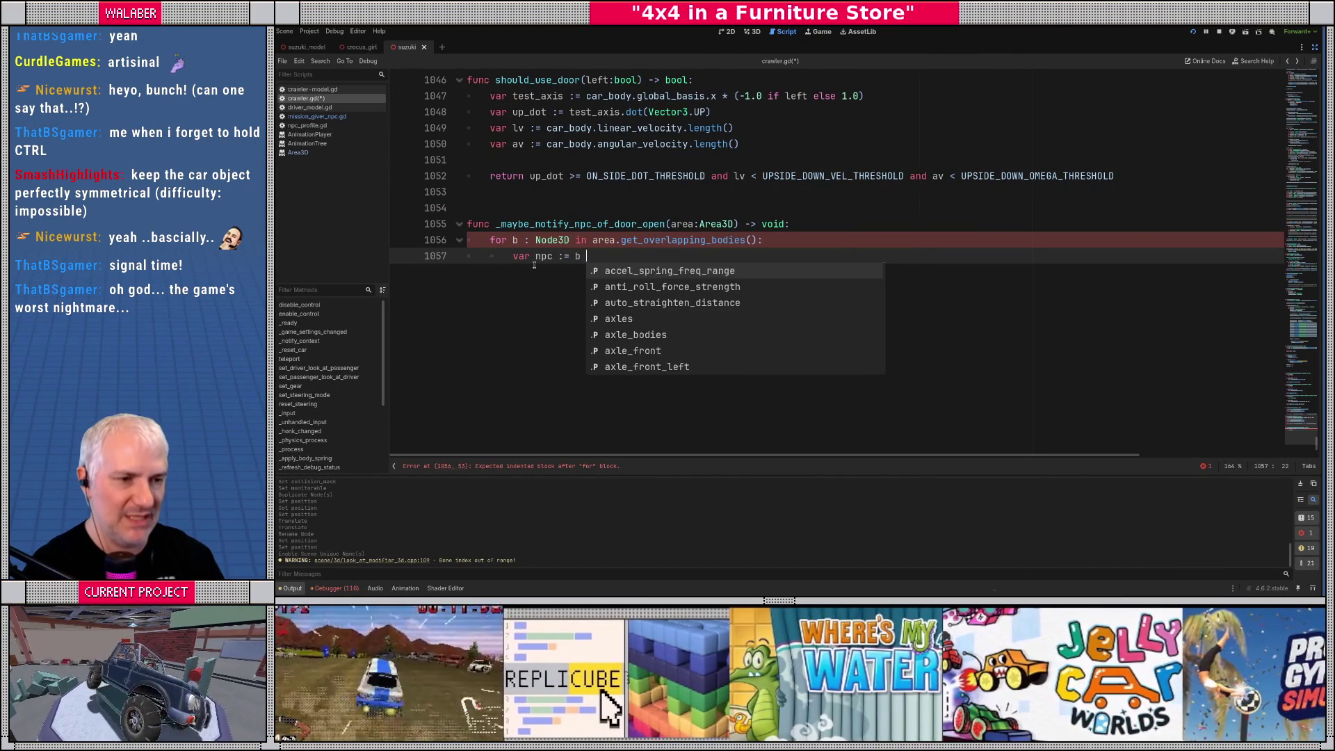
text(as missiongi)
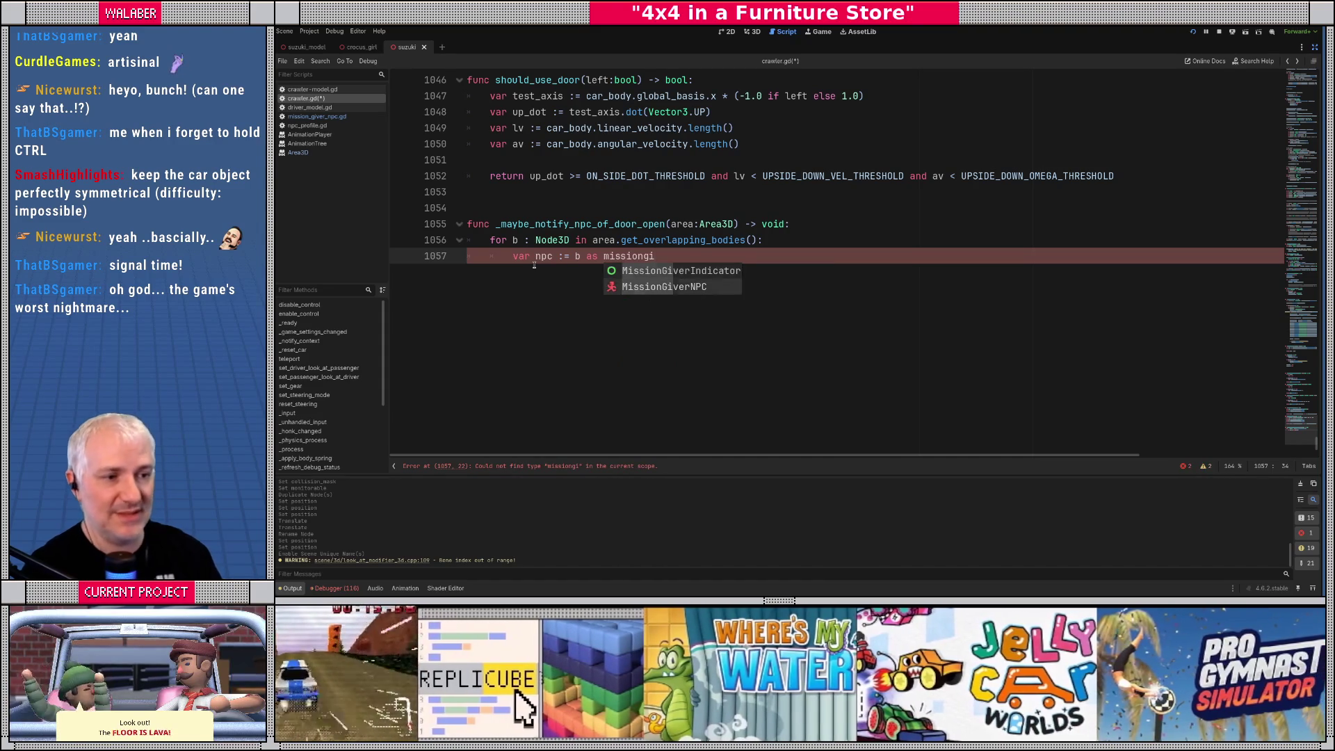
key(Down)
key(Return)
key(Return)
text(if np)
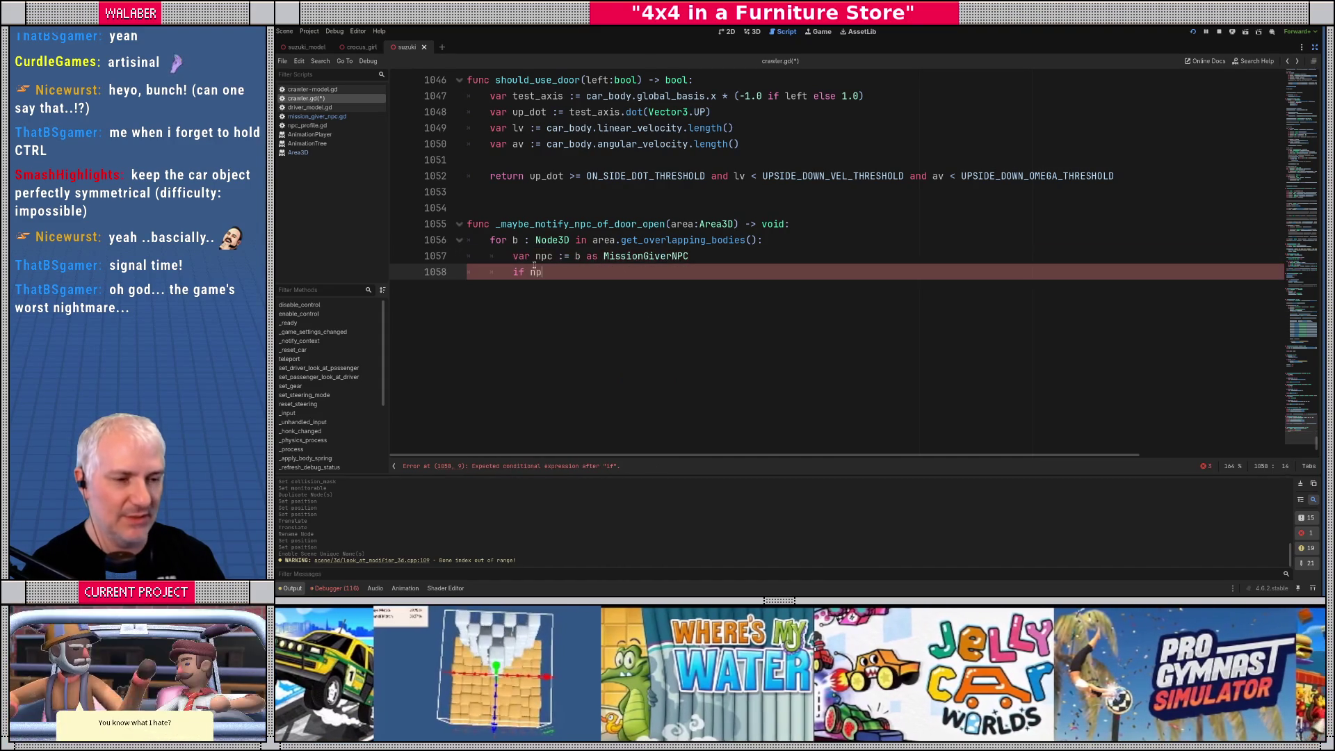
text(c != null:)
key(Return)
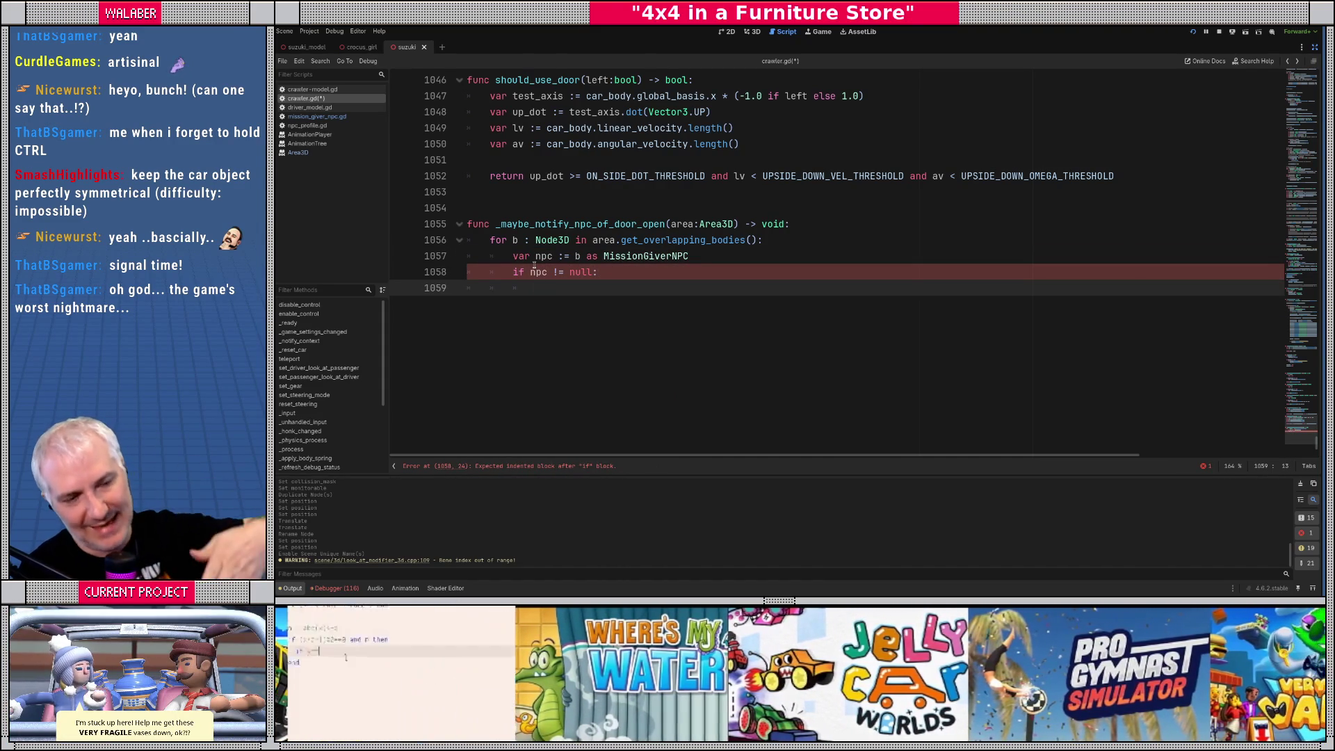
Call npc.on_car_door_opened_near_me() inside the check, then open the MissionGiverNPC script
text(npc.)
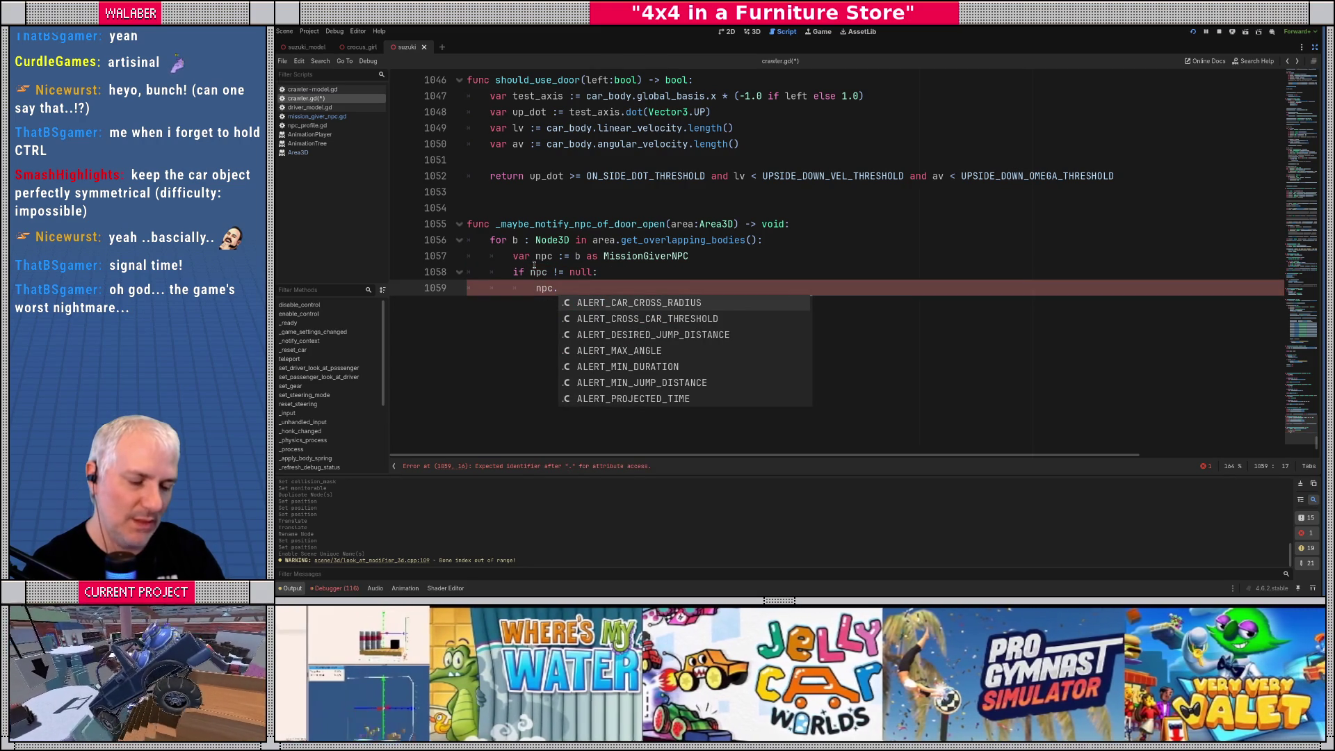
text(on_doo)
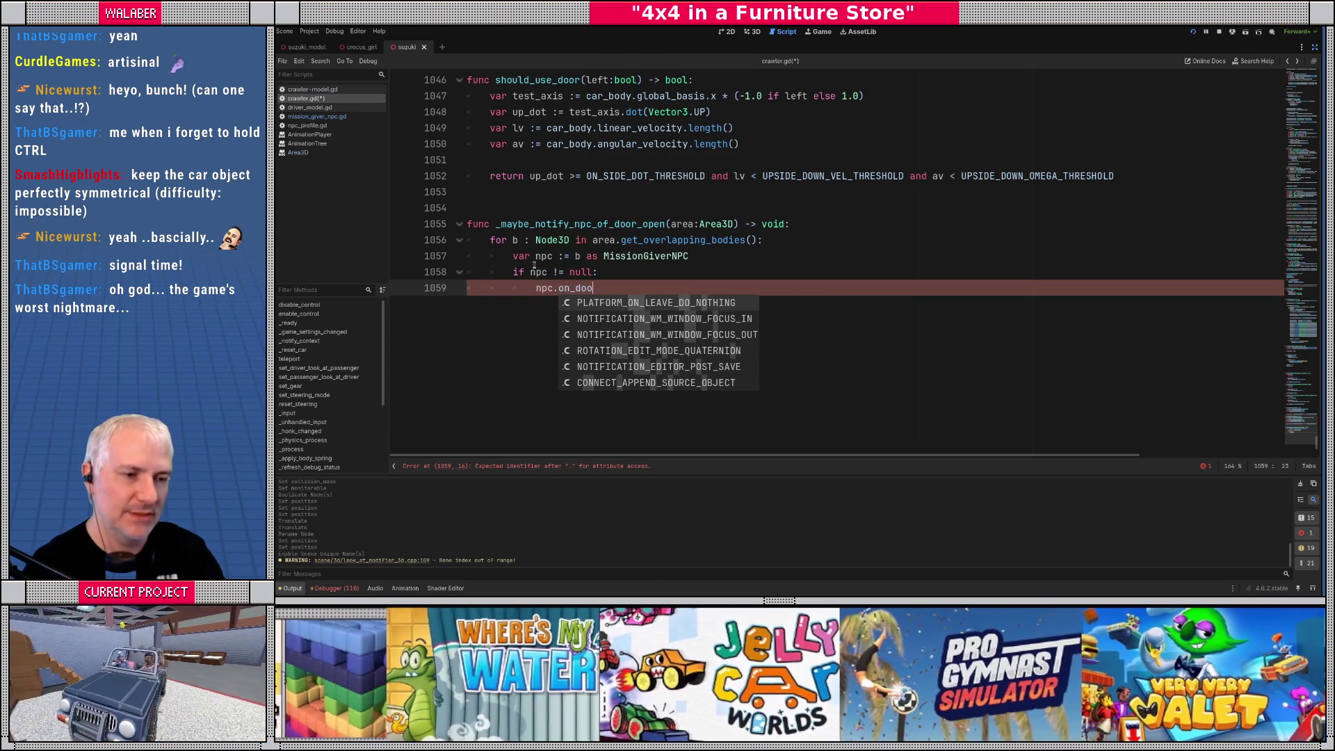
key(BackSpace)
key(BackSpace)
key(BackSpace)
text(car_do)
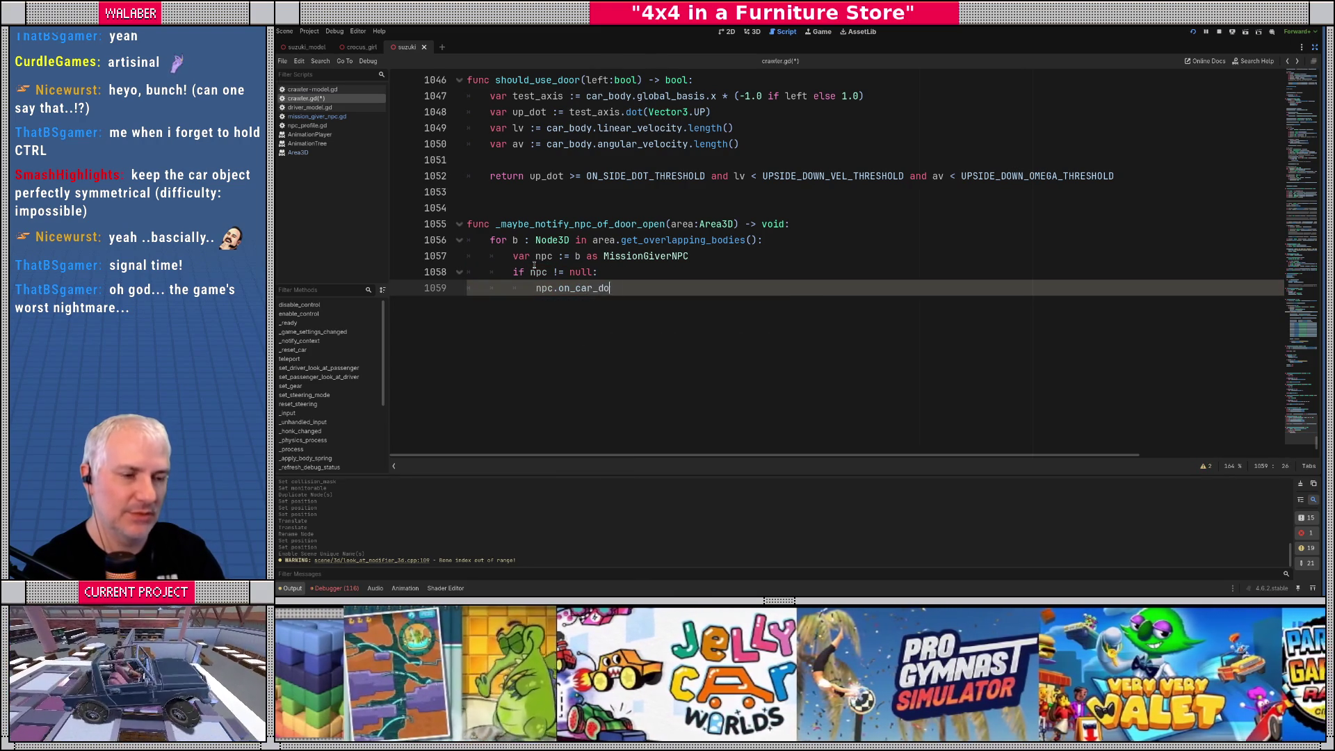
text(or_opened)
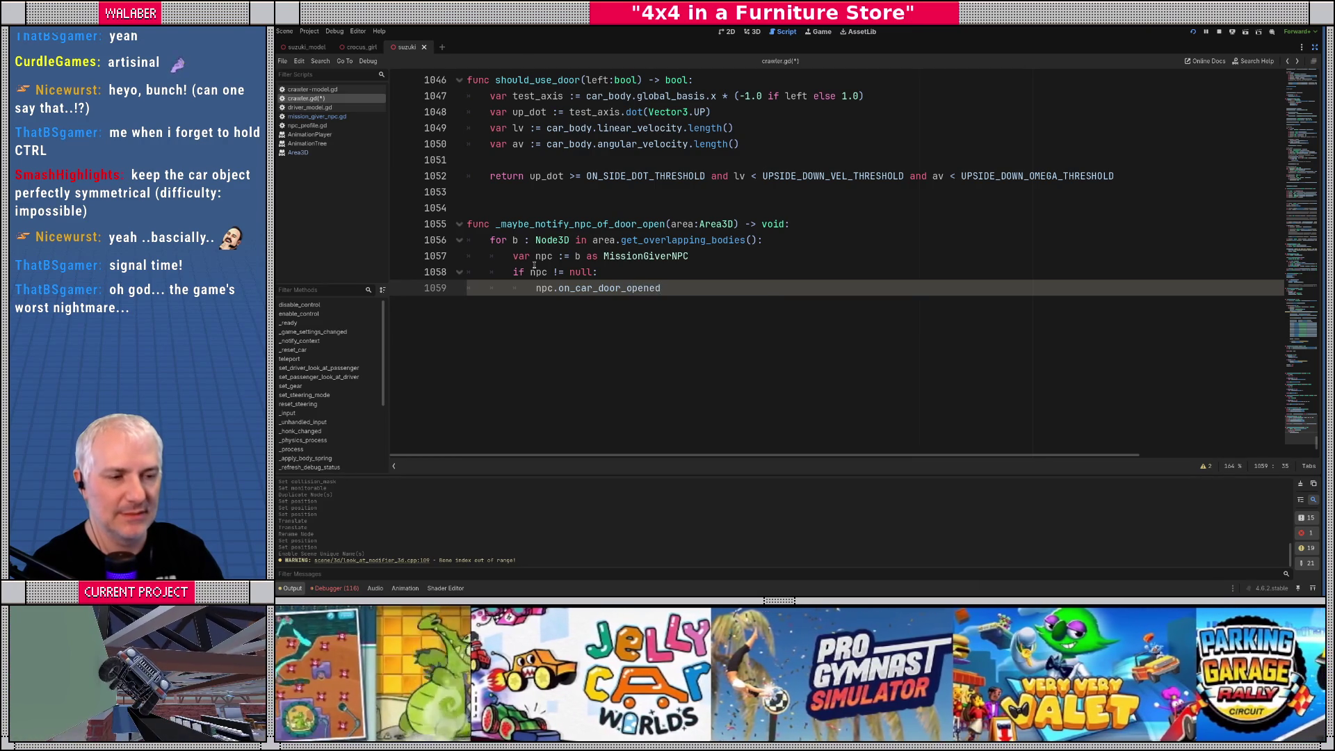
text(_near_me())
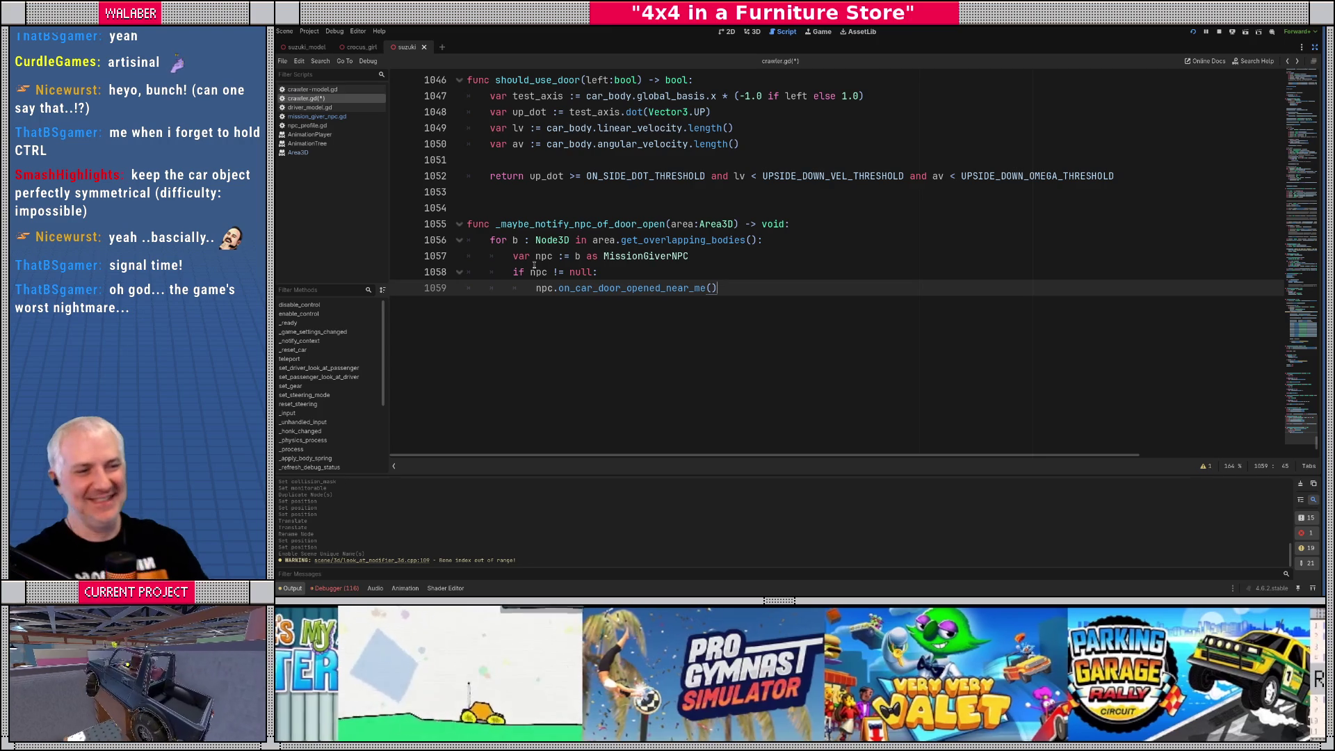
double_click(596, 289)
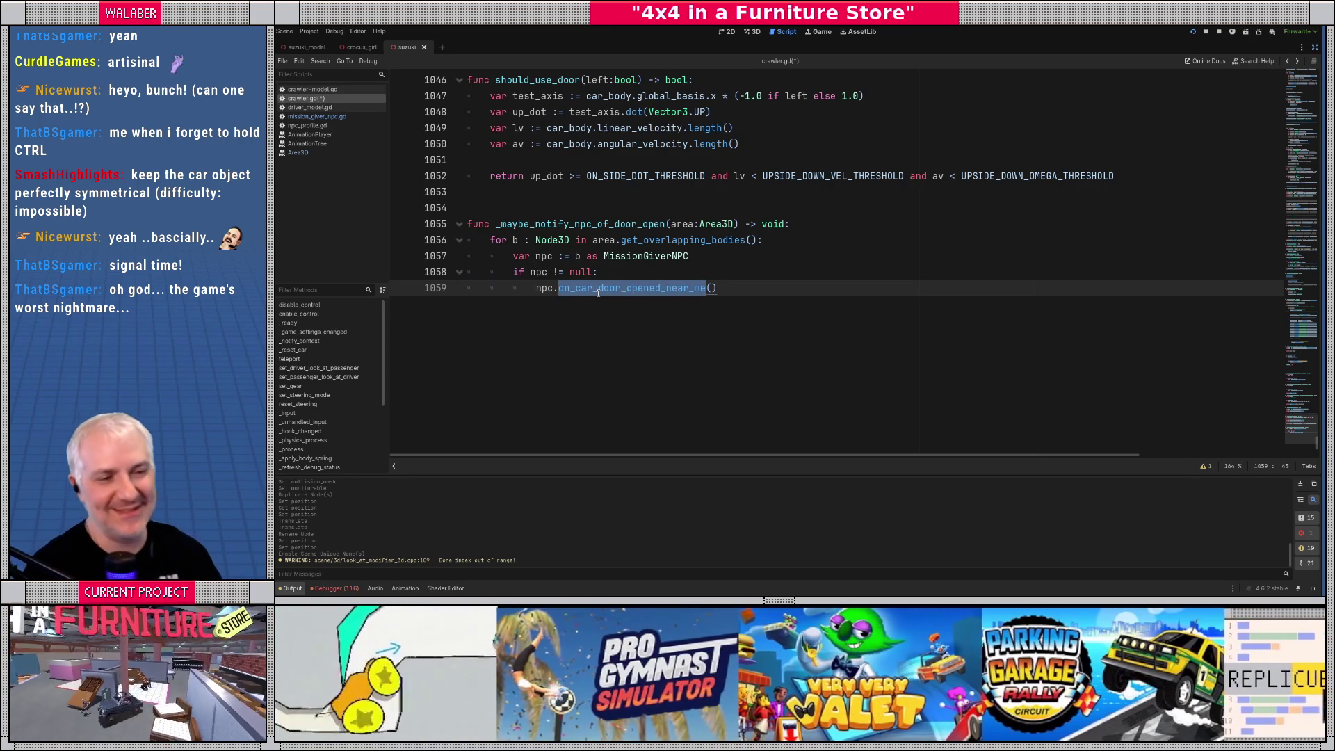
double_click(565, 224)
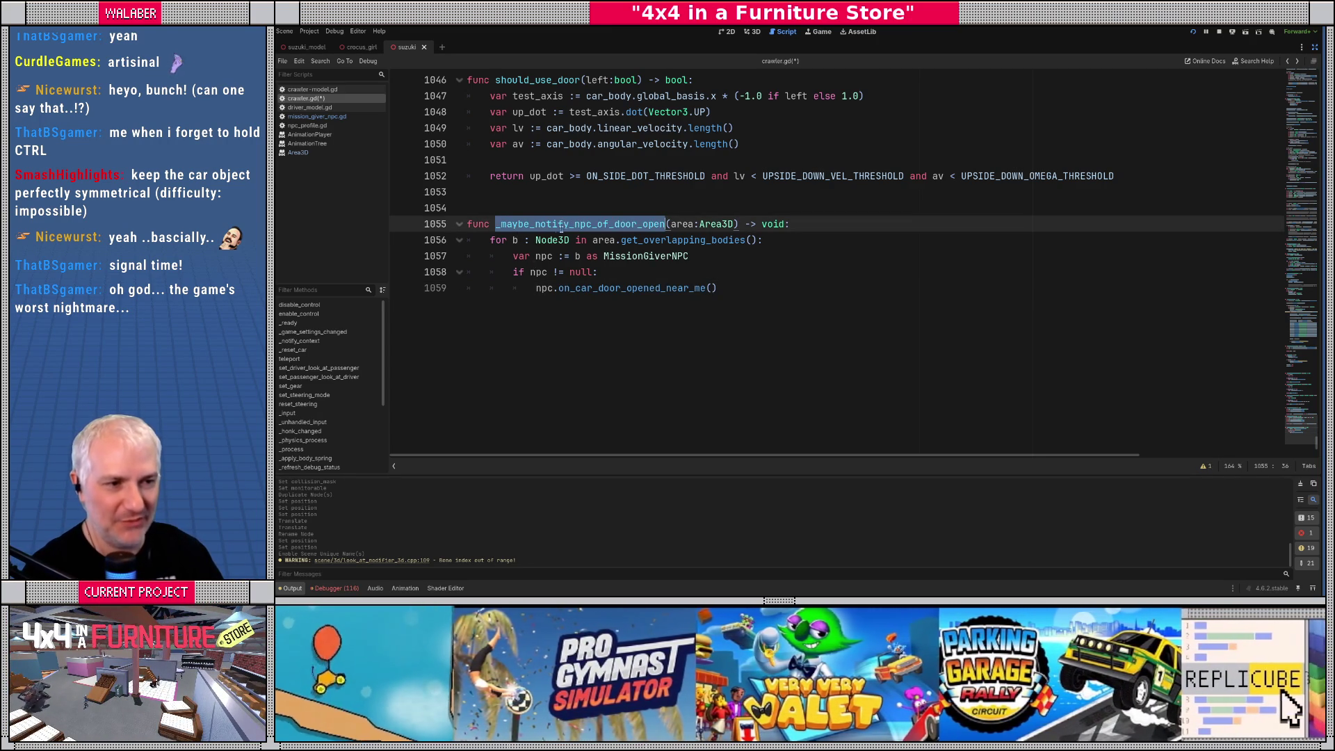
double_click(600, 289)
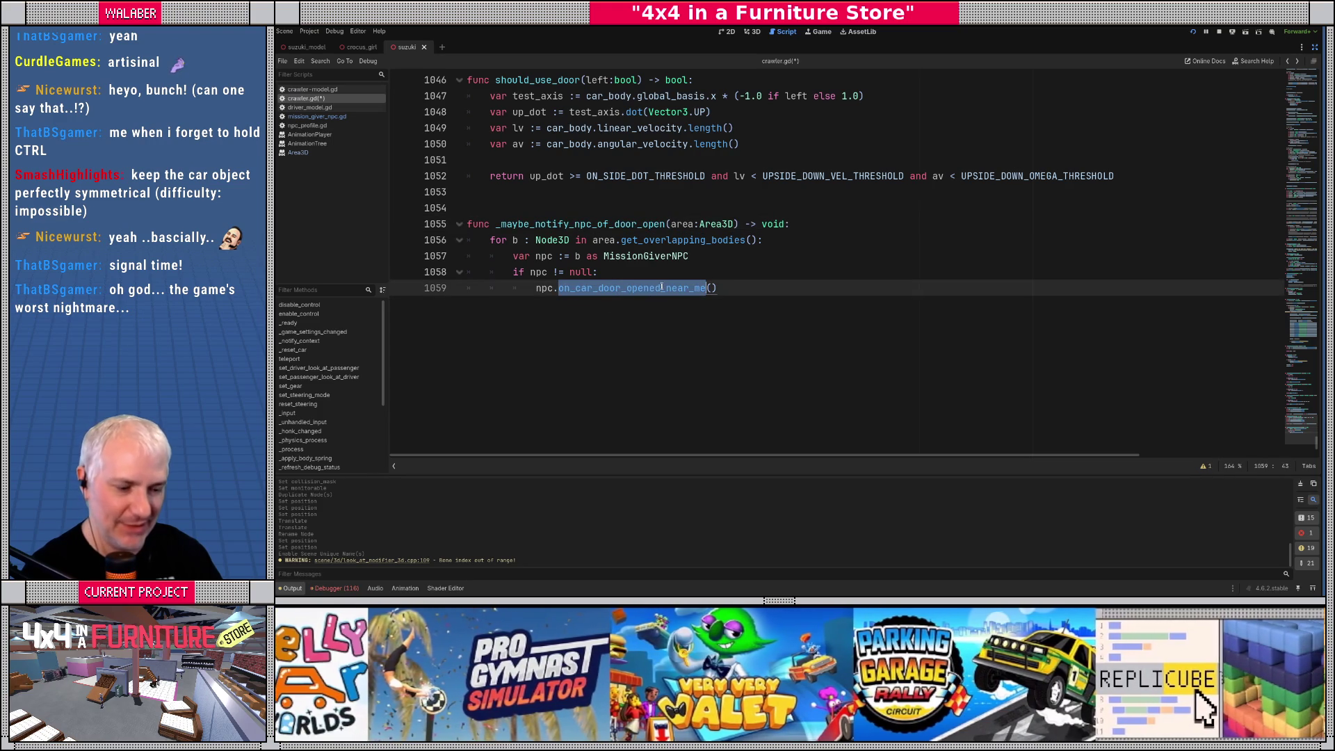
ctrl+click(647, 257)
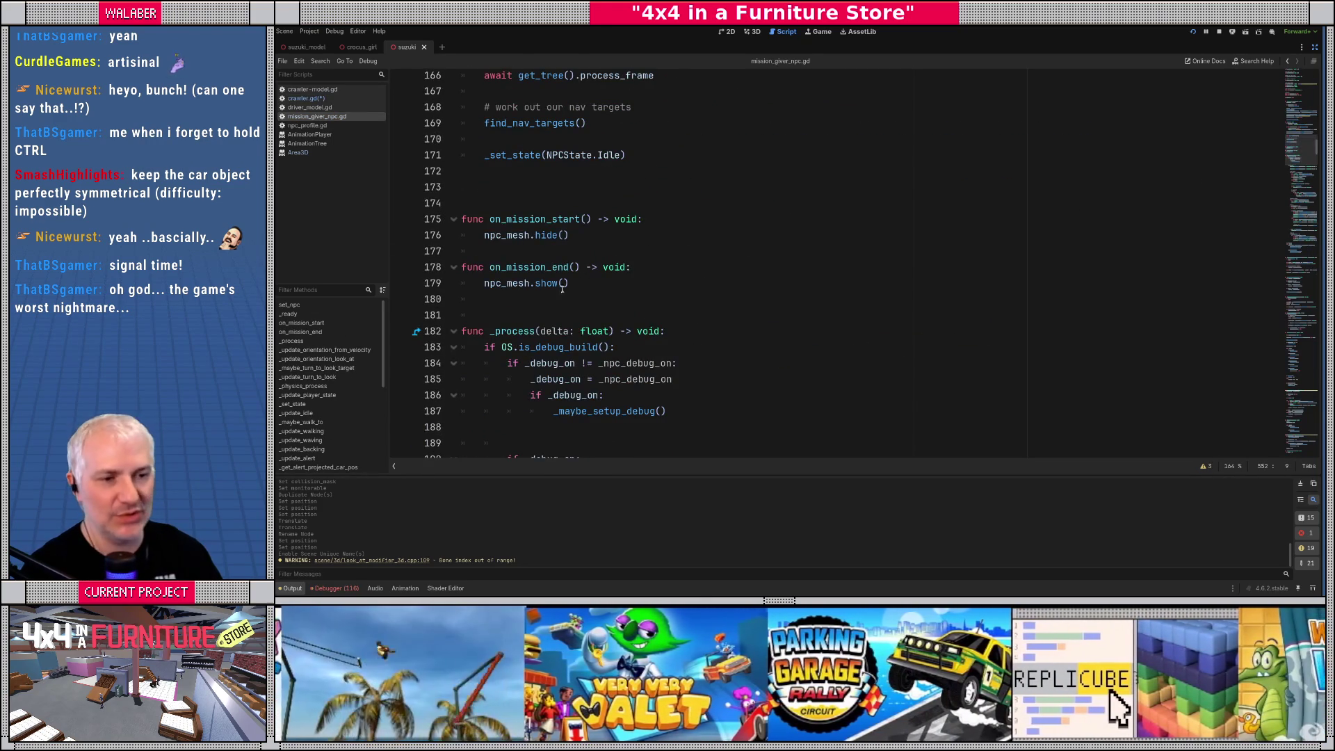
scroll(565, 290, down, 3)
scroll(476, 240, down, 20)
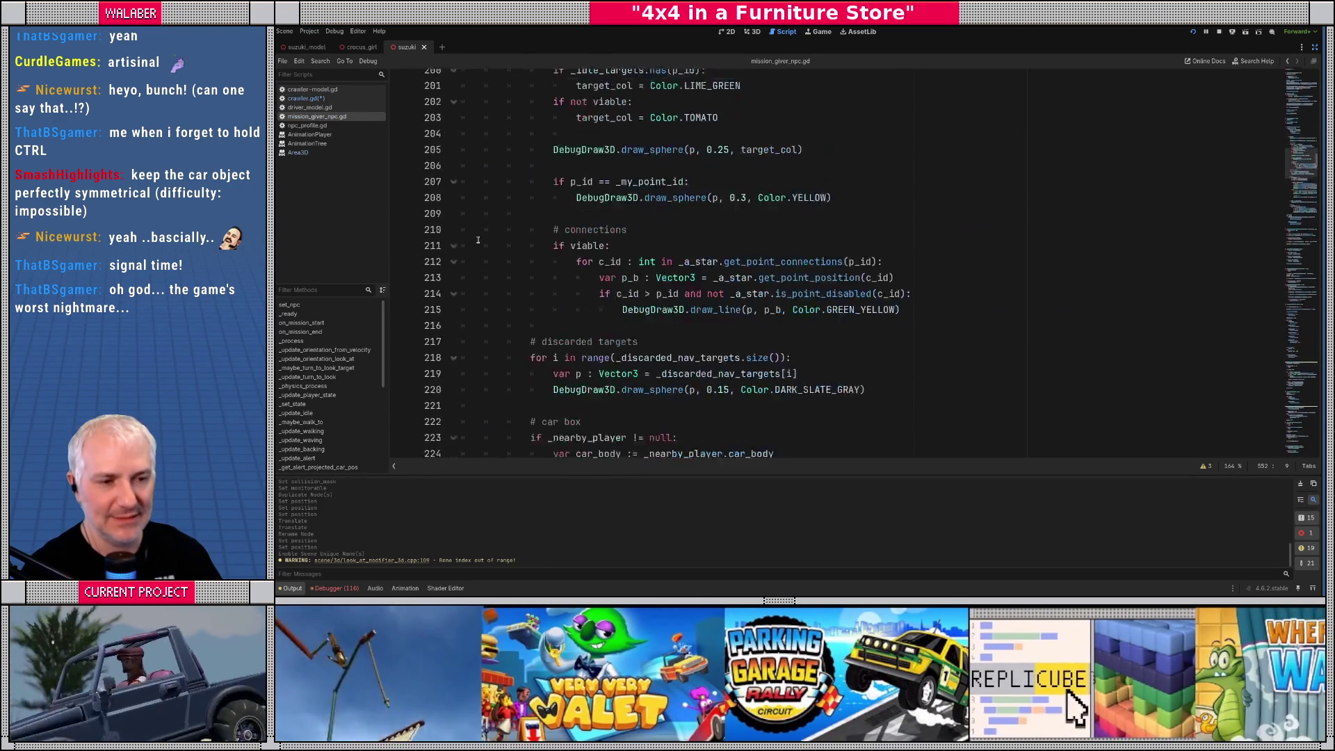
scroll(478, 240, down, 12)
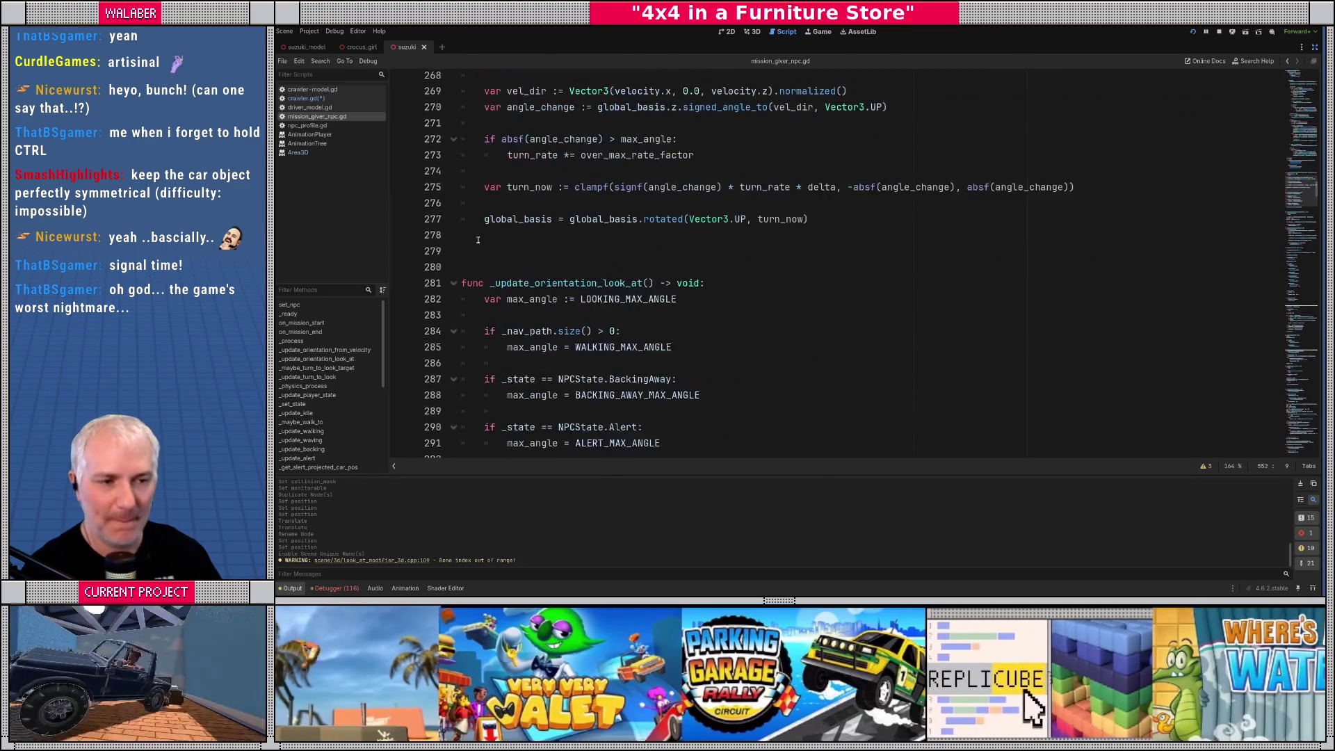
scroll(477, 240, up, 11)
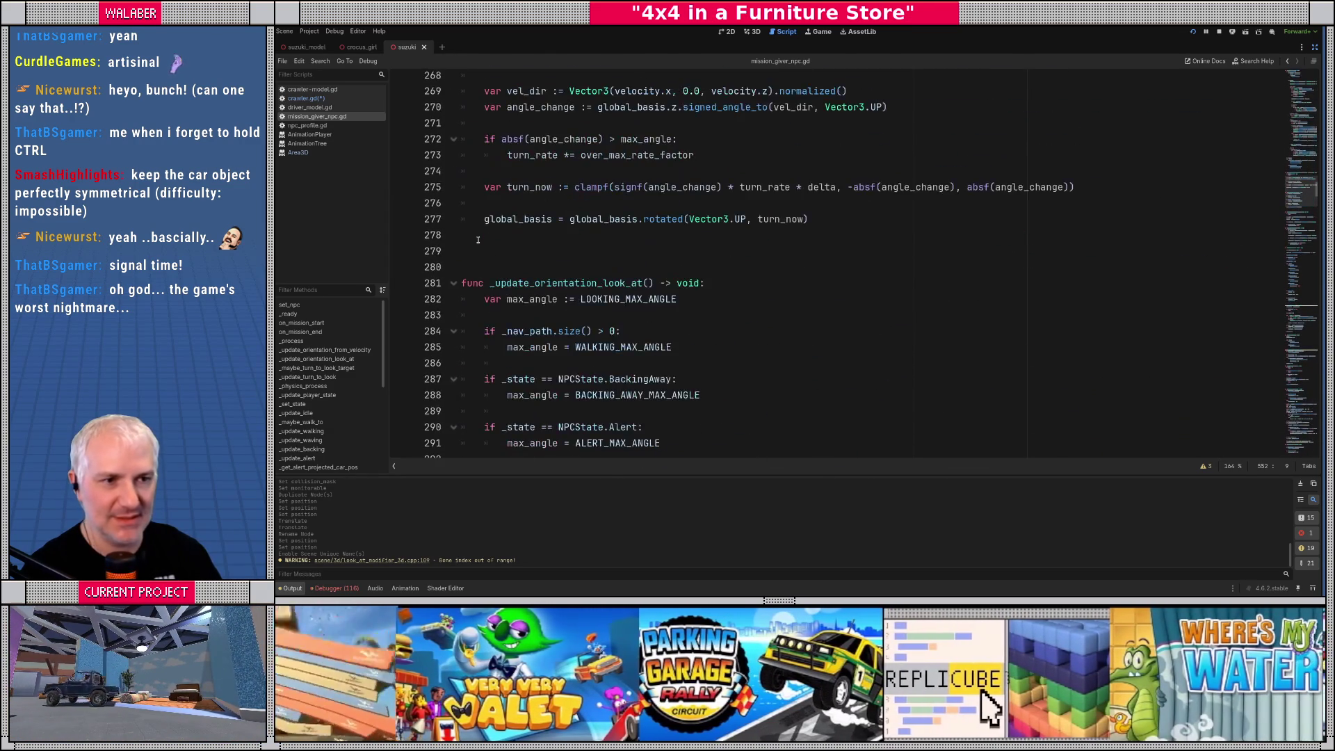
scroll(478, 240, up, 13)
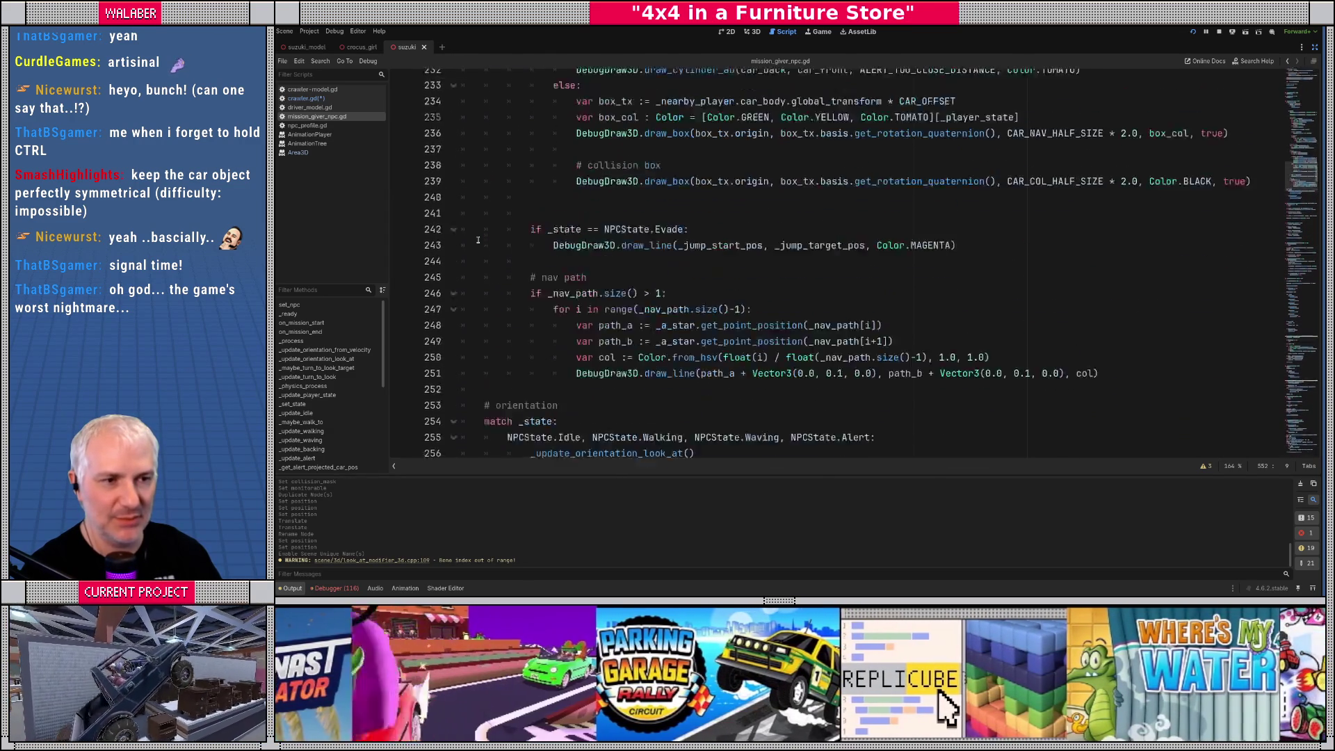
scroll(478, 240, down, 20)
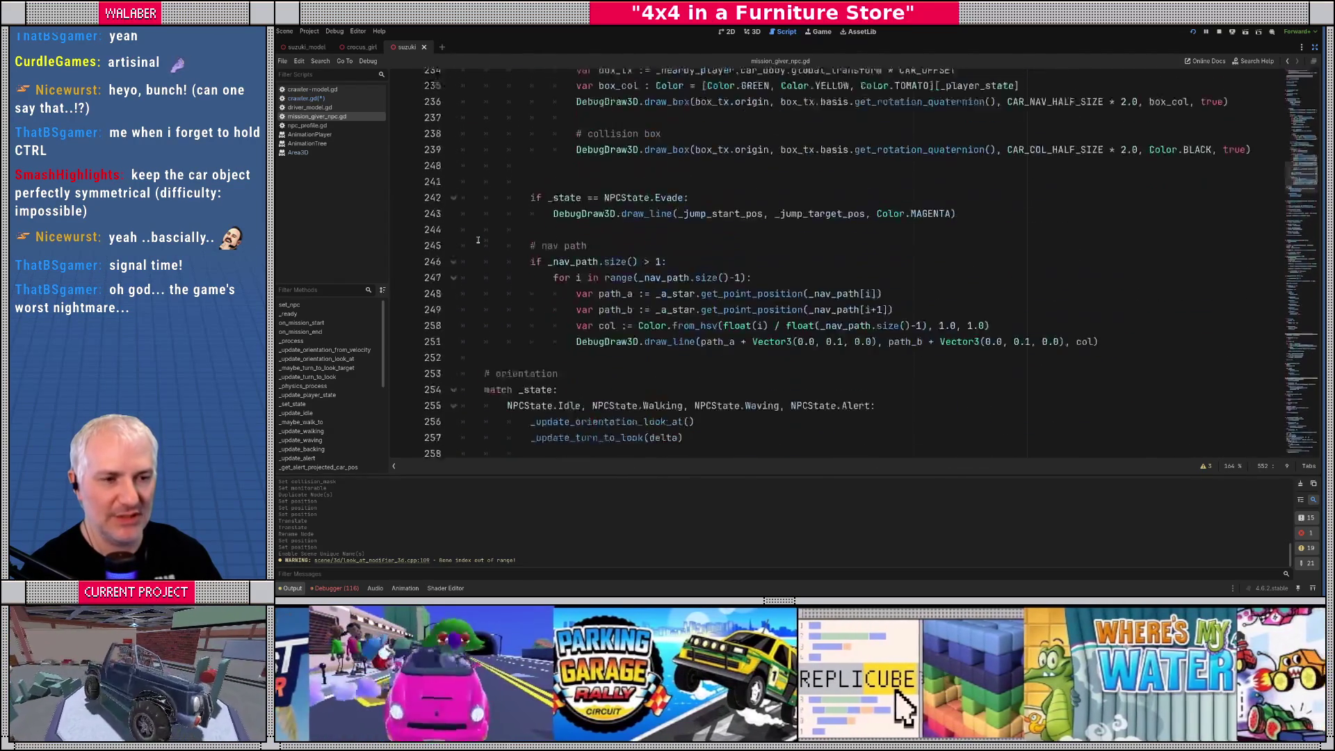
scroll(478, 240, down, 17)
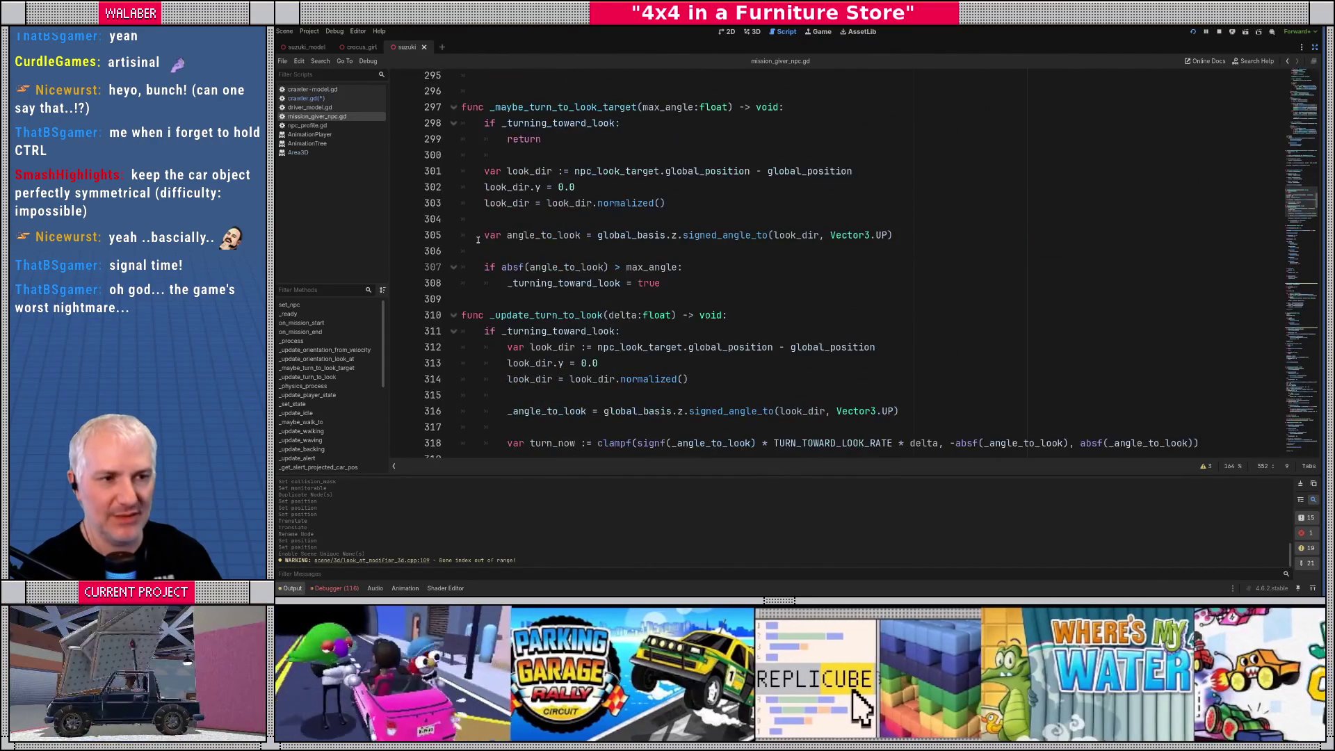
scroll(517, 271, down, 2)
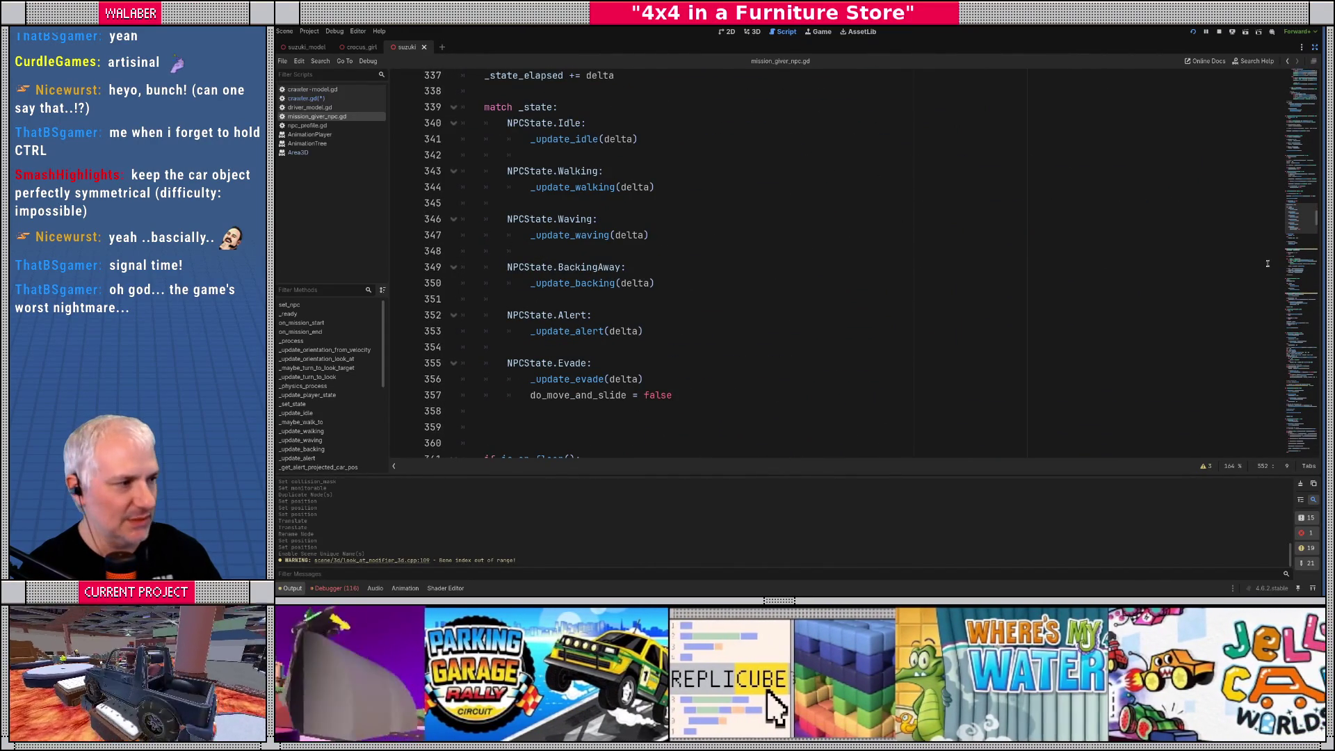
scroll(748, 215, up, 20)
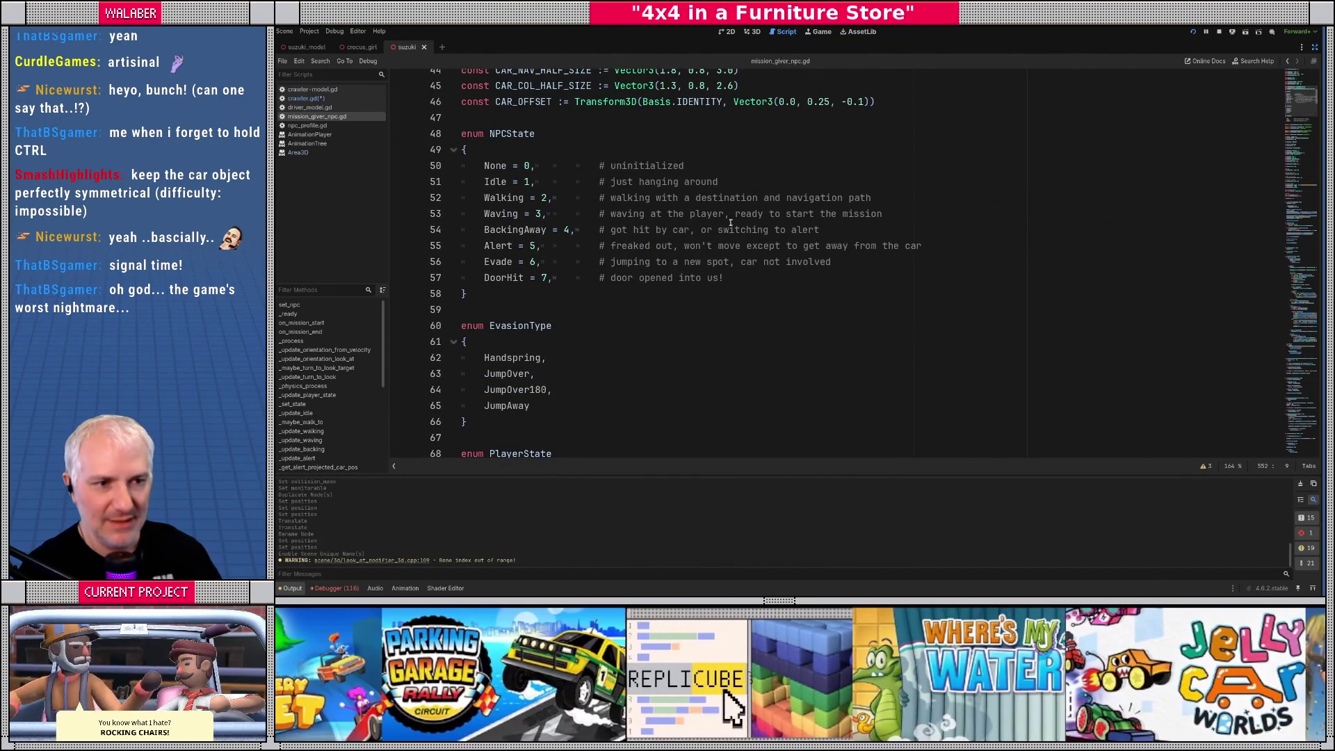
scroll(509, 278, down, 20)
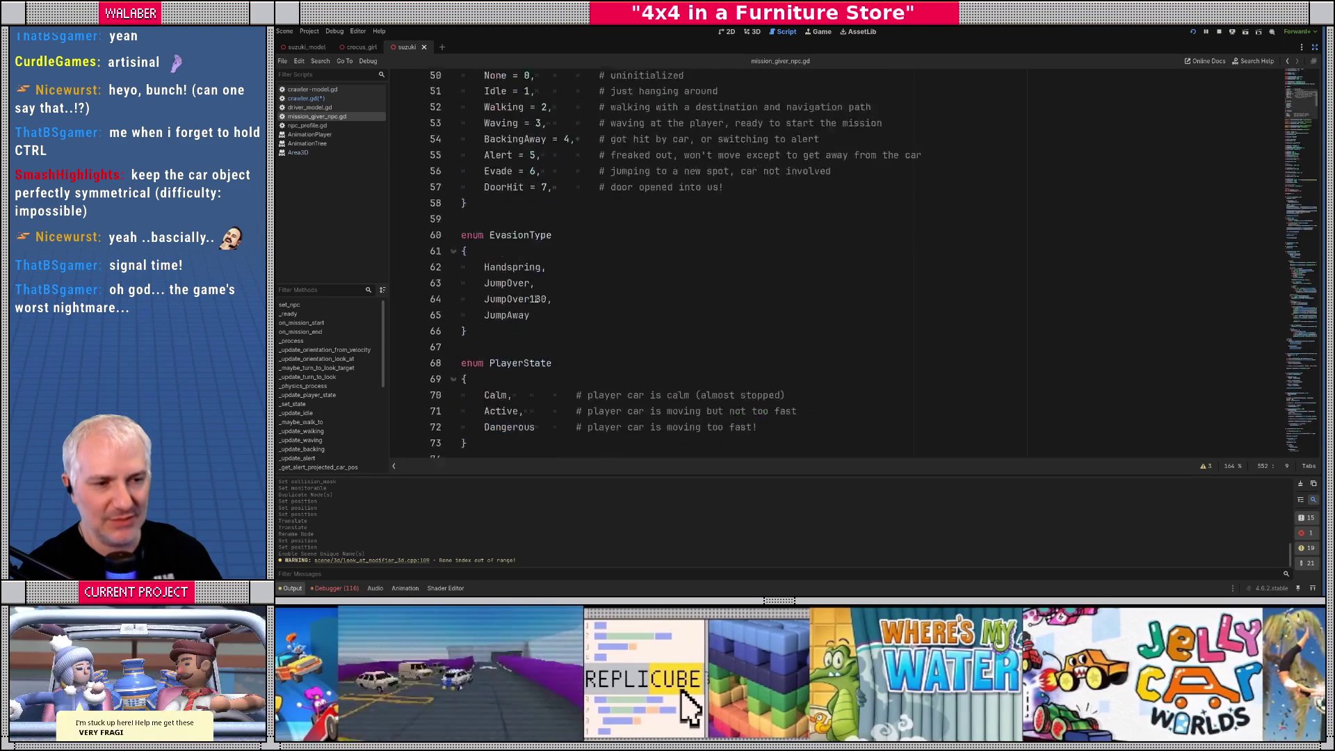
scroll(540, 299, down, 20)
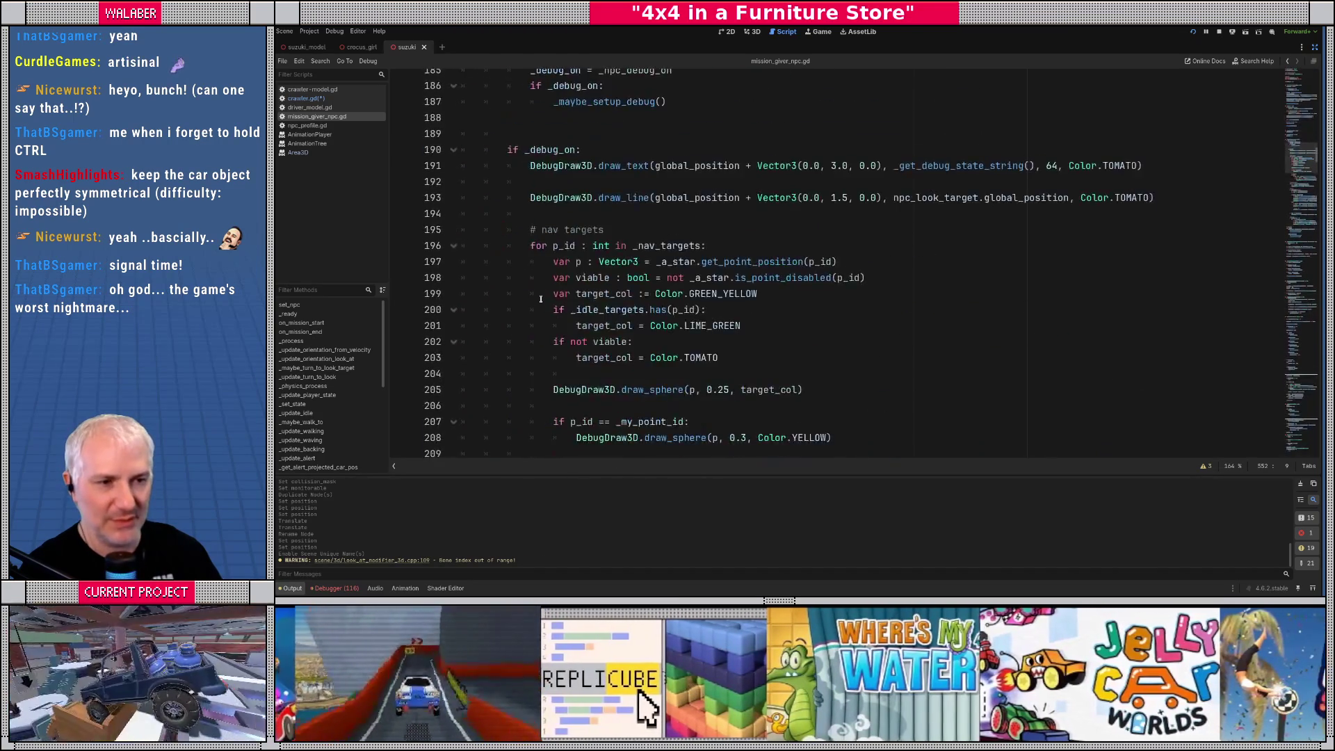
scroll(541, 299, down, 20)
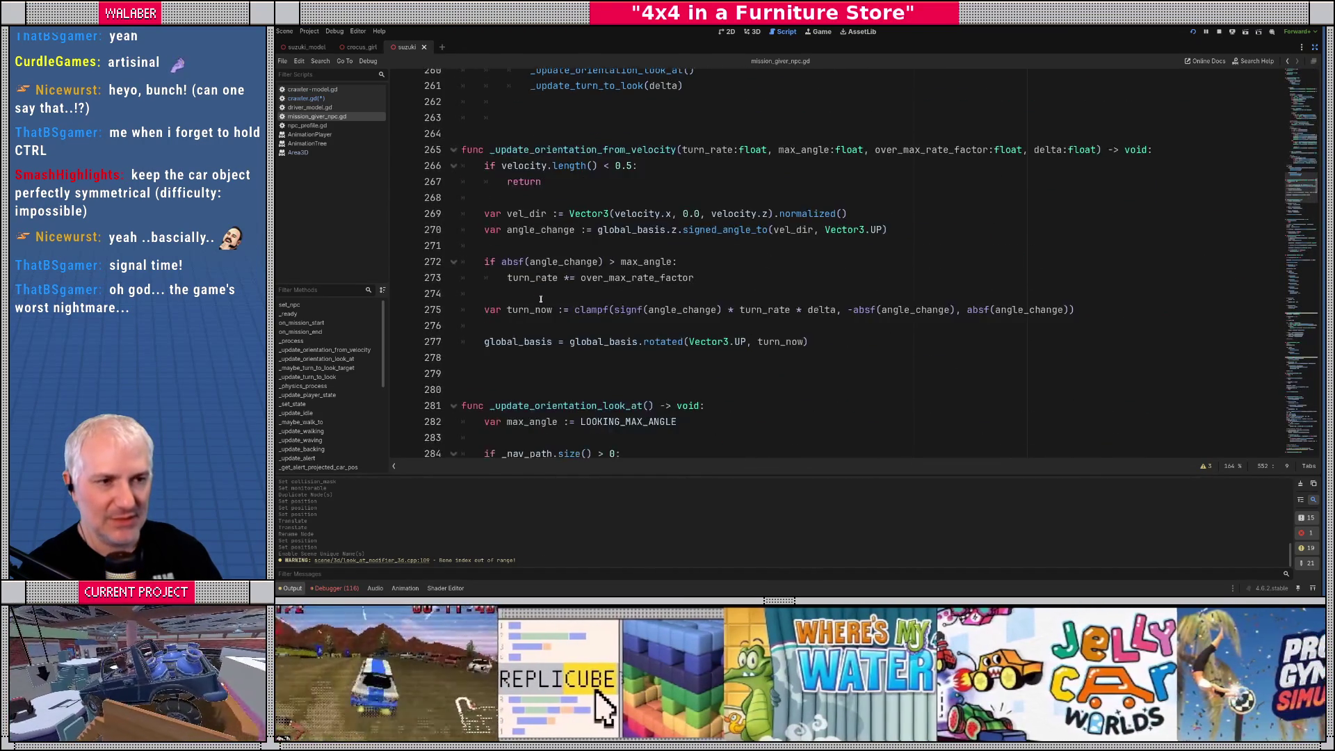
scroll(541, 299, down, 10)
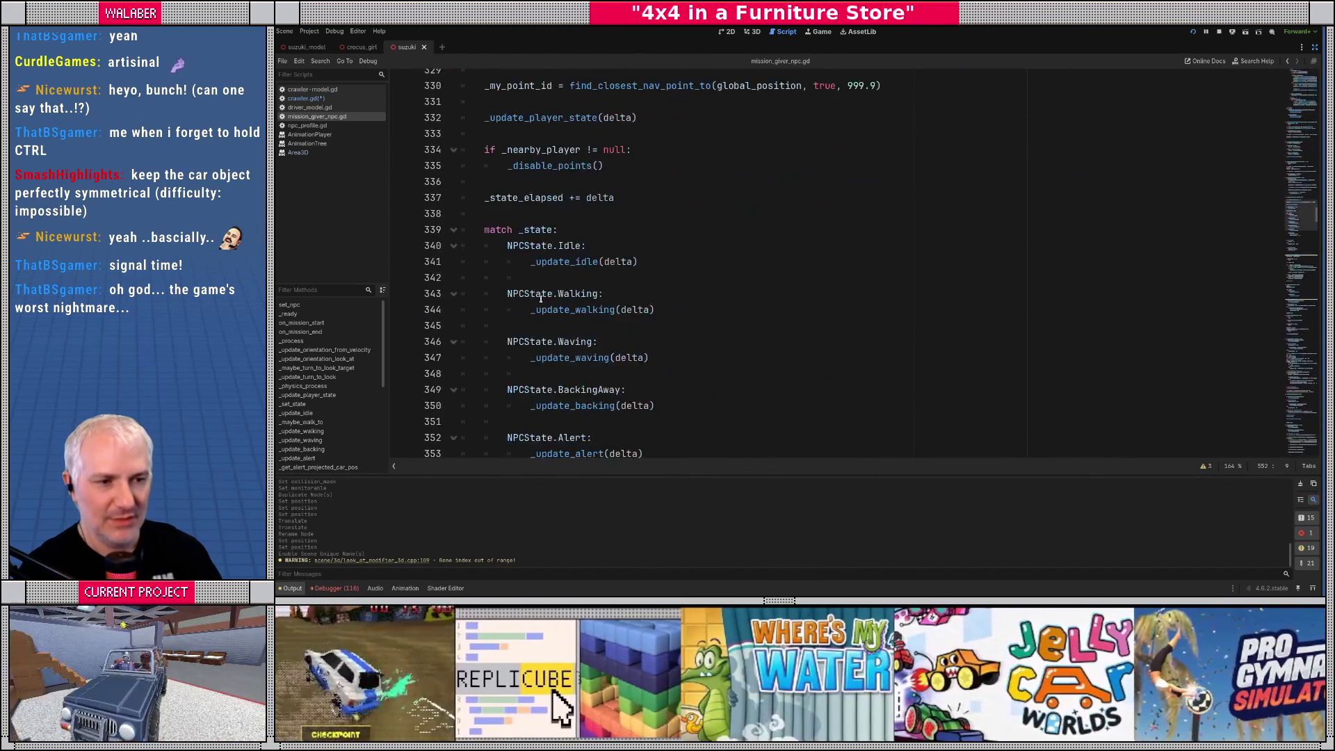
Below the Evade case in _process, add an NPCState.DoorHit: branch calling _update_door_hit(delta), dropping a stray do_move_and_slide line
click(700, 328)
key(Return)
key(Return)
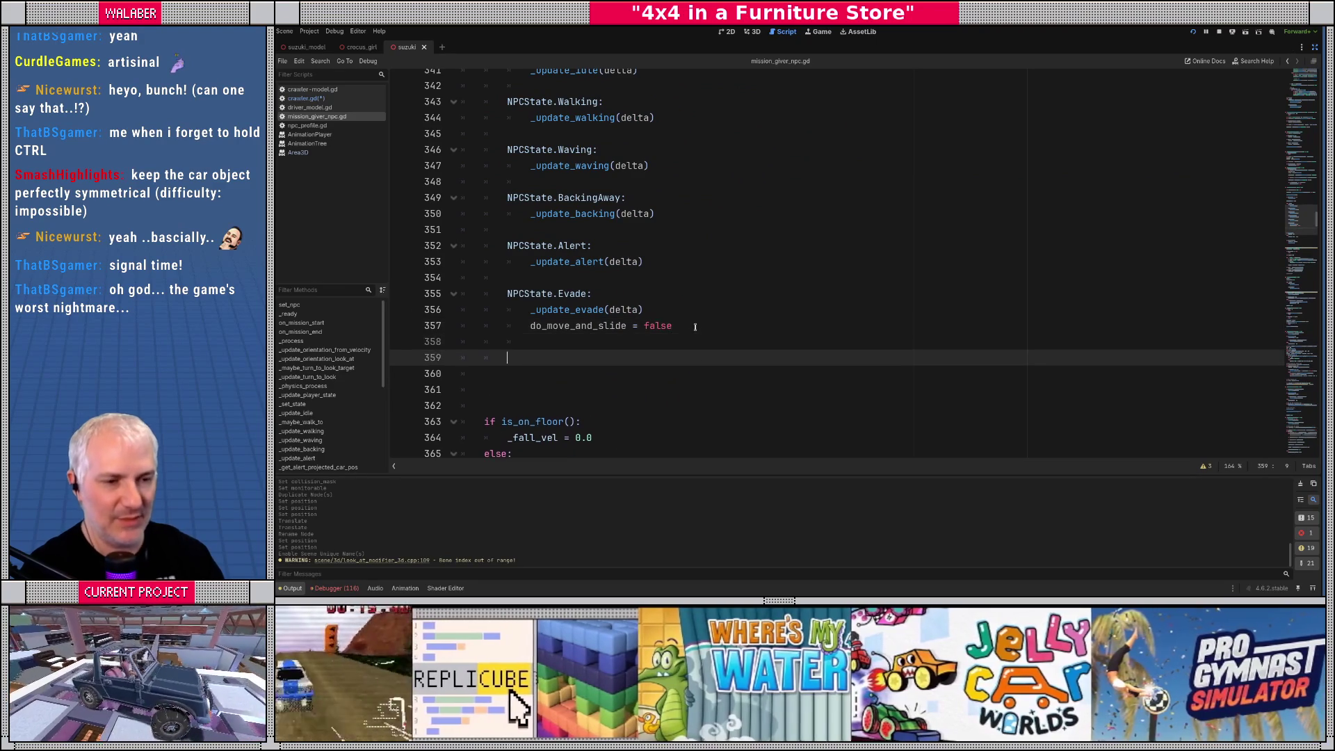
text(NPCState.doo)
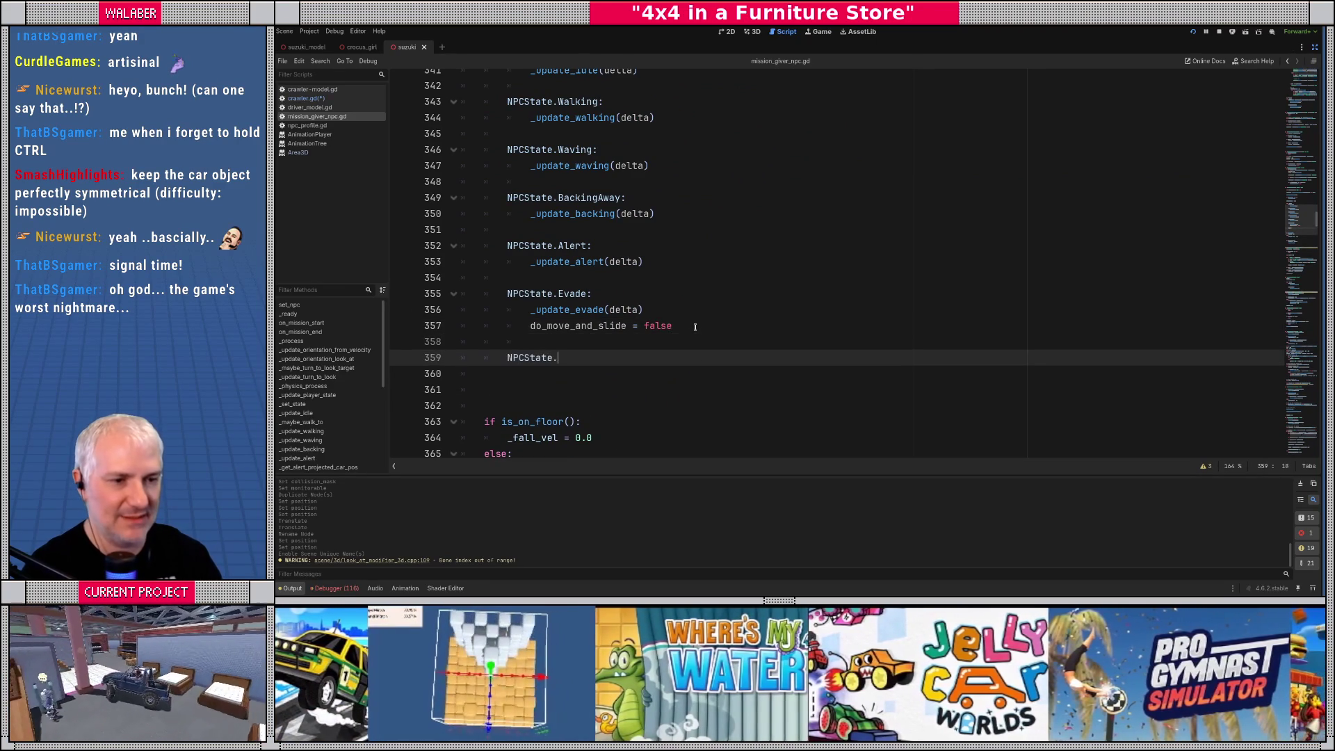
key(Return)
text(:)
key(Return)
text(_)
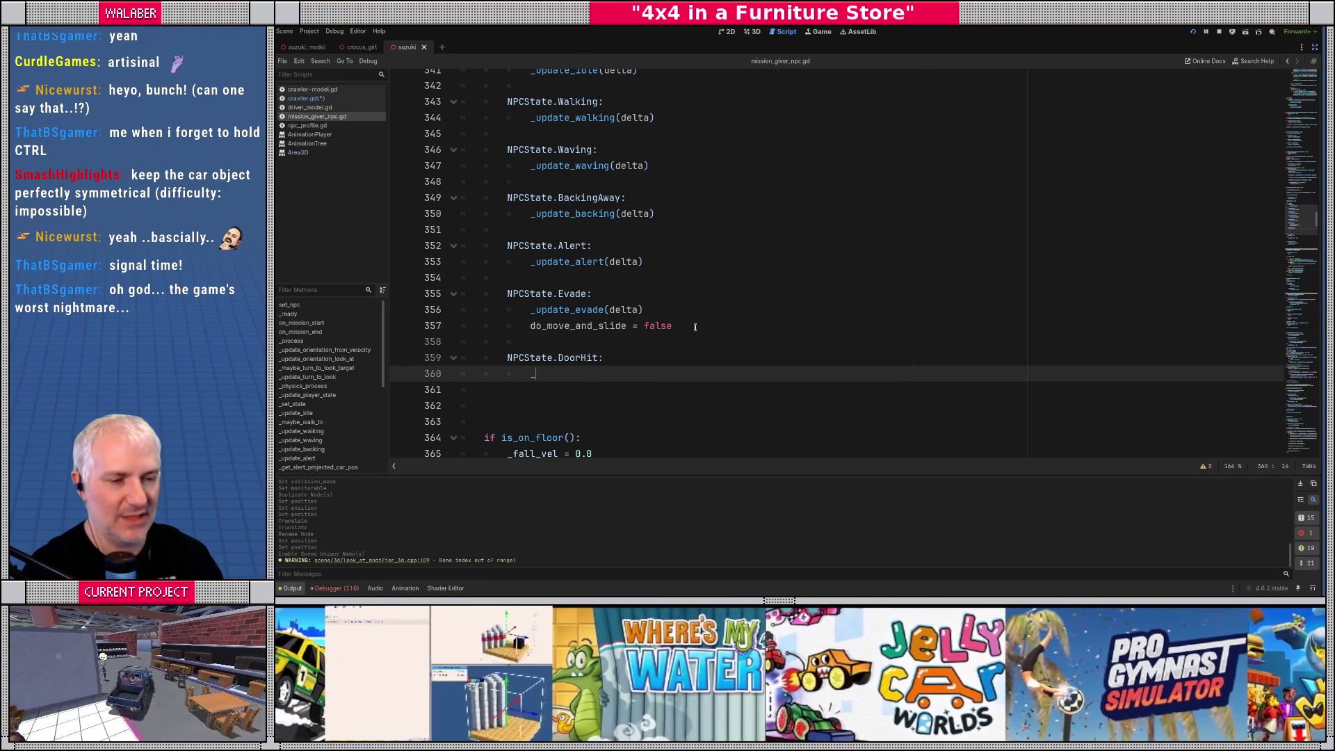
text(update_door_)
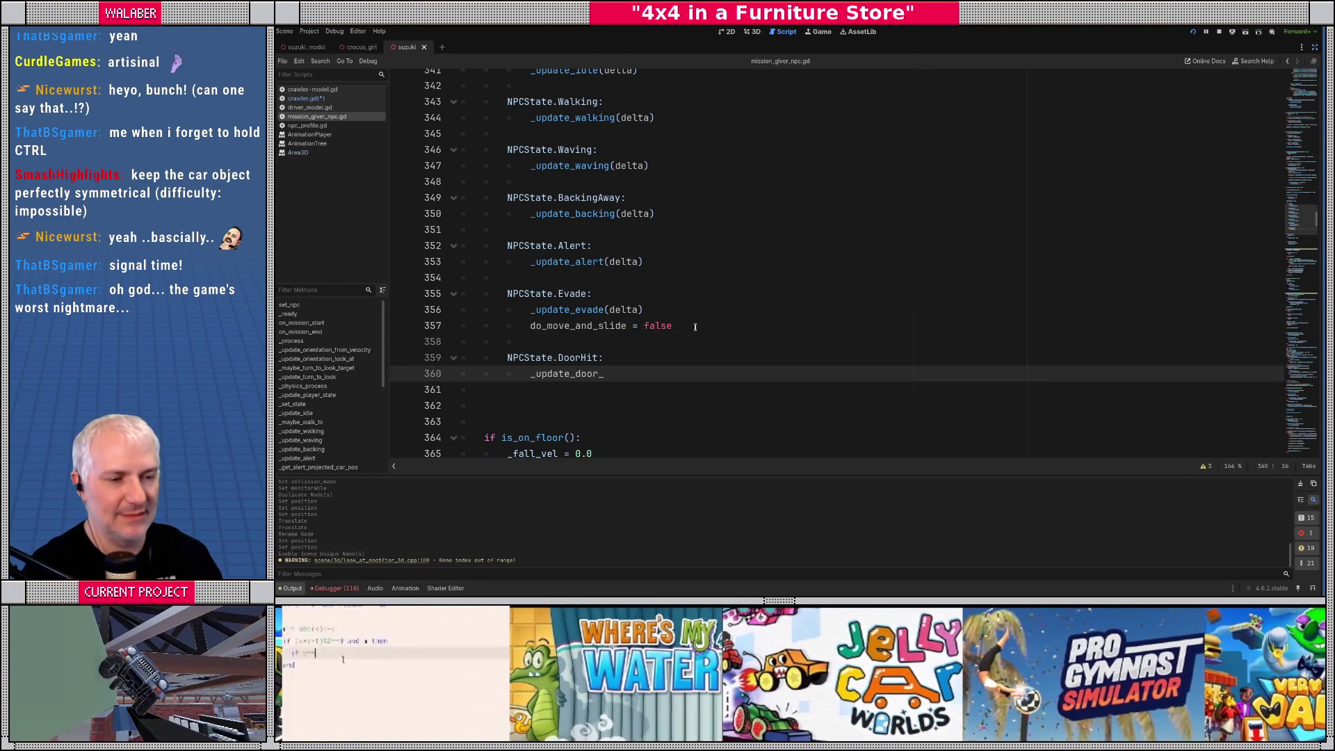
text(hit(delta))
key(Return)
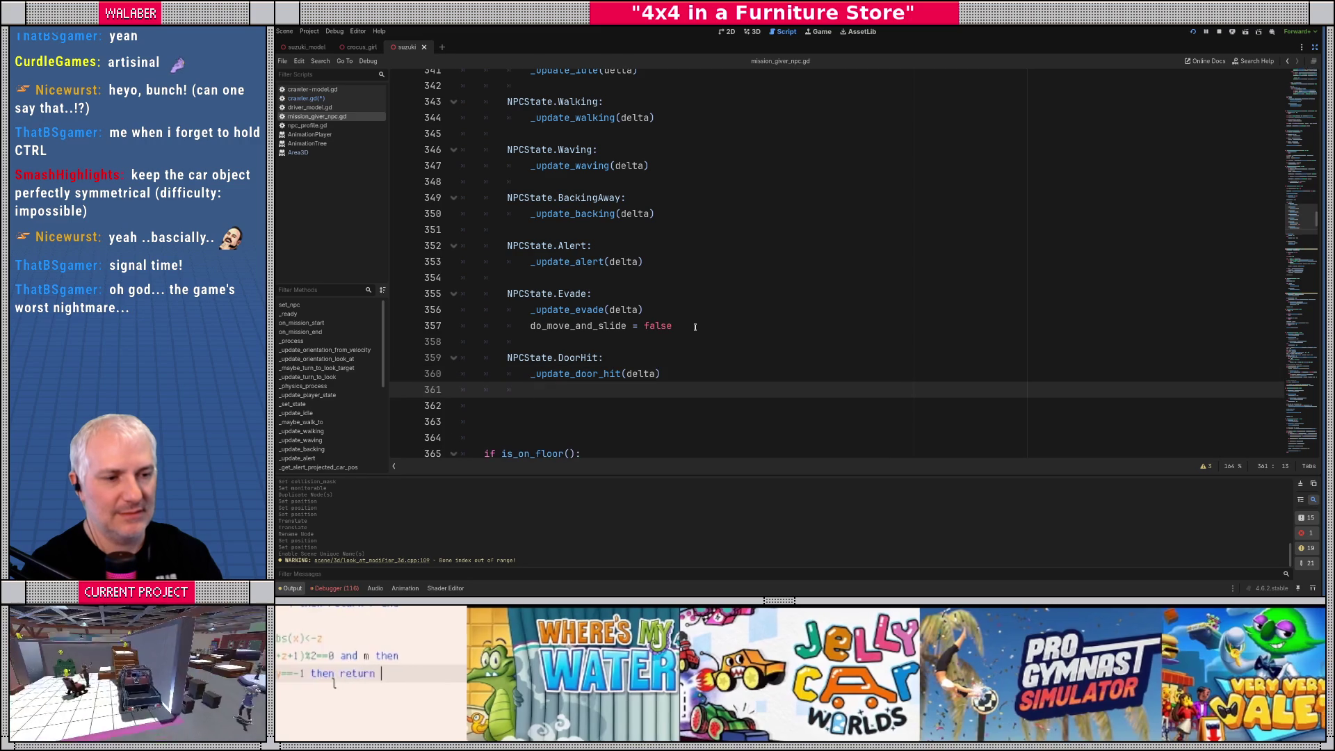
text(do_mo)
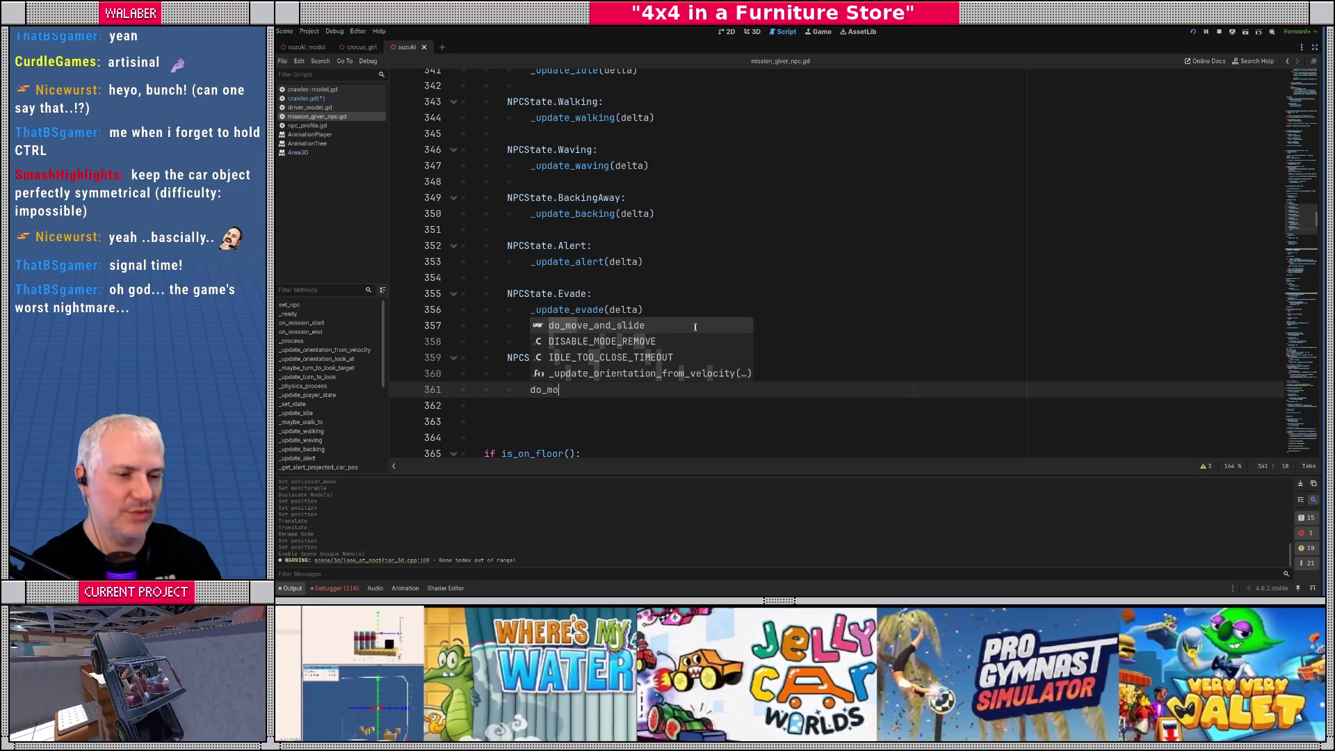
key(Return)
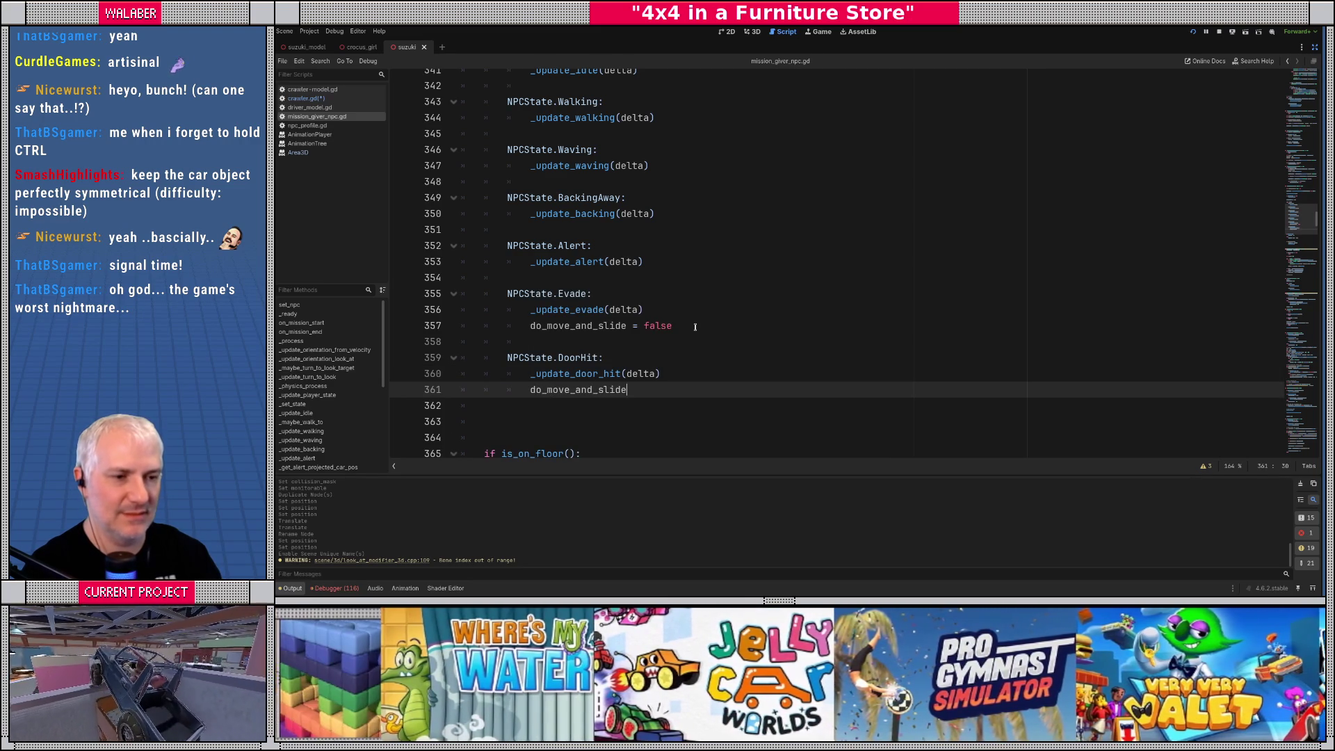
key(ctrl+BackSpace)
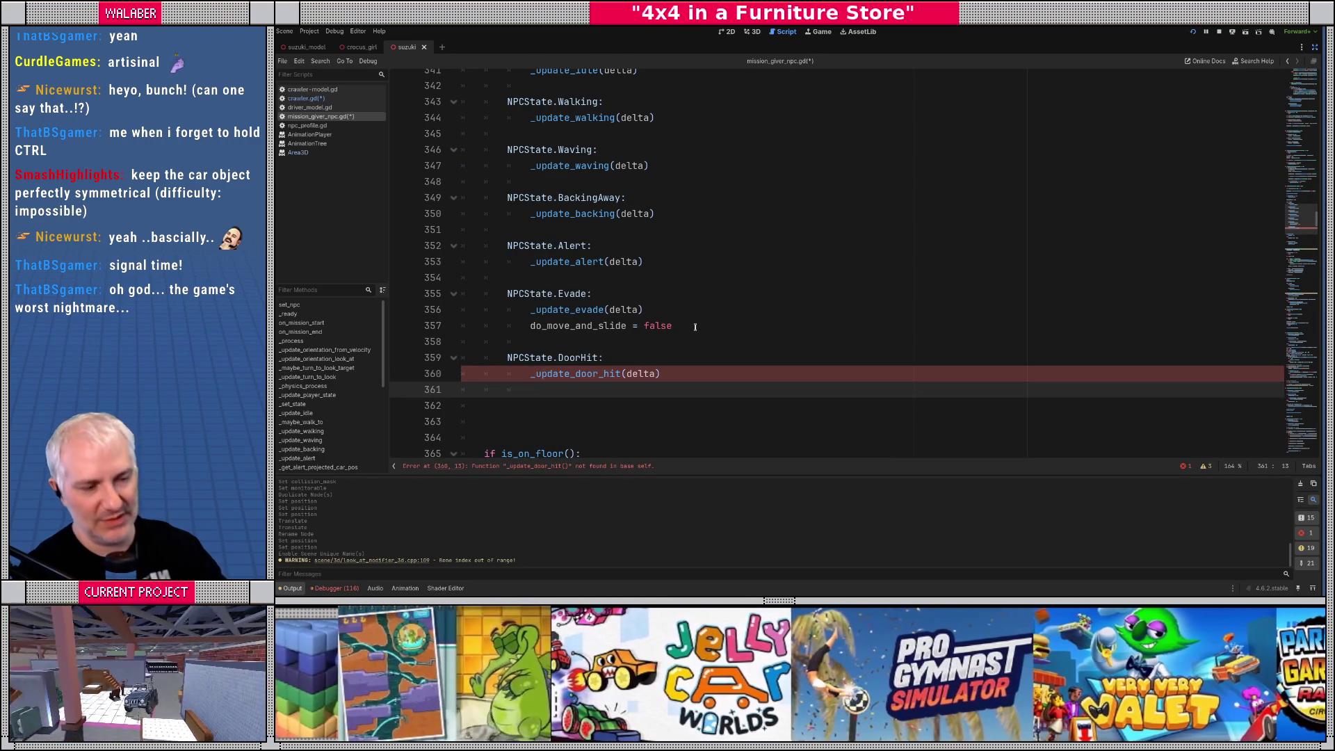
key(BackSpace)
key(BackSpace)
In _set_state, add an NPCState.DoorHit case after Evade whose body calls _setup_door_hit()
scroll(539, 261, down, 4)
scroll(539, 261, down, 2)
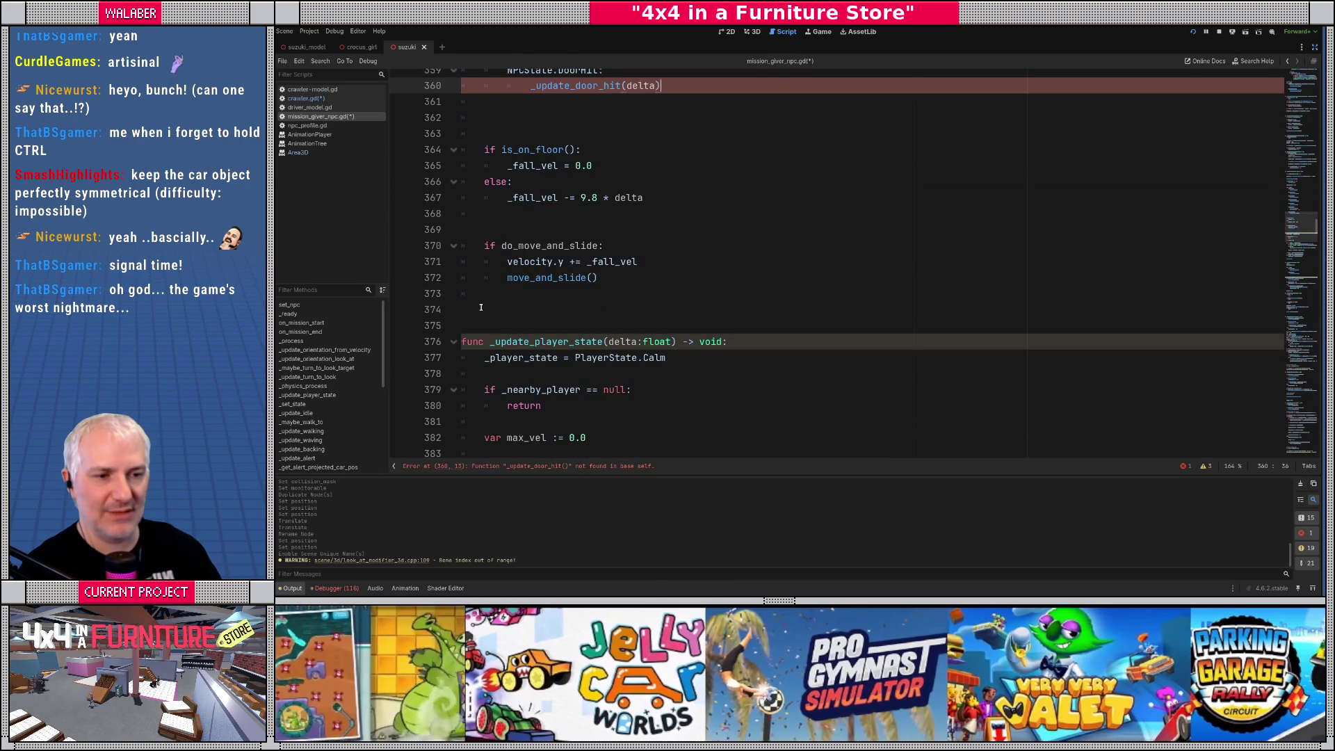
click(477, 309)
scroll(522, 302, down, 2)
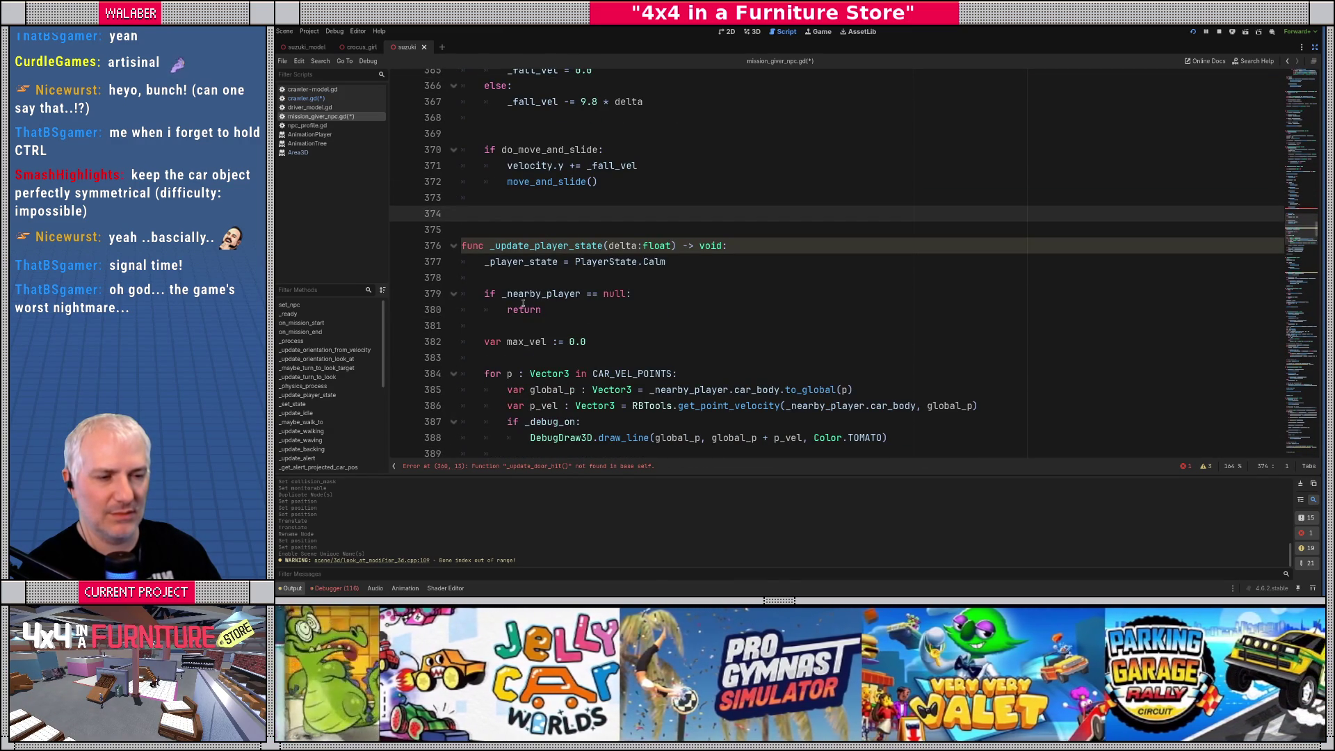
scroll(523, 303, down, 5)
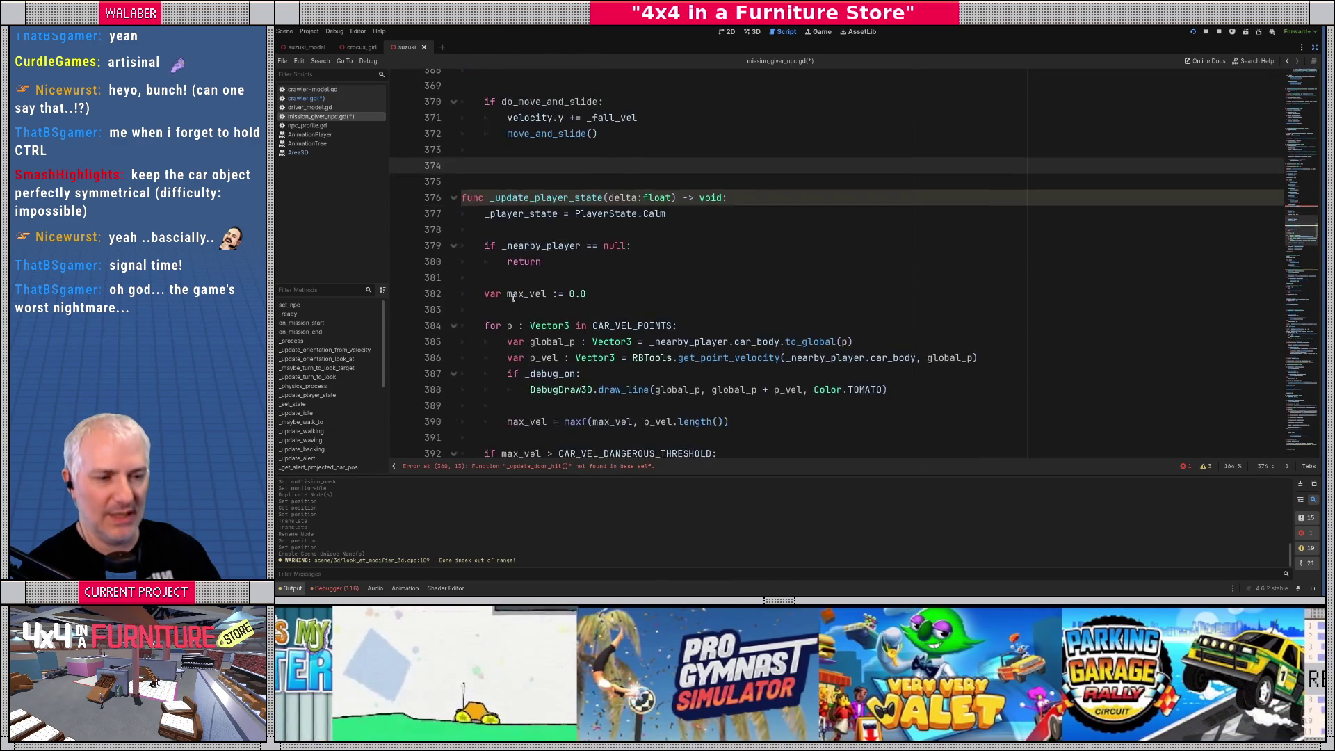
scroll(520, 304, down, 3)
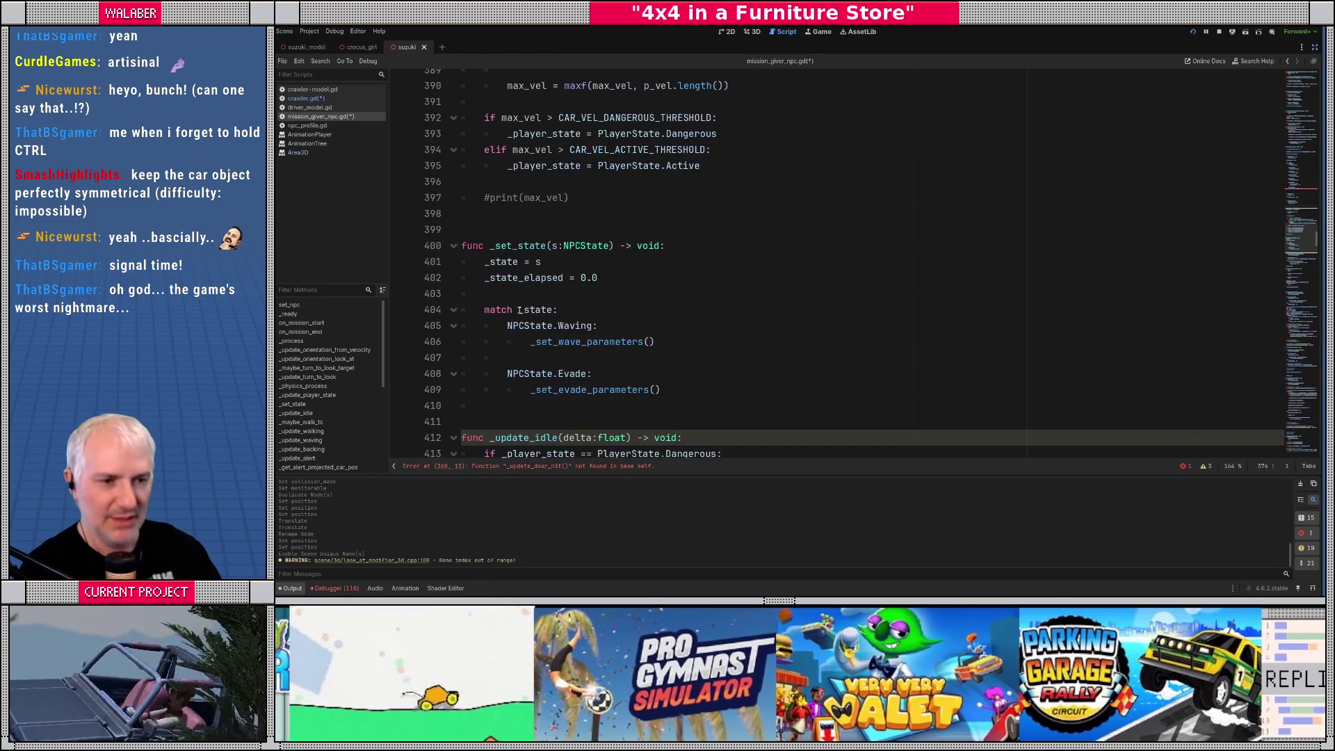
scroll(511, 298, down, 2)
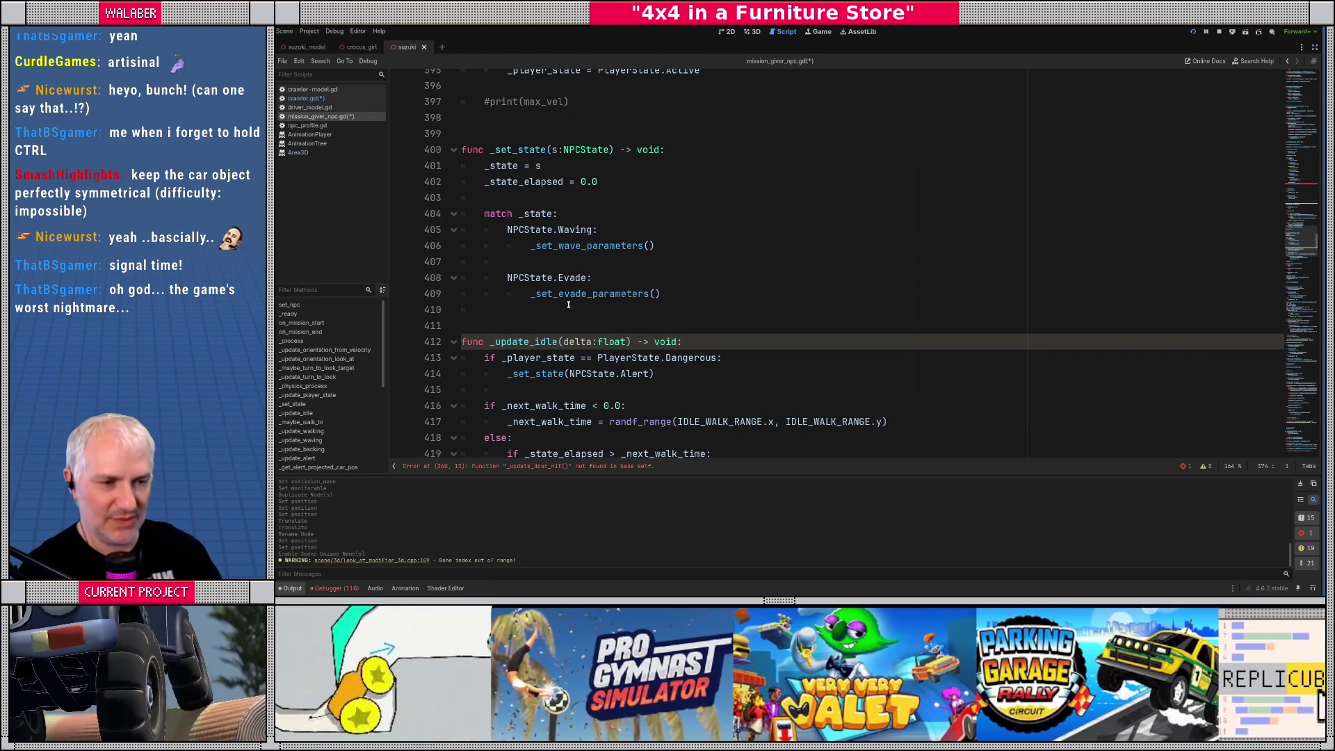
click(571, 310)
key(Return)
key(Tab)
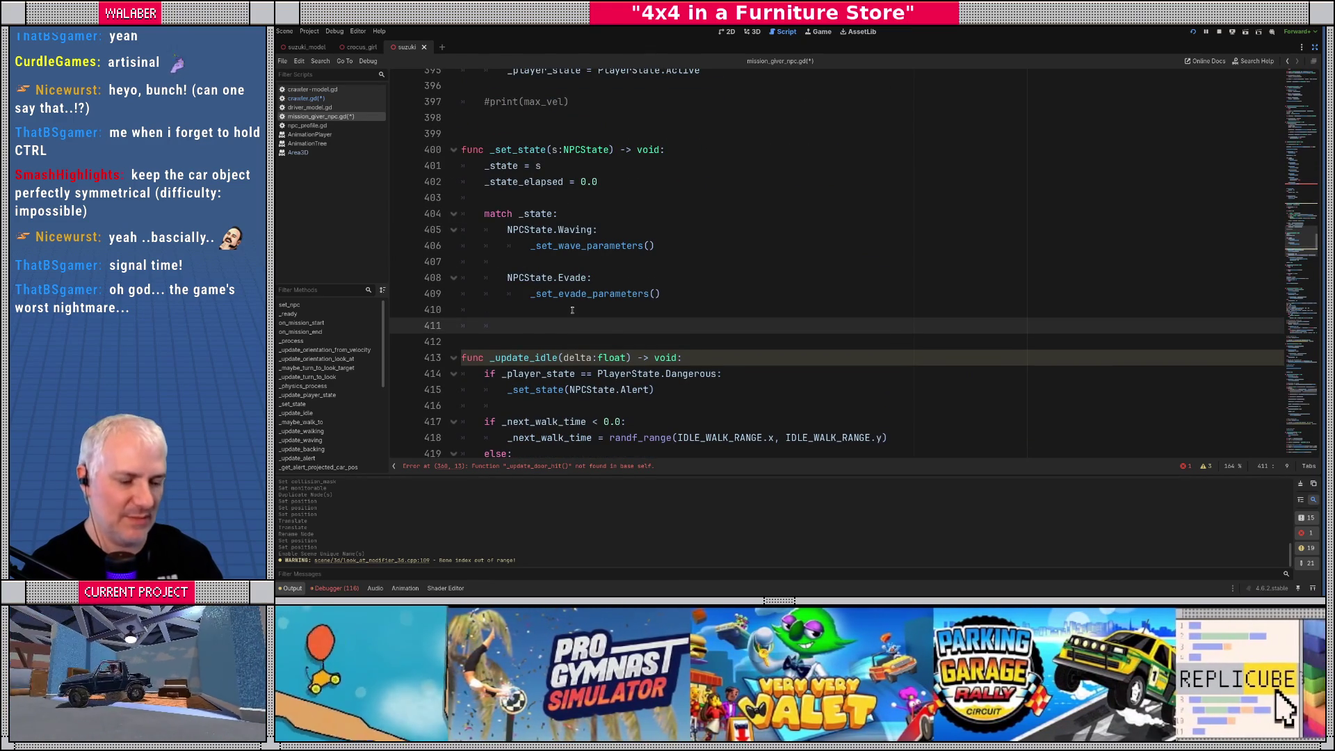
text(NPCState.DoorHit:)
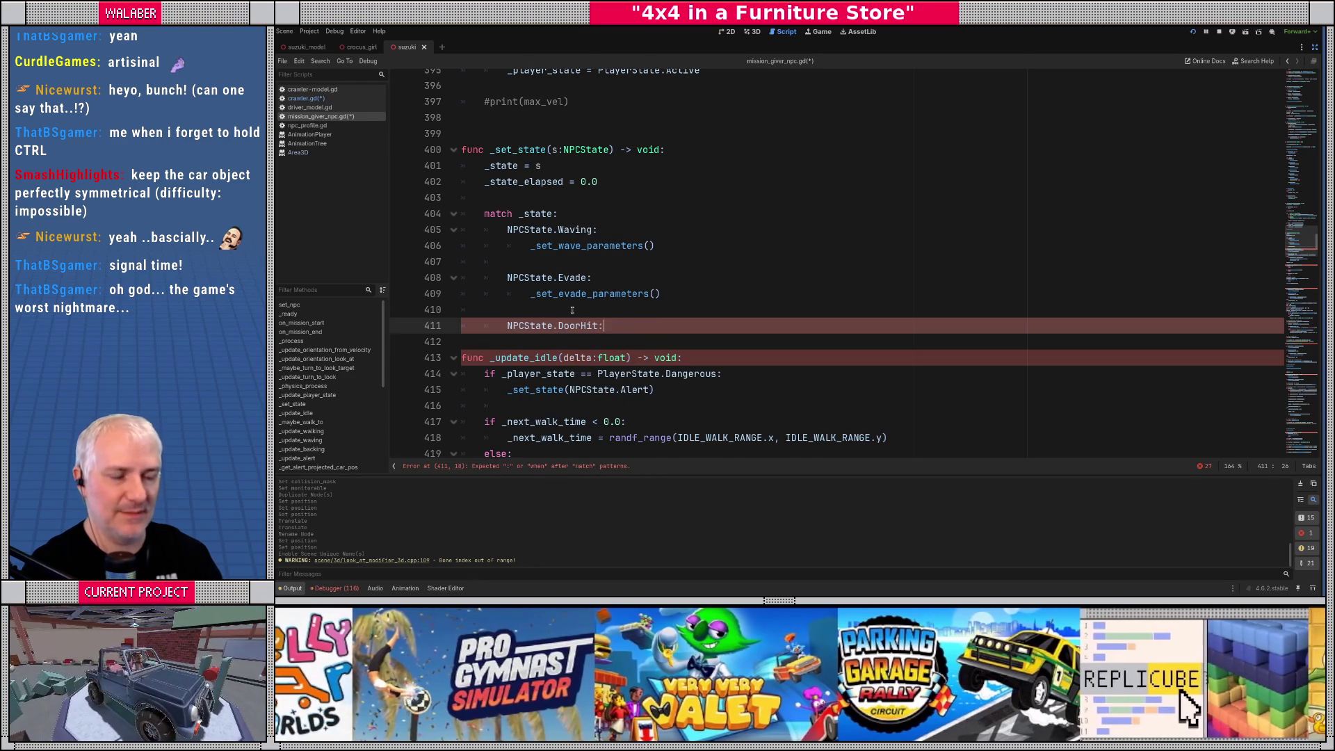
key(Return)
text(_setu)
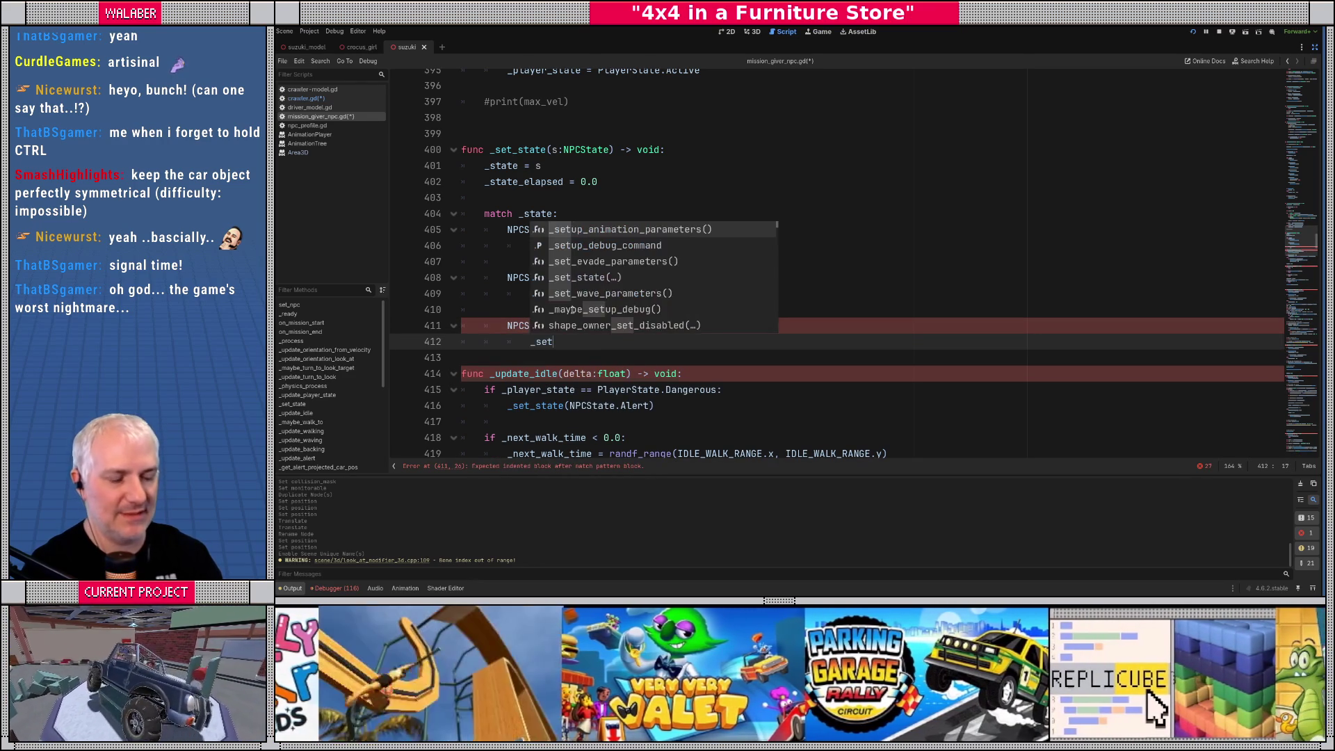
text(p_do)
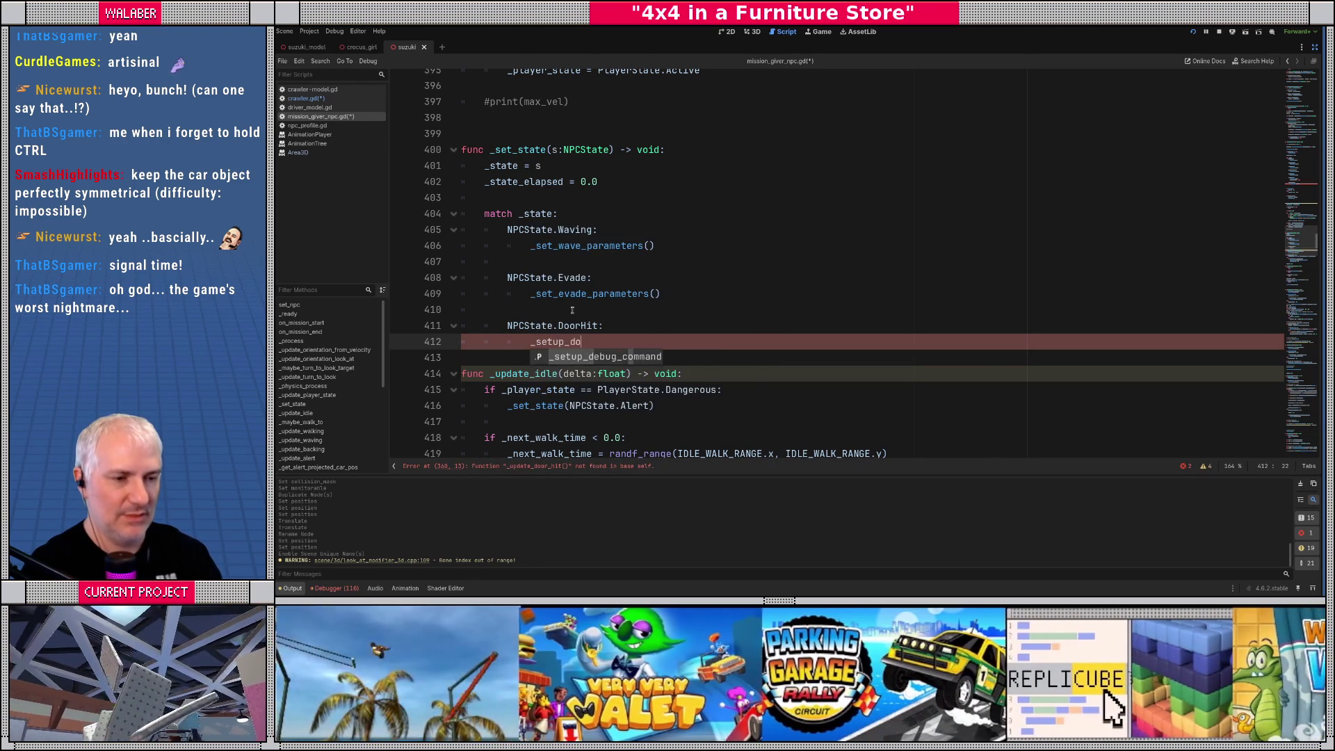
text(or_hit())
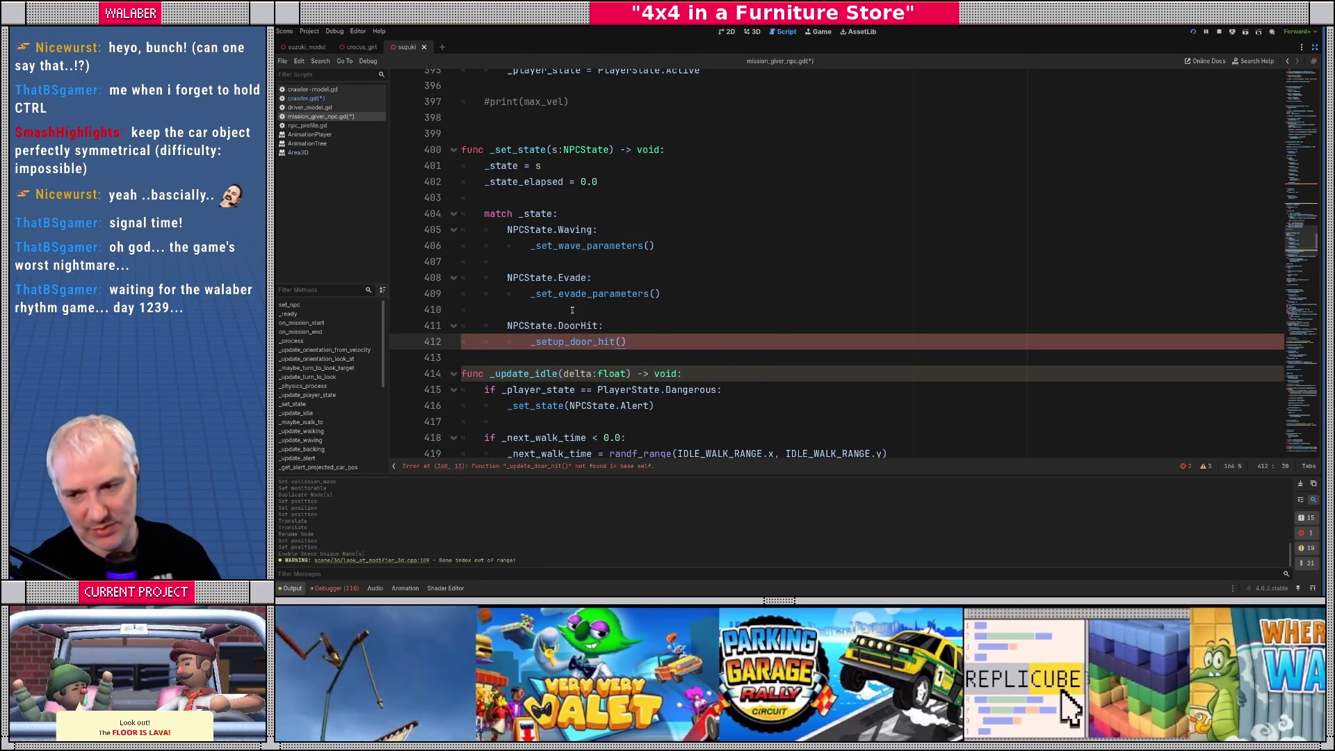
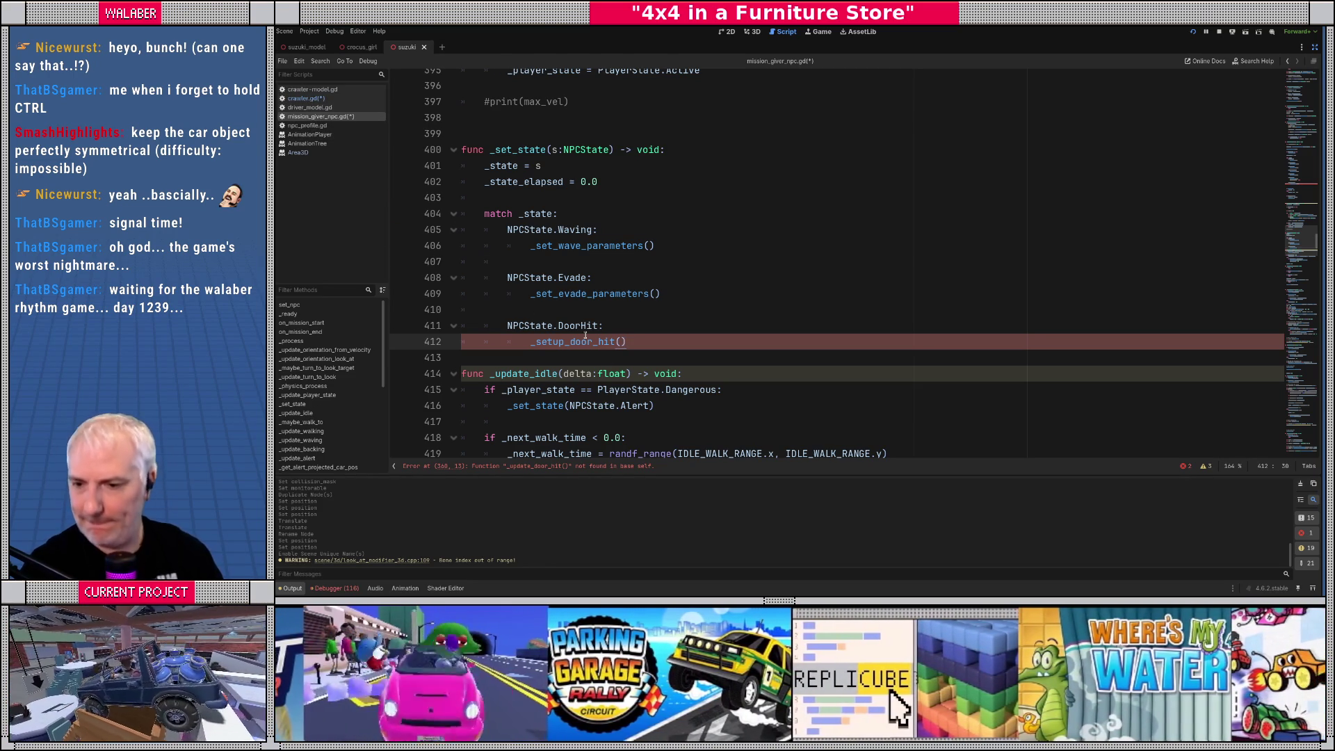
Below _update_handspring, add a pass-only func _update_door_hit(delta:float) -> void: stub
scroll(585, 335, down, 3)
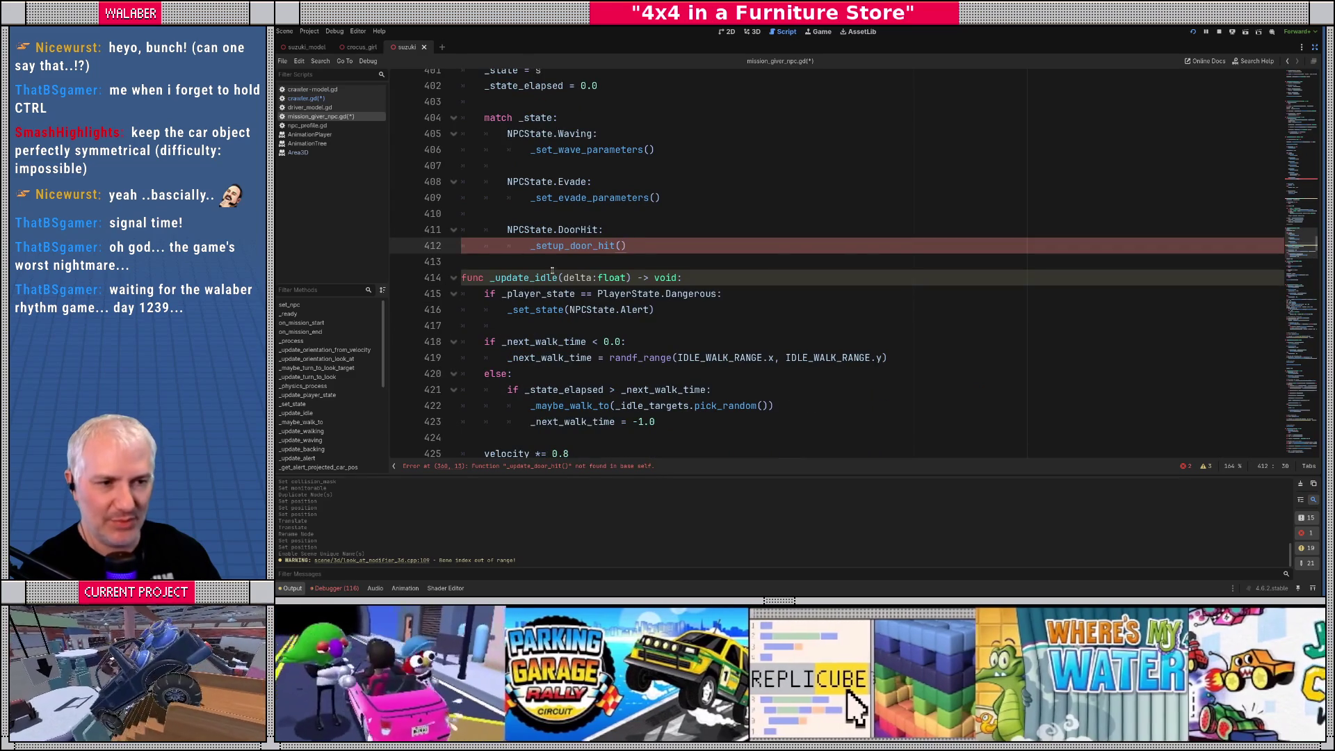
click(548, 262)
scroll(528, 286, down, 5)
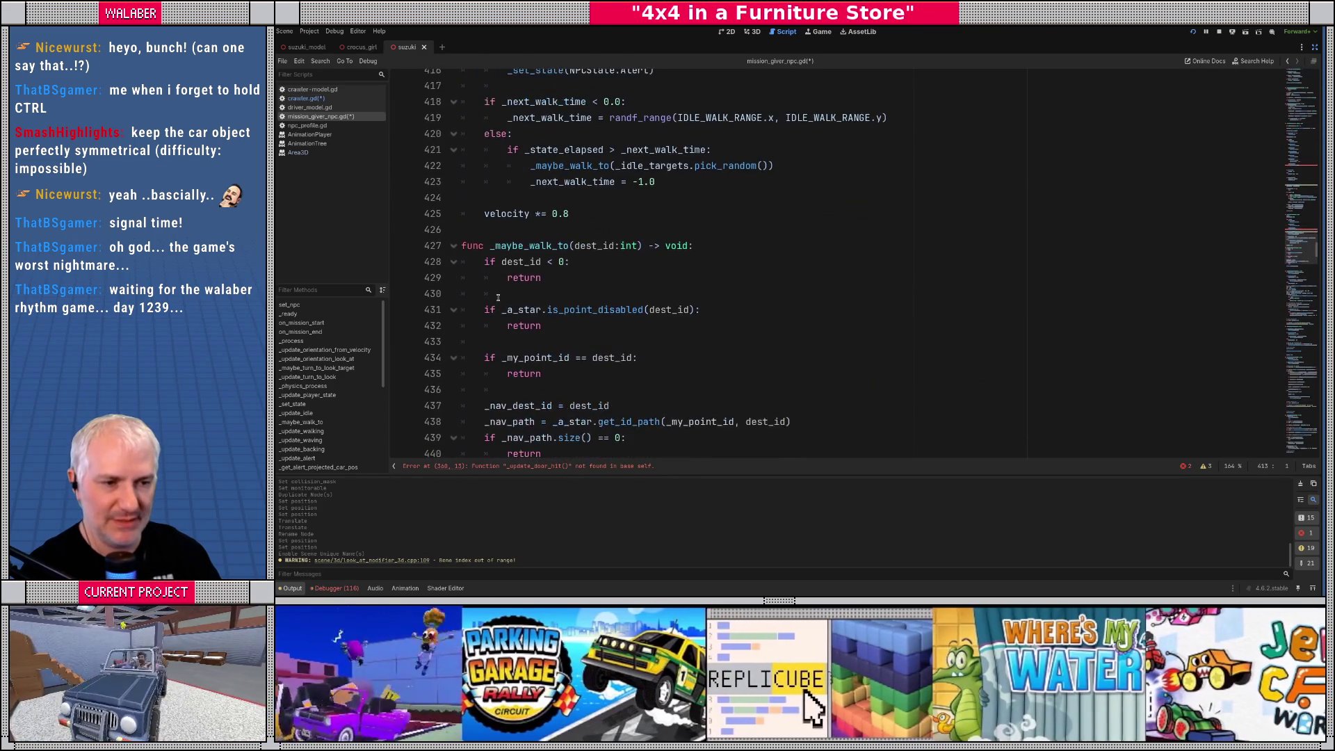
scroll(498, 298, down, 13)
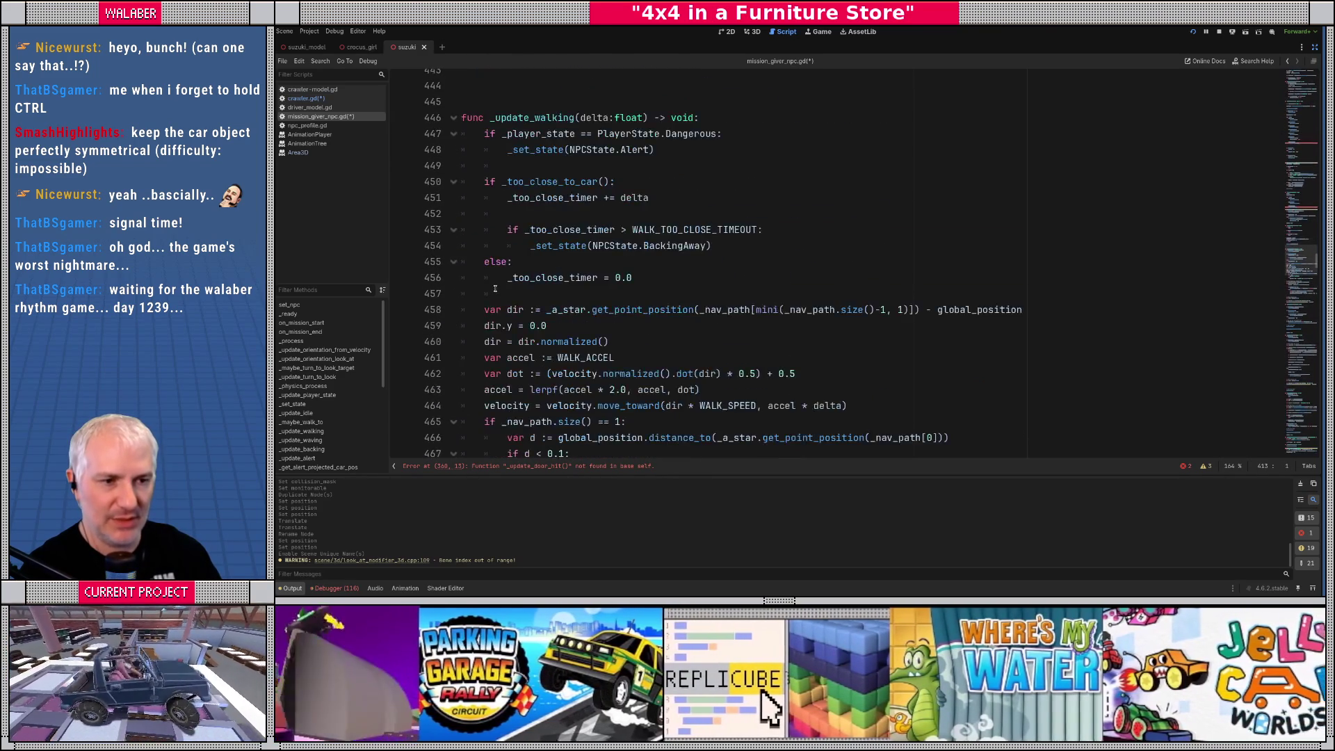
scroll(495, 289, down, 17)
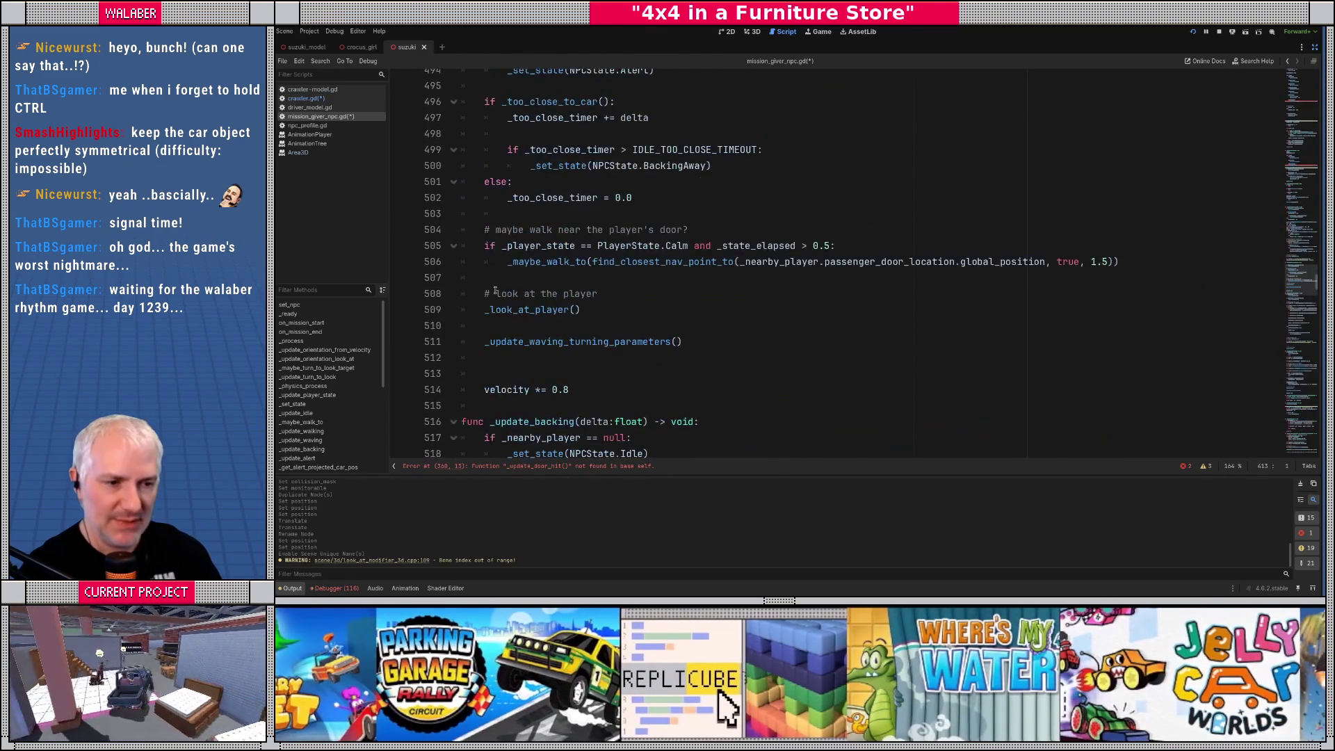
scroll(495, 290, down, 15)
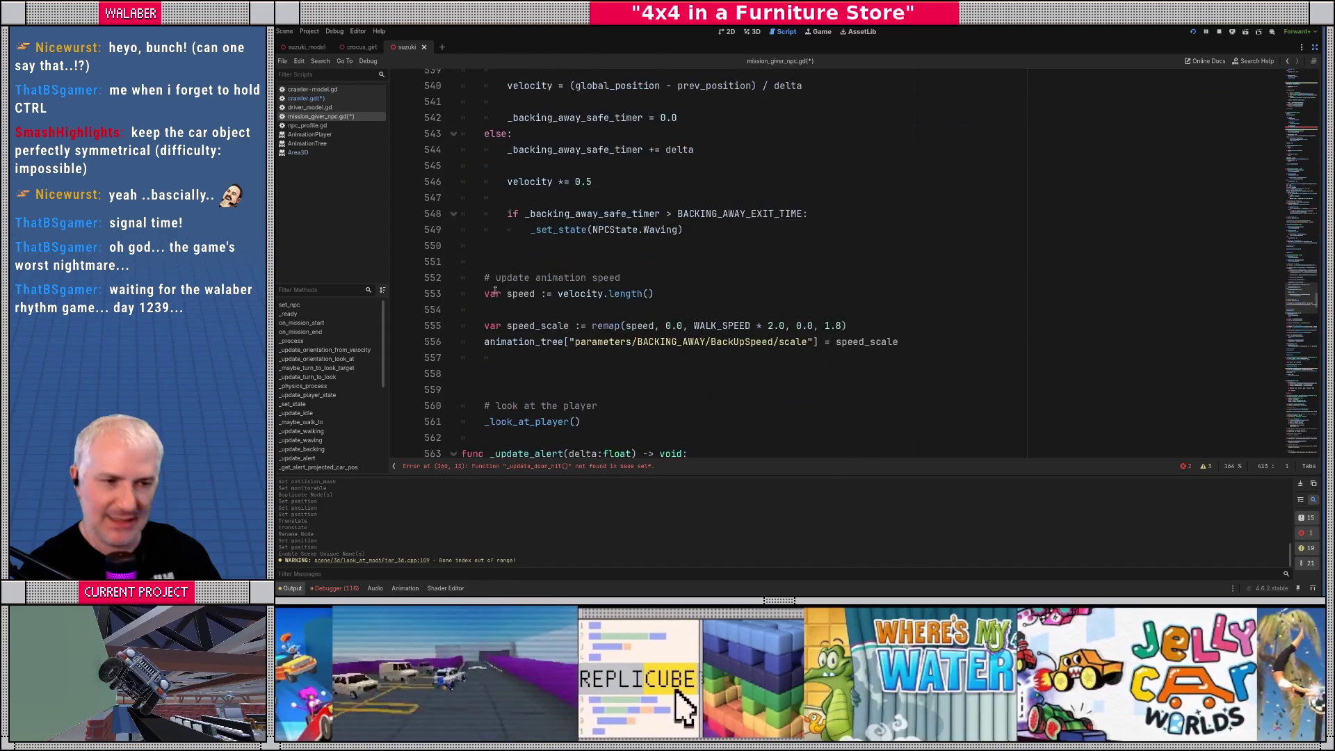
scroll(495, 290, down, 12)
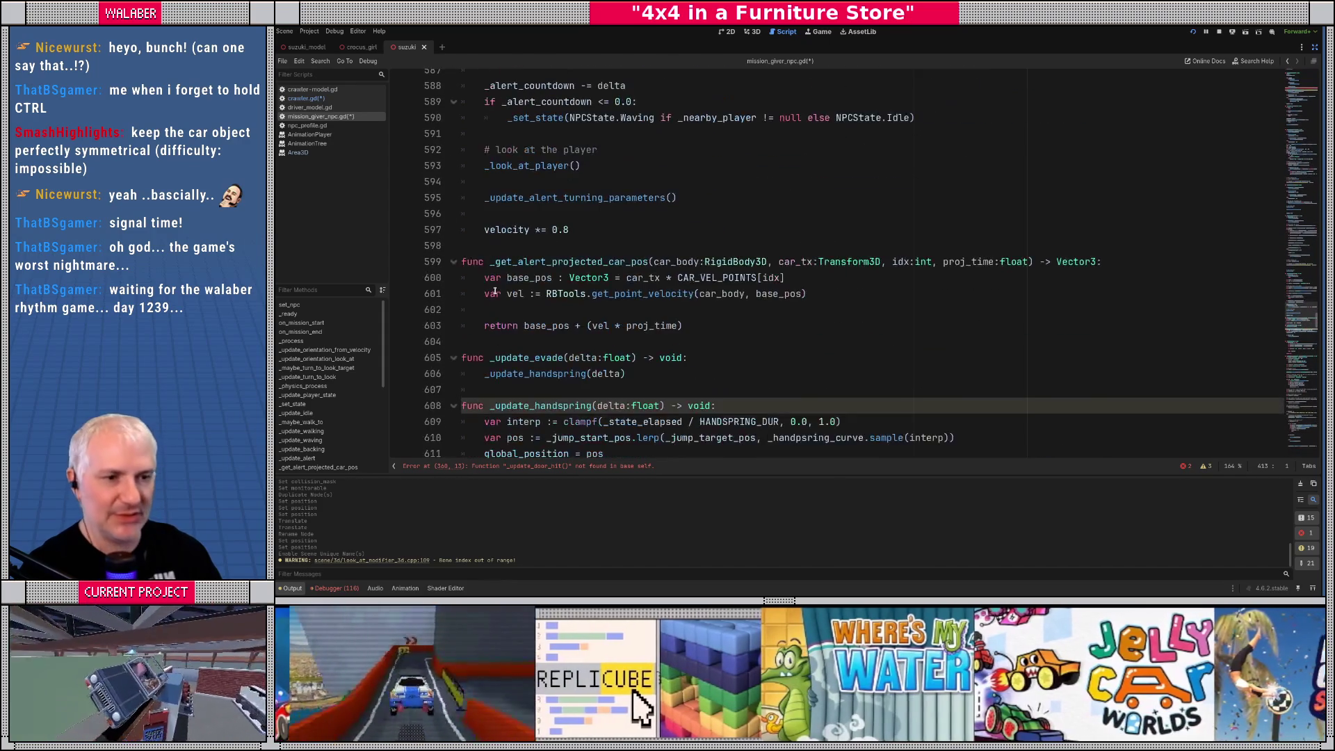
scroll(495, 292, down, 3)
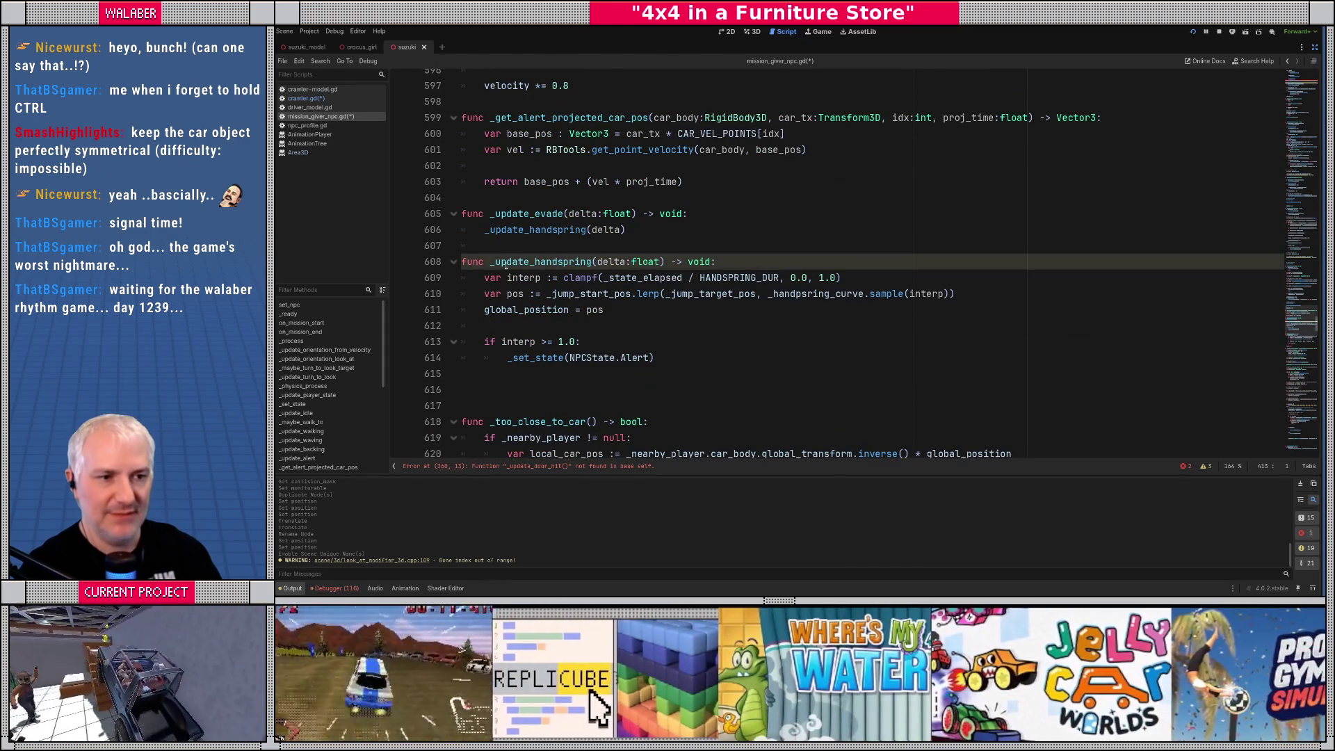
scroll(506, 250, down, 2)
click(478, 284)
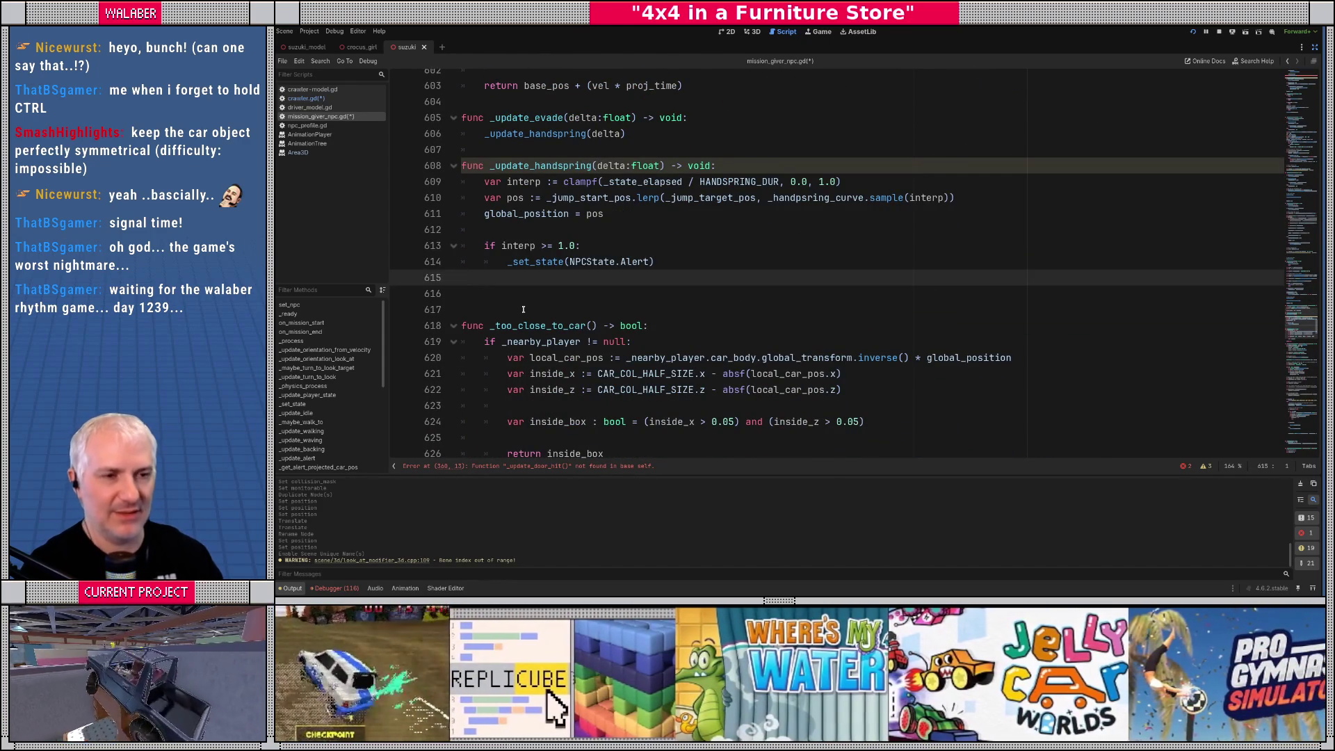
key(Return)
key(Return)
key(Up)
key(Up)
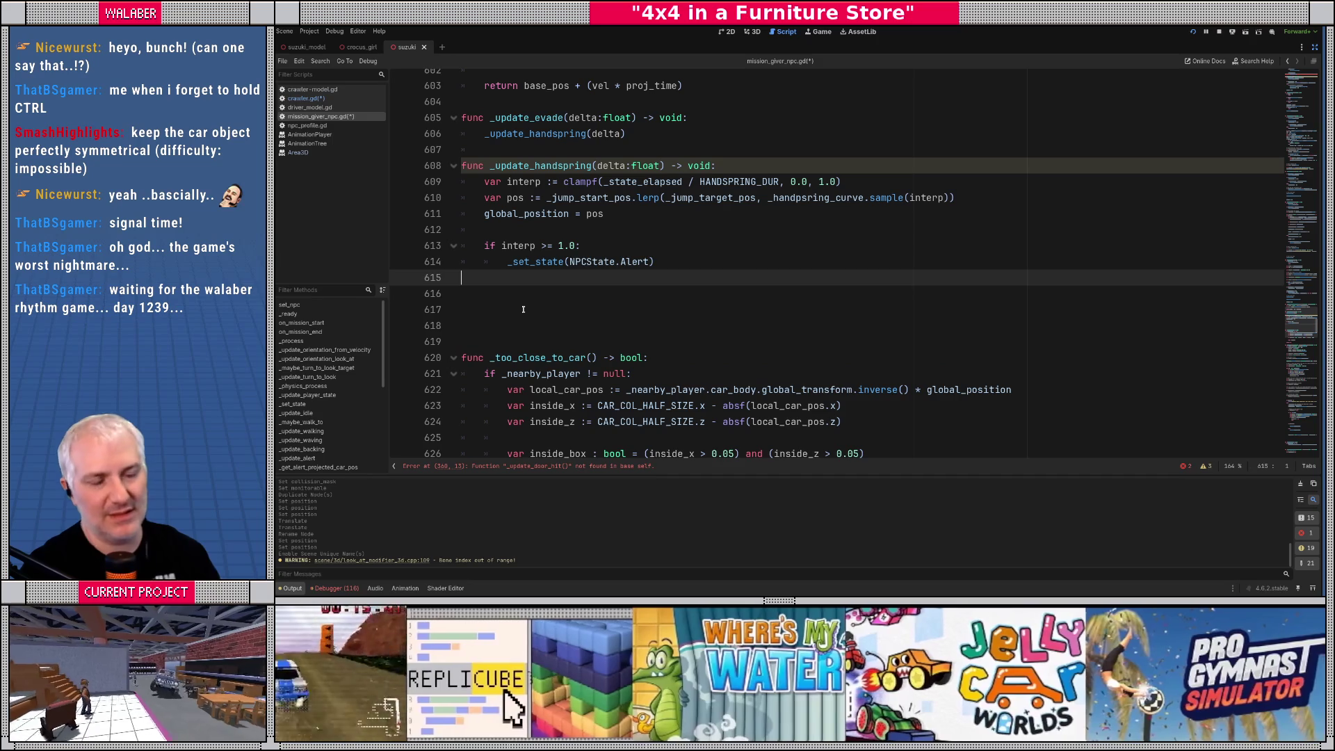
key(Down)
key(Return)
text(func _upda)
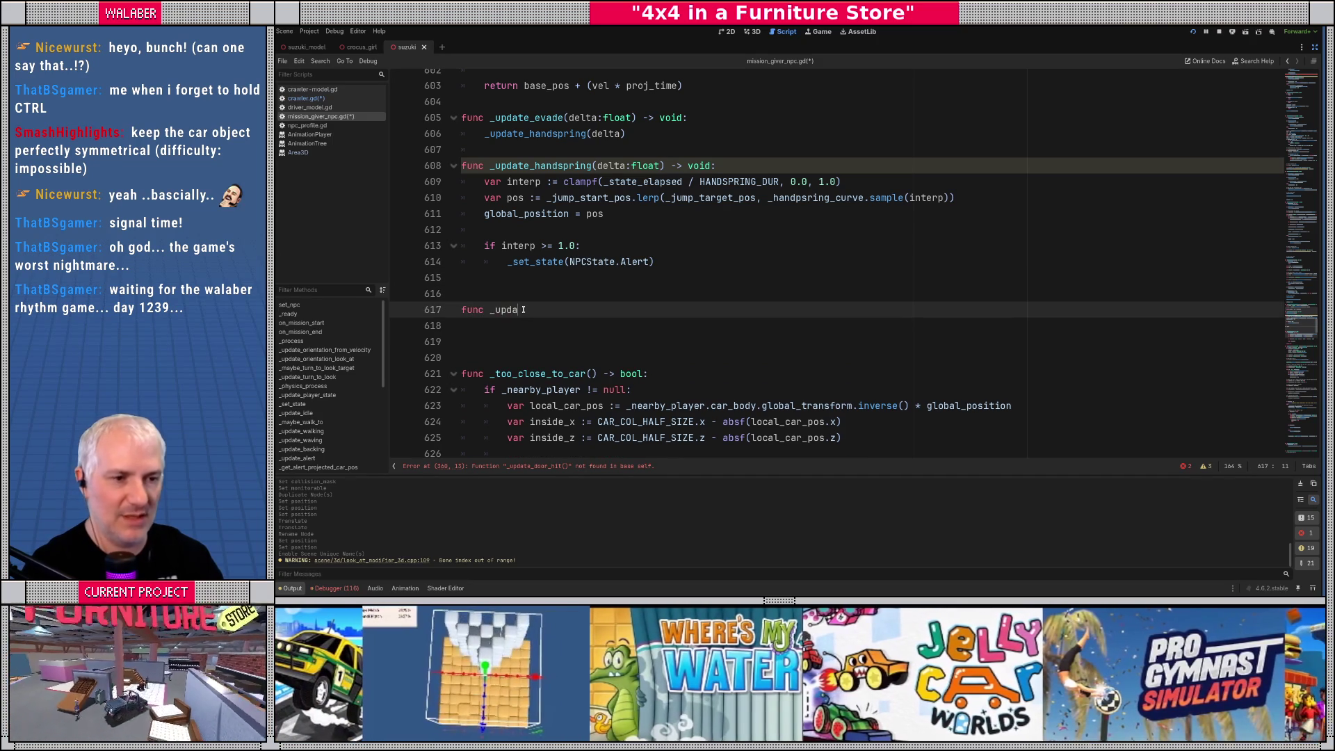
text(te_door_hit)
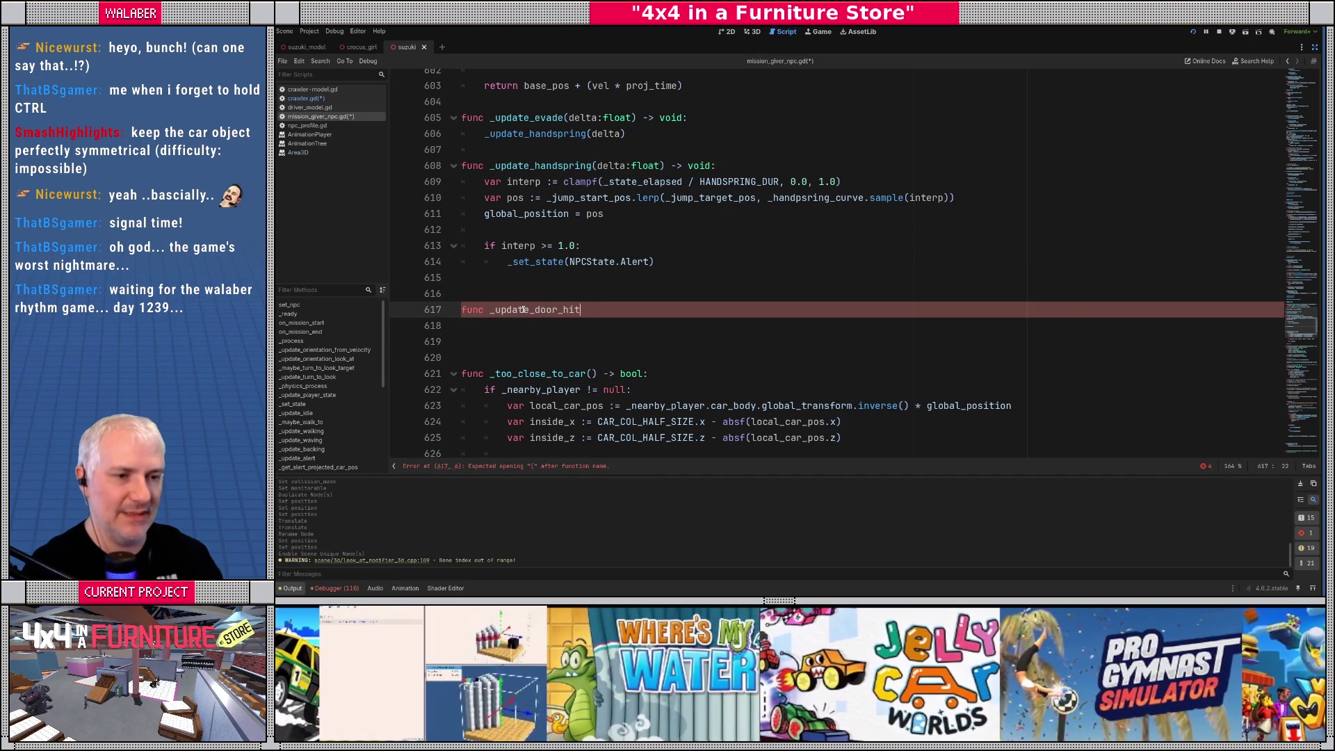
text((delta:float) -> void:)
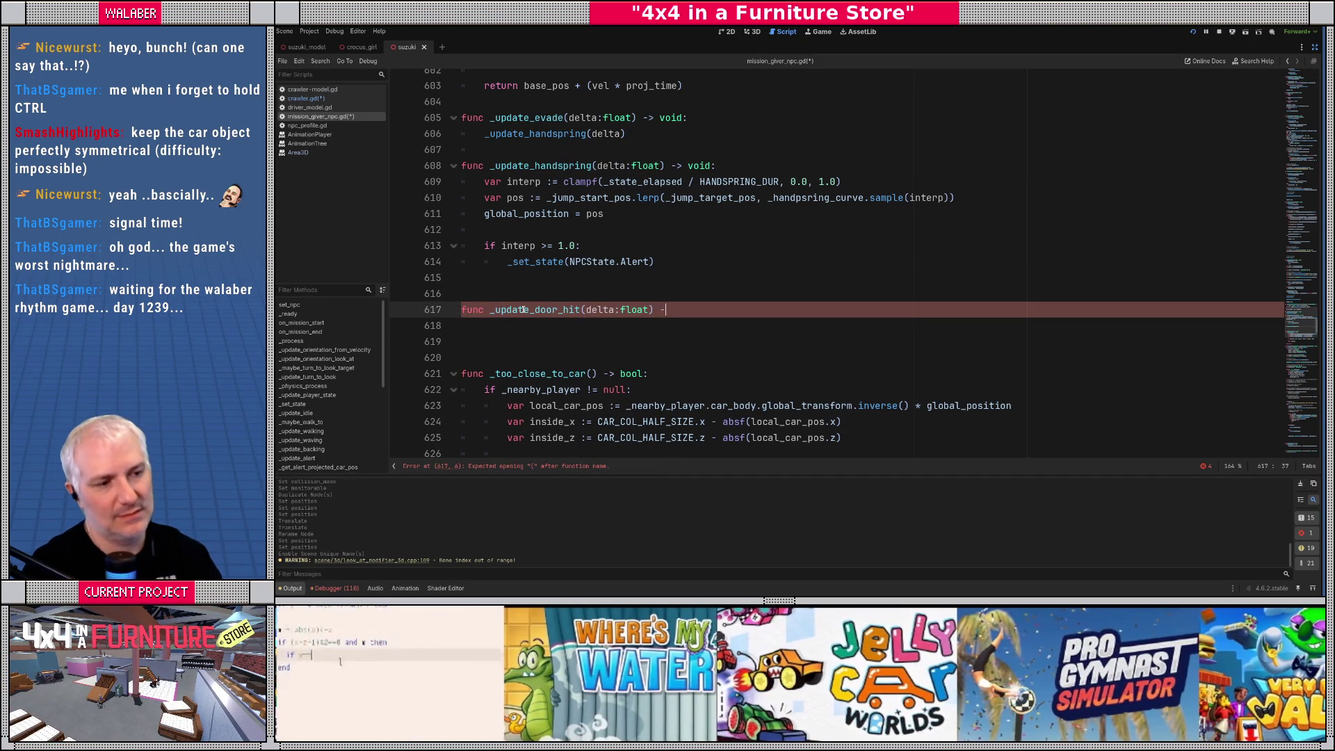
key(Return)
text(pass)
key(Return)
key(Return)
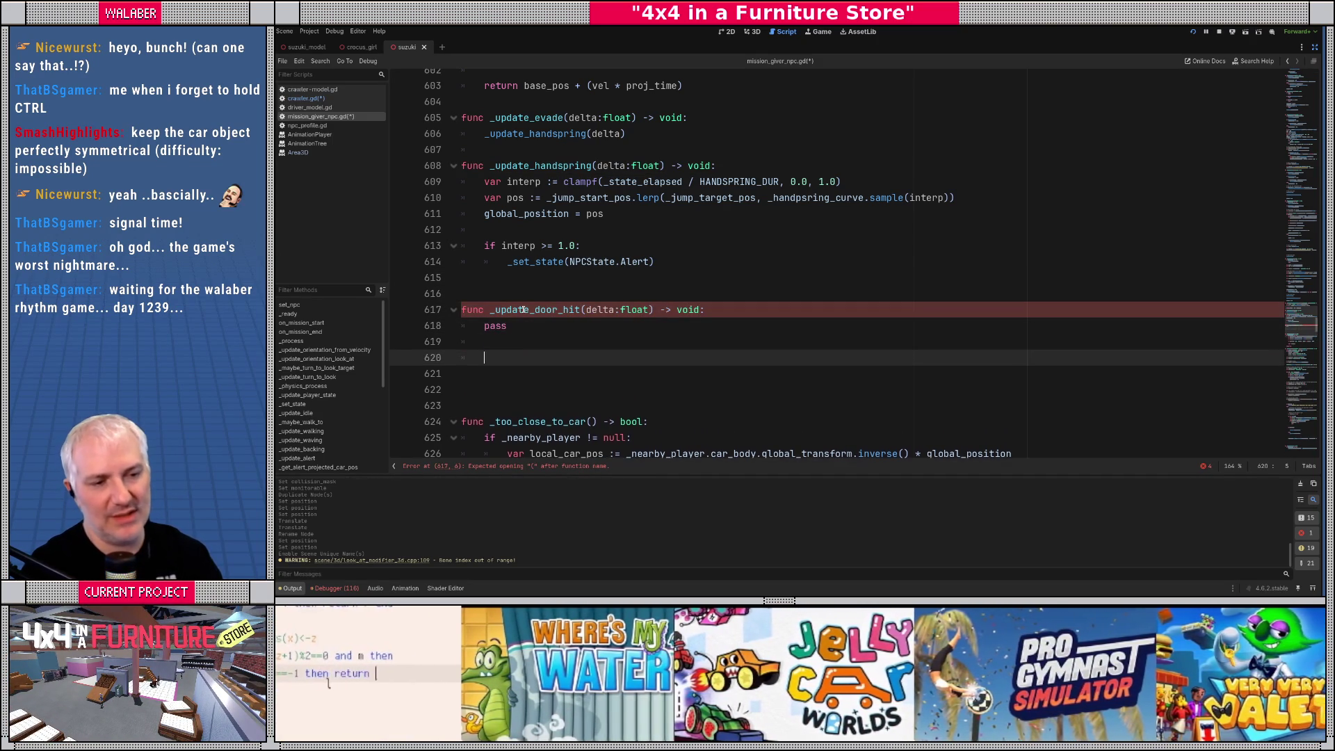
Add a pass-only func _setup_door_hit() -> void: stub, fixing the broken return arrow
text(func)
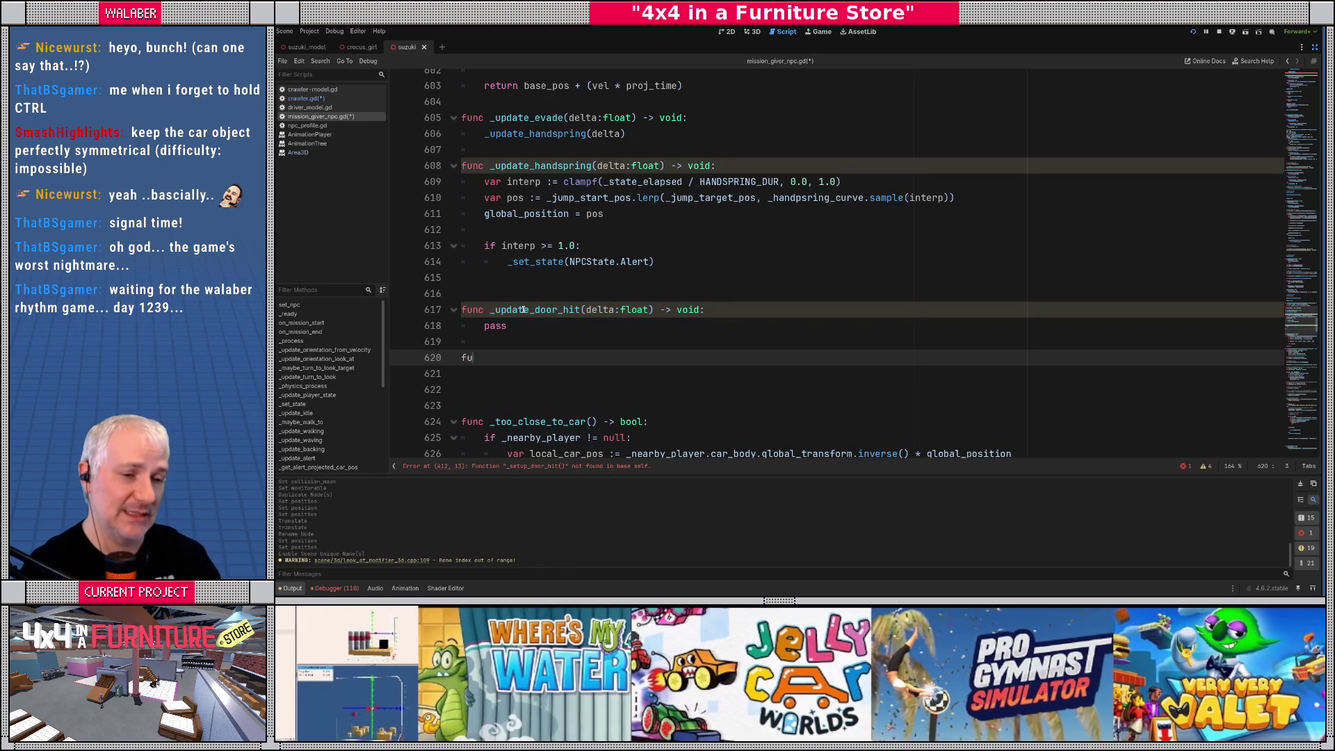
scroll(655, 234, up, 10)
scroll(656, 235, up, 20)
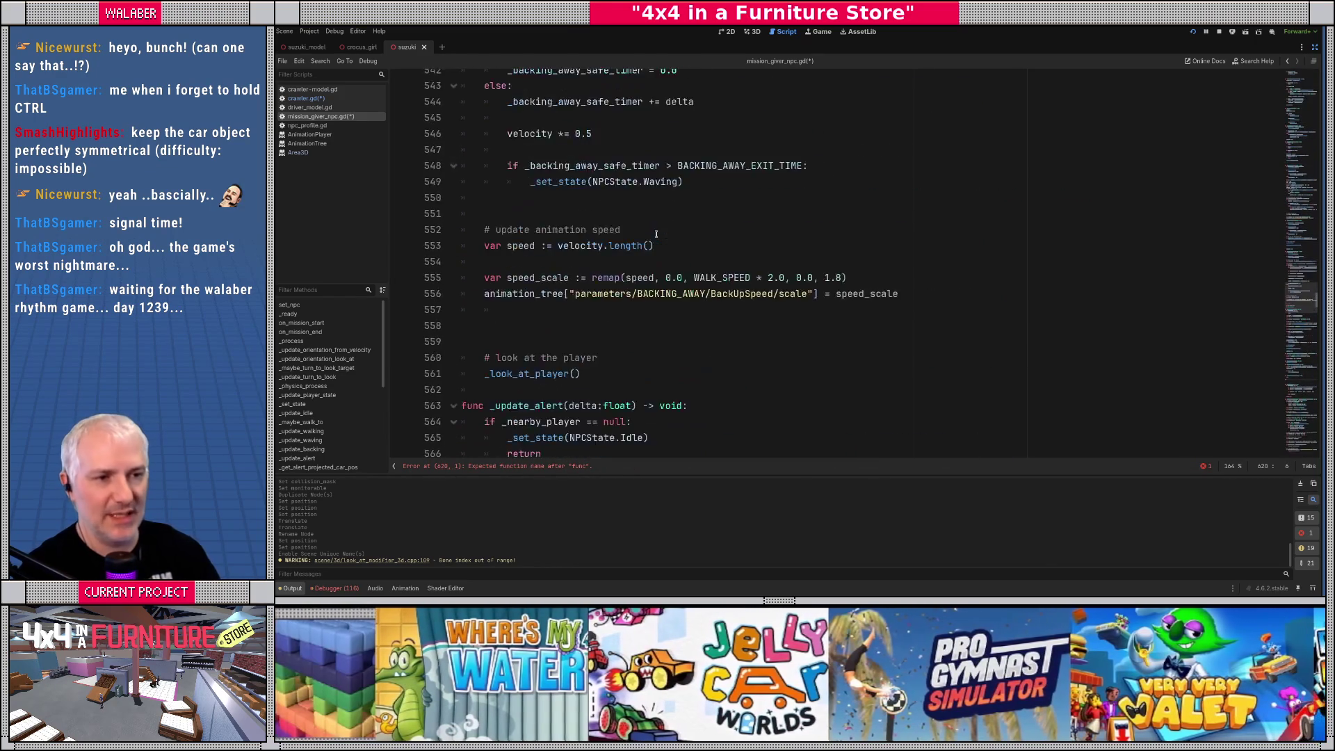
scroll(656, 234, up, 20)
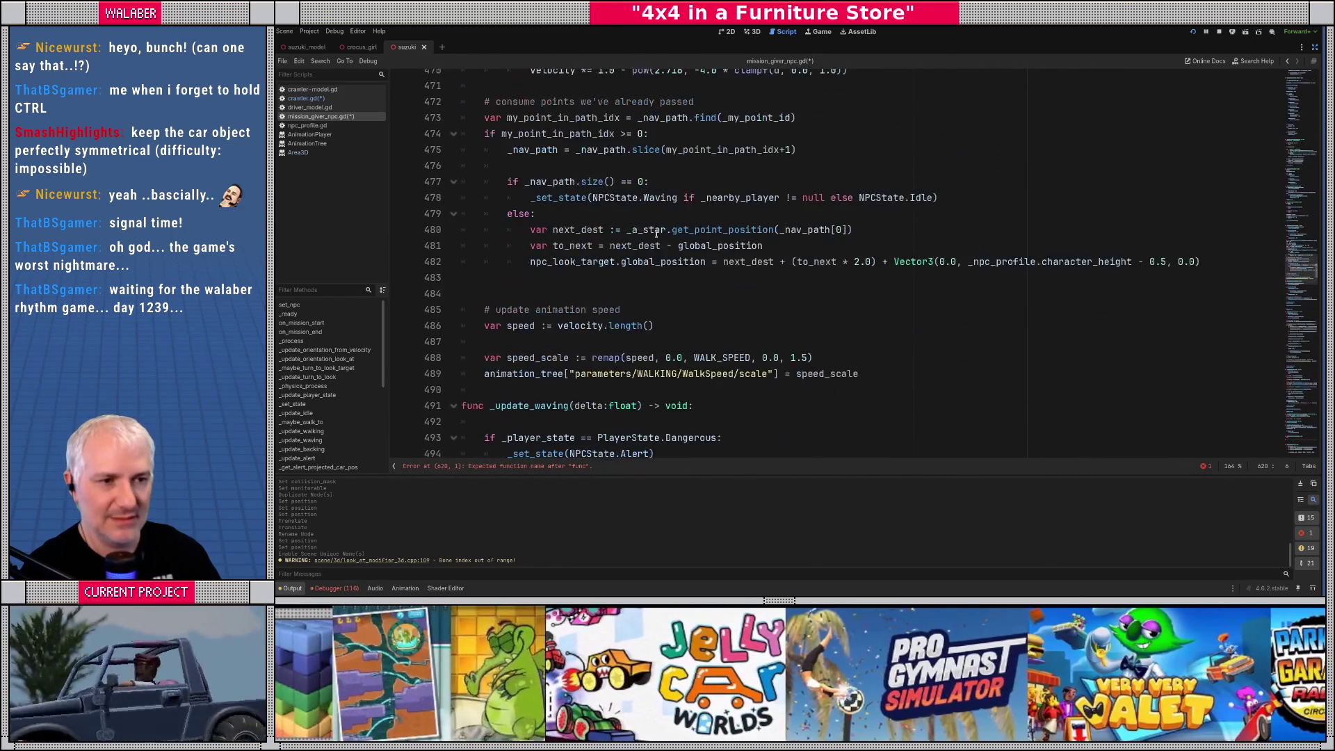
scroll(656, 234, up, 6)
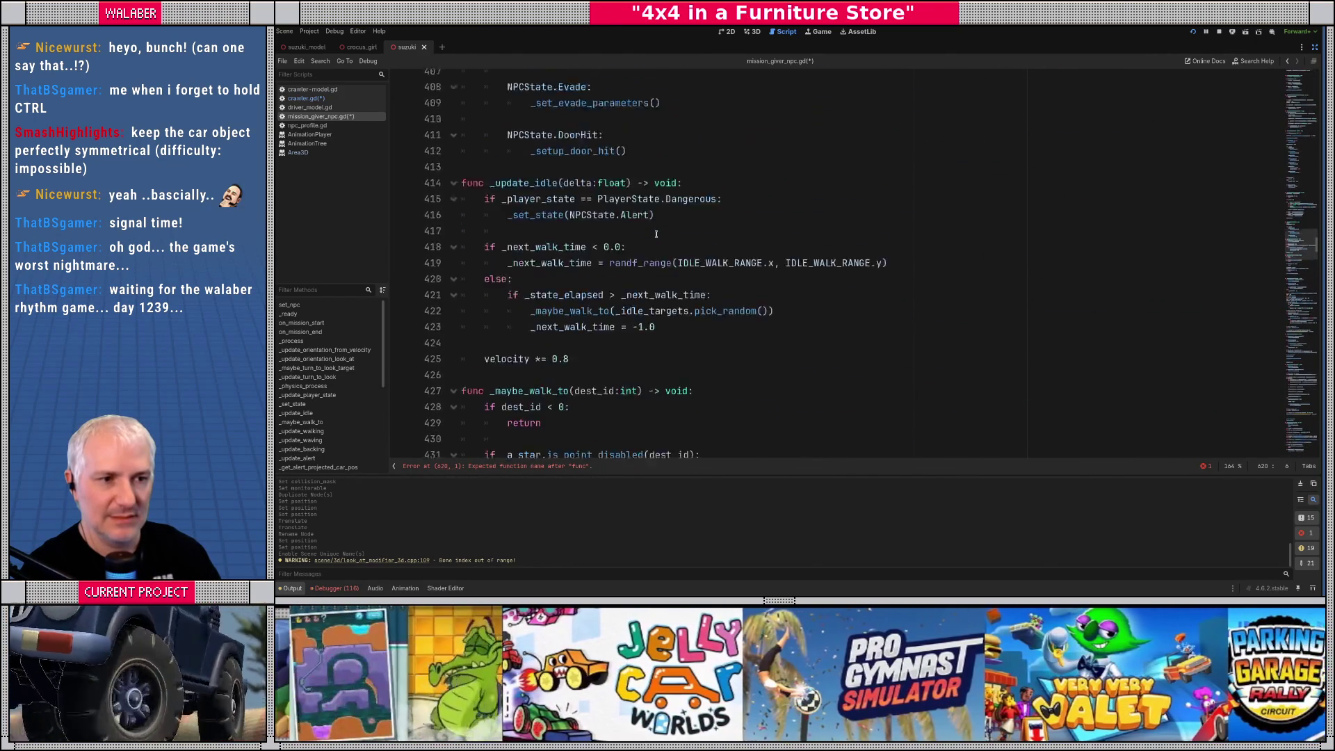
text(set)
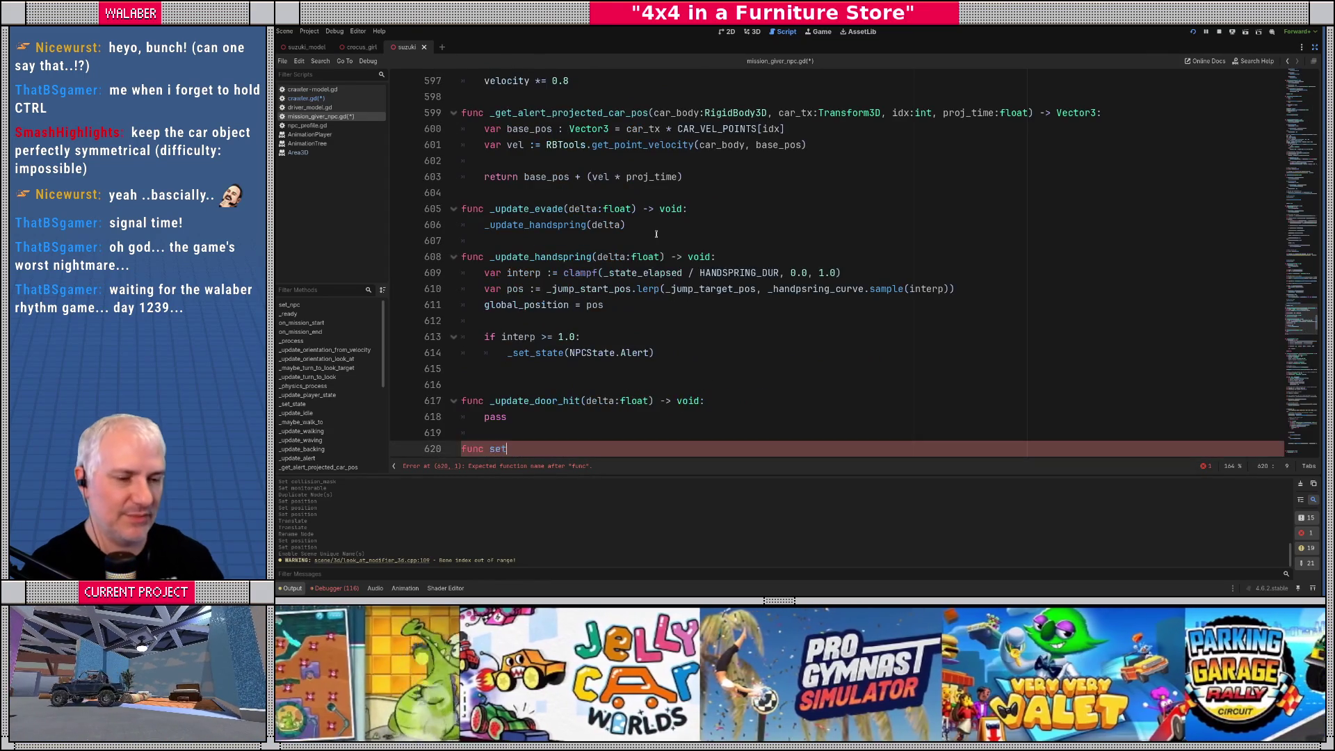
text(up_door_hit() - >void)
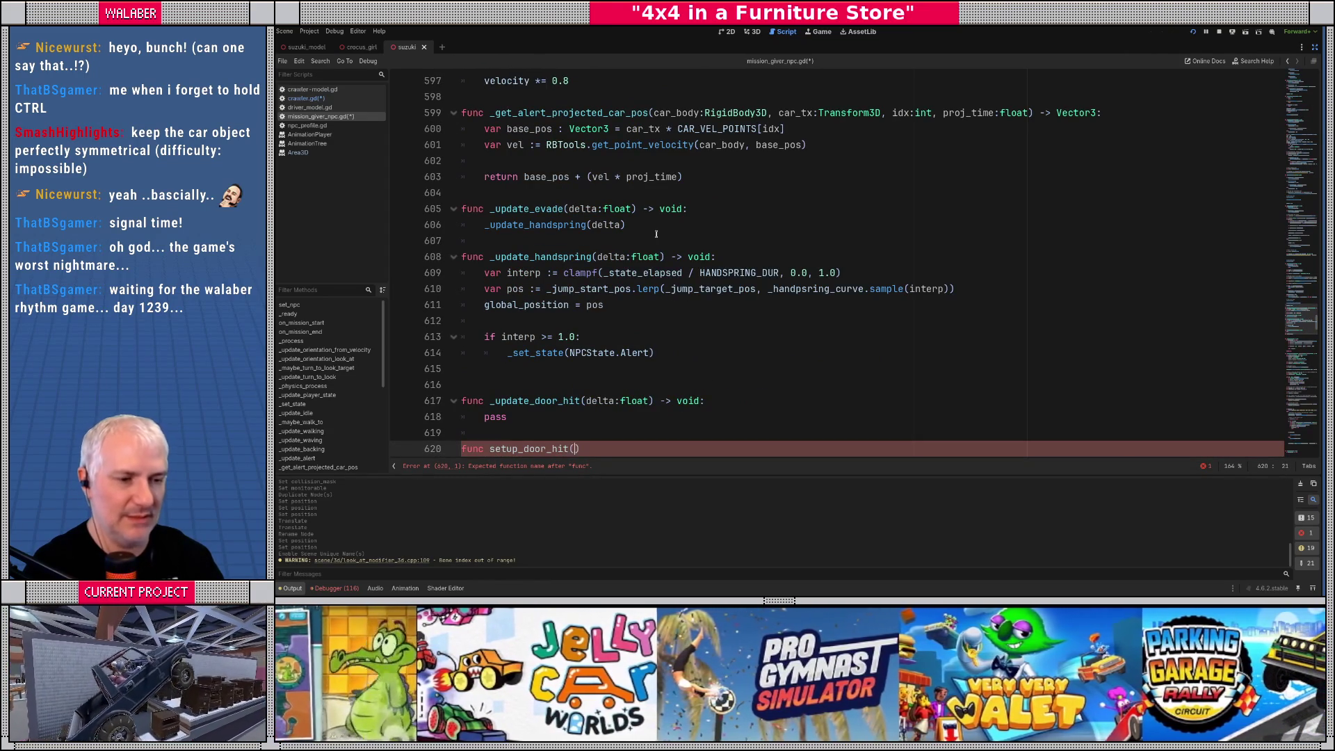
key(BackSpace)
key(BackSpace)
key(BackSpace)
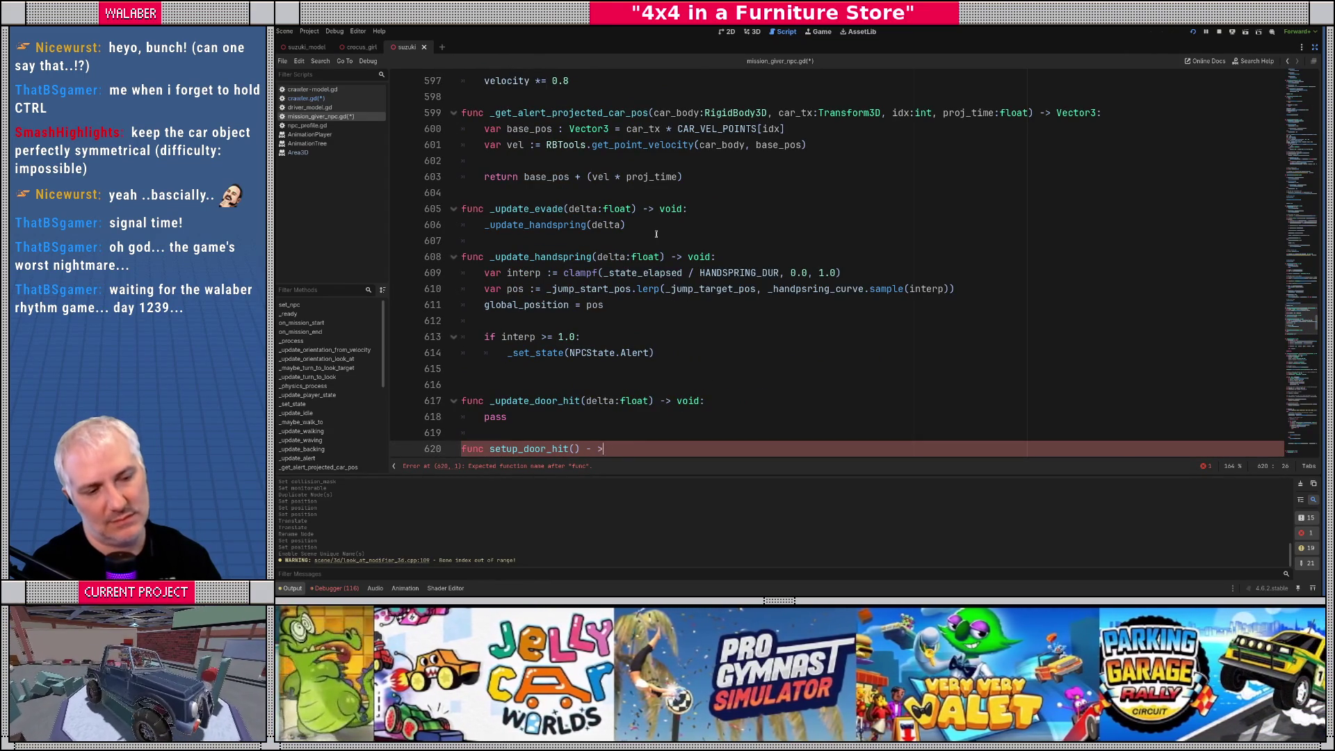
text(> void:)
key(Home)
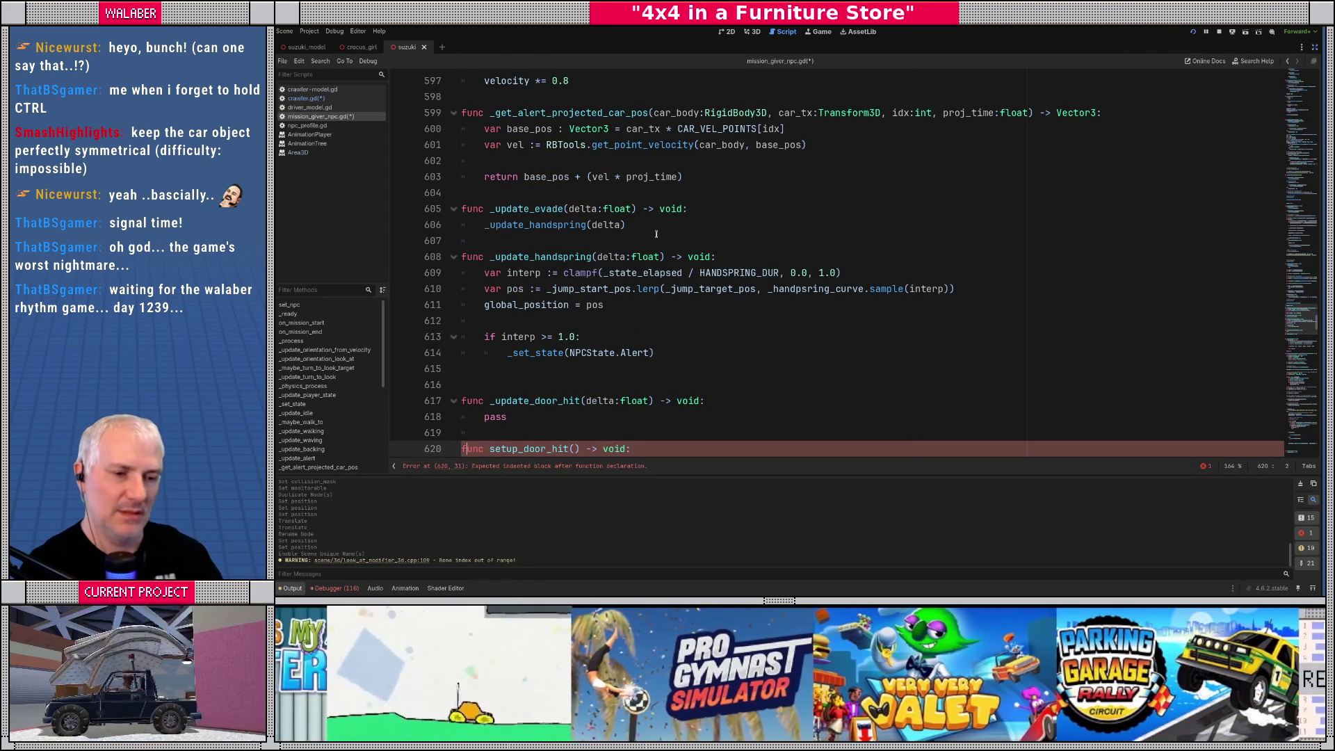
text(_)
key(Escape)
key(End)
key(Return)
text(pass)
key(Return)
key(Return)
key(Return)
Declare func on_car_door_opened_near_me() -> void: starting with if _state != NPCState.DoorHit, then bring up a browser
text(func on_car_door_opened_near_me())
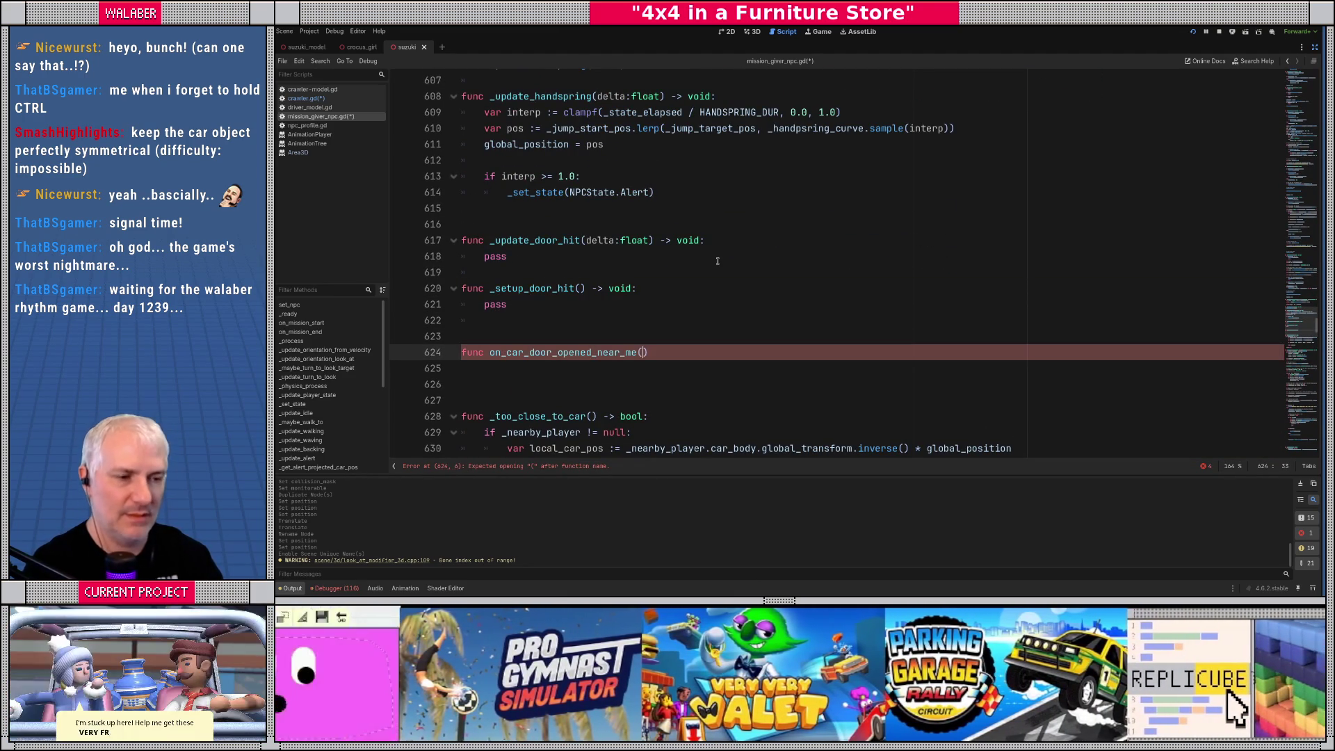
text( -> void:)
key(Return)
text(if _s)
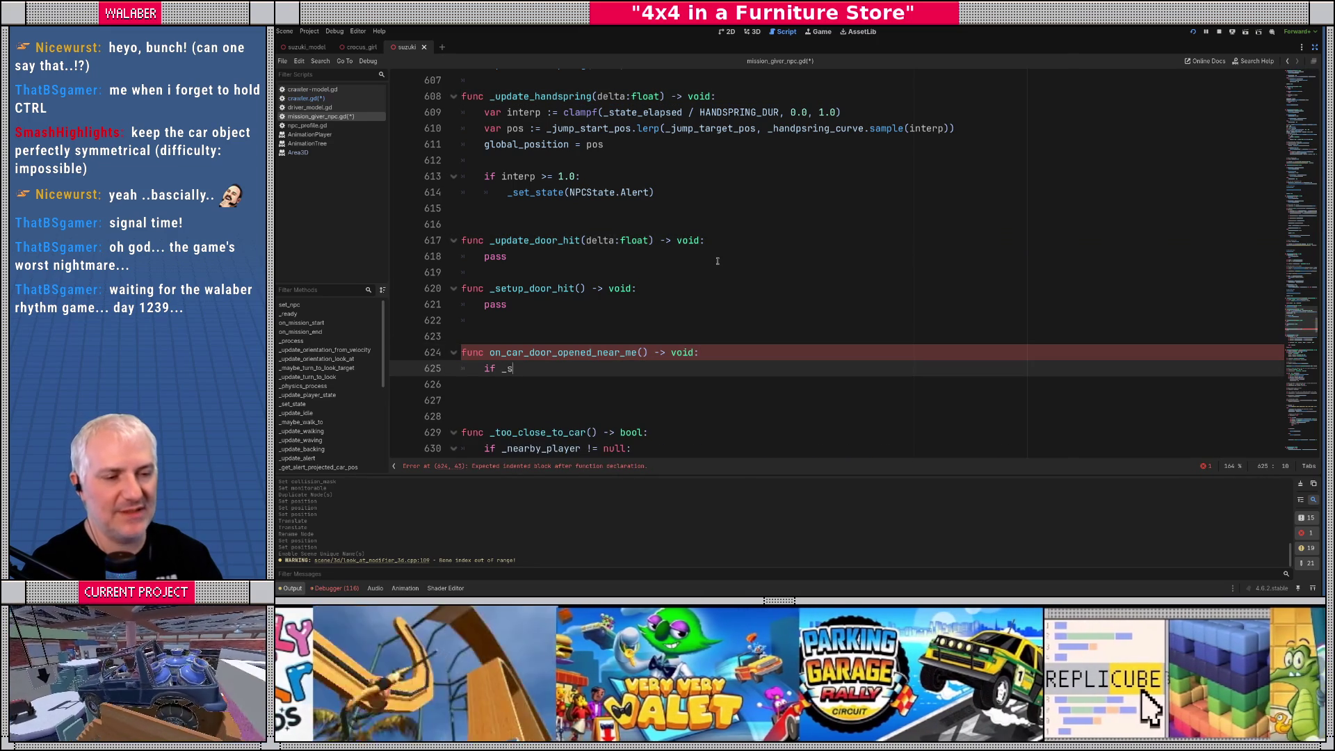
text(tate !=)
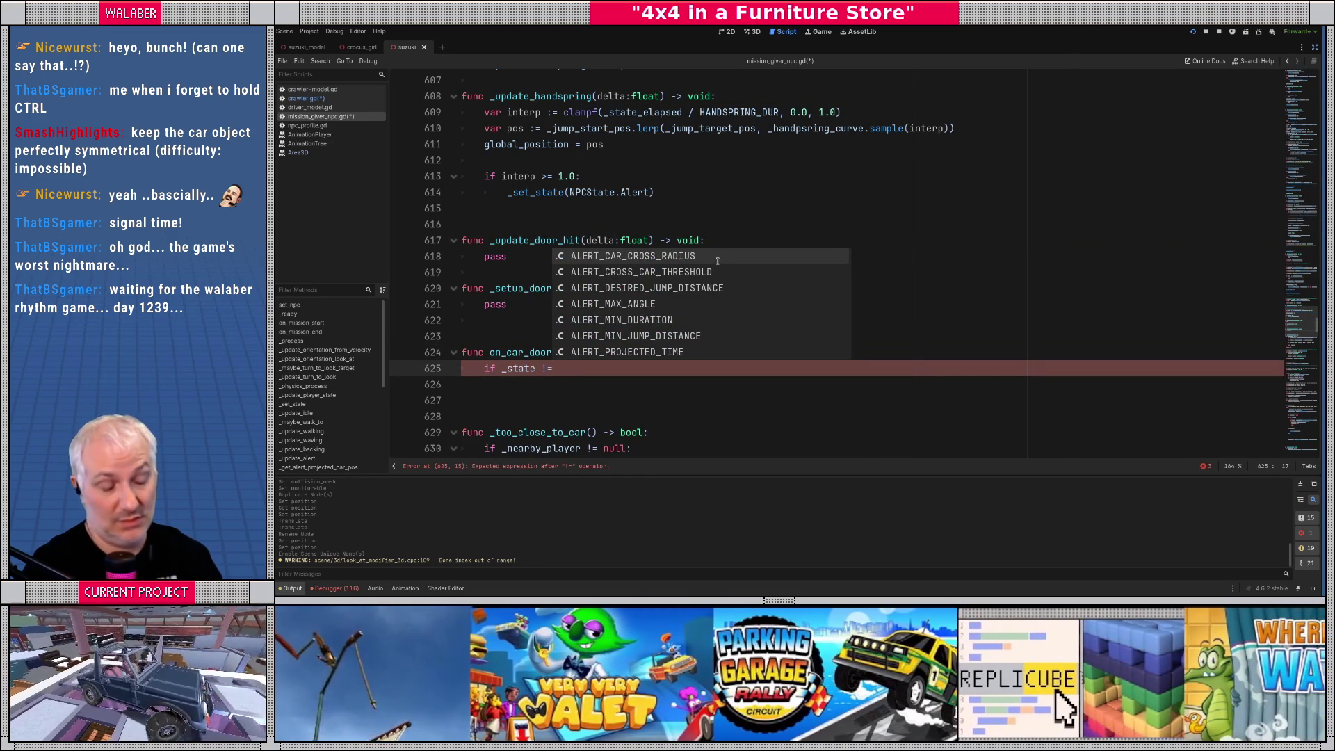
text( NPCState.)
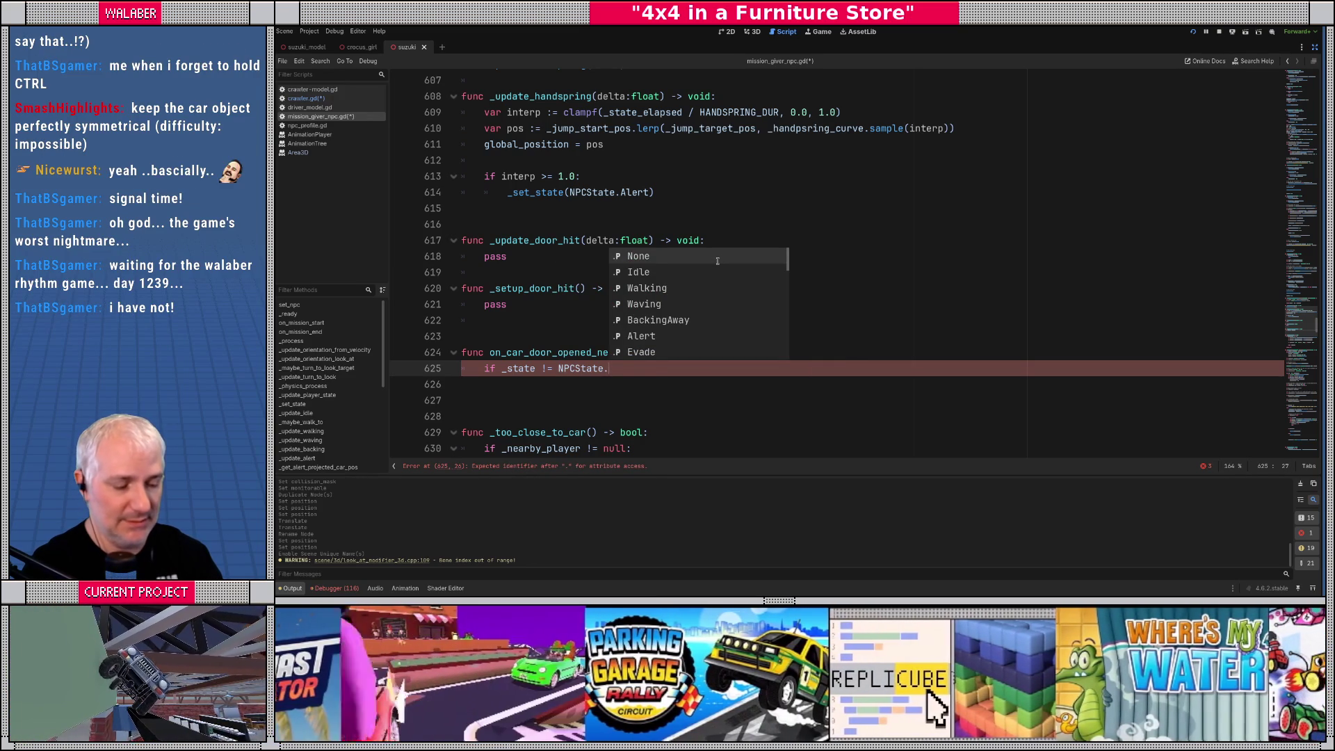
text(D)
key(Return)
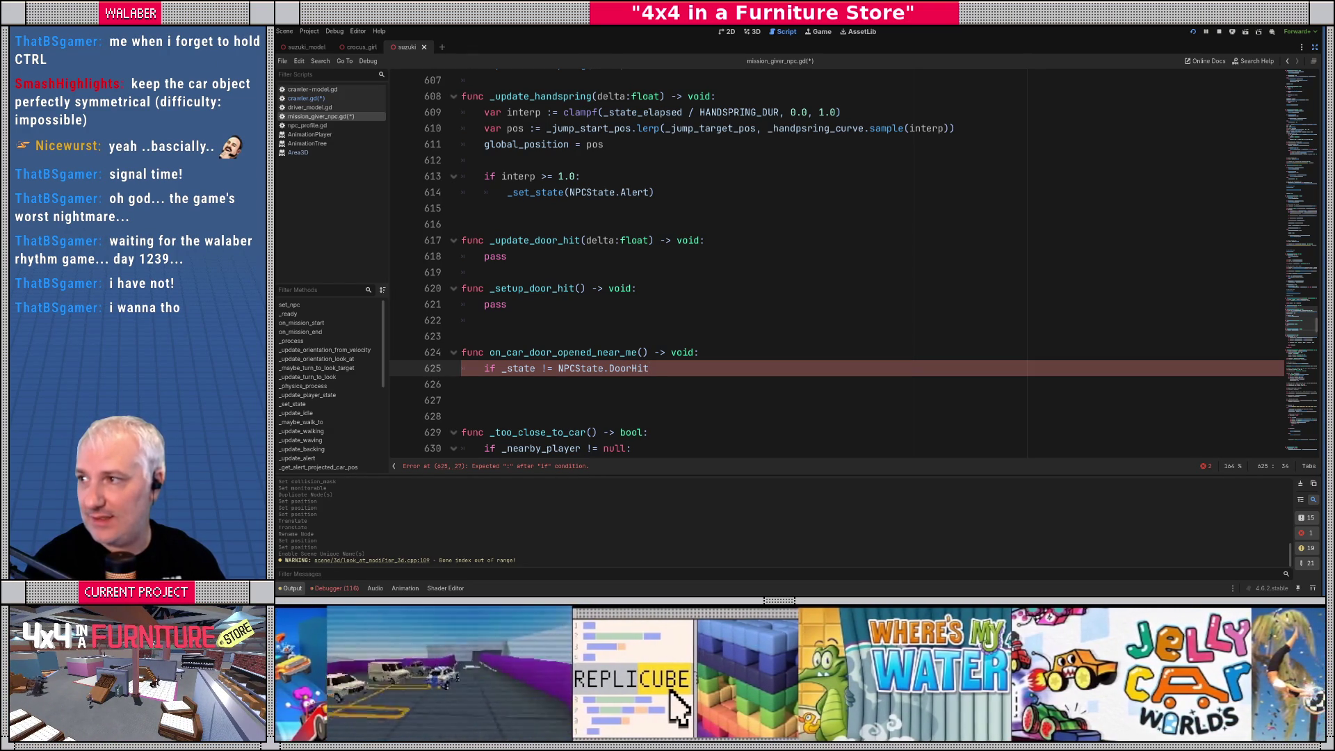
key(super+1)
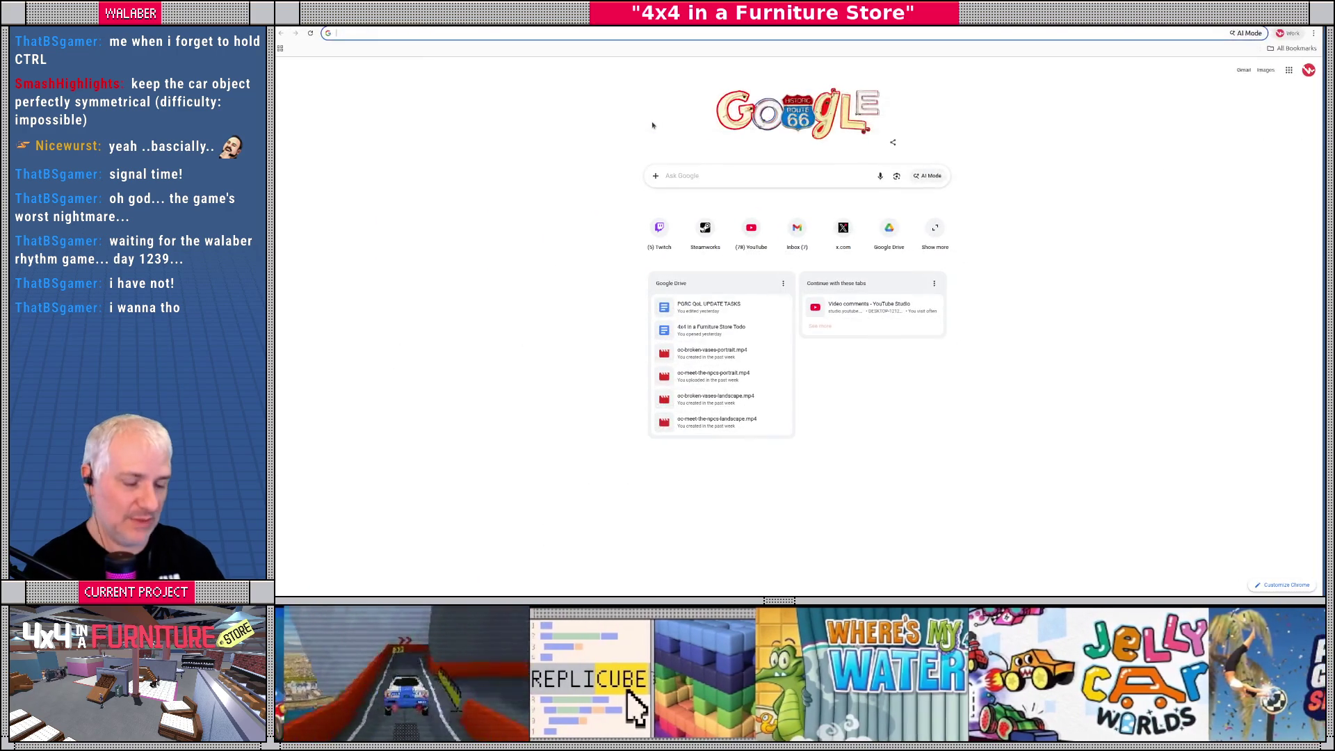
Search 'walaber itch', open the Concert Typist page on itch.io and copy its URL
text(walaber itch)
key(Return)
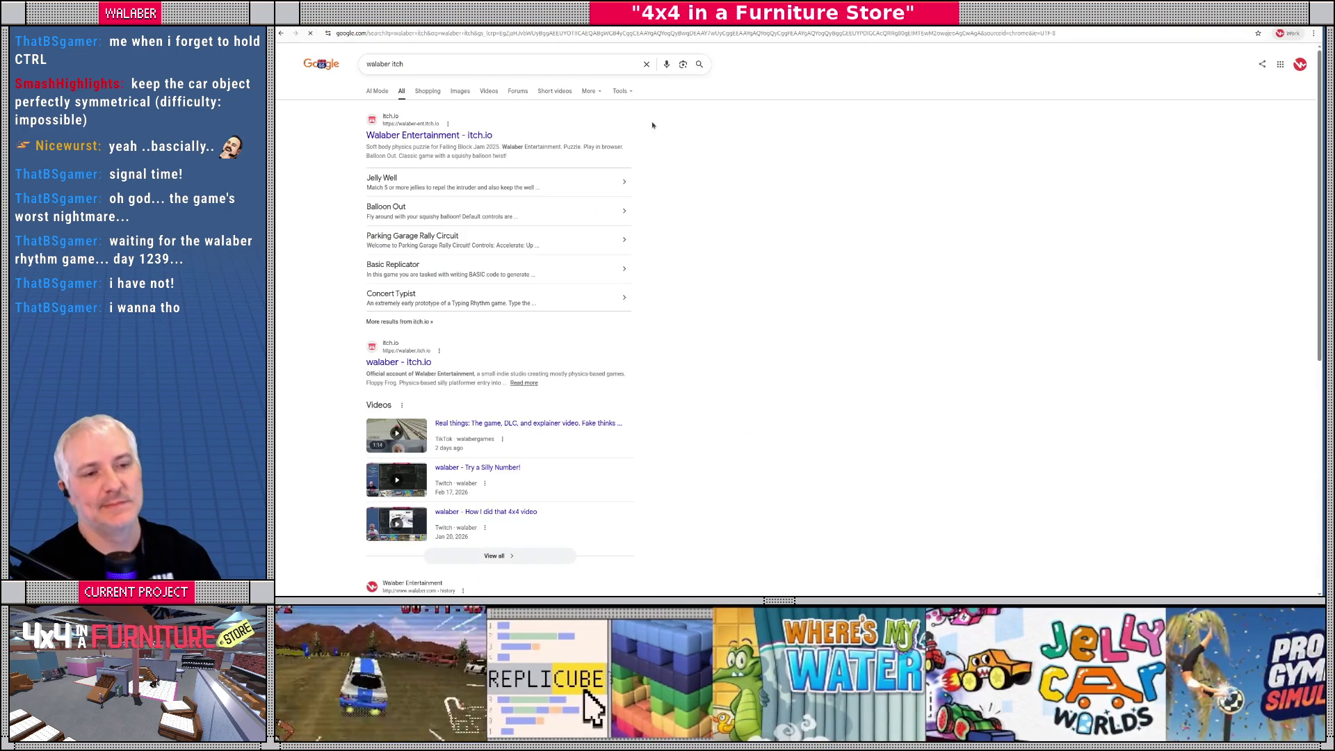
click(408, 137)
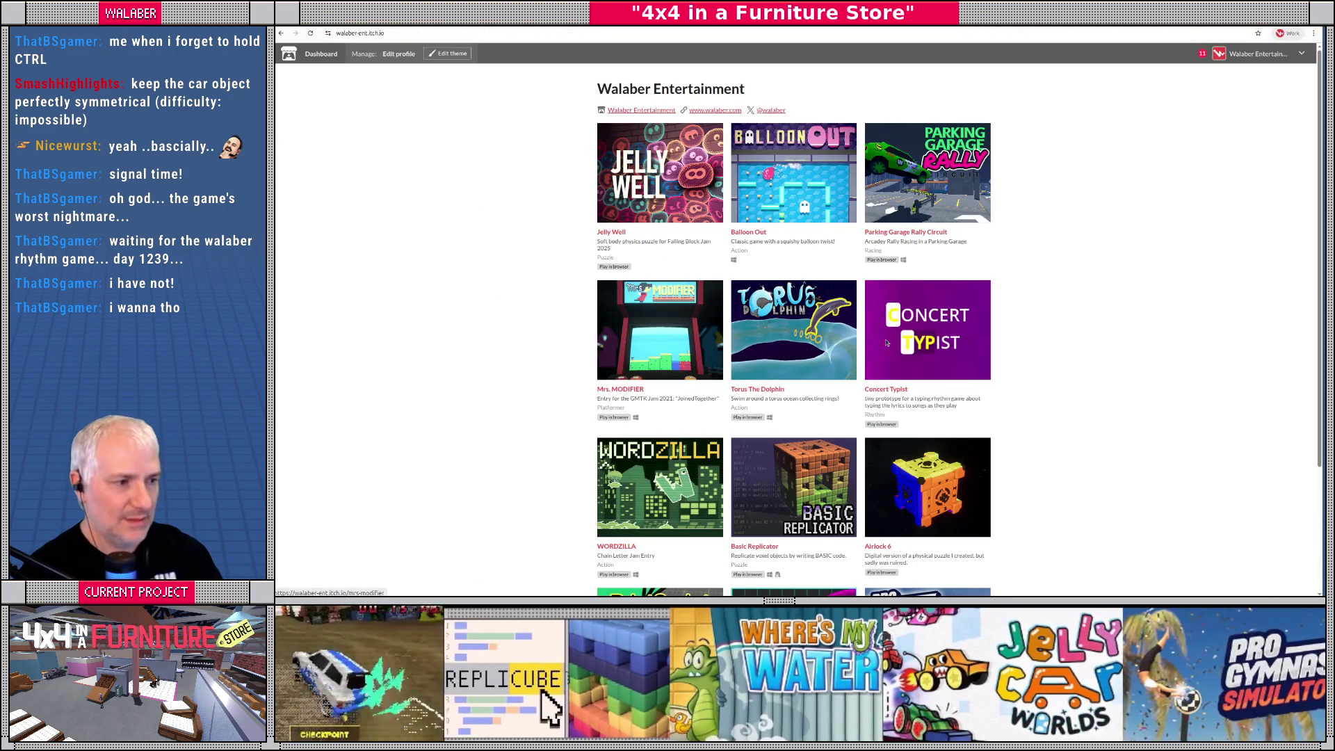
click(949, 342)
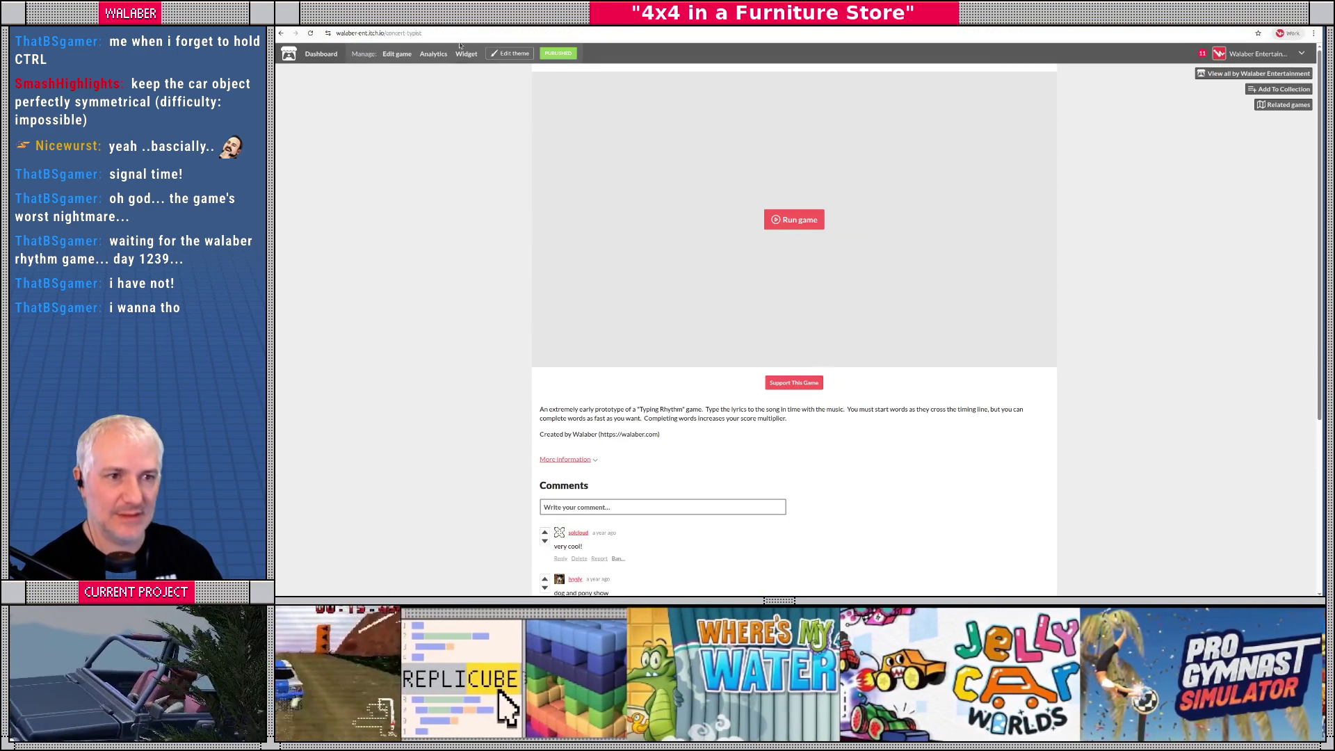
key(ctrl+l)
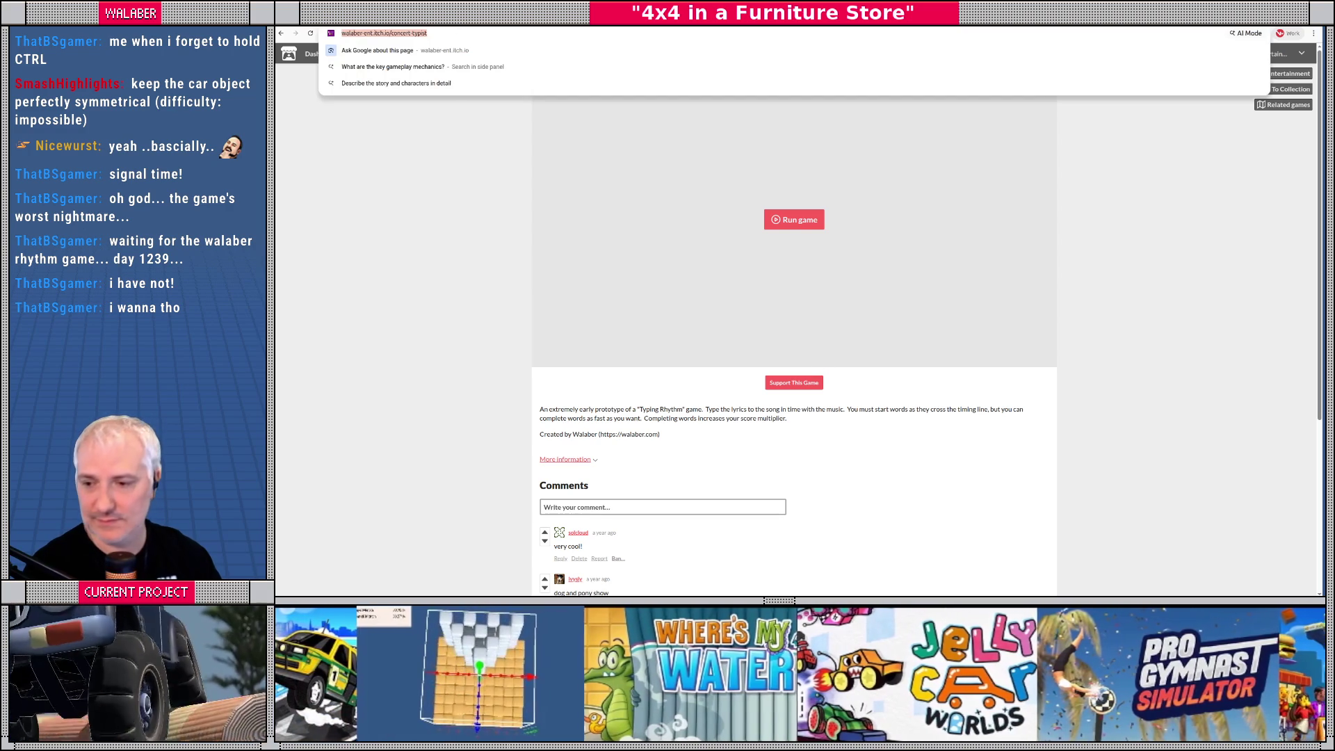
key(Escape)
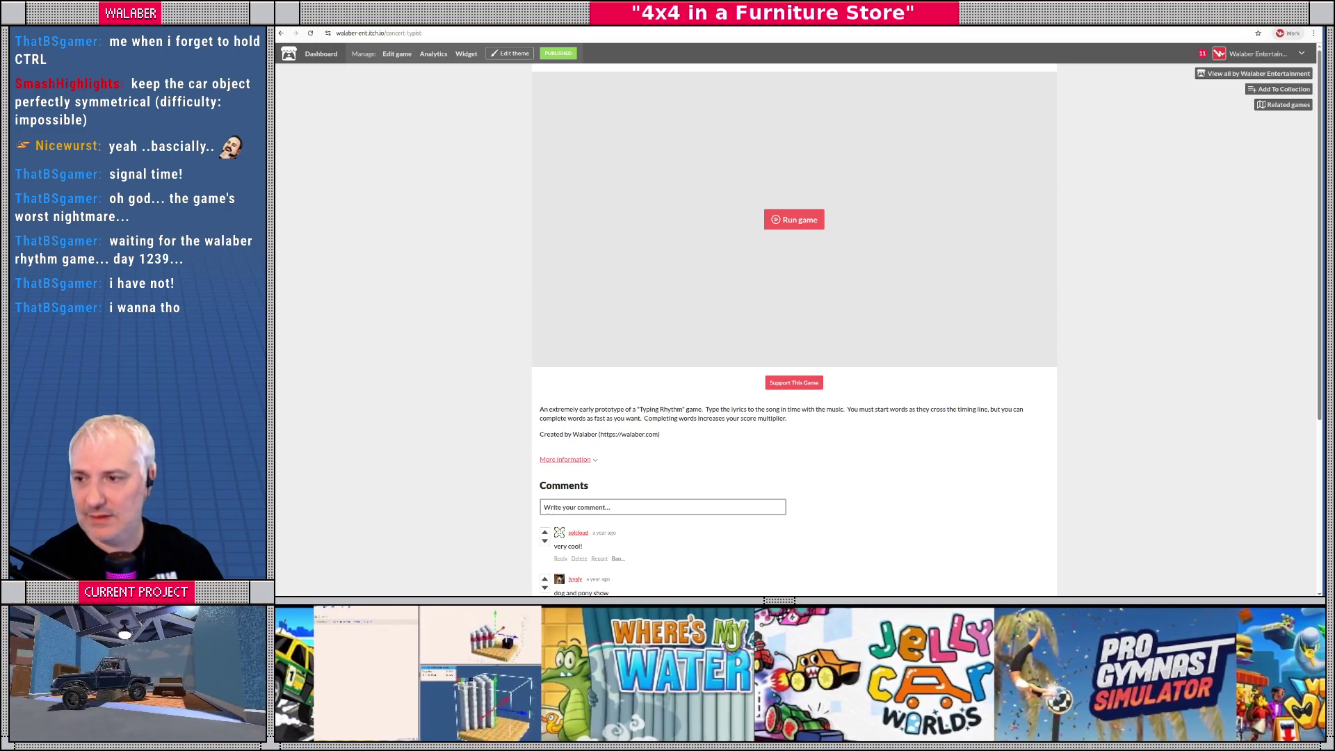
Stop the running Godot game, then launch Concert Typist in the browser in fullscreen
key(alt+Tab)
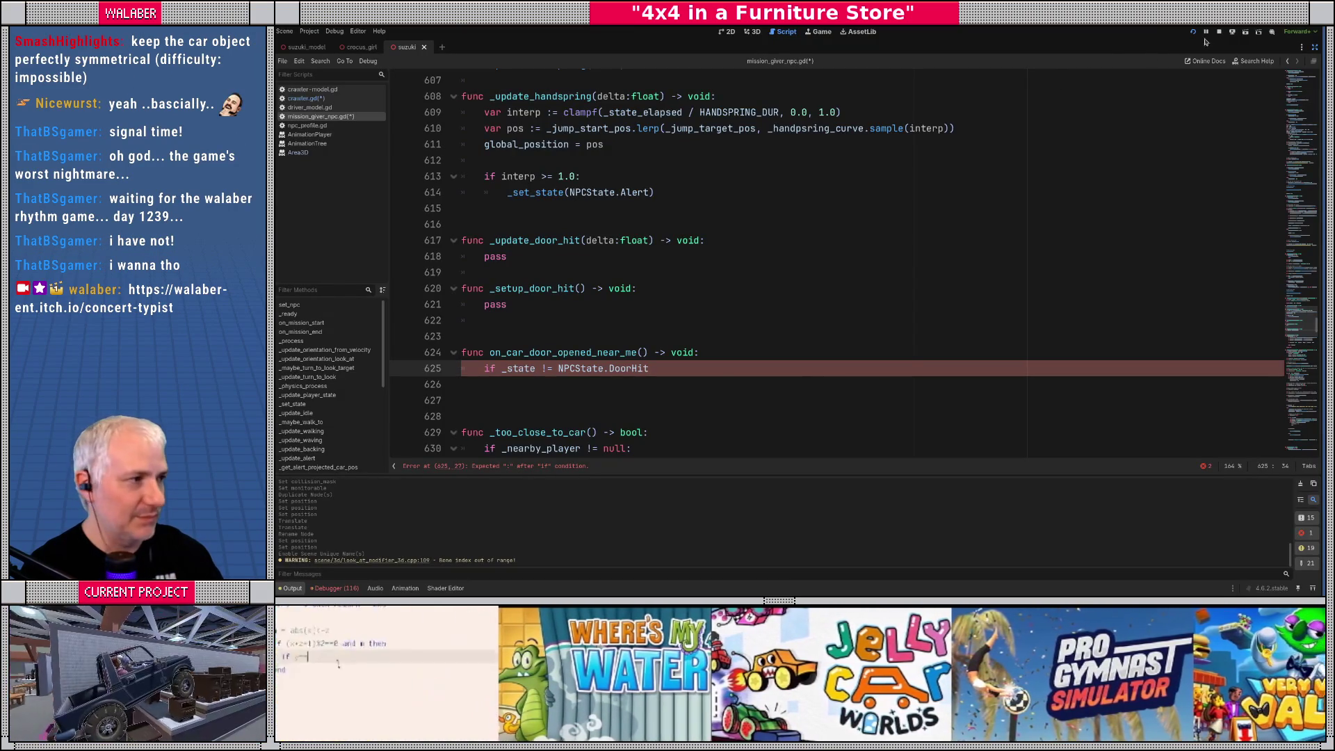
click(1219, 31)
key(alt+Tab)
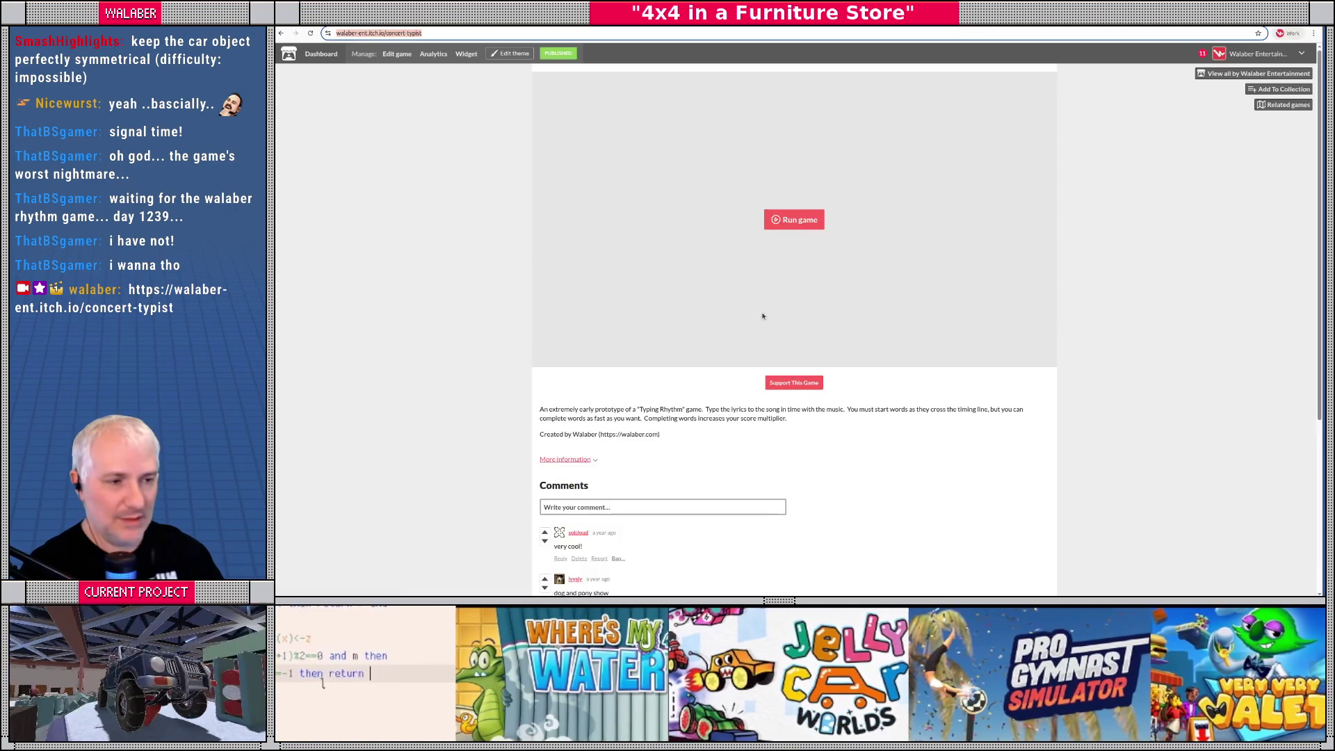
click(793, 217)
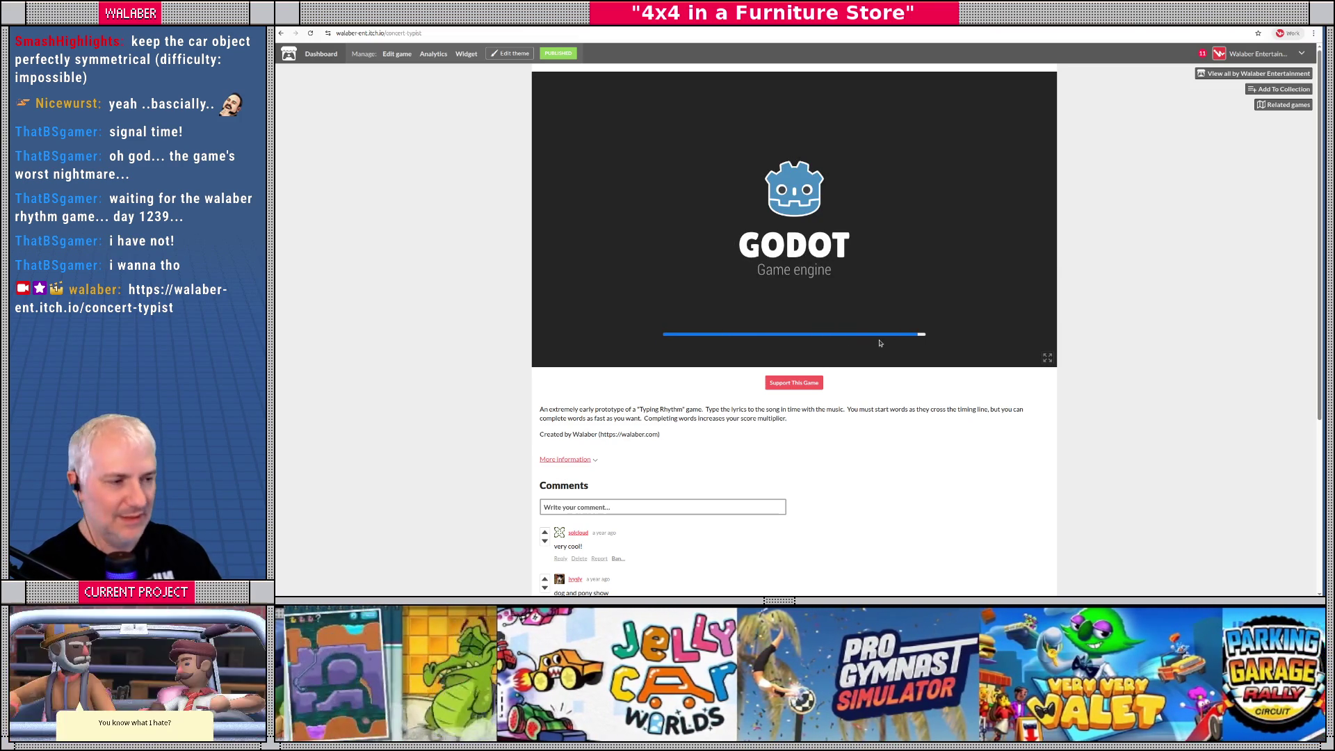
click(1047, 358)
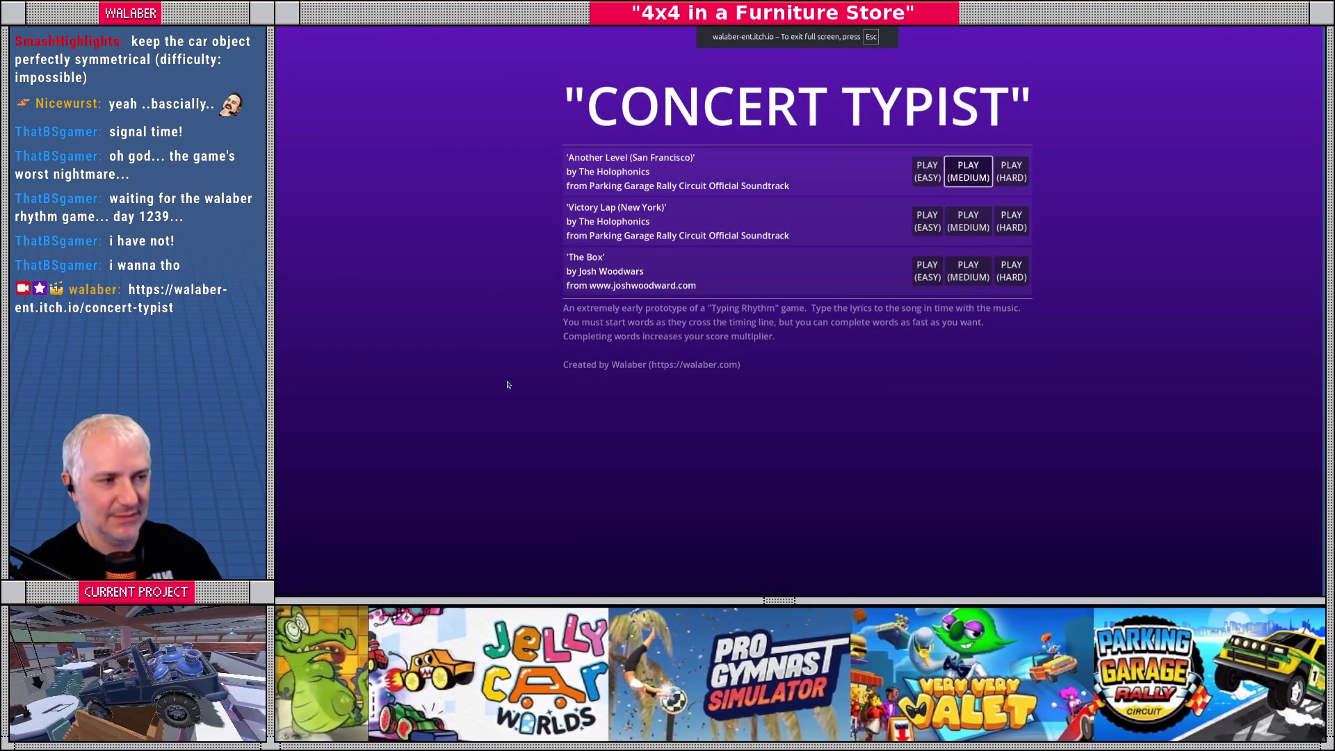
Play 'Another Level (San Francisco)' on medium, typing the lyrics to reach a score of 864
key(Return)
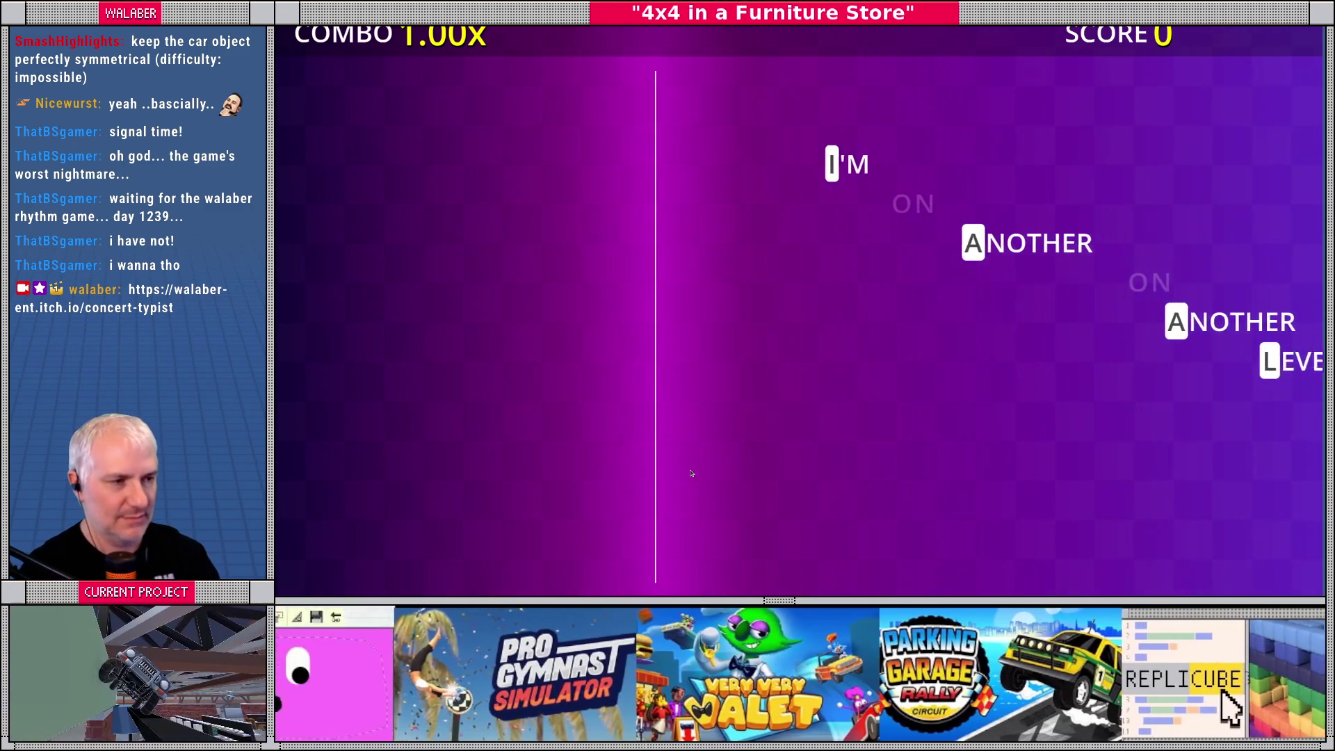
key(i)
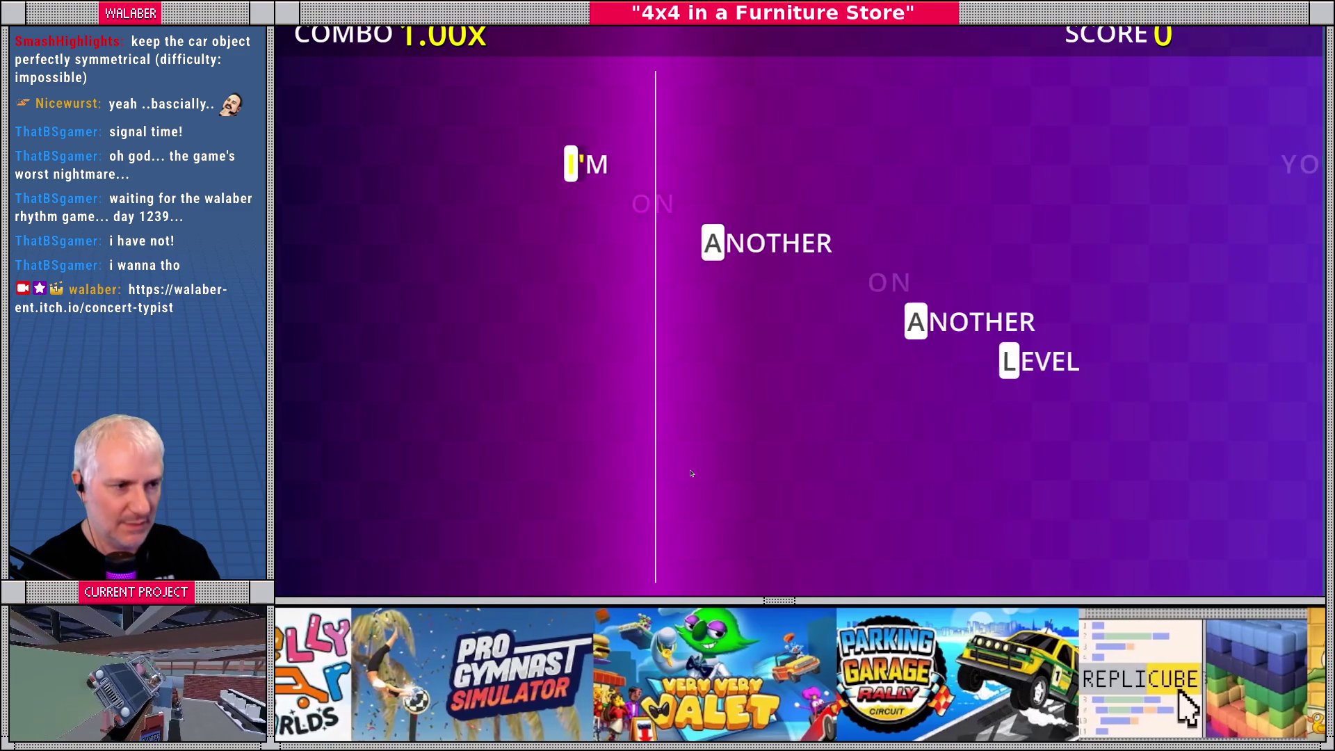
key(a)
key(a)
key(l)
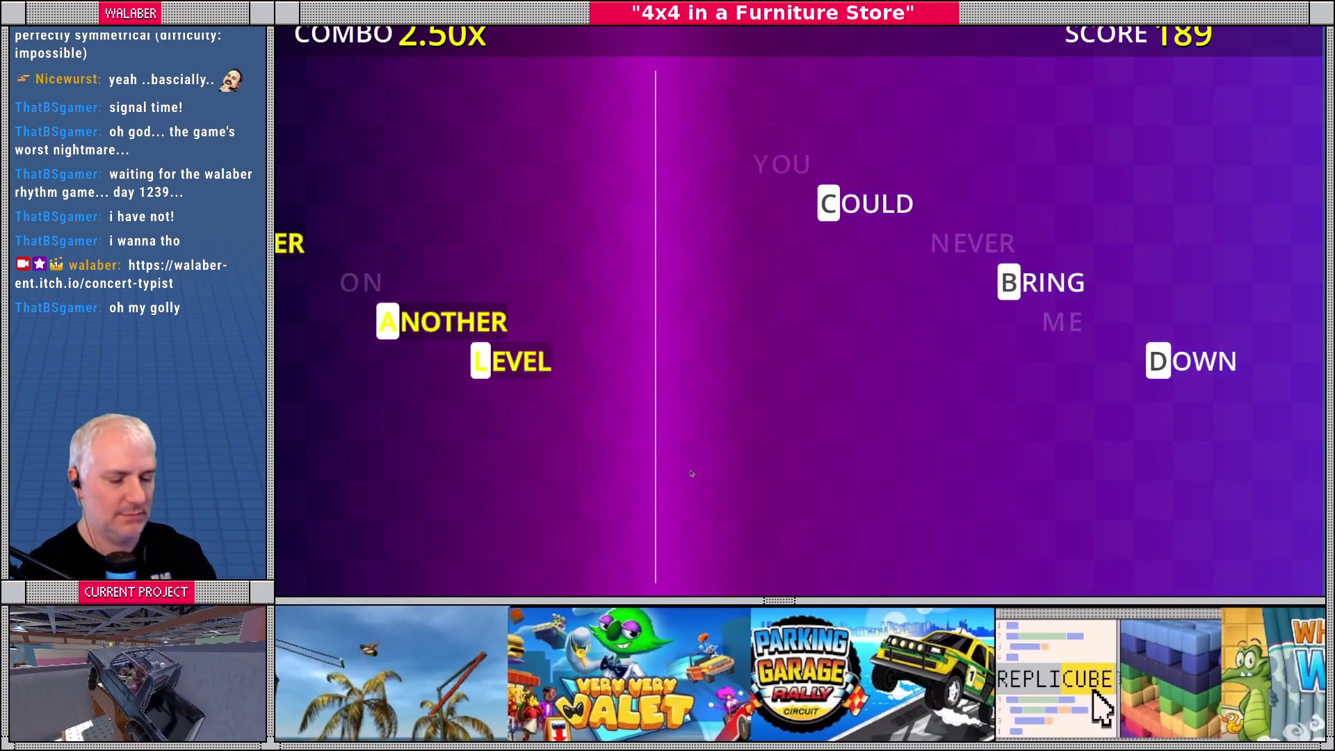
text(uldbring)
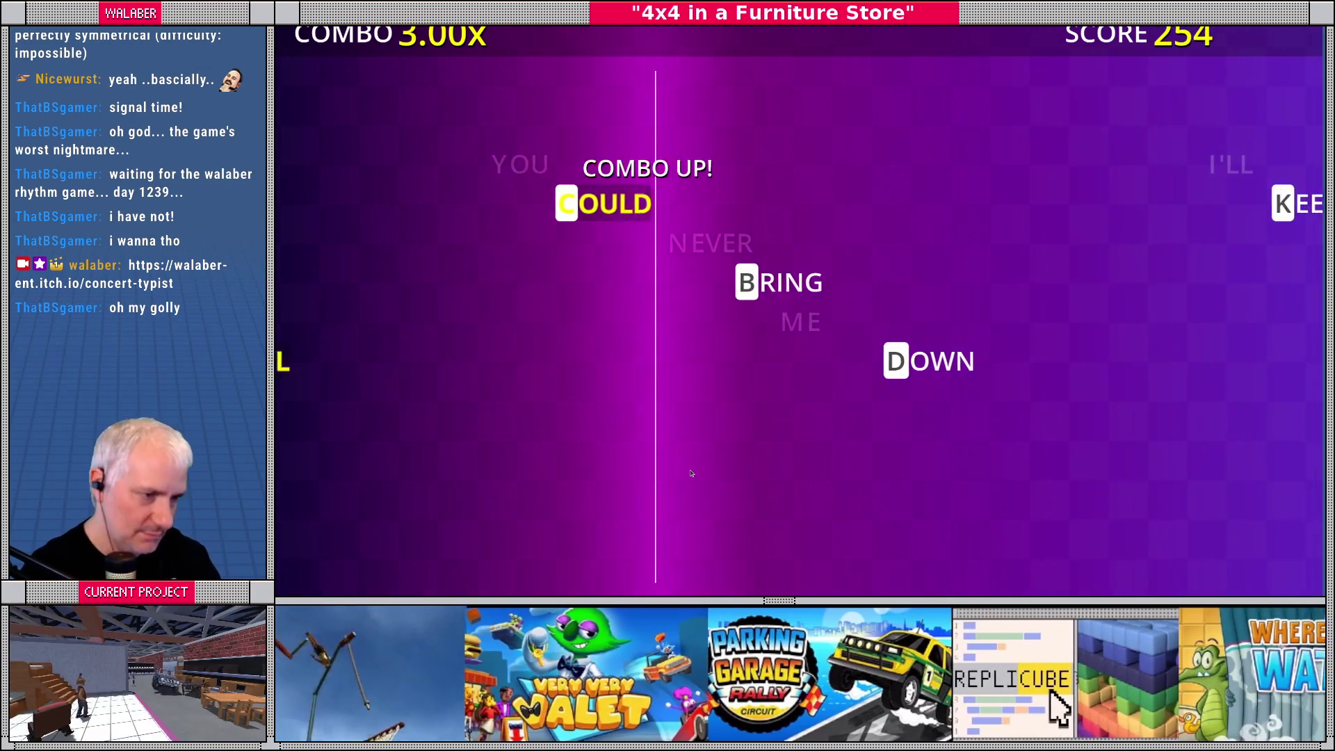
text(down)
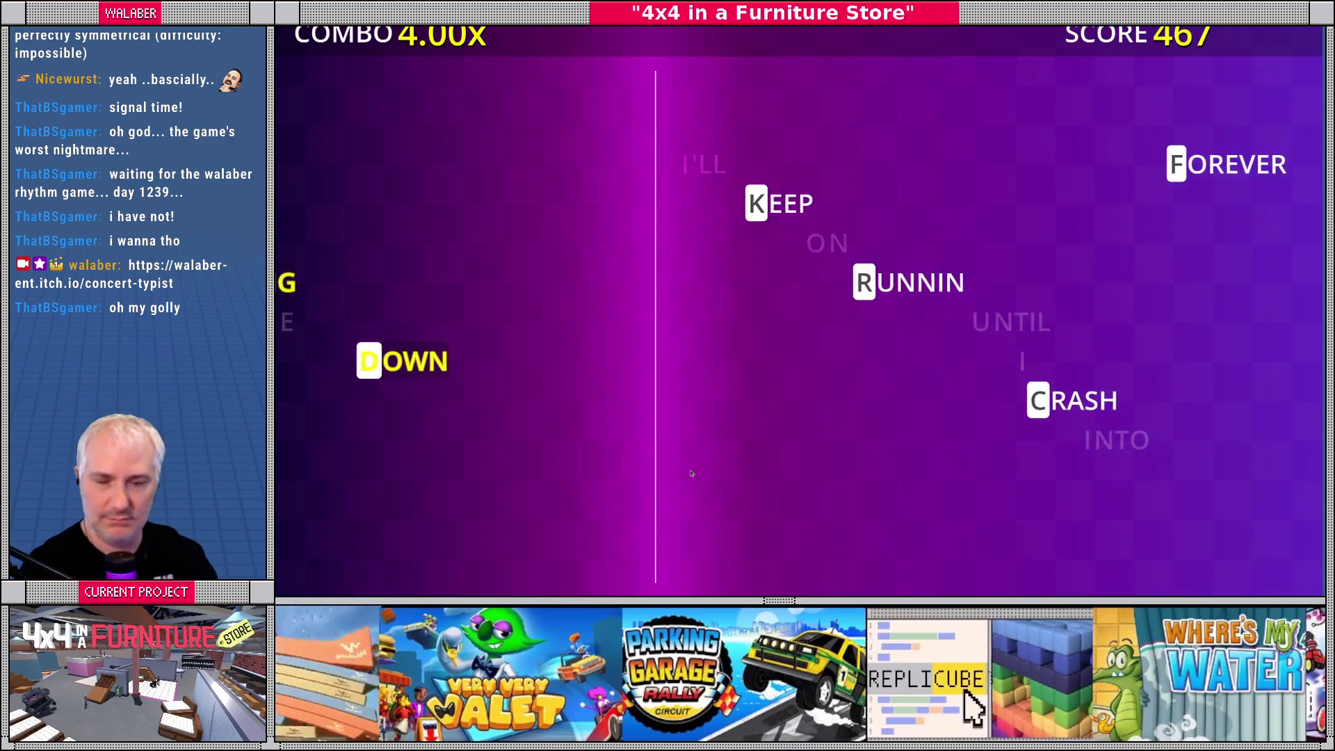
text(keeprunnincrash)
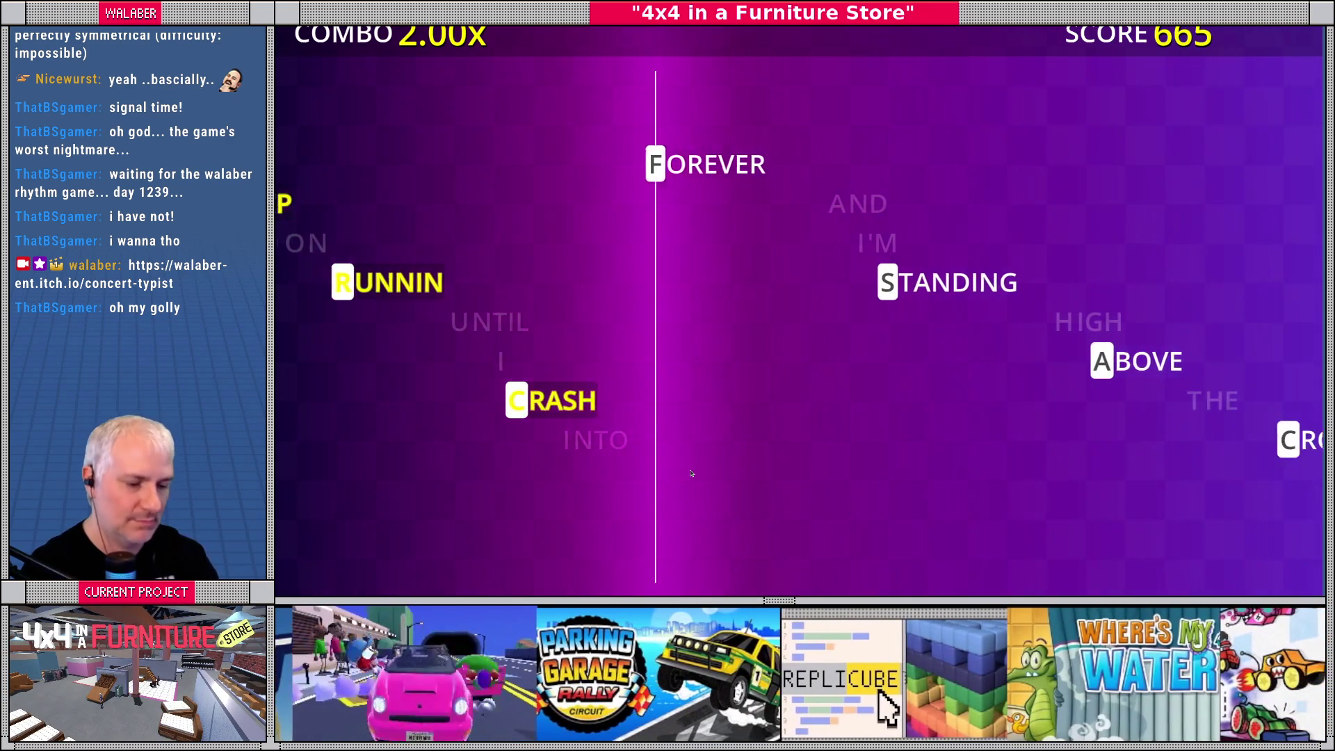
text(foreverstandinga)
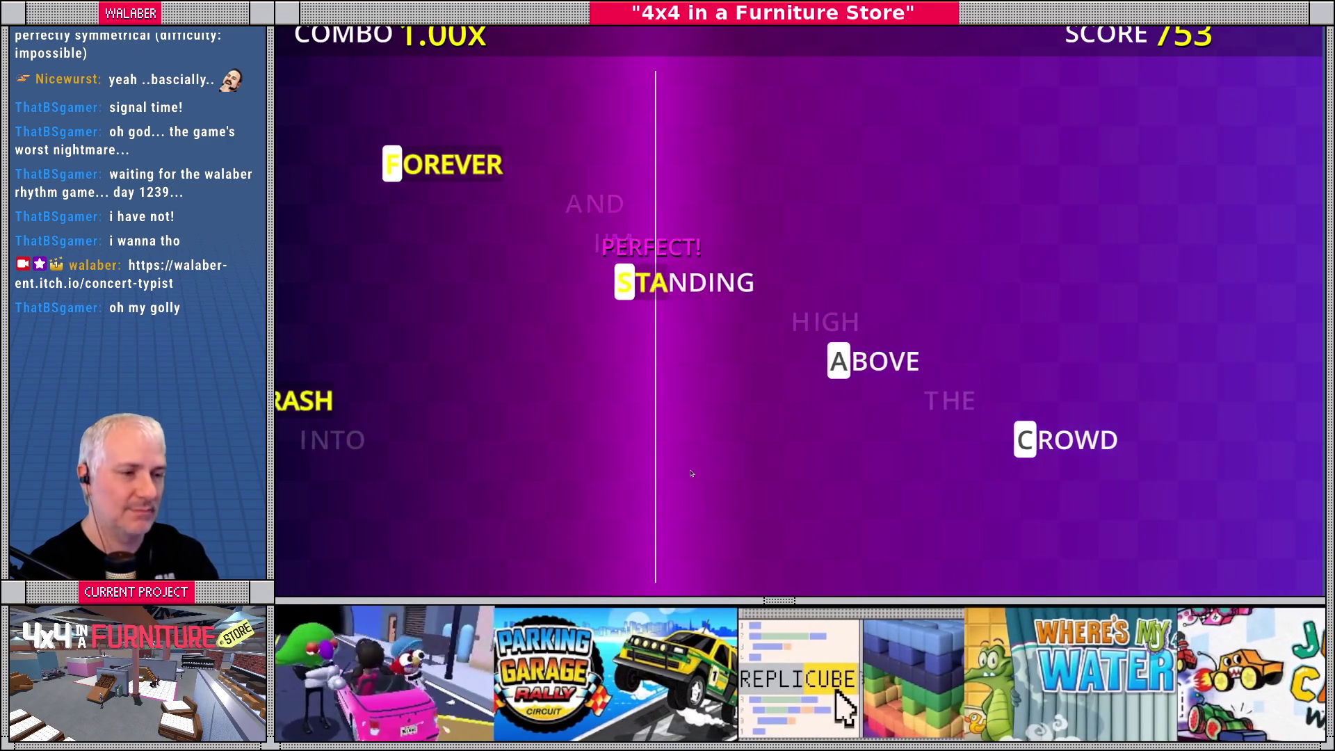
text(bocro)
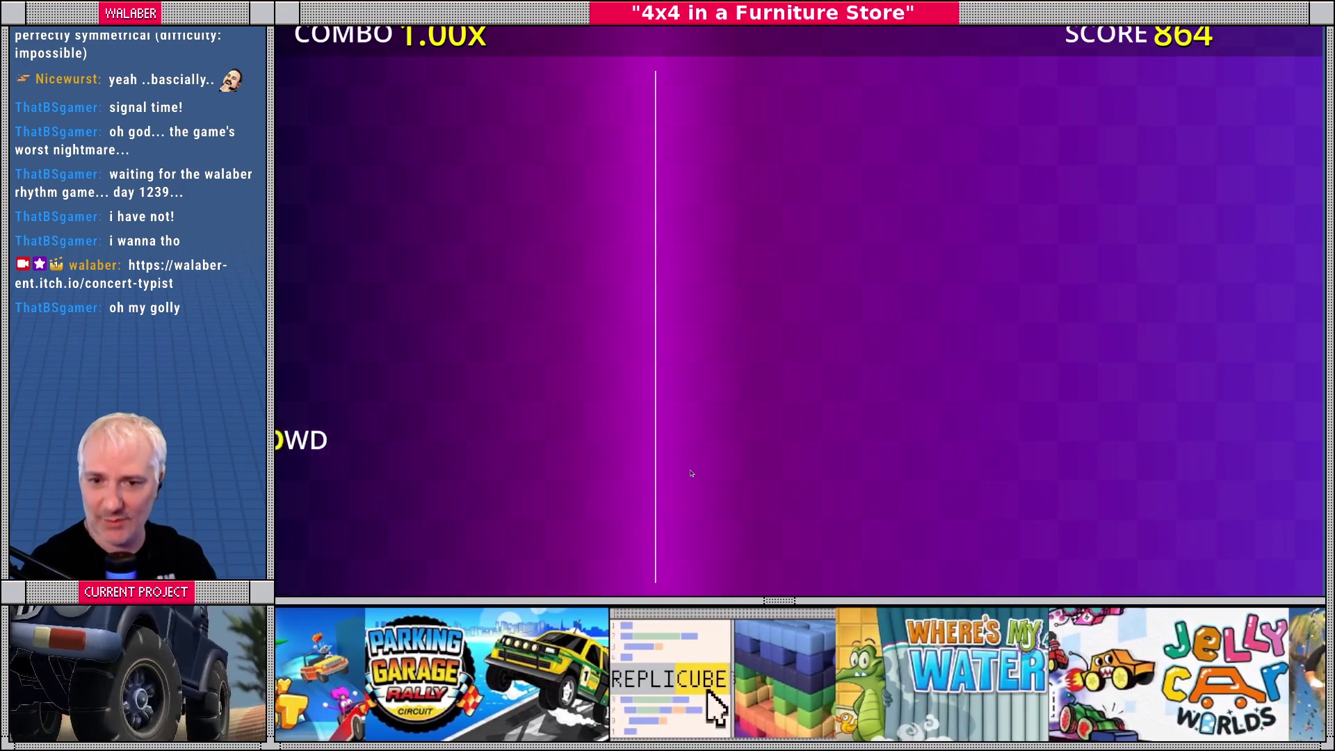
key(Escape)
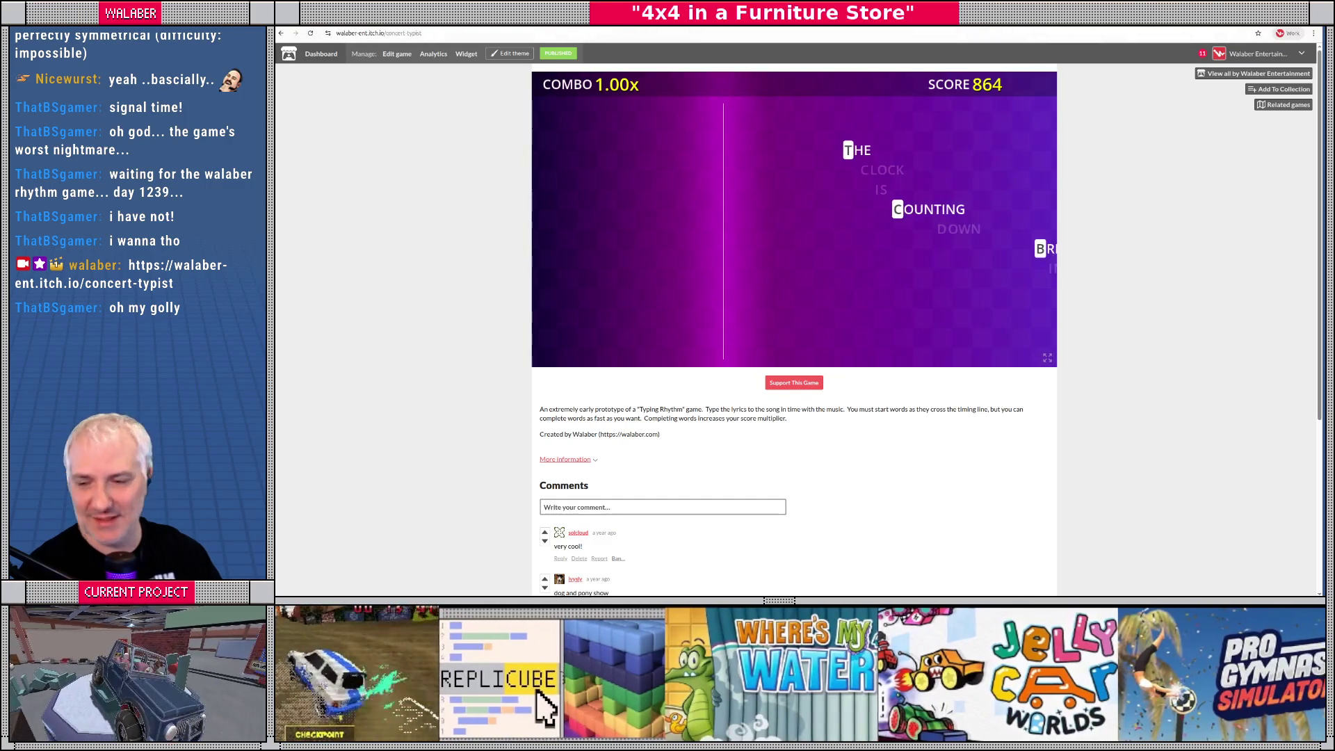
Return to mission_giver_npc.gd in the Godot script editor
key(alt+Tab)
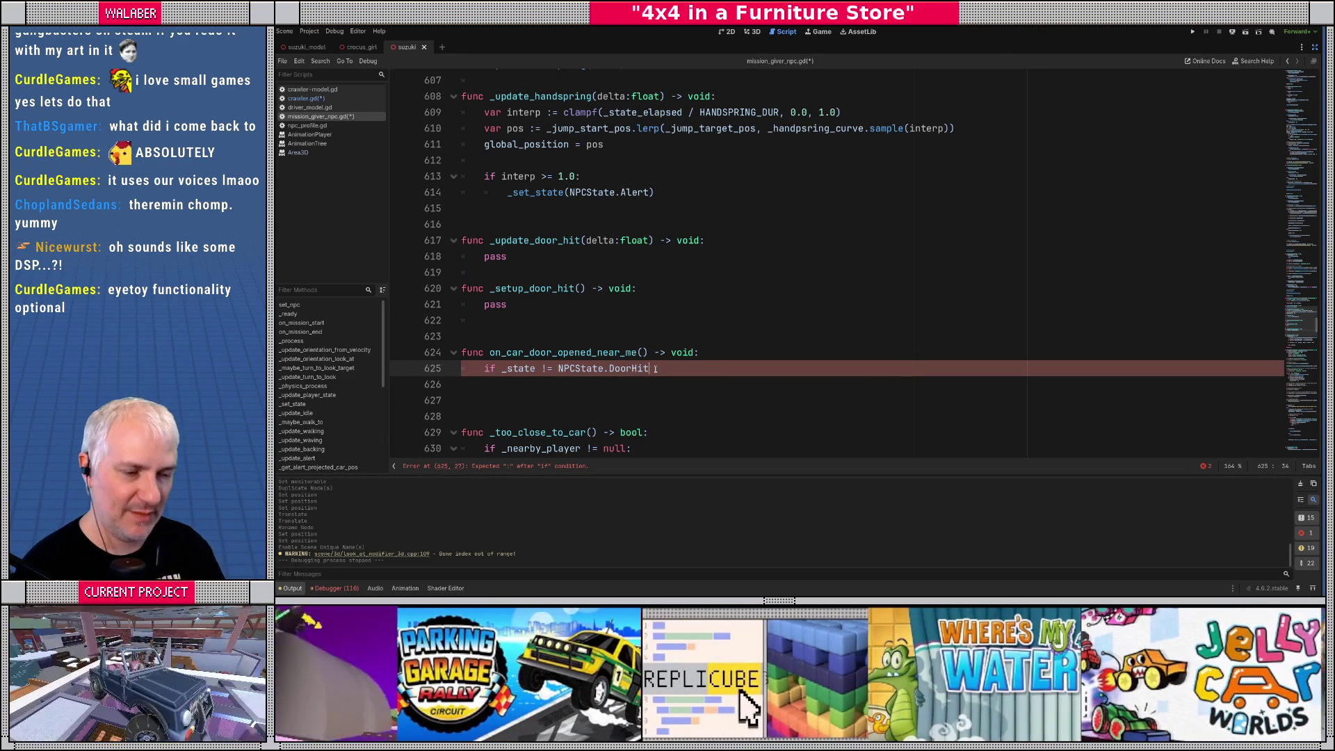
Inside the if check on line 625, call _set_state(NPCState.DoorHit)
click(659, 338)
scroll(624, 308, down, 2)
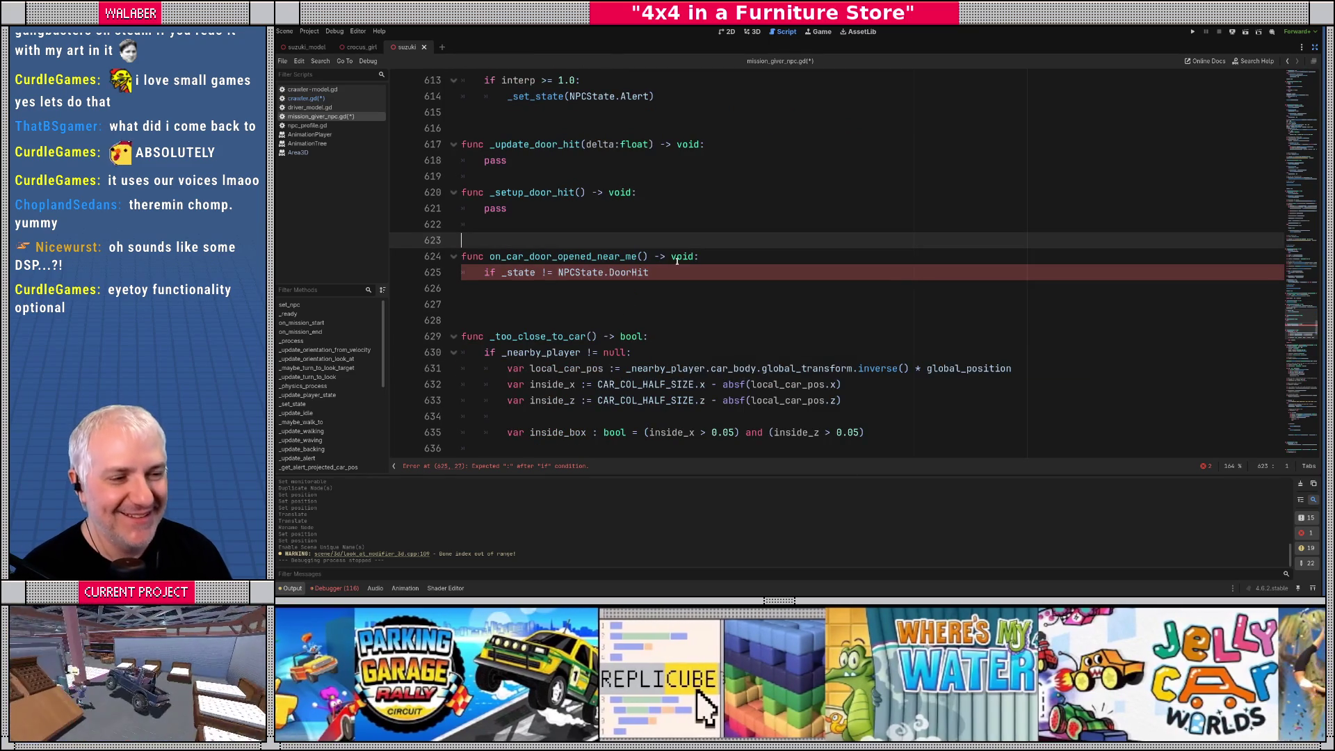
click(681, 265)
text(:)
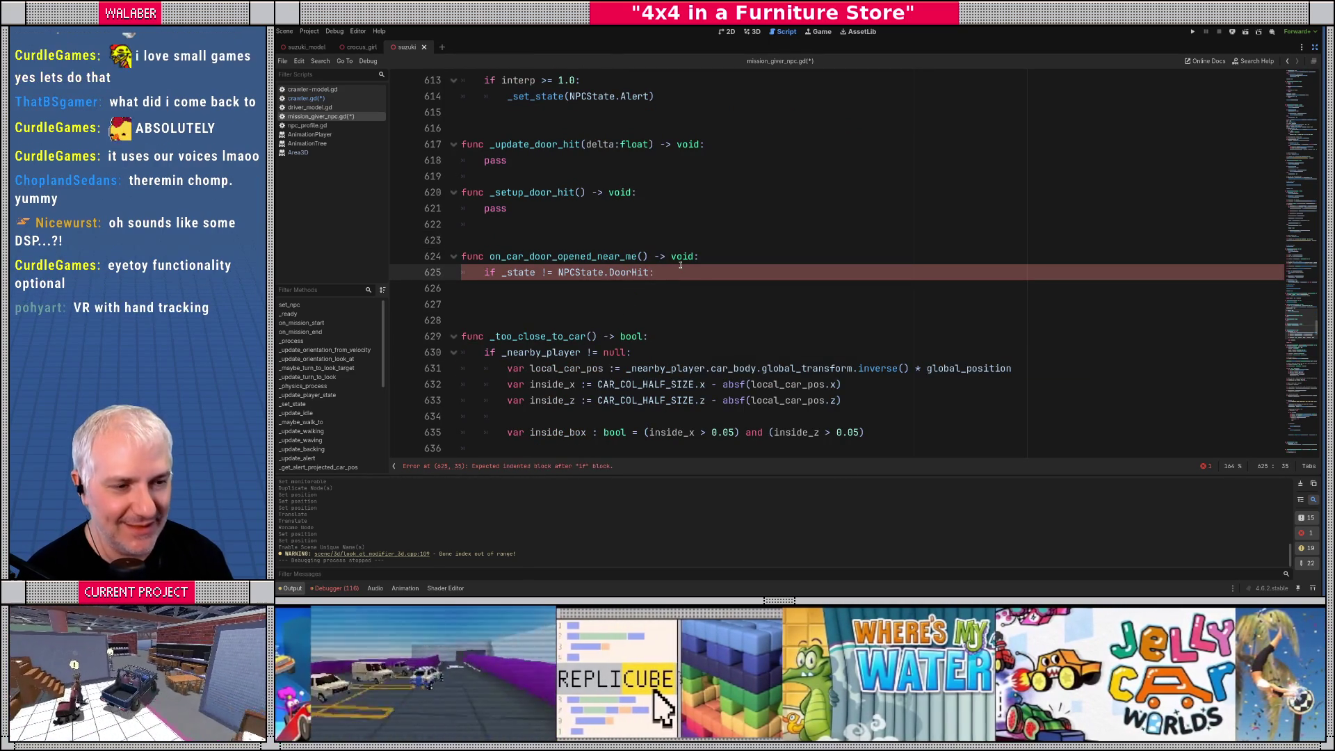
key(Return)
text(_set_st)
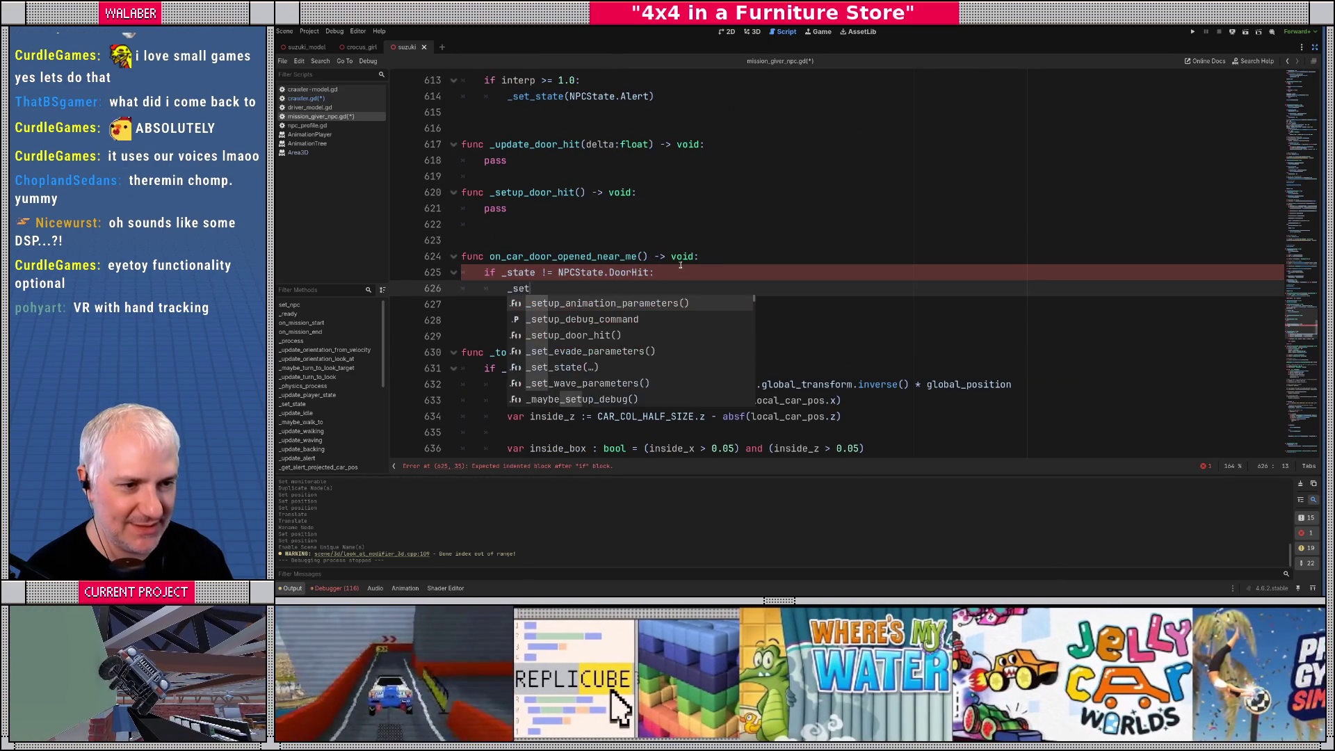
key(Return)
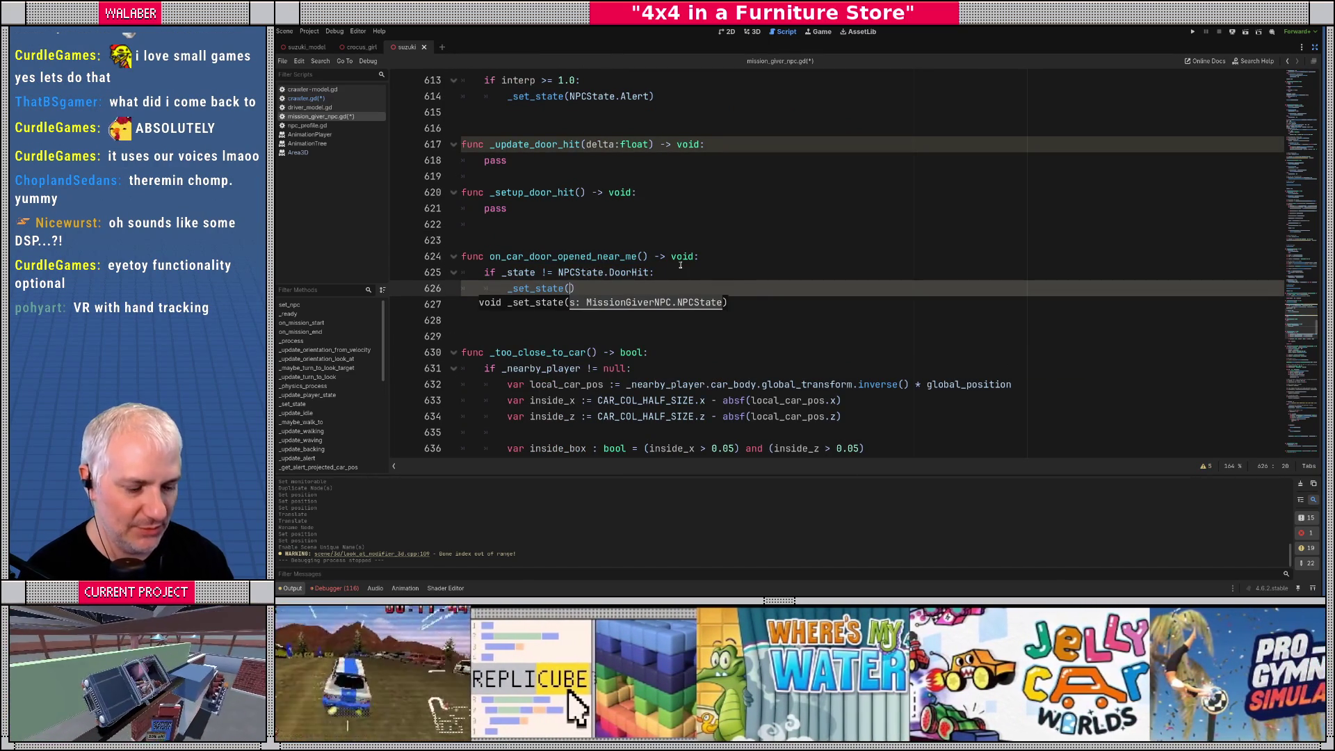
text(NPCState.do)
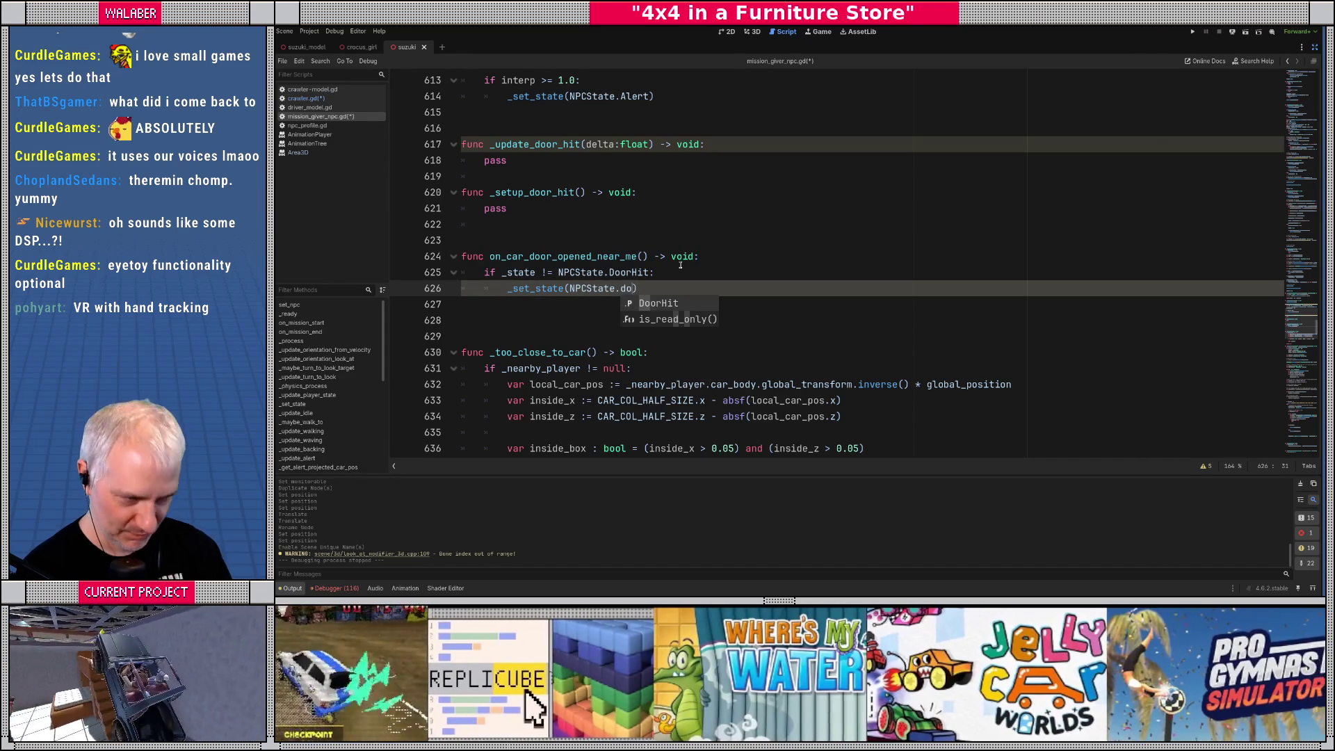
key(Return)
key(End)
key(Return)
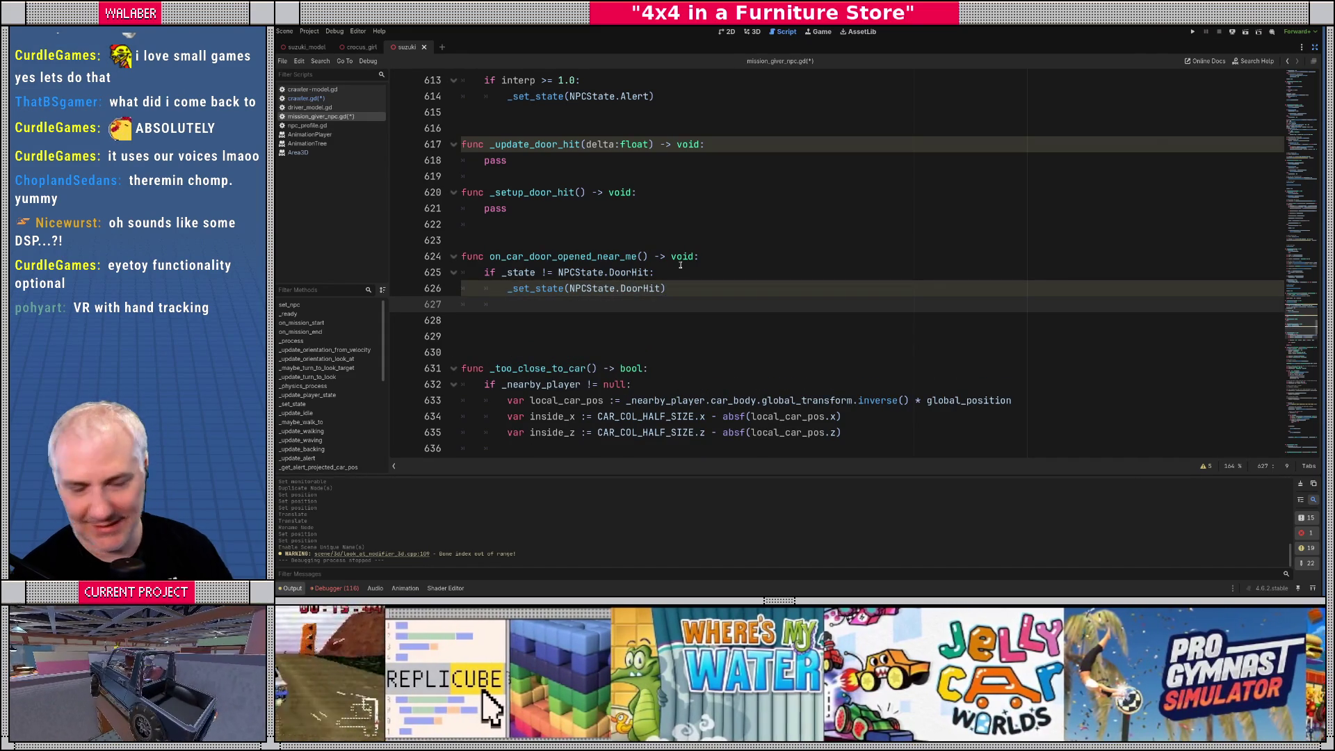
Highlight the handler name and its DoorHit if block to review the new code
drag(490, 257, 675, 257)
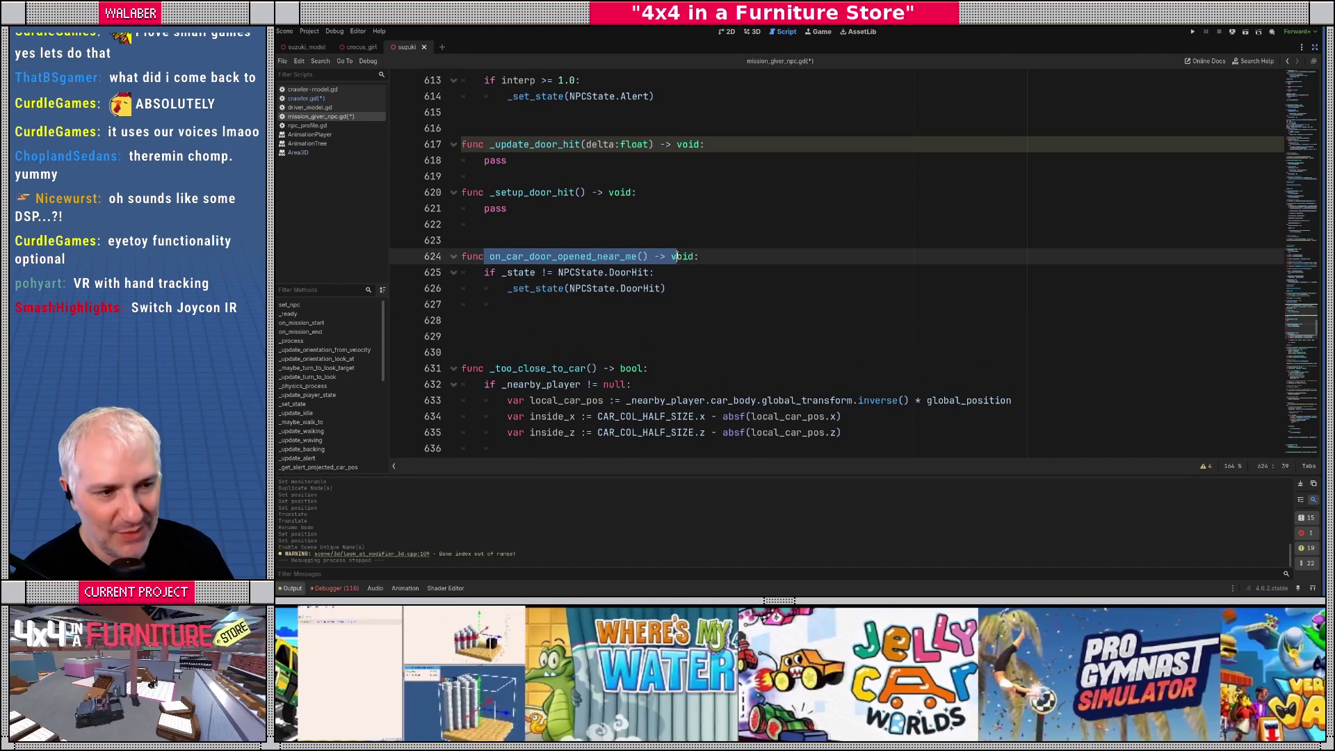
drag(496, 274, 666, 288)
key(Right)
drag(502, 272, 696, 288)
click(699, 288)
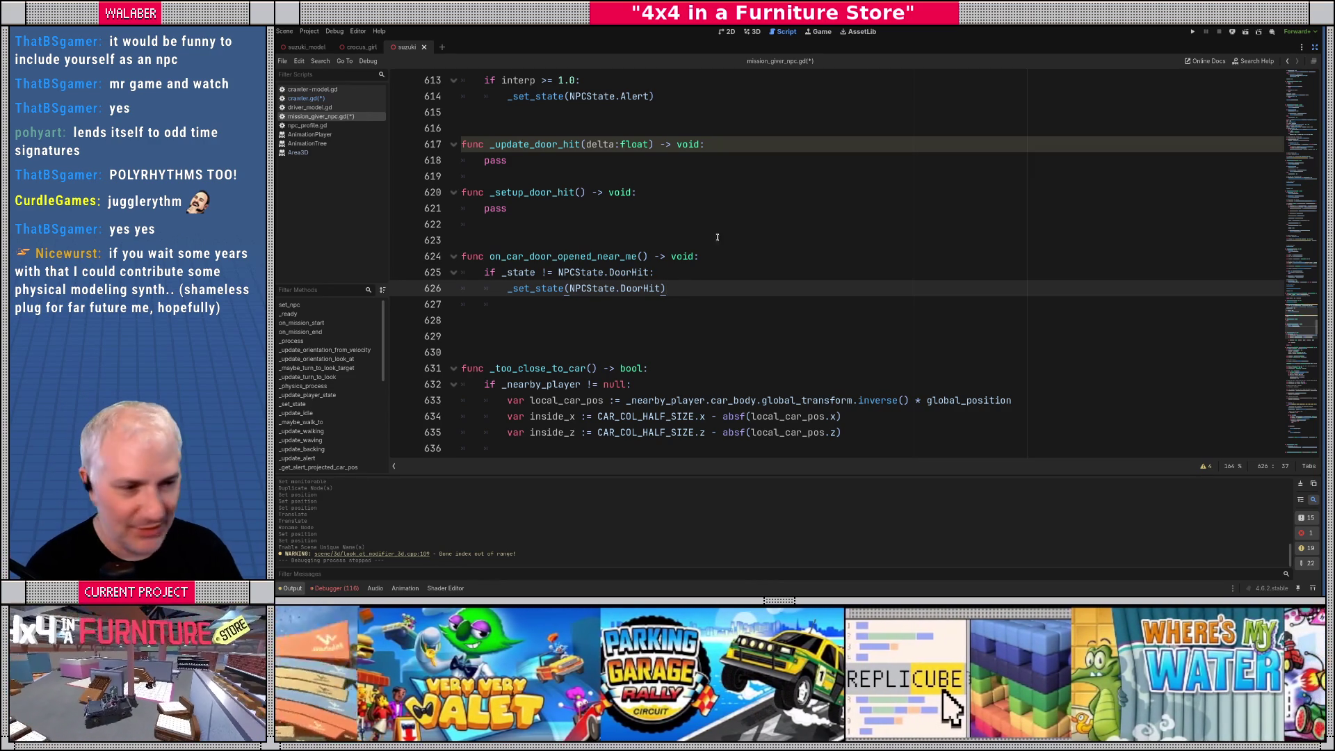
Remove the extra blank line, then copy the _jump_start_pos and _jump_target_pos declarations
click(498, 314)
key(BackSpace)
key(BackSpace)
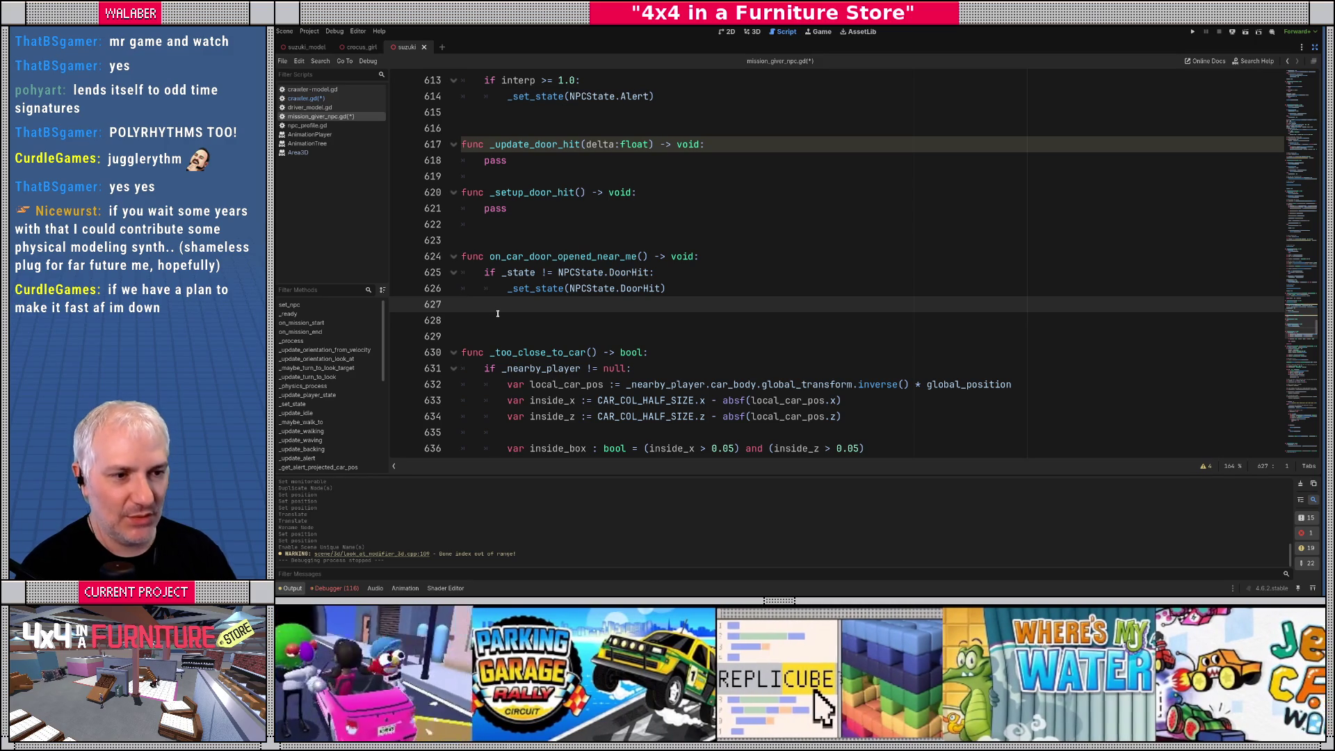
double_click(496, 207)
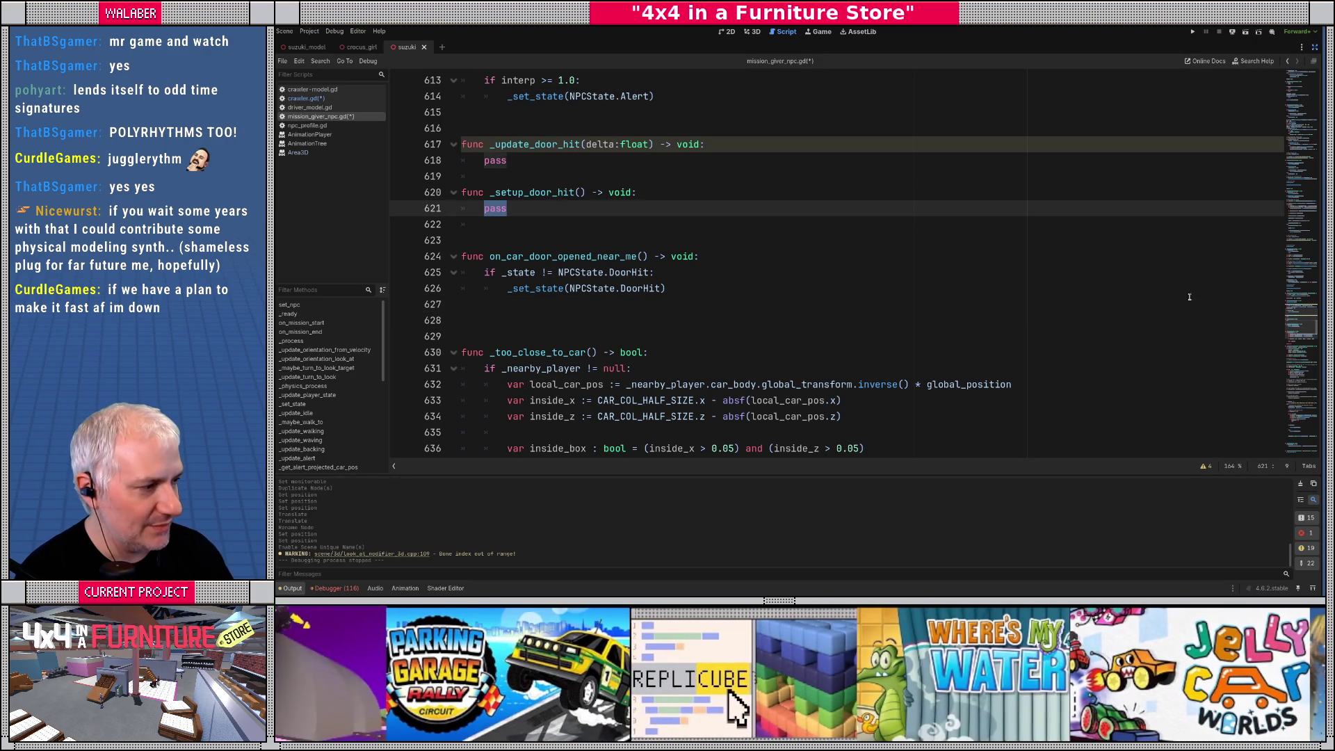
drag(1300, 324, 1300, 136)
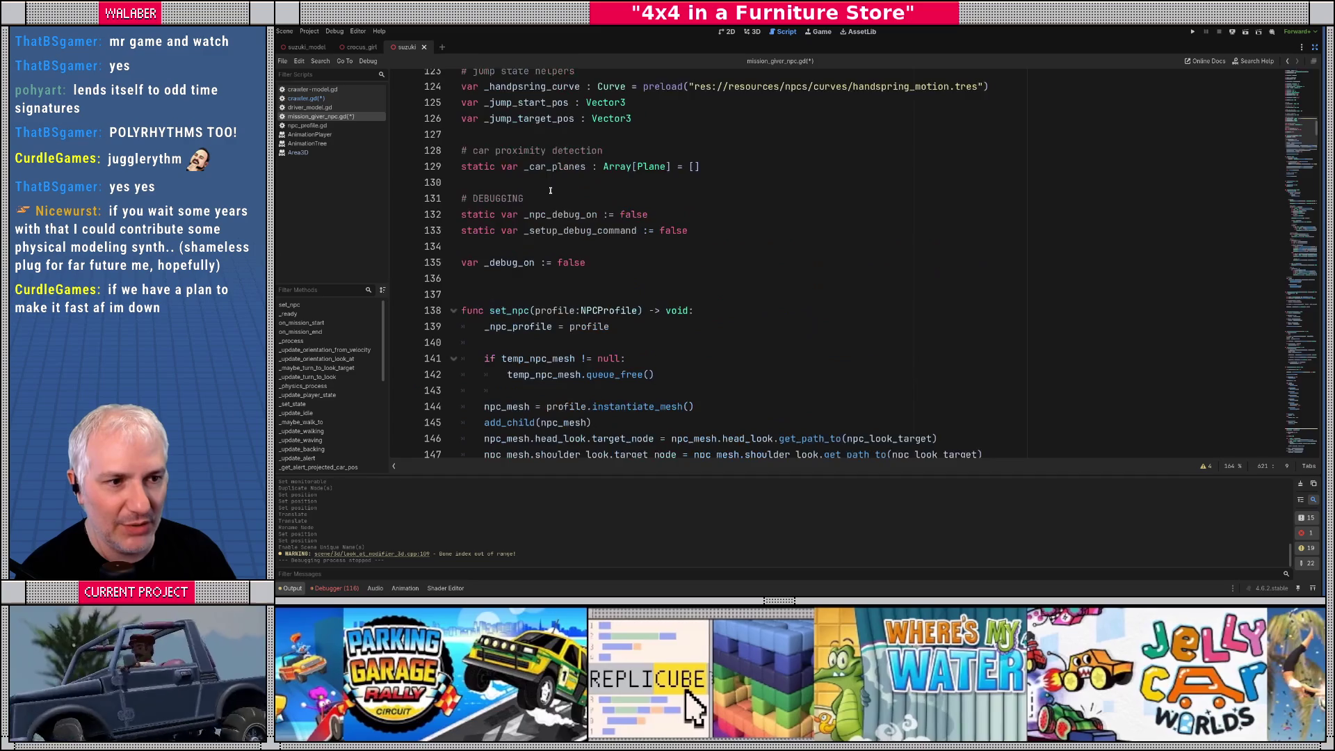
scroll(550, 191, up, 2)
mouse_move(661, 213)
mouse_down()
mouse_move(459, 197)
mouse_move(414, 171)
mouse_up()
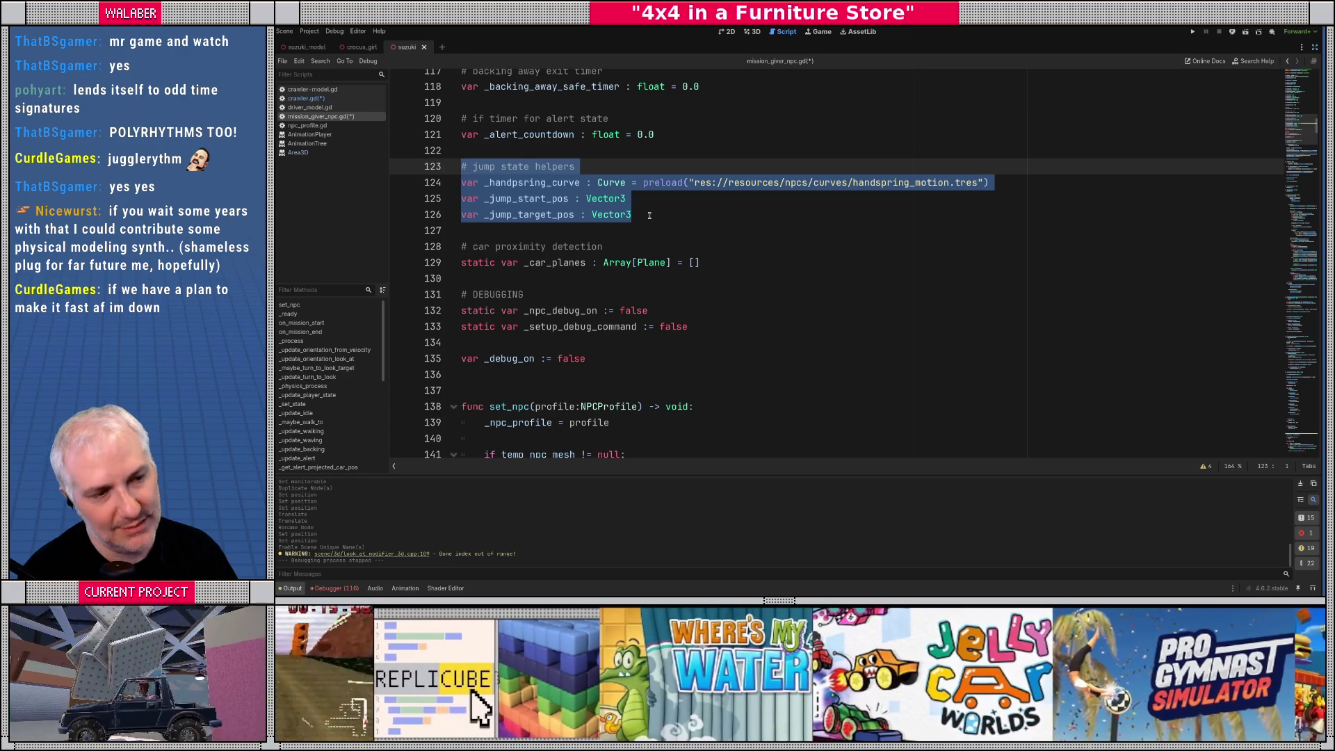
click(648, 215)
drag(648, 215, 452, 200)
key(ctrl+c)
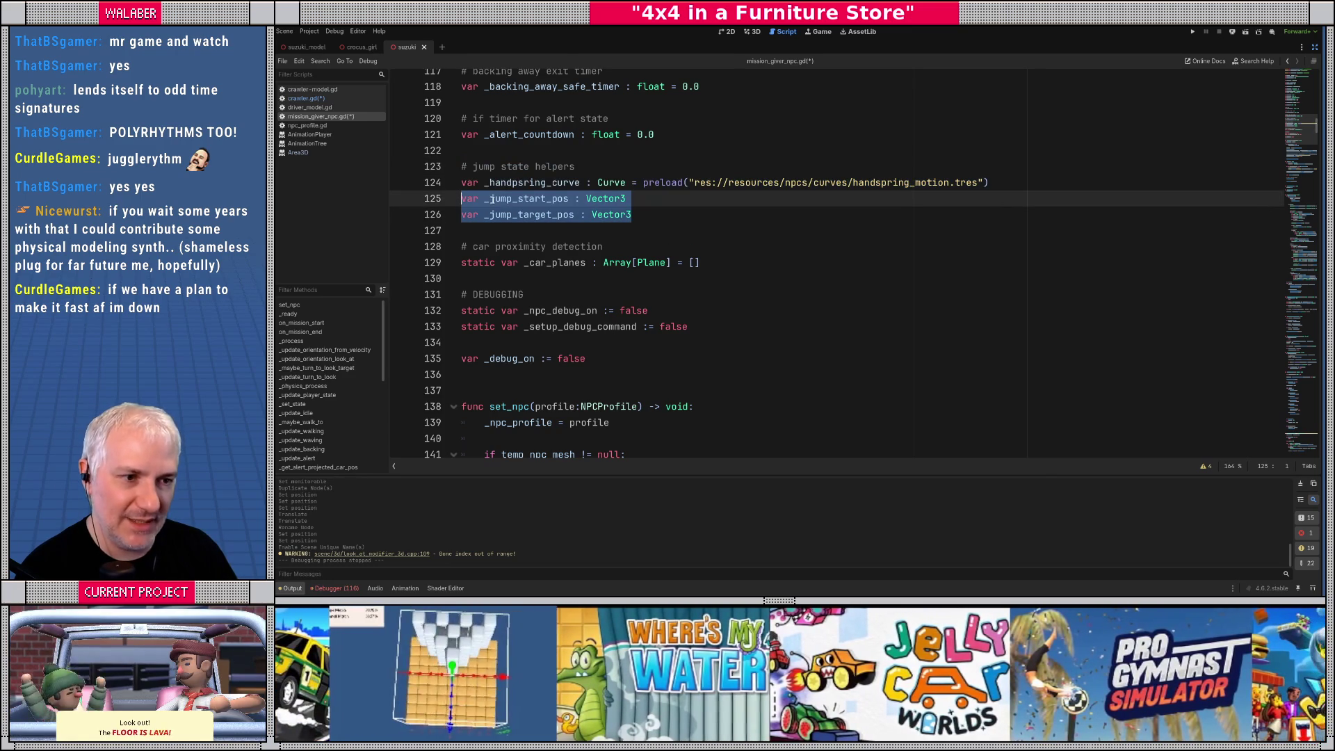
mouse_move(1283, 141)
mouse_down()
mouse_move(1042, 208)
mouse_move(617, 274)
mouse_up()
Search 'setup_doo' to find where the DoorHit case calls _setup_door_hit() at line 412
scroll(616, 274, down, 10)
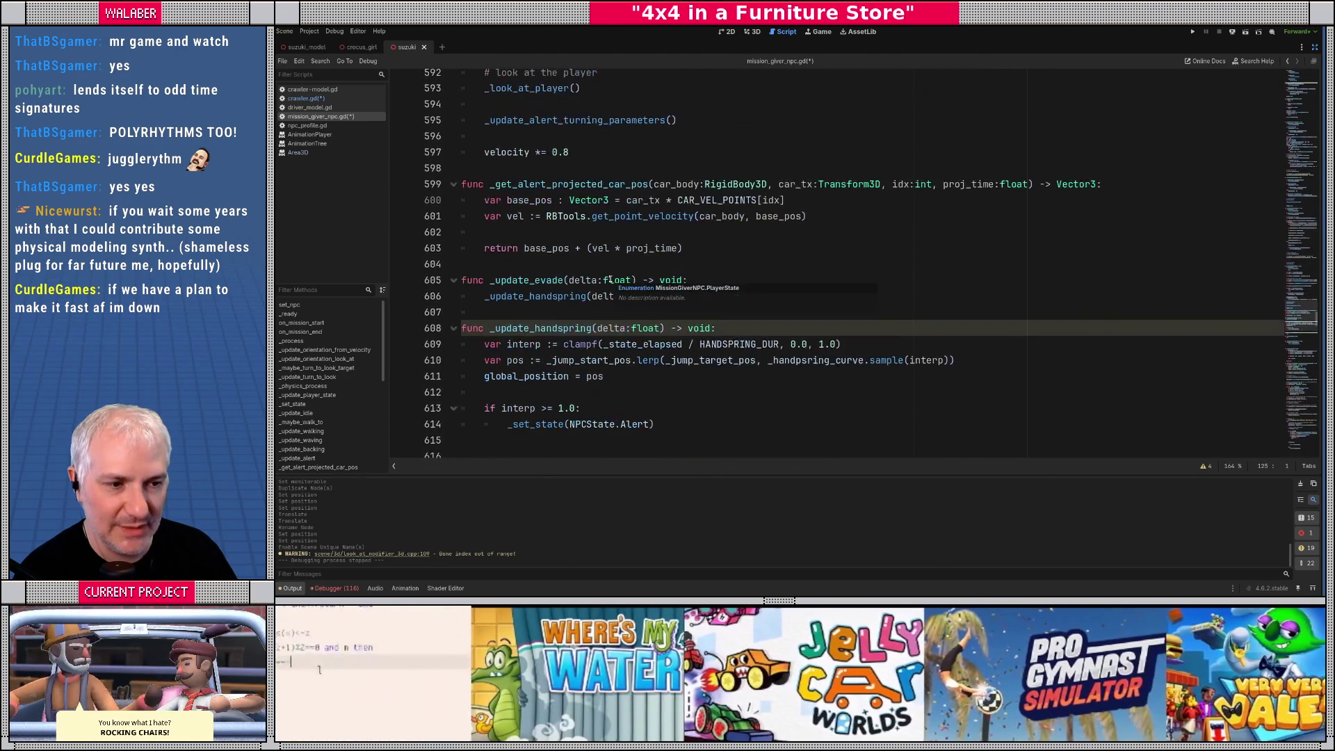
scroll(605, 283, down, 2)
key(ctrl+f)
text(setup_doo)
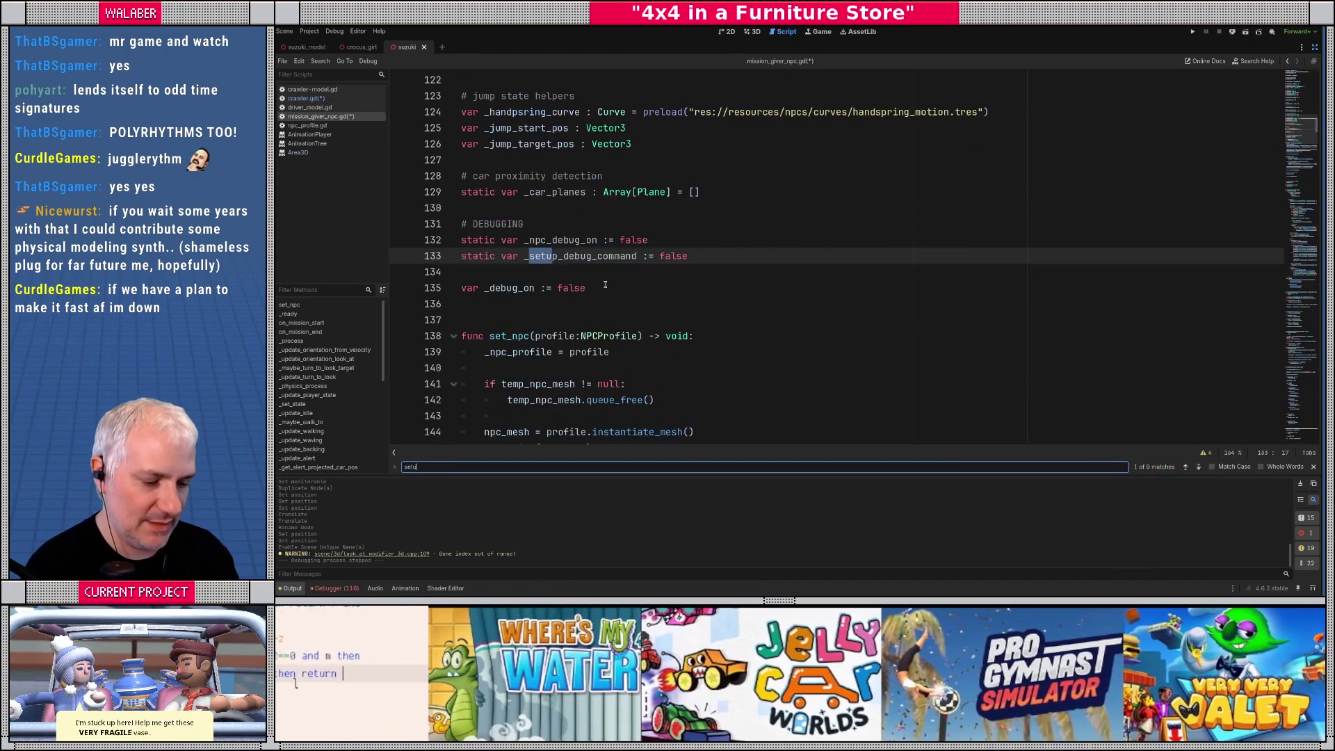
key(Escape)
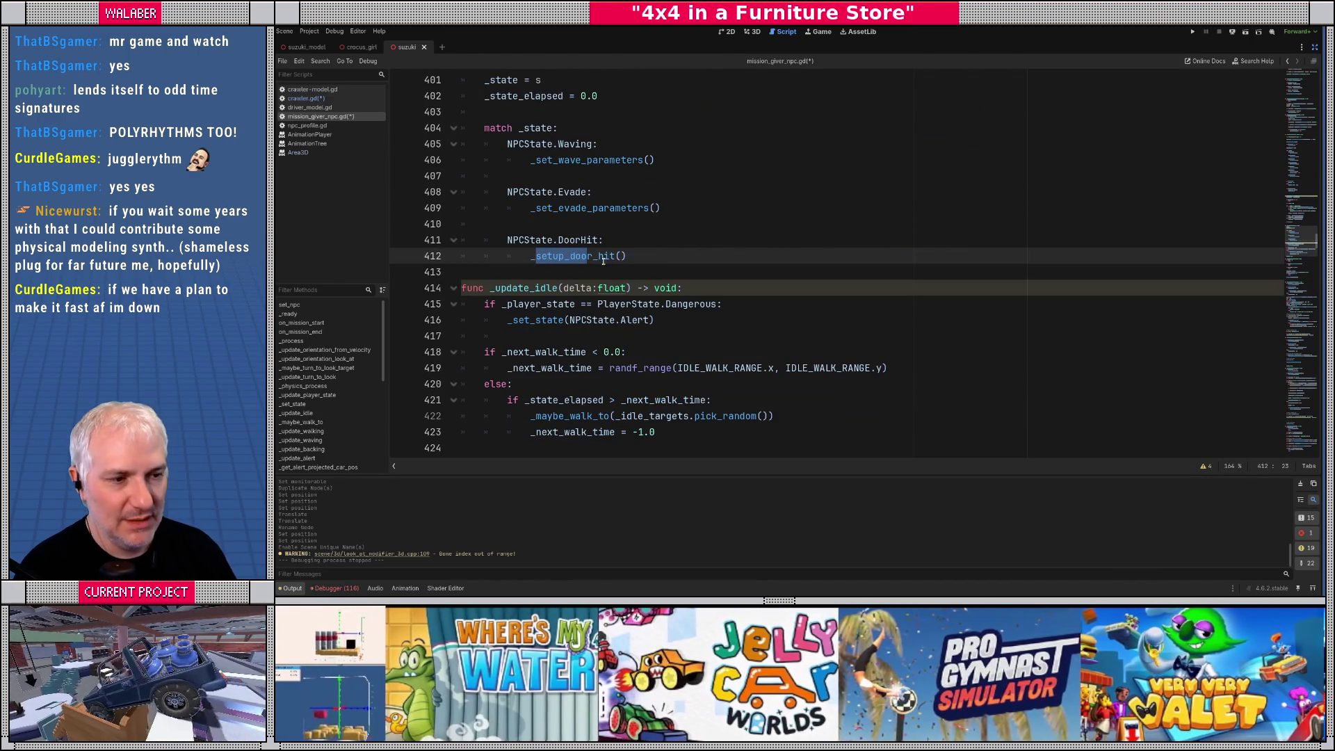
Paste the two jump position declarations into _setup_door_hit in place of pass, dropping var
ctrl+click(570, 256)
double_click(495, 288)
key(ctrl+v)
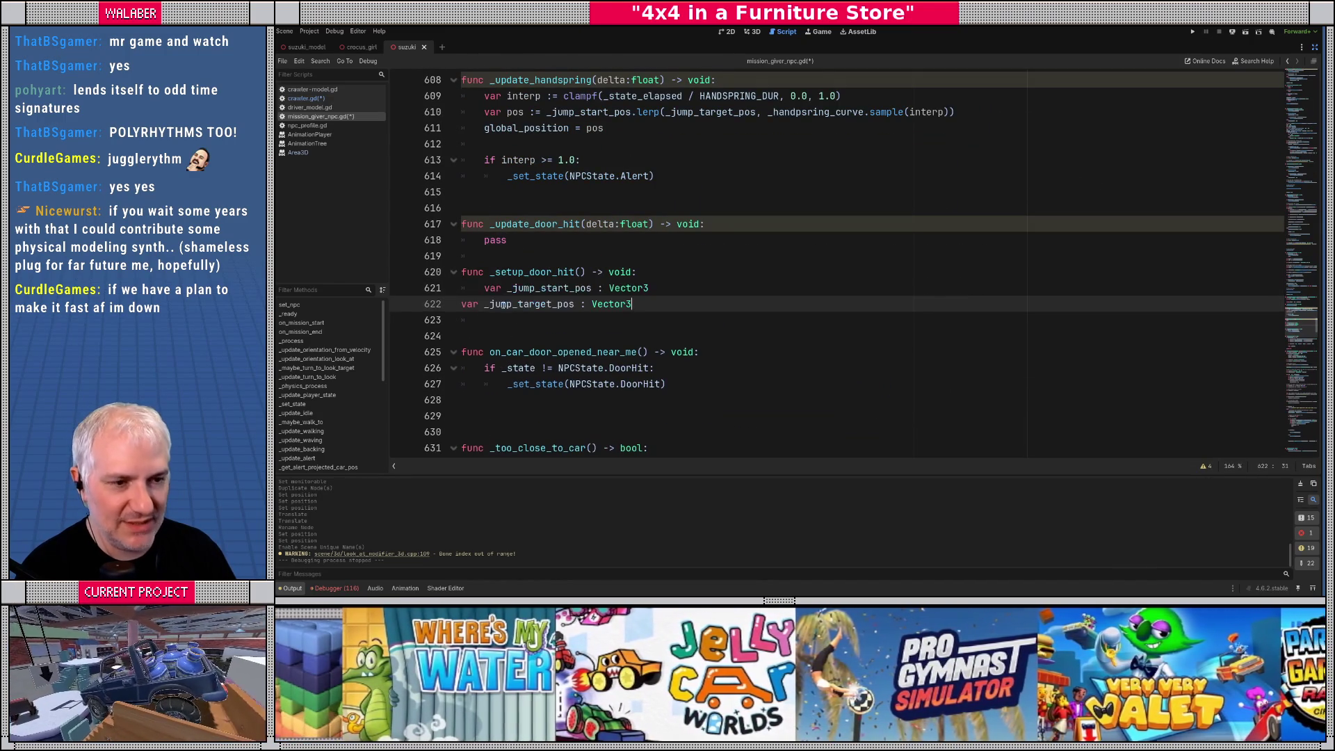
double_click(493, 288)
key(Delete)
key(Delete)
key(Down)
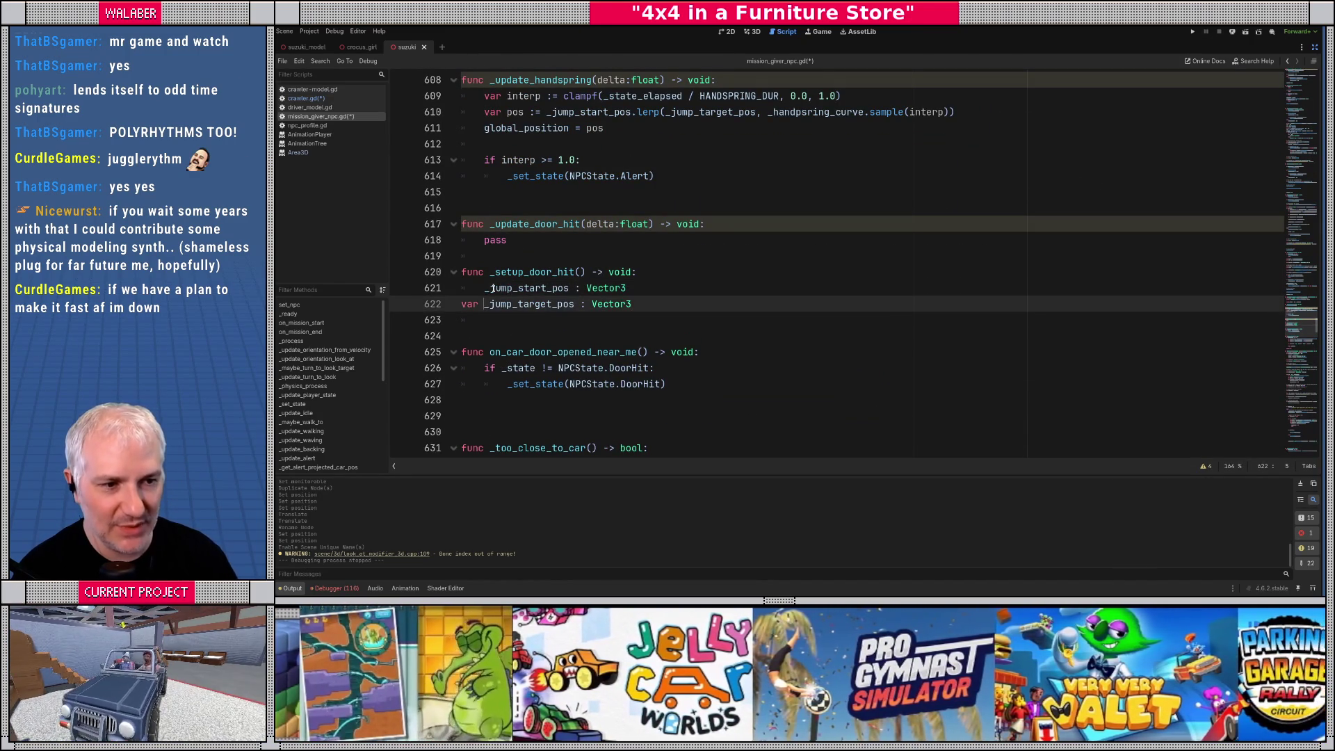
key(BackSpace)
key(BackSpace)
key(BackSpace)
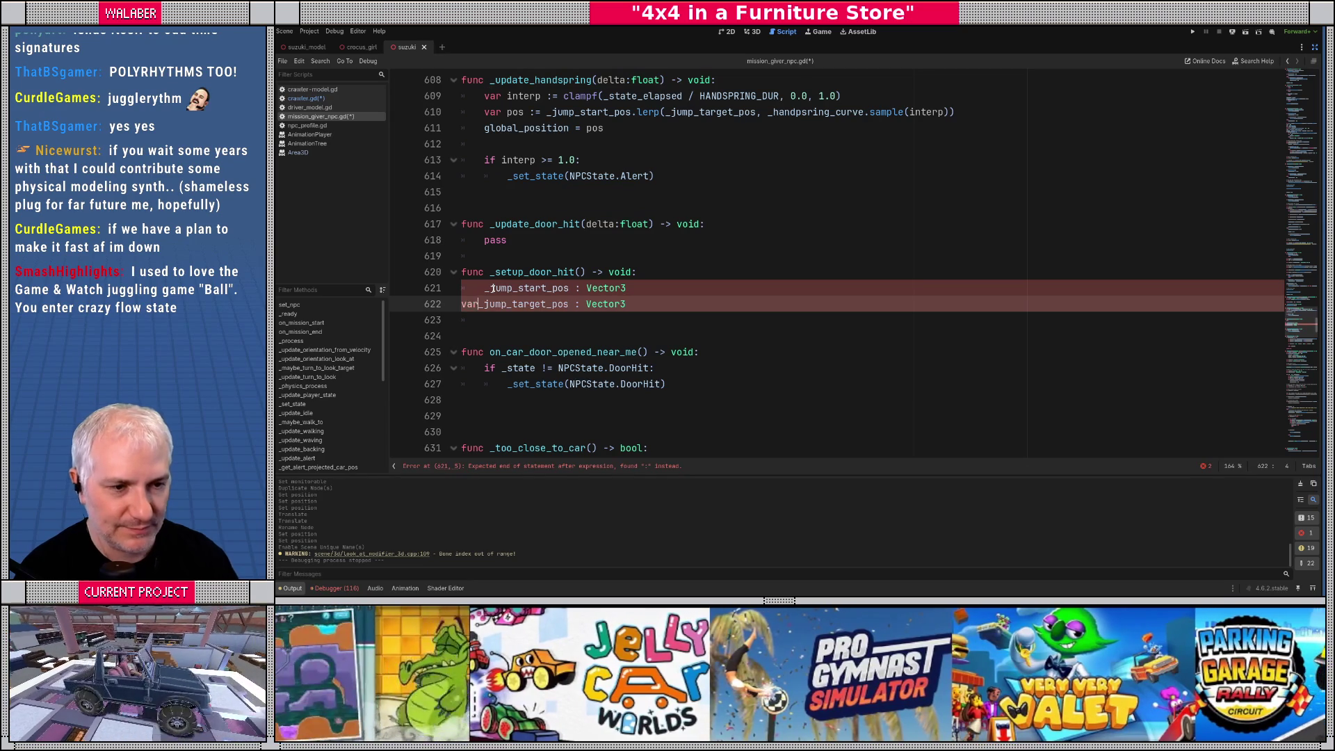
Make it _jump_start_pos = global_position, then view the suzuki scene from above in 3D
key(Tab)
click(493, 288)
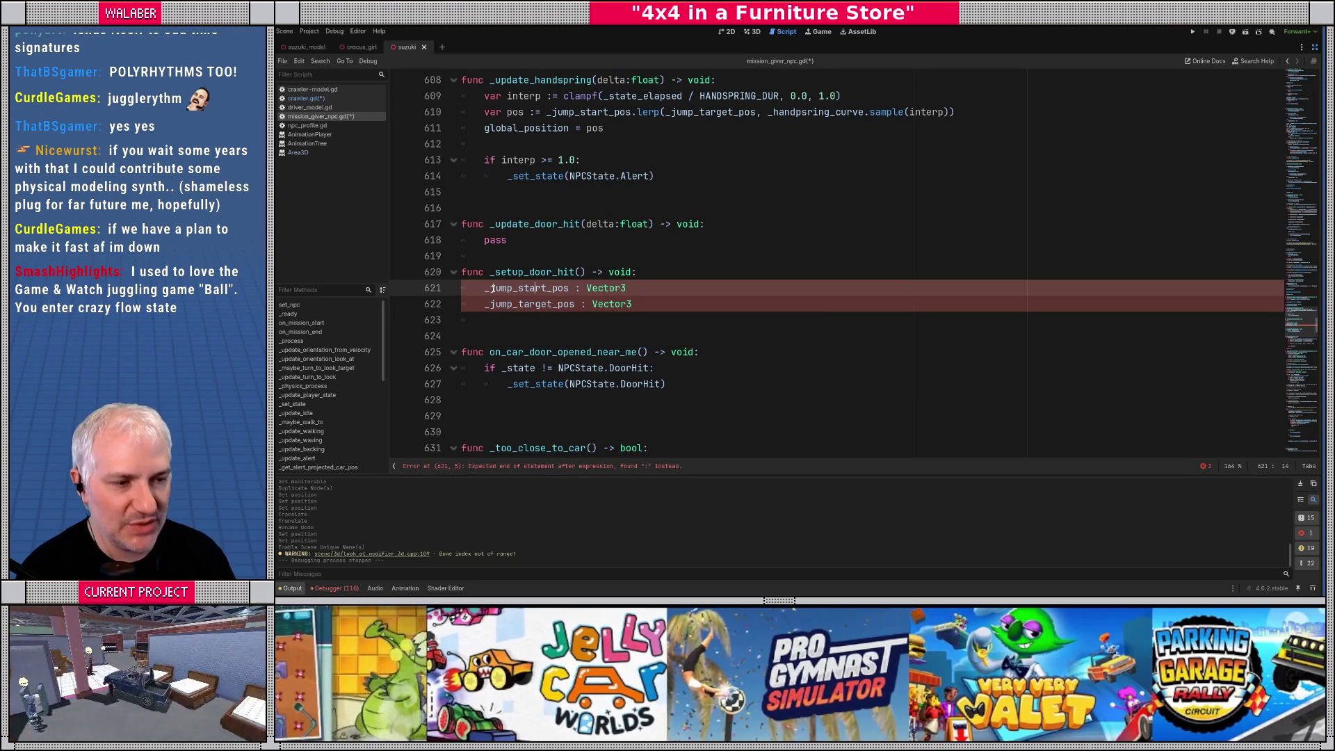
key(shift+End)
text(= )
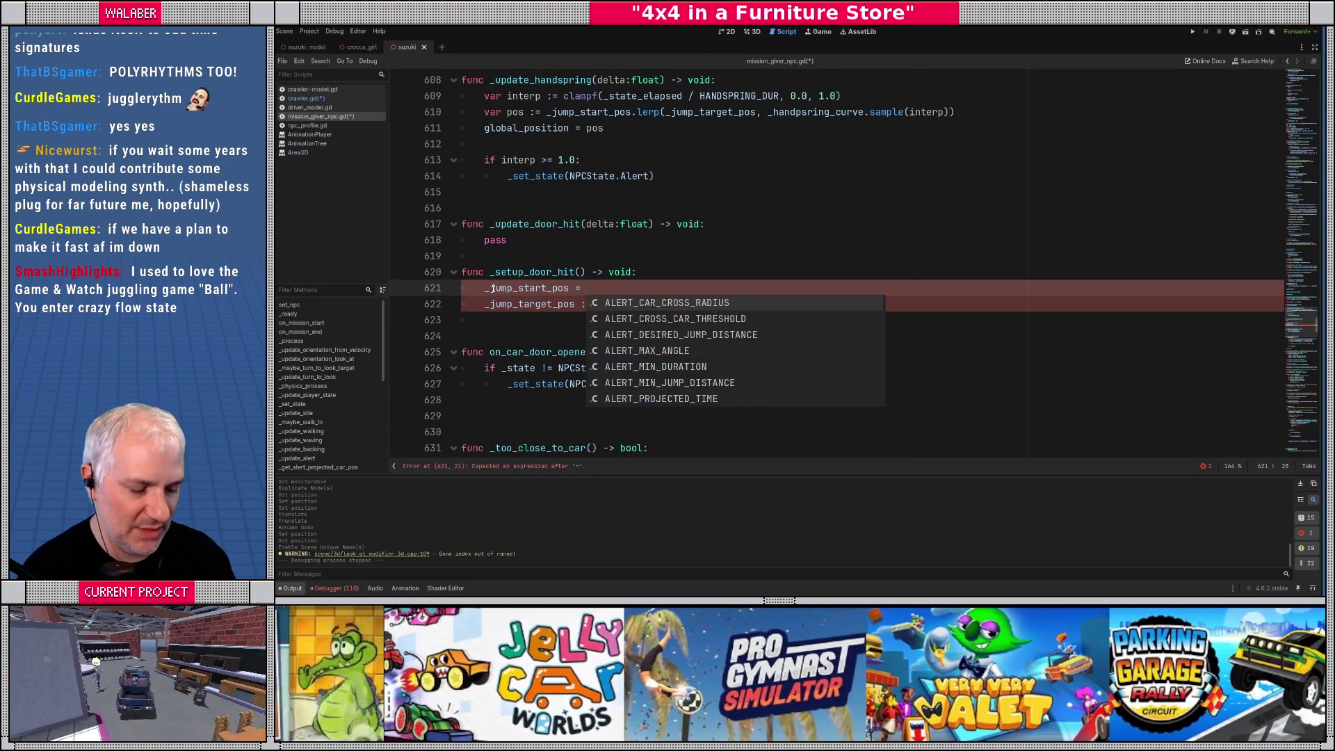
text(global_po)
key(Return)
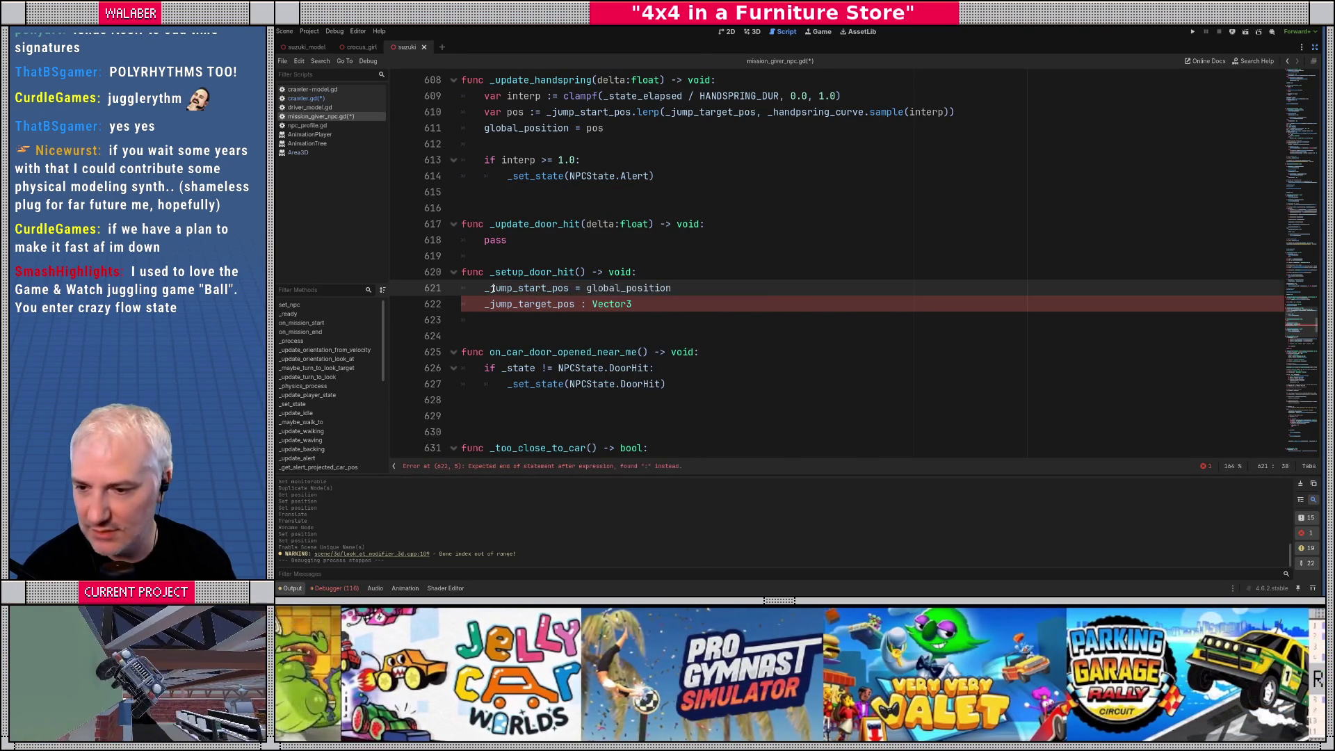
key(Return)
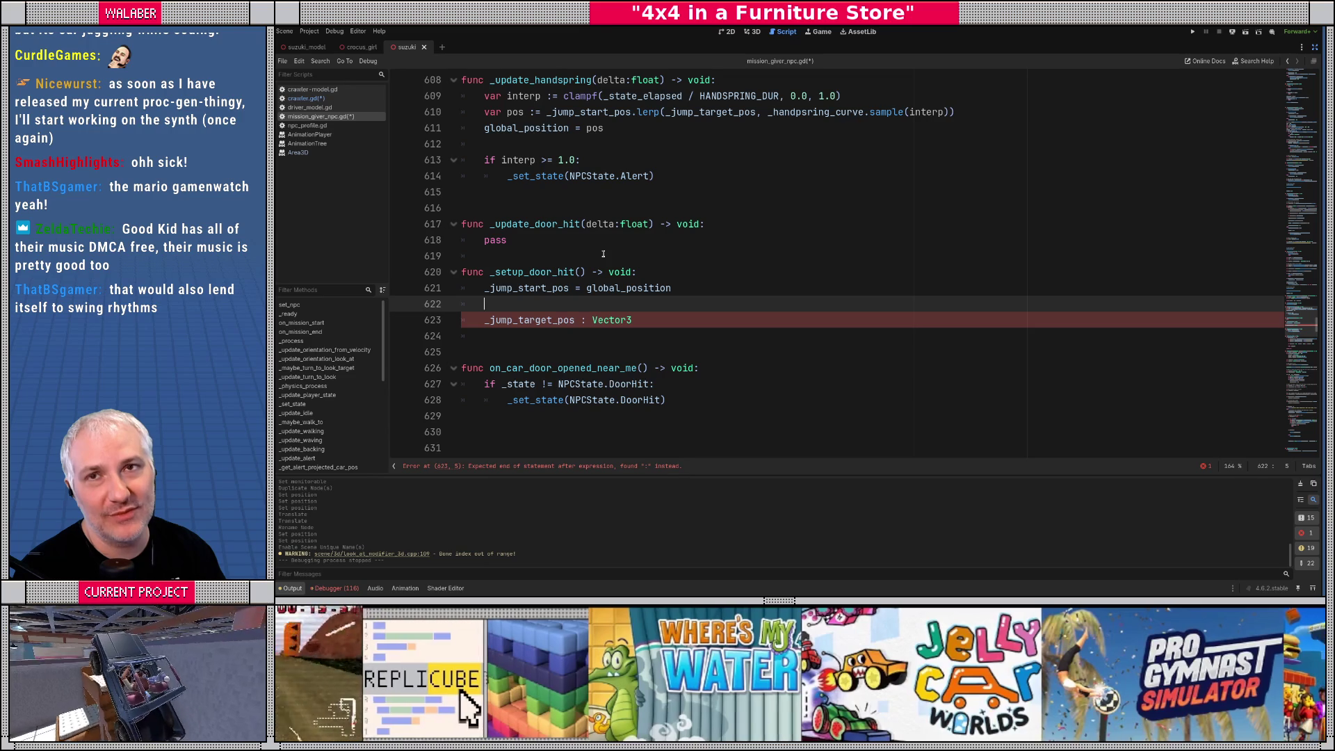
click(755, 31)
click(1300, 80)
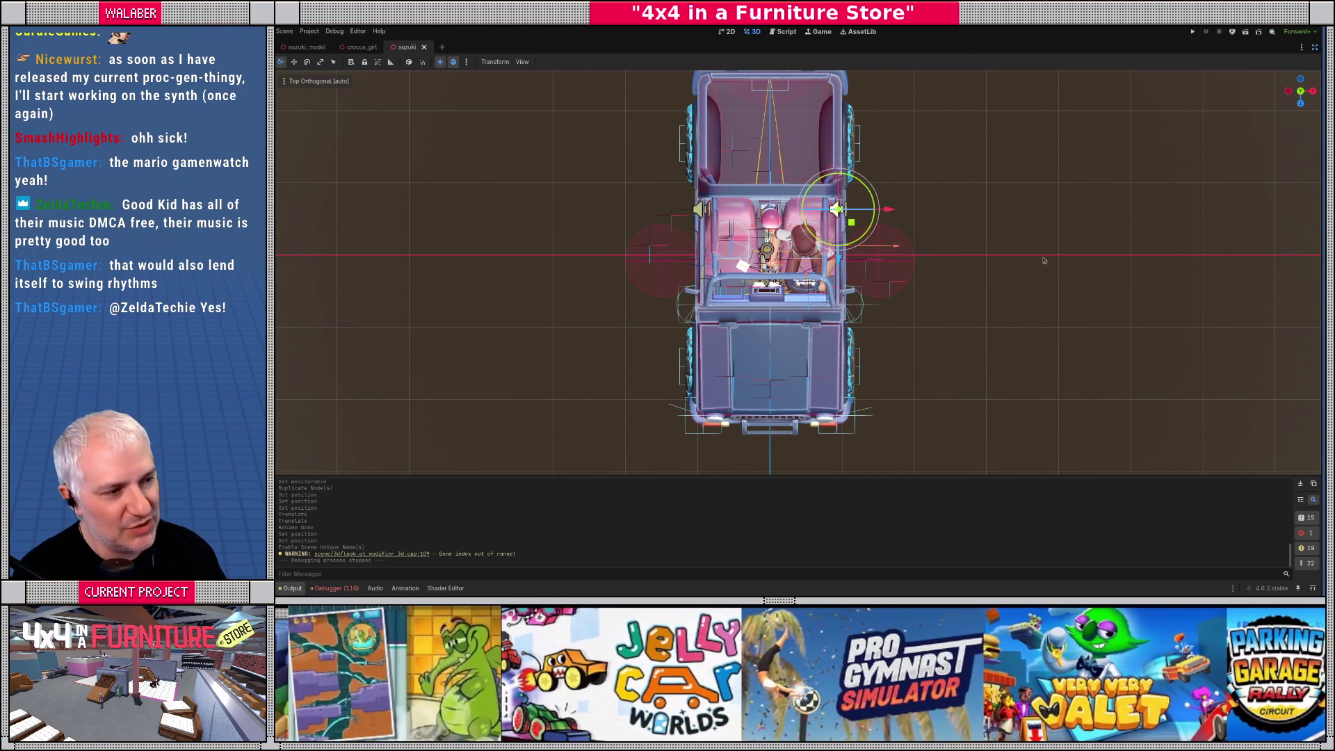
Restore the scene, file and inspector panels and return to mission_giver_npc.gd
click(1314, 46)
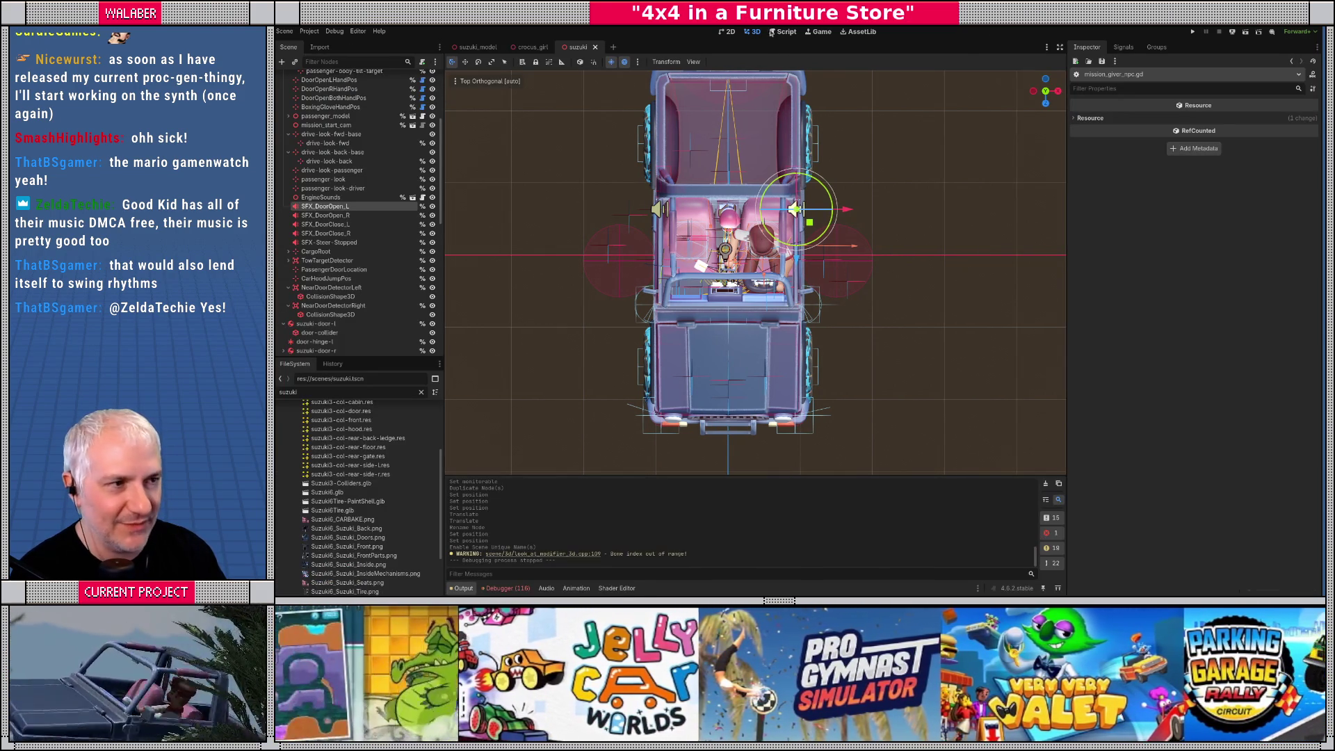
click(771, 32)
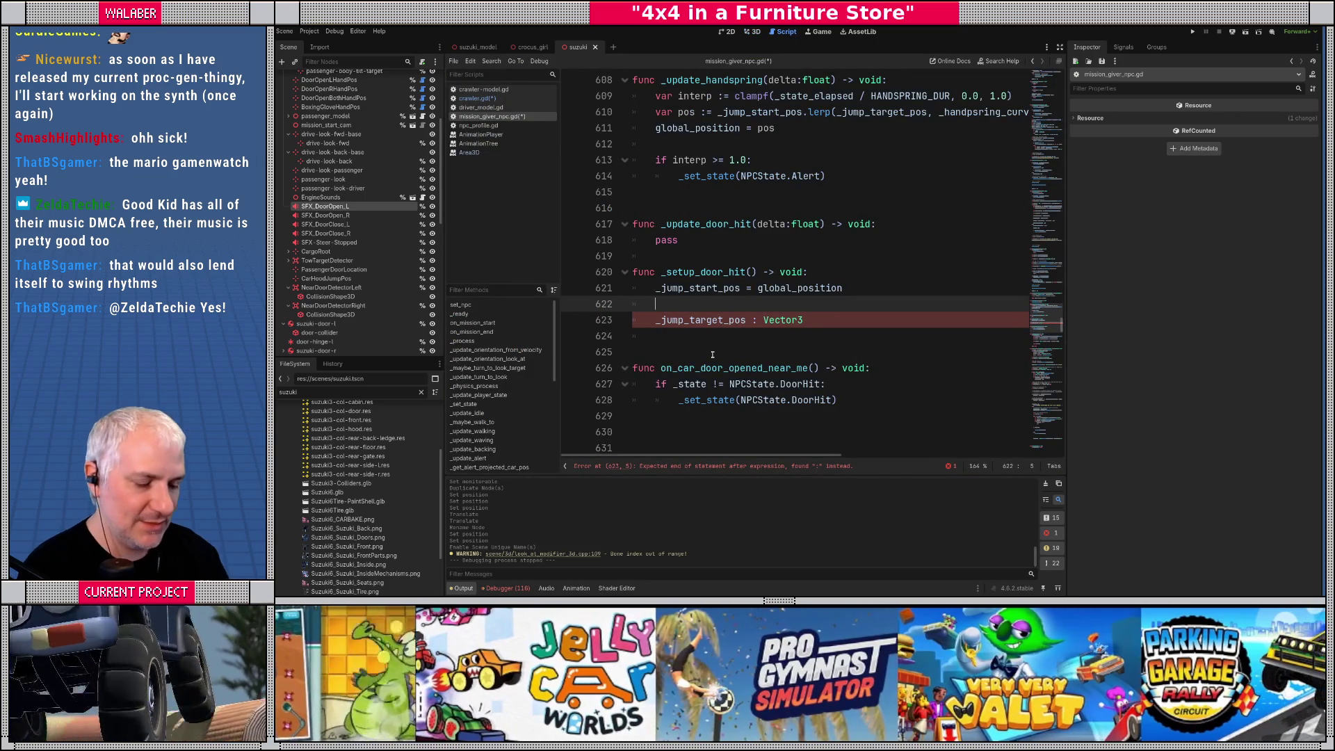
Assign _jump_target_pos from _jump_start_pos at the top of _setup_door_hit
key(Return)
text(var dir :=)
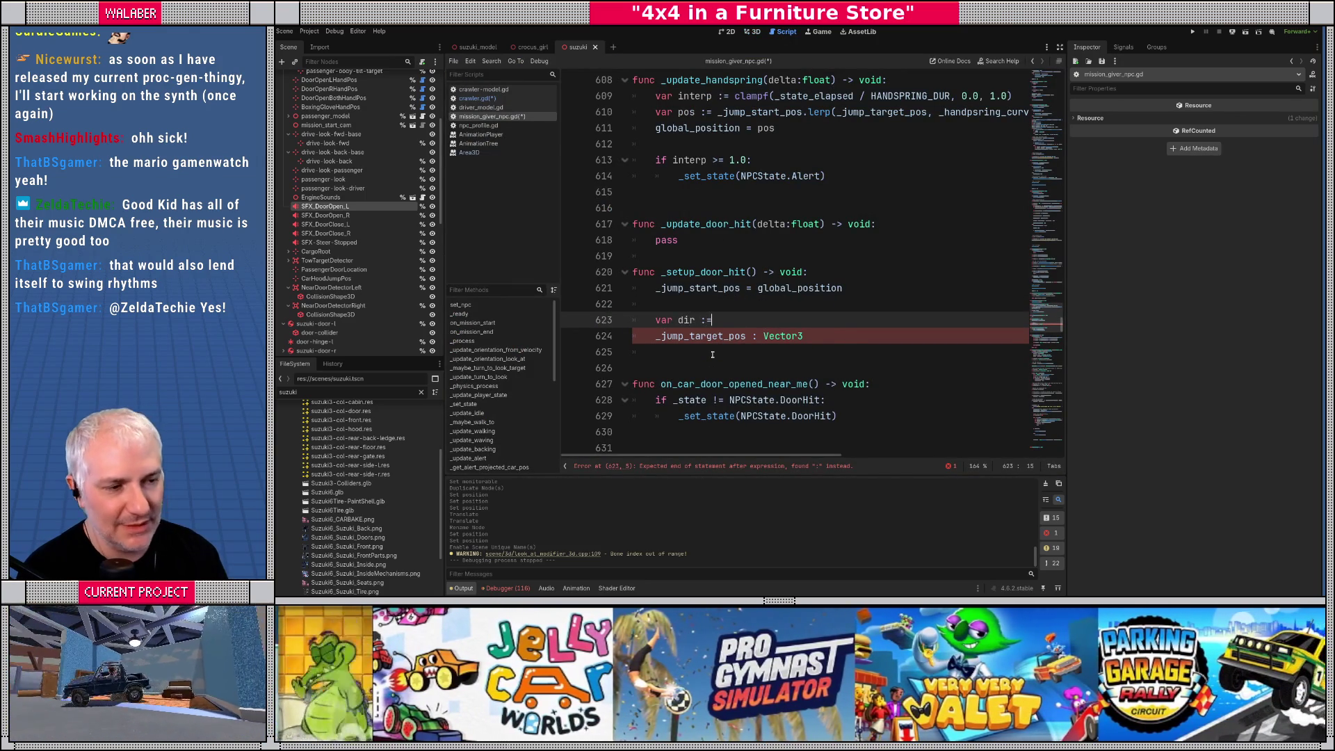
key(Escape)
key(Up)
key(Up)
key(Up)
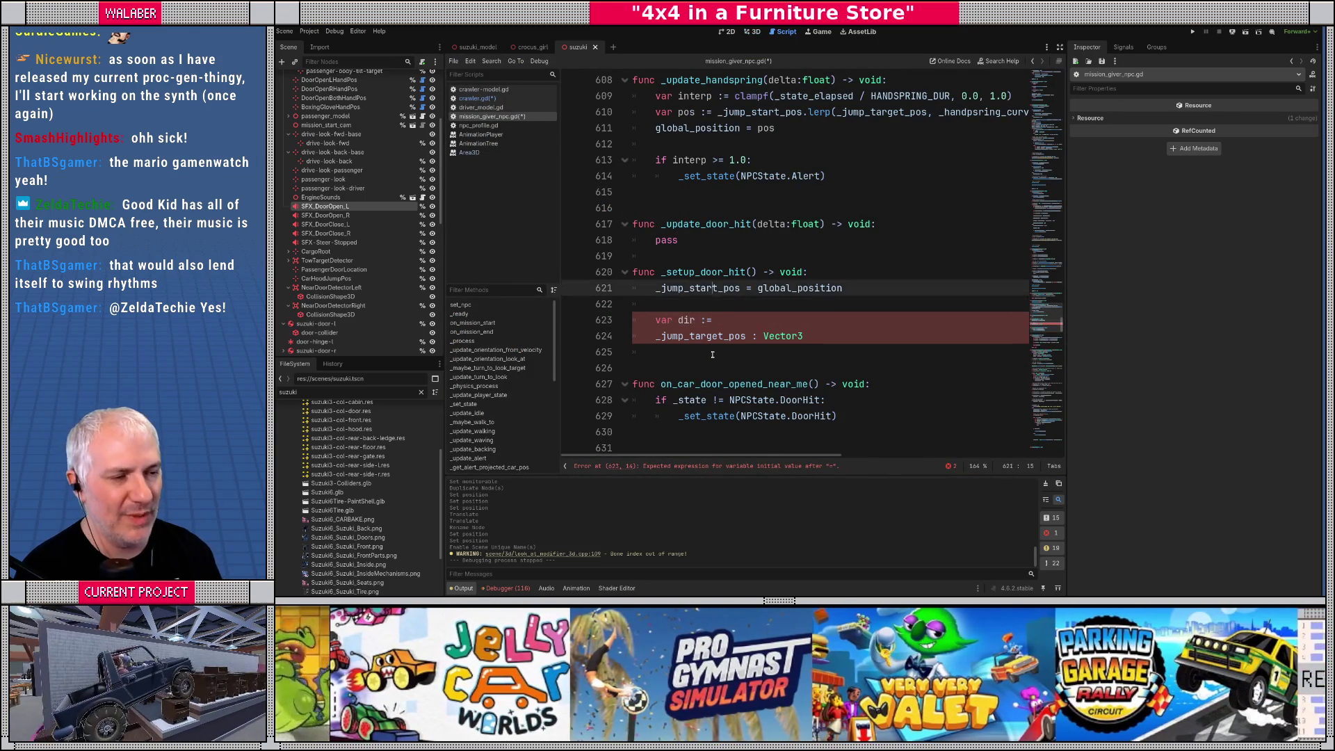
key(Down)
key(Down)
key(Down)
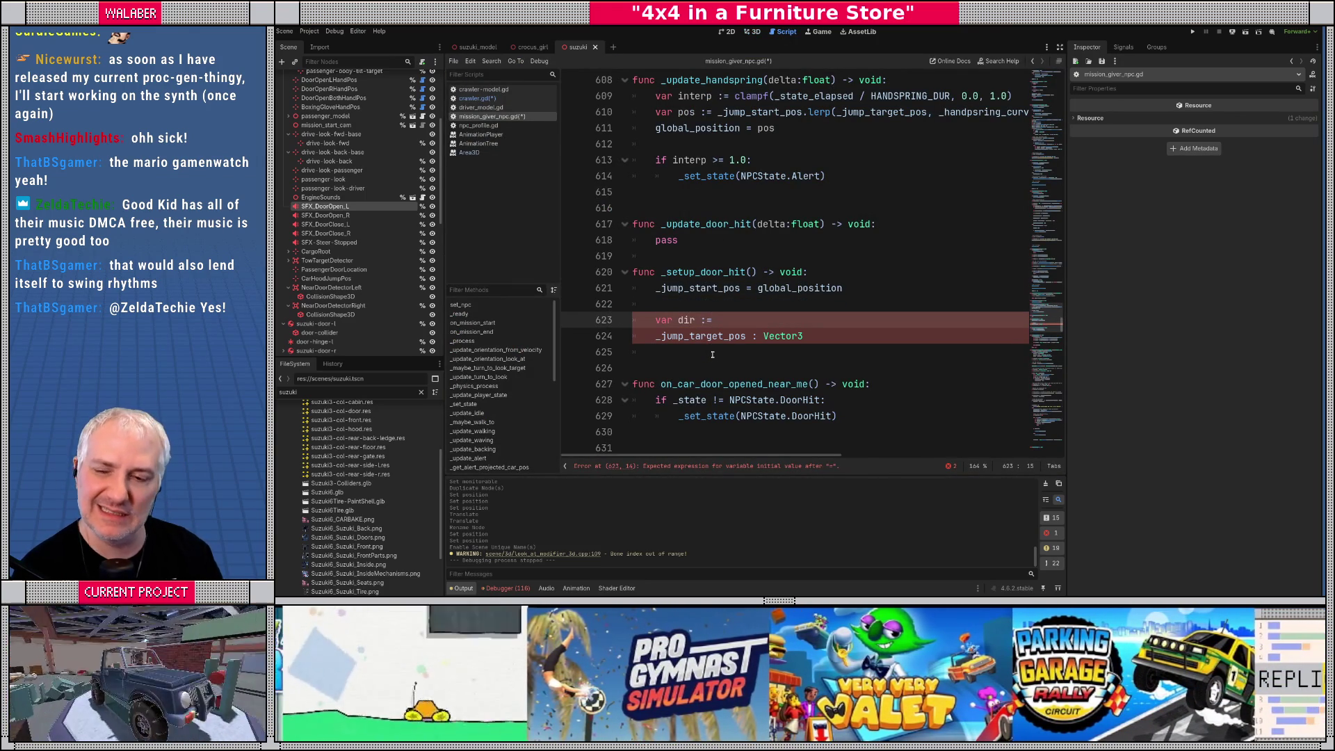
key(Up)
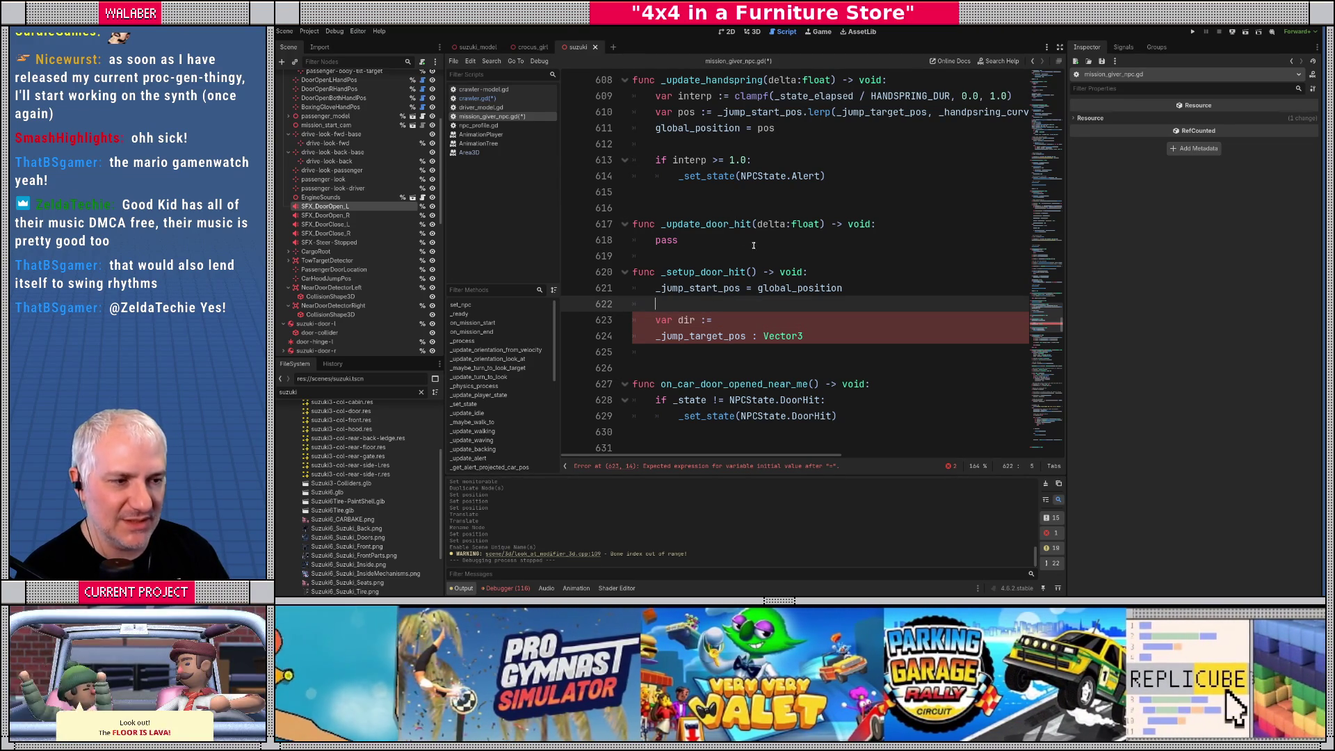
key(Down)
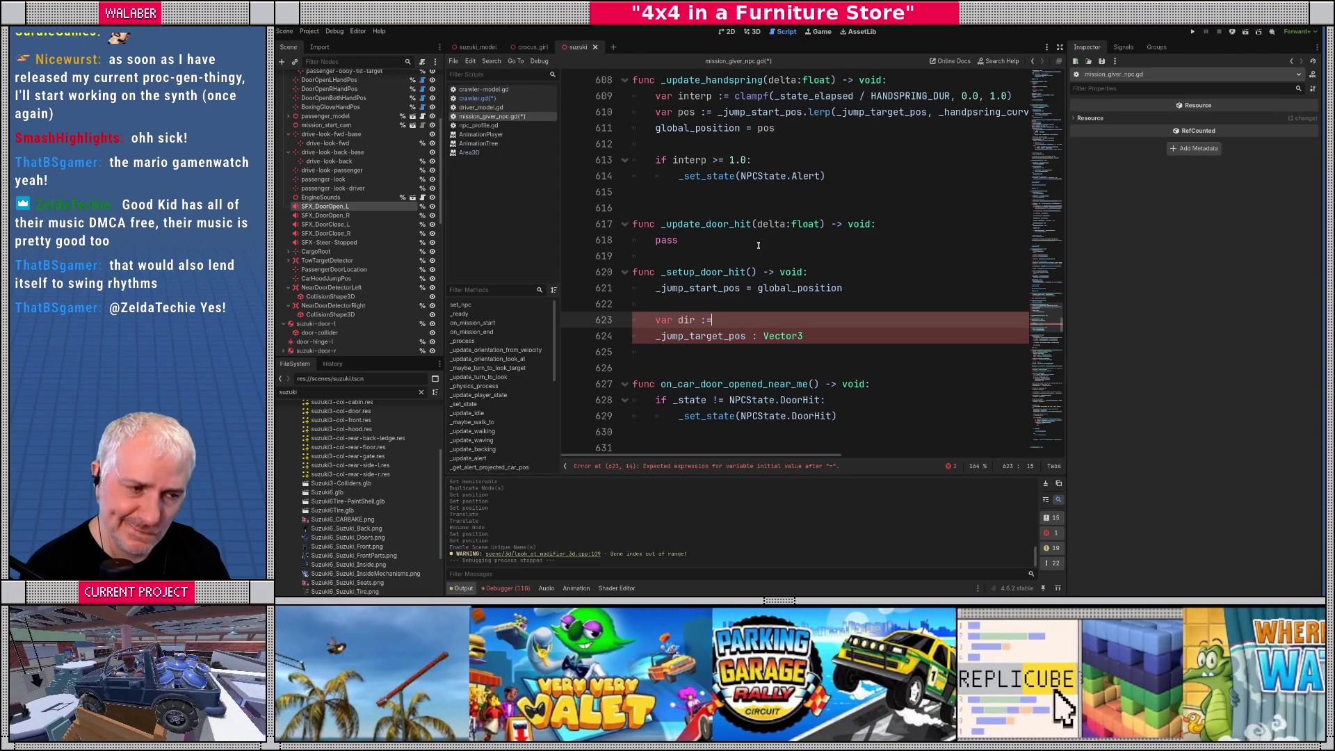
key(Up)
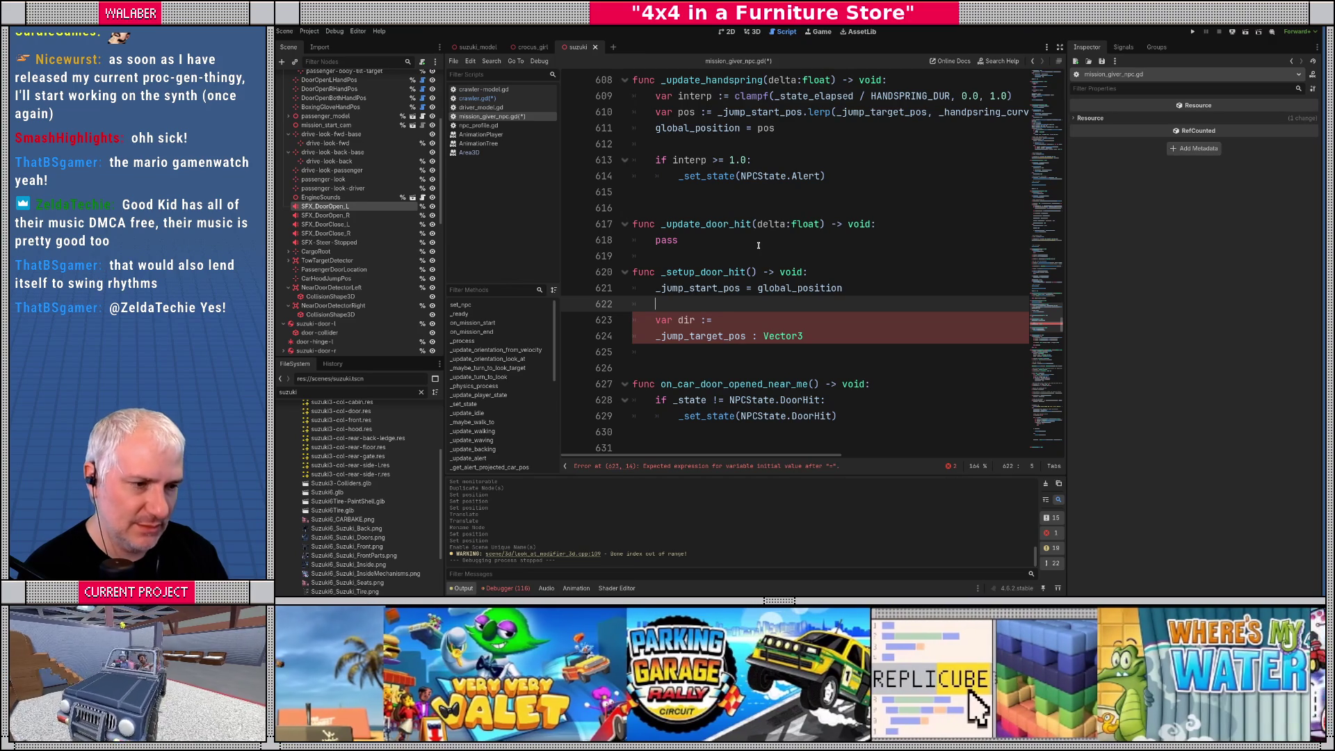
text(_jumo)
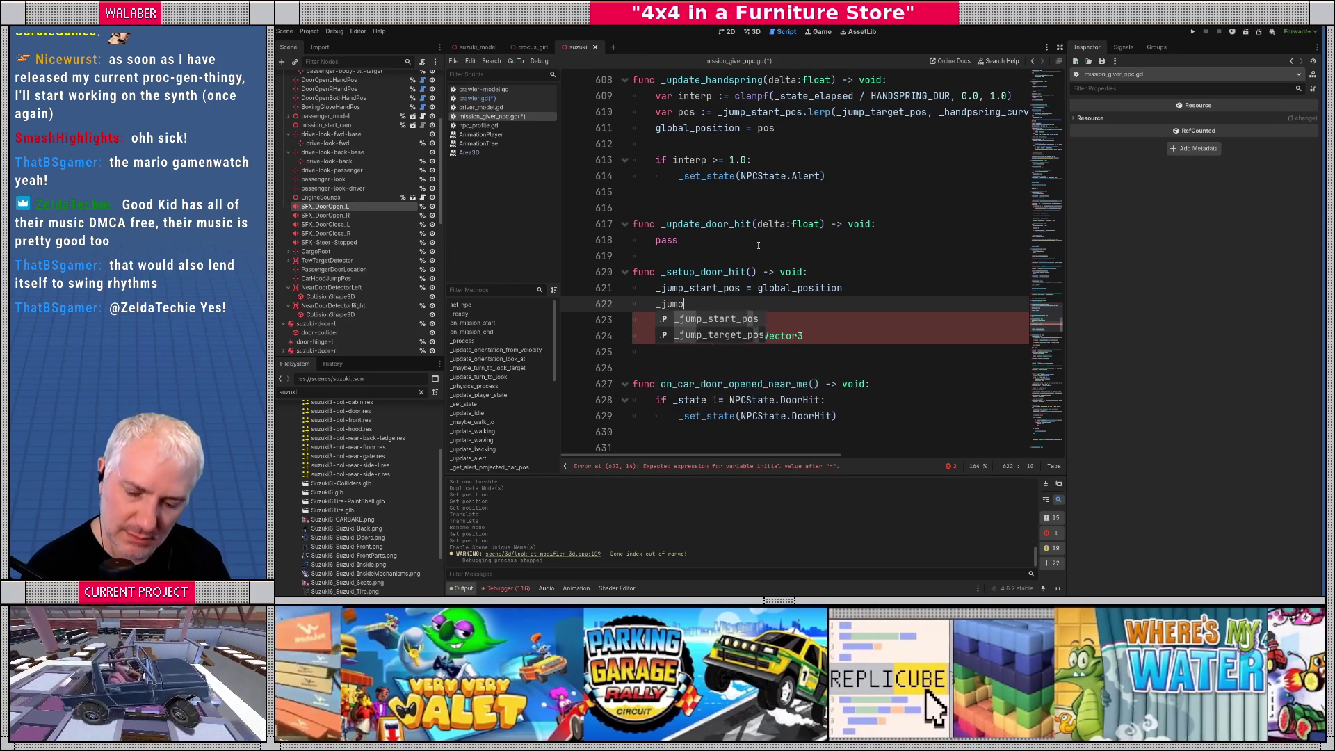
text(_)
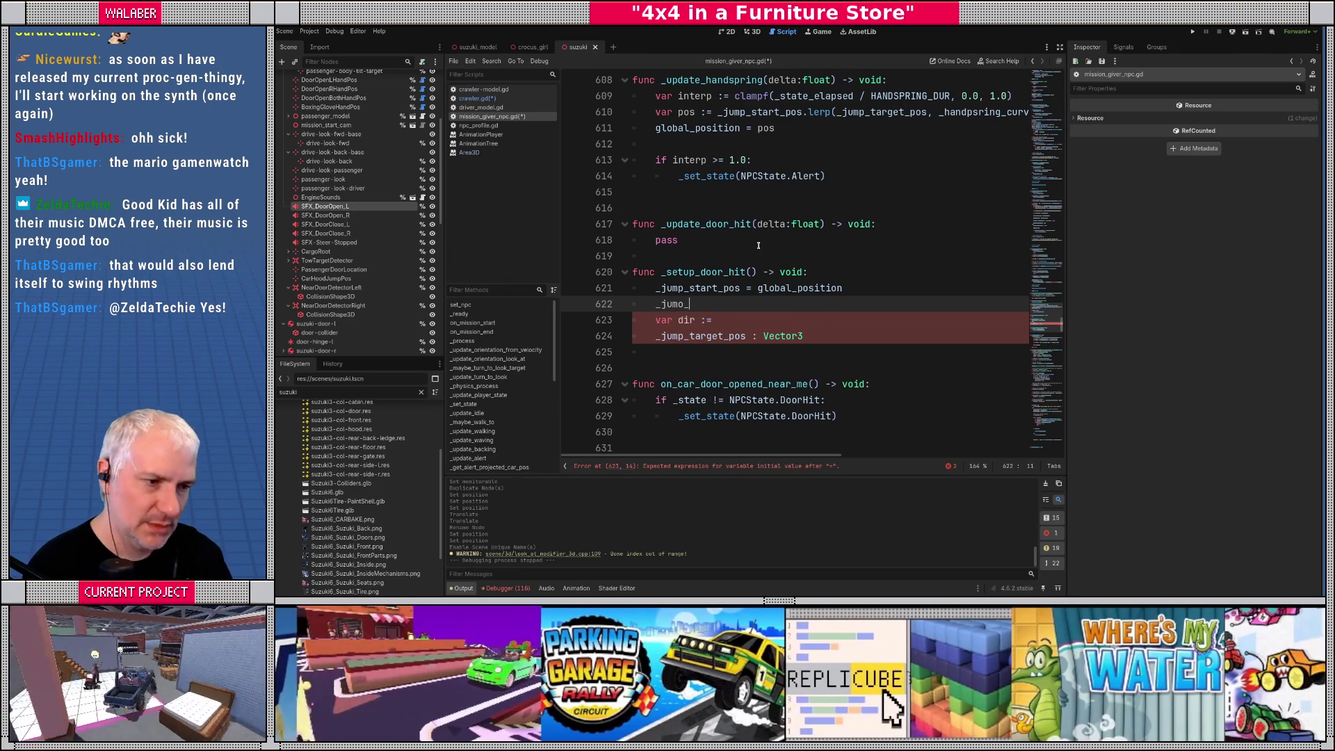
key(BackSpace)
key(BackSpace)
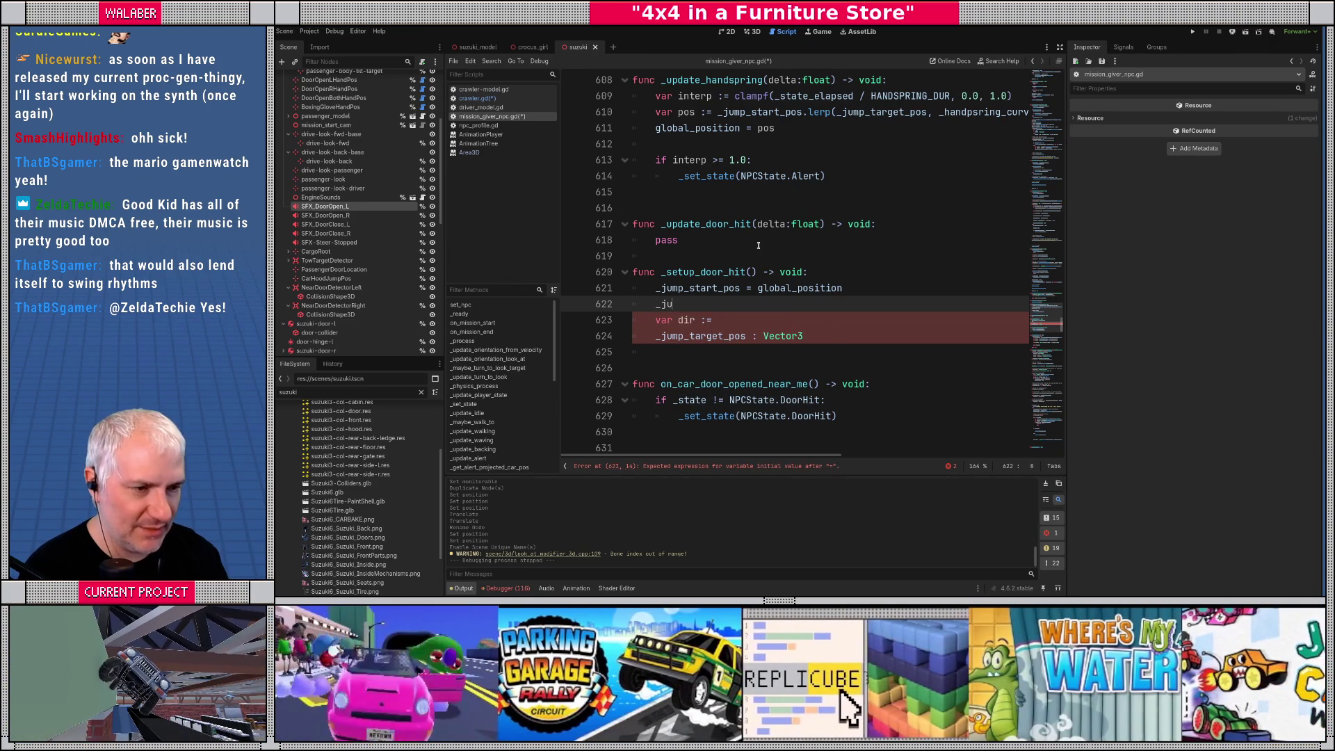
text(mp_)
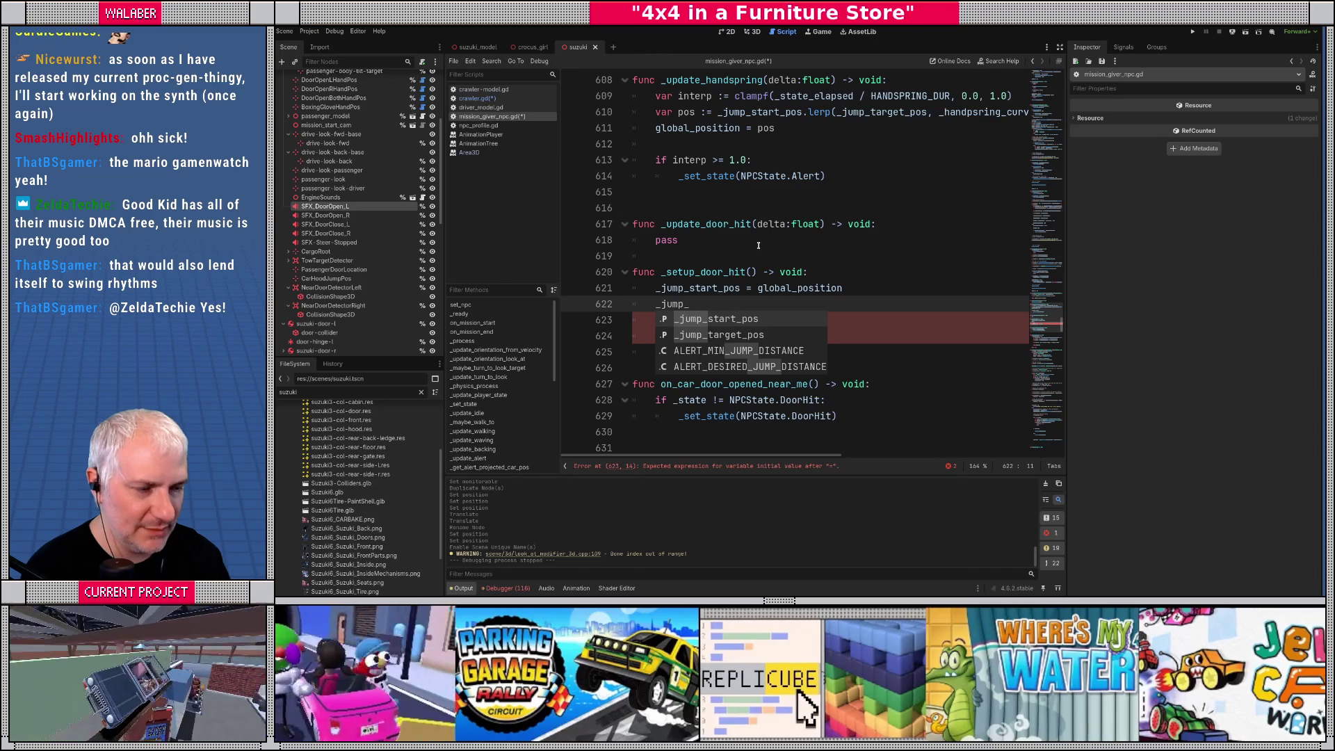
text(tar)
key(Return)
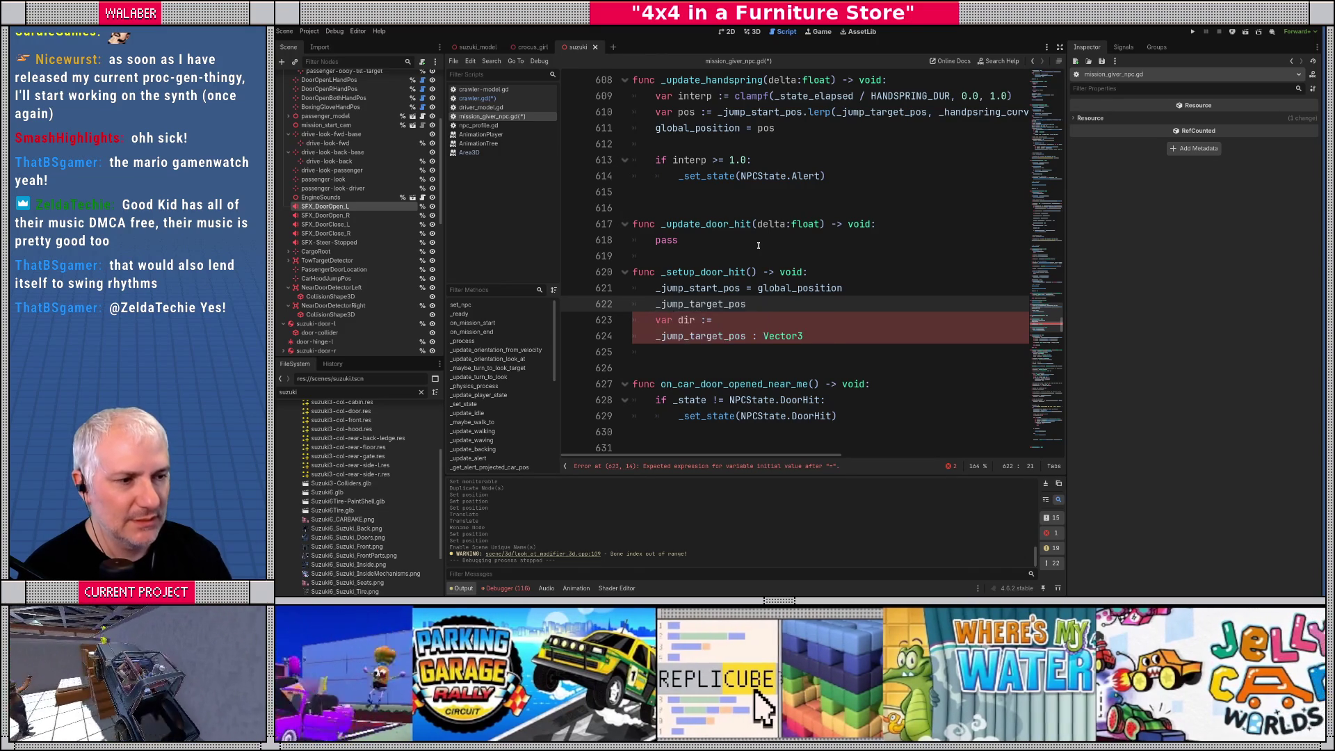
text( = _jump_star)
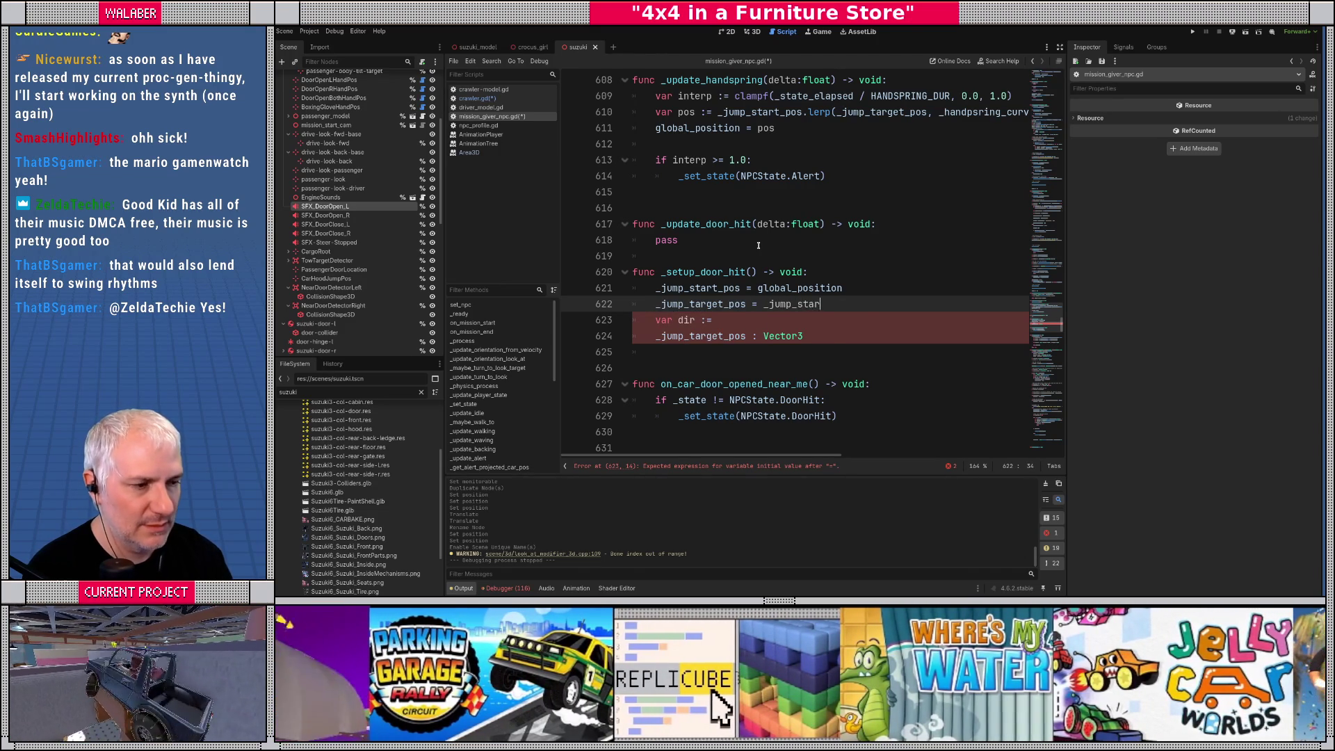
key(Return)
key(Return)
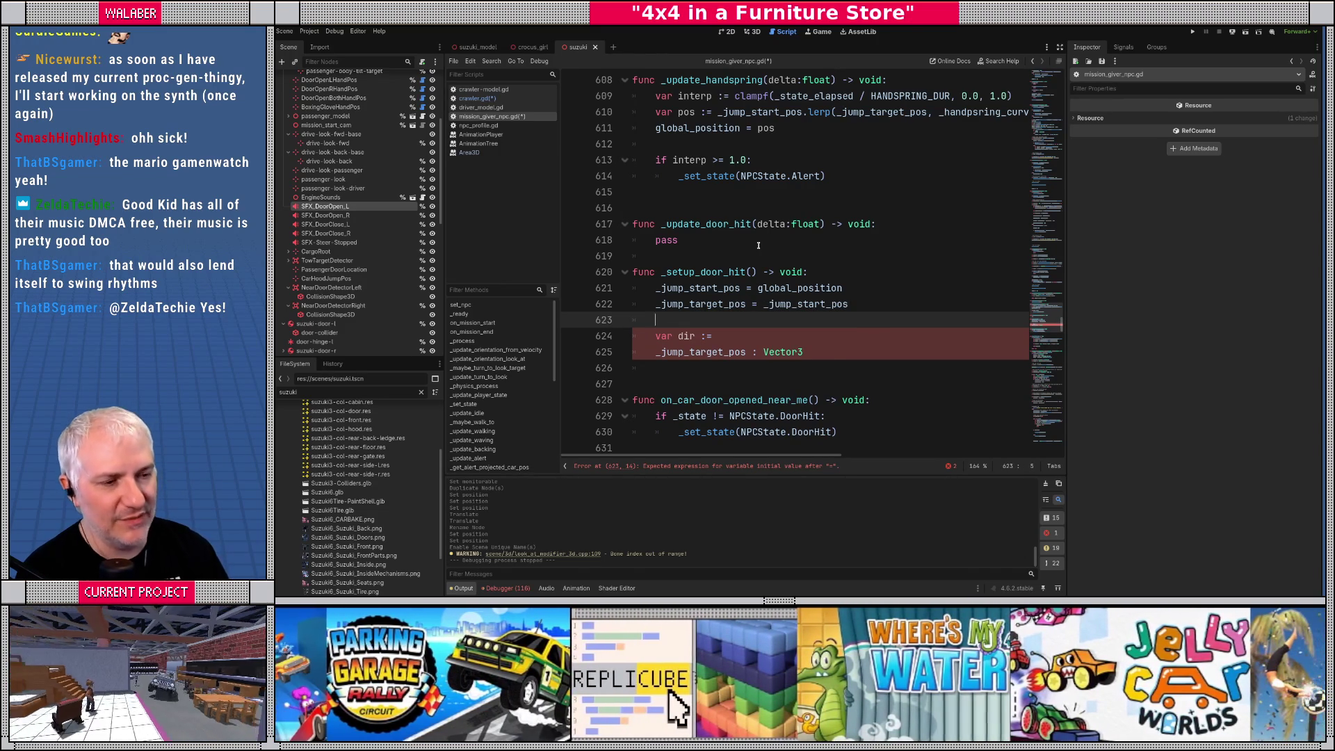
key(Return)
Add an if _nearby_player block computing dir away from the player, with y zeroed and normalized
text(if _nearby_player:)
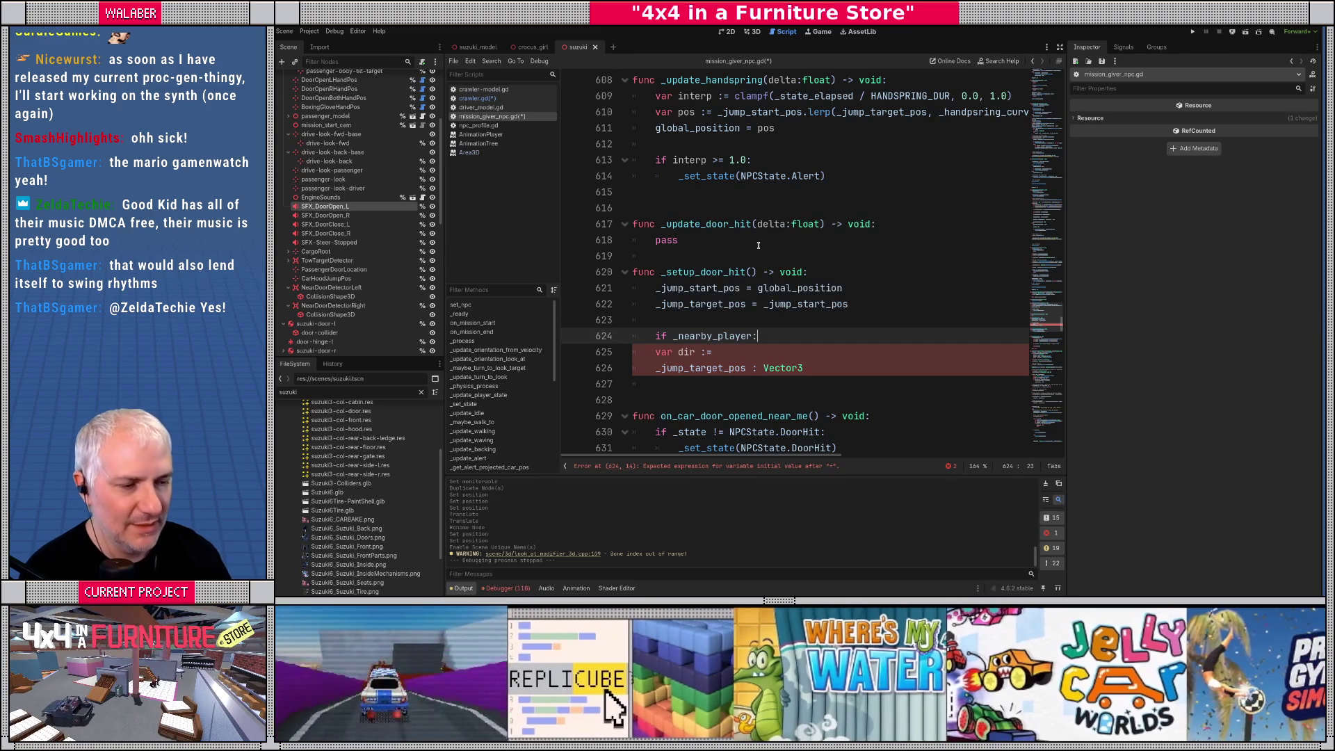
key(Down)
key(Tab)
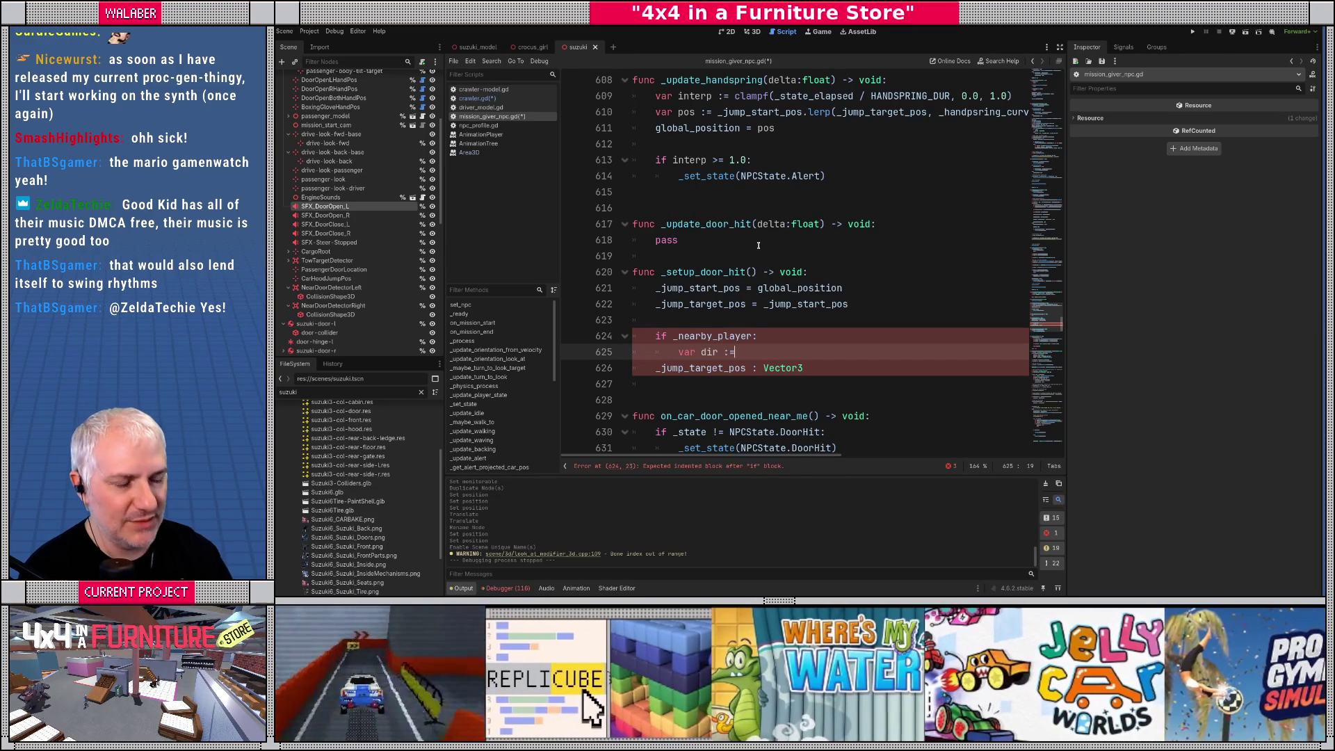
text( global_position - )
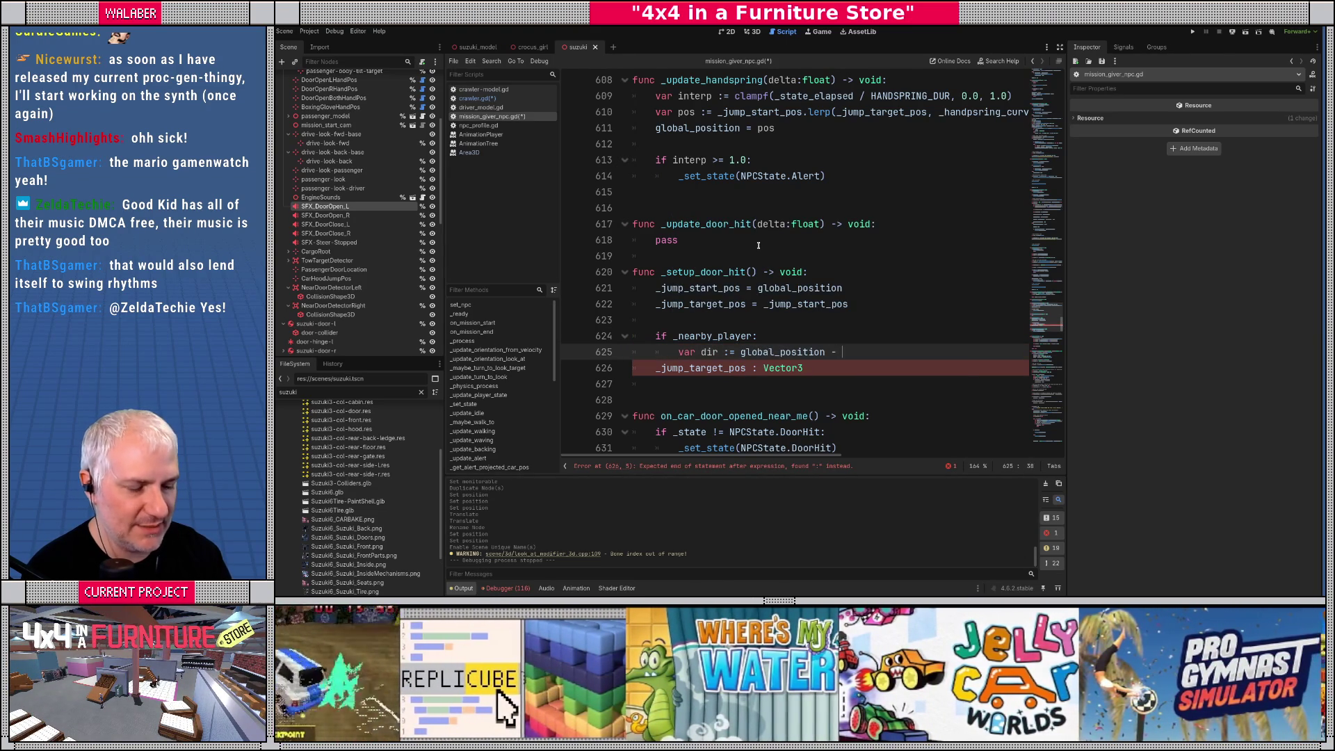
text(_nea)
key(Return)
text(.global_po)
key(Return)
key(Return)
text(dir.y)
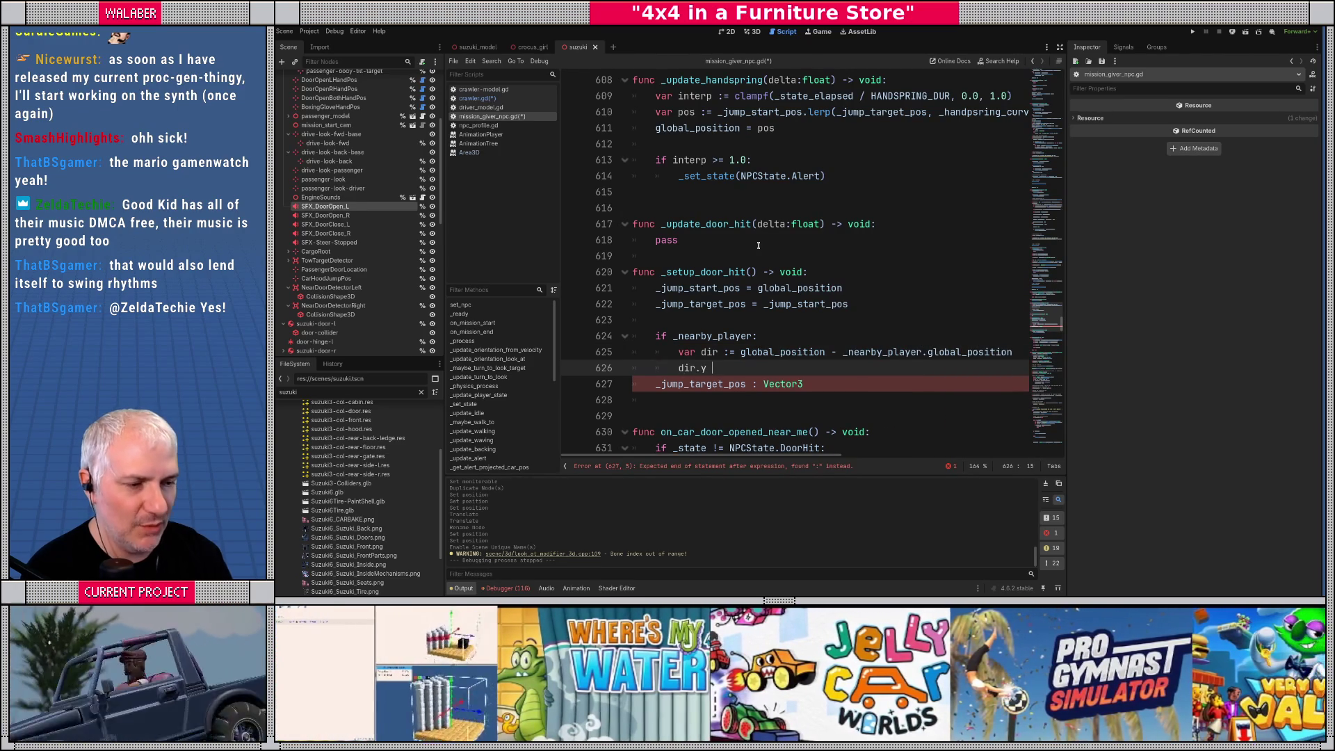
text( = 0.0)
key(Return)
text(dir = dir.no)
key(Return)
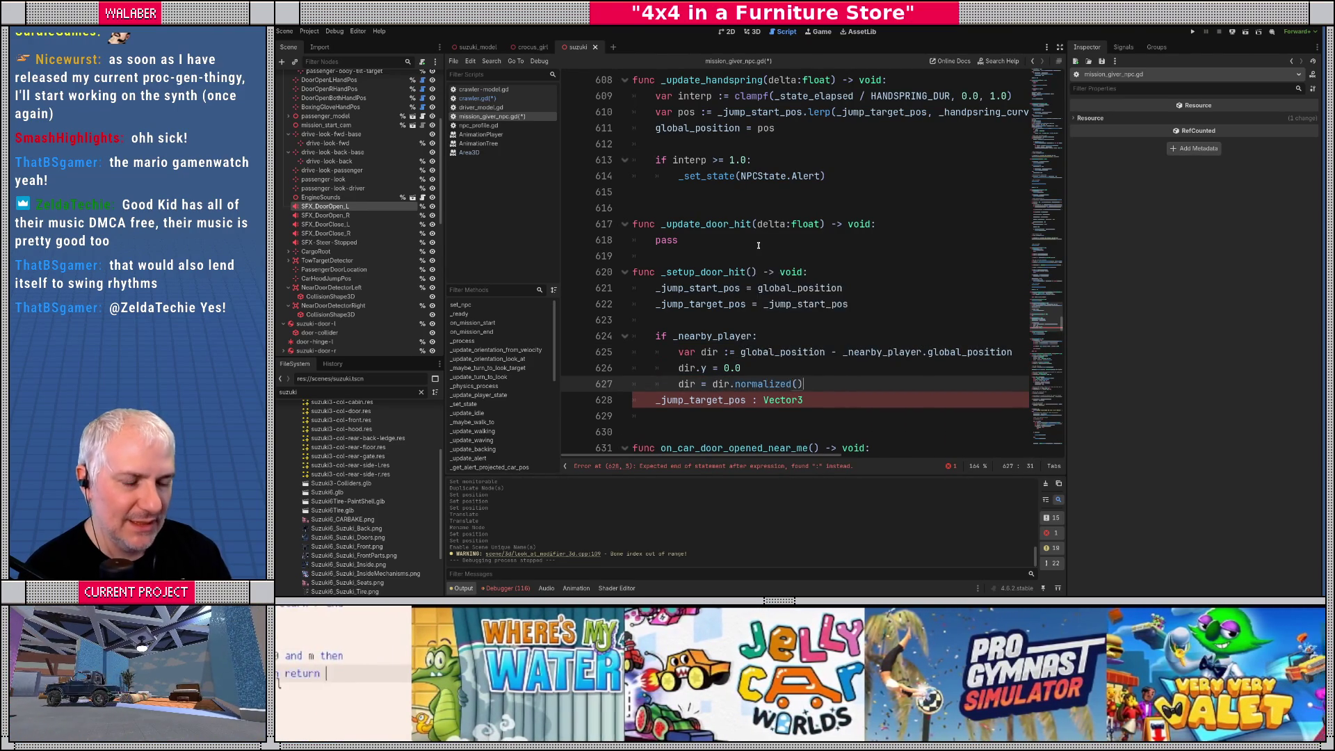
key(Return)
key(Return)
Inside the if, set _jump_target_pos = global_position + (dir * DOOR_HIT_SLIDE_DISTANCE)
key(Down)
key(Home)
key(BackSpace)
key(BackSpace)
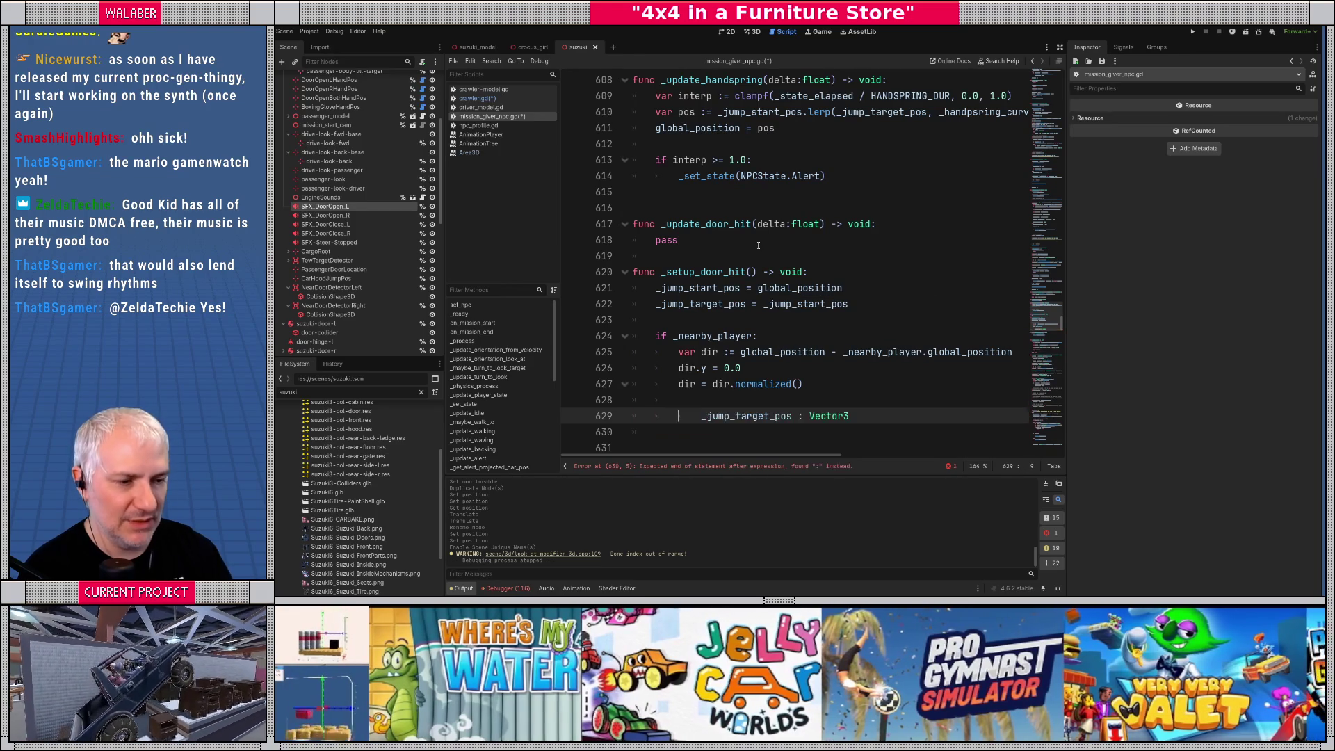
key(End)
key(BackSpace)
key(BackSpace)
key(BackSpace)
key(BackSpace)
key(BackSpace)
key(BackSpace)
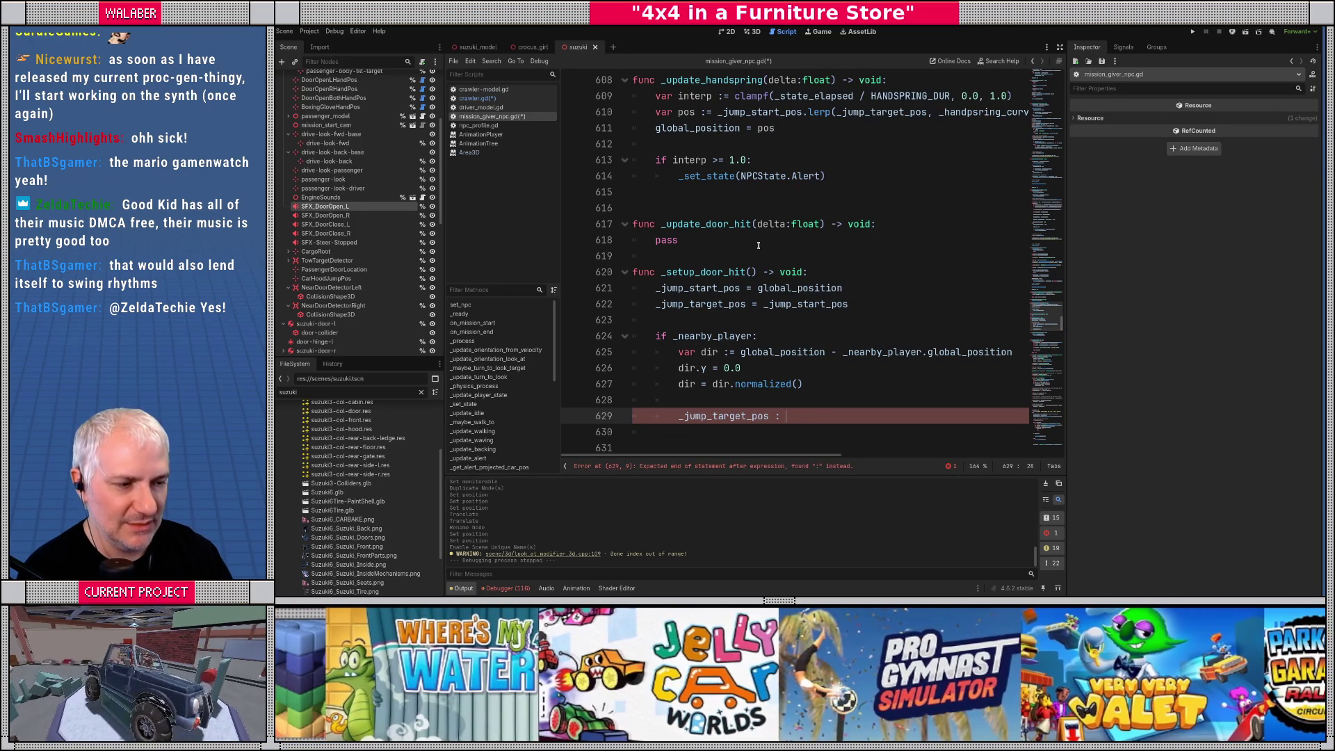
text(= )
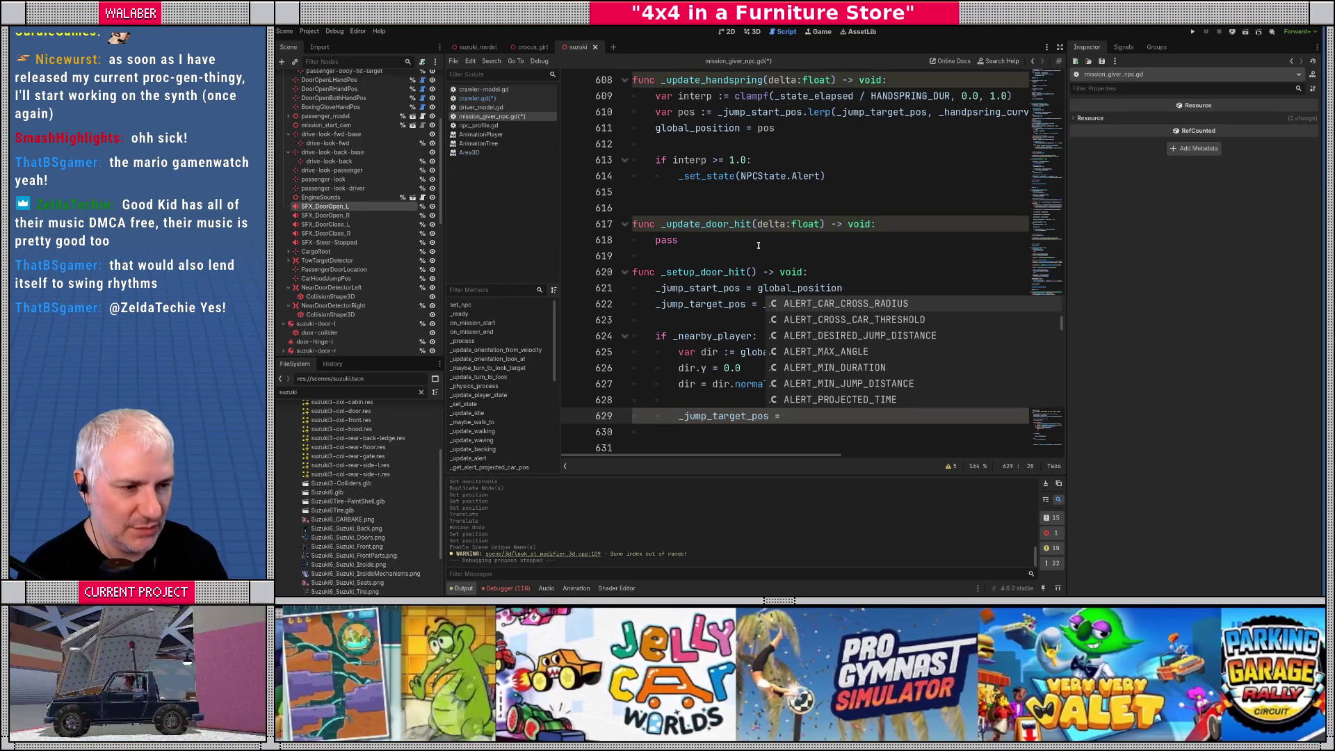
text(_)
key(BackSpace)
text(global_po)
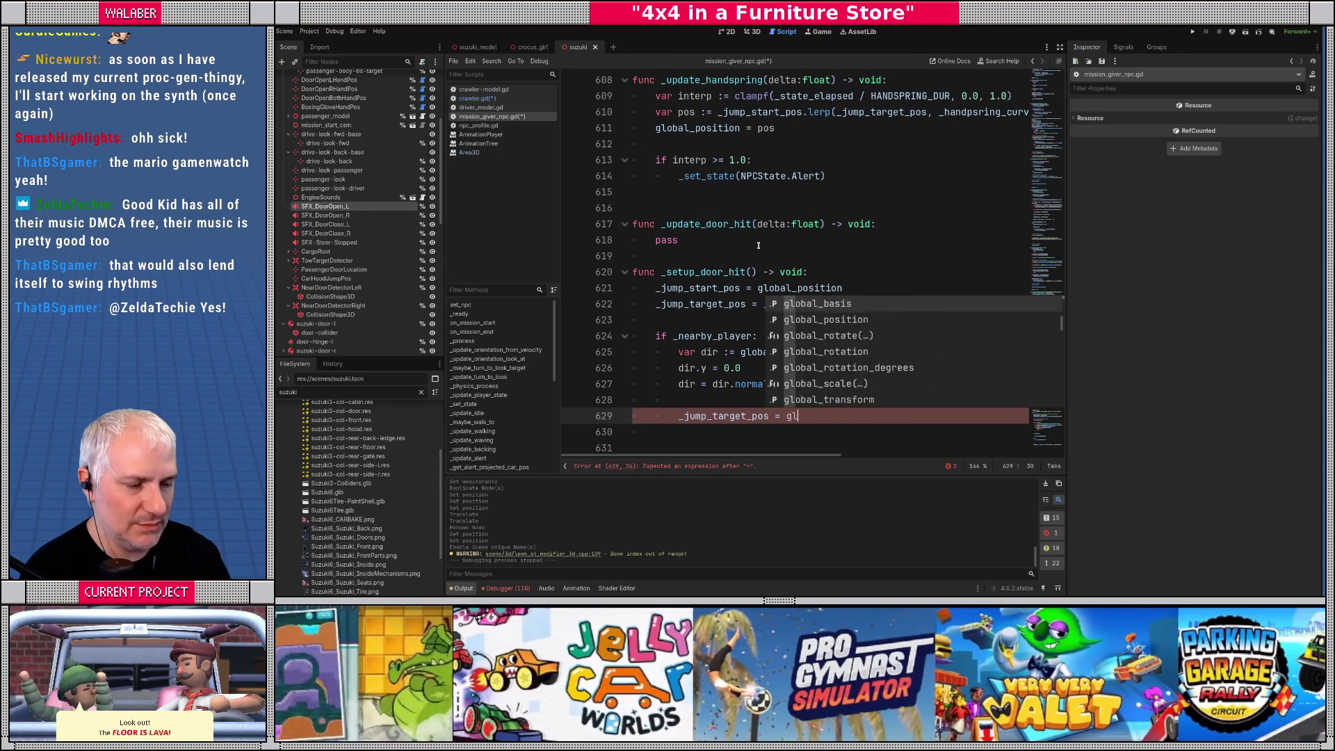
key(Return)
text(+ (dur)
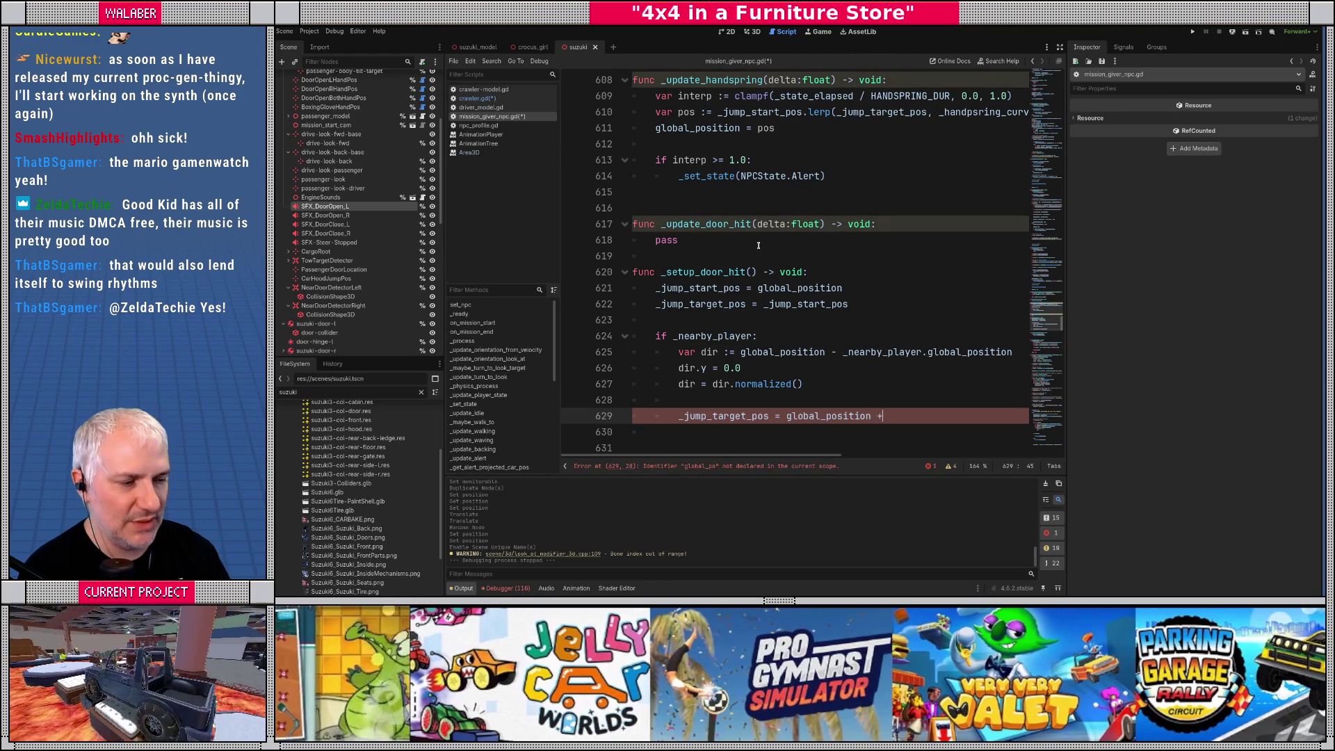
key(BackSpace)
key(BackSpace)
key(BackSpace)
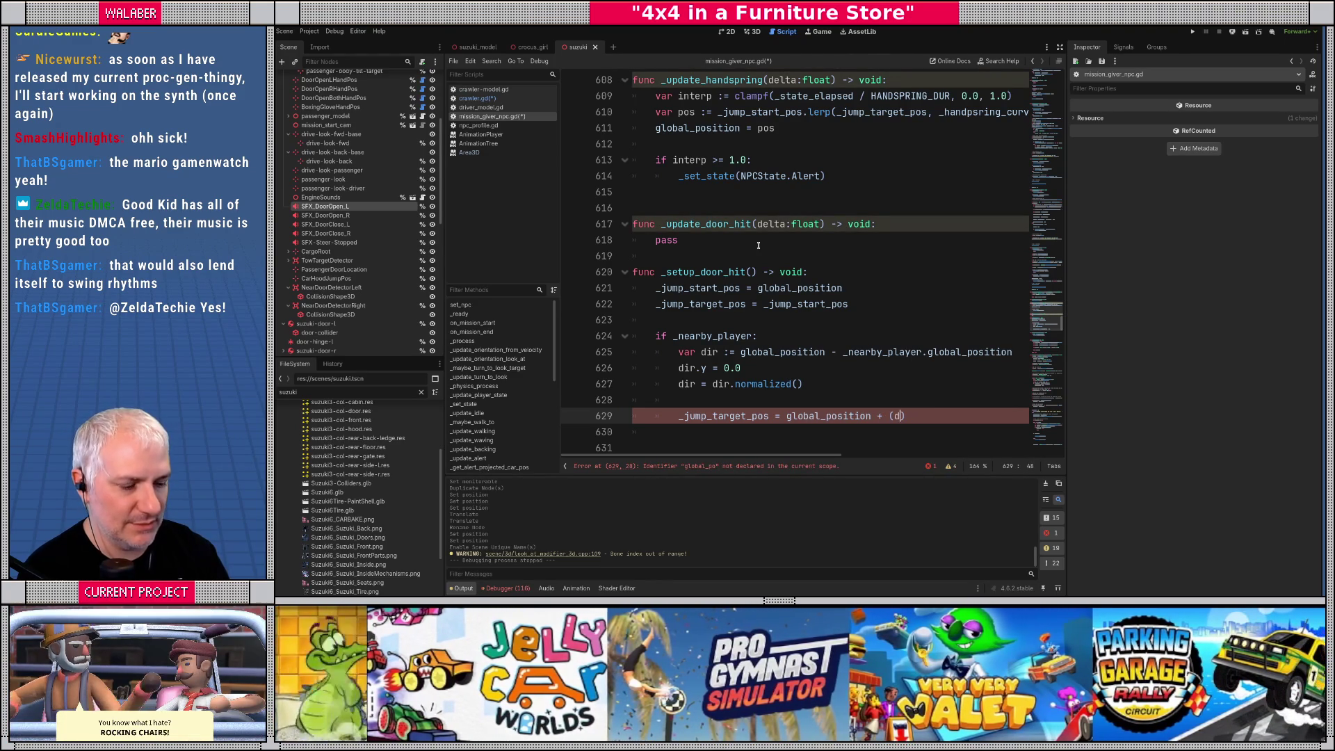
text(ir * )
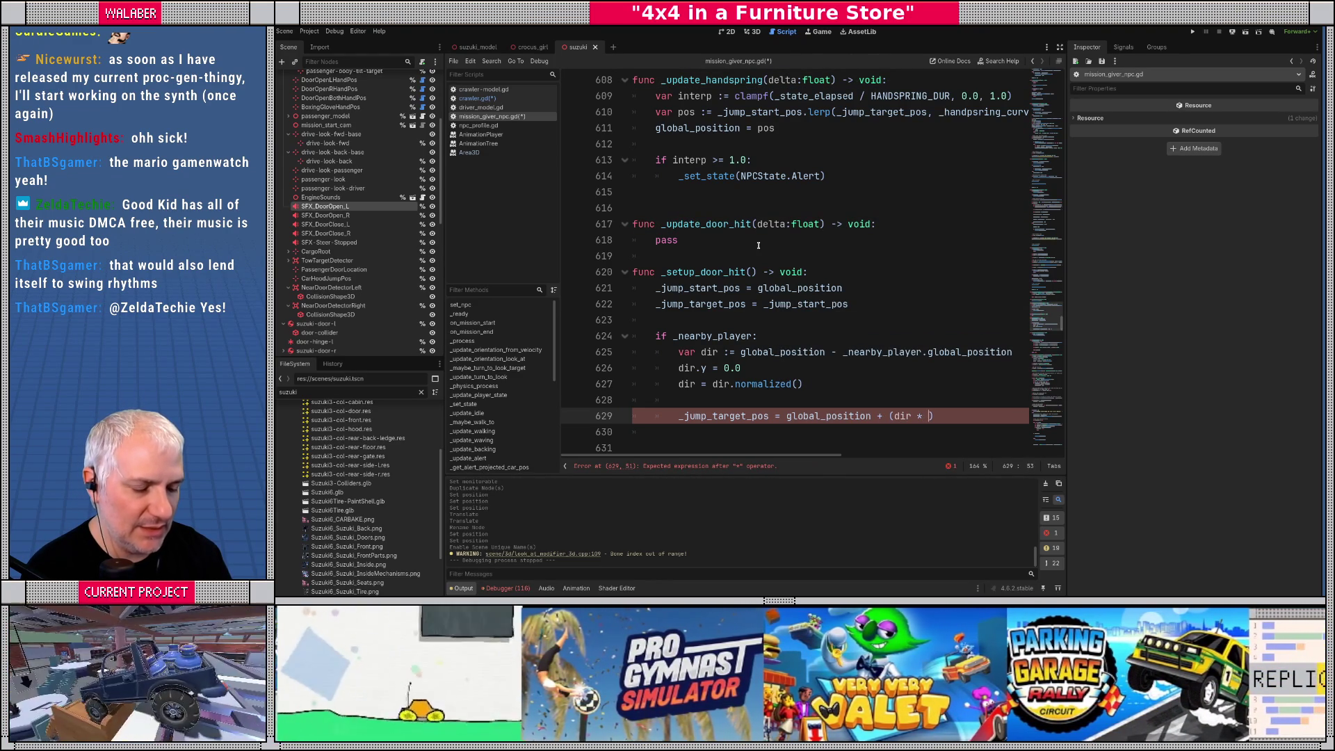
text(DOOR_HIT_SLIDE_DISTANCE)
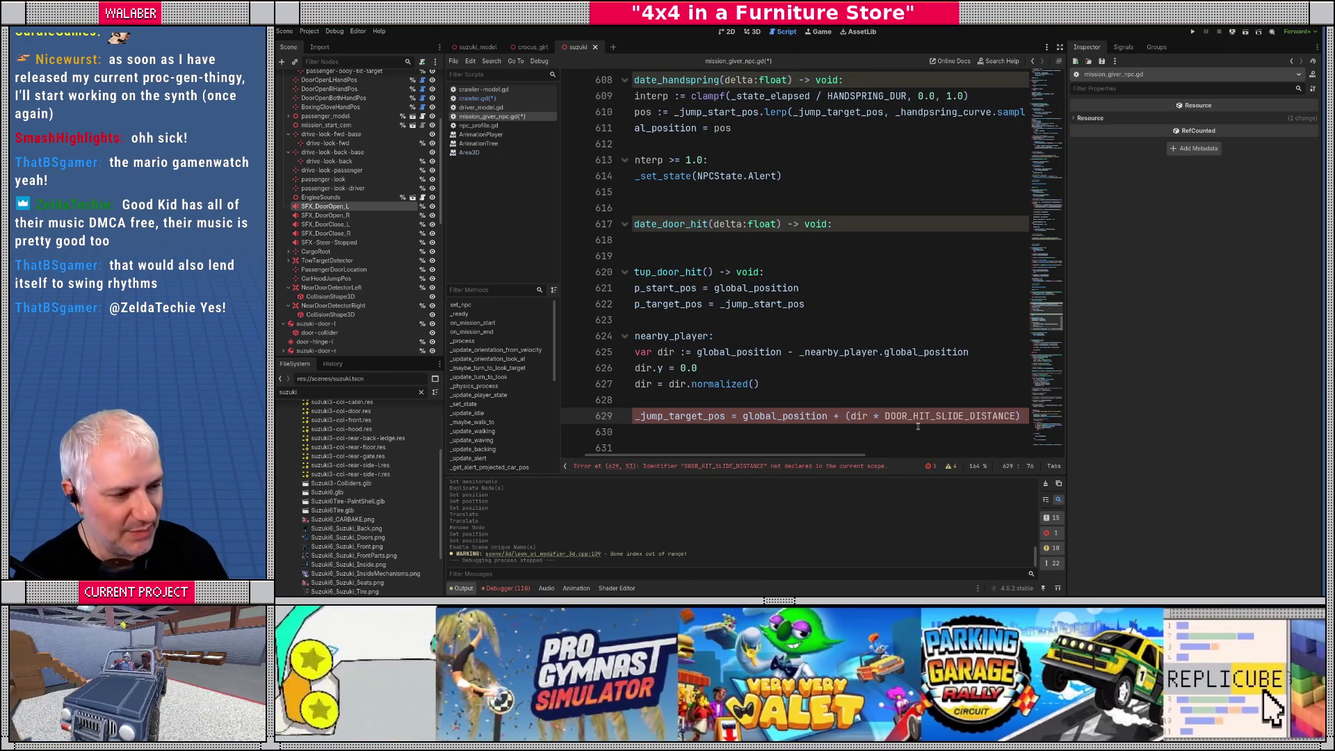
double_click(904, 417)
Declare const DOOR_HIT_SLIDE_DISTANCE := 0.8 after BACKING_AWAY_EXIT_TIME, save, and close the Area3D entry
scroll(725, 440, left, 2)
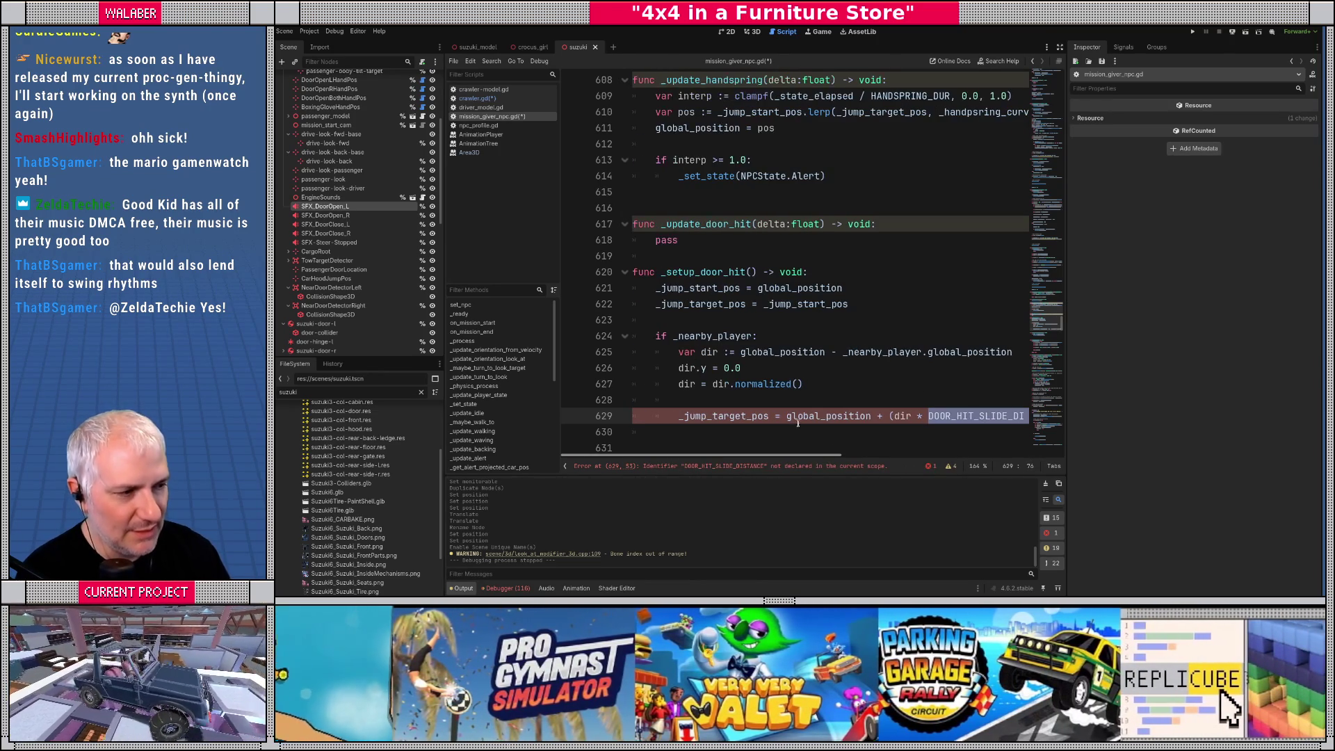
scroll(725, 439, up, 20)
scroll(738, 170, up, 9)
scroll(674, 210, down, 4)
scroll(685, 213, down, 2)
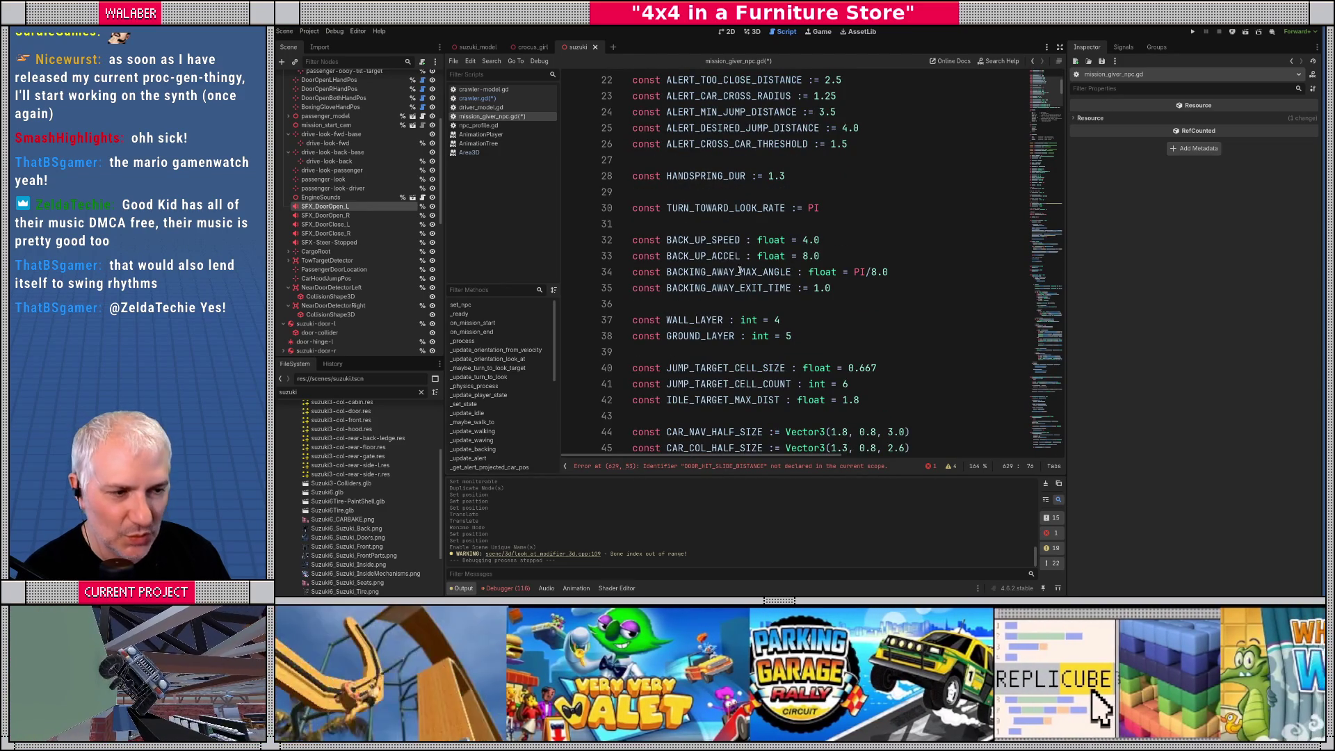
scroll(739, 272, down, 1)
click(849, 240)
key(Return)
key(Return)
text(co)
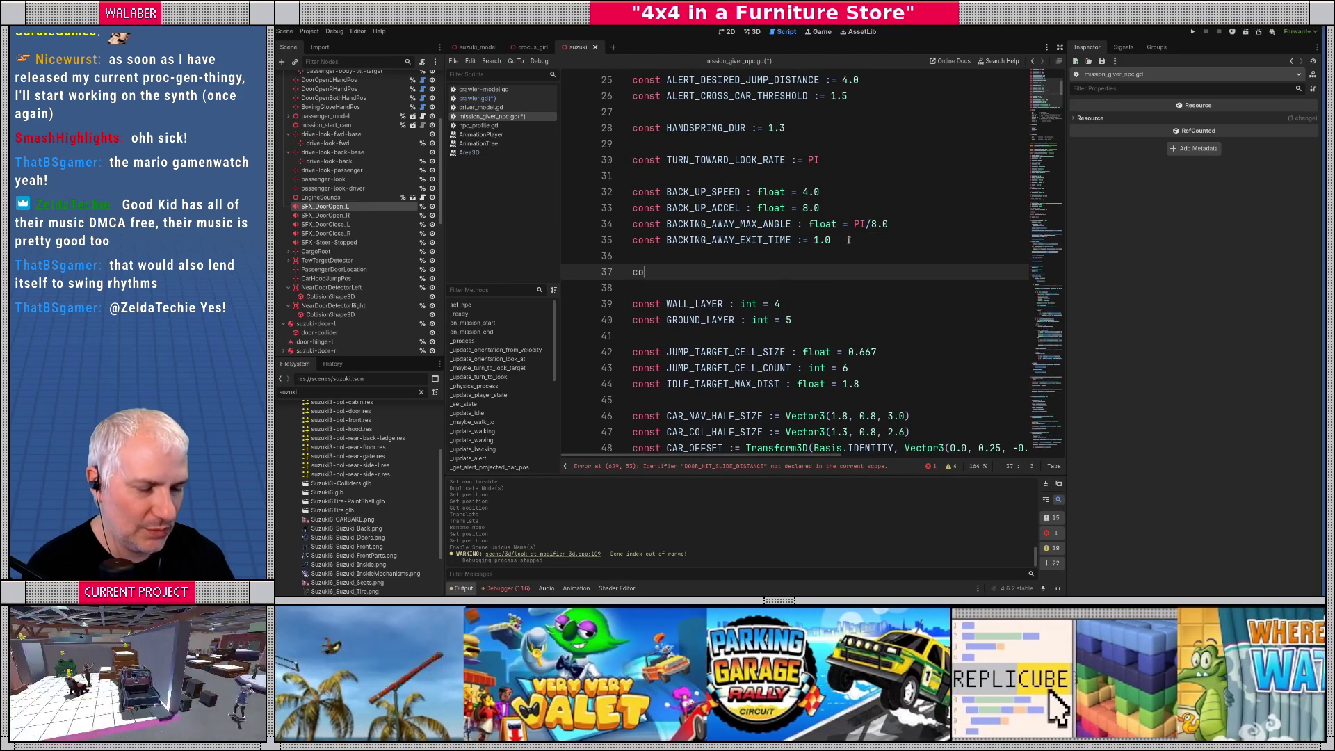
text(nt)
key(BackSpace)
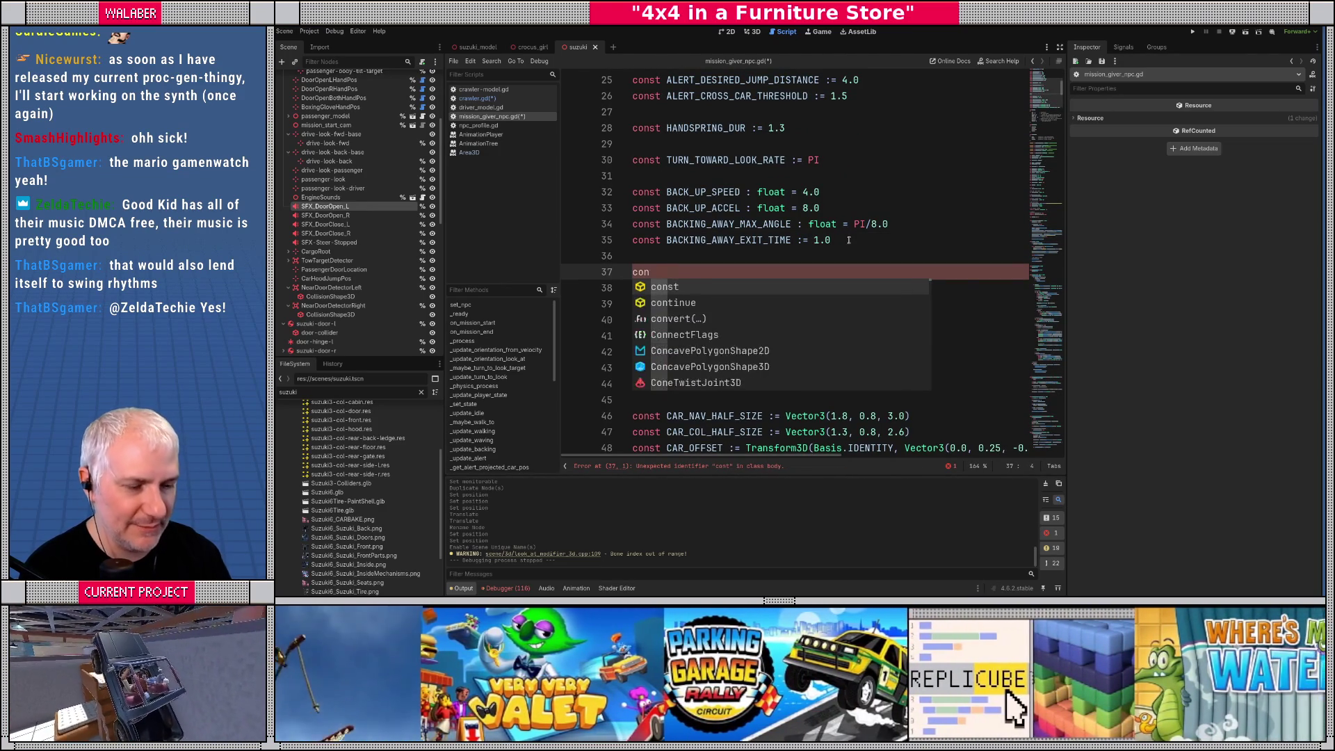
text(st DOOR_HIT_SLIDE_DISTANCE :=)
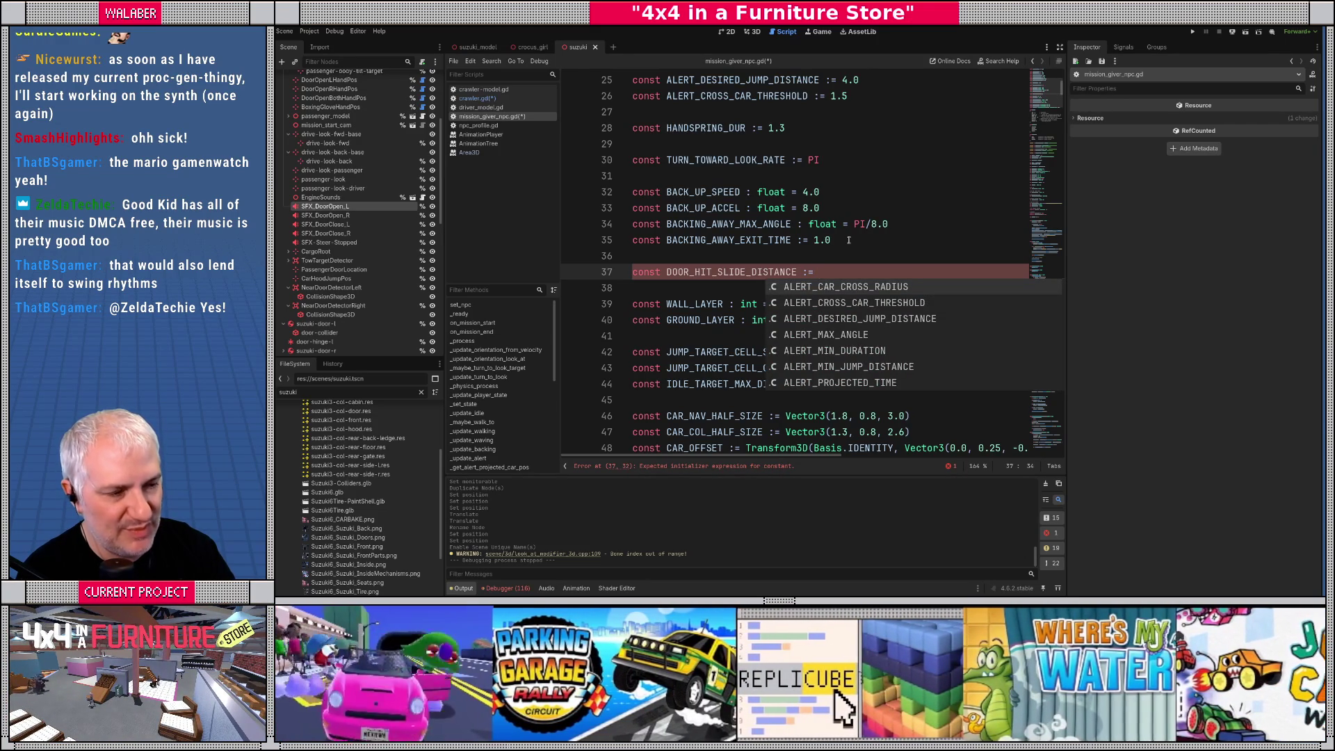
text(1.0)
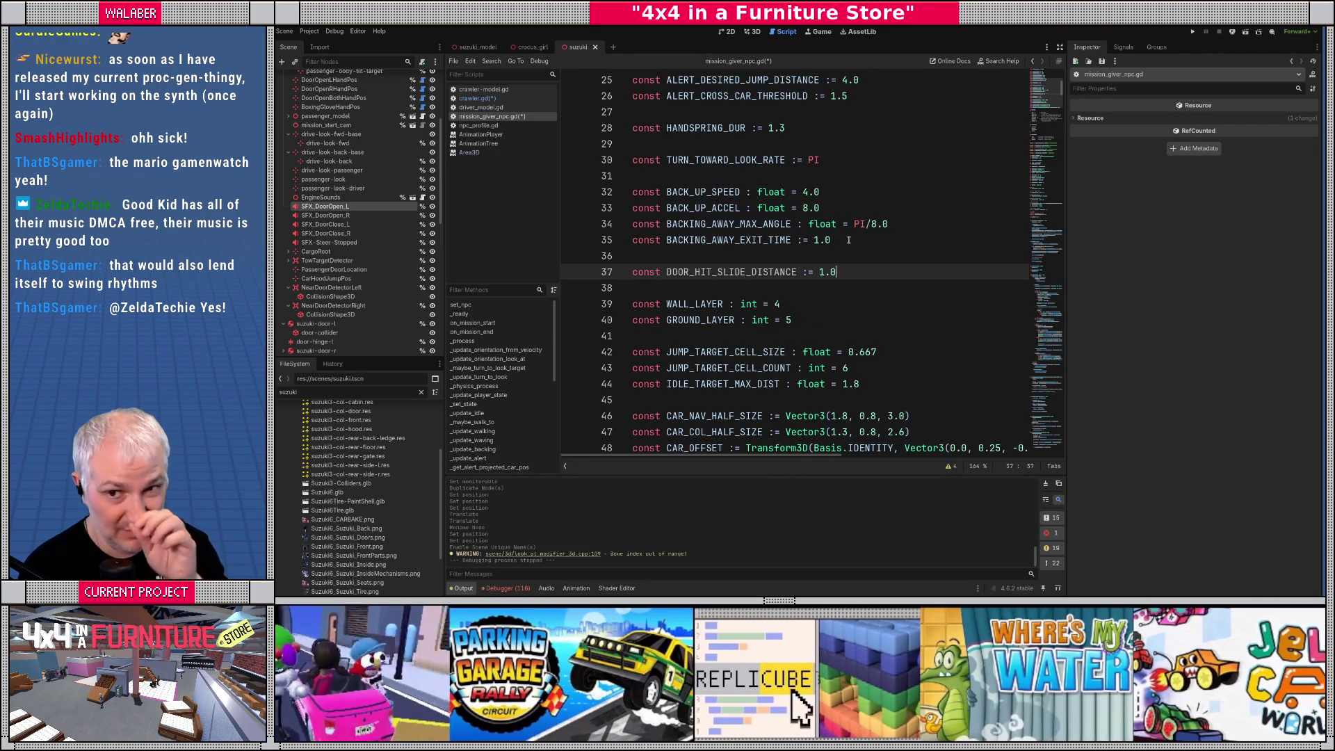
key(BackSpace)
key(BackSpace)
key(BackSpace)
text(0.8)
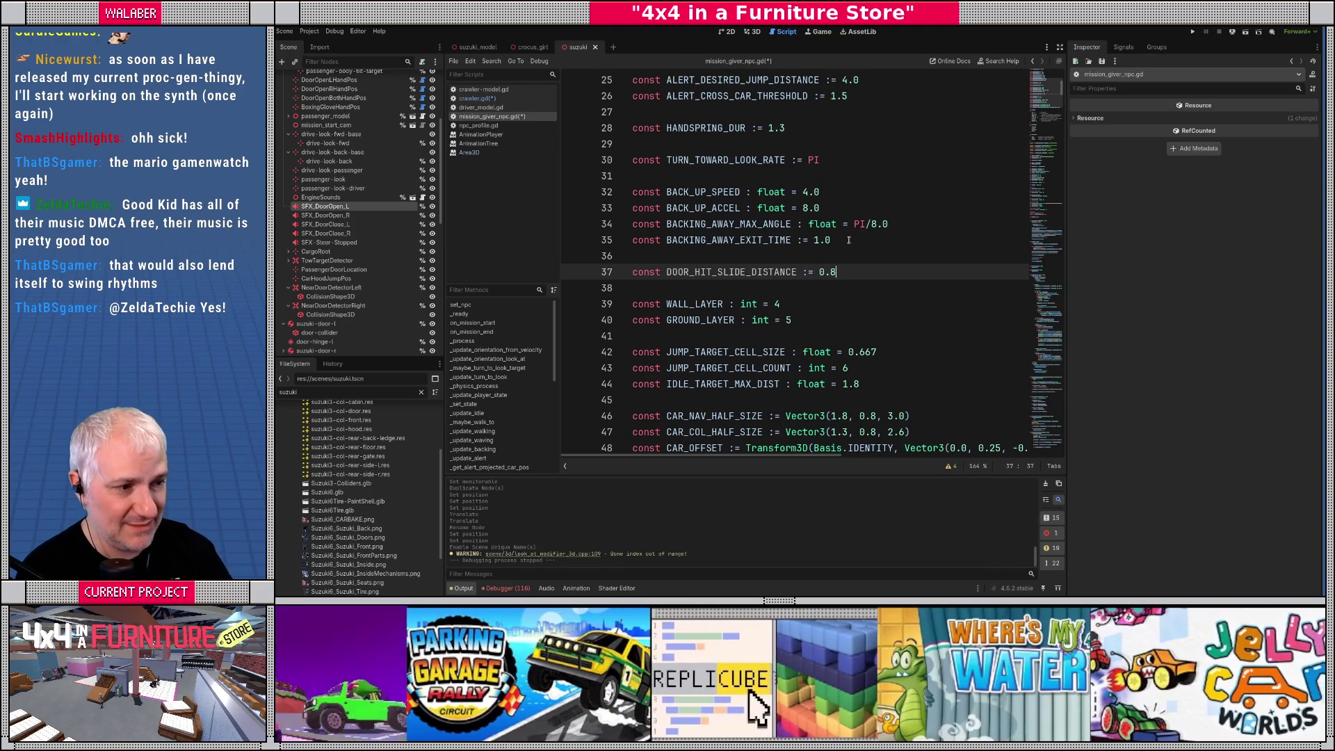
key(ctrl+s)
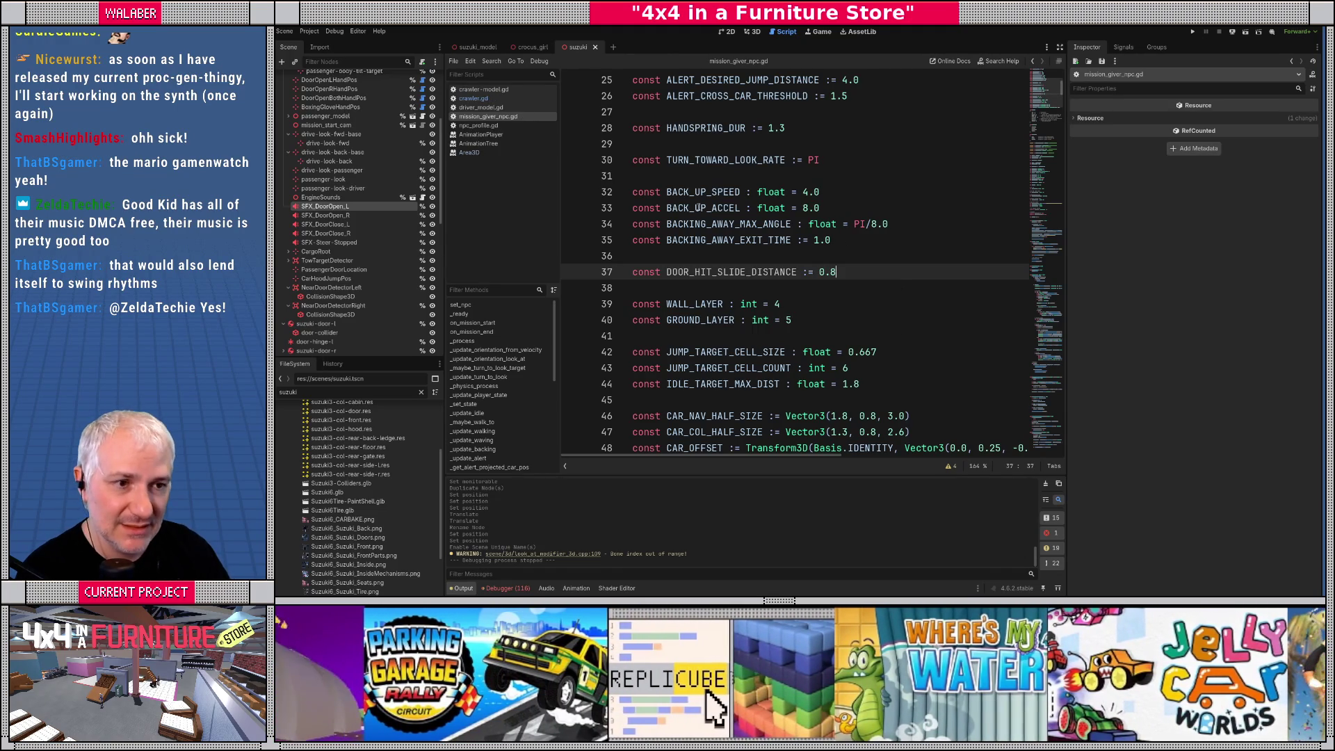
middle_click(485, 152)
Close the AnimationTree and AnimationPlayer documentation pages and check the new constant
middle_click(472, 143)
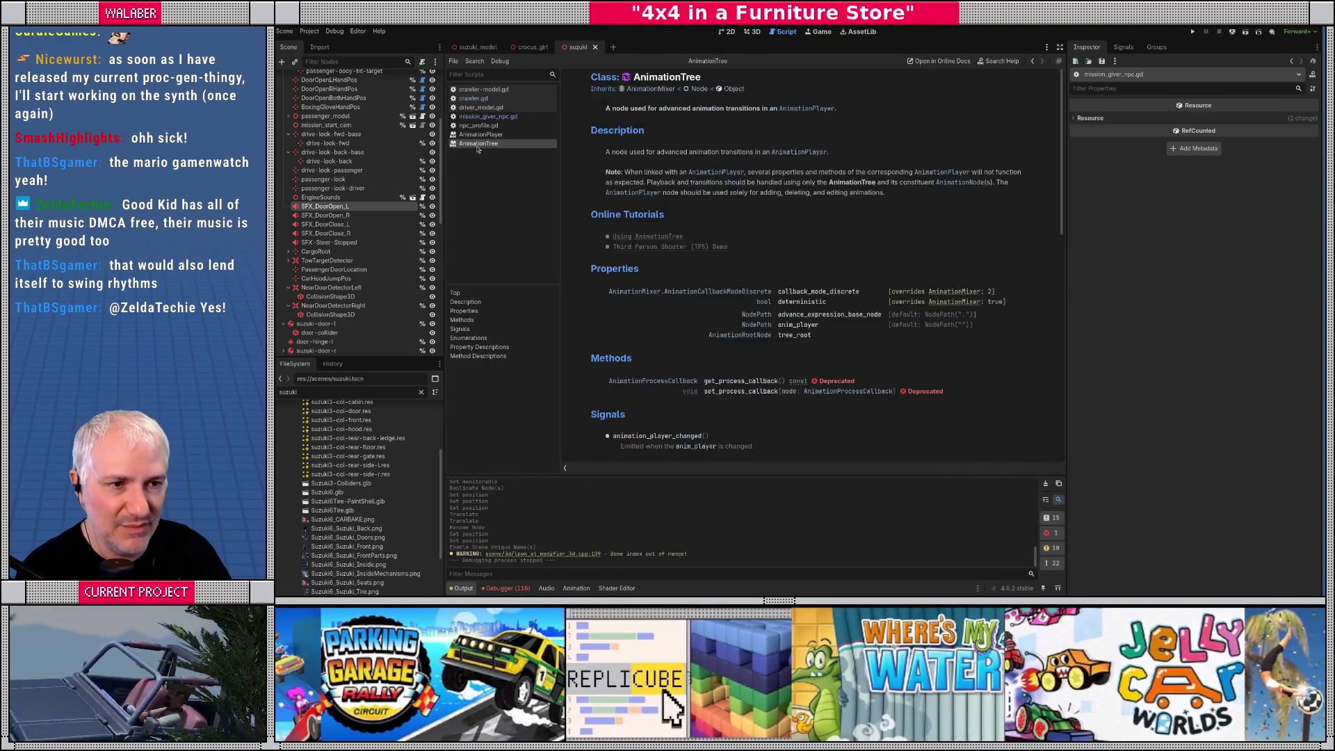
middle_click(467, 137)
key(Up)
double_click(724, 272)
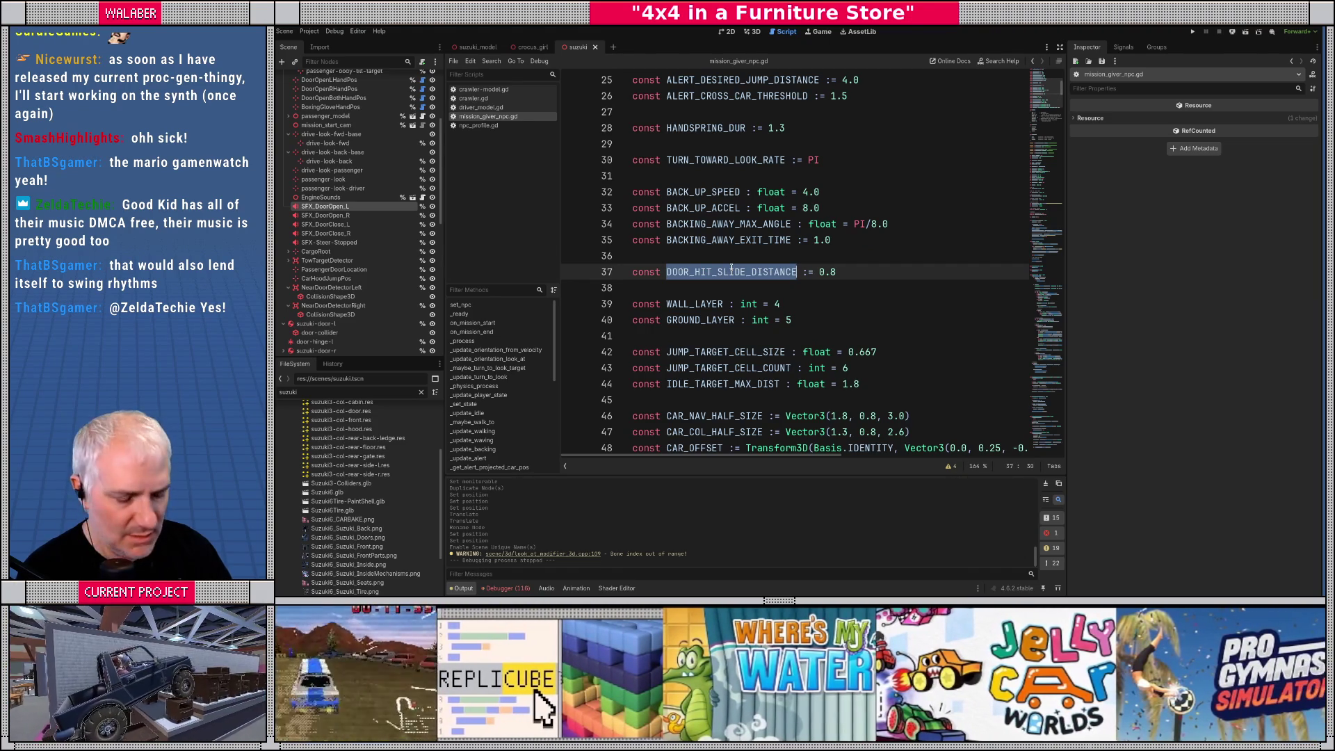
click(693, 291)
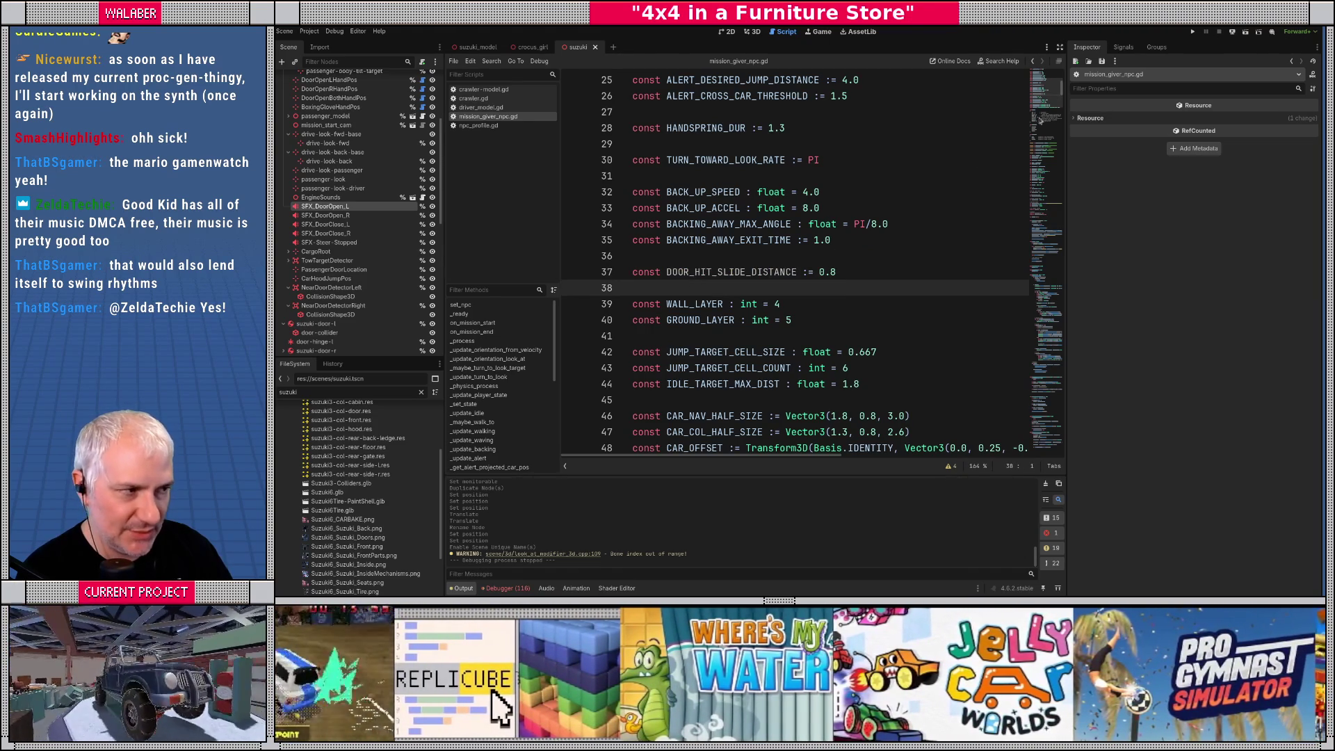
Find setup_door, jump to _setup_door_hit, and select the pass stub in _update_door_hit
drag(1050, 103, 1048, 246)
key(ctrl+f)
text(setup_door)
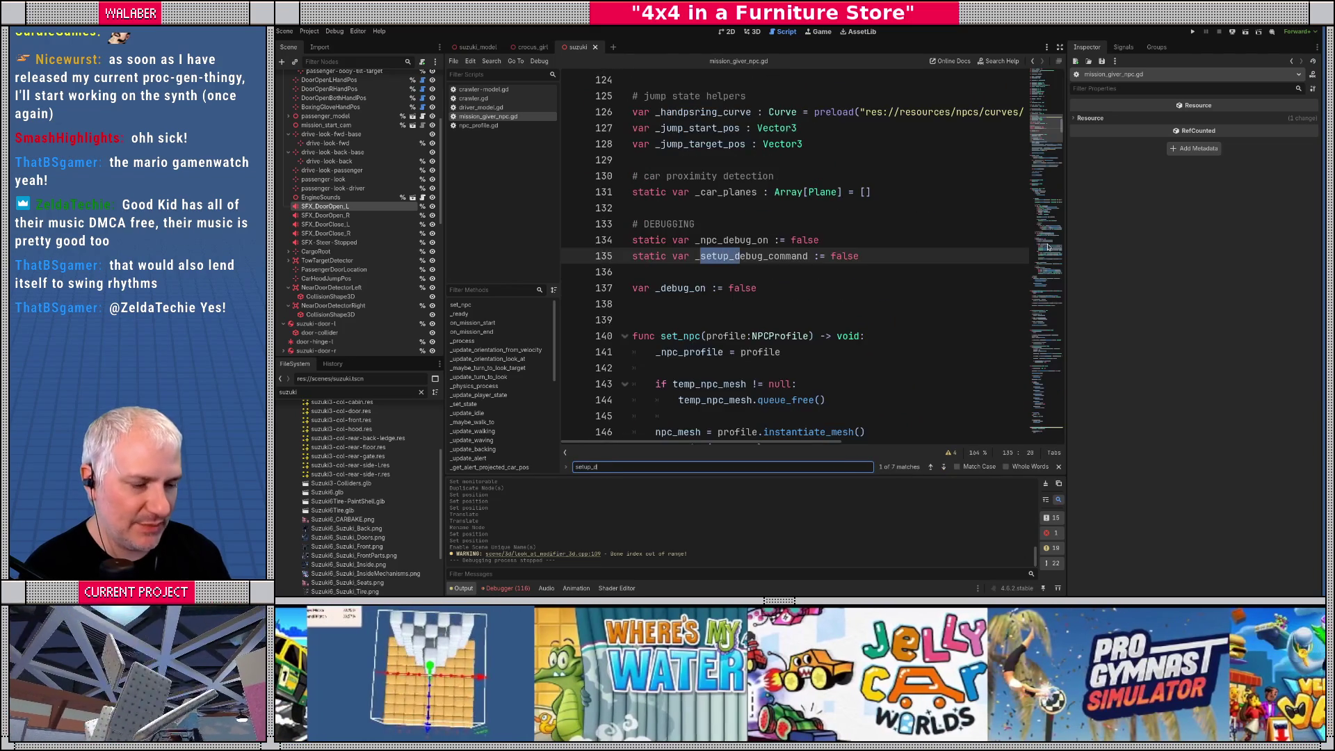
key(Escape)
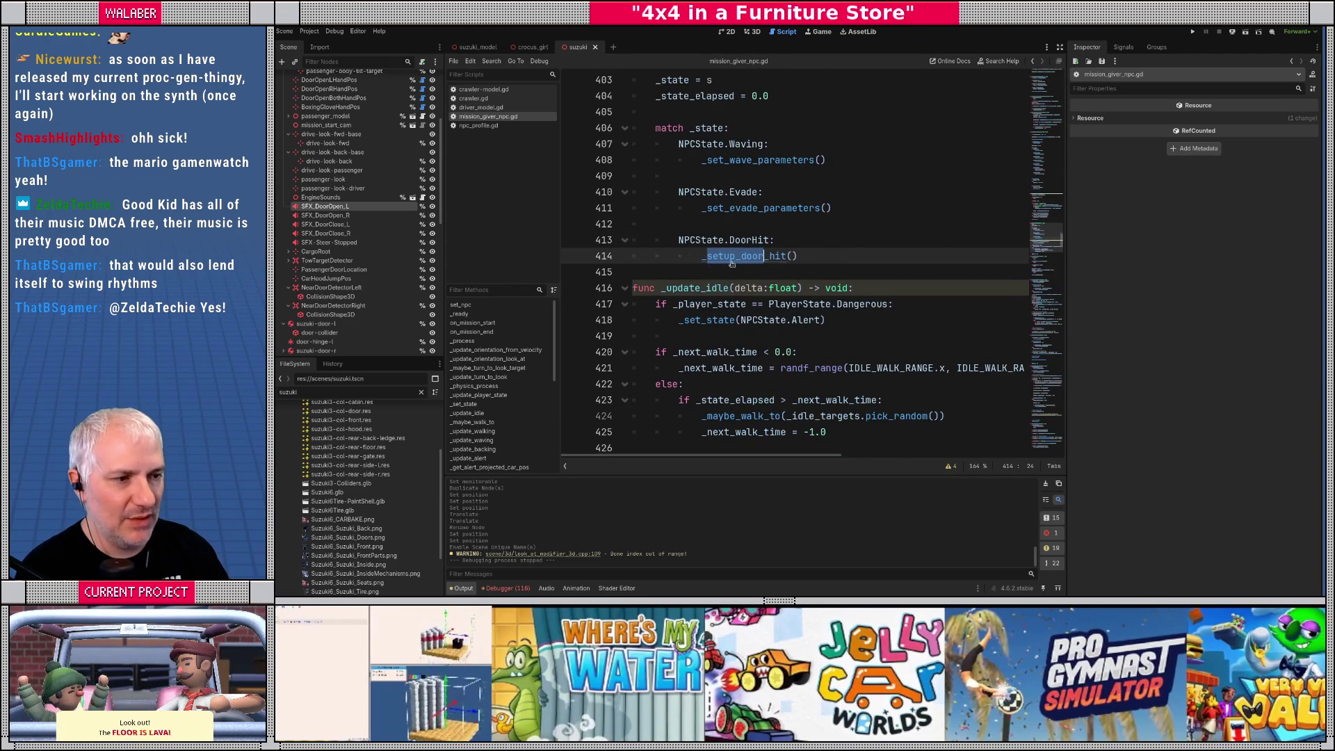
ctrl+click(727, 257)
double_click(678, 224)
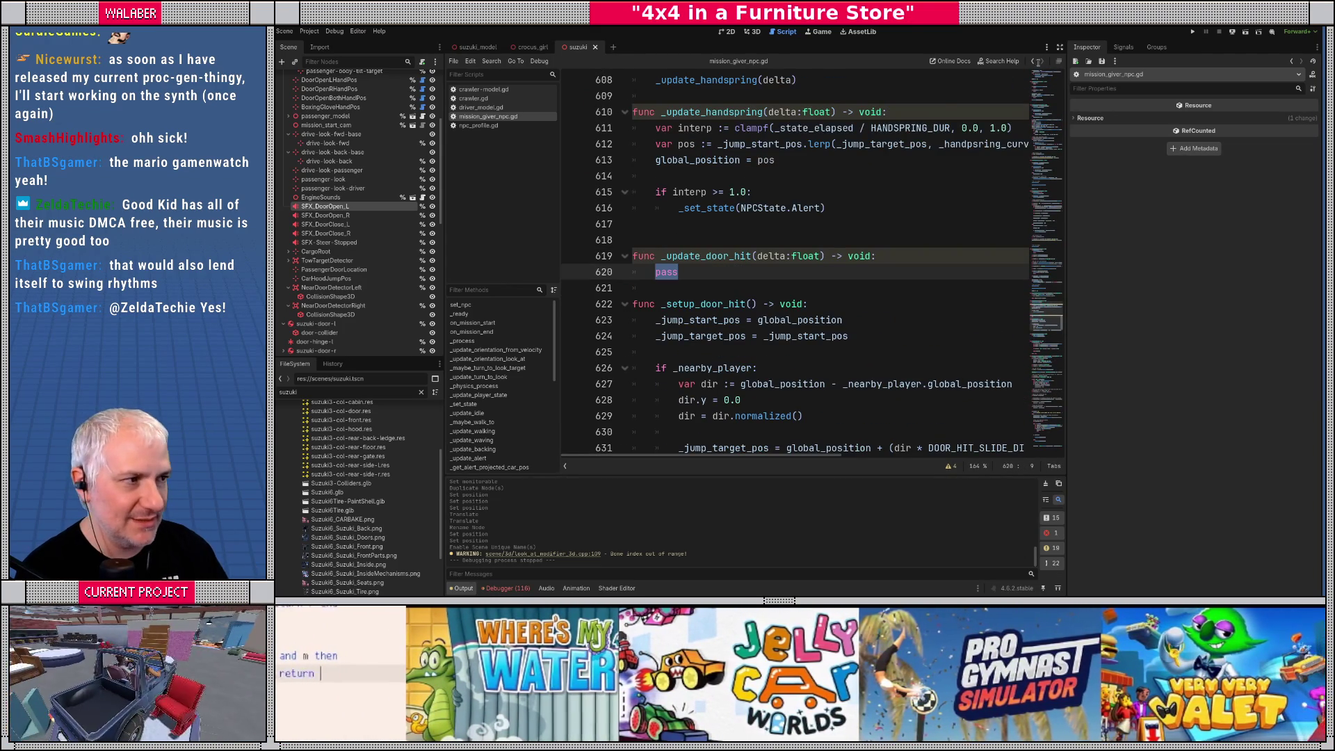
key(ctrl+shift+F11)
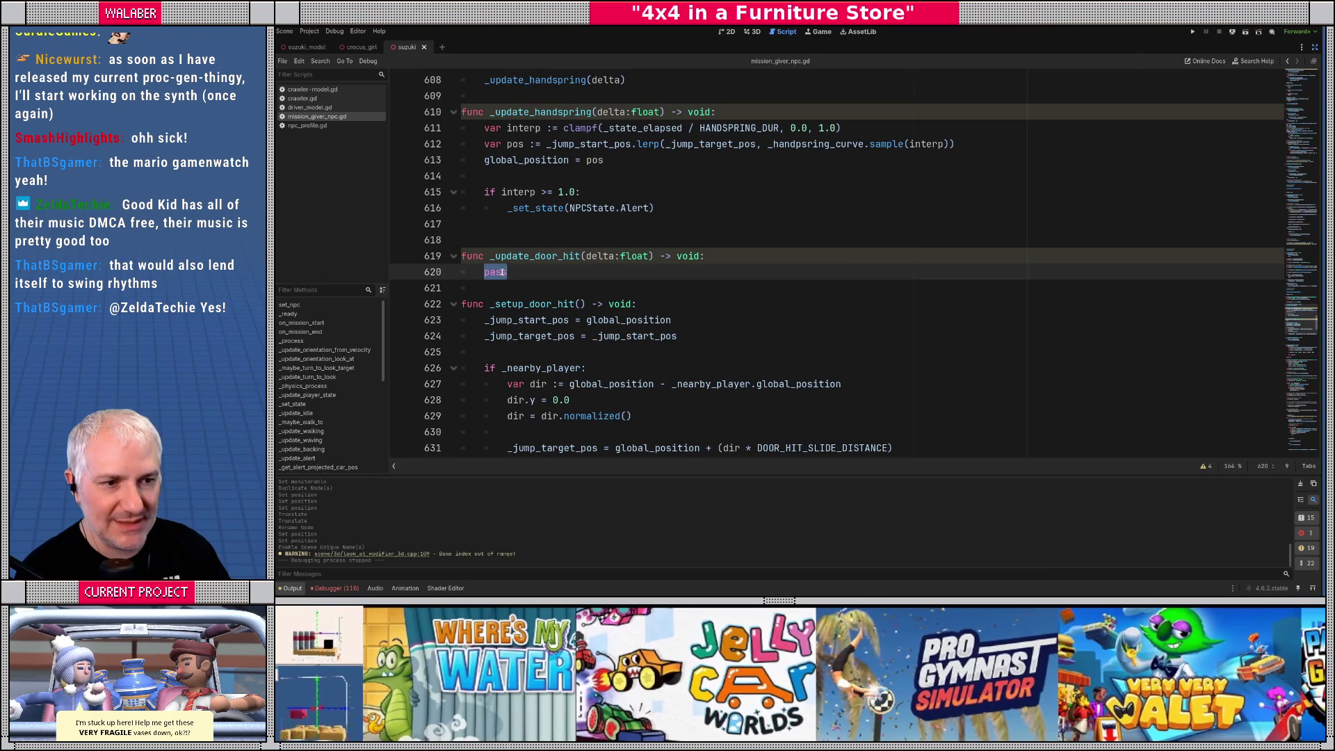
Add a '##naively slide toward the end position' comment in _update_door_hit and review its call site
text(##)
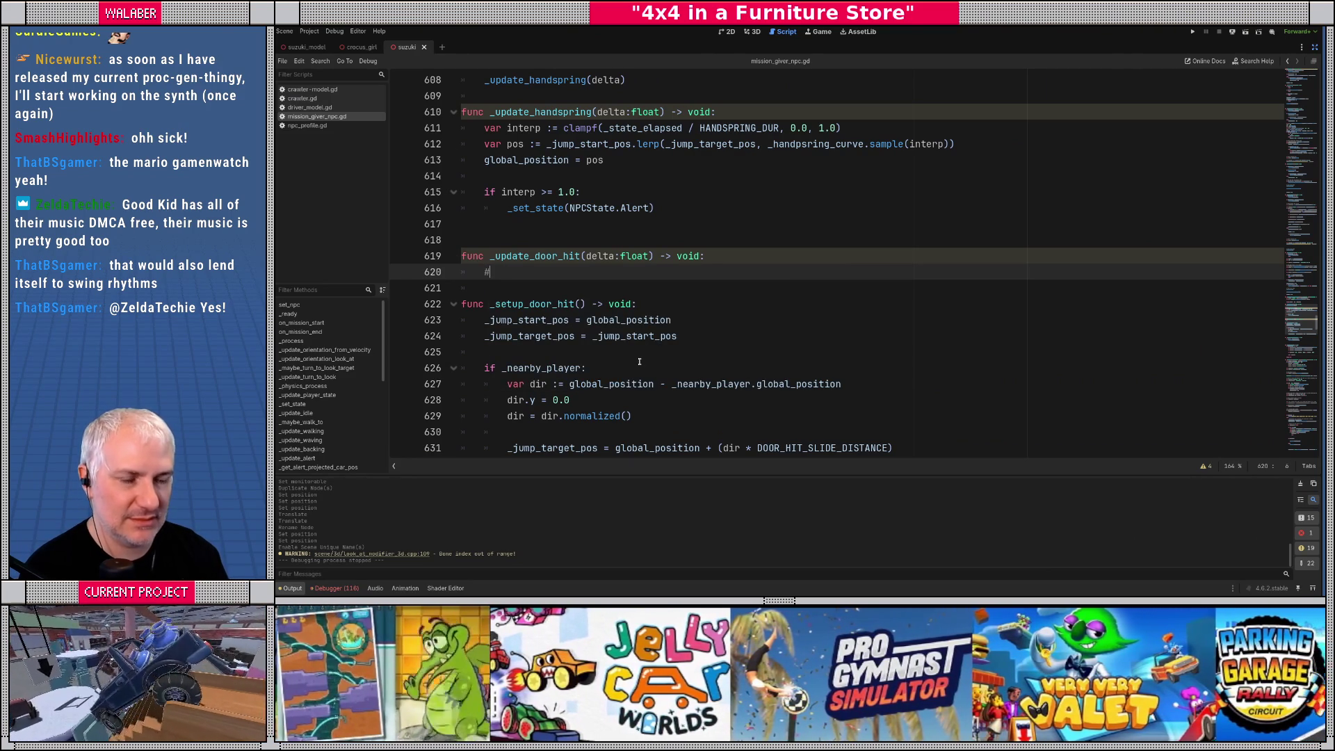
text(naively sl)
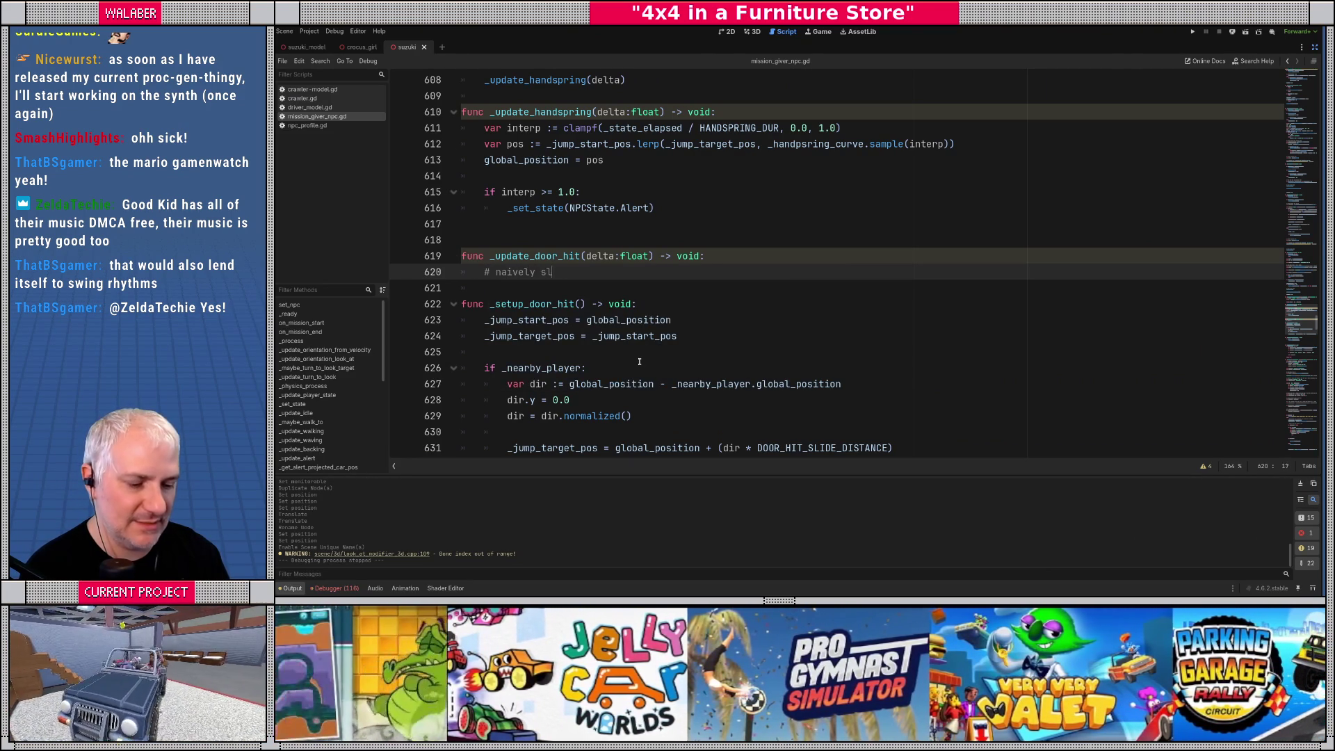
text(ide toward)
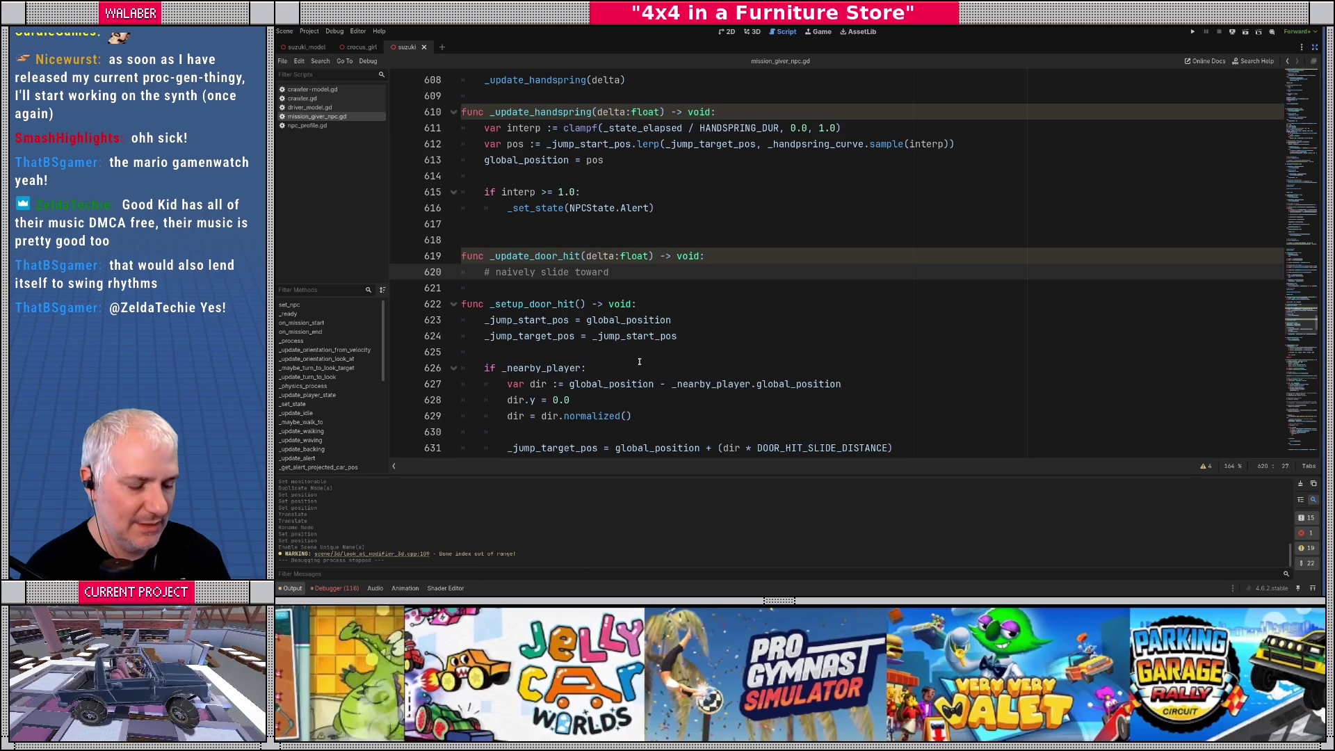
text( theend position)
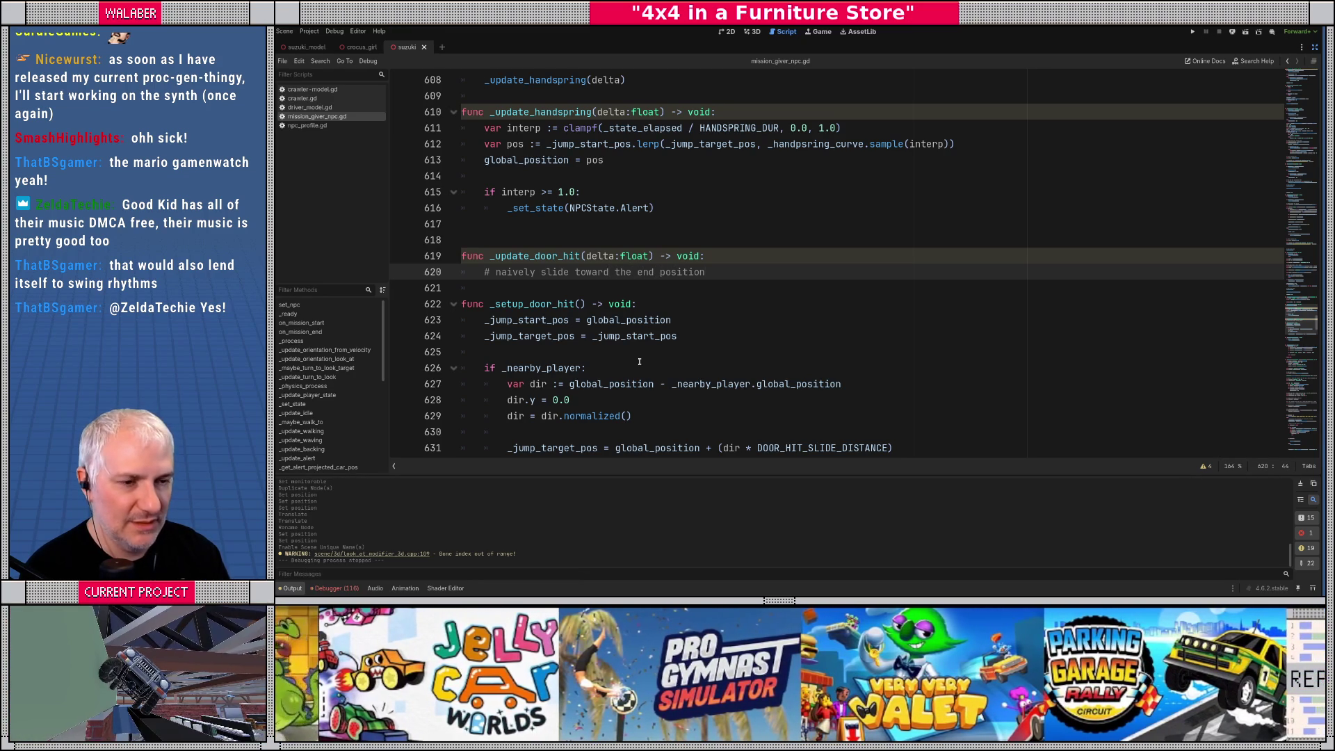
key(Return)
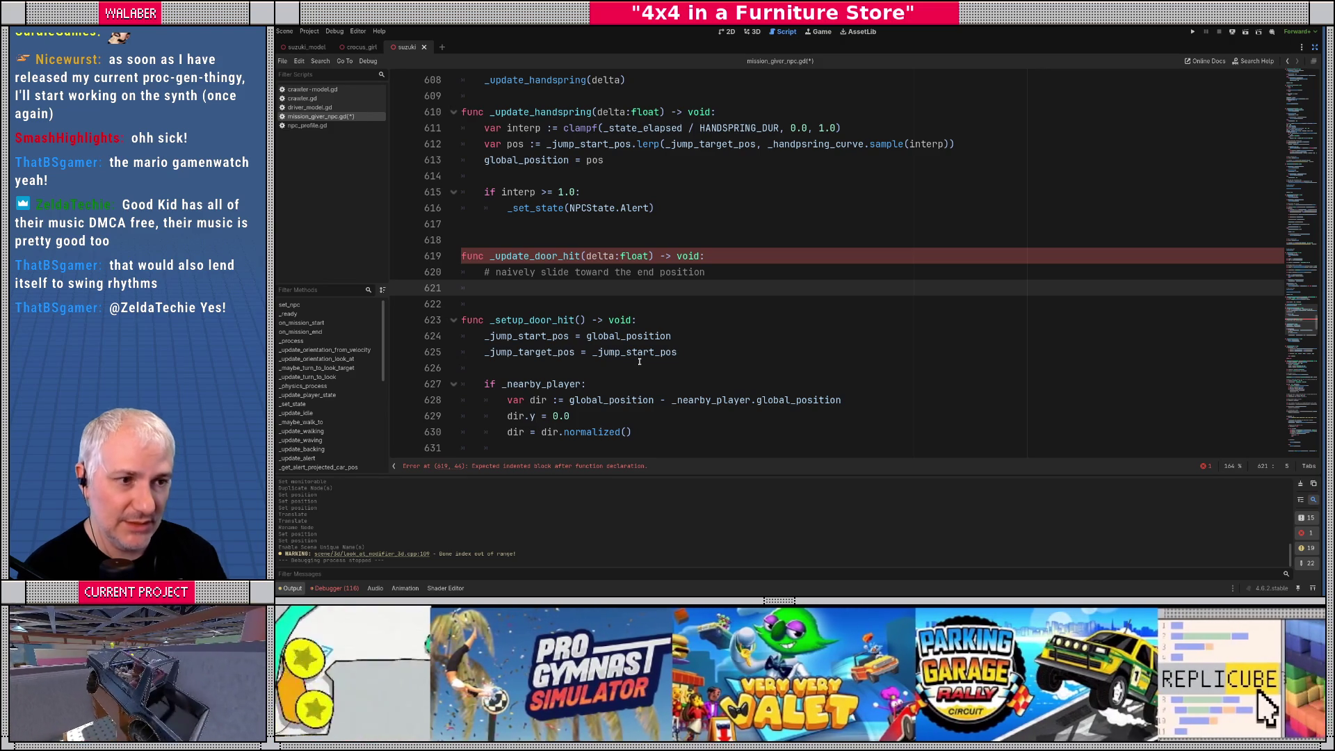
click(537, 183)
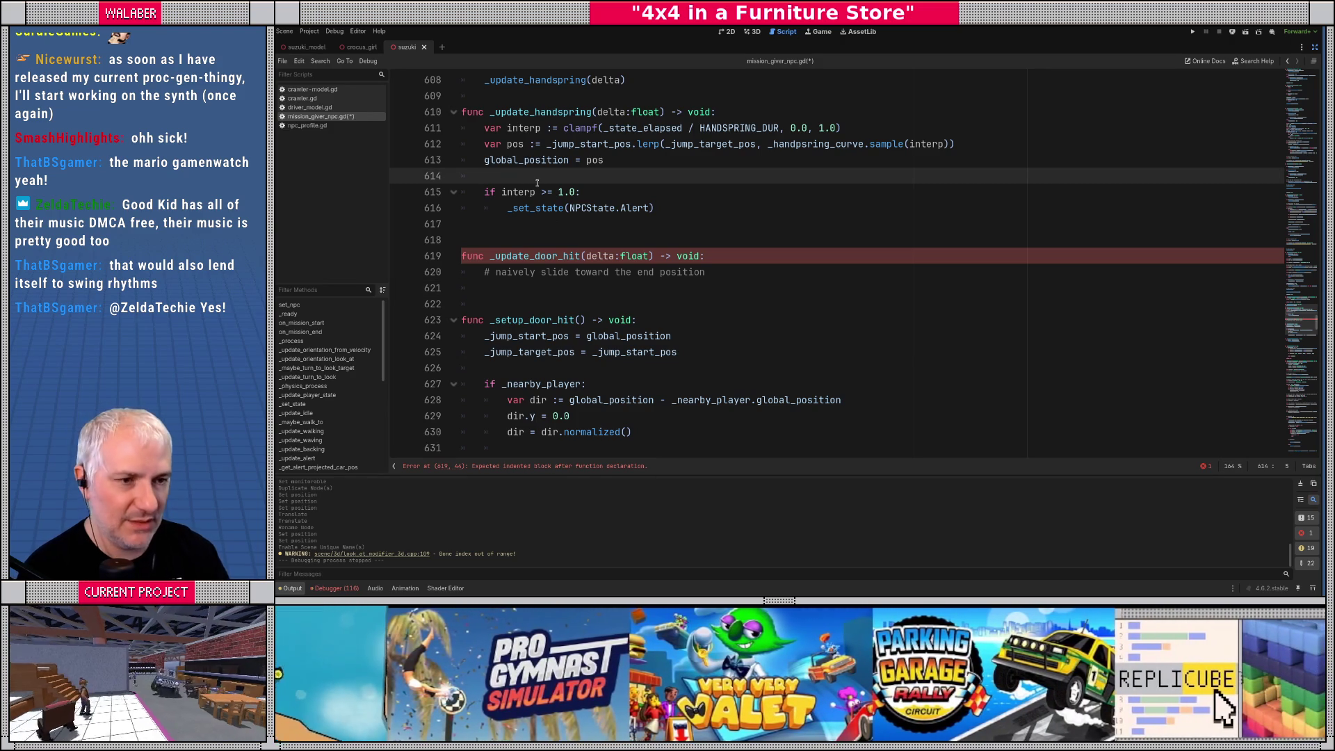
key(ctrl+f)
text(updte_)
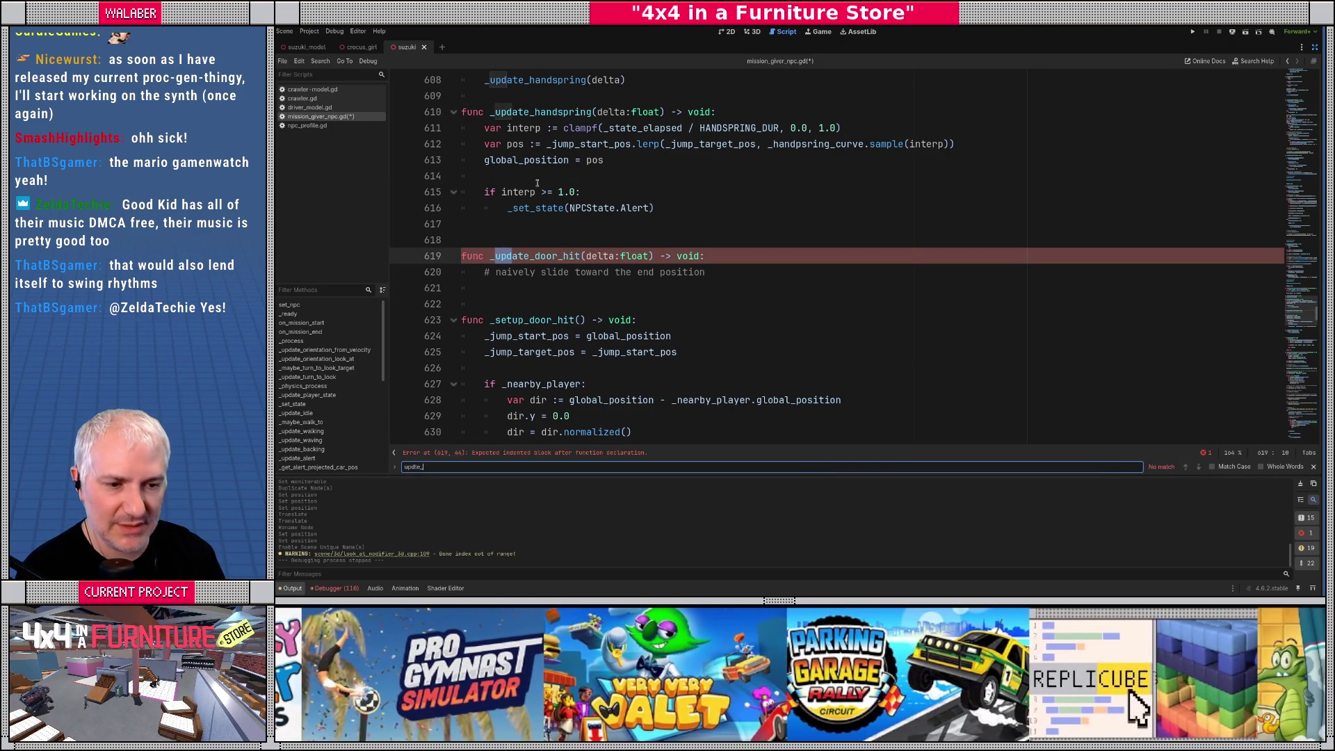
key(BackSpace)
text(ate)
key(Return)
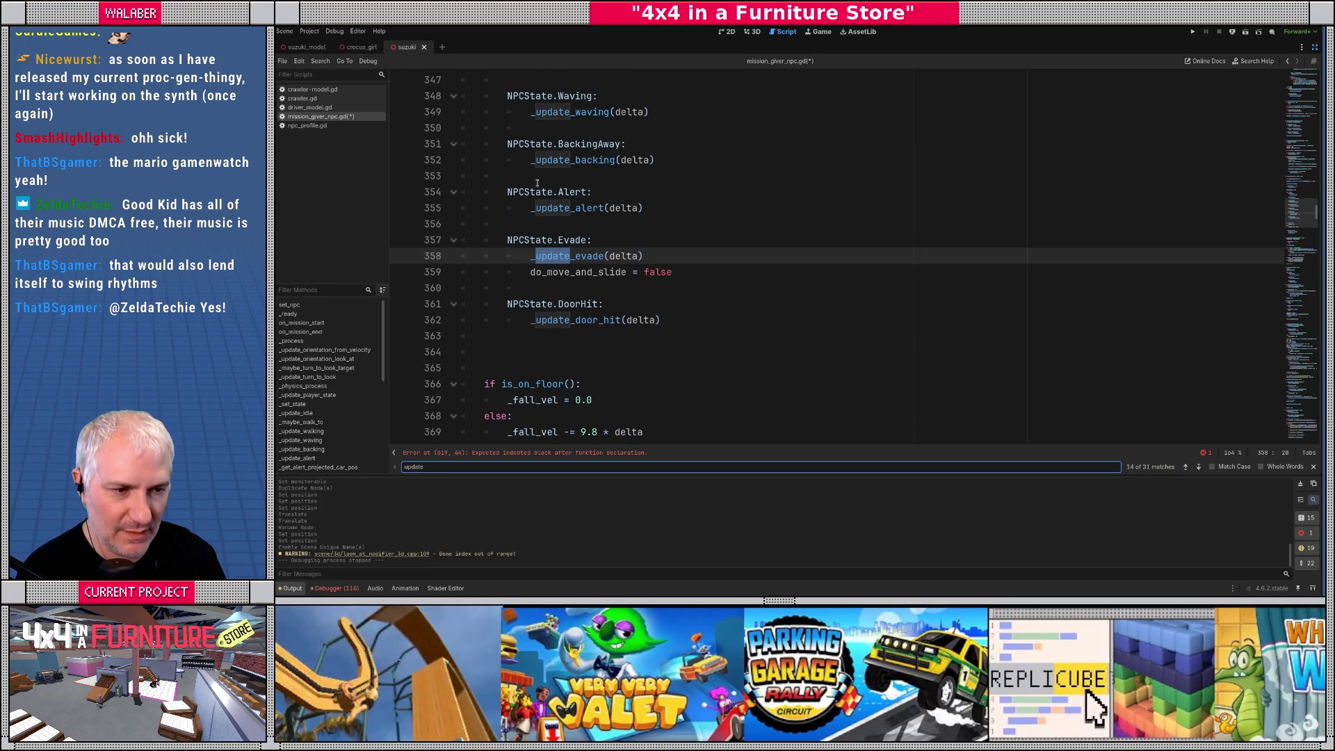
key(Escape)
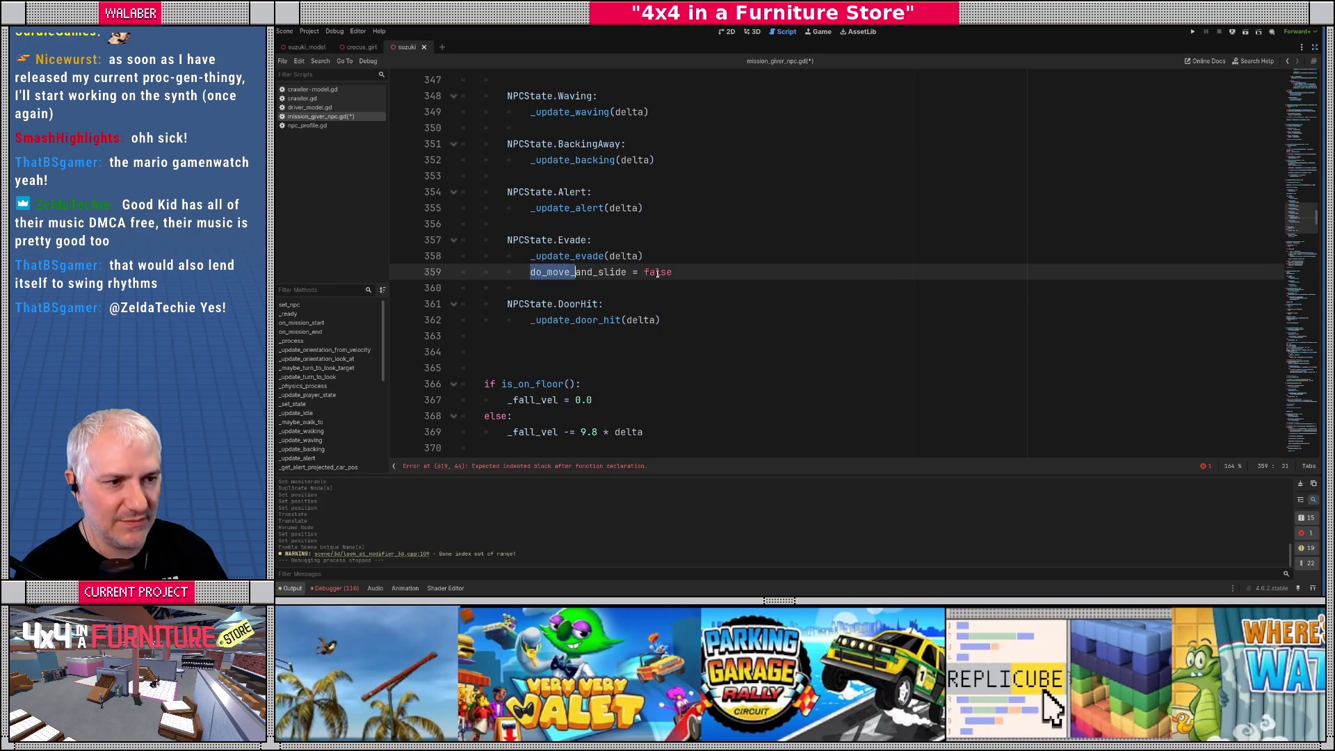
drag(537, 271, 696, 277)
click(694, 321)
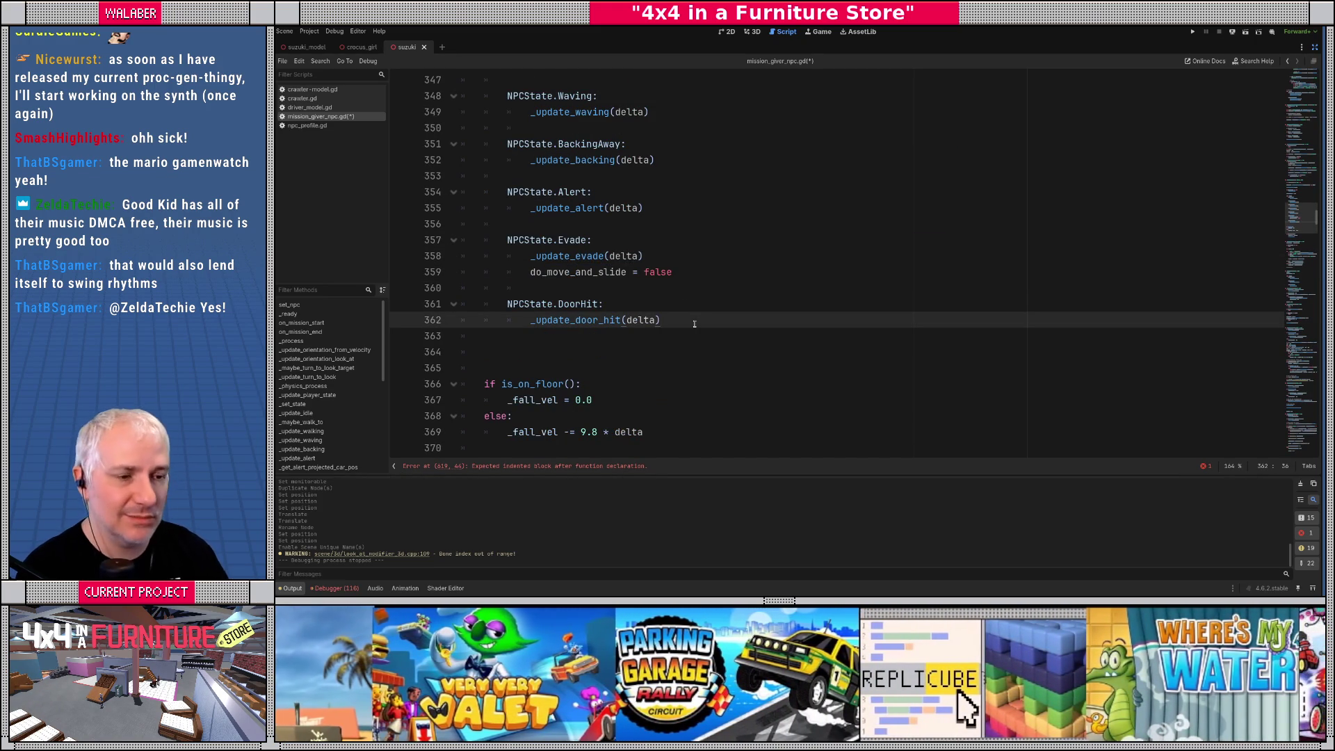
double_click(578, 320)
key(ctrl+f)
key(Return)
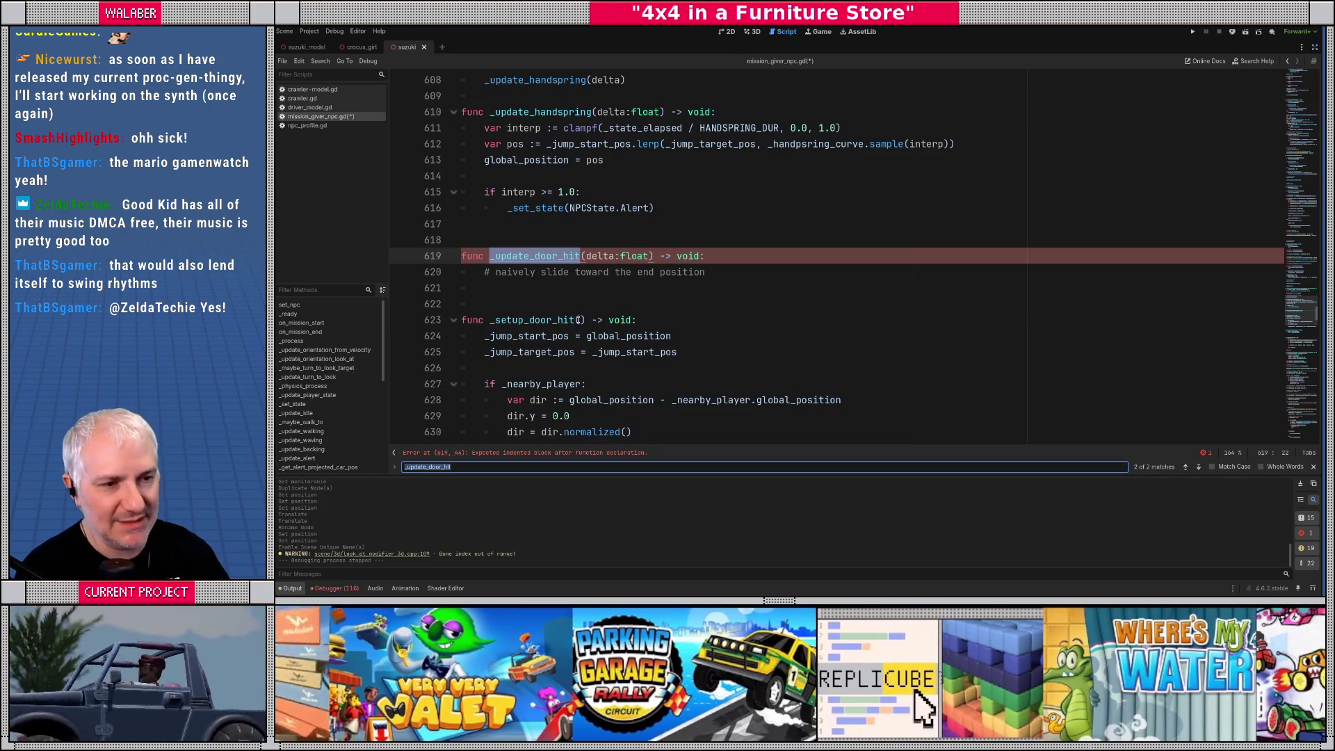
click(511, 287)
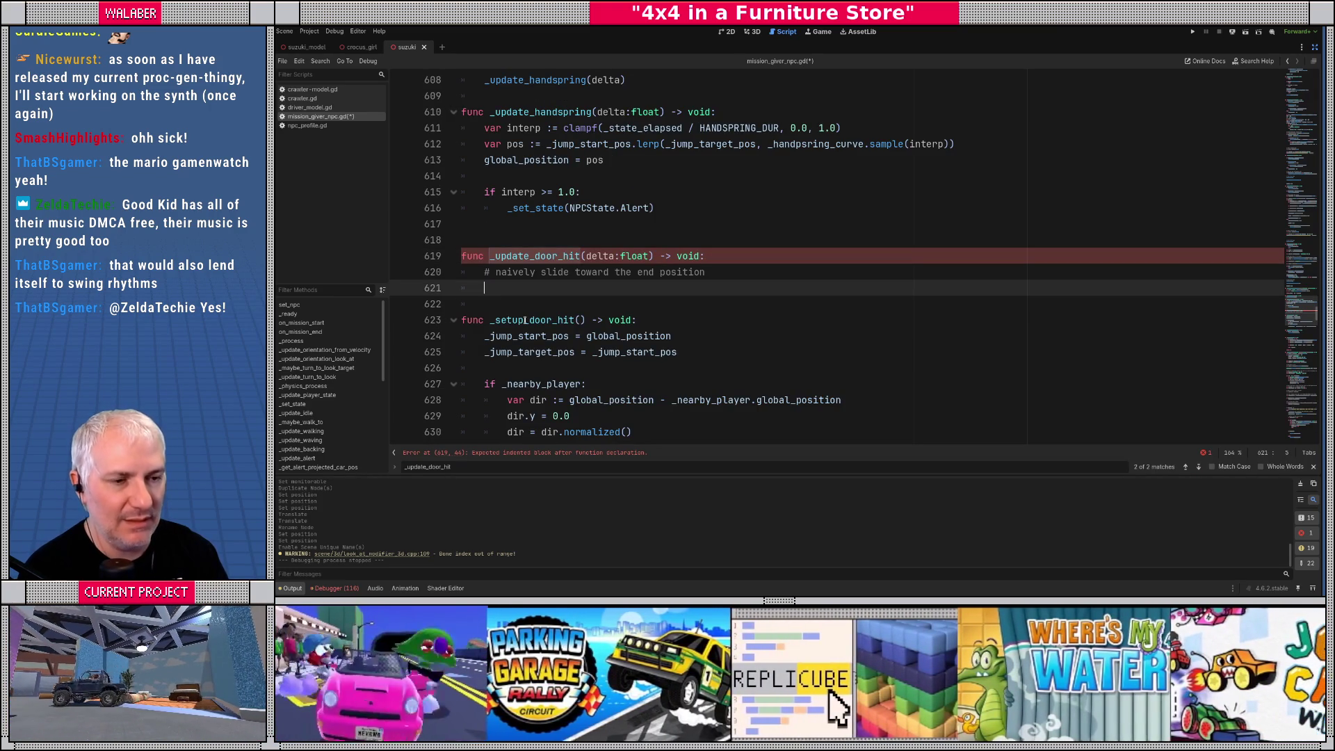
Set velocity from (_jump_target_pos - global_position), scaled with delta and 0.3
text(velocity = )
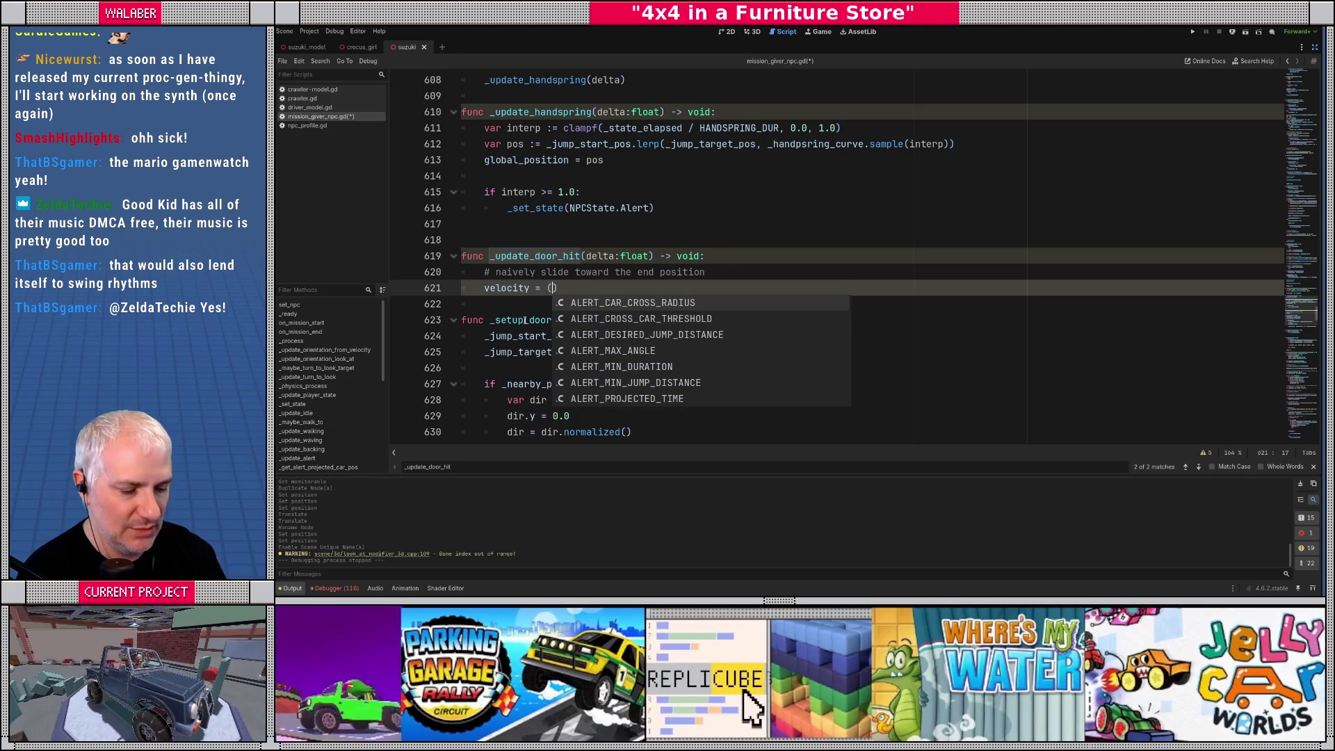
text((_jump)
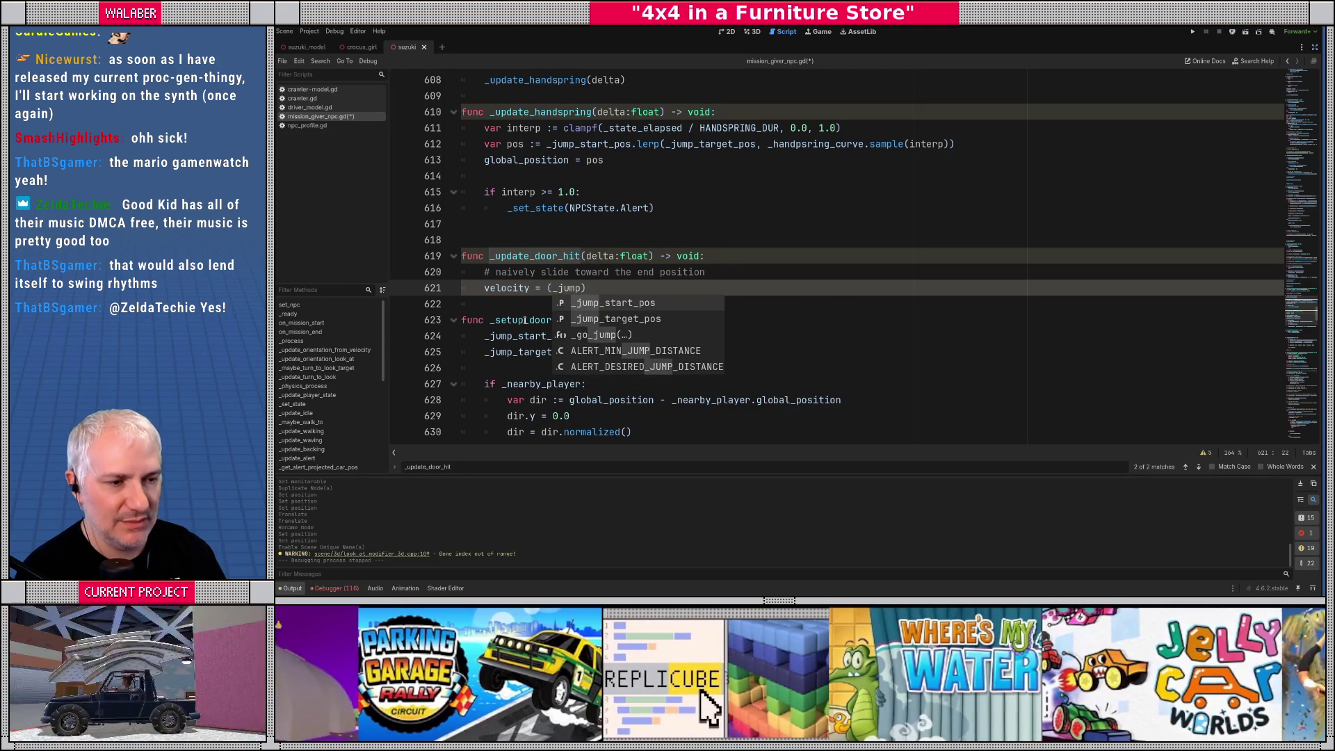
key(Down)
key(Return)
text(- glo)
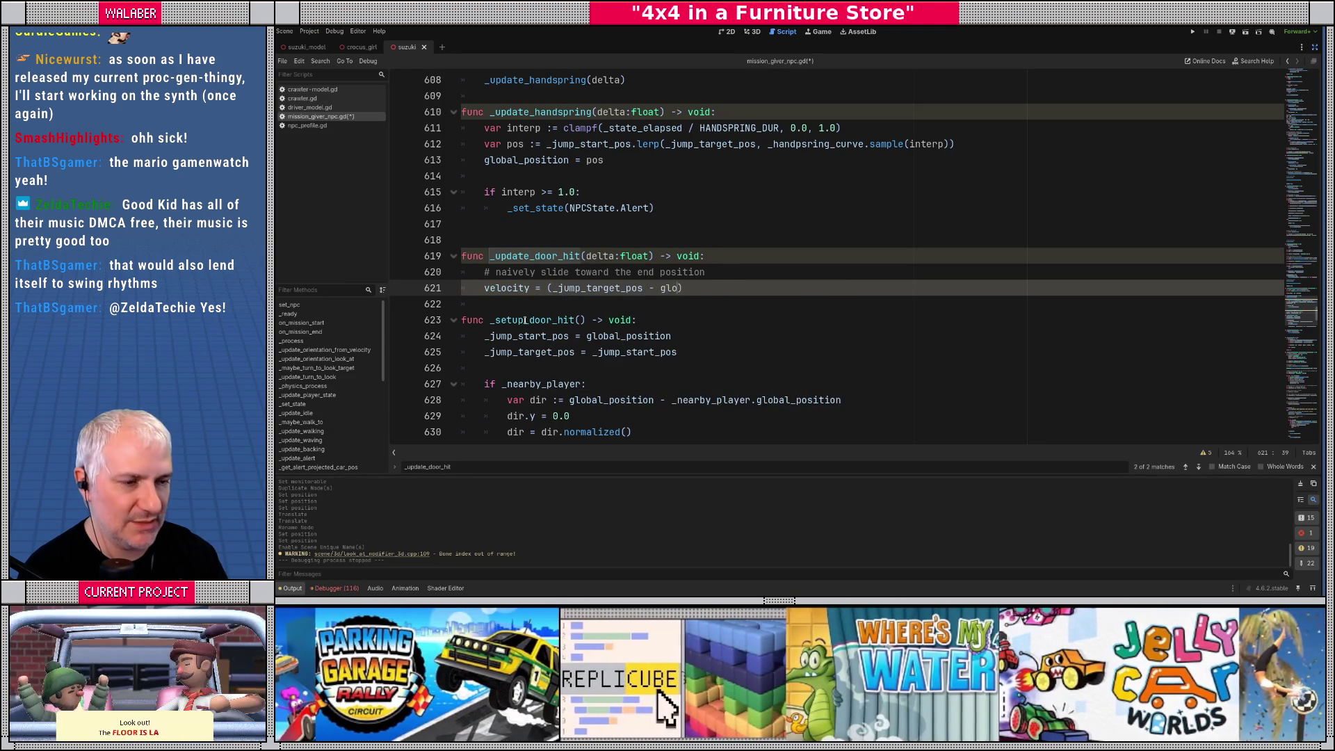
text(bal_p)
key(Return)
text()/. )
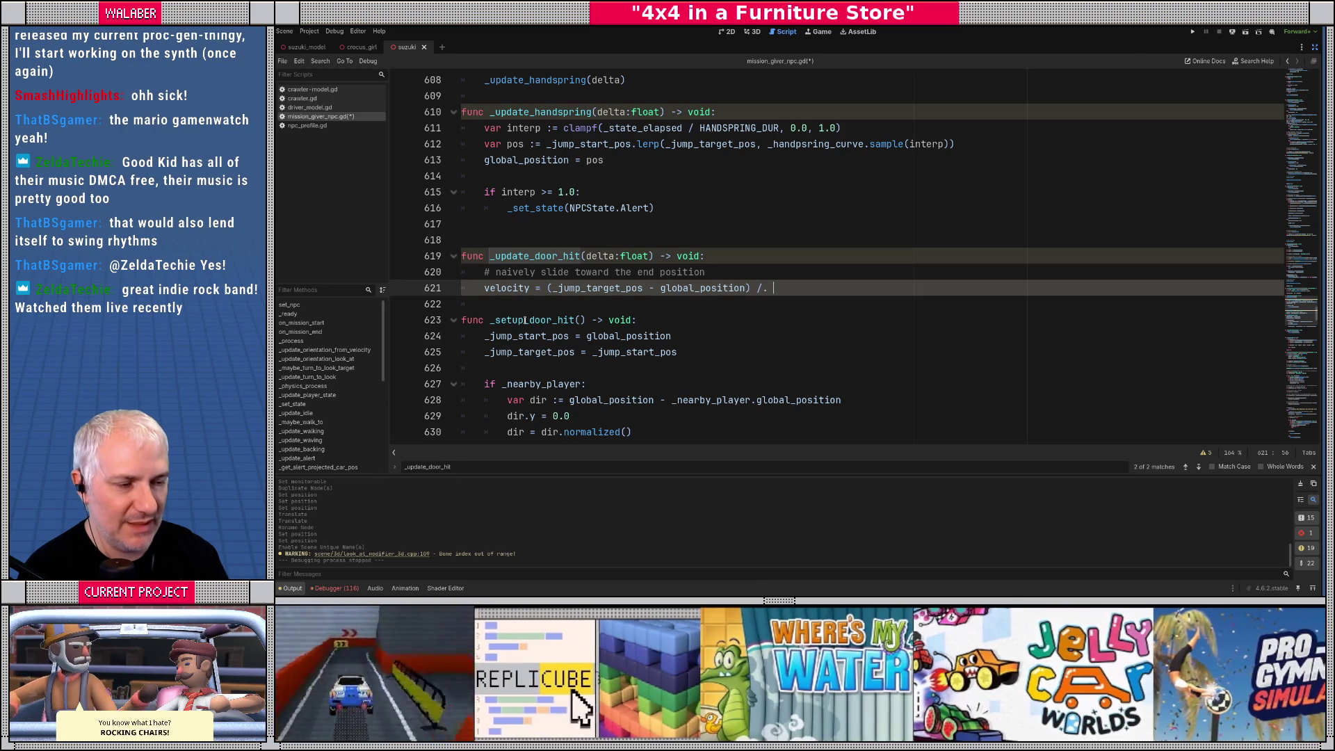
text(delta *0.3)
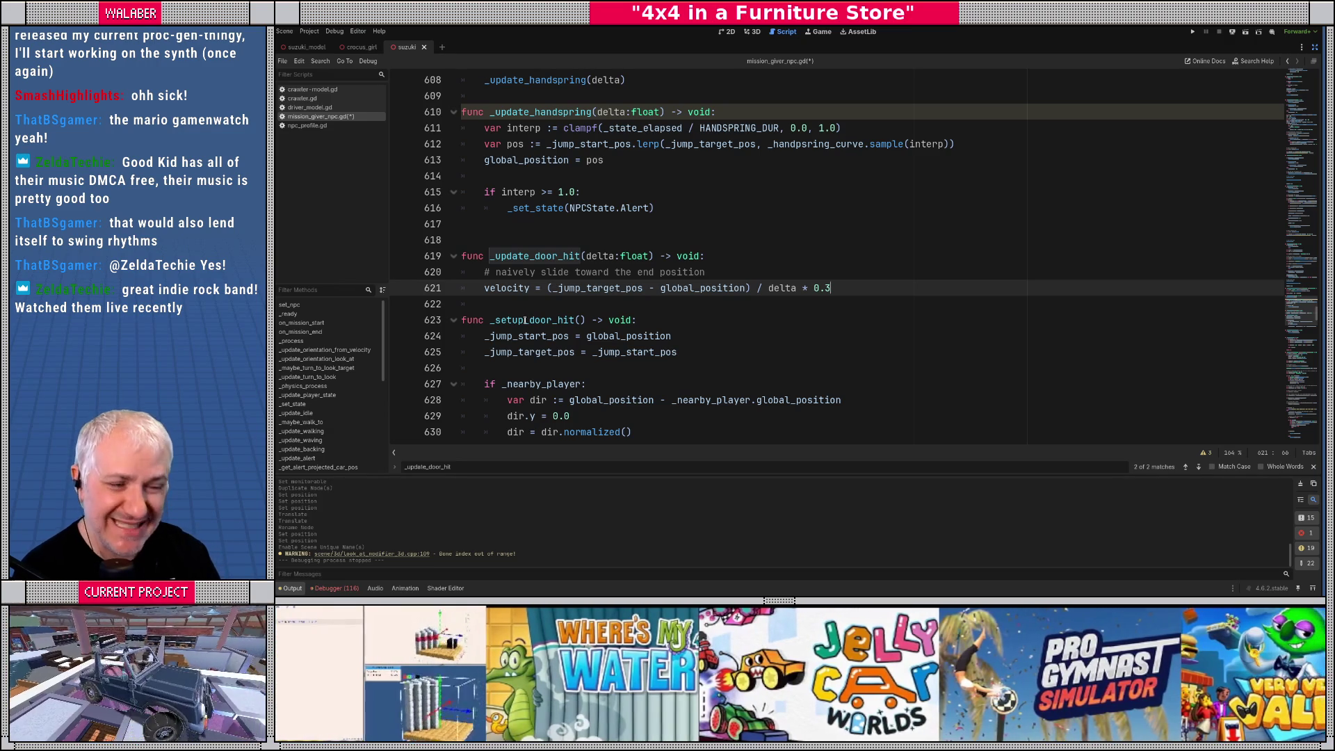
key(Return)
key(Return)
Compute dist as global_position.distance_to(_jump_target_pos)
text(va)
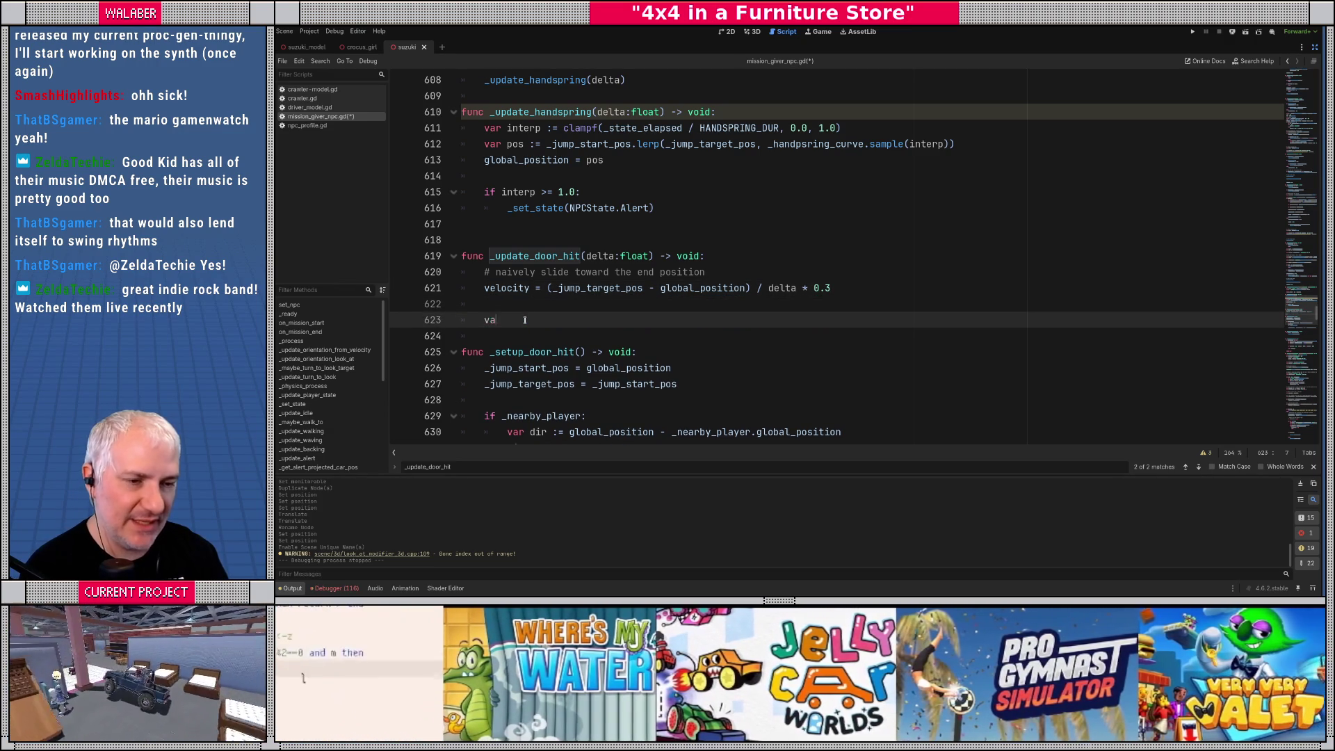
text(r dist := g)
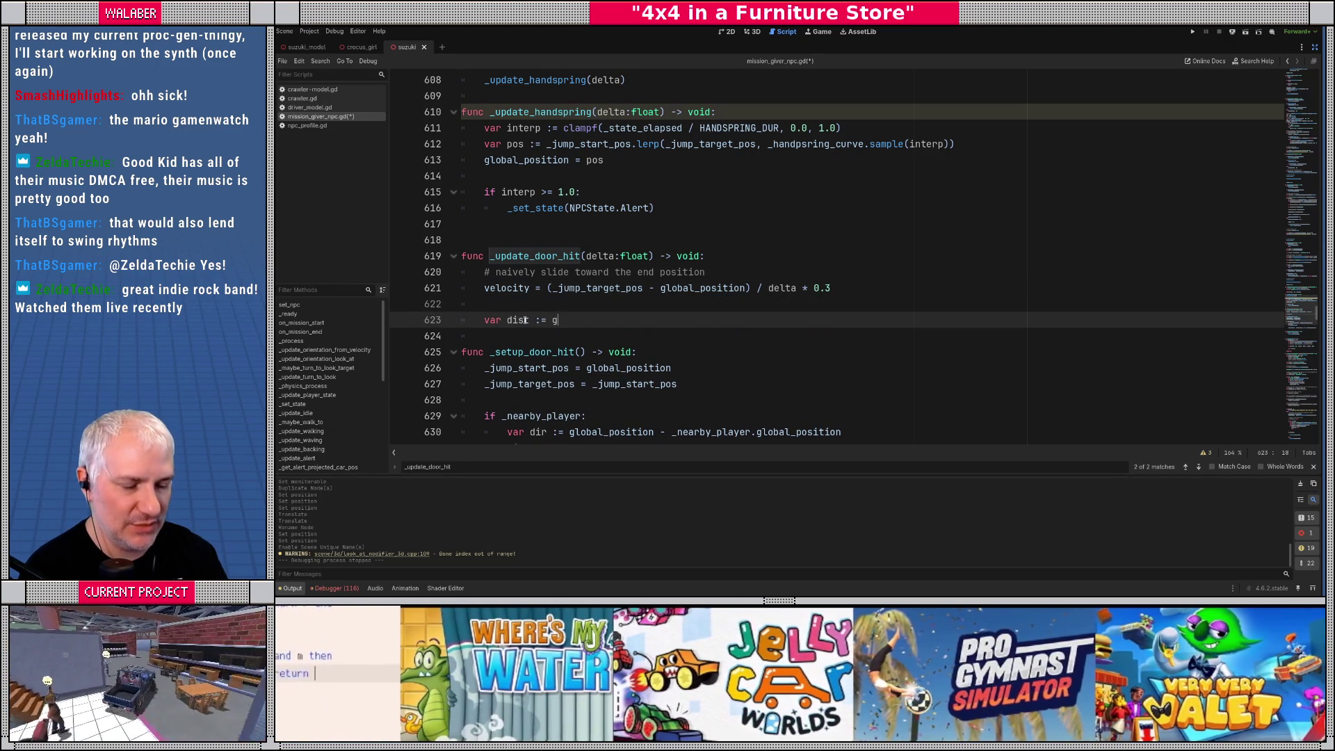
text(lobal_po)
key(Return)
text(.dista)
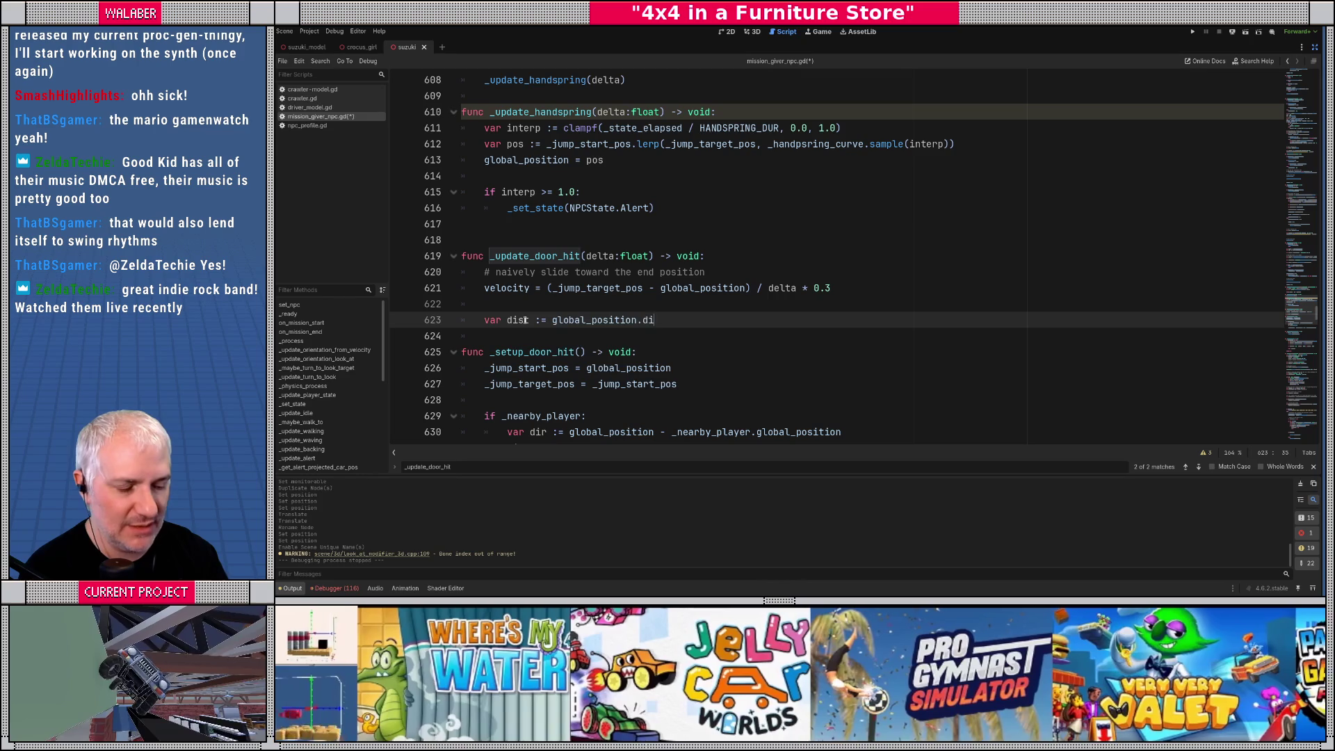
key(Return)
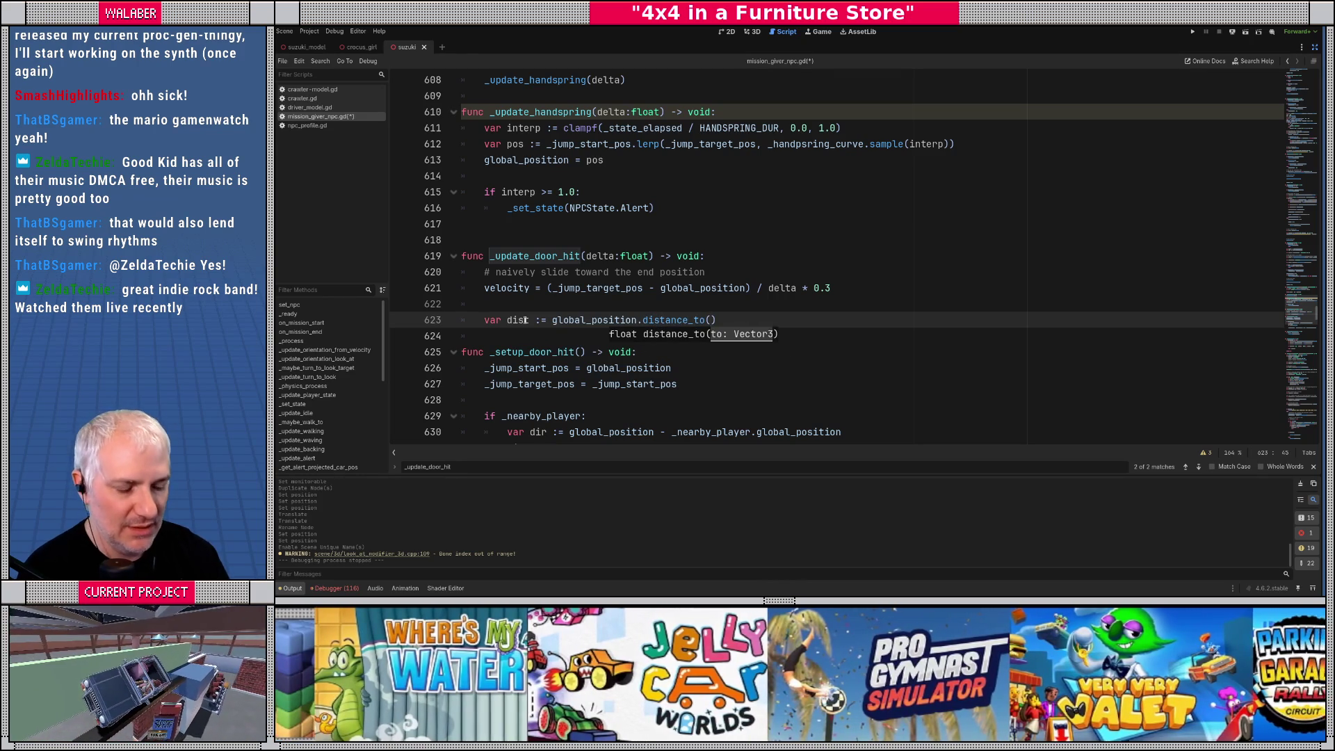
text(_jump_tar)
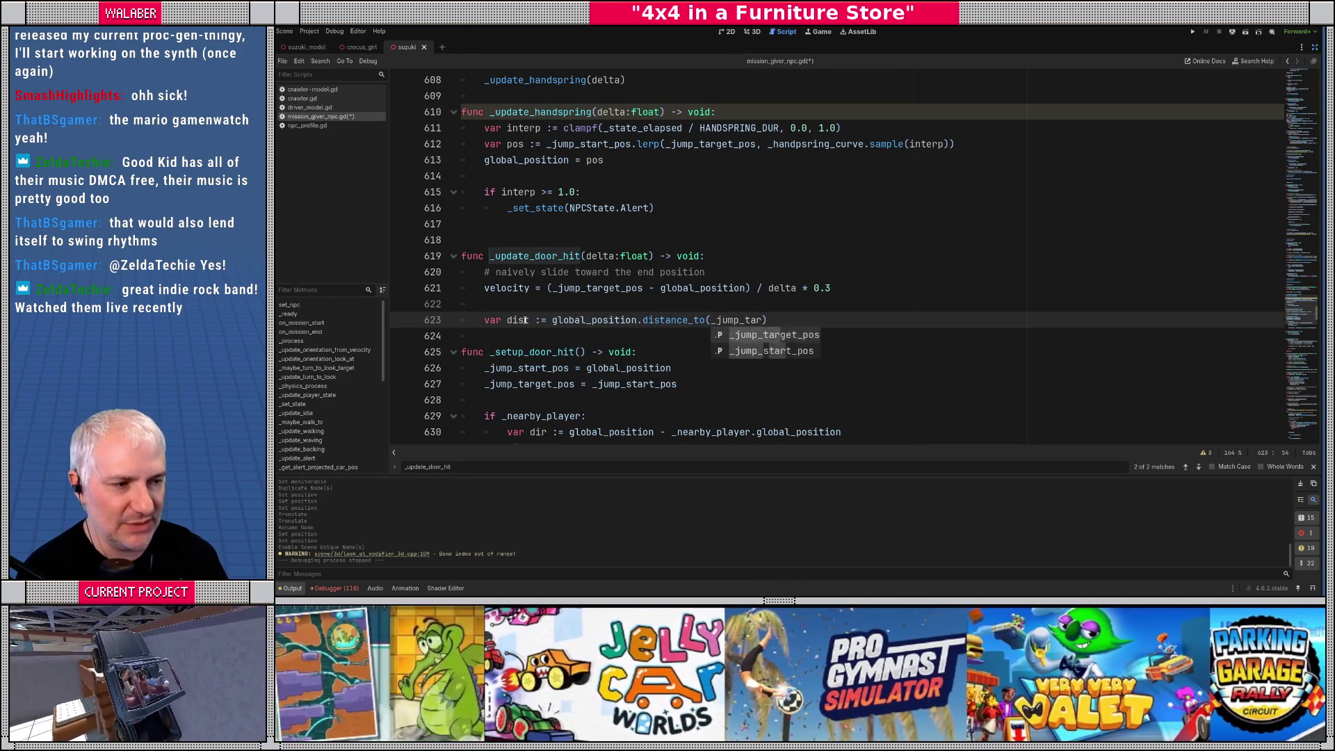
key(Return)
key(End)
key(Return)
Switch to NPCState.Alert when dist <= 0.3, then save the script
text(if dist <= )
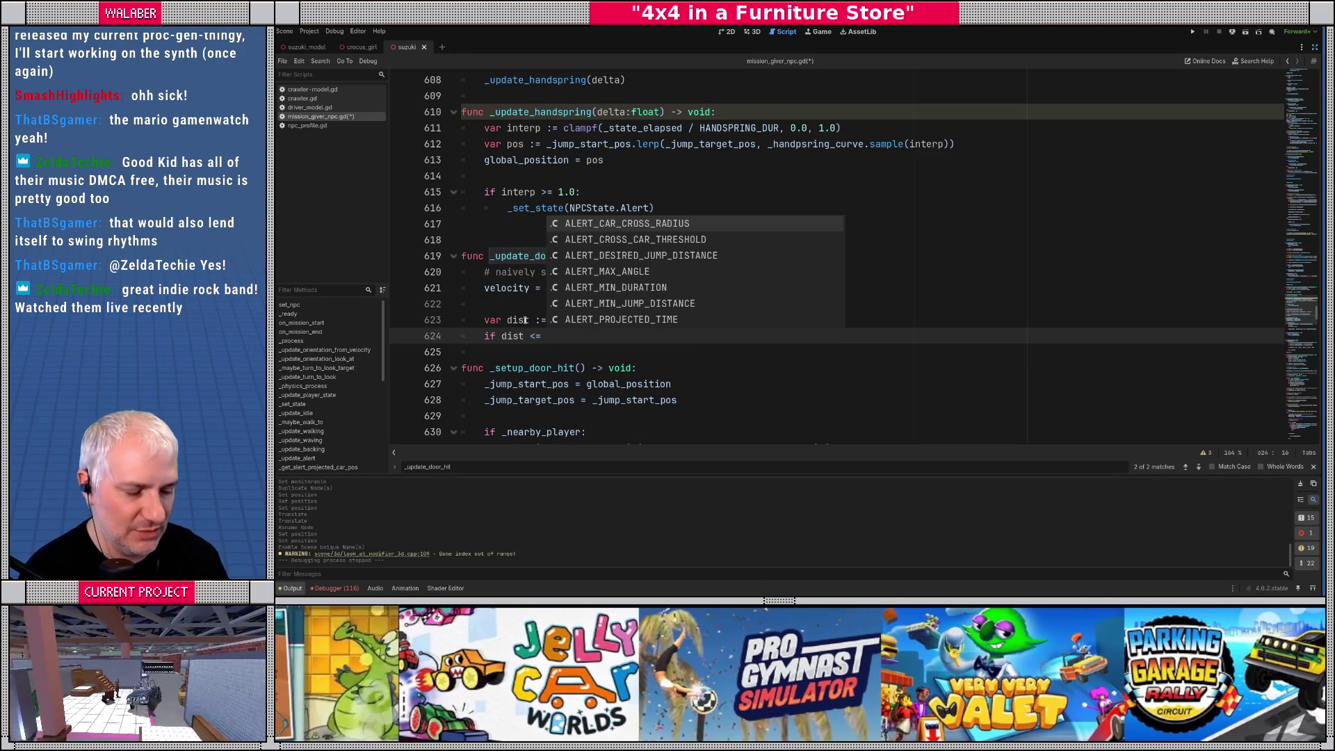
text(0.)
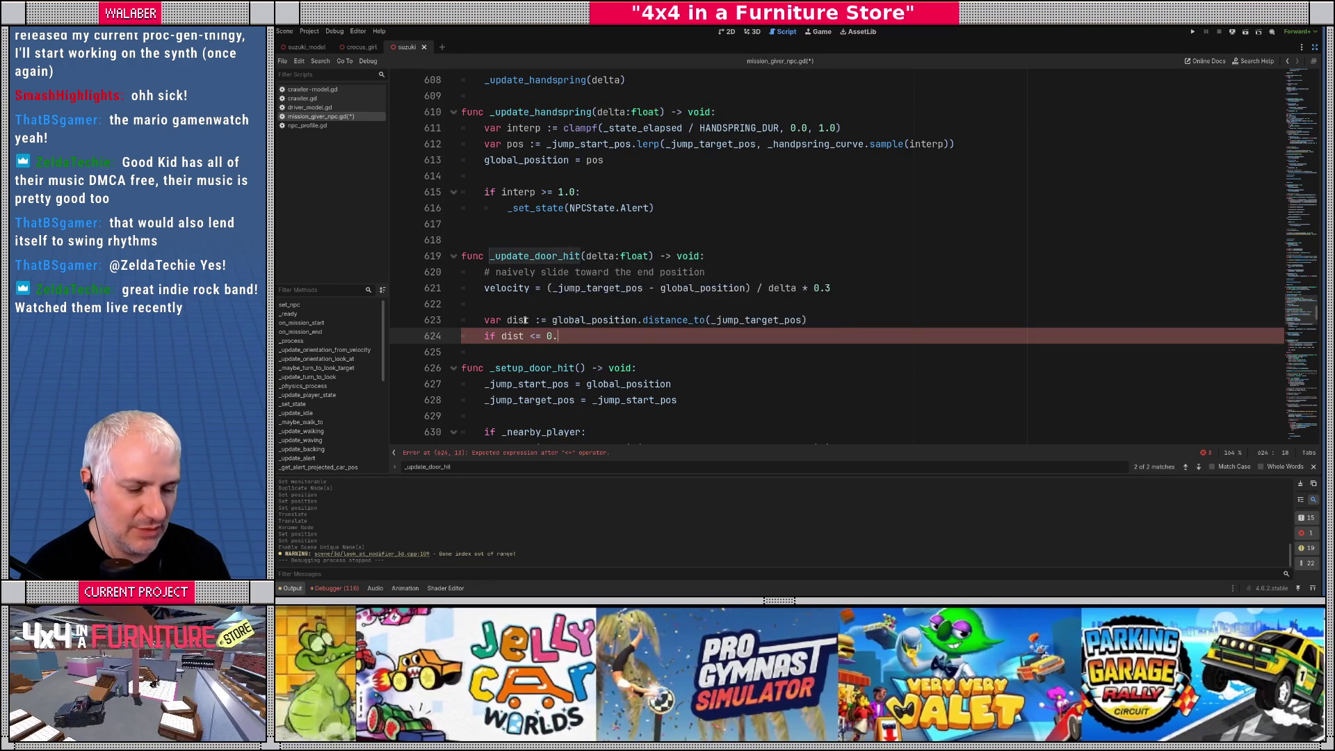
text(3:)
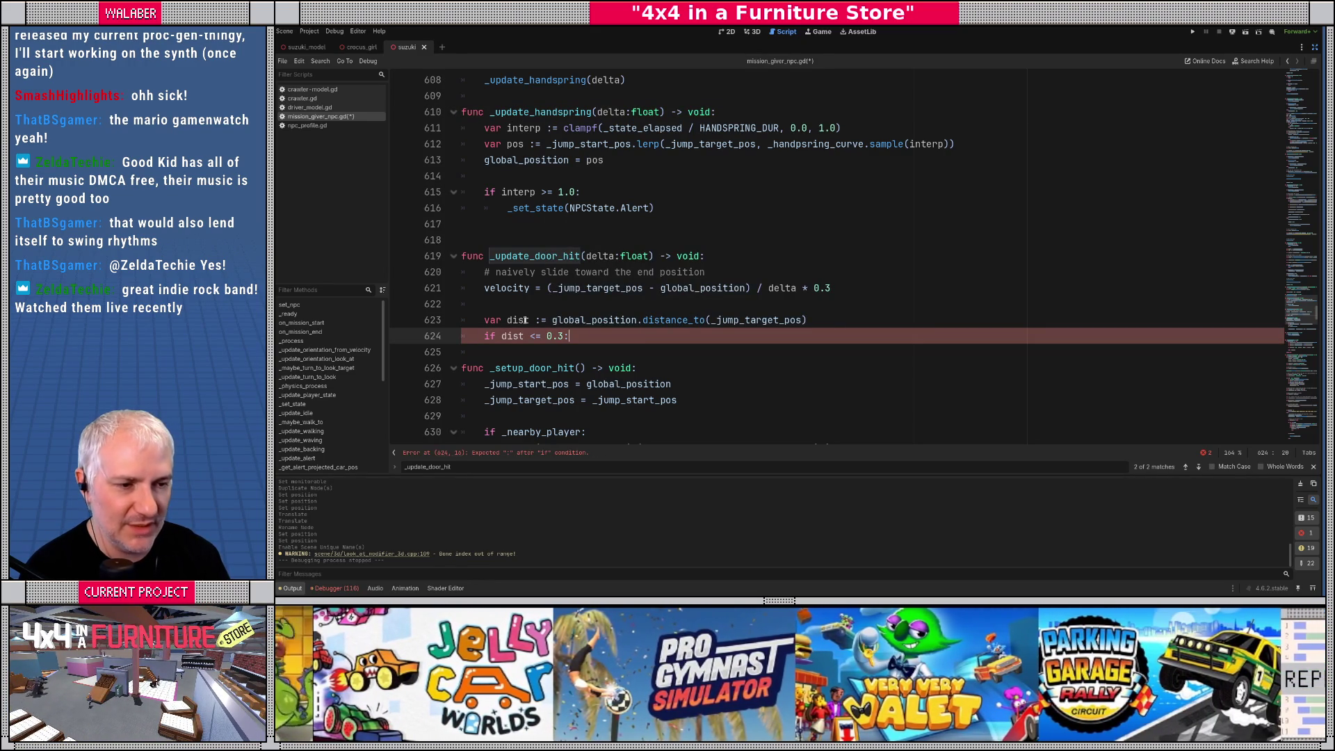
key(Return)
text(_set_st)
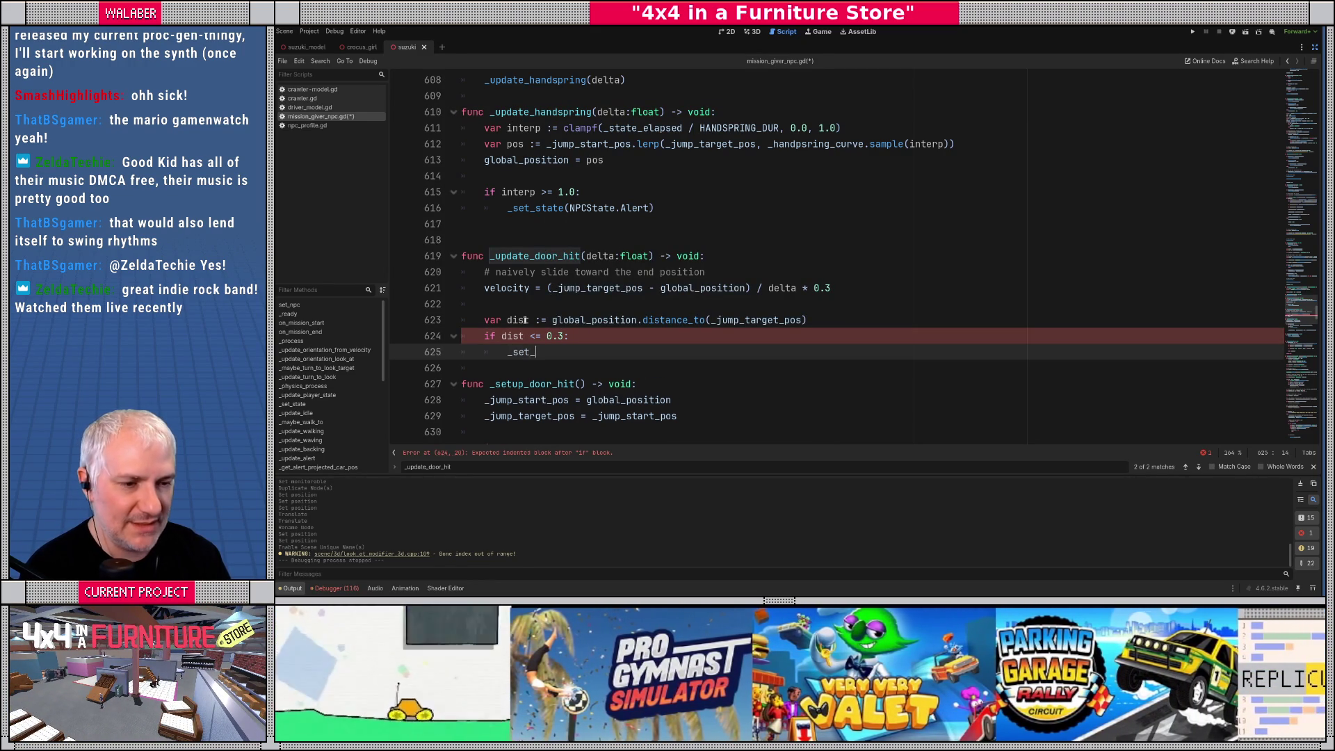
key(Return)
text(NPCS)
key(Return)
text(.al)
key(Return)
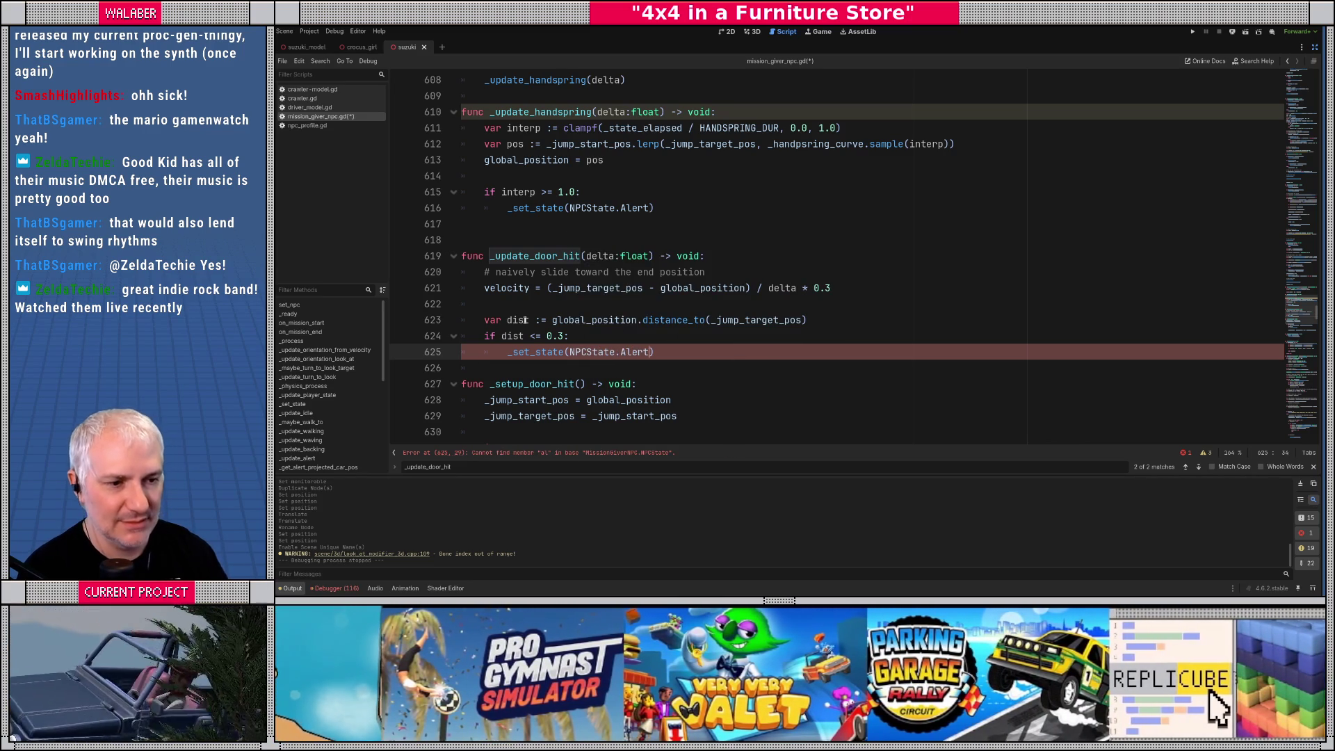
key(Down)
key(Return)
key(Return)
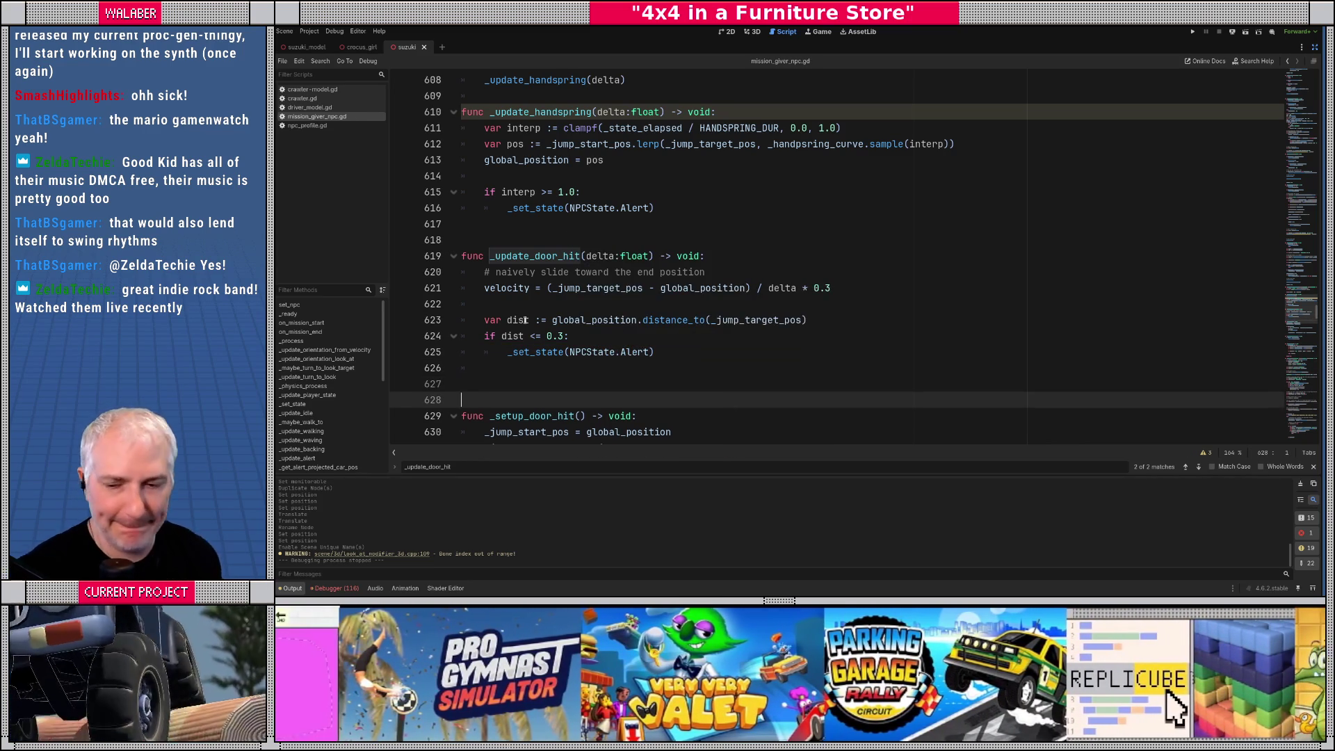
key(ctrl+s)
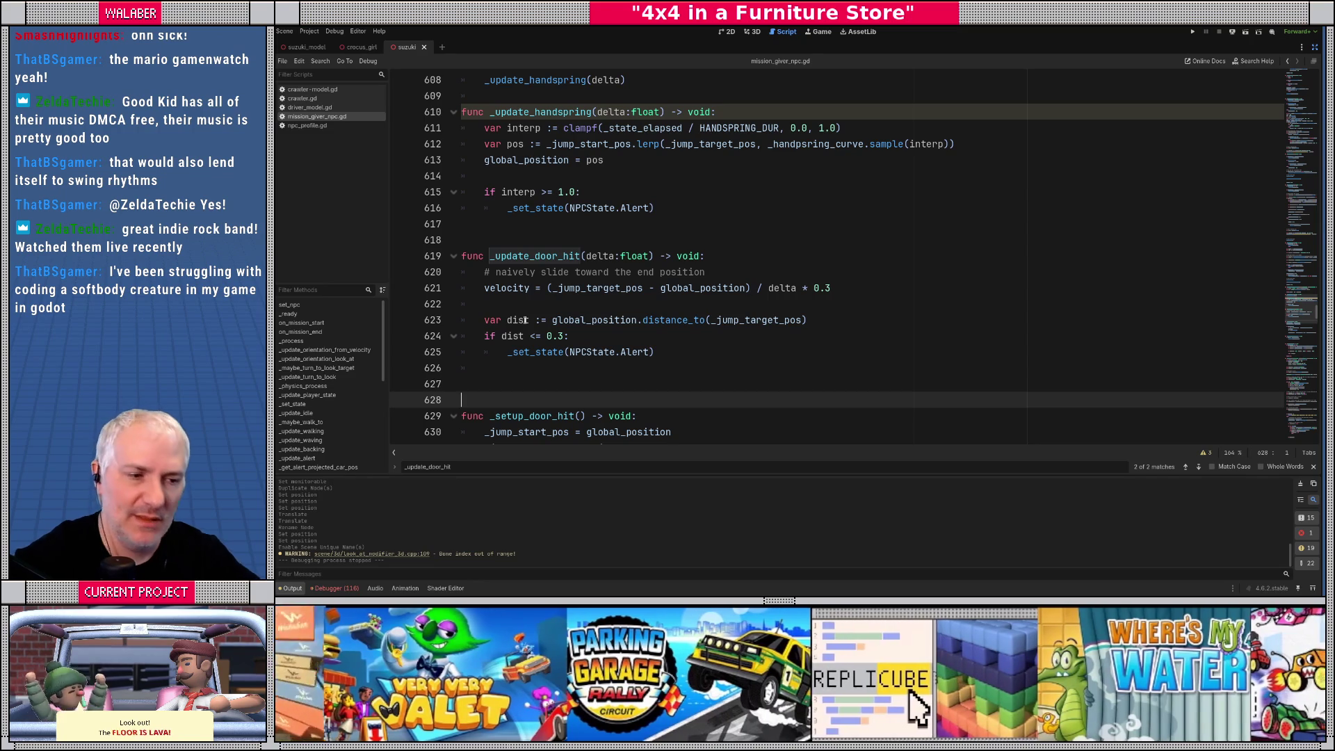
Search the script for 'update_' to reach the BackingAway case in the orientation match
key(ctrl+f)
text(update_)
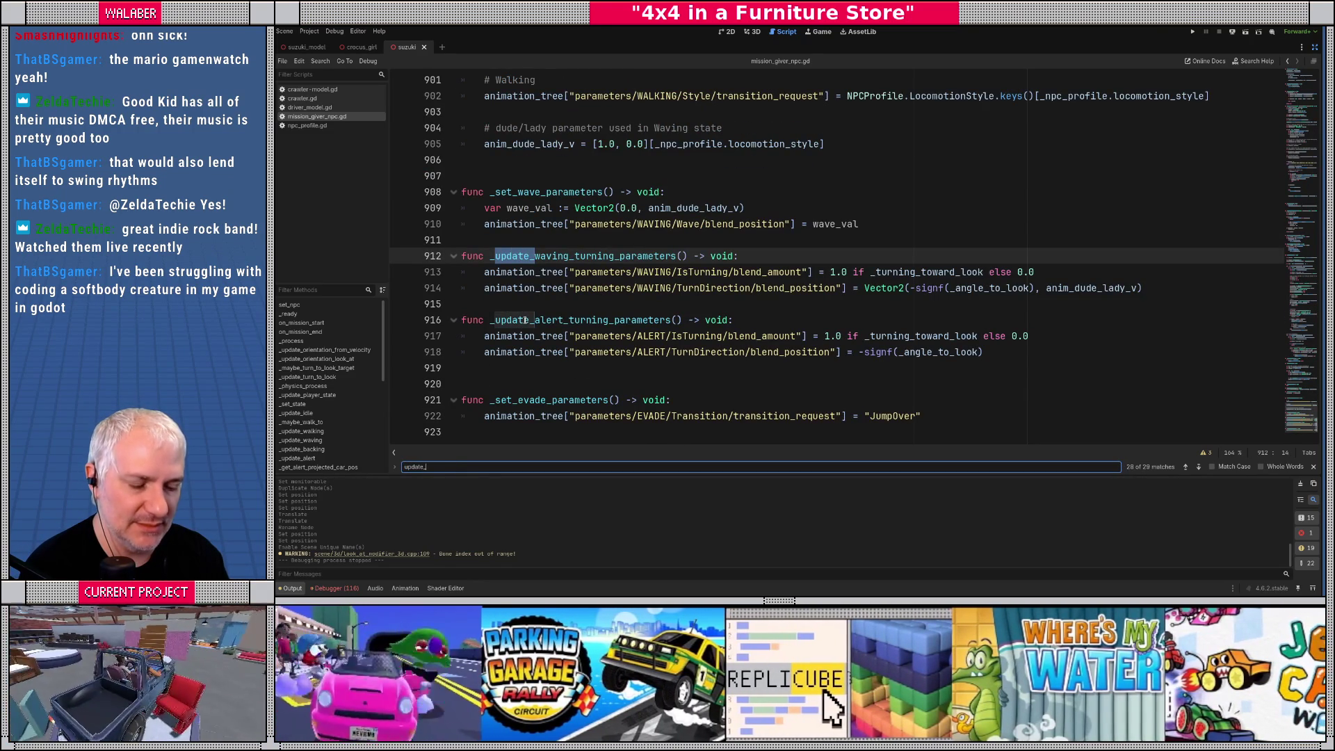
key(shift+Return)
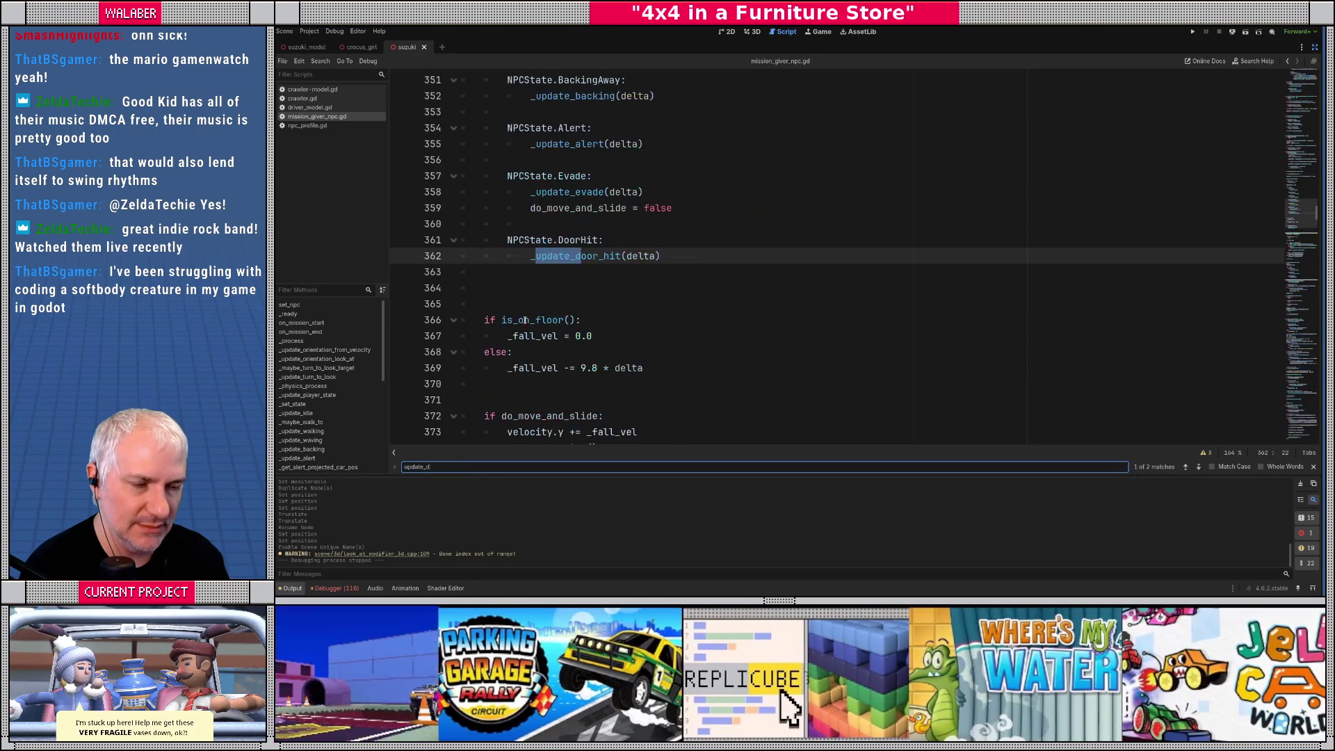
key(Escape)
scroll(685, 232, up, 5)
scroll(642, 240, up, 10)
scroll(617, 241, up, 13)
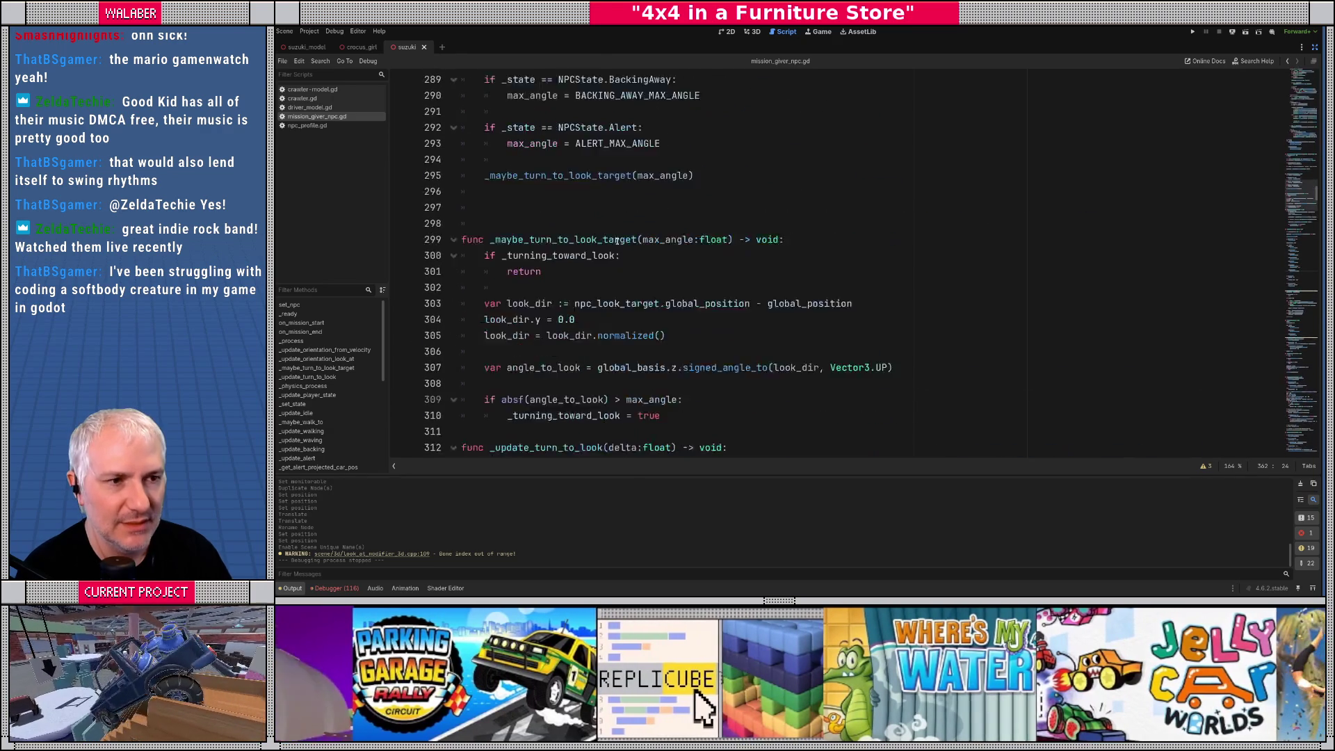
scroll(617, 241, up, 3)
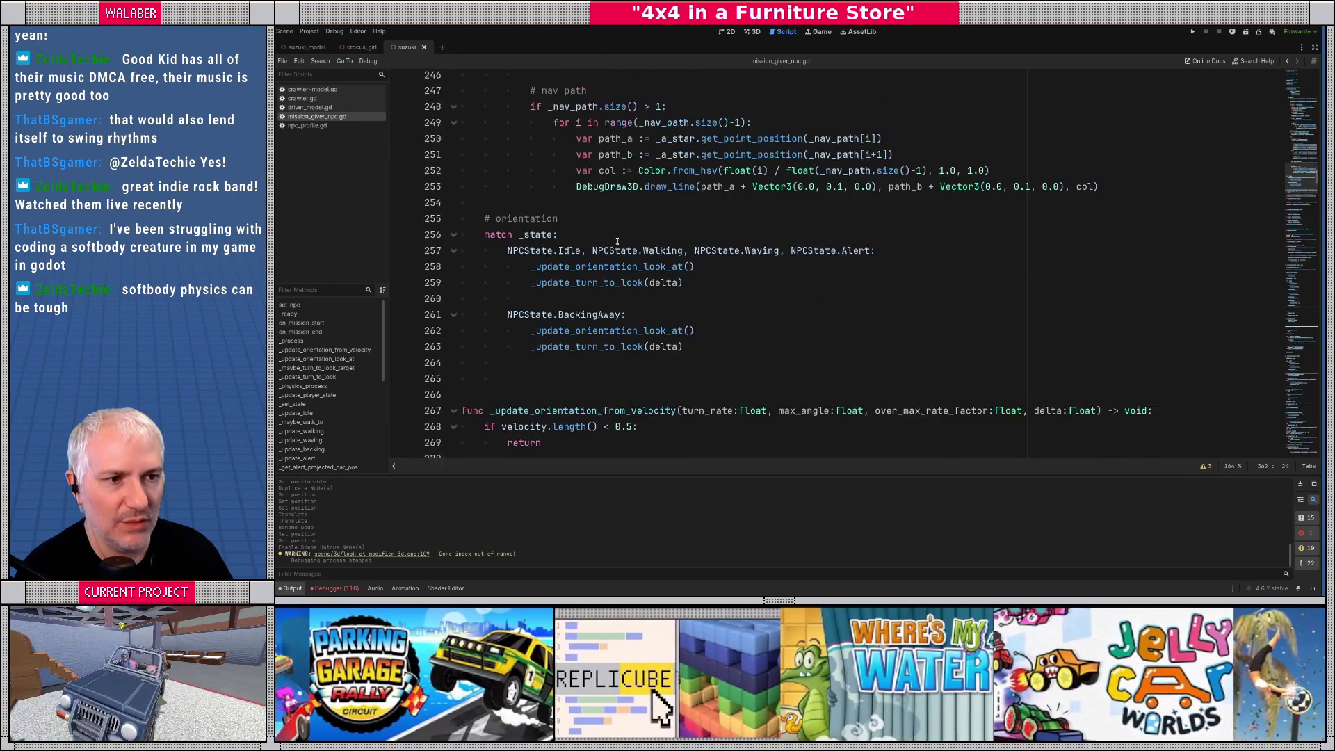
scroll(660, 250, down, 2)
Add an NPCState.DoorHit case calling _update_orientation_look_at() and _update_turn_to_look(delta)
click(701, 262)
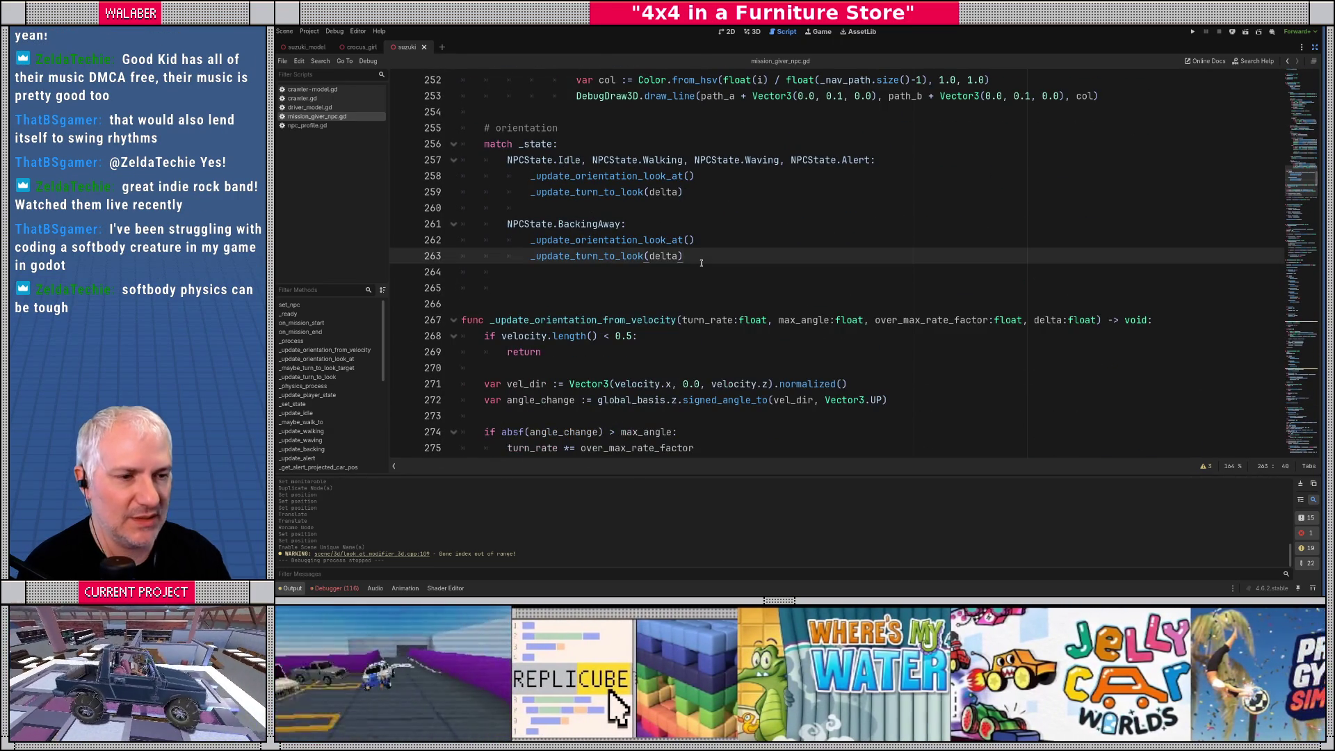
key(Return)
key(Return)
text(NPCState.)
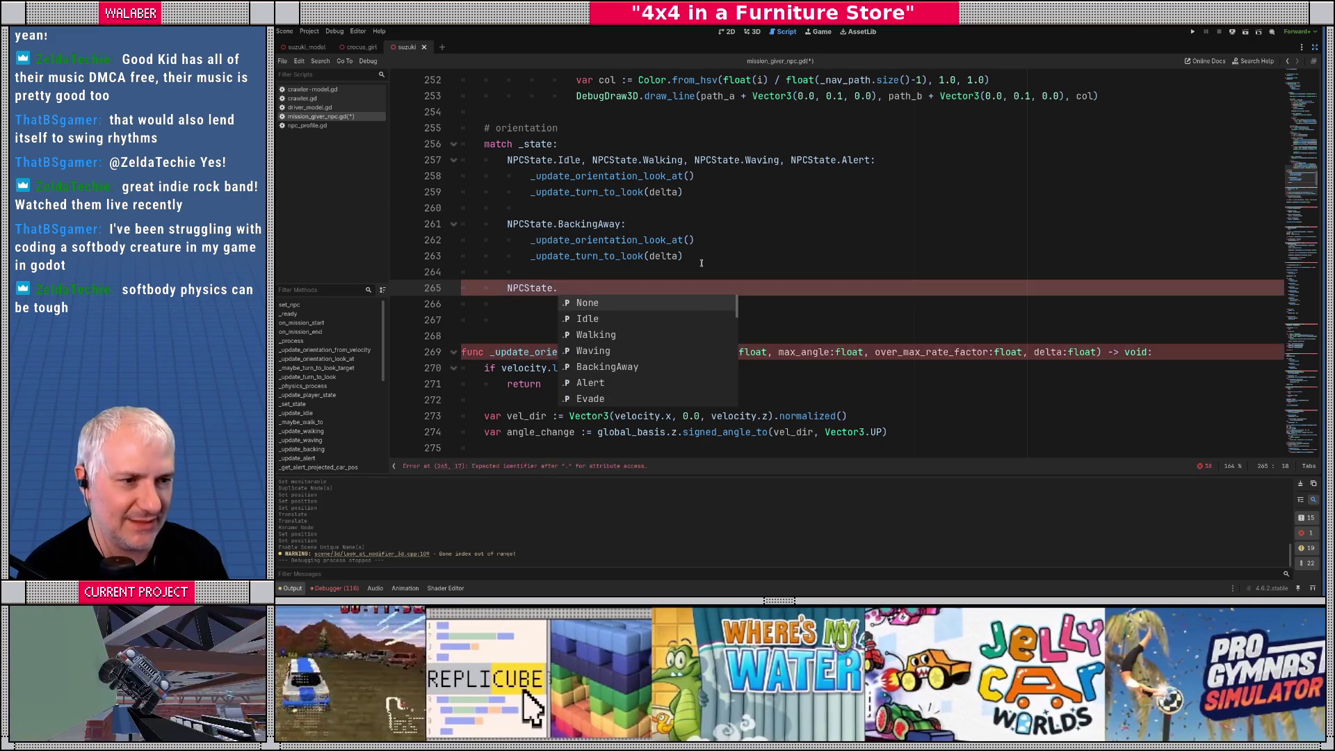
text(DoorHit:)
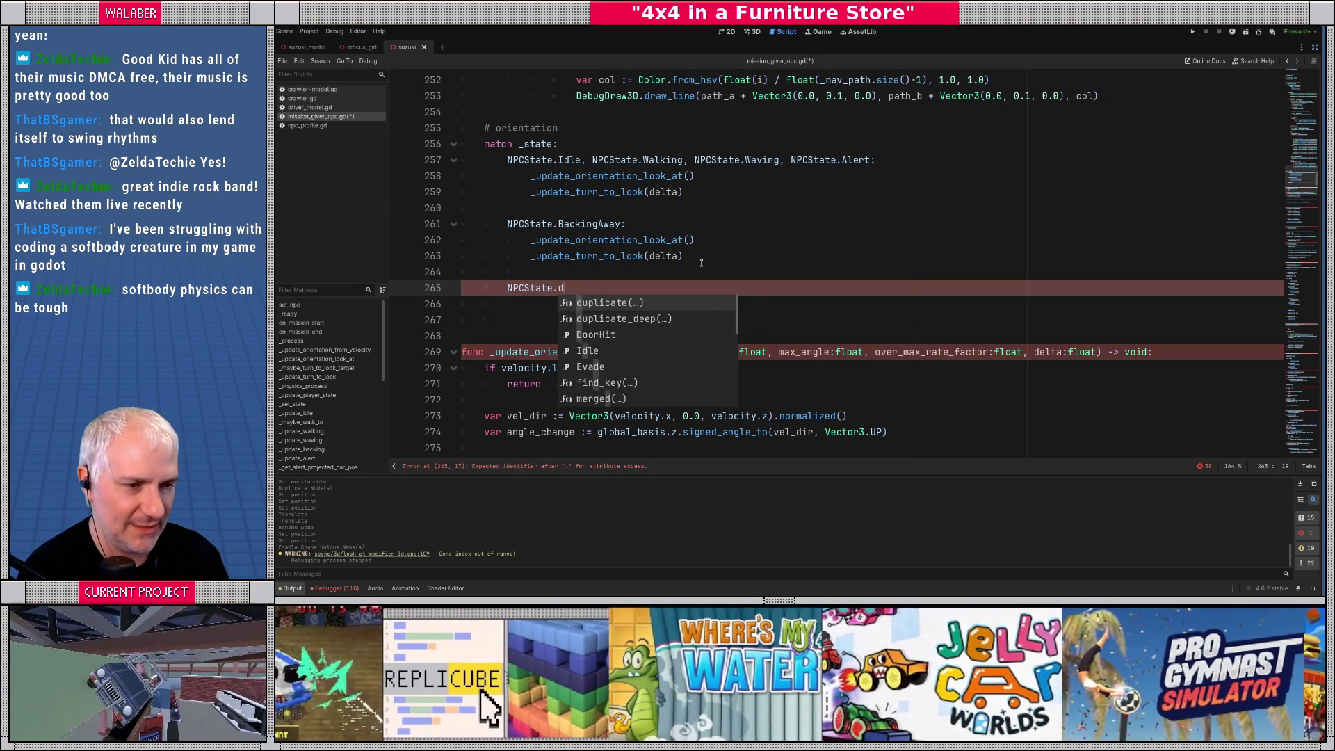
key(Return)
text(_update_ori)
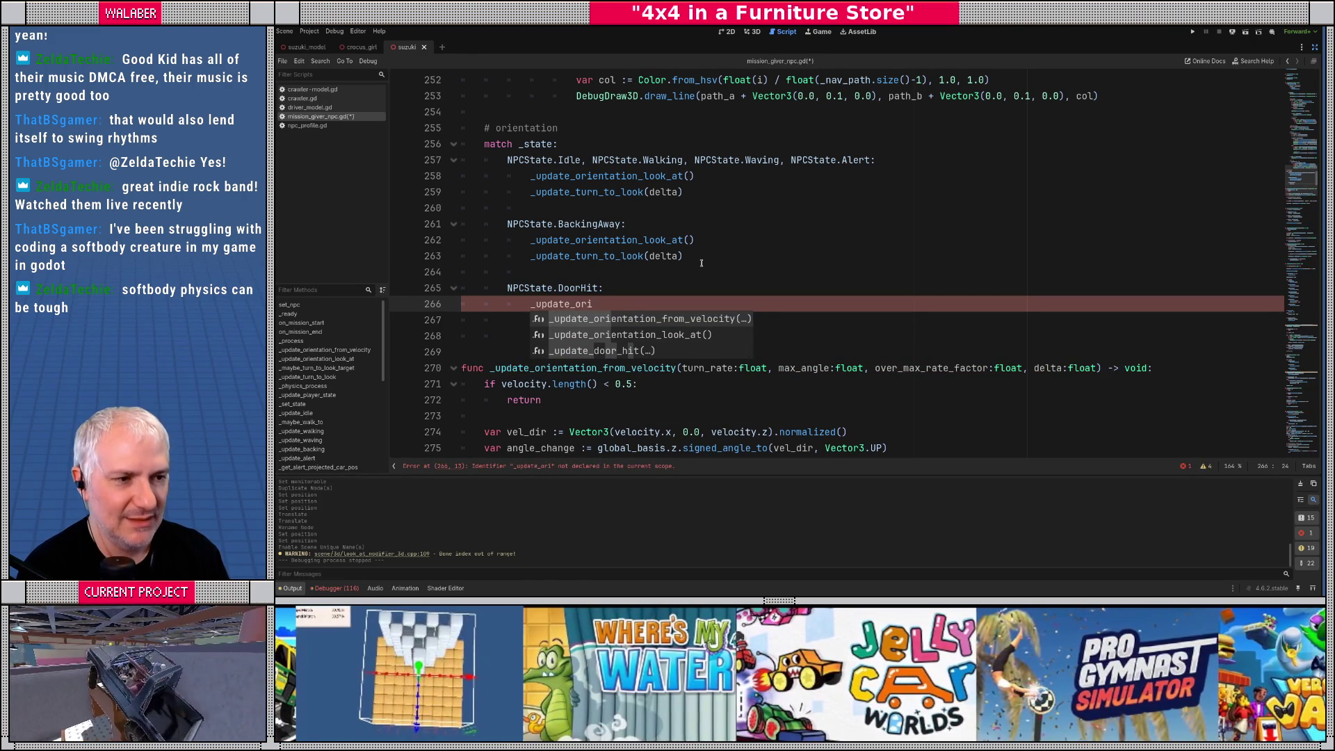
key(Down)
key(Return)
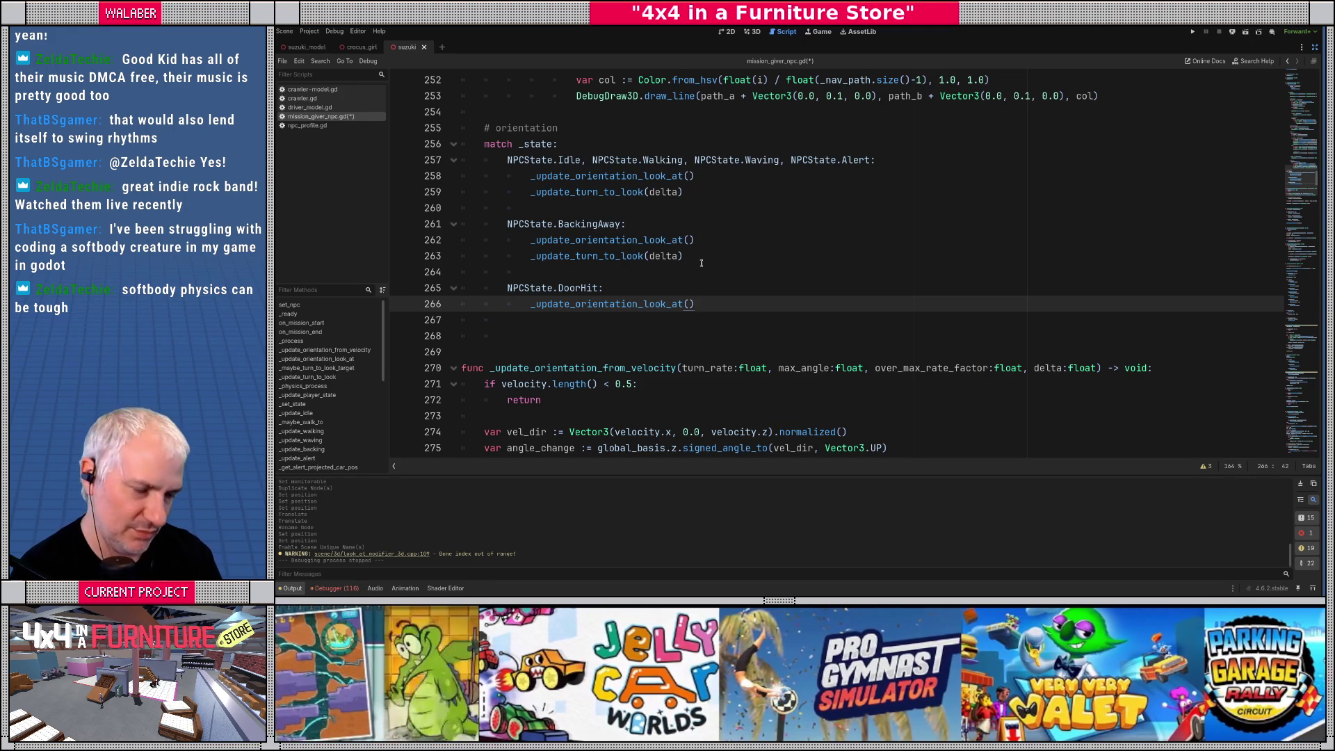
key(Return)
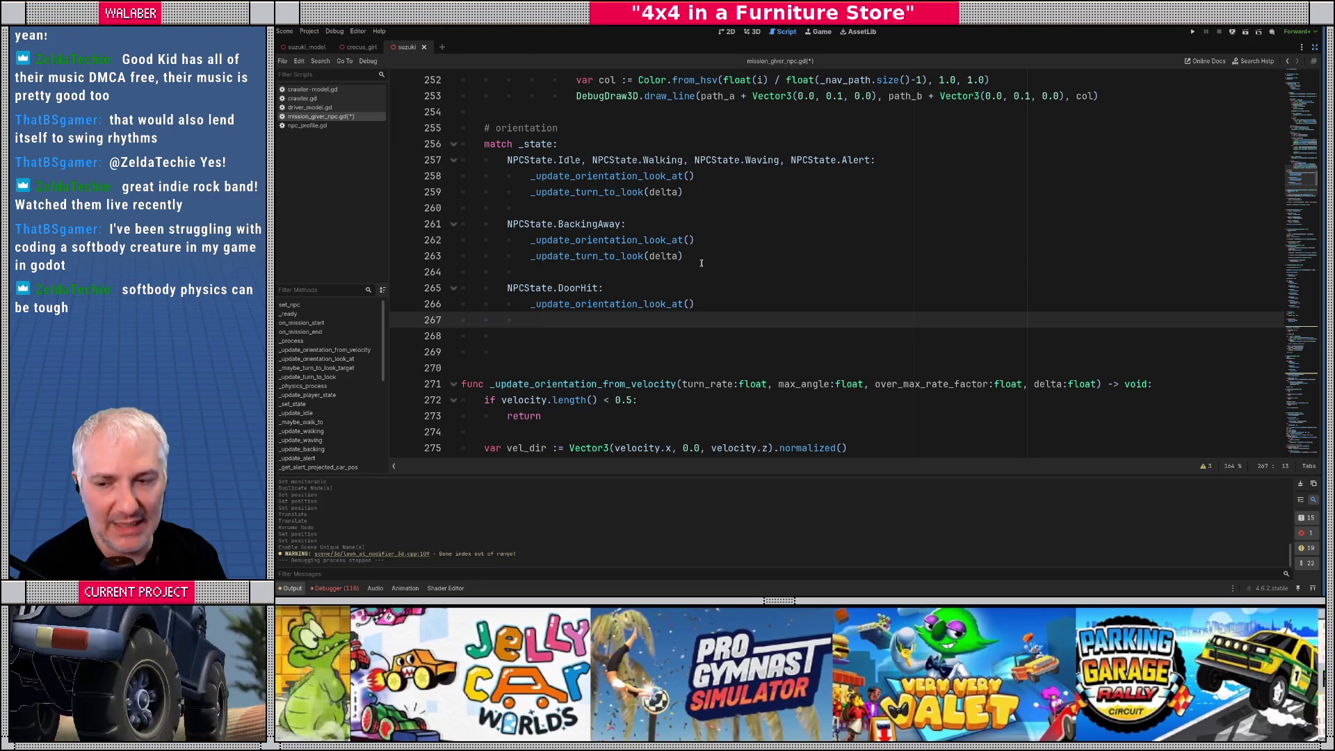
text(_update_turn_t)
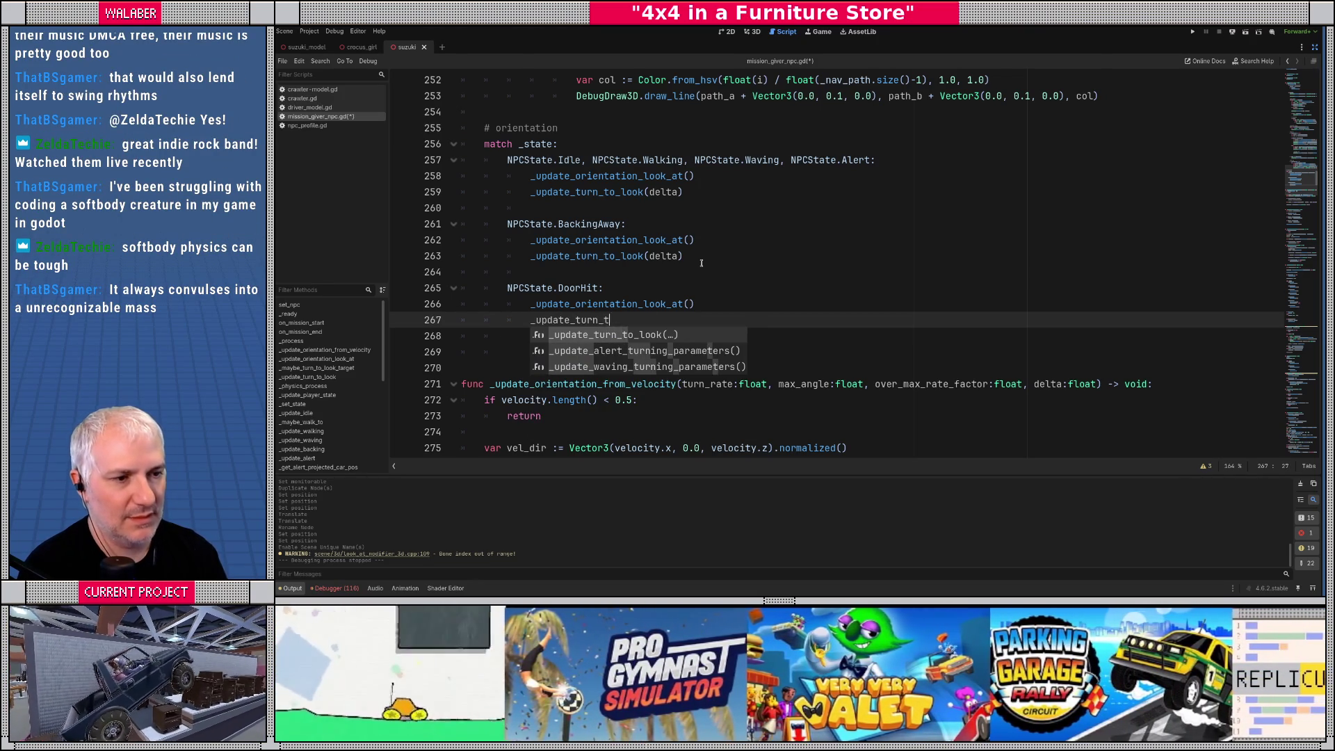
key(Return)
text(dela)
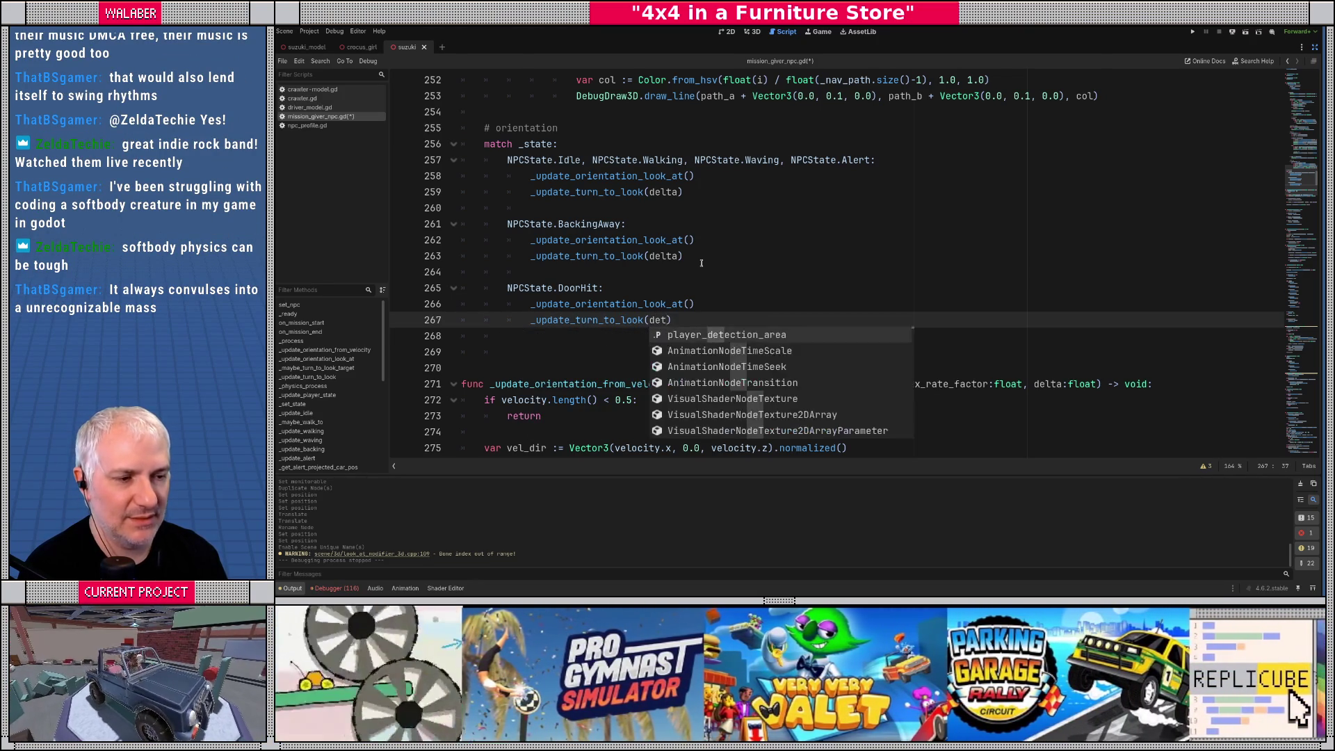
text(ta)
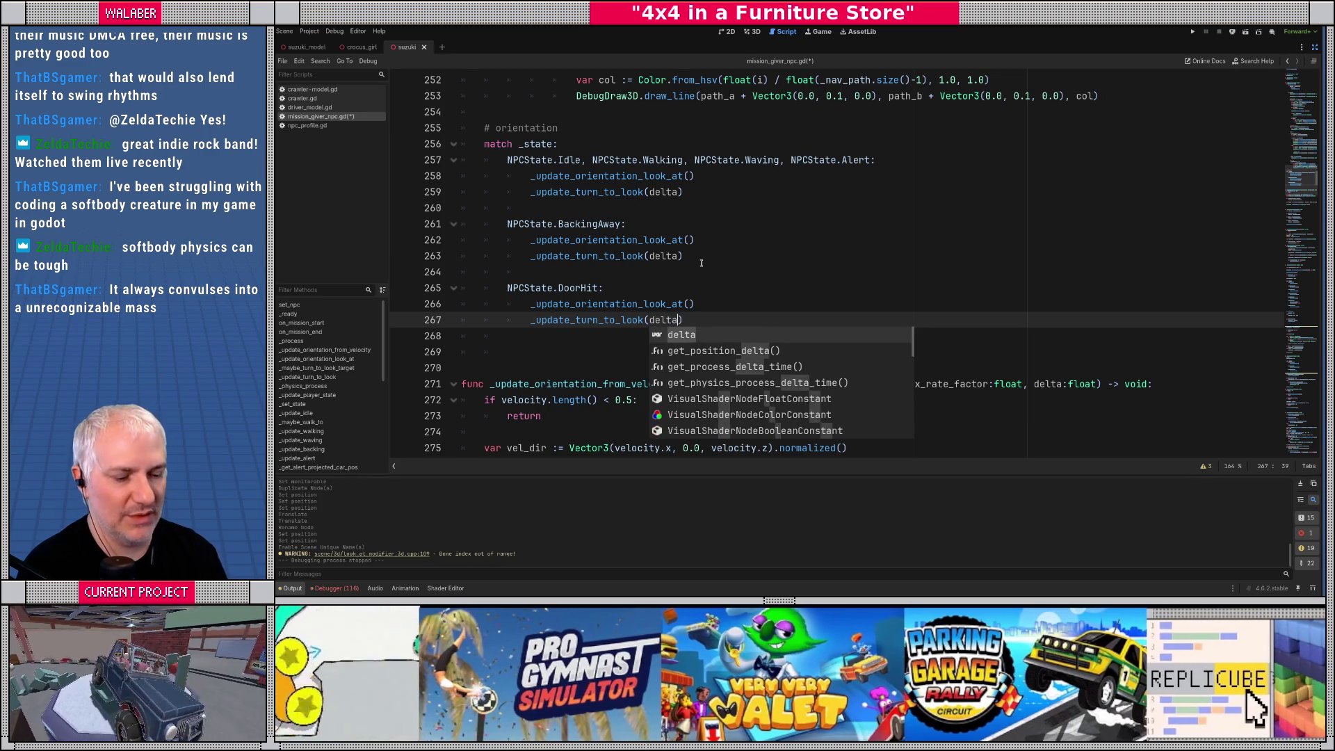
key(ctrl+s)
Remove stray indentation below the new case and jump to _update_turn_to_look's definition
click(616, 285)
click(644, 320)
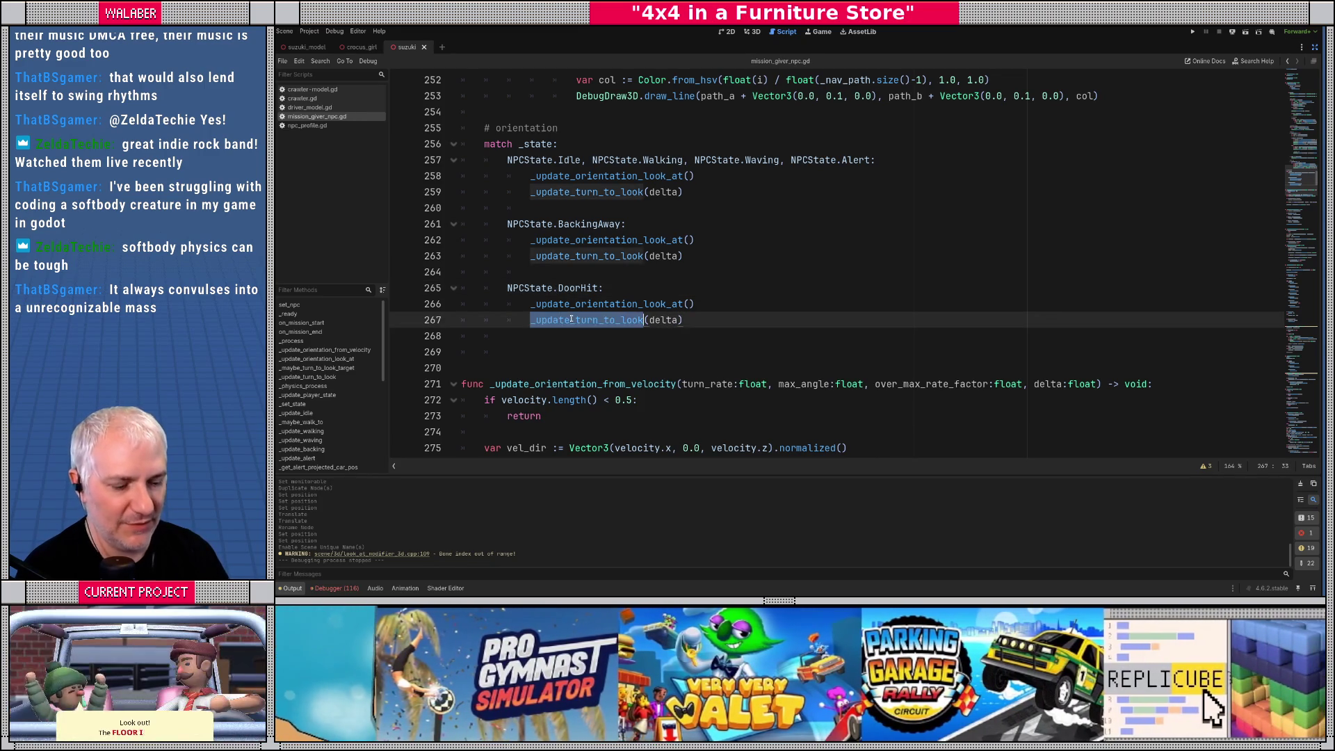
click(556, 336)
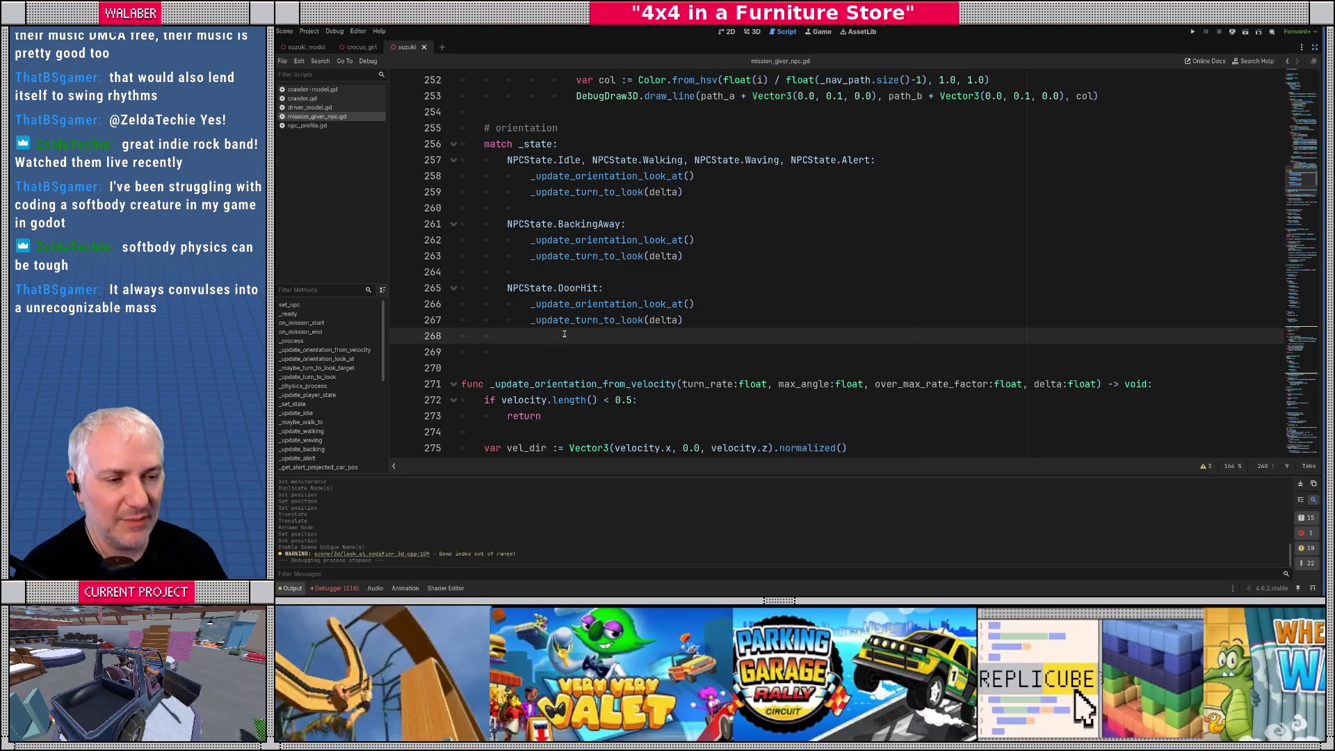
double_click(568, 320)
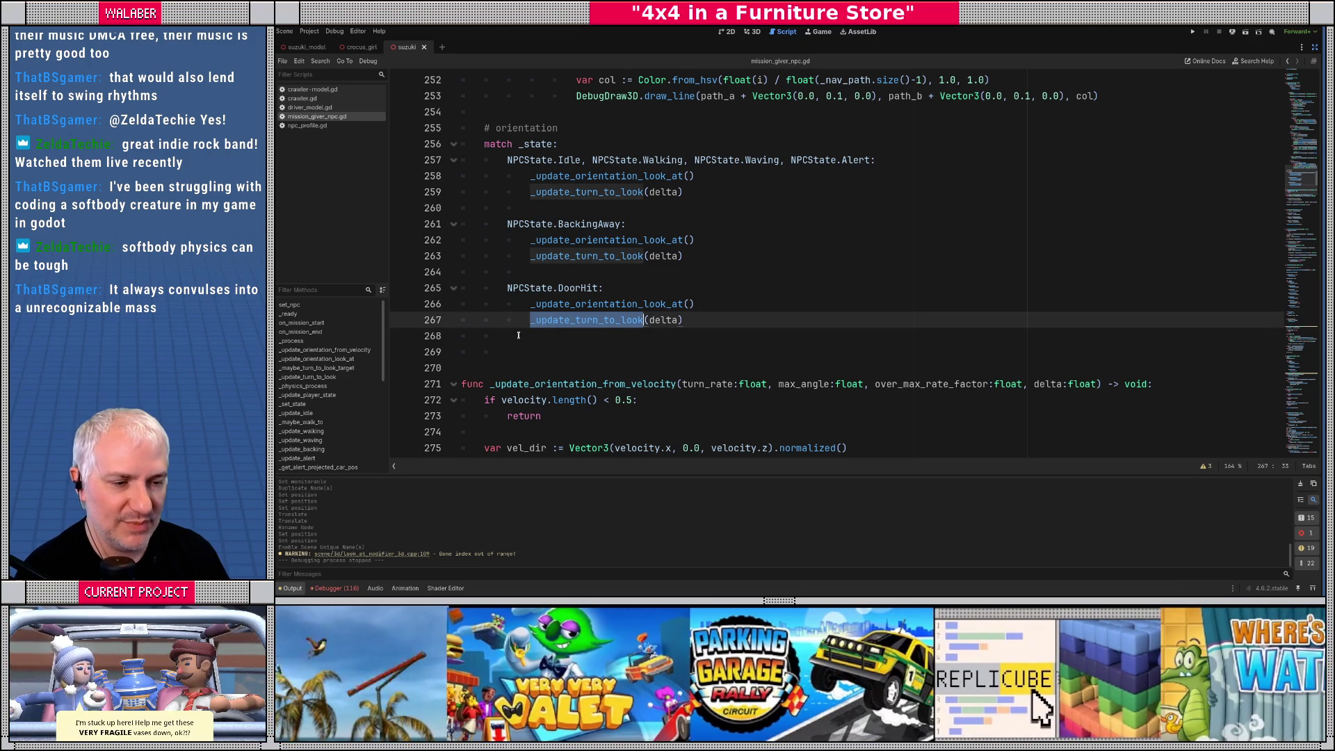
click(490, 351)
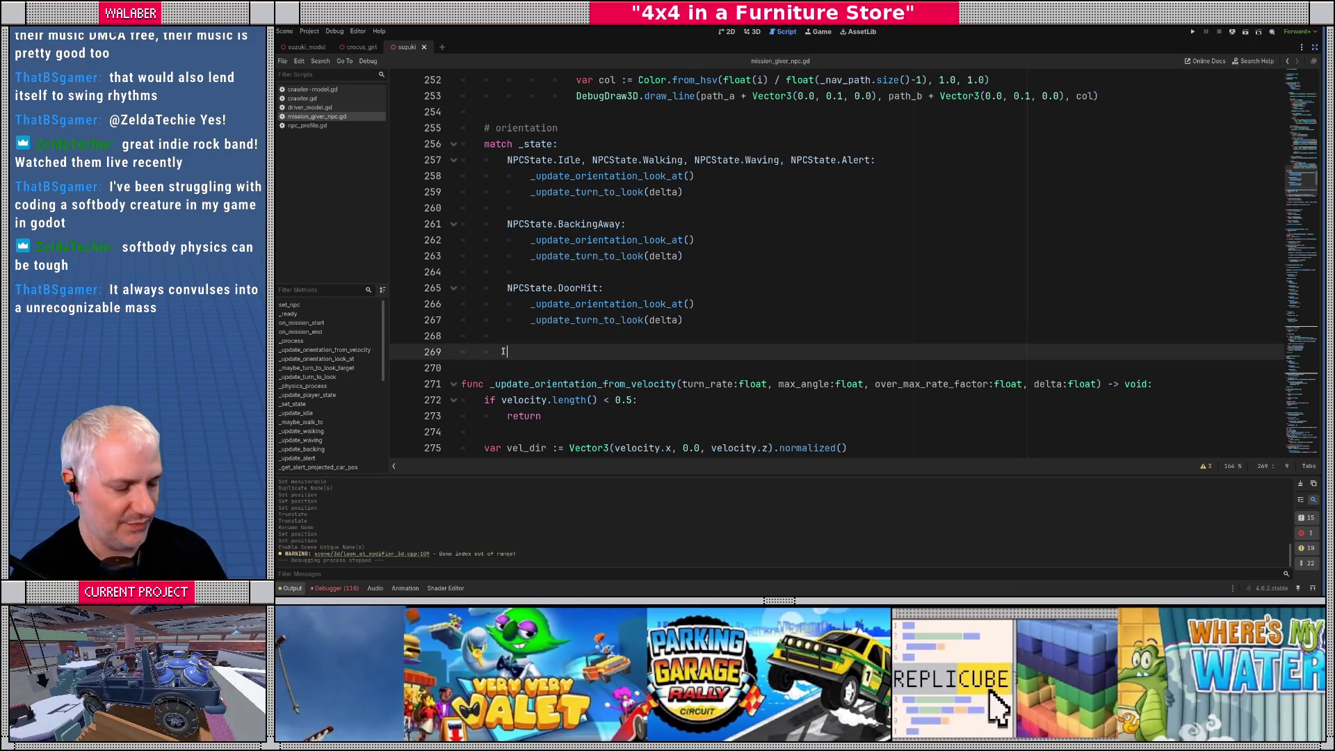
key(shift+Up)
key(BackSpace)
key(Return)
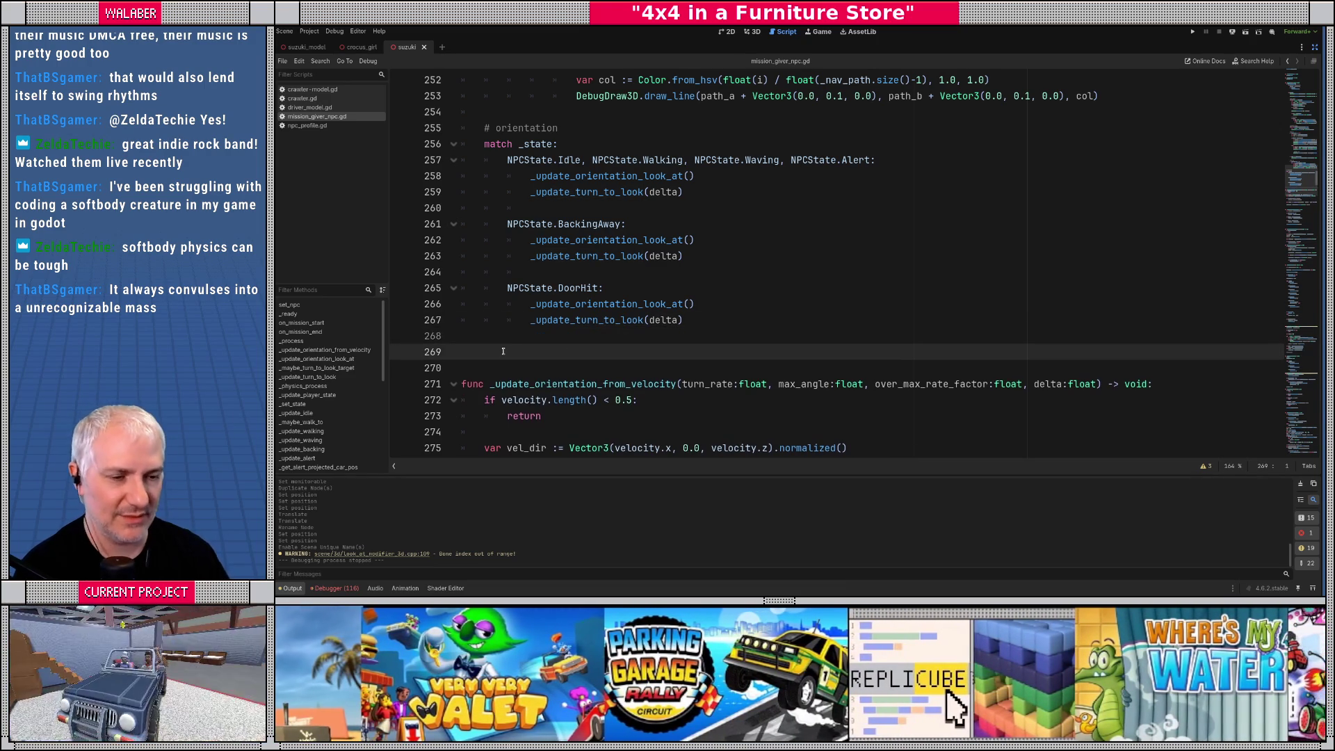
click(497, 335)
double_click(532, 326)
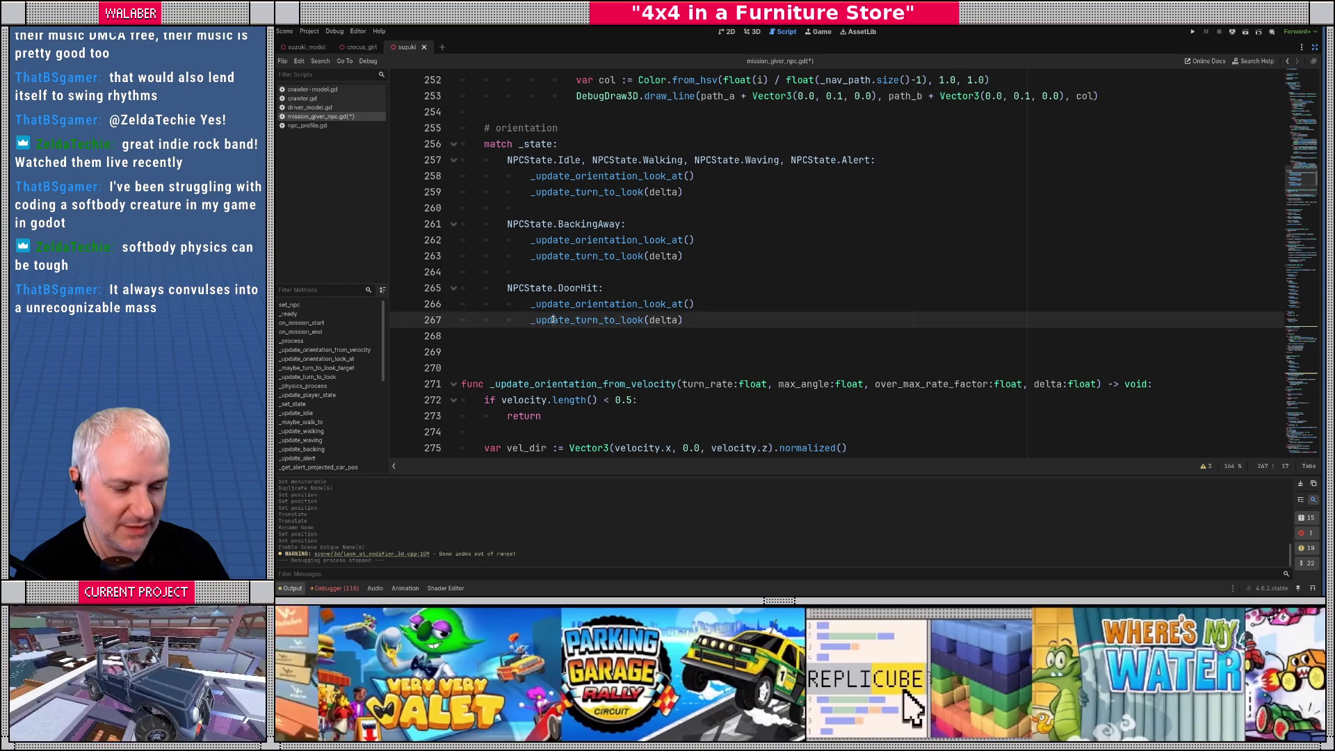
click(512, 333)
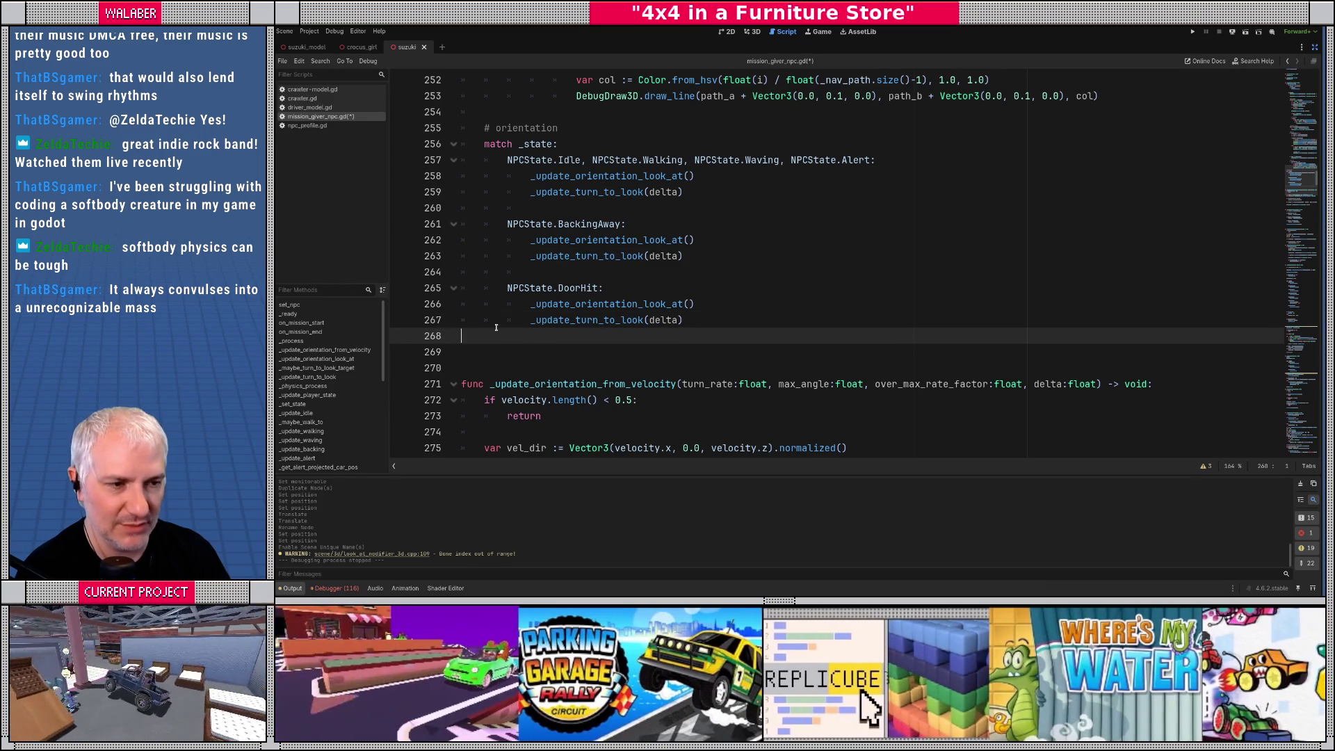
click(587, 326)
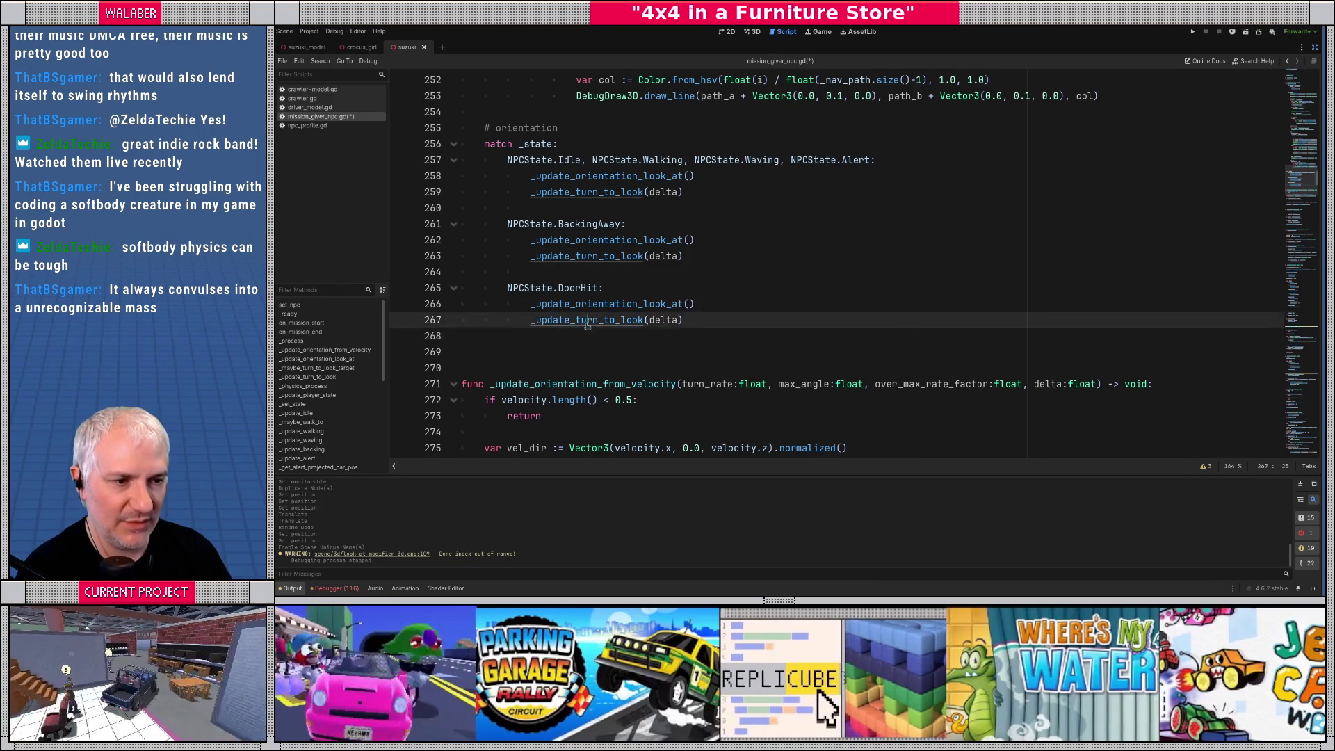
ctrl+click(588, 325)
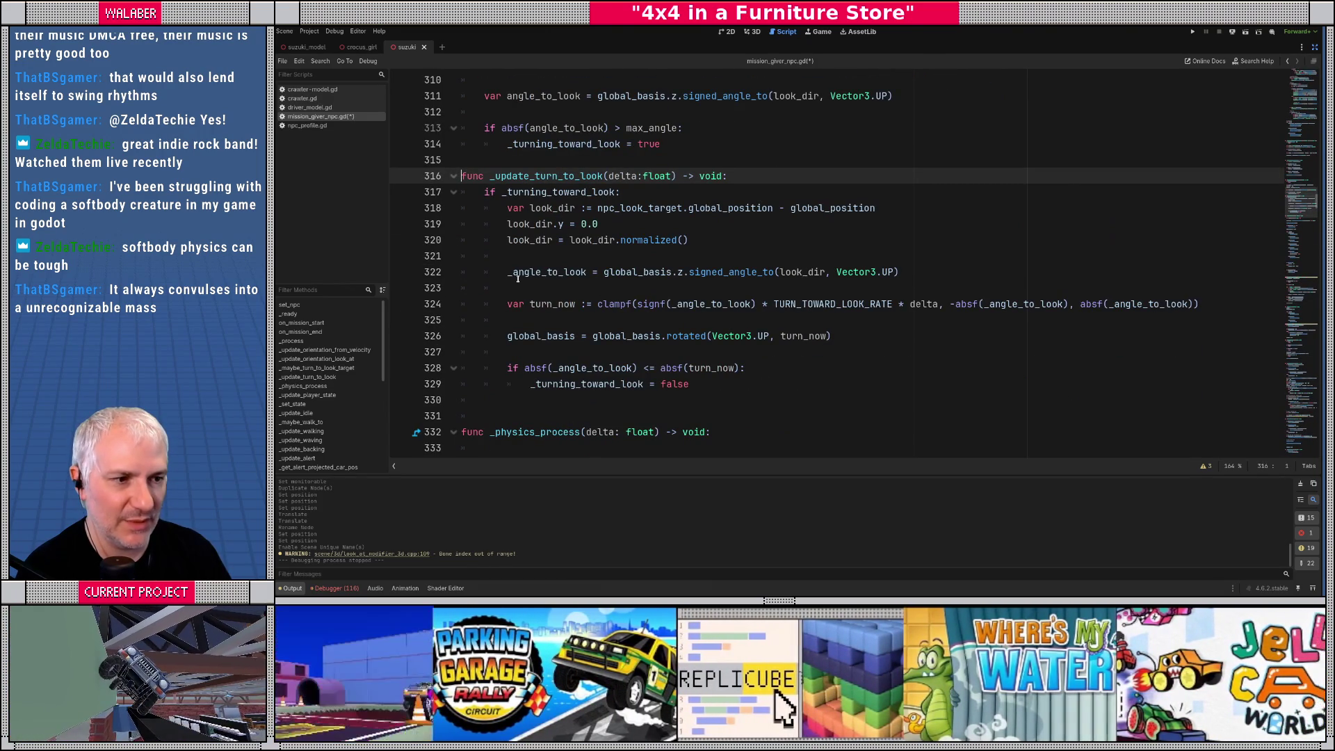
Below the Alert max-angle line, add 'if _state == NPCState.DoorHit:' setting max_angle = ALERT_MAX_ANGLE
scroll(517, 278, up, 3)
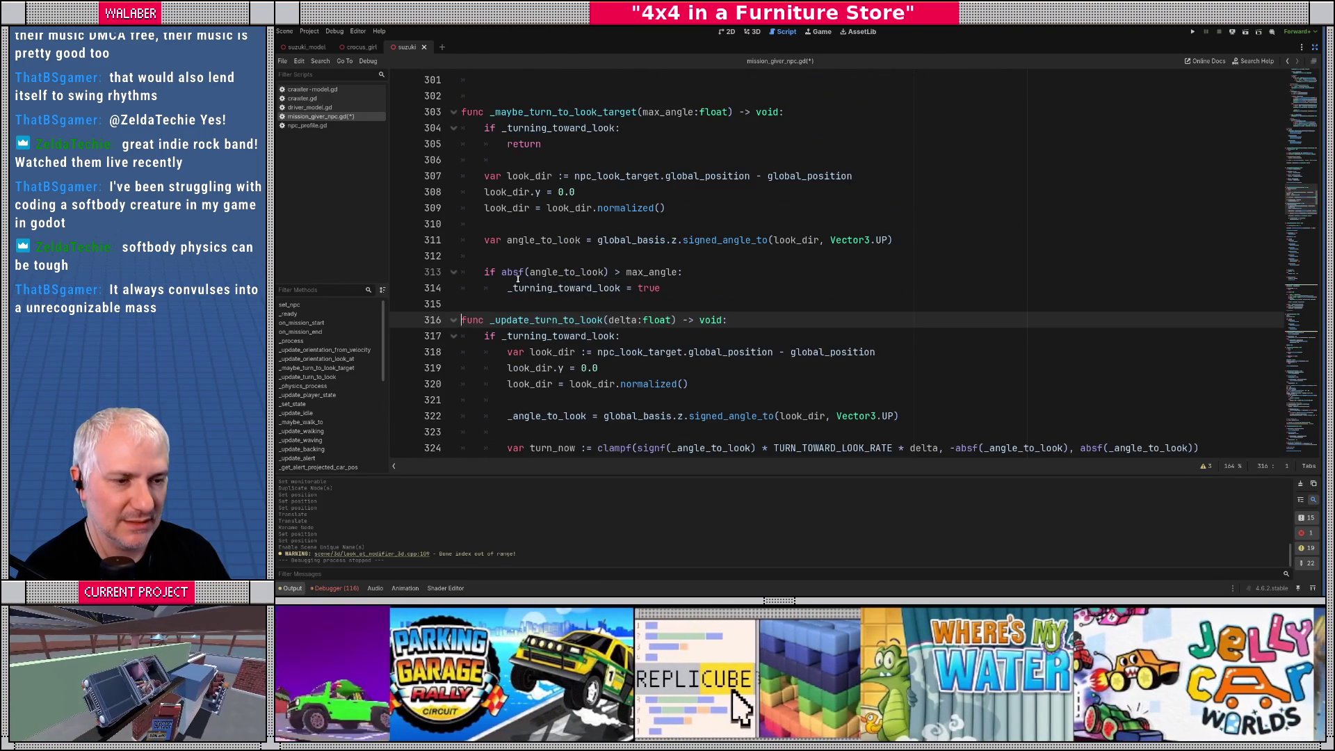
scroll(517, 278, up, 3)
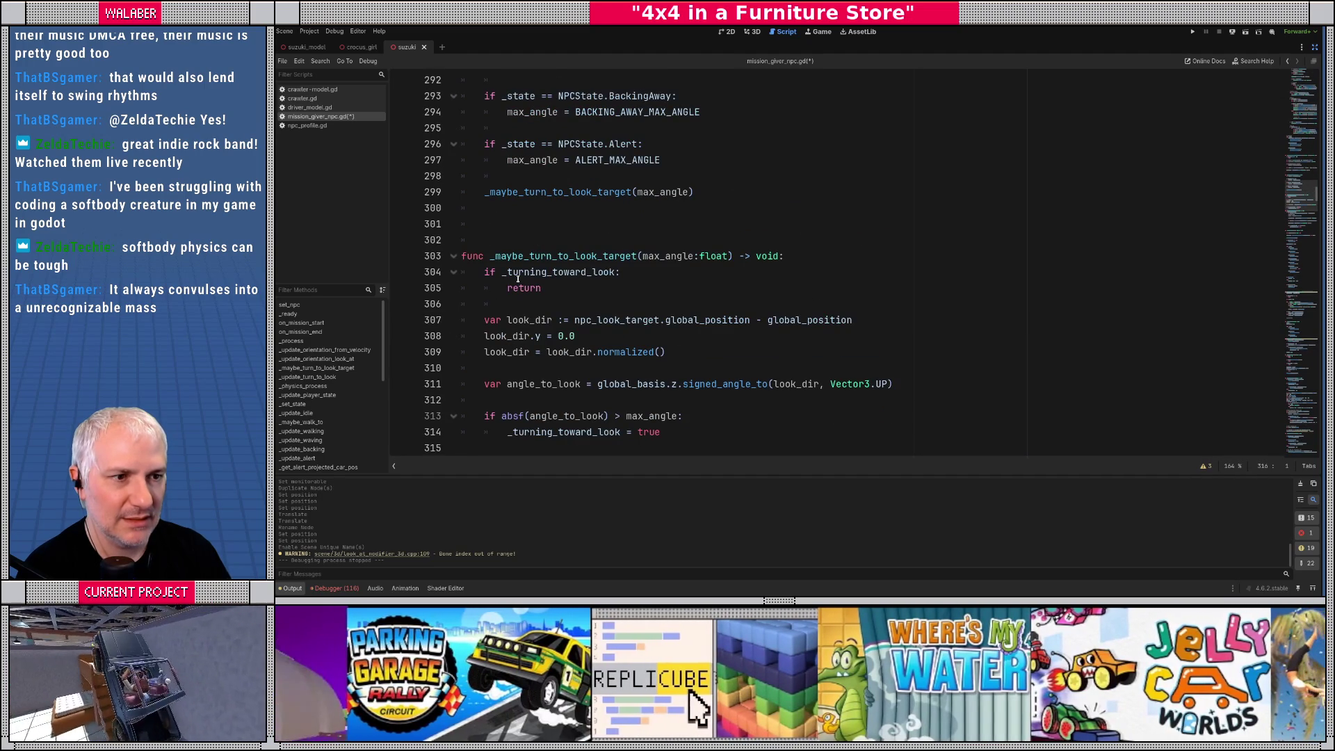
scroll(518, 278, up, 2)
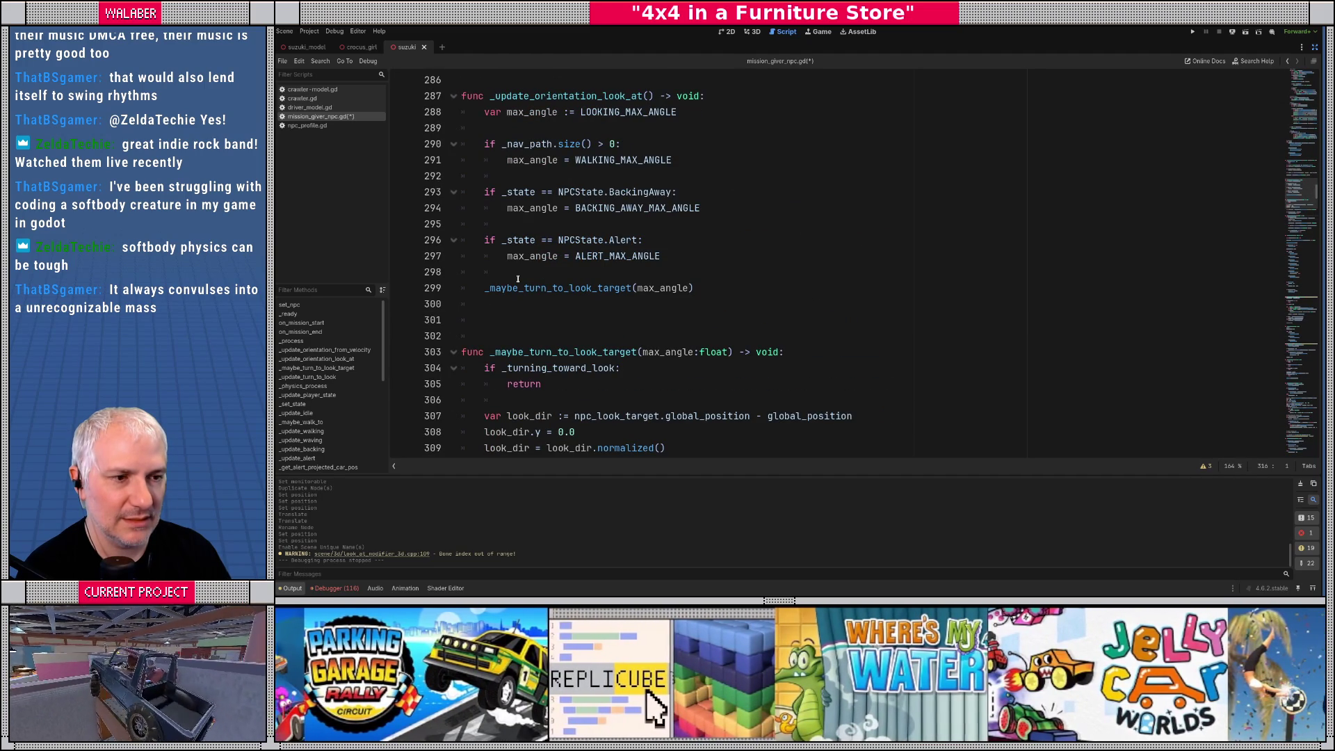
click(657, 252)
key(Return)
key(Return)
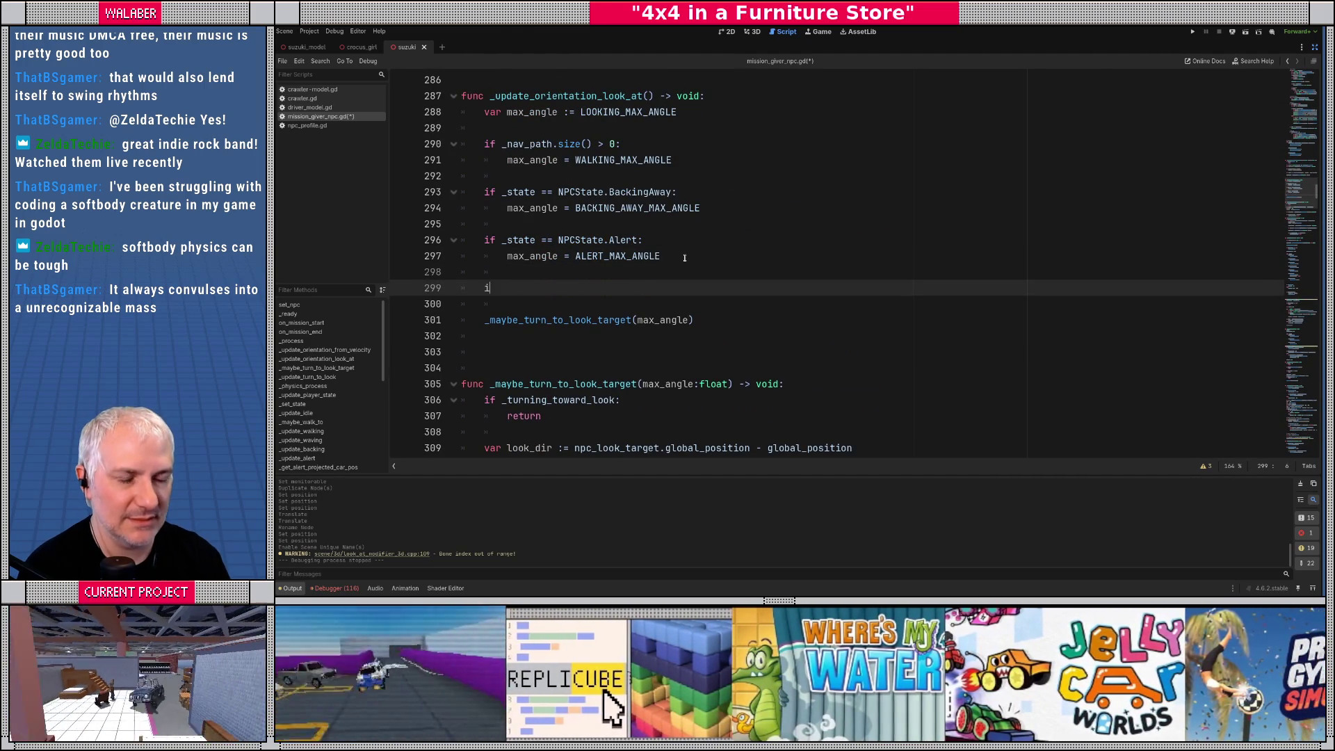
text(if _state == NP)
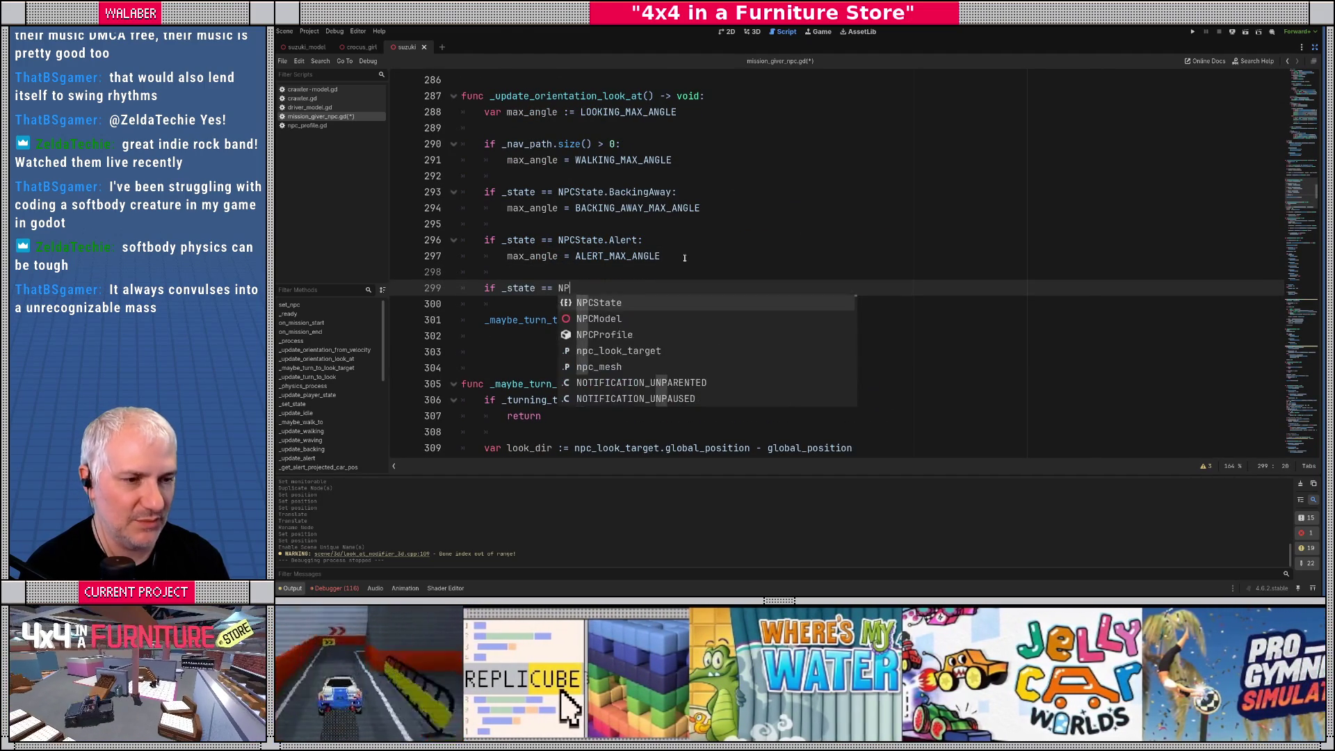
text(C_S)
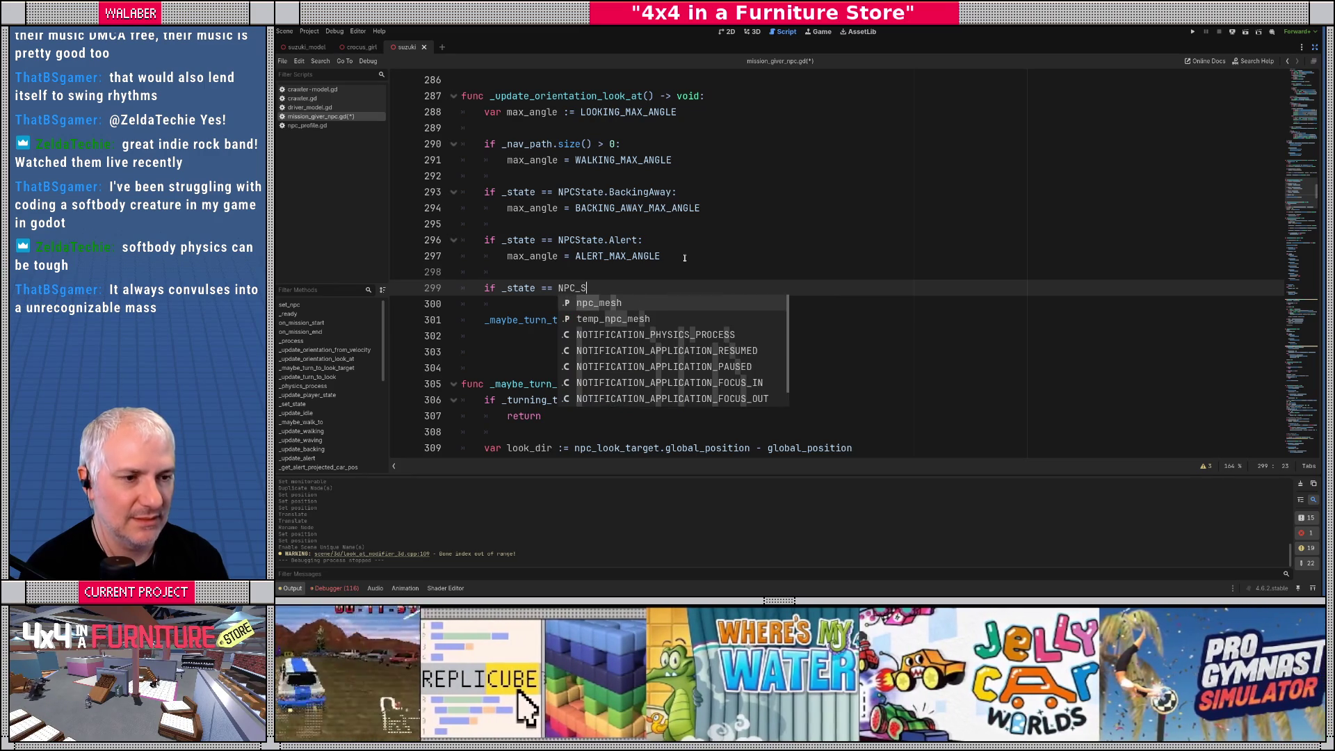
key(BackSpace)
key(BackSpace)
text(State.)
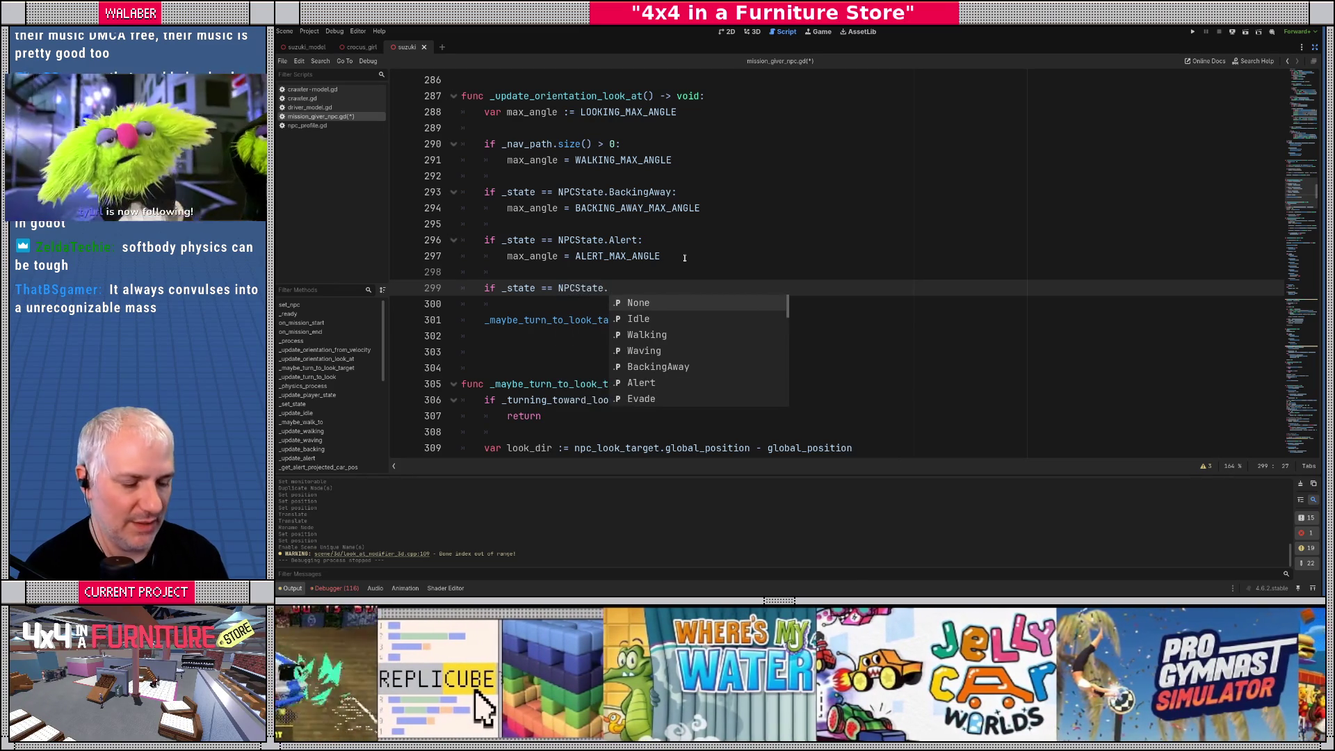
text(Do)
key(Return)
text(:)
key(Return)
text(max_angle = )
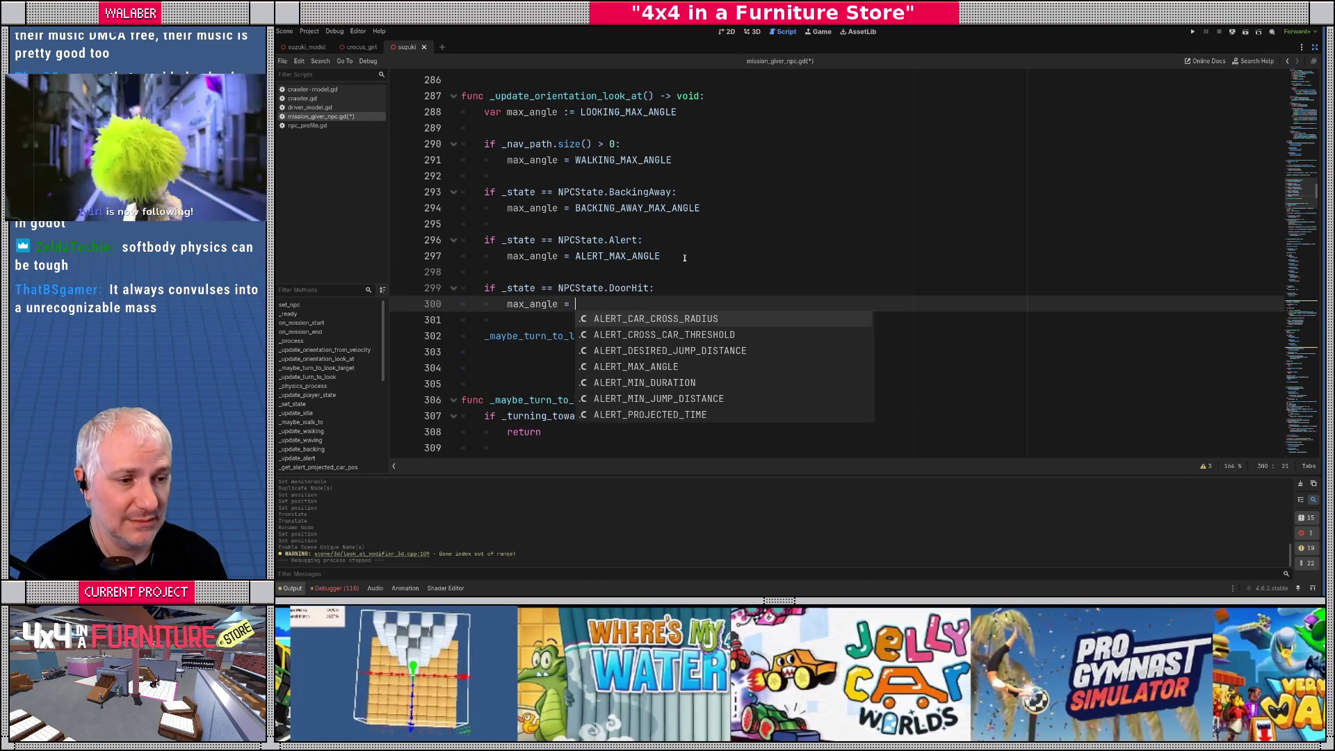
text(ALERT_MA)
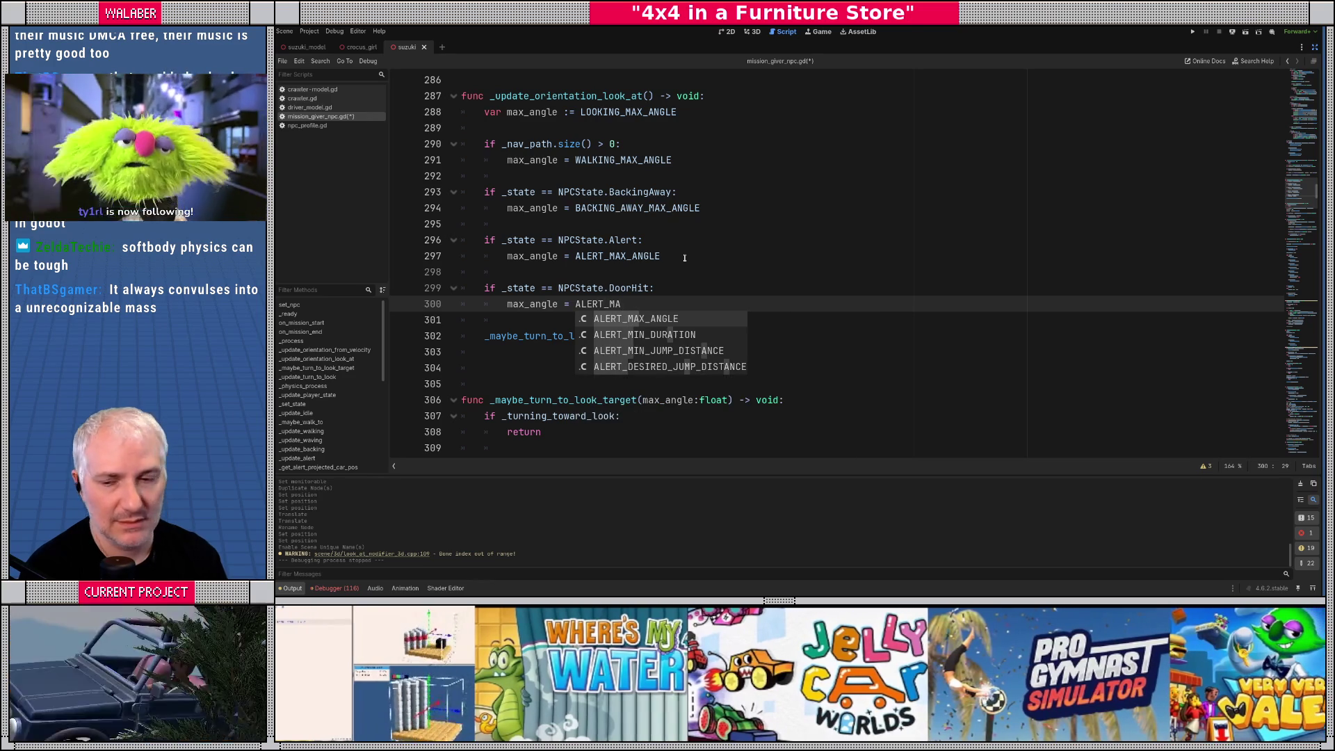
key(Return)
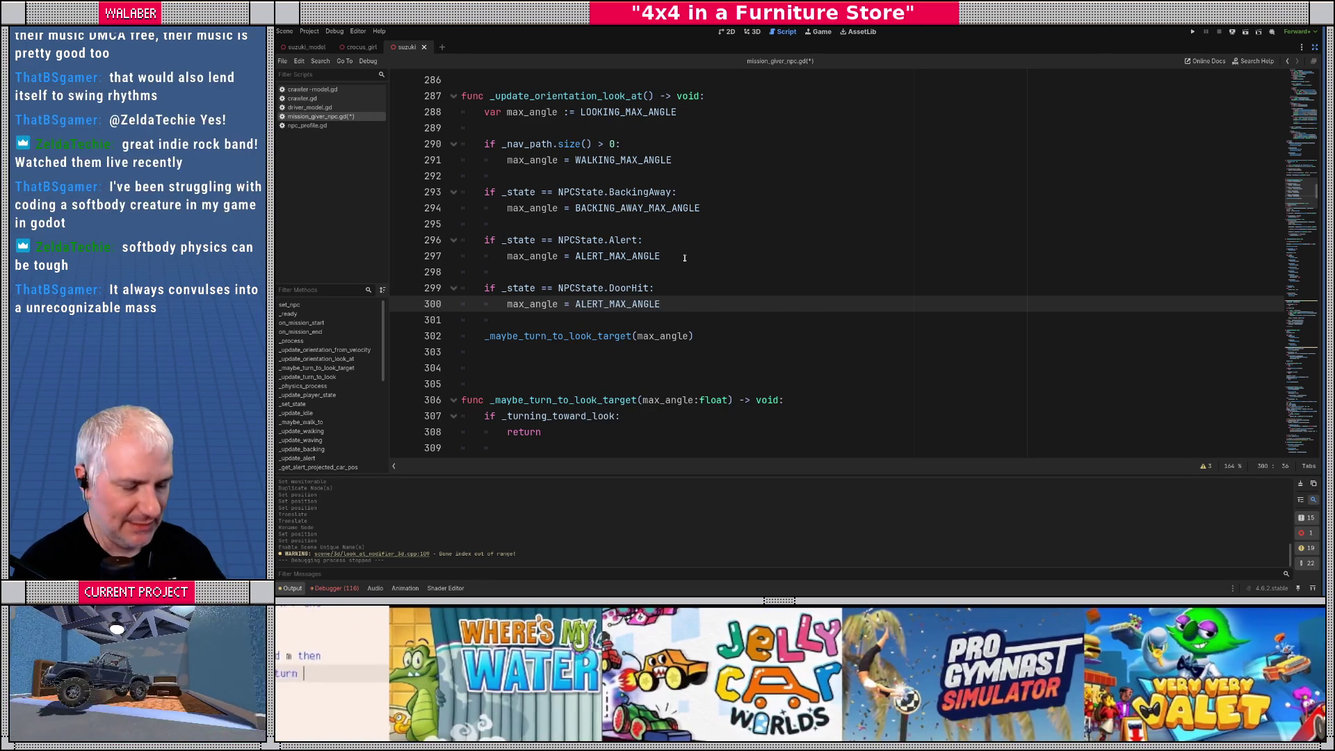
Save mission_giver_npc.gd
key(ctrl+s)
click(508, 330)
click(508, 323)
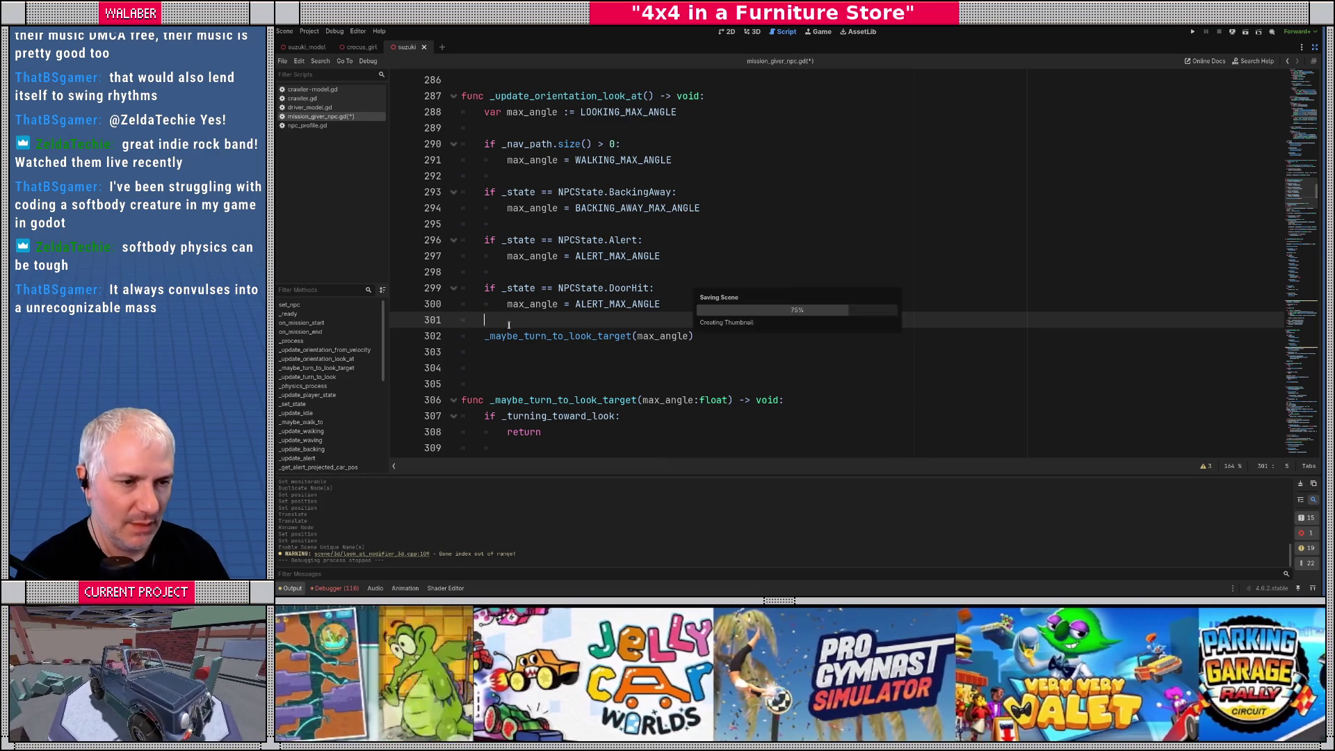
click(532, 272)
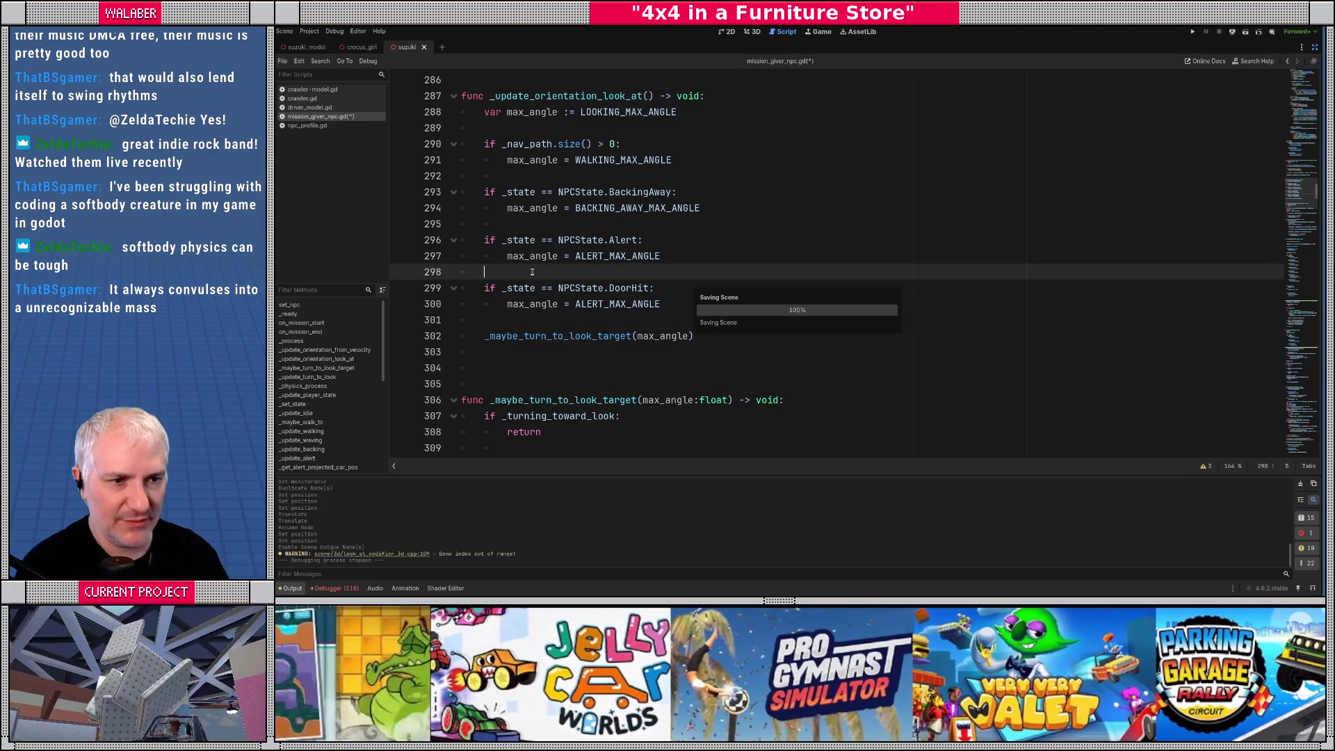
key(Up)
key(Up)
key(Up)
key(Up)
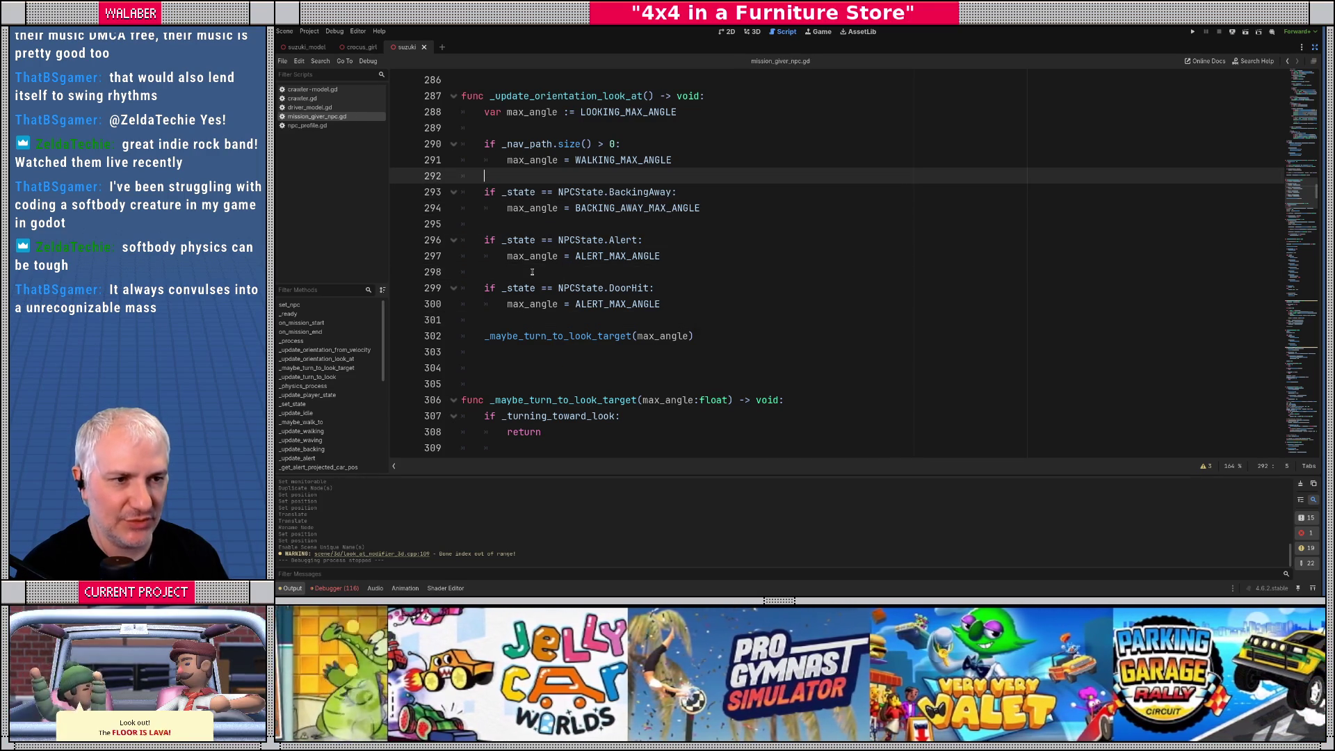
key(Down)
key(Down)
key(Down)
key(Down)
key(Down)
key(Down)
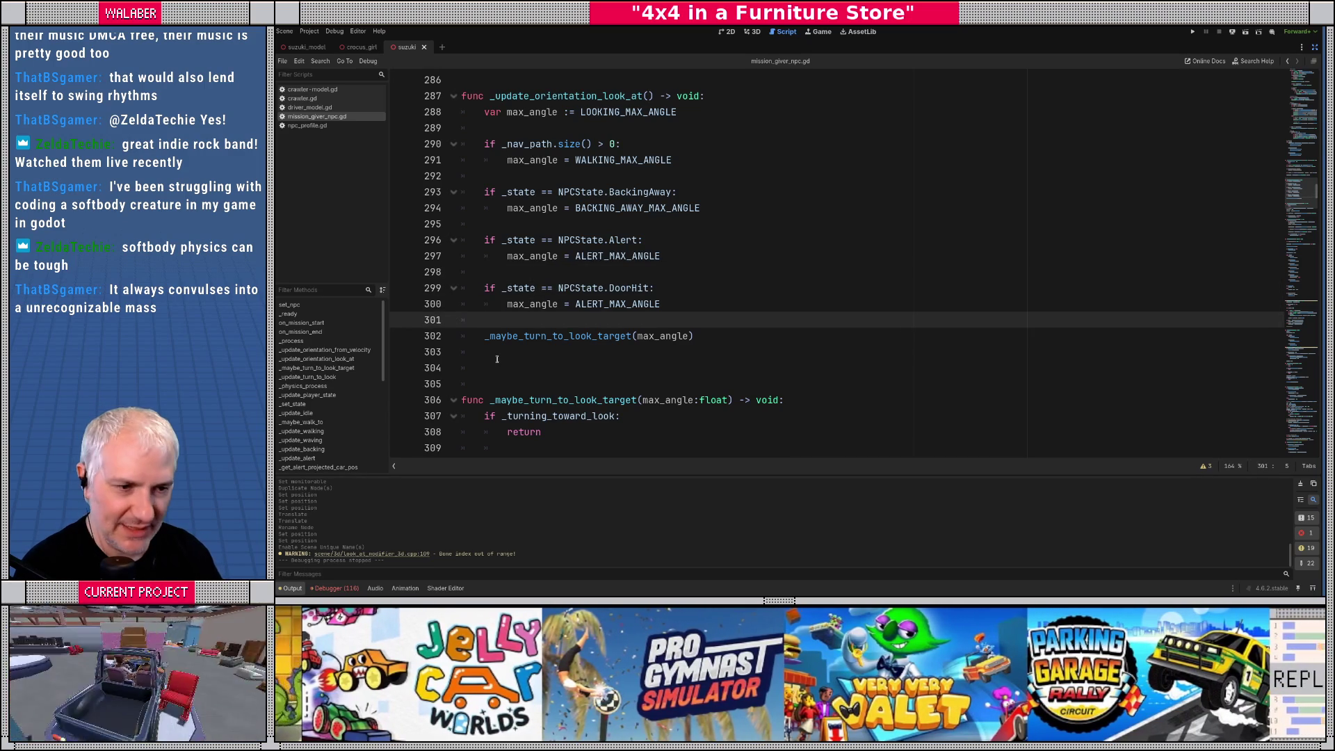
key(Down)
key(Down)
click(708, 267)
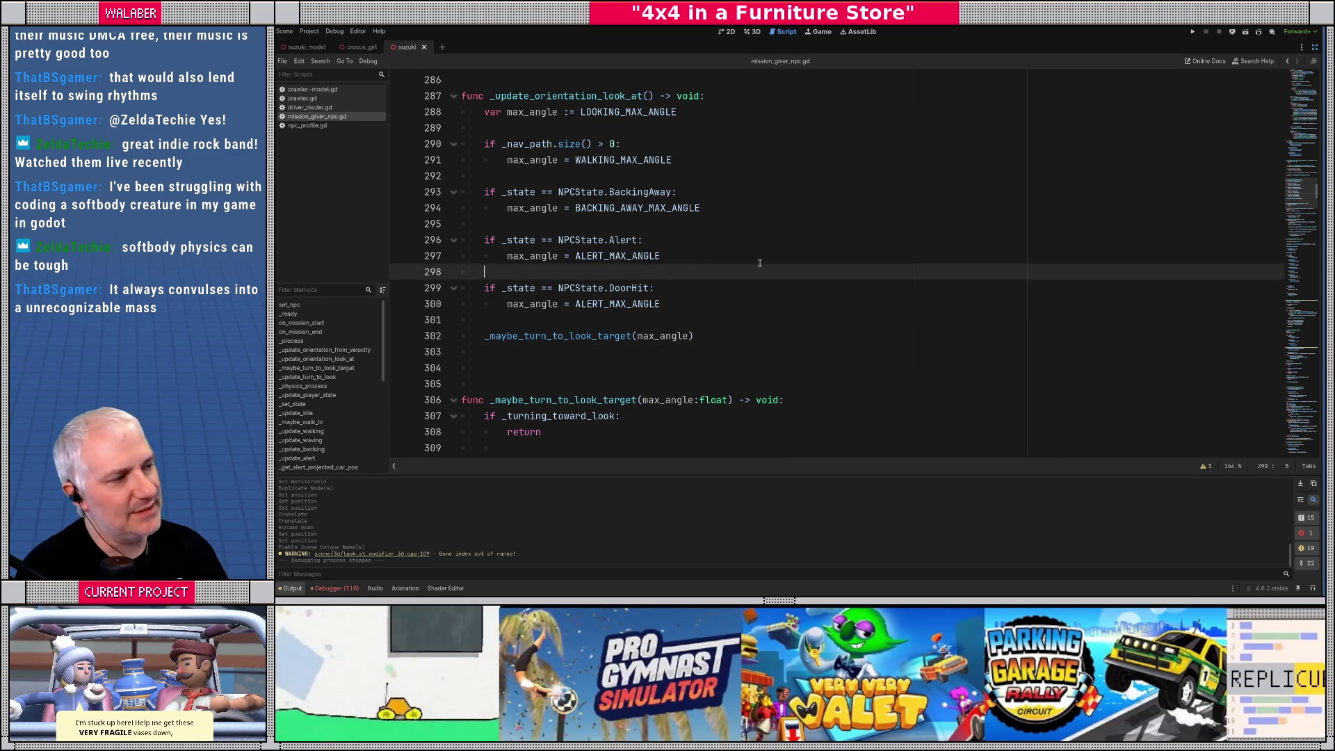
key(F5)
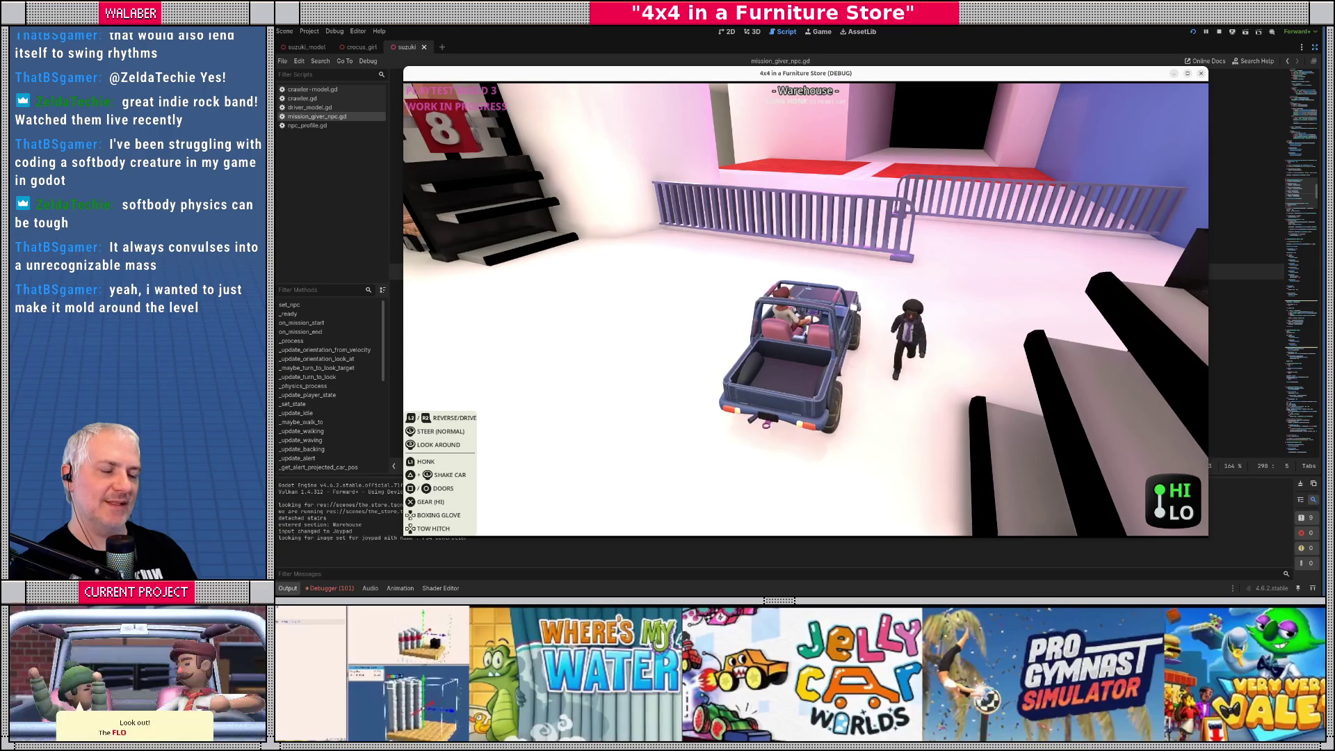
key(F8)
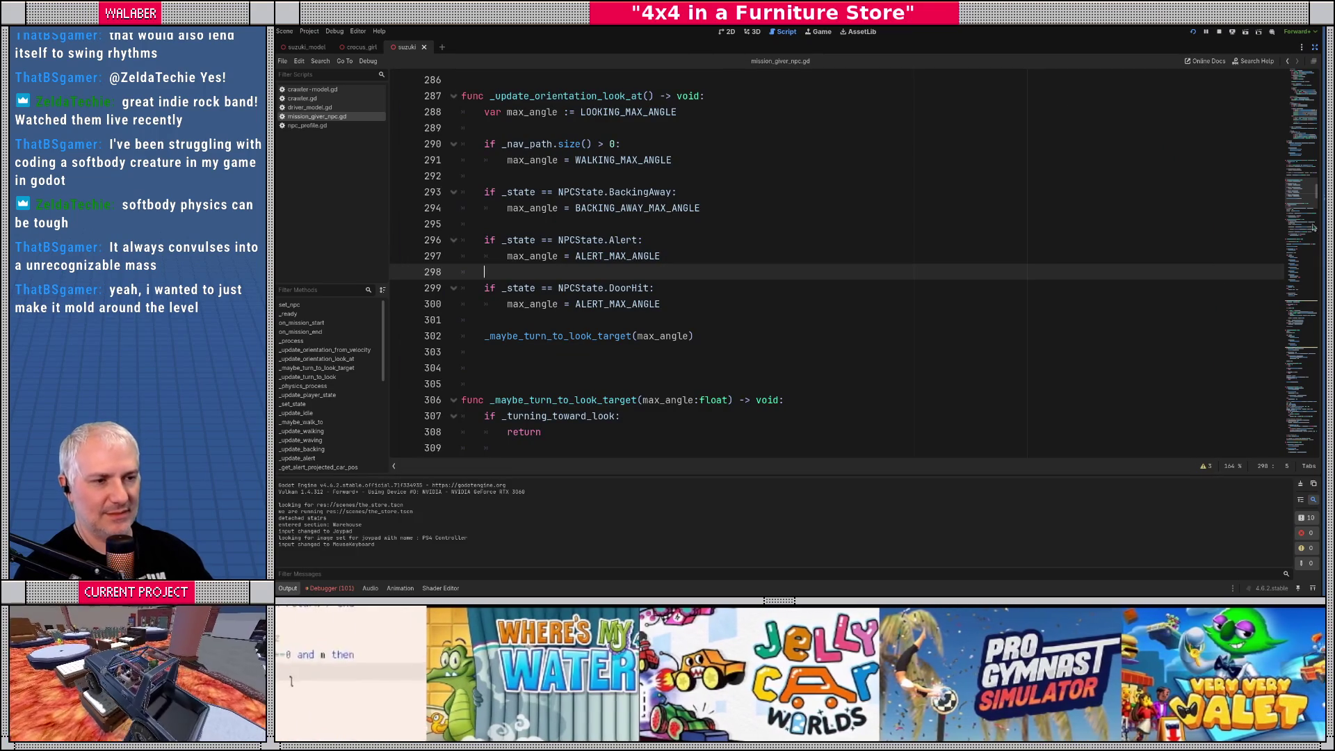
Search the script for 'alert' and step through matches to _update_alert
key(ctrl+f)
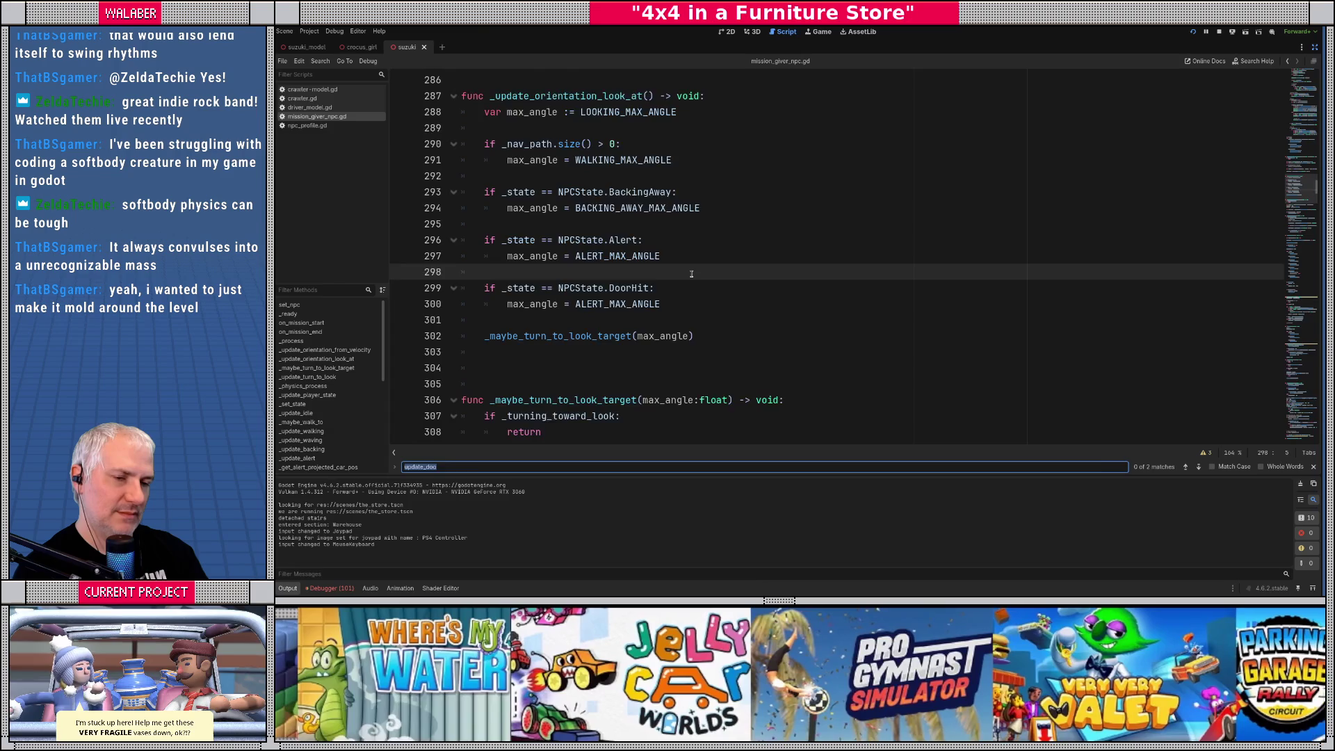
text(alr)
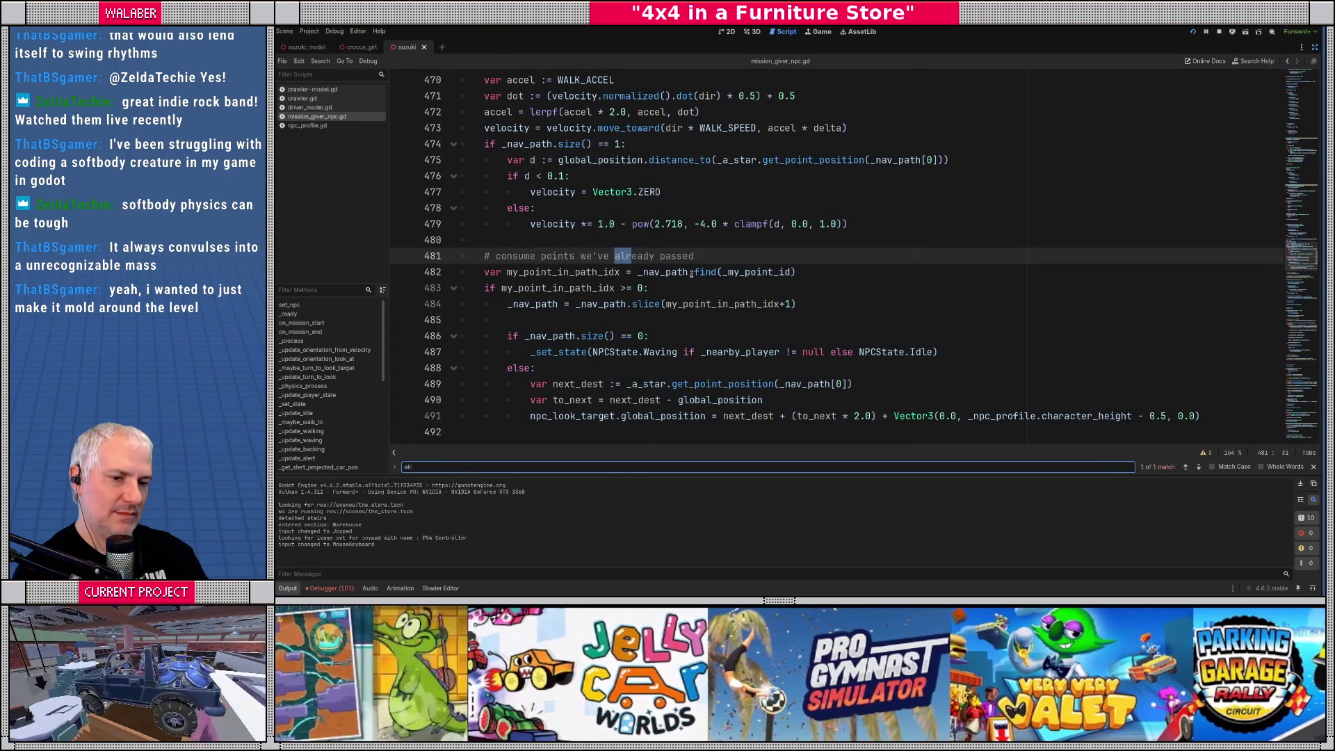
key(BackSpace)
text(ert)
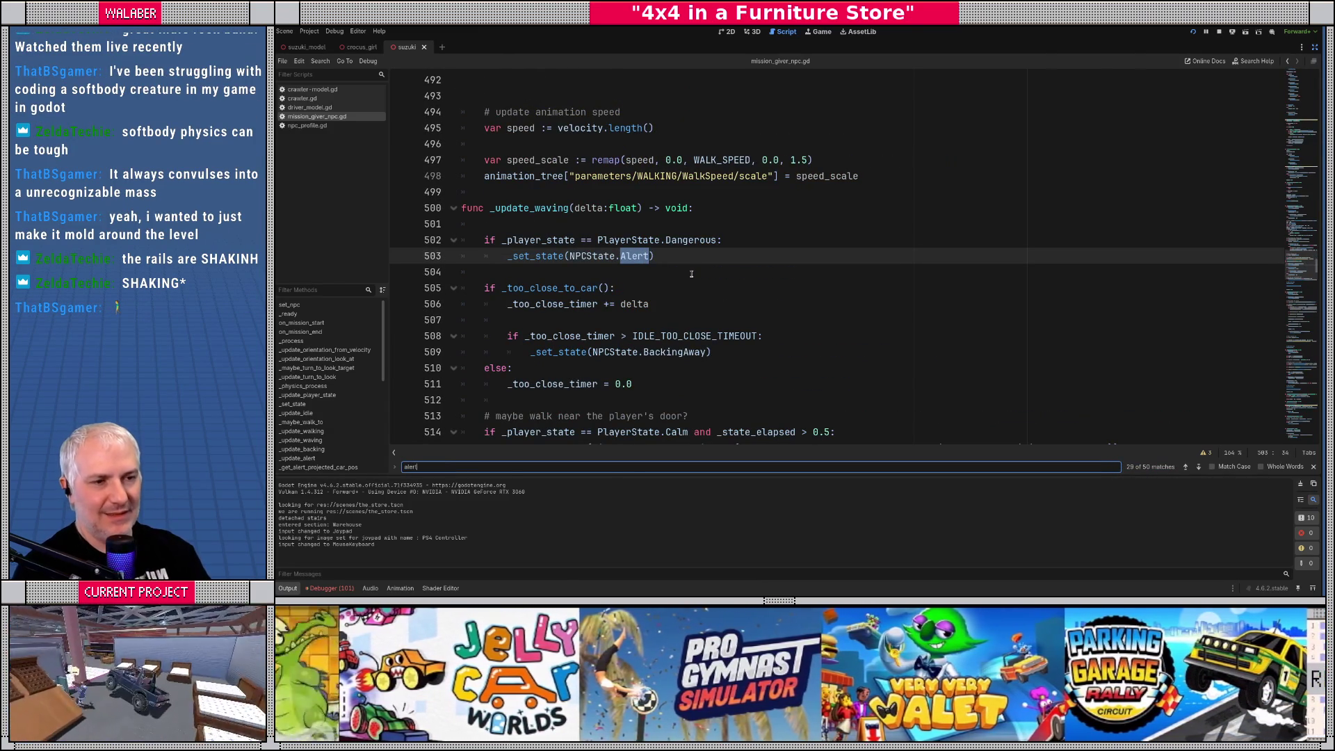
key(Return)
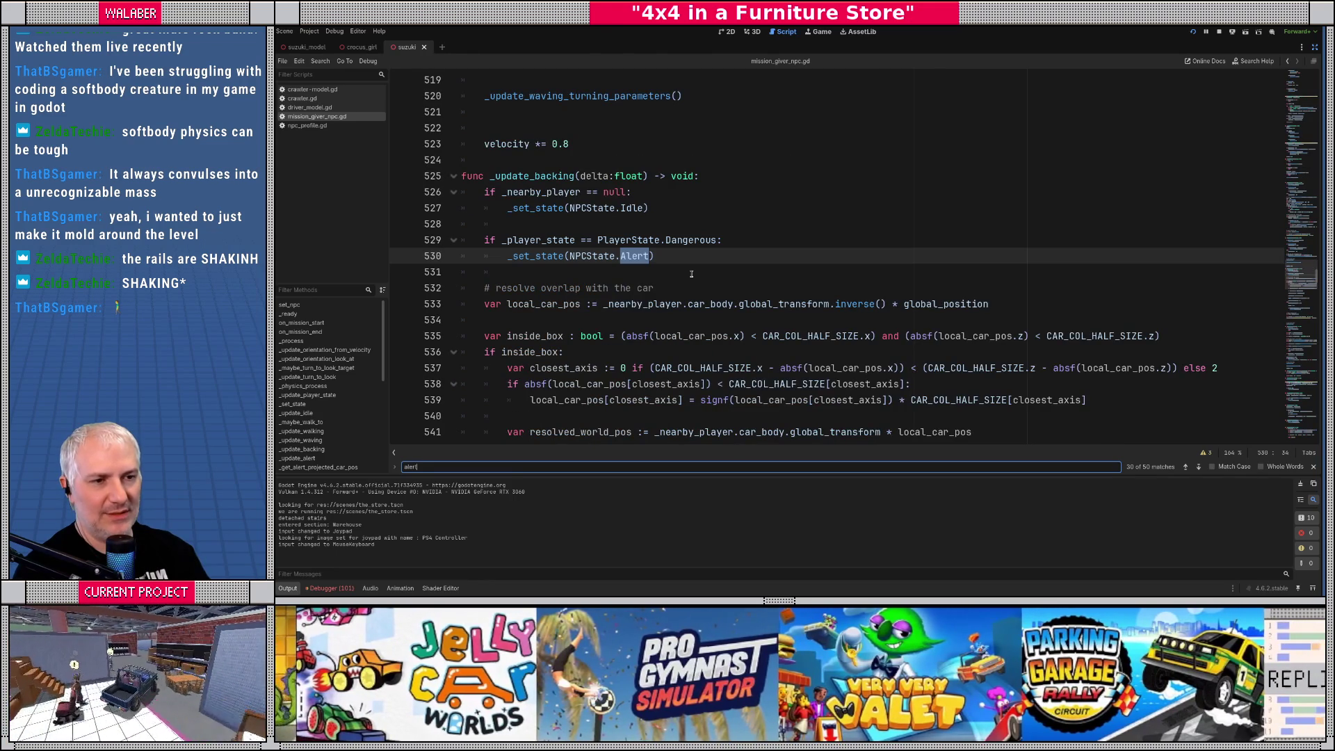
key(Return)
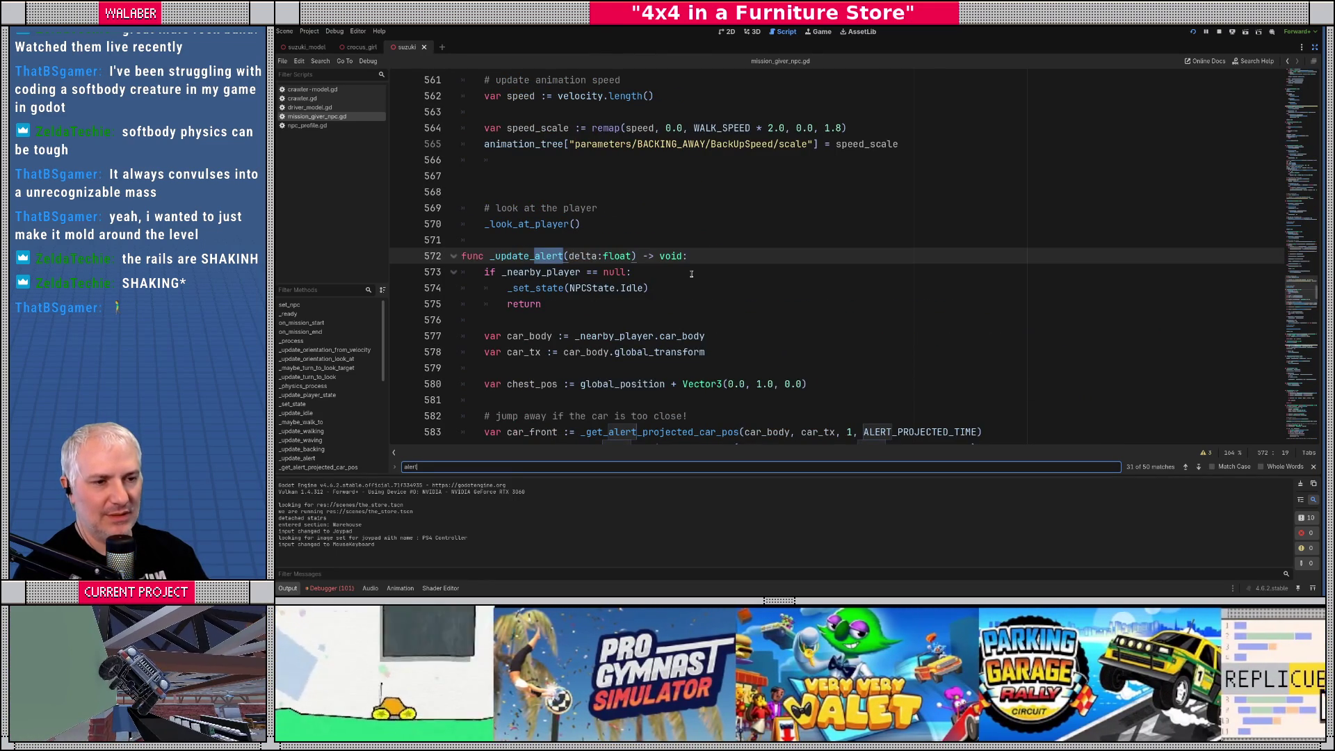
Inspect the _alert_countdown = ALERT_MIN_DURATION line in _update_alert
scroll(729, 335, down, 5)
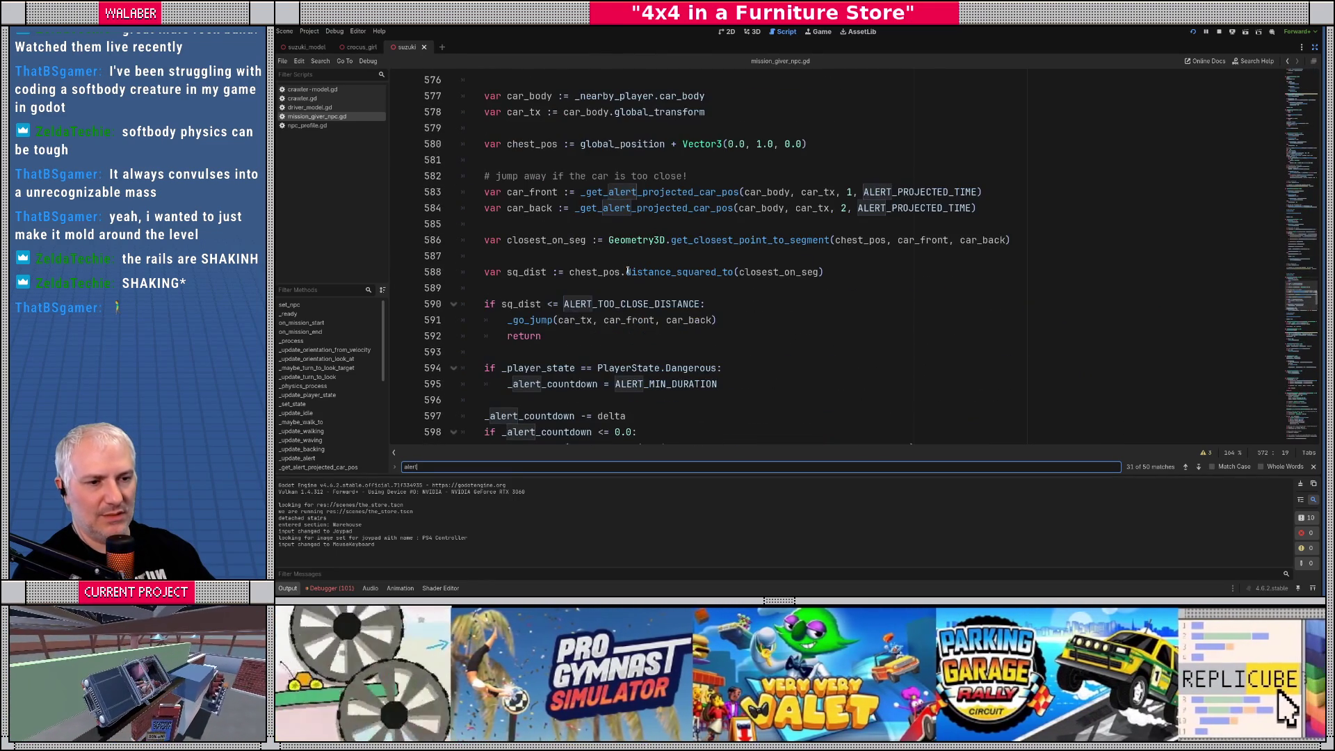
scroll(557, 285, down, 1)
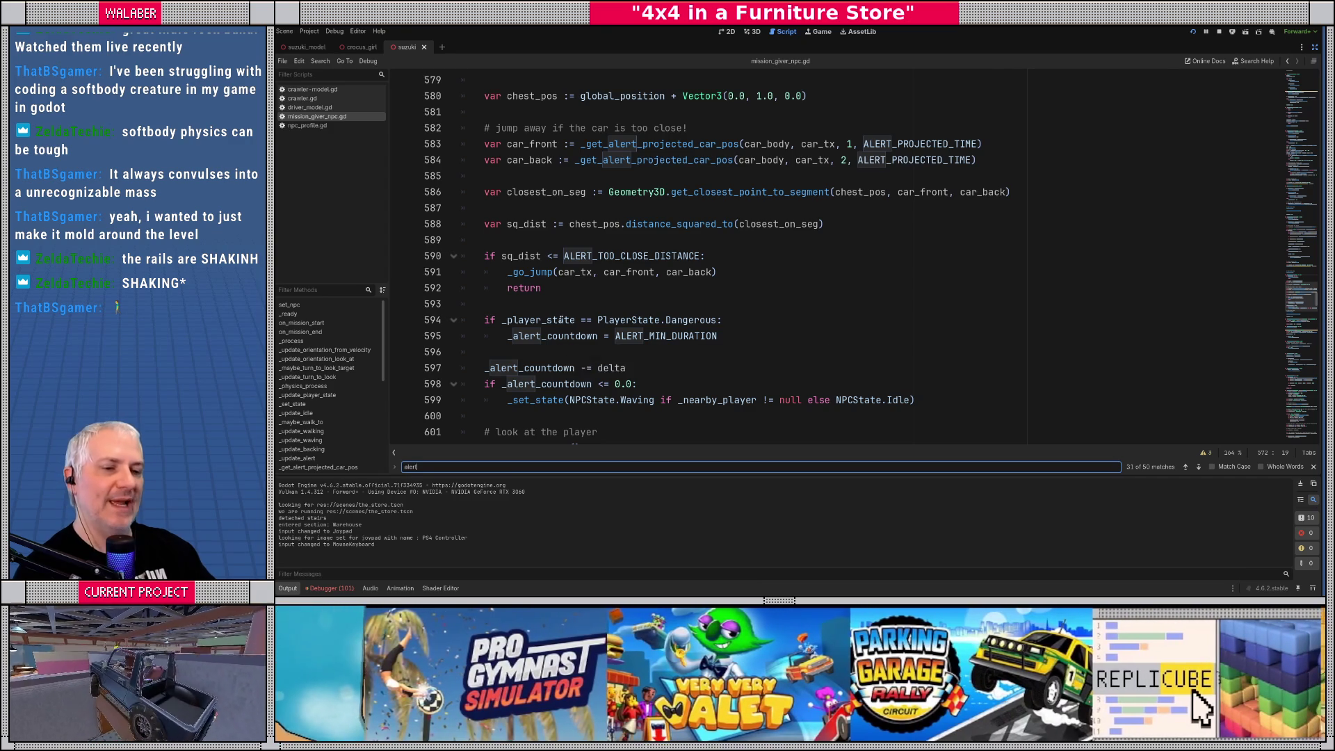
drag(505, 340, 733, 333)
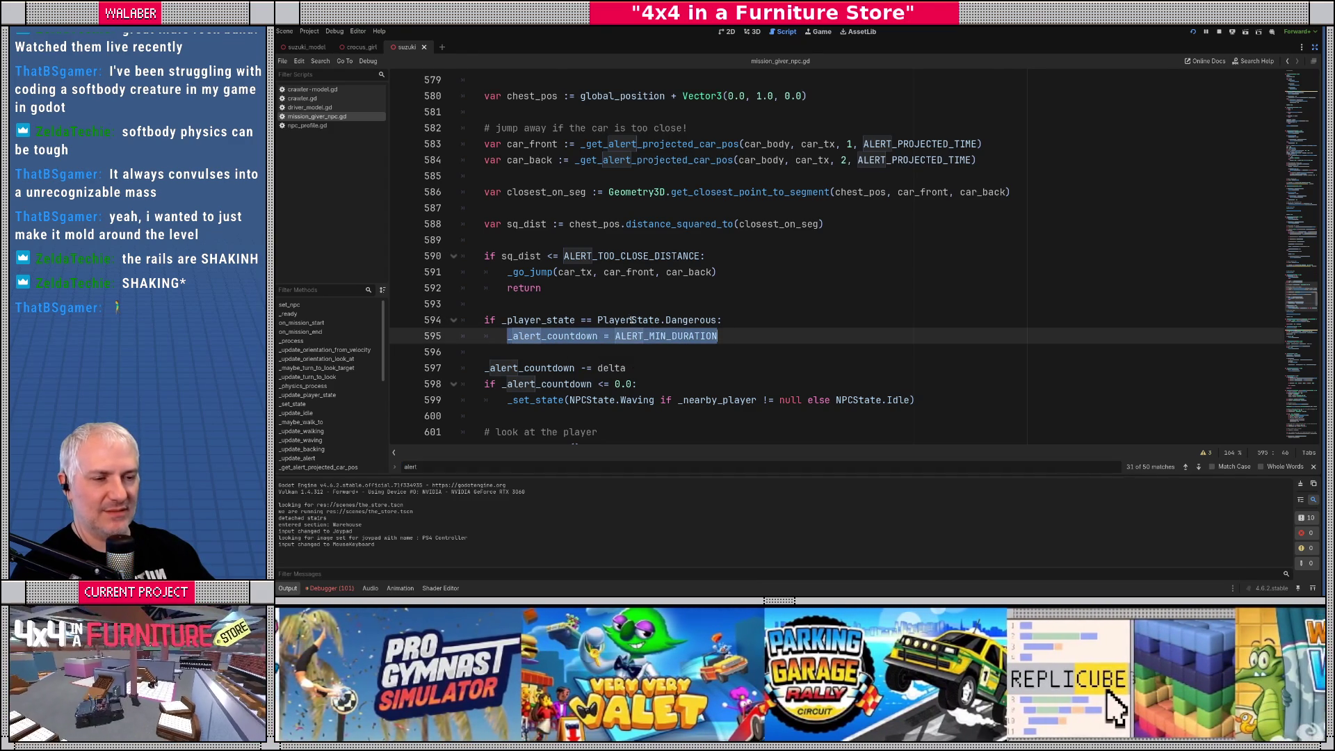
click(599, 306)
key(ctrl+f)
Search for 'set_State' and go to the _set_state function definition
text(set_State)
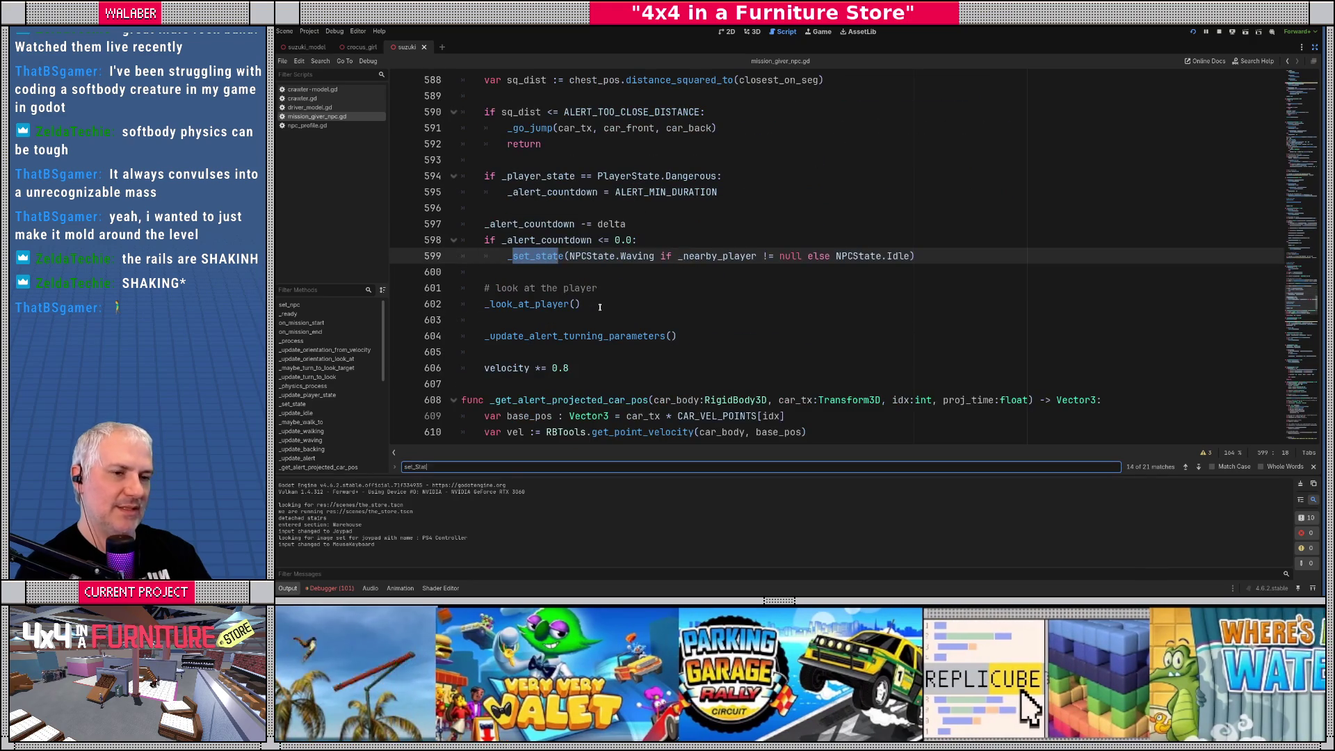
key(Return)
ctrl+click(550, 257)
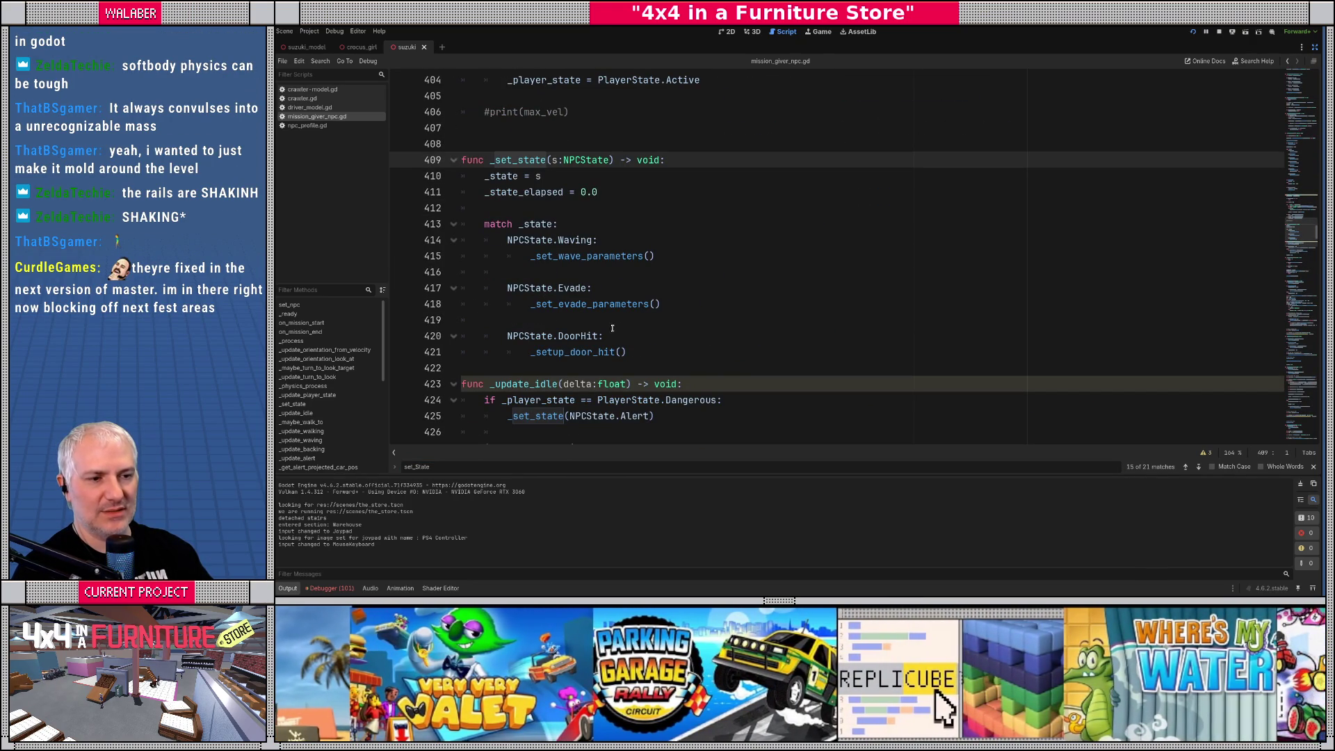
After the Evade case, add NPCState.Alert: setting _alert_countdown = ALERT_MIN_DURATION
click(613, 327)
key(Return)
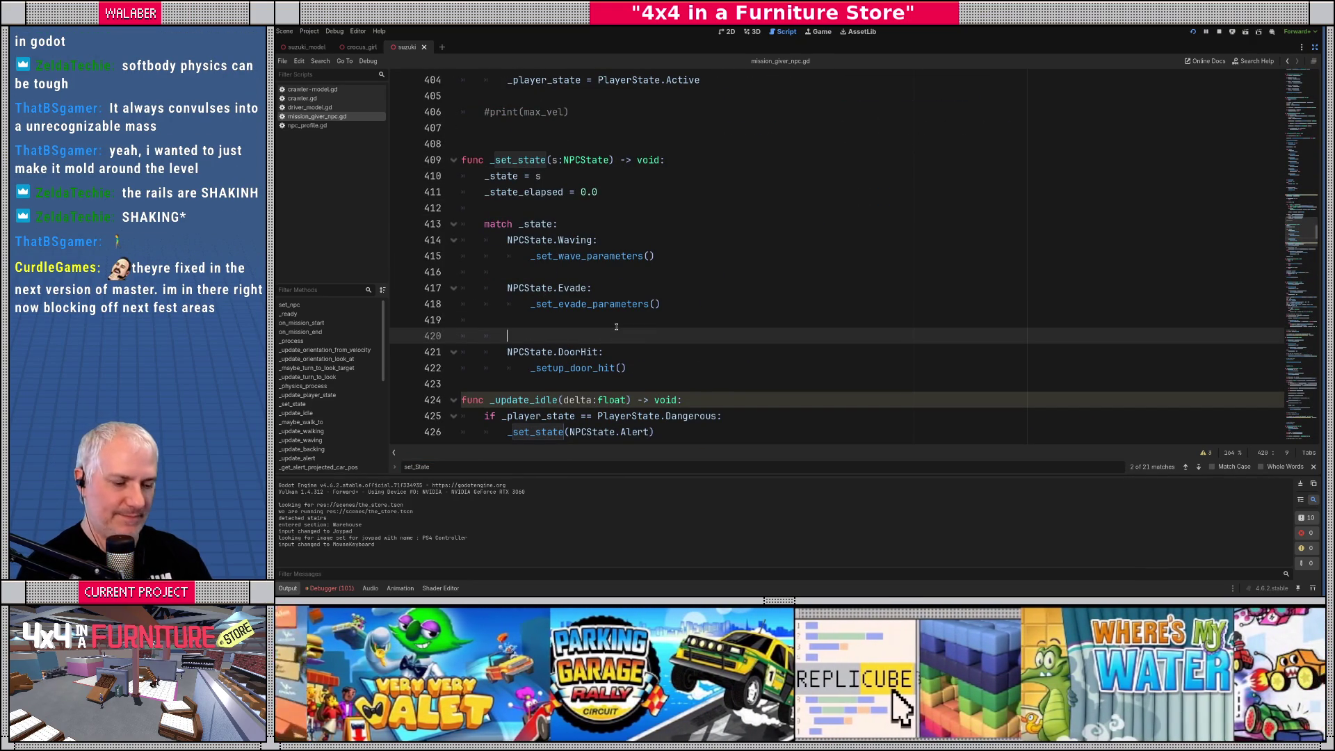
text(NPCState.al)
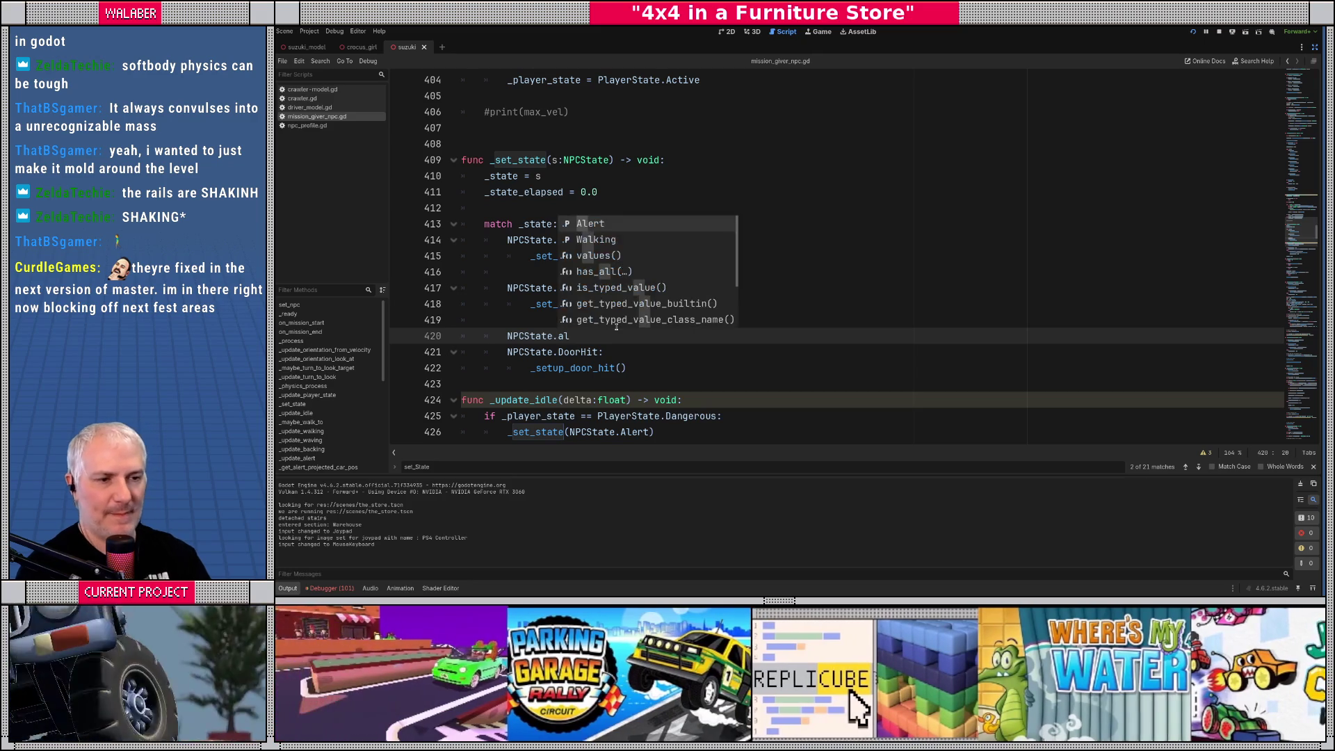
key(Return)
text(:)
key(Return)
text(_alert_countdown = ALERT_MIN_DURATION)
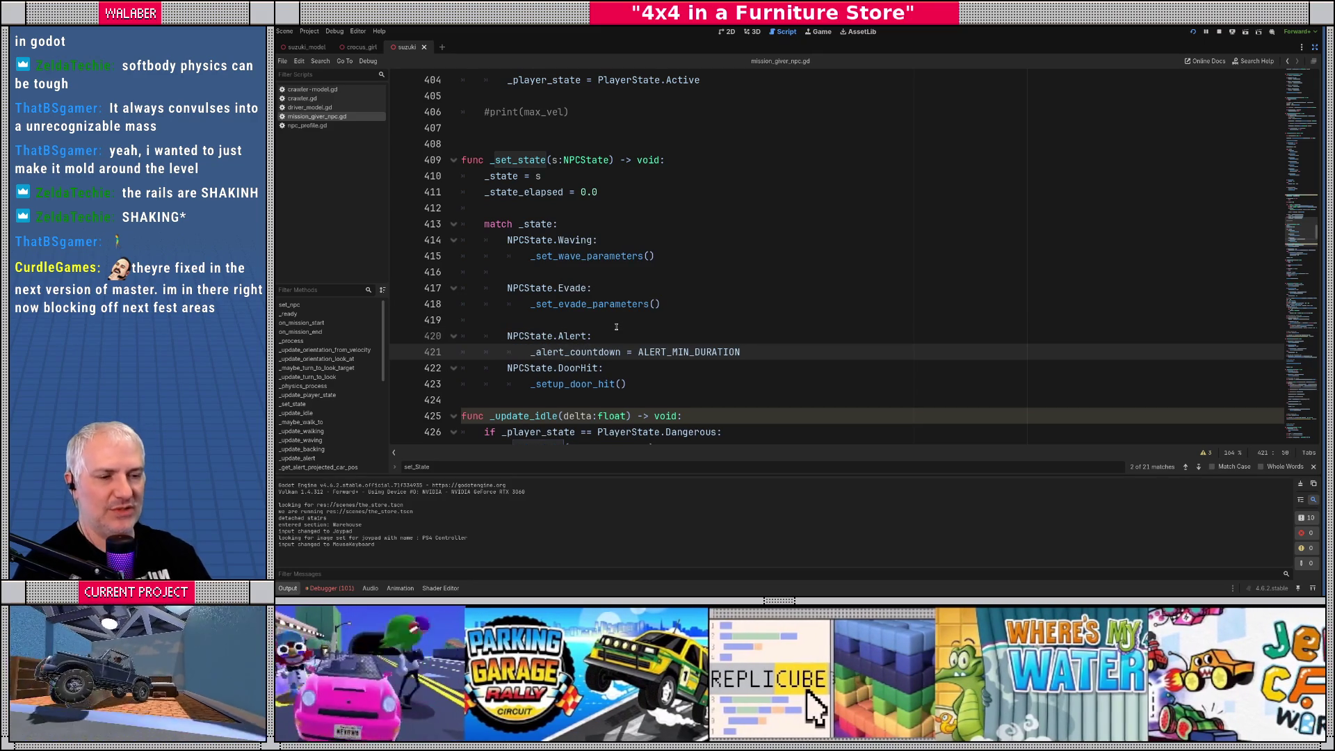
key(Return)
Insert a comment above the countdown line explaining the minimum alert time
key(Up)
key(Up)
key(Return)
text(# we always)
key(BackSpace)
key(BackSpace)
text(ysat least t)
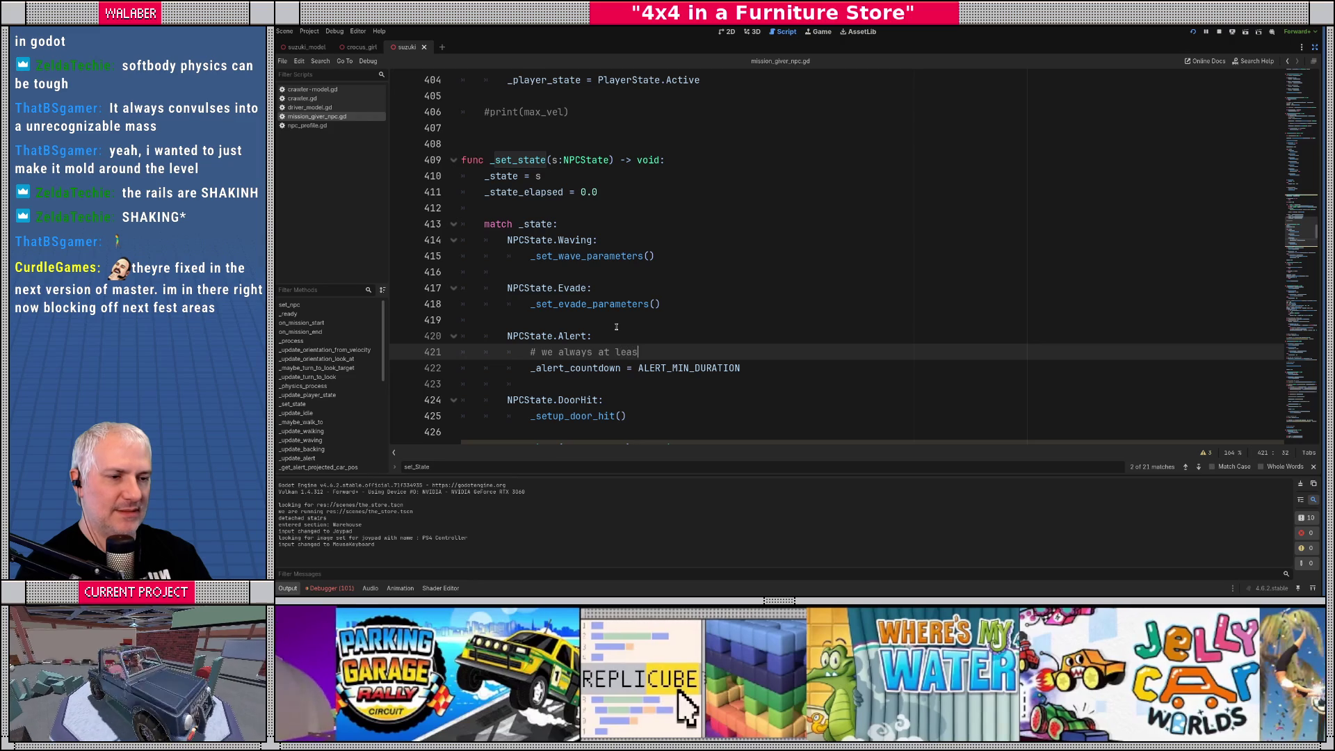
text(minimum )
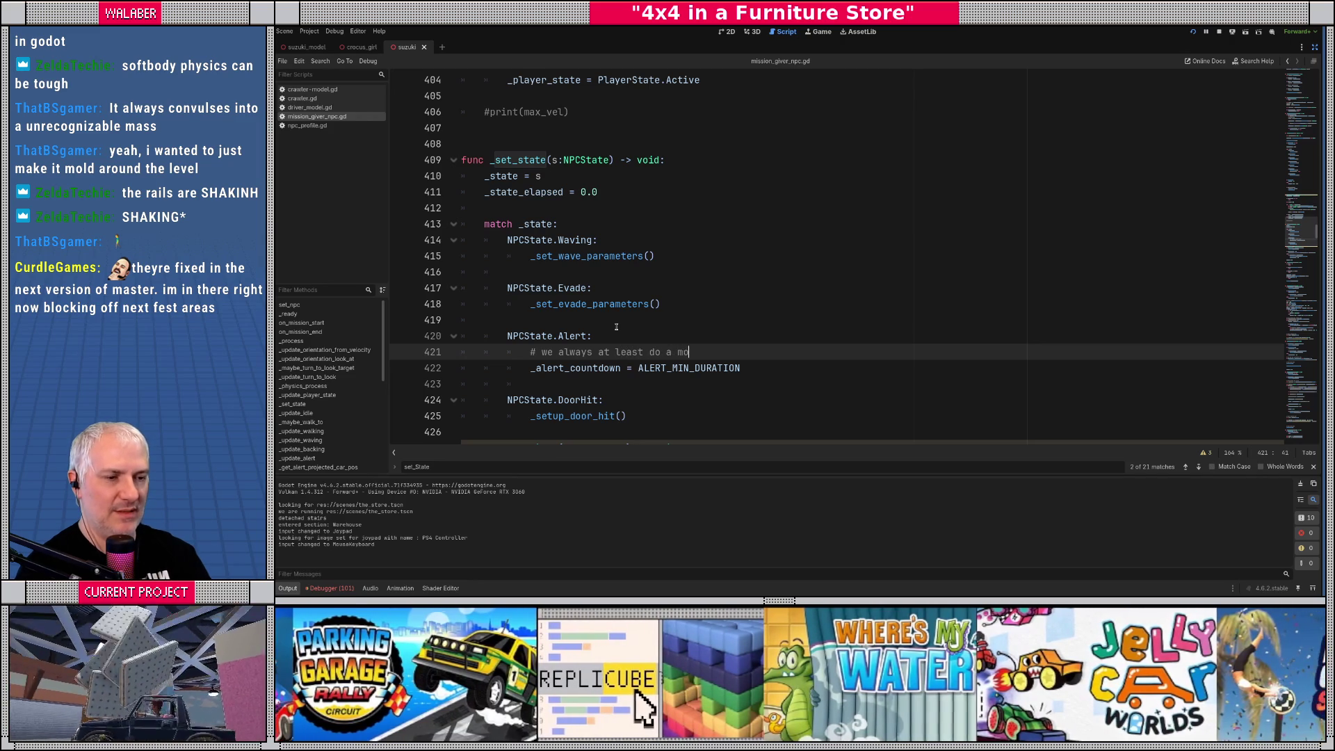
text(amount of time int he)
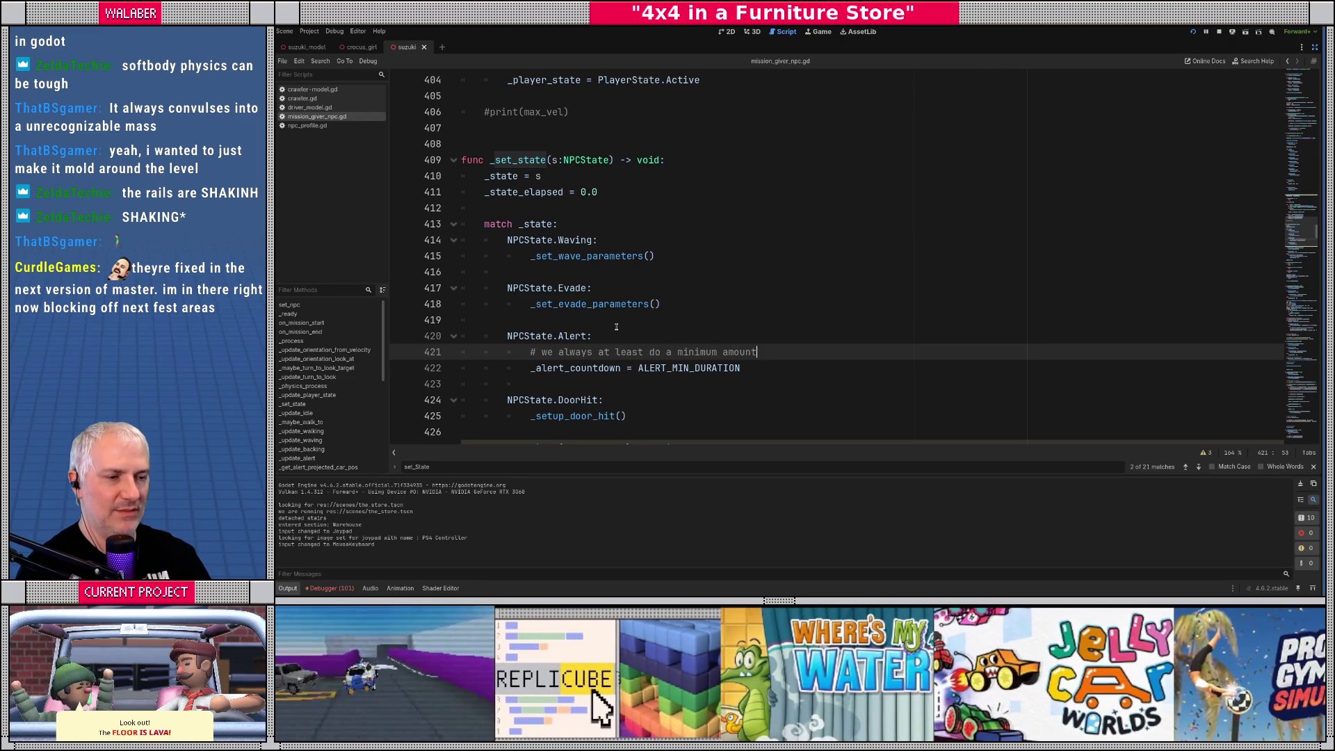
key(BackSpace)
key(BackSpace)
key(BackSpace)
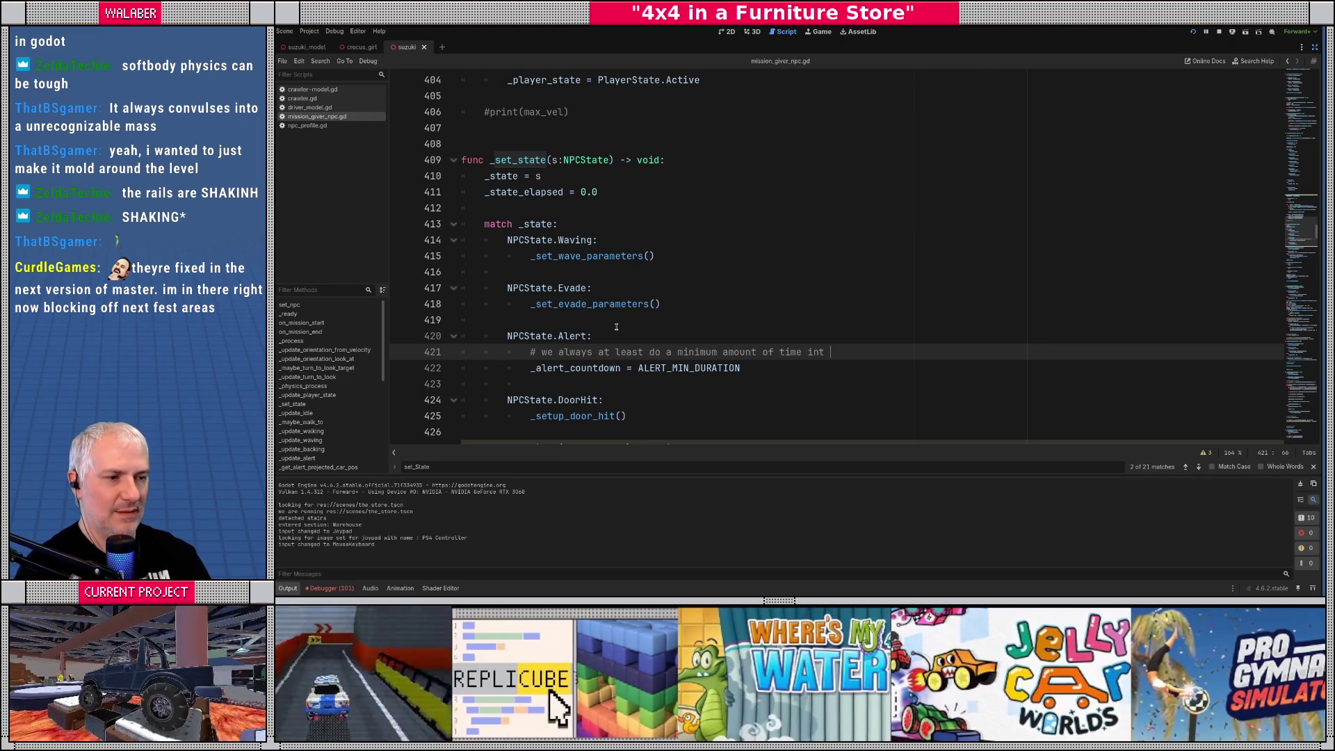